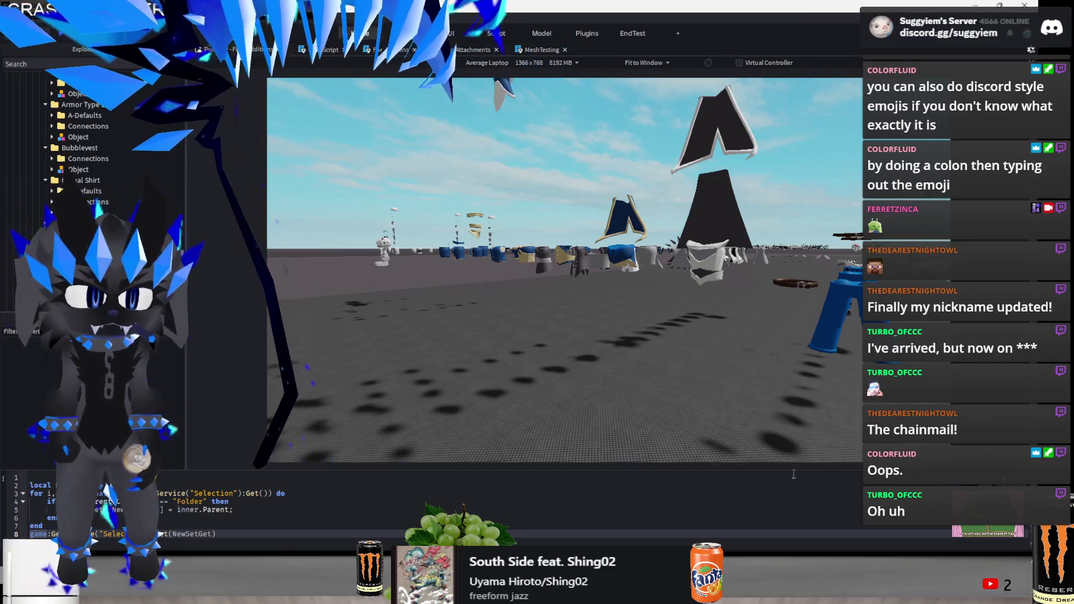
Clear the old command-bar script and select the column of blue Sleeve Attach meshes.
{"action": "key", "text": "Return"}
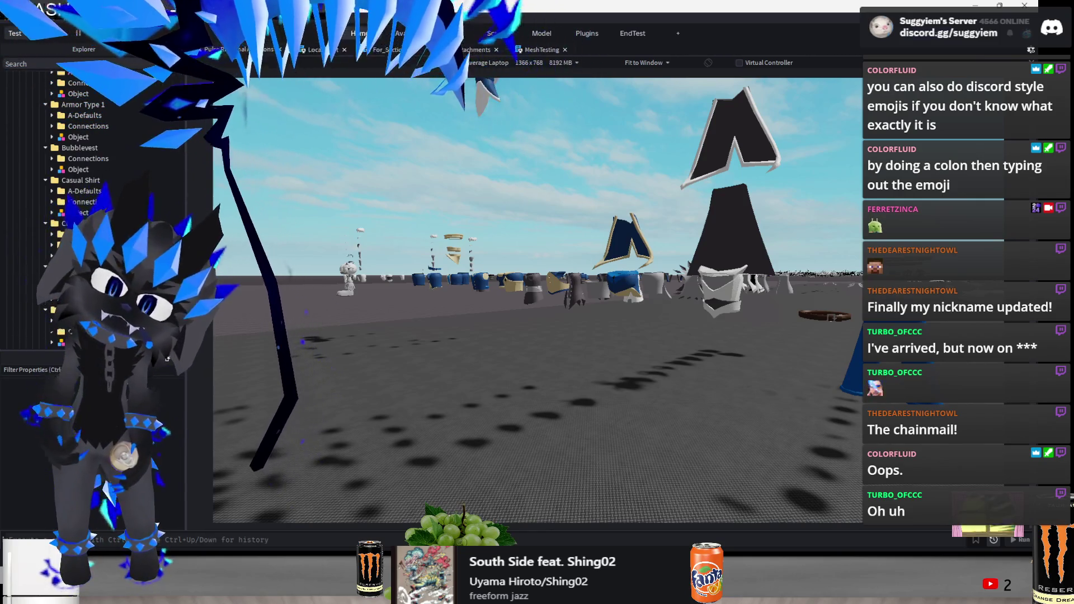
{"action": "mouse_move", "coordinate": [488, 593]}
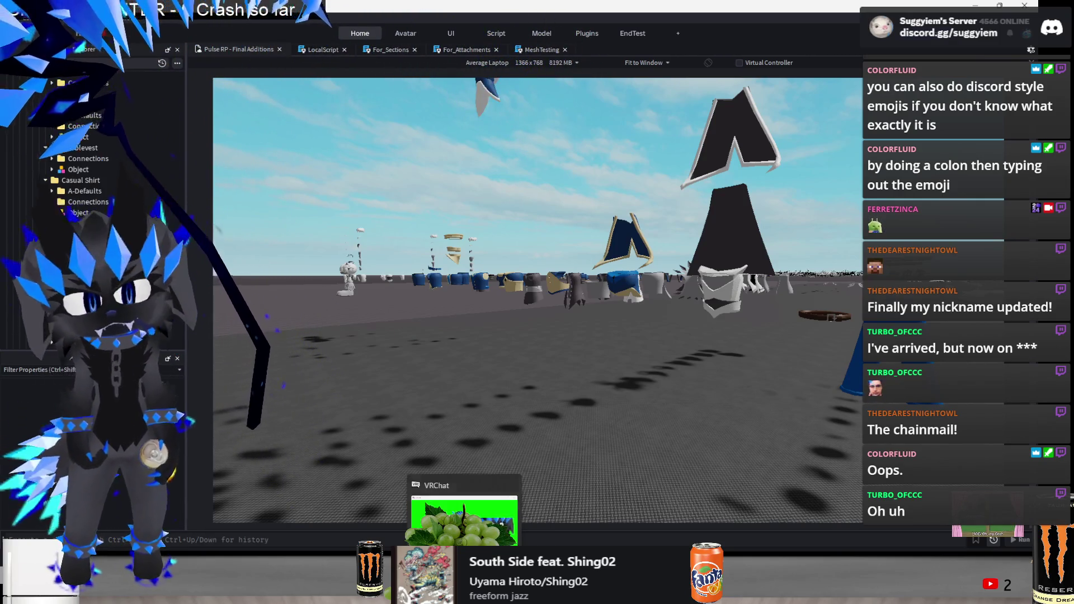
{"action": "key", "text": "w"}
{"action": "key", "text": "w"}
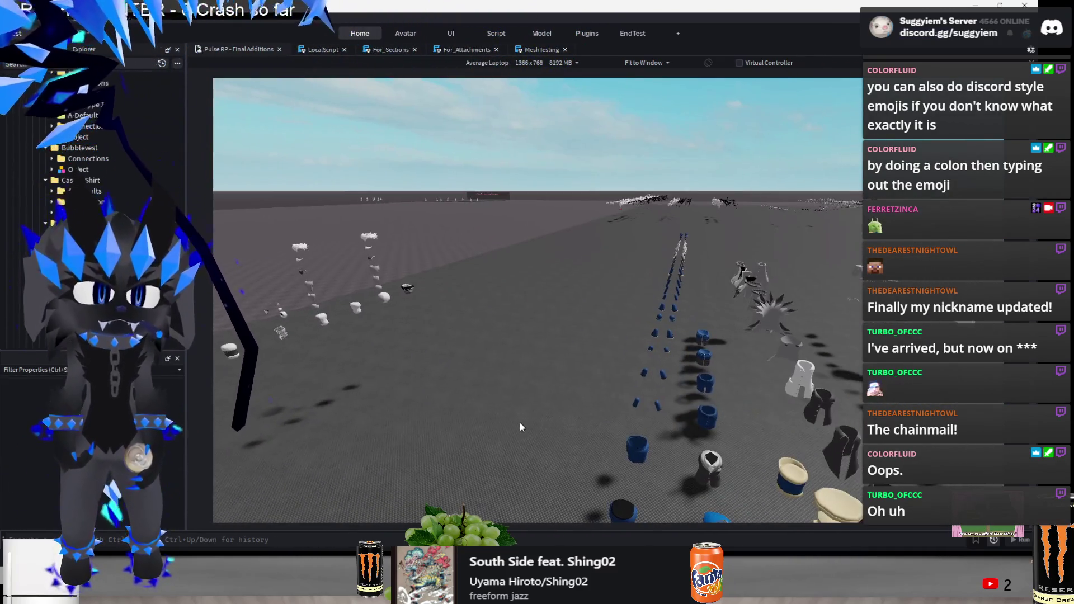
{"action": "key", "text": "w"}
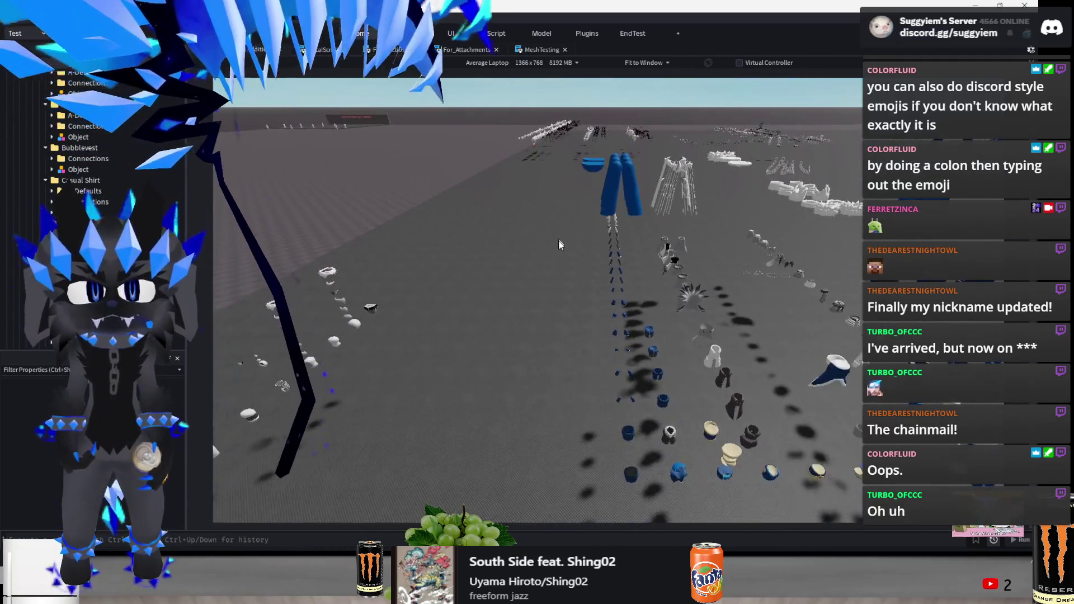
{"action": "key", "text": "w"}
{"action": "left_click", "coordinate": [650, 516]}
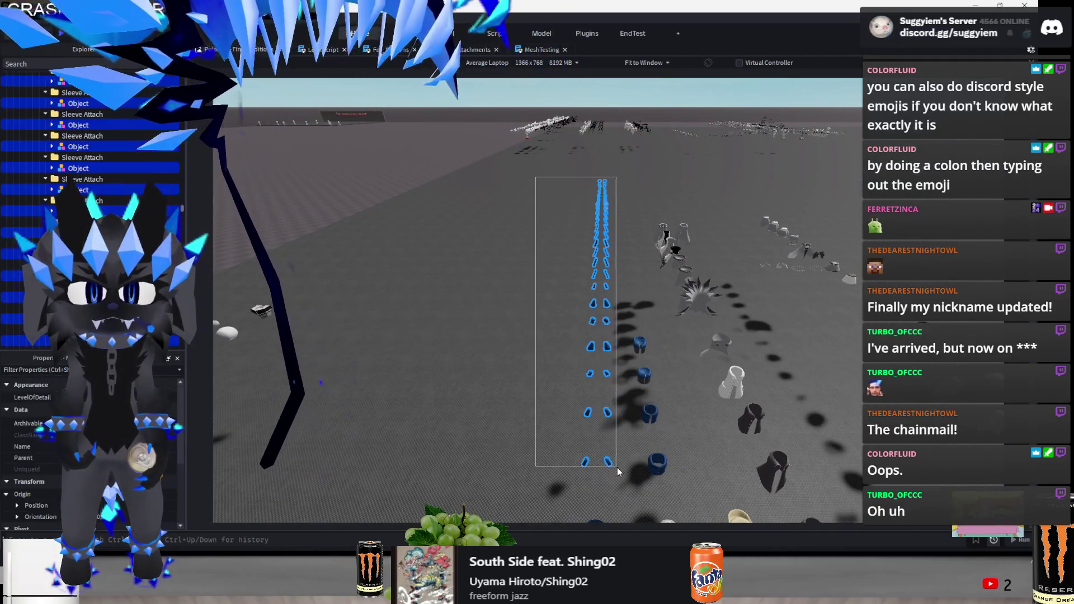
Recall the Selection script, shift the blue sleeve column sideways along X, then deselect it.
{"action": "key", "text": "ctrl+Up"}
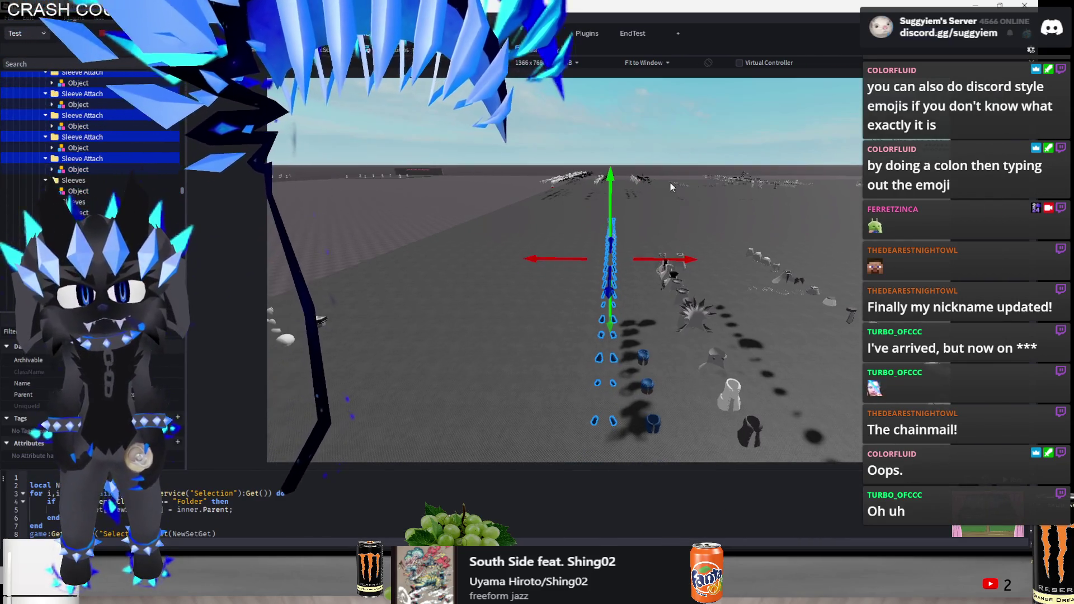
{"action": "mouse_move", "coordinate": [668, 258]}
{"action": "left_mouse_down"}
{"action": "mouse_move", "coordinate": [632, 283]}
{"action": "mouse_move", "coordinate": [721, 285]}
{"action": "mouse_move", "coordinate": [705, 310]}
{"action": "mouse_move", "coordinate": [627, 263]}
{"action": "left_mouse_up"}
{"action": "left_click_drag", "start_coordinate": [580, 225], "coordinate": [639, 318]}
{"action": "left_click", "coordinate": [643, 340]}
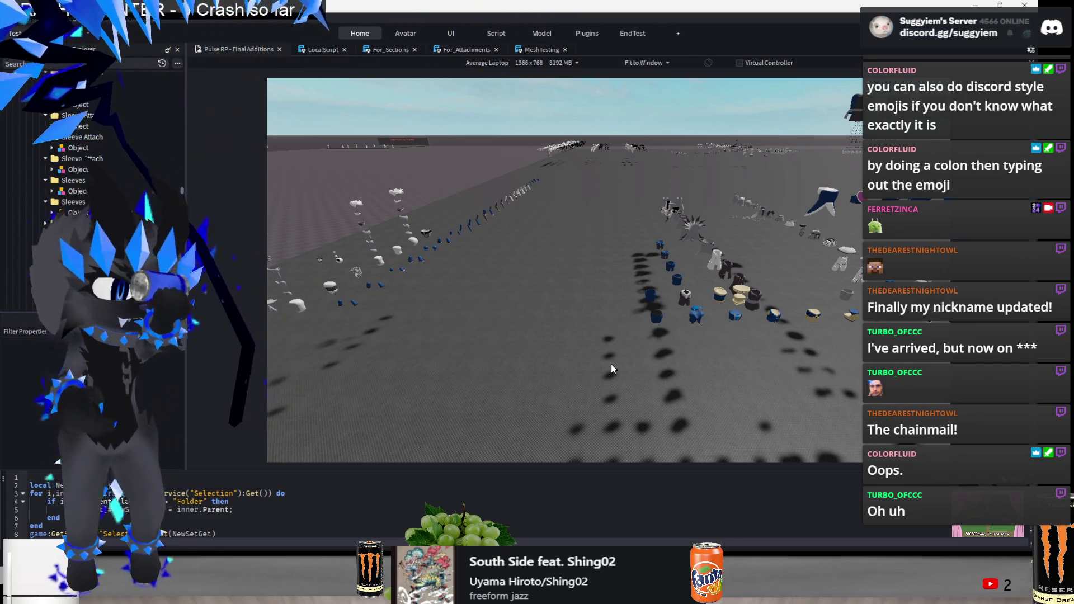
{"action": "key", "text": "a"}
{"action": "key", "text": "w"}
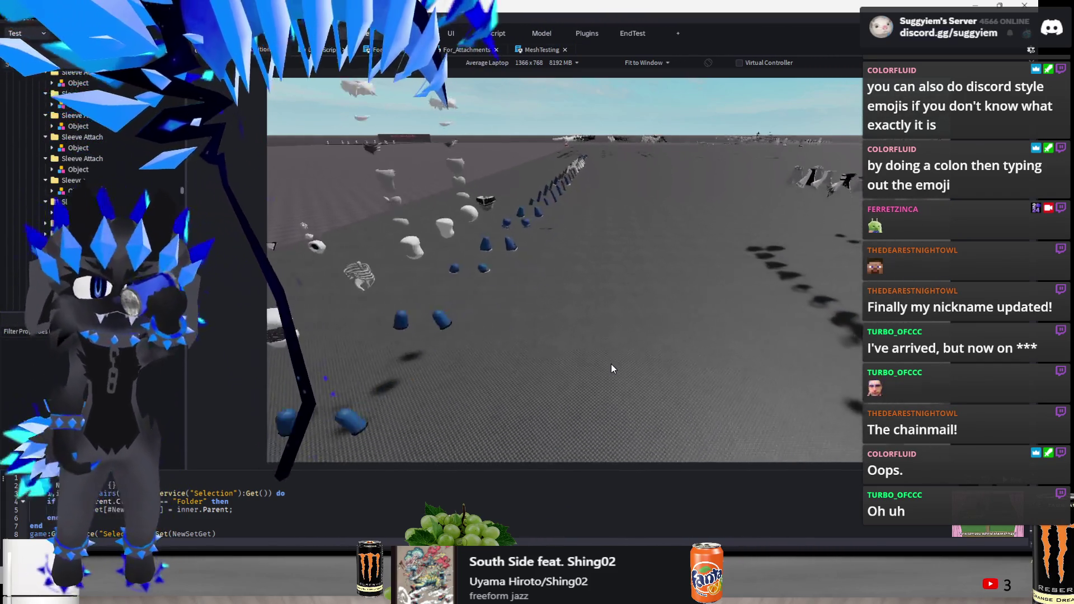
{"action": "key", "text": "s"}
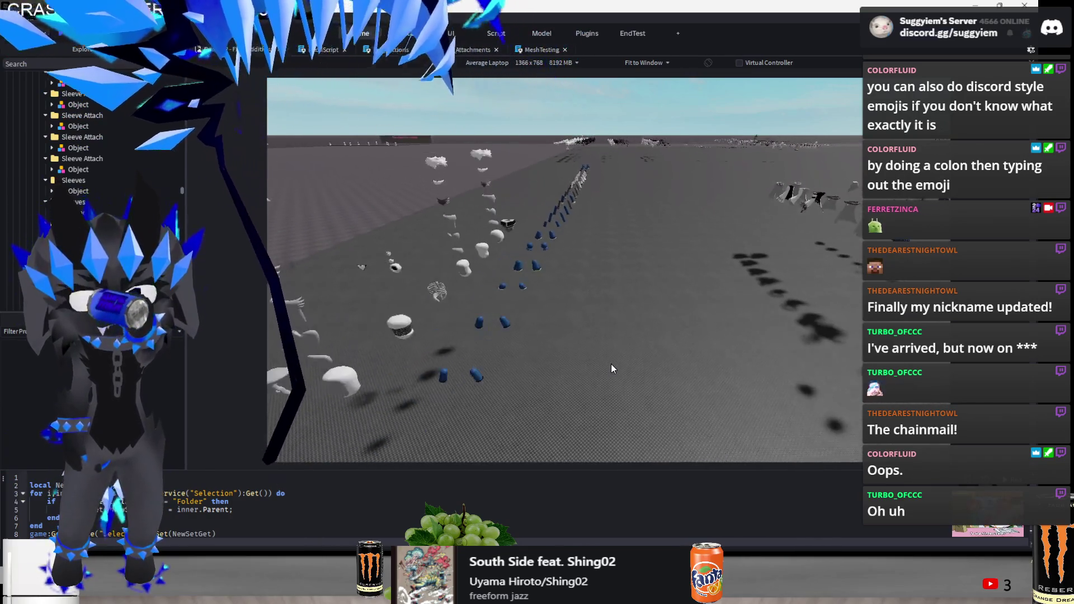
{"action": "key", "text": "s"}
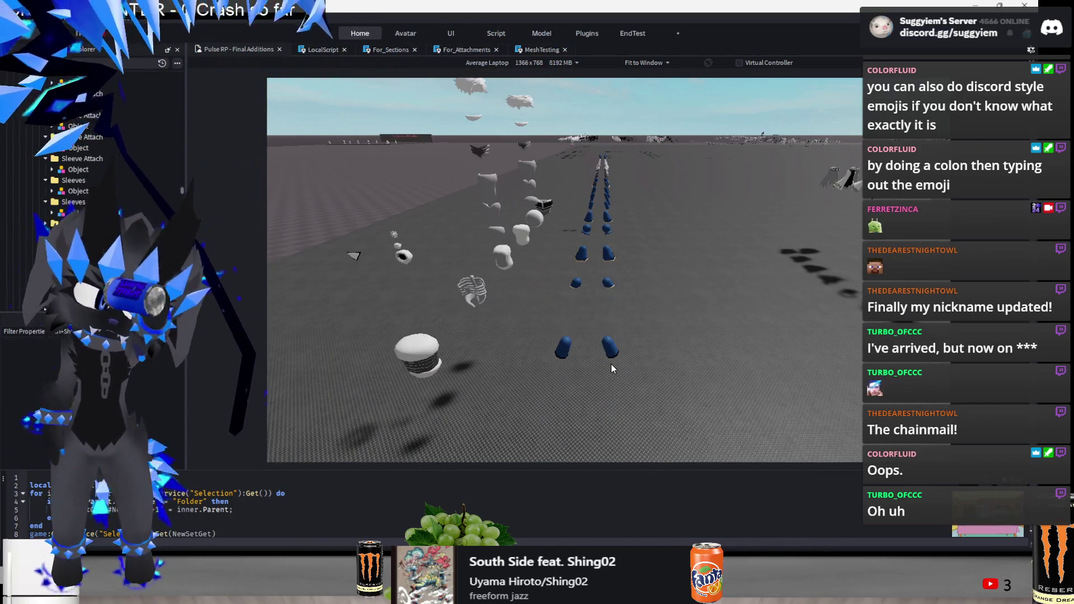
{"action": "key", "text": "s"}
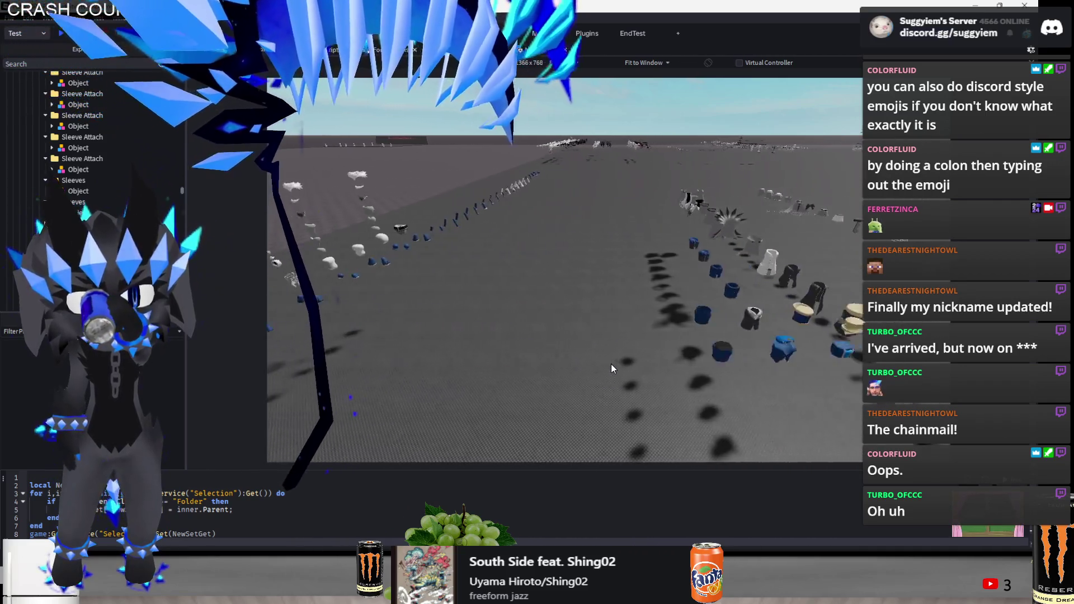
{"action": "key", "text": "d"}
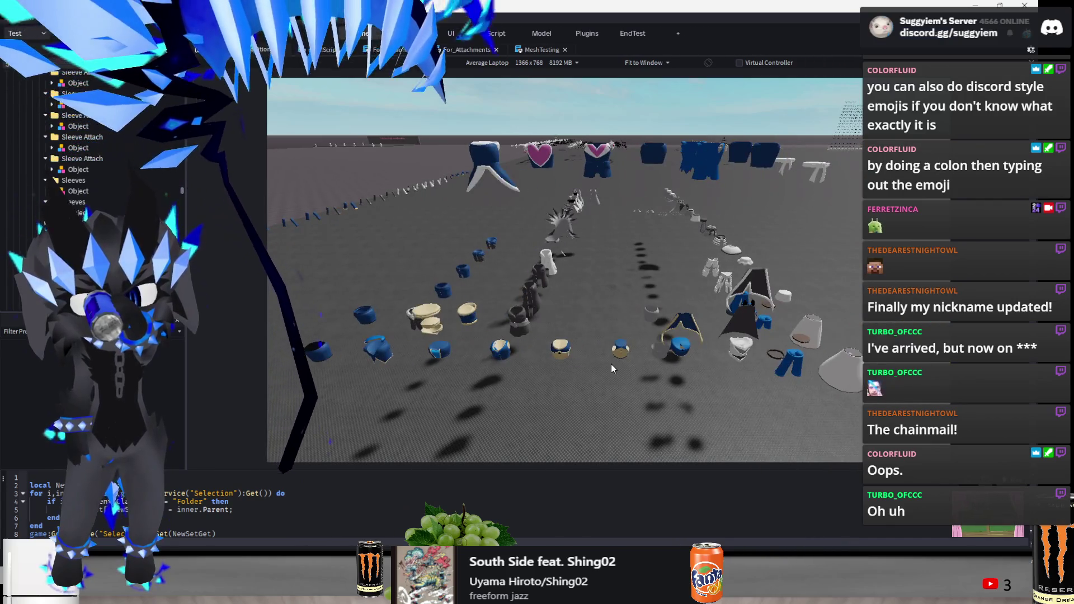
{"action": "key", "text": "a"}
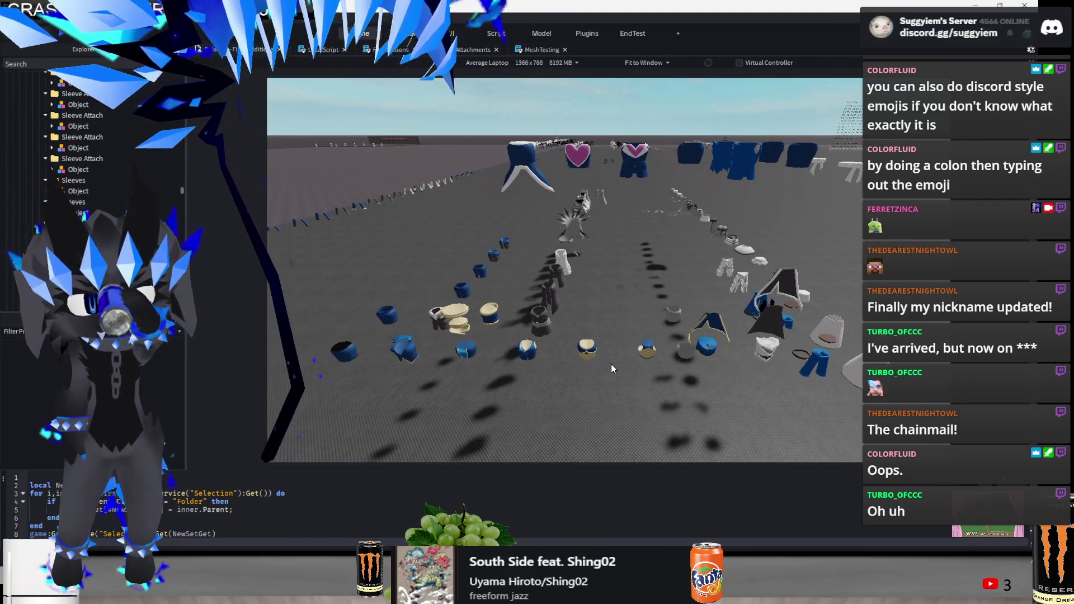
{"action": "key", "text": "s"}
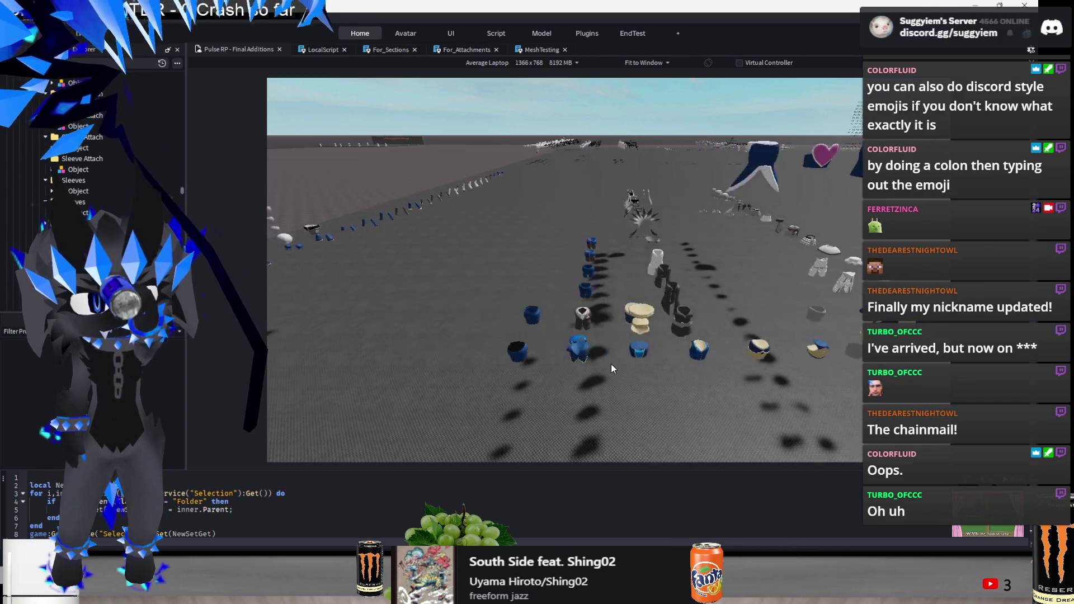
{"action": "key", "text": "a"}
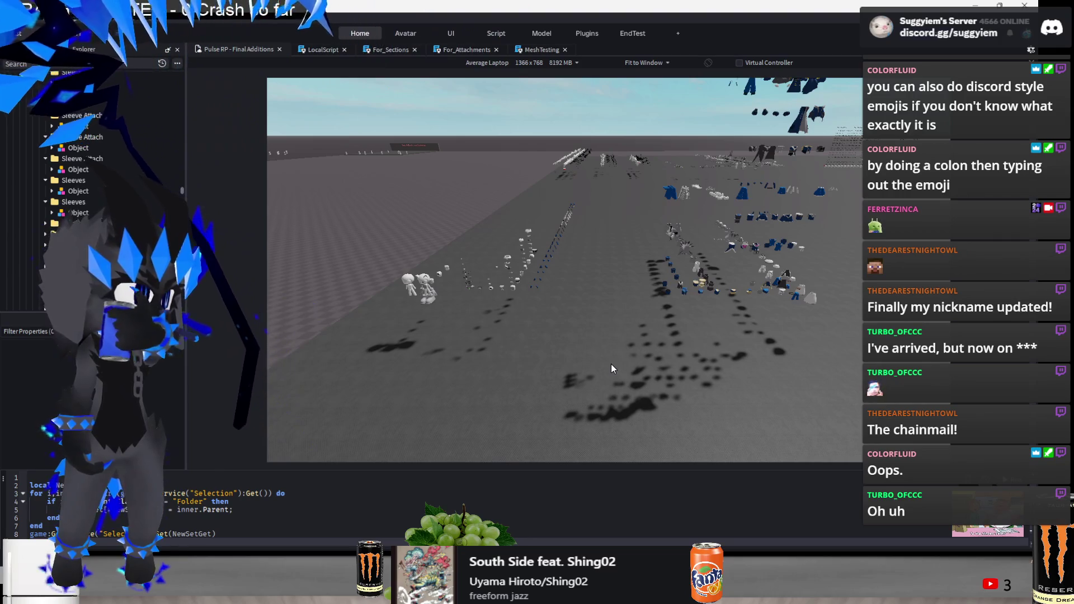
{"action": "key", "text": "w"}
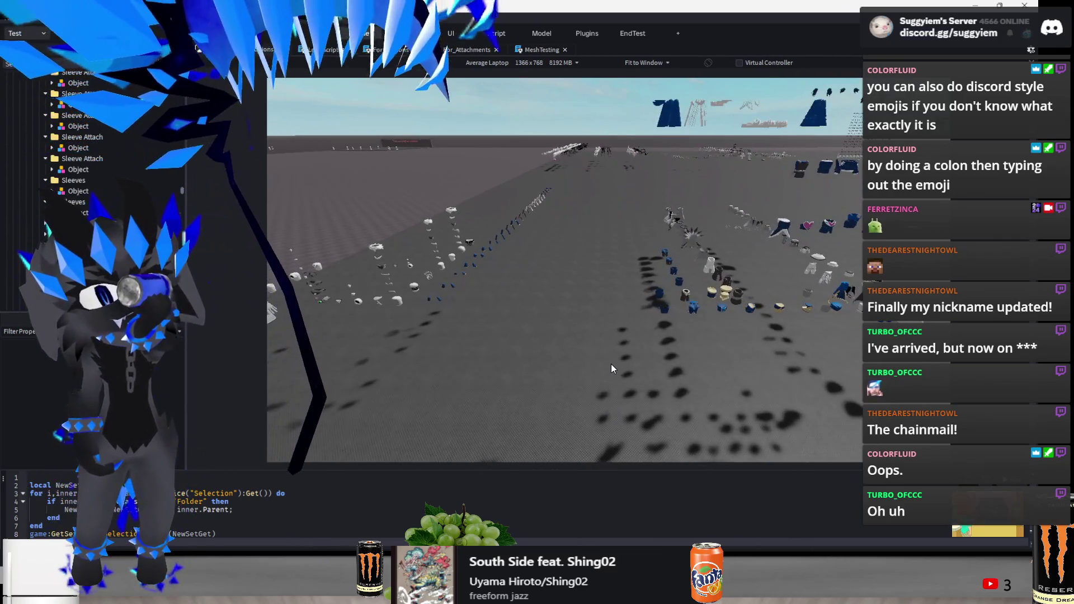
{"action": "key", "text": "d"}
{"action": "key", "text": "w"}
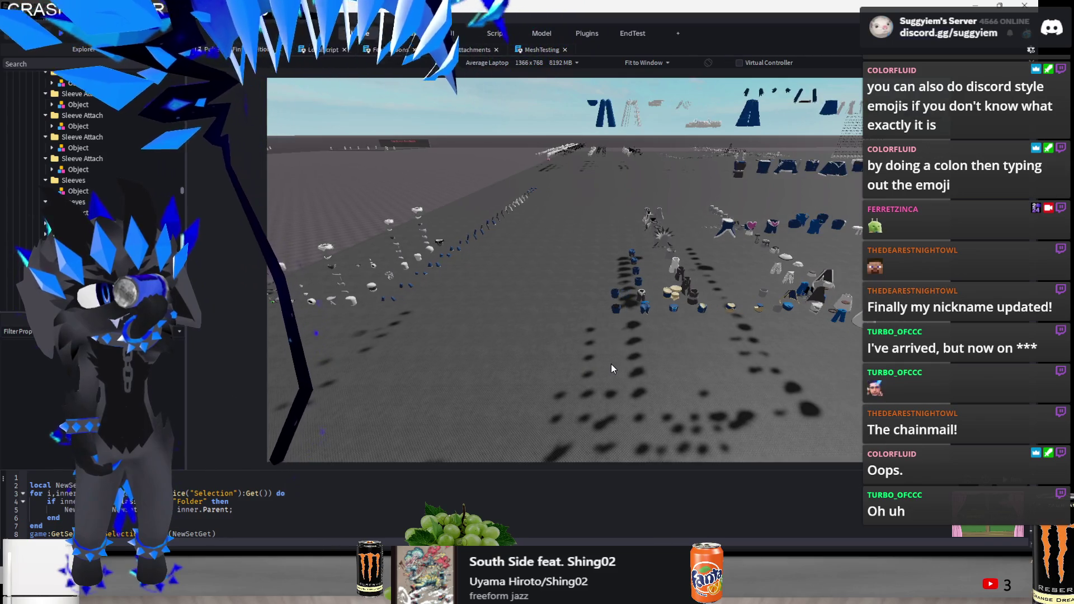
{"action": "key", "text": "w"}
Move the selected blue hoodie meshes along X into their own column, then deselect.
{"action": "left_click_drag", "start_coordinate": [561, 411], "coordinate": [612, 225]}
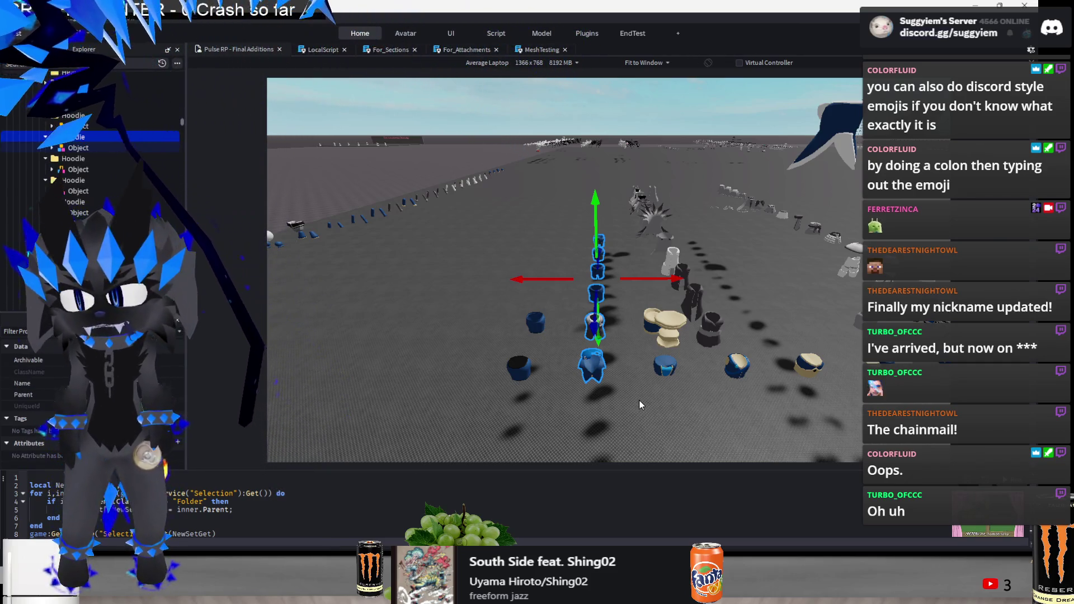
{"action": "scroll", "coordinate": [629, 403], "scroll_direction": "down", "scroll_amount": 5}
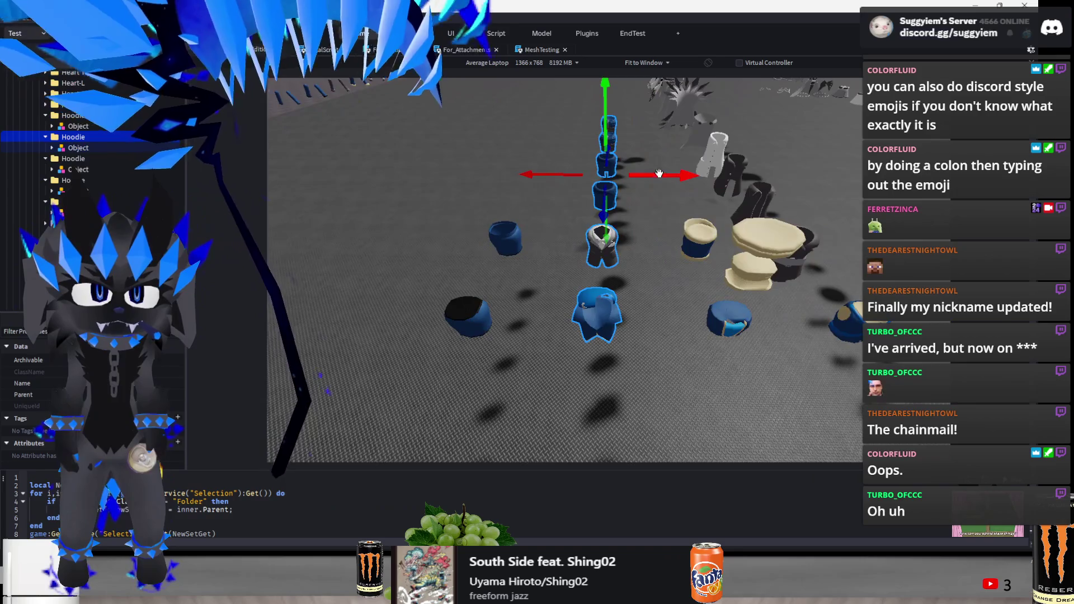
{"action": "mouse_move", "coordinate": [659, 173]}
{"action": "left_mouse_down"}
{"action": "mouse_move", "coordinate": [642, 192]}
{"action": "mouse_move", "coordinate": [637, 181]}
{"action": "mouse_move", "coordinate": [667, 186]}
{"action": "left_mouse_up"}
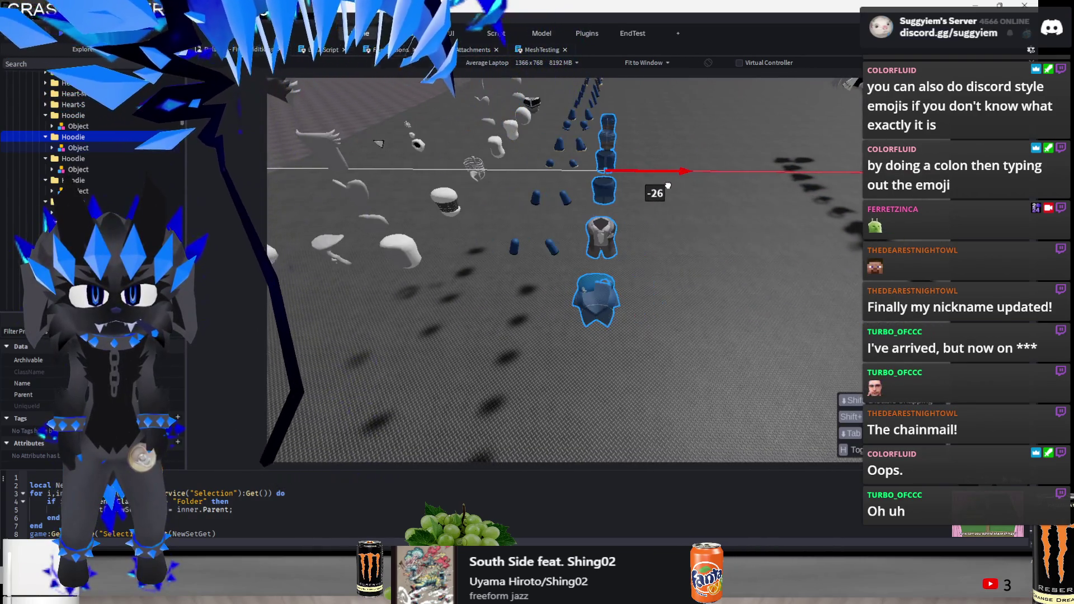
{"action": "right_click", "coordinate": [669, 187]}
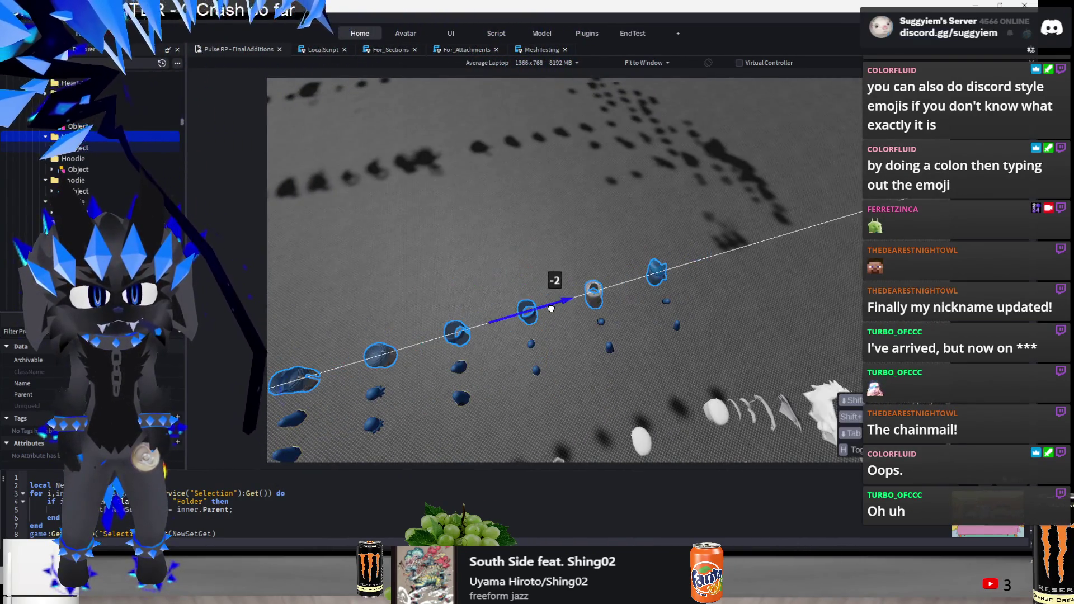
{"action": "right_click", "coordinate": [552, 309]}
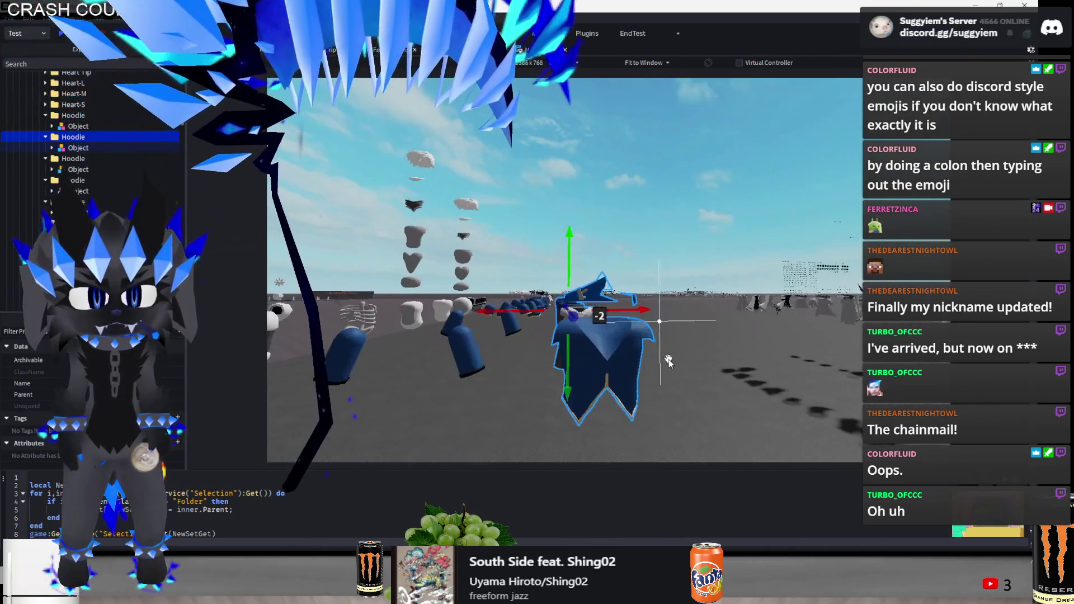
{"action": "scroll", "coordinate": [669, 359], "scroll_direction": "up", "scroll_amount": 3}
{"action": "scroll", "coordinate": [673, 362], "scroll_direction": "down", "scroll_amount": 2}
{"action": "key", "text": "f"}
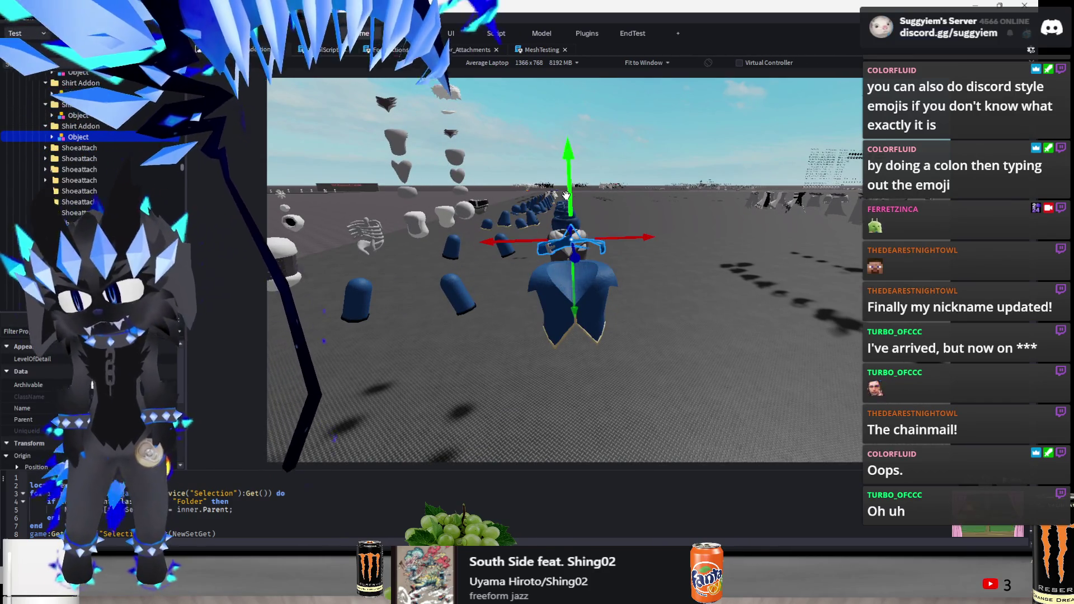
{"action": "scroll", "coordinate": [700, 335], "scroll_direction": "up", "scroll_amount": 5}
{"action": "left_click", "coordinate": [700, 338]}
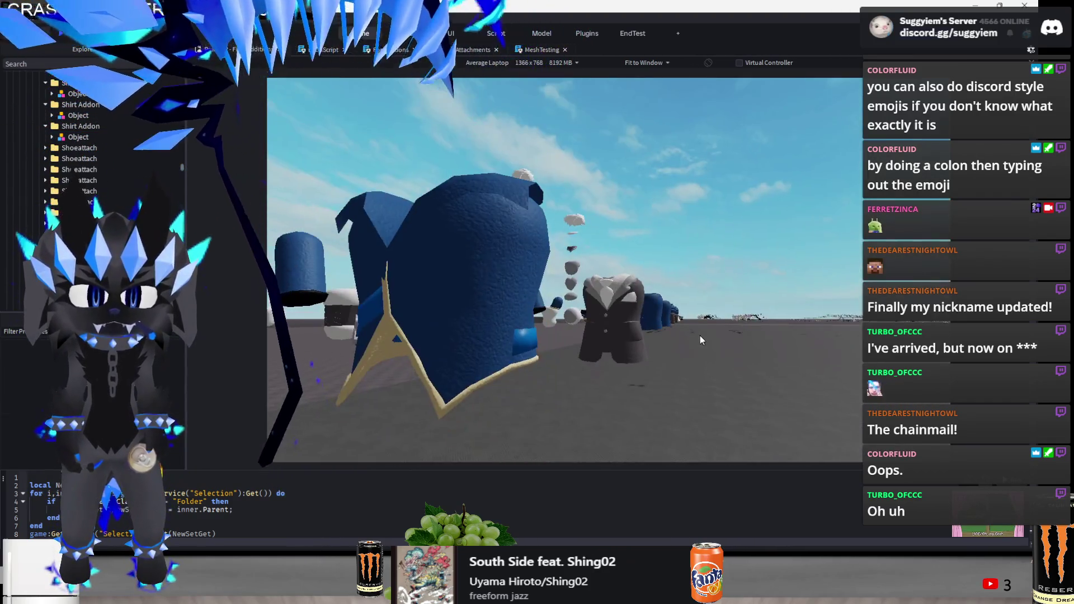
Raise the shirt and blue parts together along Y, then select two blue parts.
{"action": "scroll", "coordinate": [700, 336], "scroll_direction": "down", "scroll_amount": 5}
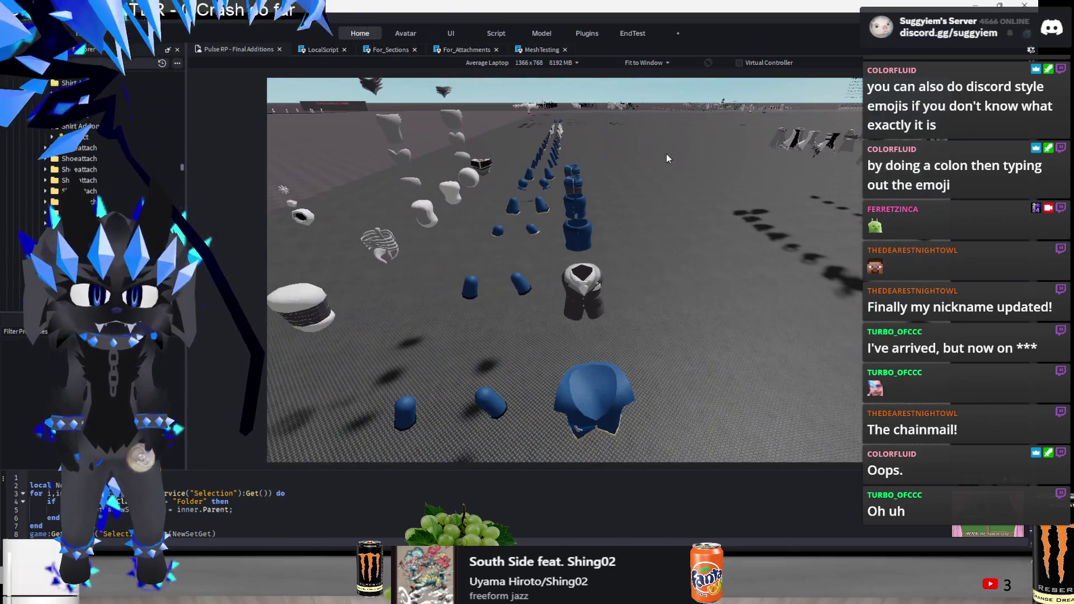
{"action": "left_click_drag", "start_coordinate": [666, 154], "coordinate": [562, 341]}
{"action": "mouse_move", "coordinate": [568, 246]}
{"action": "left_mouse_down"}
{"action": "mouse_move", "coordinate": [577, 268]}
{"action": "mouse_move", "coordinate": [589, 175]}
{"action": "left_mouse_up"}
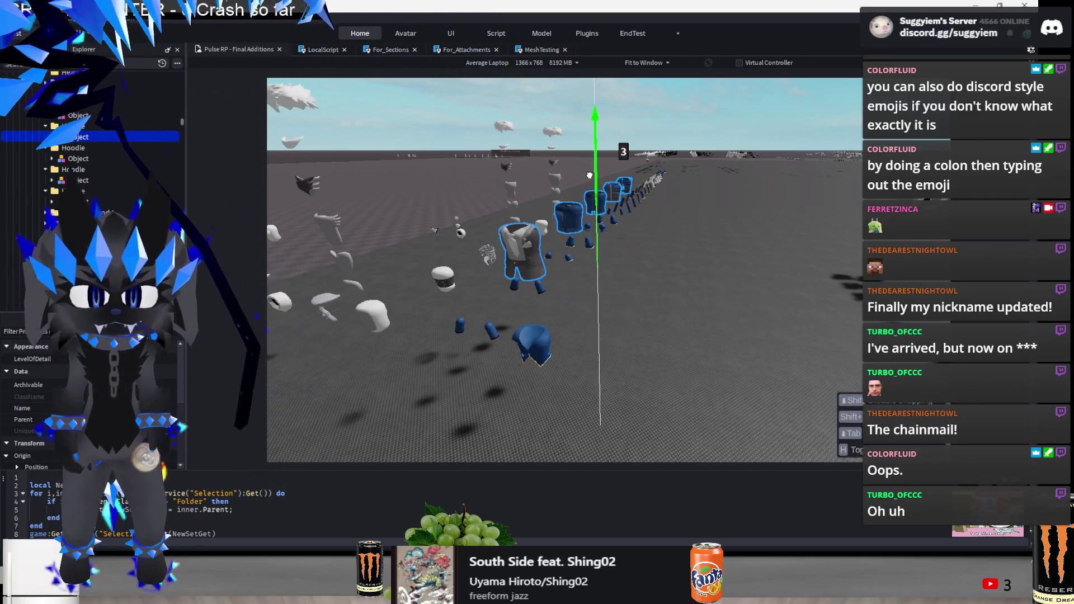
{"action": "scroll", "coordinate": [686, 314], "scroll_direction": "up", "scroll_amount": 5}
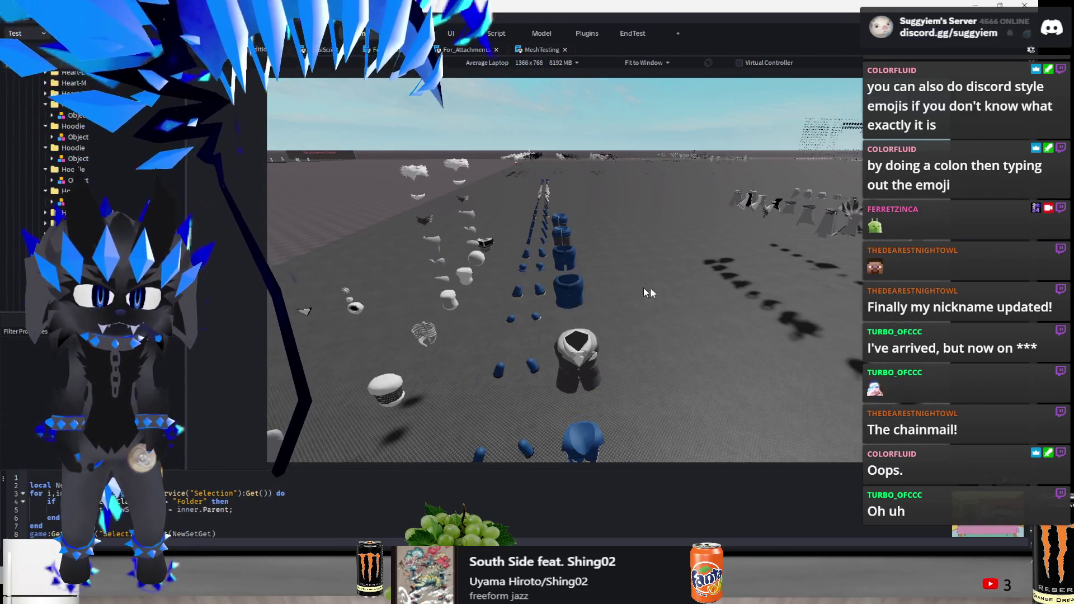
{"action": "left_click", "coordinate": [568, 287]}
{"action": "left_click", "coordinate": [470, 252], "text": "ctrl"}
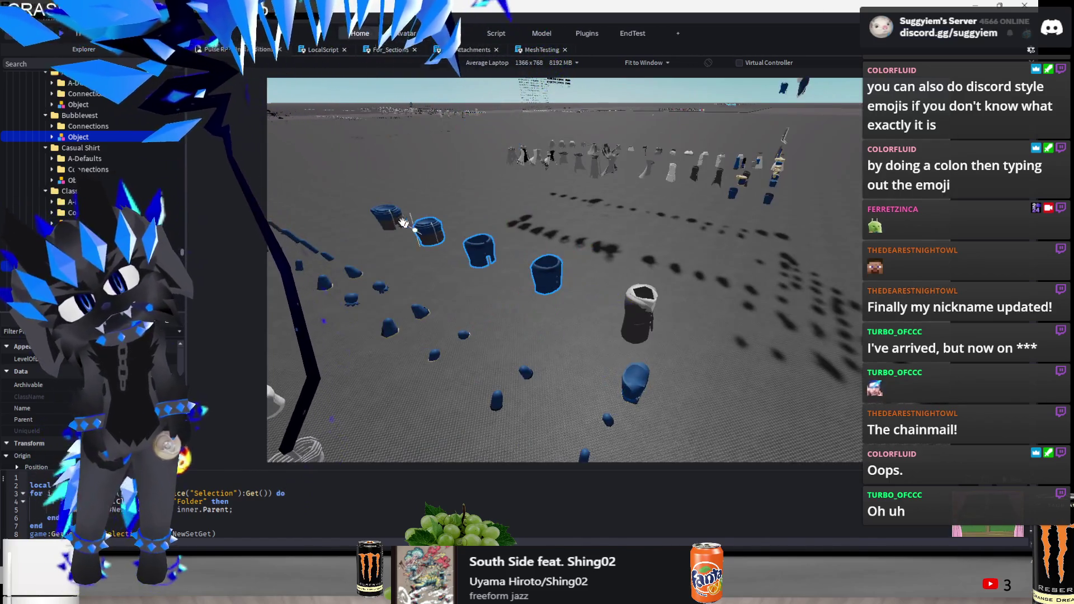
Rework the blue-part selection, clearing it and picking a single blue part.
{"action": "left_click", "coordinate": [642, 305], "text": "ctrl"}
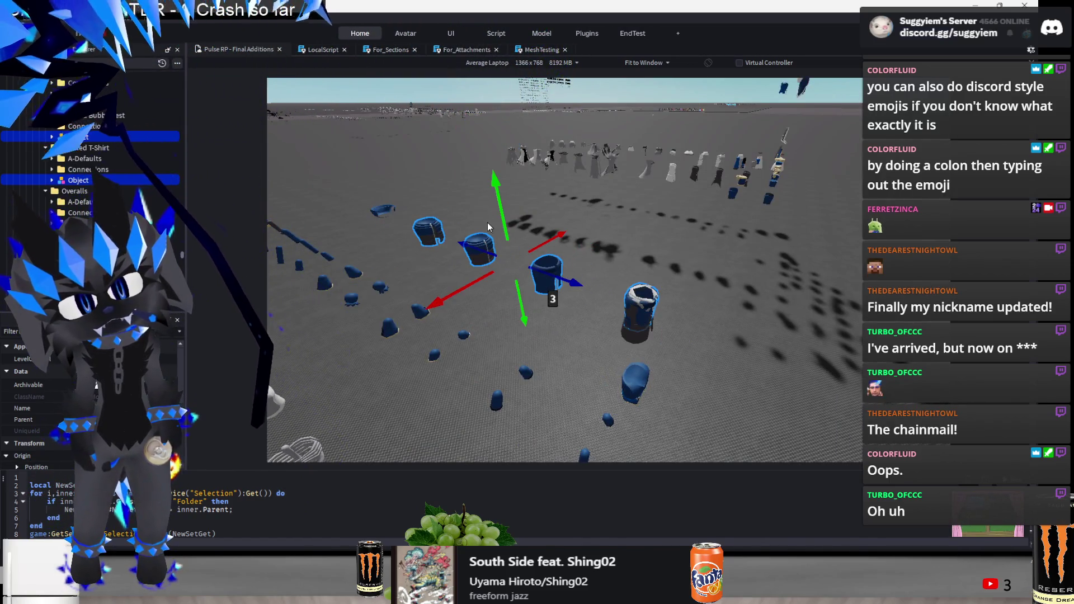
{"action": "left_click", "coordinate": [579, 314]}
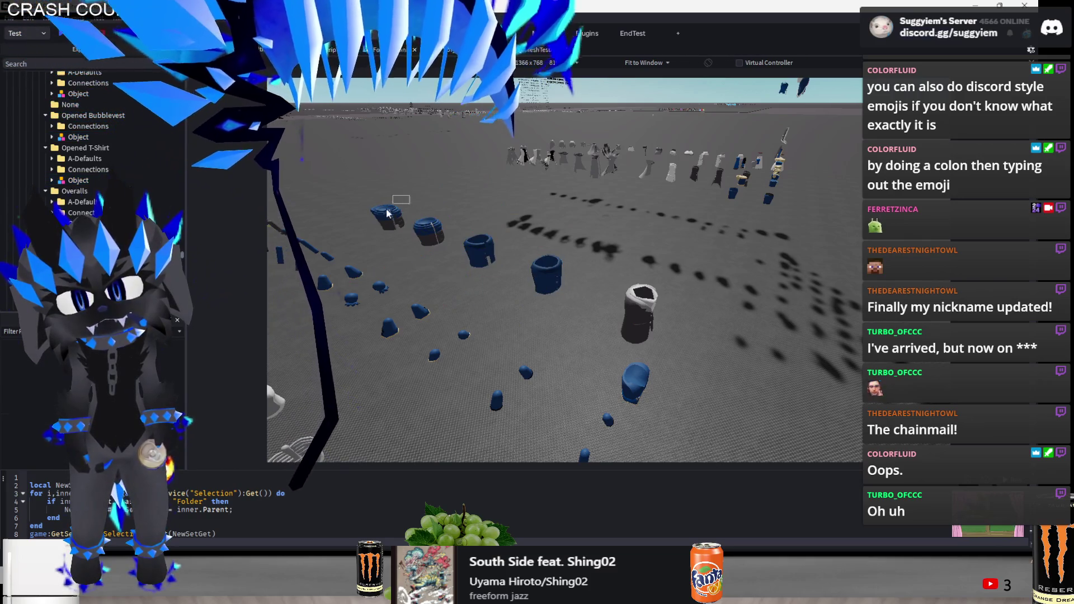
{"action": "left_click", "coordinate": [391, 210]}
{"action": "scroll", "coordinate": [402, 208], "scroll_direction": "up", "scroll_amount": 5}
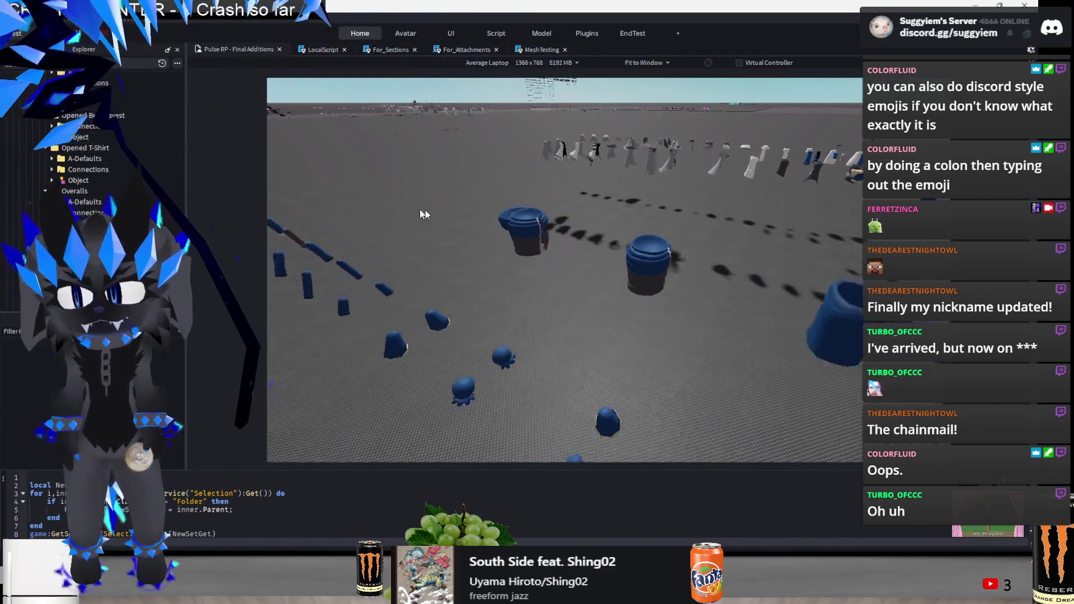
{"action": "scroll", "coordinate": [411, 213], "scroll_direction": "up", "scroll_amount": 2}
{"action": "scroll", "coordinate": [479, 204], "scroll_direction": "down", "scroll_amount": 6}
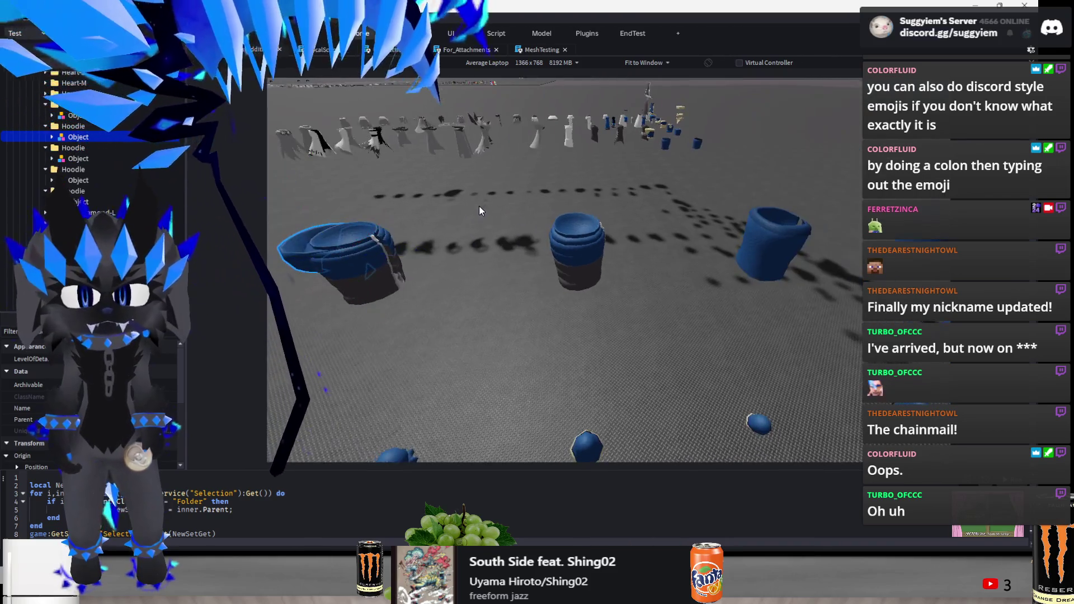
Box-select the blue barrels and slide them right and up into one straight line.
{"action": "key", "text": "d"}
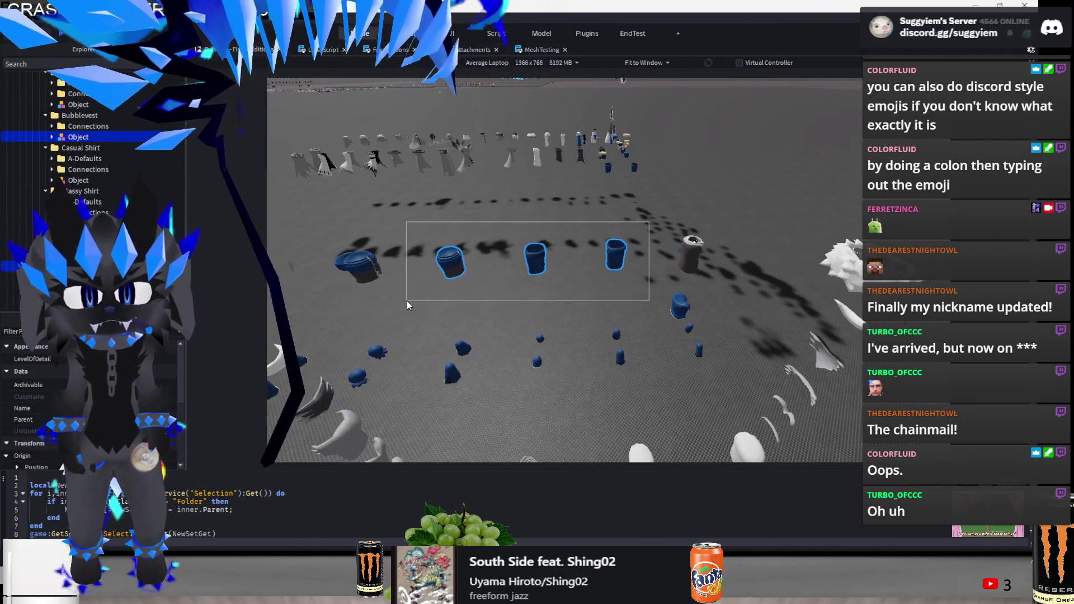
{"action": "left_click_drag", "start_coordinate": [408, 301], "coordinate": [407, 301]}
{"action": "left_click_drag", "start_coordinate": [533, 254], "coordinate": [634, 254]}
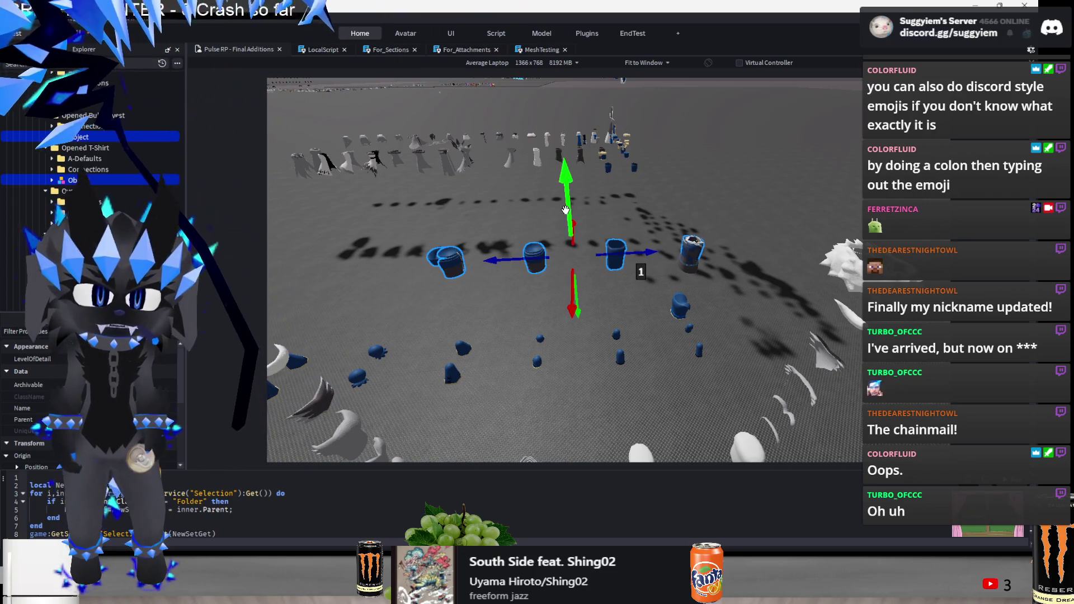
{"action": "left_click_drag", "start_coordinate": [559, 185], "coordinate": [611, 255]}
{"action": "scroll", "coordinate": [611, 255], "scroll_direction": "down", "scroll_amount": 3}
{"action": "left_click", "coordinate": [639, 306]}
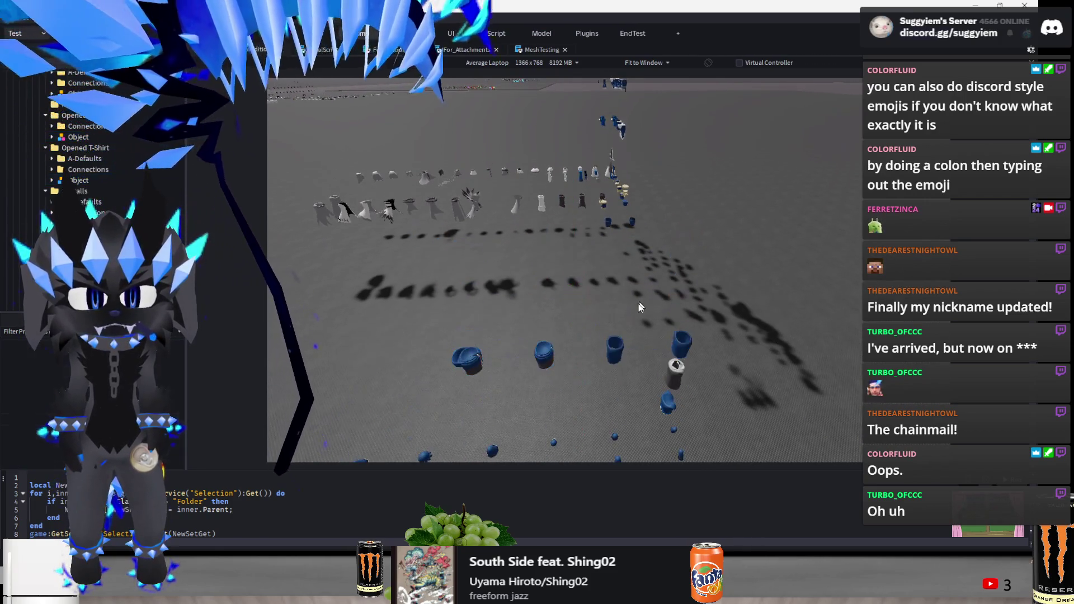
{"action": "mouse_move", "coordinate": [595, 347]}
{"action": "left_mouse_down"}
{"action": "mouse_move", "coordinate": [668, 338]}
{"action": "mouse_move", "coordinate": [657, 296]}
{"action": "mouse_move", "coordinate": [637, 308]}
{"action": "mouse_move", "coordinate": [662, 284]}
{"action": "mouse_move", "coordinate": [656, 256]}
{"action": "left_mouse_up"}
{"action": "mouse_move", "coordinate": [554, 358]}
{"action": "left_mouse_down"}
{"action": "mouse_move", "coordinate": [639, 266]}
{"action": "mouse_move", "coordinate": [739, 263]}
{"action": "left_mouse_up"}
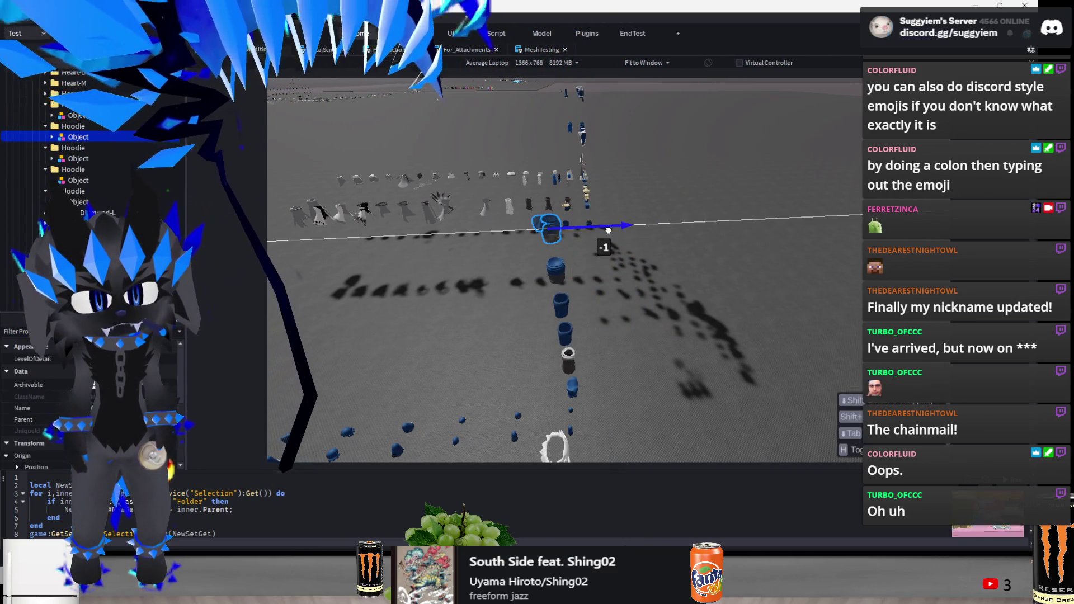
Deselect the barrels and fly the camera back along the clothing rows.
{"action": "left_click", "coordinate": [732, 294]}
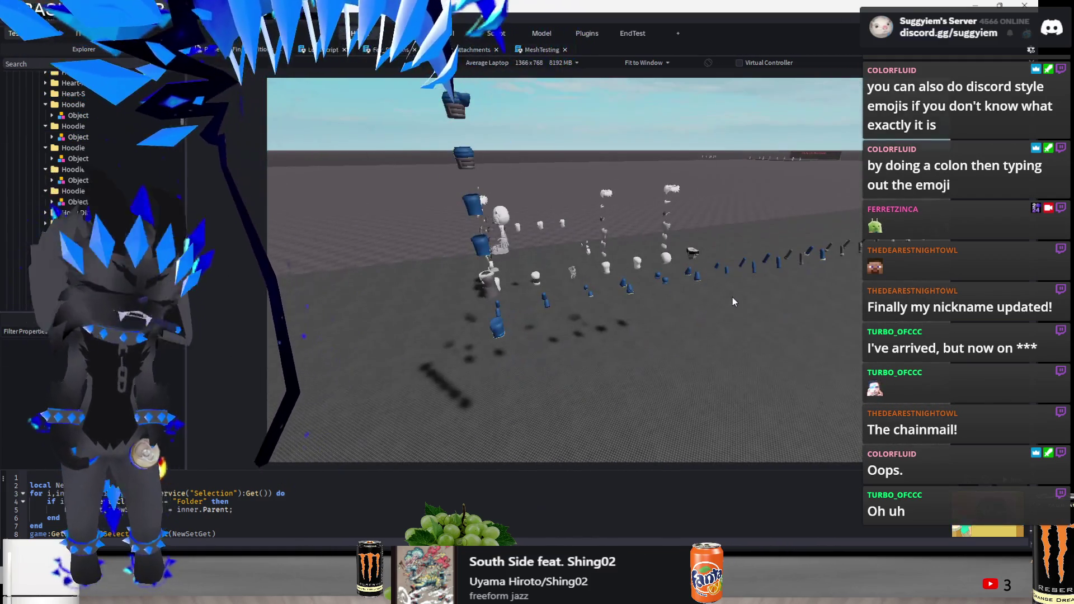
{"action": "key", "text": "w"}
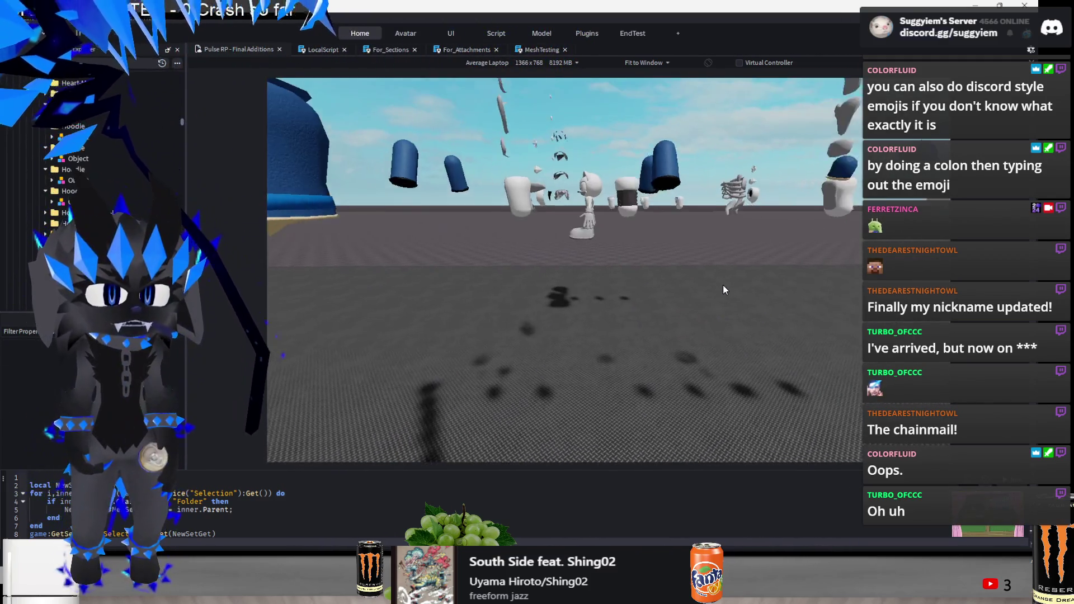
{"action": "key", "text": "w"}
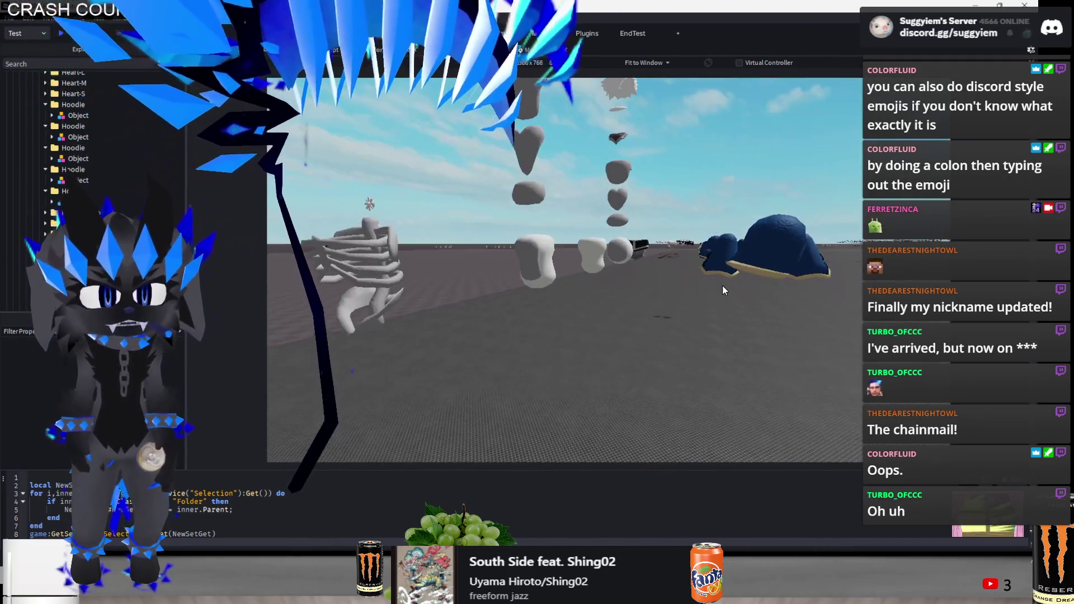
{"action": "key", "text": "s"}
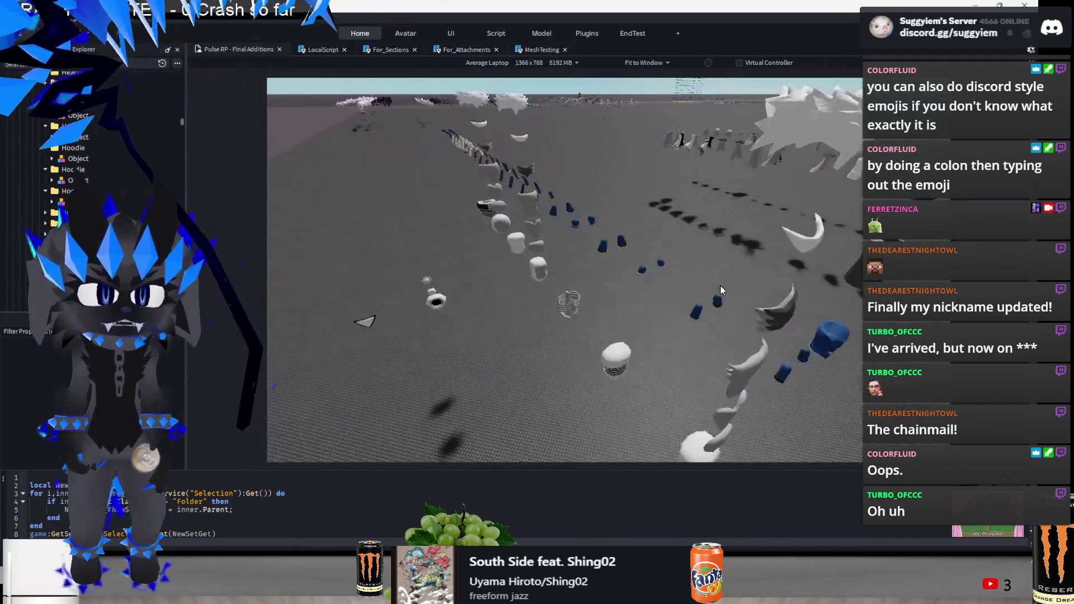
{"action": "key", "text": "s"}
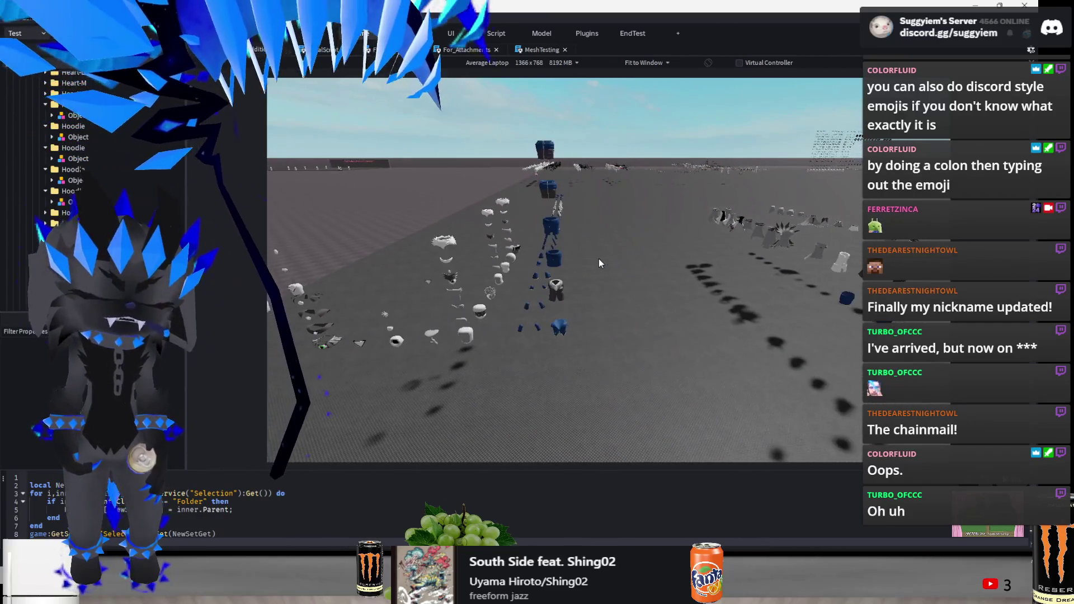
{"action": "key", "text": "a"}
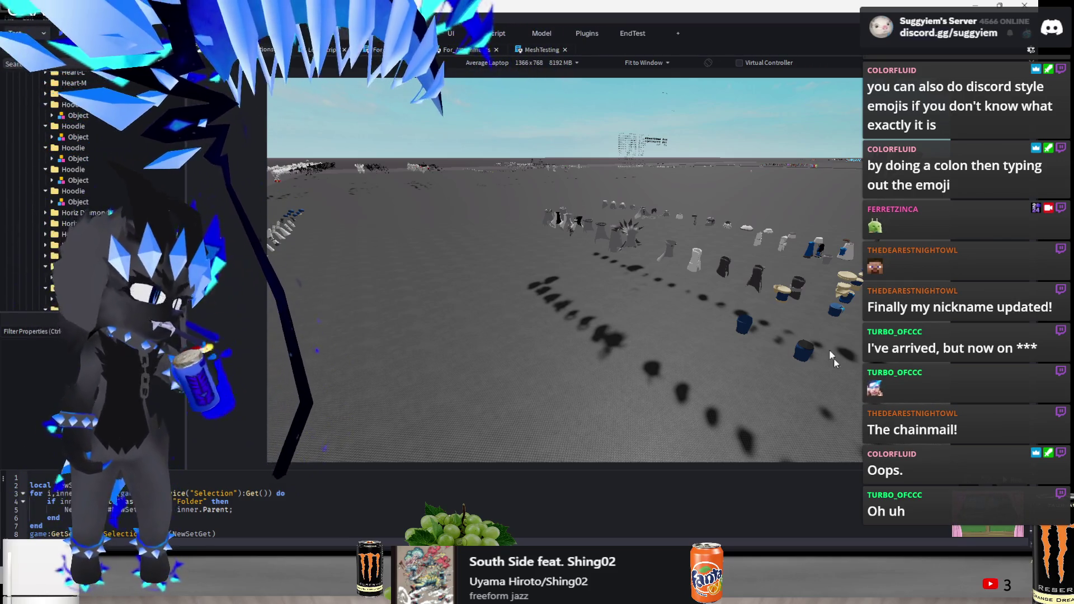
Select the six-shirt blue column and shift it 1 stud right along X.
{"action": "right_click", "coordinate": [525, 182]}
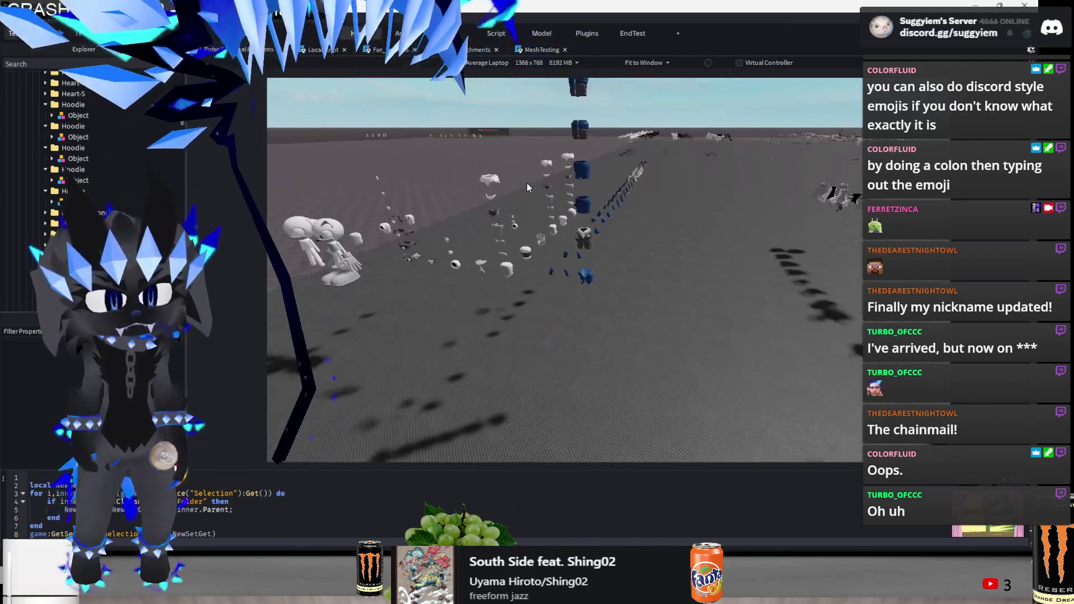
{"action": "scroll", "coordinate": [526, 183], "scroll_direction": "up", "scroll_amount": 5}
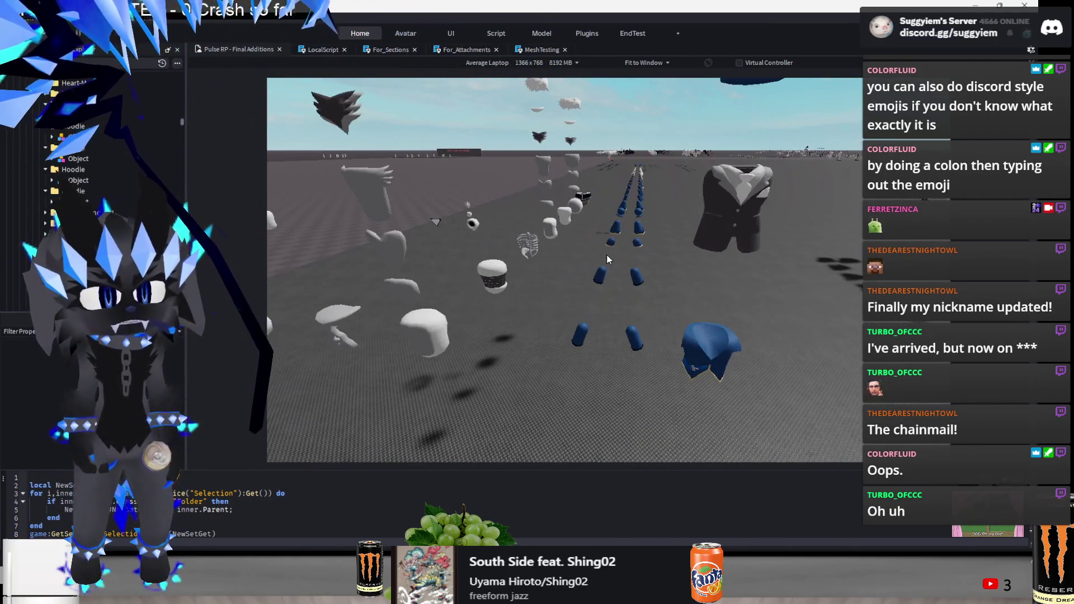
{"action": "scroll", "coordinate": [606, 255], "scroll_direction": "down", "scroll_amount": 10}
{"action": "left_click", "coordinate": [683, 220]}
{"action": "left_click", "coordinate": [673, 337], "text": "shift"}
{"action": "left_click_drag", "start_coordinate": [715, 293], "coordinate": [731, 294]}
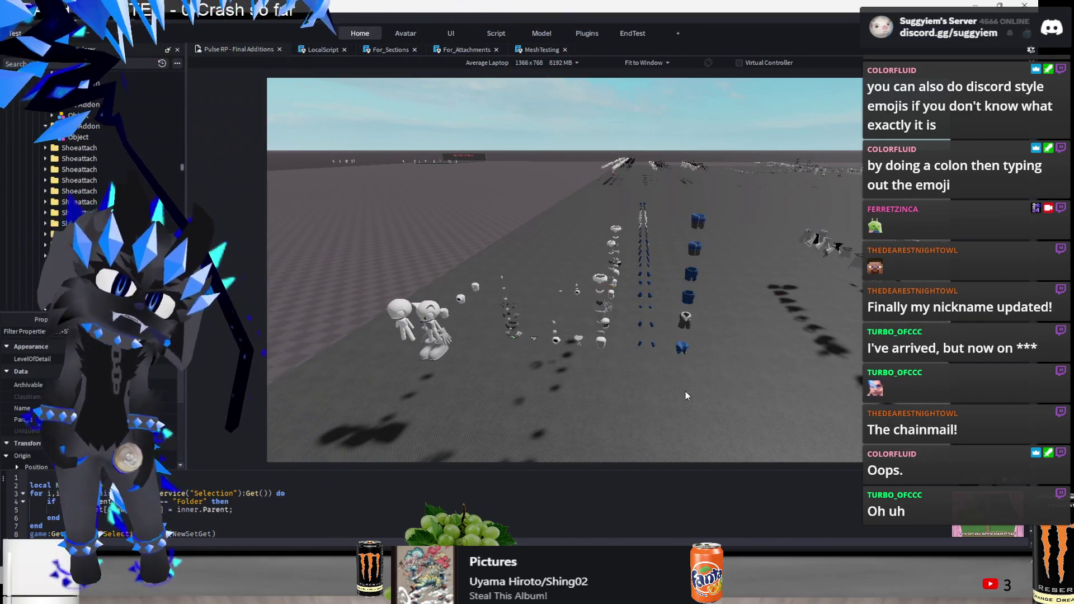
{"action": "left_click", "coordinate": [638, 132]}
Fly past the blue jacket column and box-select the rows of clothing meshes.
{"action": "key", "text": "w"}
{"action": "key", "text": "d"}
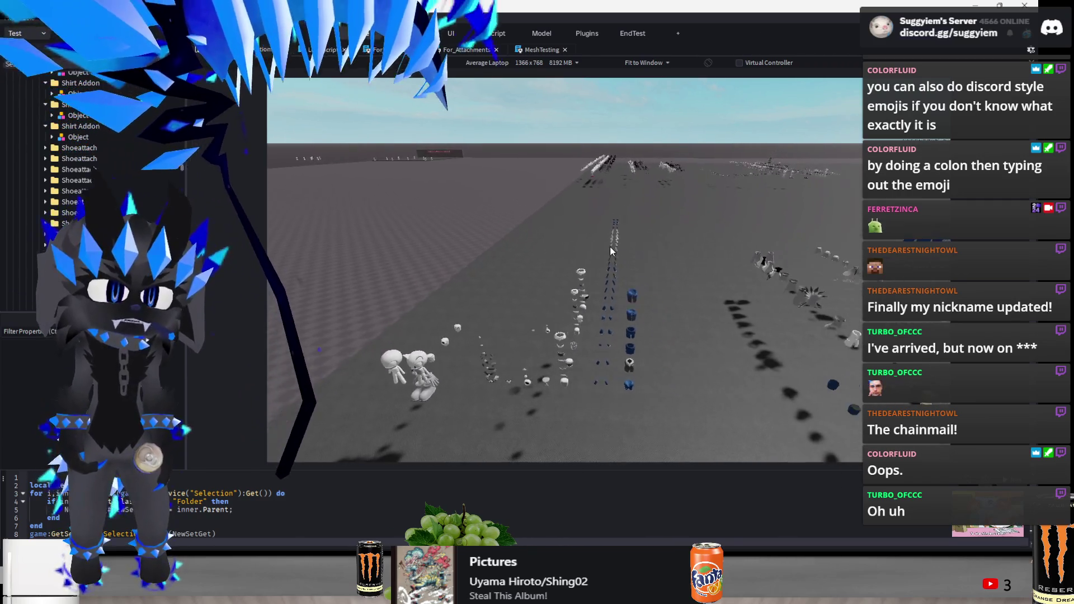
{"action": "key", "text": "w"}
{"action": "key", "text": "a"}
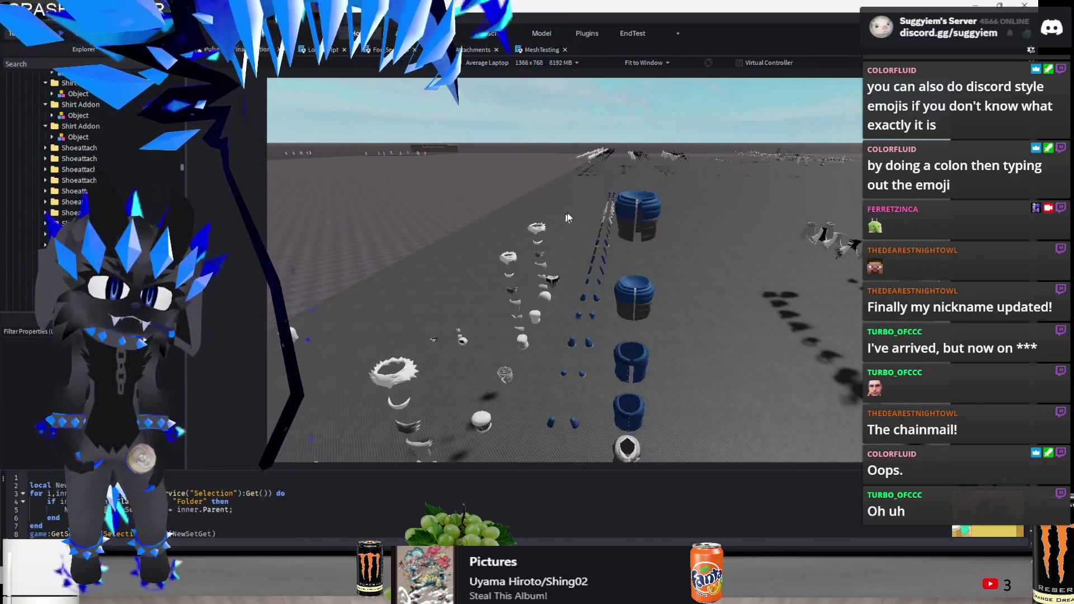
{"action": "key", "text": "w"}
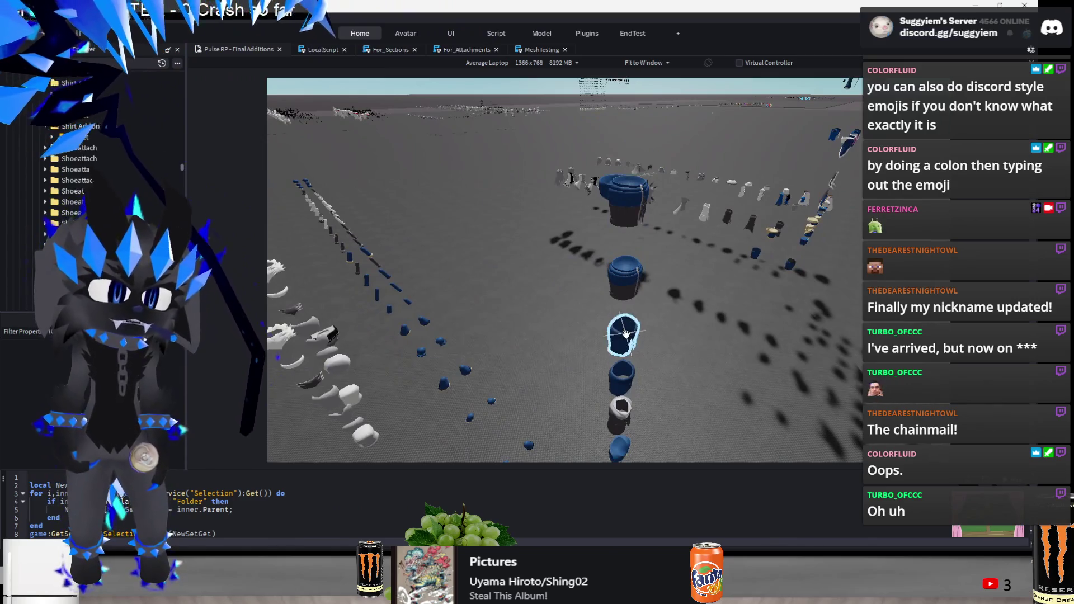
{"action": "key", "text": "s"}
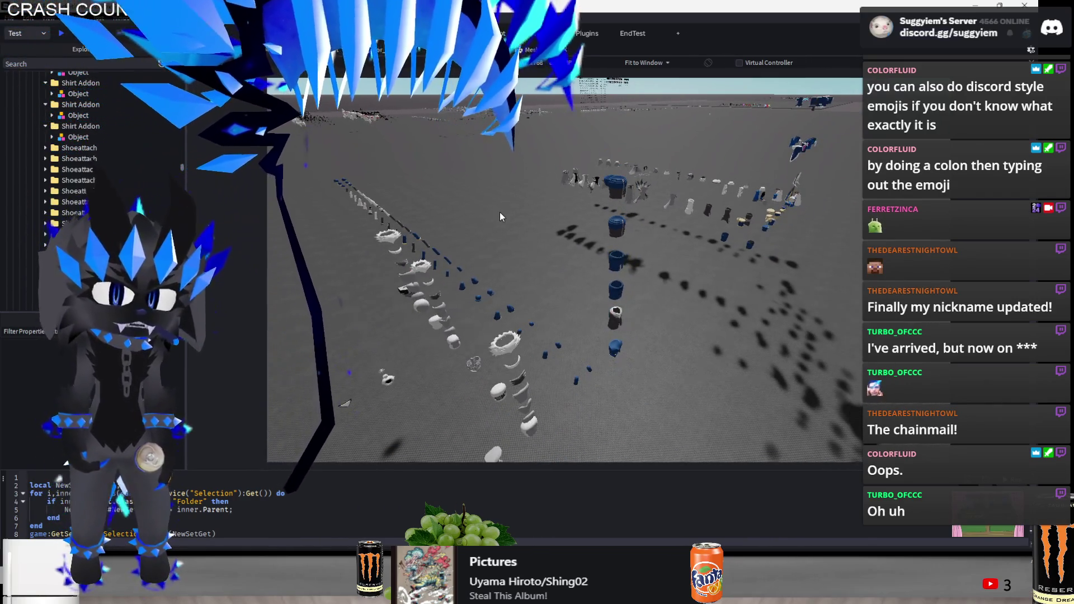
{"action": "key", "text": "s"}
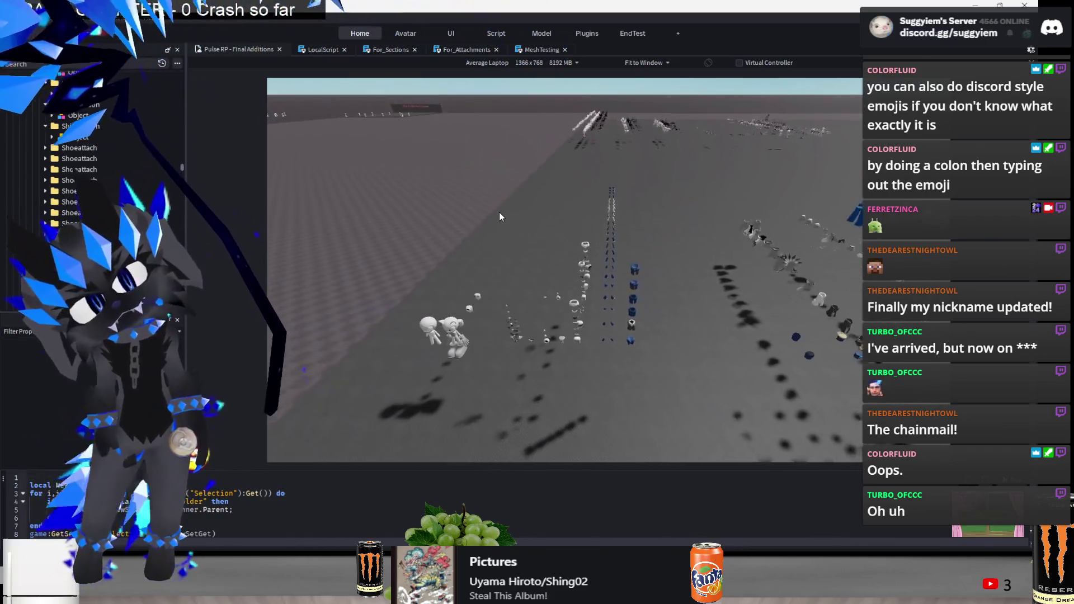
{"action": "key", "text": "w"}
{"action": "left_click_drag", "start_coordinate": [835, 255], "coordinate": [444, 429]}
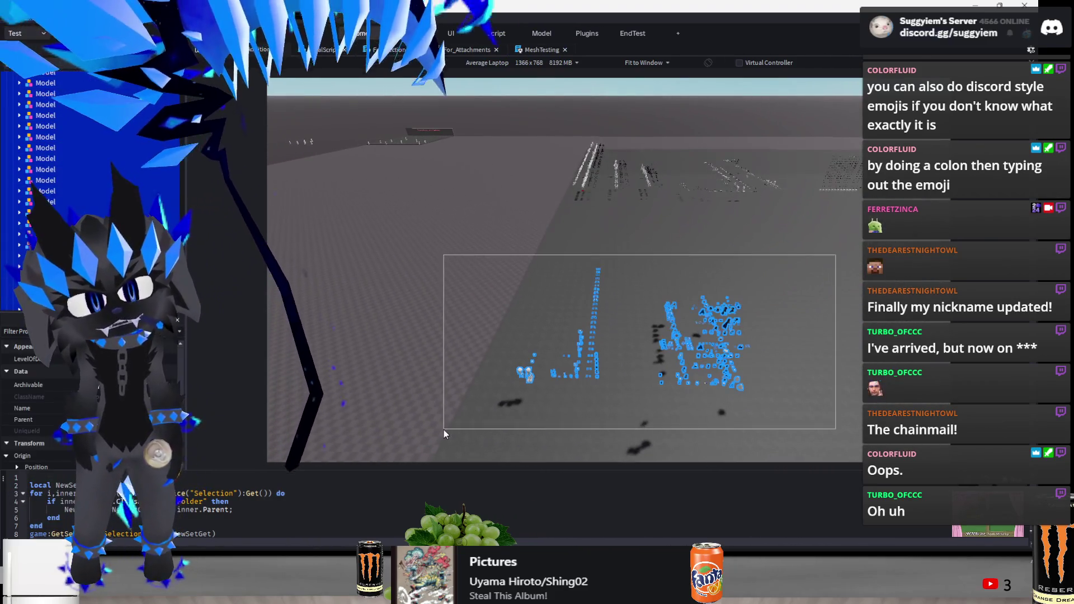
Push the selected clothing rows along depth and sideways, undo once, then deselect.
{"action": "left_click_drag", "start_coordinate": [636, 407], "coordinate": [638, 392]}
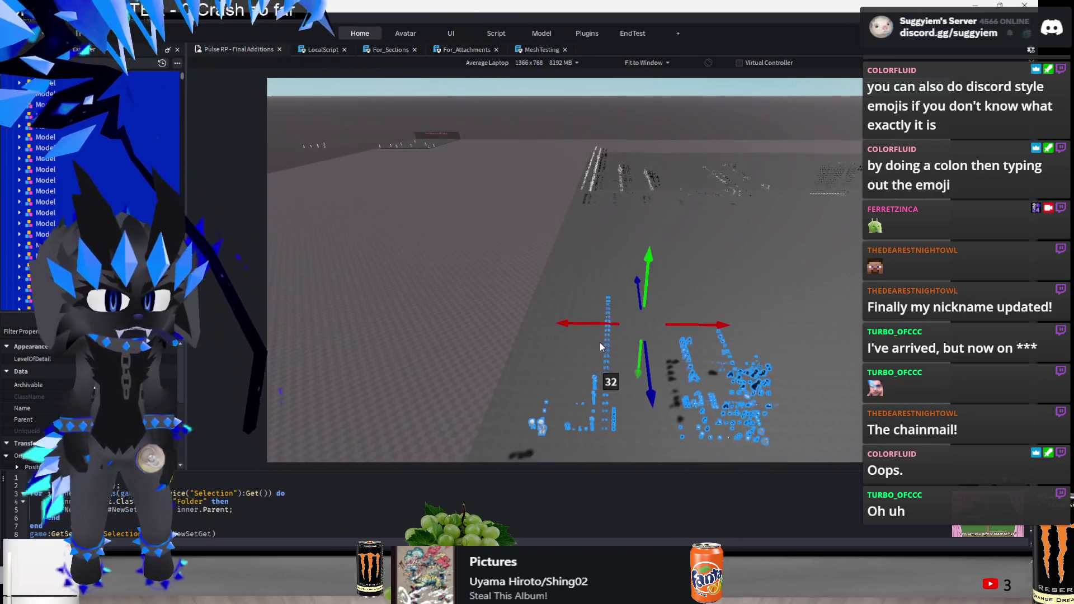
{"action": "scroll", "coordinate": [573, 254], "scroll_direction": "down", "scroll_amount": 2}
{"action": "left_click_drag", "start_coordinate": [571, 282], "coordinate": [526, 311]}
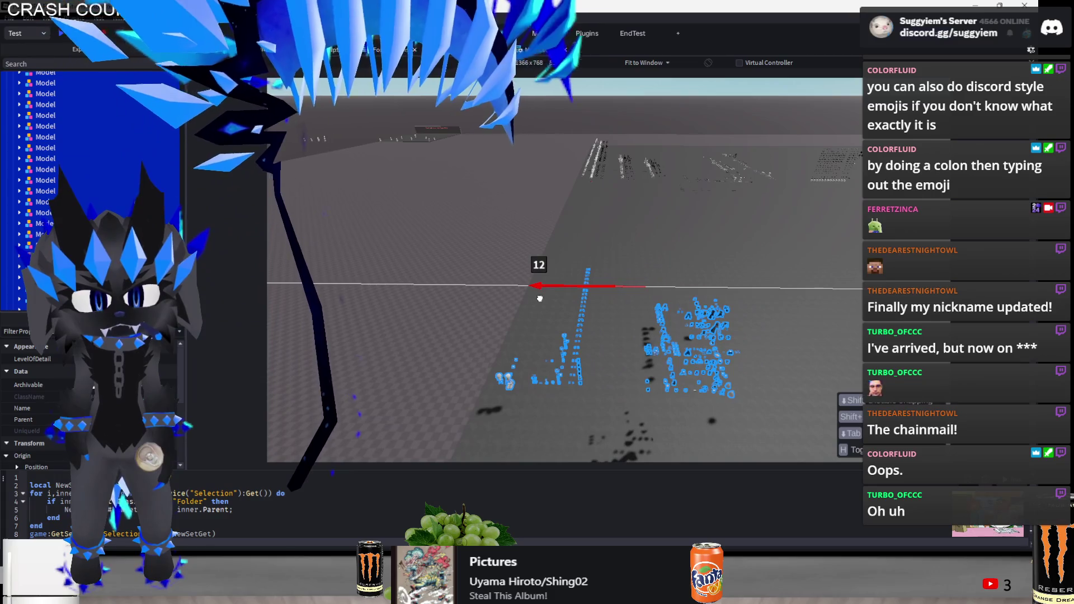
{"action": "key", "text": "w"}
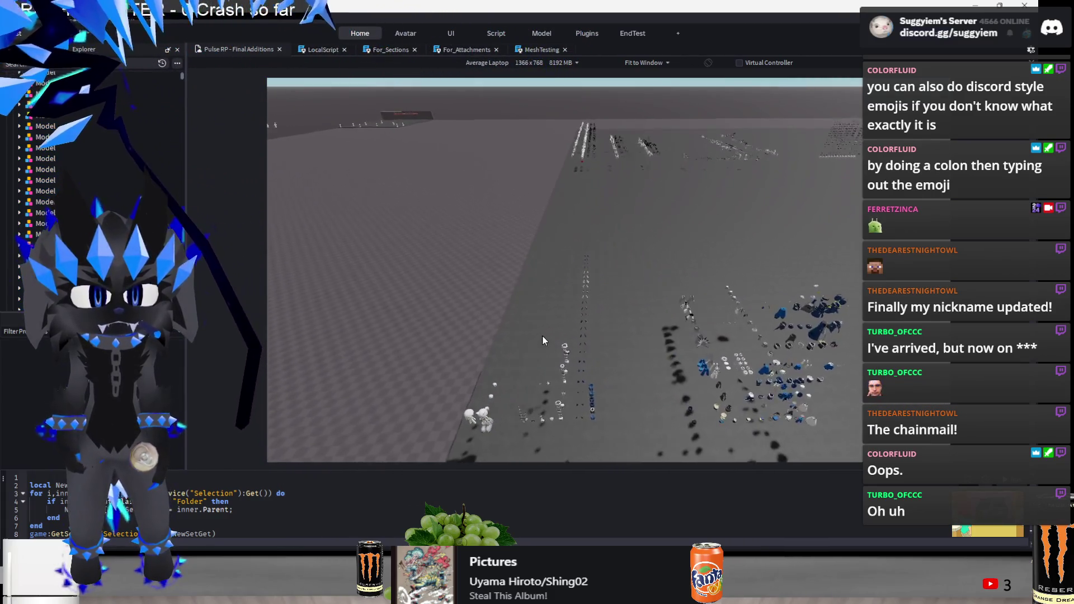
{"action": "key", "text": "ctrl+z"}
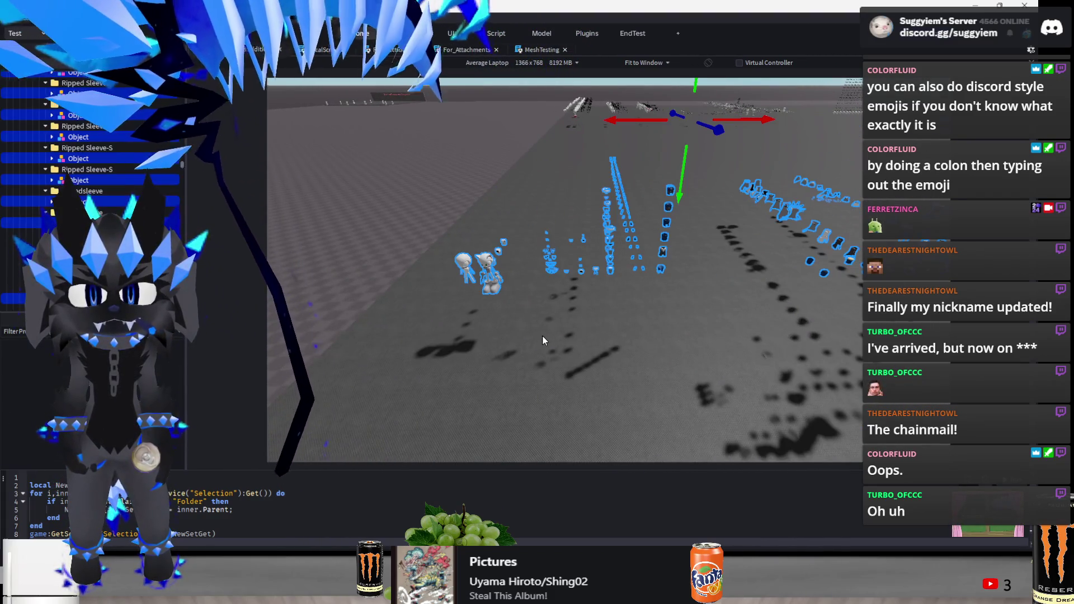
{"action": "key", "text": "w"}
{"action": "left_click", "coordinate": [542, 339]}
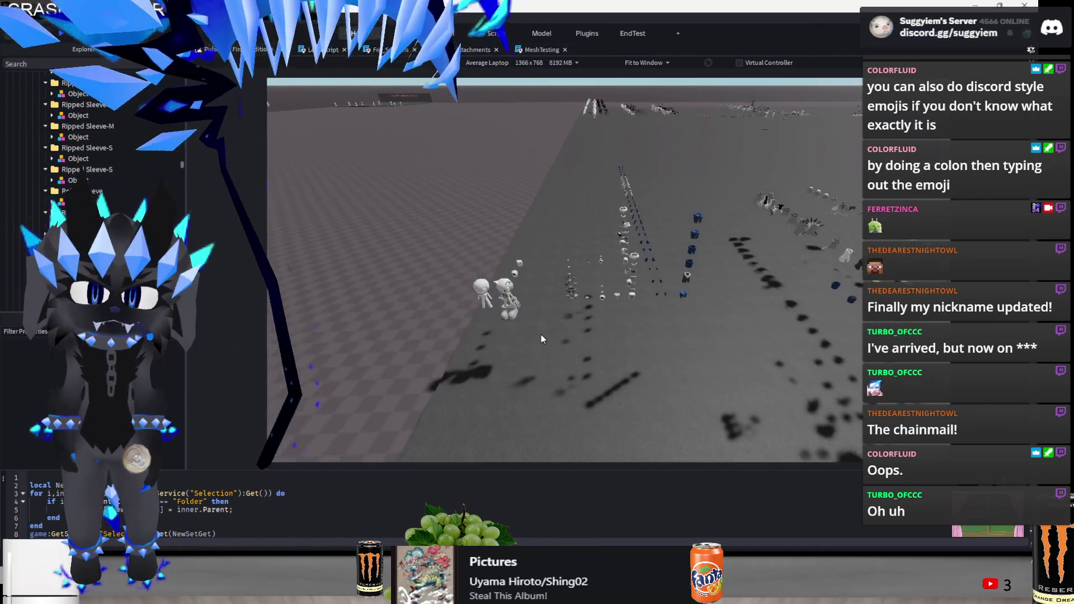
Fly in among the rows and box-select three more parts.
{"action": "key", "text": "w"}
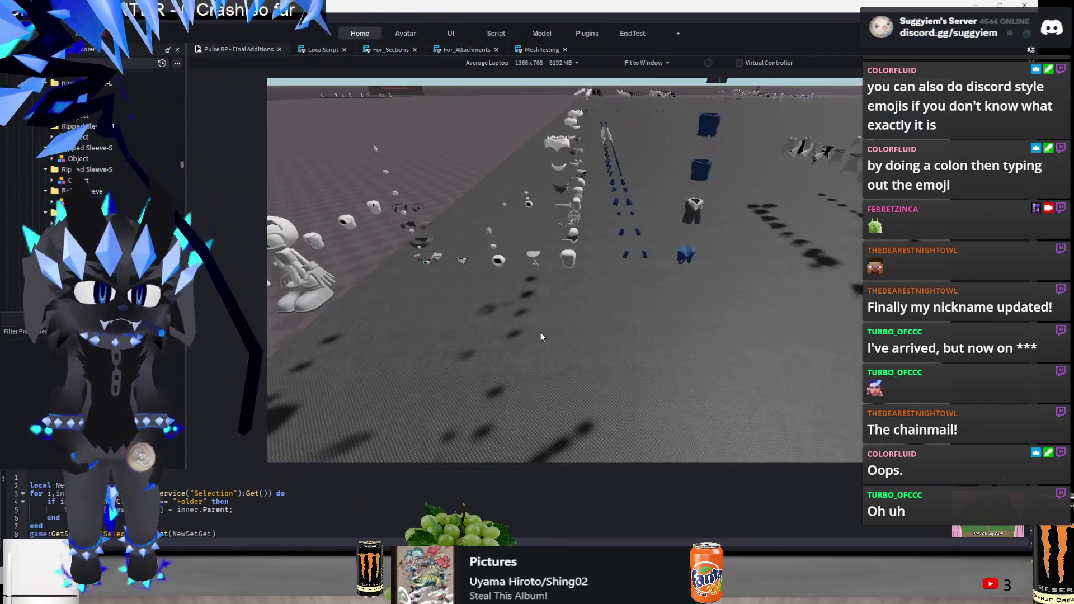
{"action": "key", "text": "w"}
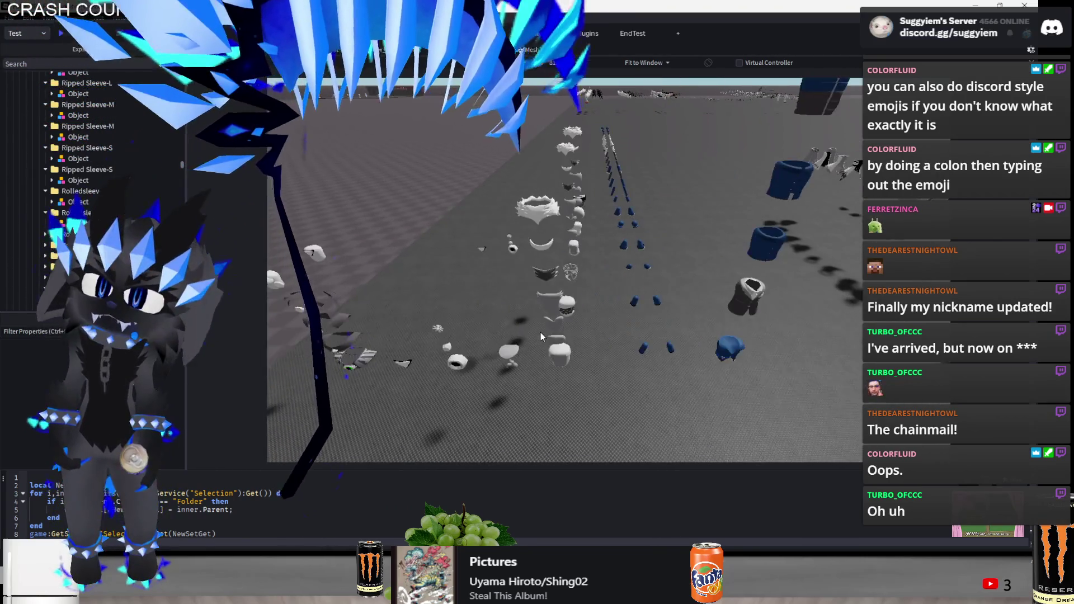
{"action": "key", "text": "w"}
{"action": "left_click_drag", "start_coordinate": [537, 243], "coordinate": [420, 414]}
{"action": "key", "text": "w"}
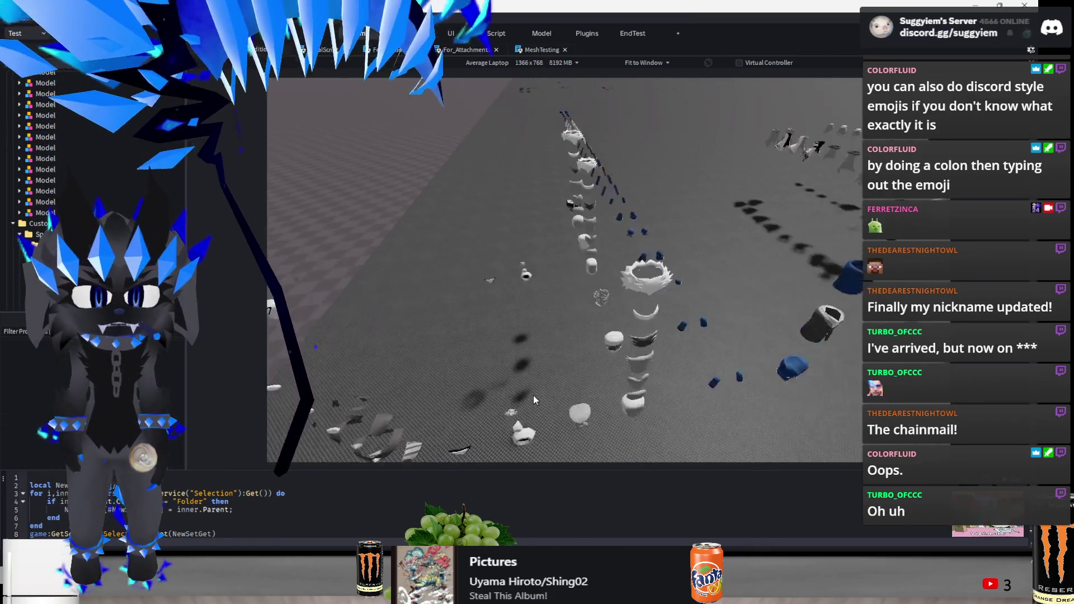
{"action": "left_click", "coordinate": [44, 219]}
{"action": "key", "text": "f"}
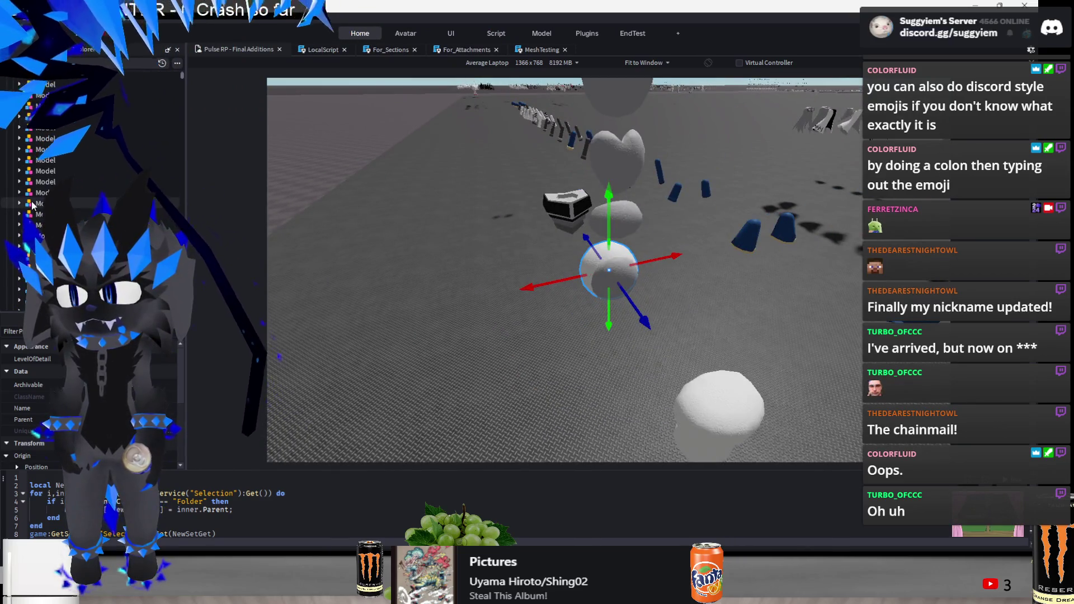
{"action": "scroll", "coordinate": [31, 206], "scroll_direction": "up", "scroll_amount": 2}
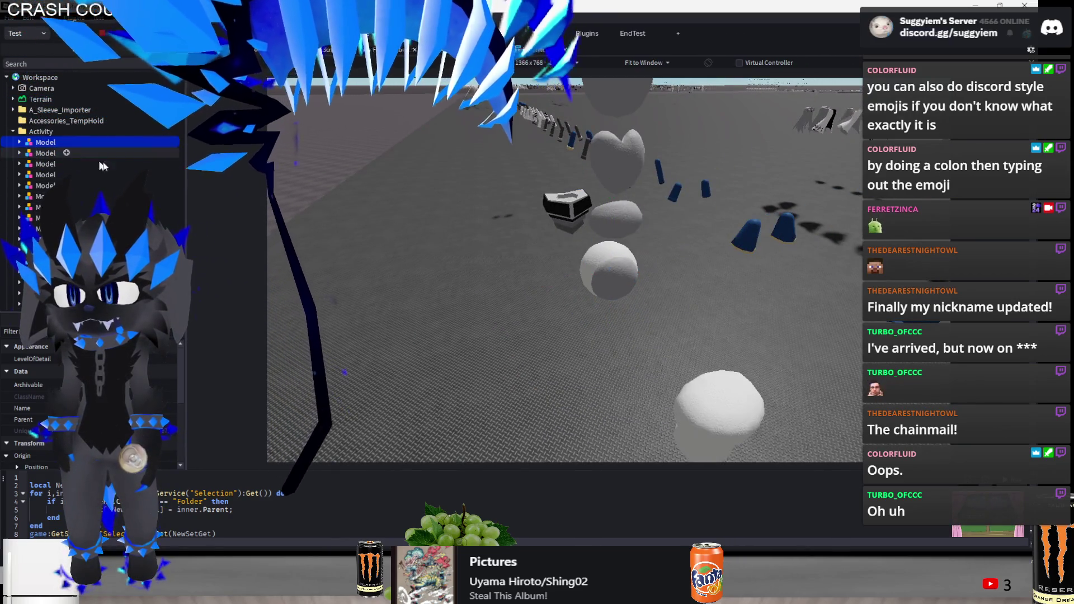
{"action": "left_click", "coordinate": [102, 166]}
{"action": "key", "text": "f"}
{"action": "scroll", "coordinate": [397, 200], "scroll_direction": "down", "scroll_amount": 5}
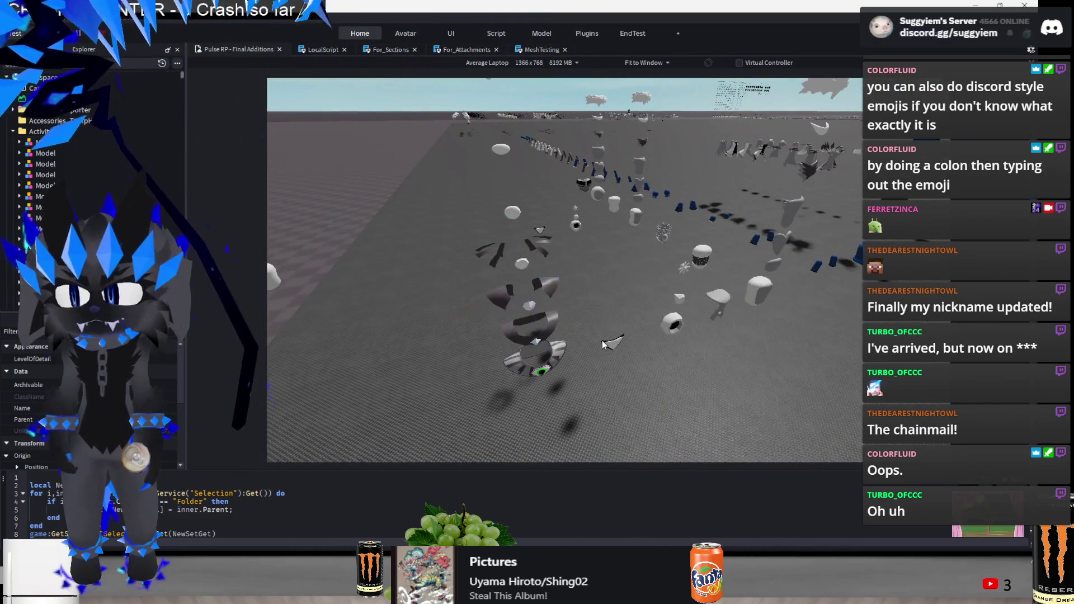
{"action": "left_click", "coordinate": [534, 318]}
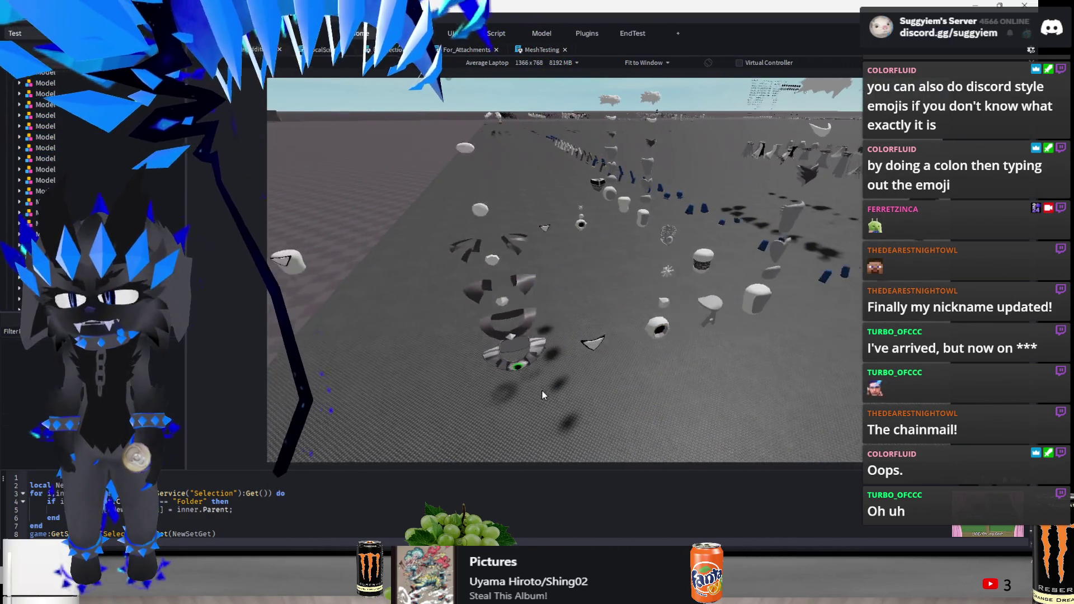
{"action": "left_click", "coordinate": [582, 324]}
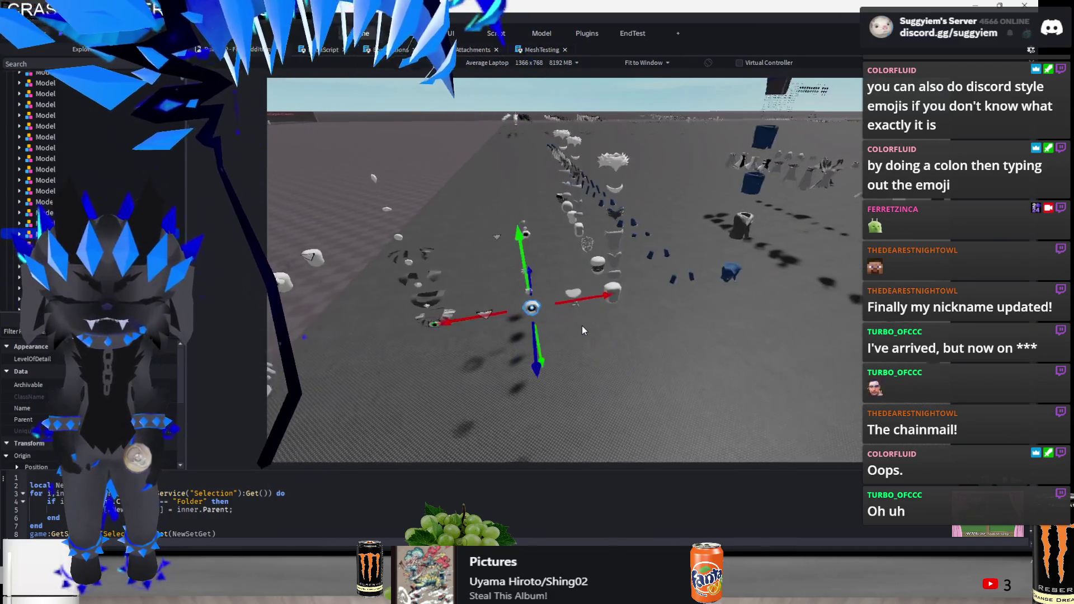
{"action": "left_click", "coordinate": [599, 311]}
{"action": "left_click", "coordinate": [599, 317]}
{"action": "left_click", "coordinate": [571, 275]}
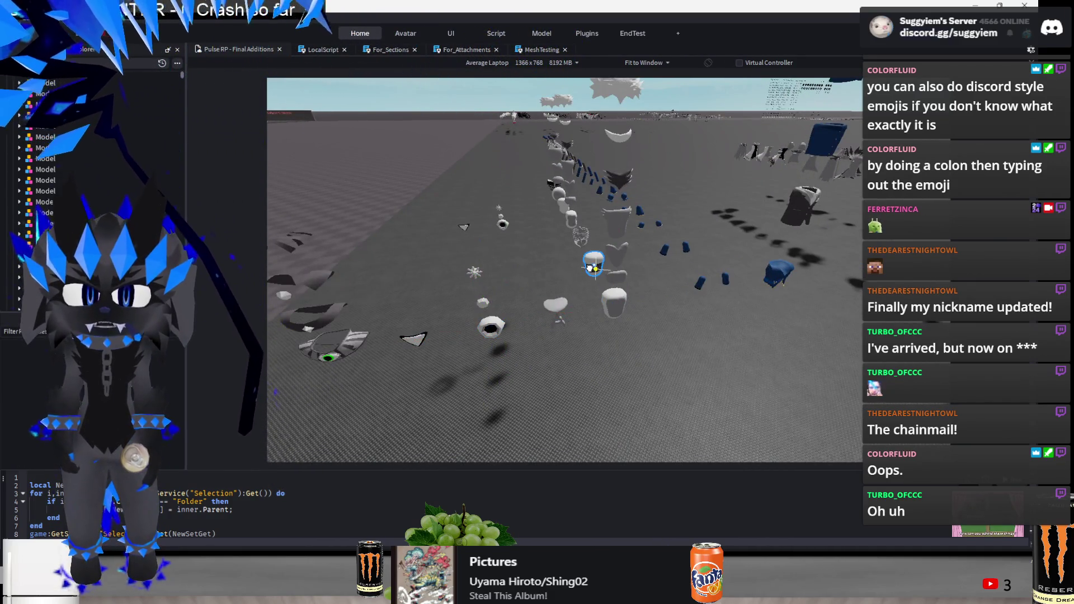
{"action": "left_click", "coordinate": [591, 267]}
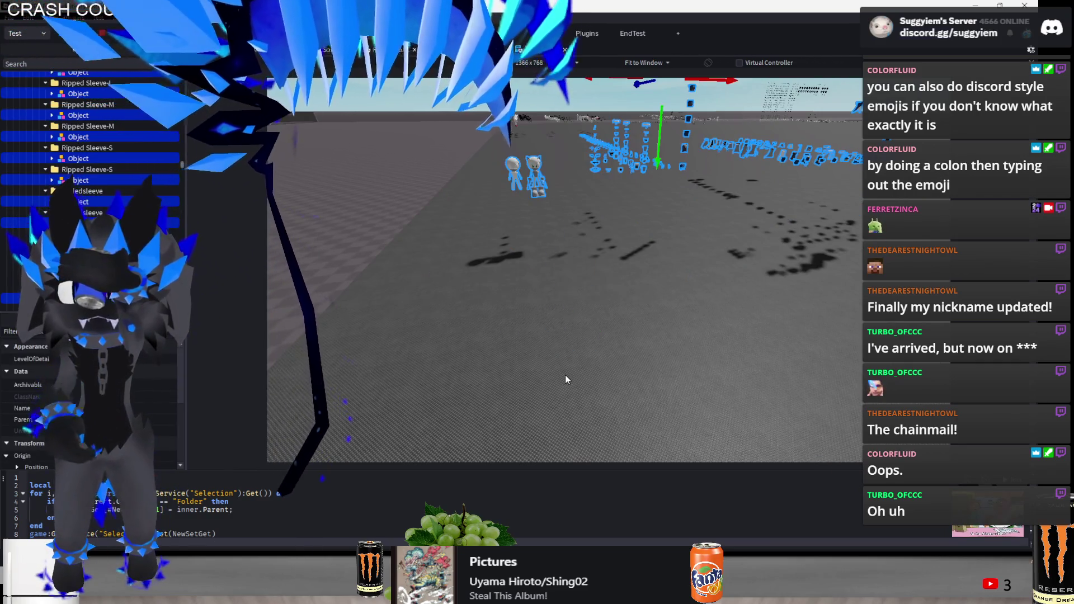
{"action": "scroll", "coordinate": [612, 297], "scroll_direction": "up", "scroll_amount": 5}
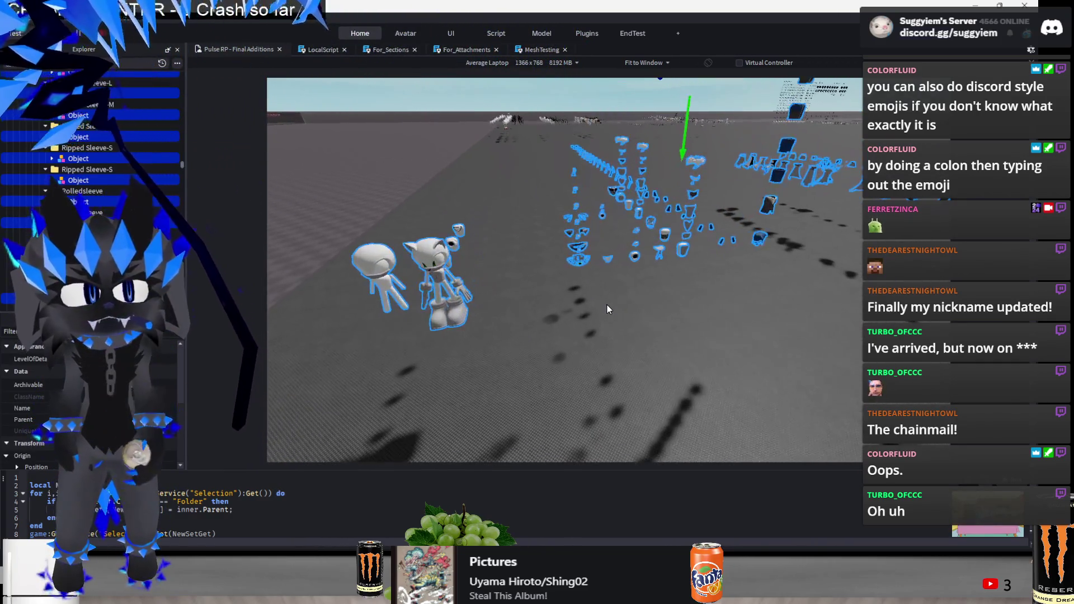
{"action": "left_click", "coordinate": [606, 304]}
{"action": "left_click", "coordinate": [579, 257]}
{"action": "left_click", "coordinate": [519, 382]}
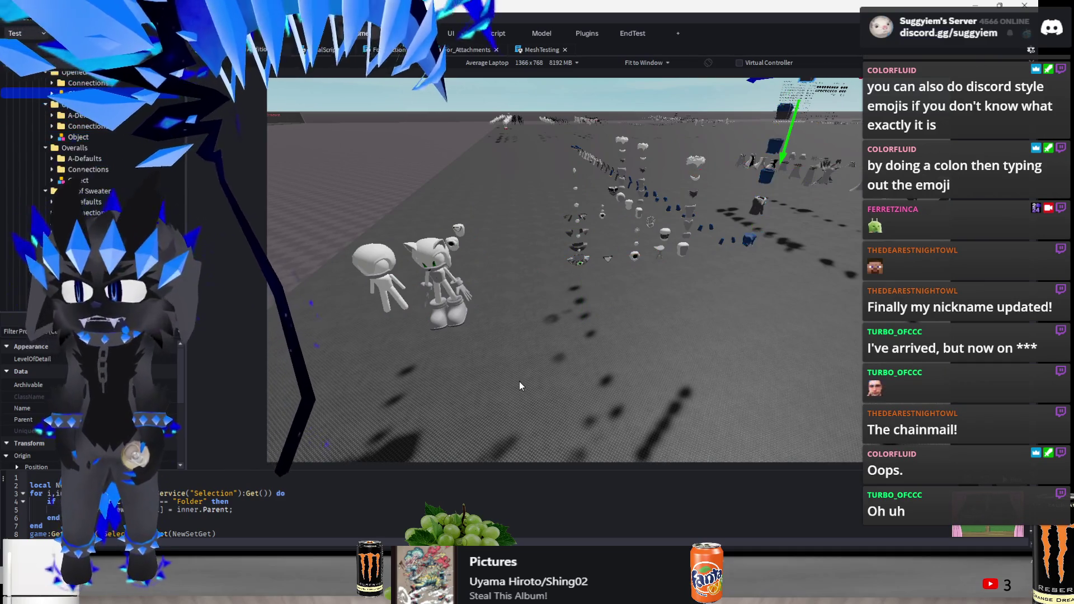
{"action": "key", "text": "Down"}
{"action": "key", "text": "Down"}
{"action": "key", "text": "Down"}
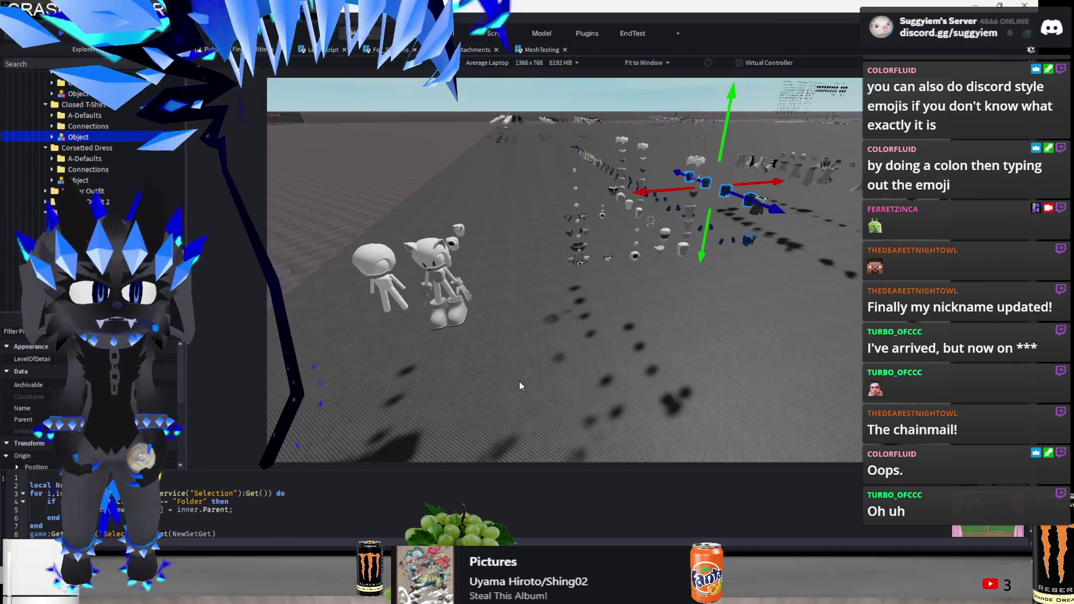
{"action": "key", "text": "Down"}
{"action": "key", "text": "Down"}
{"action": "key", "text": "Down"}
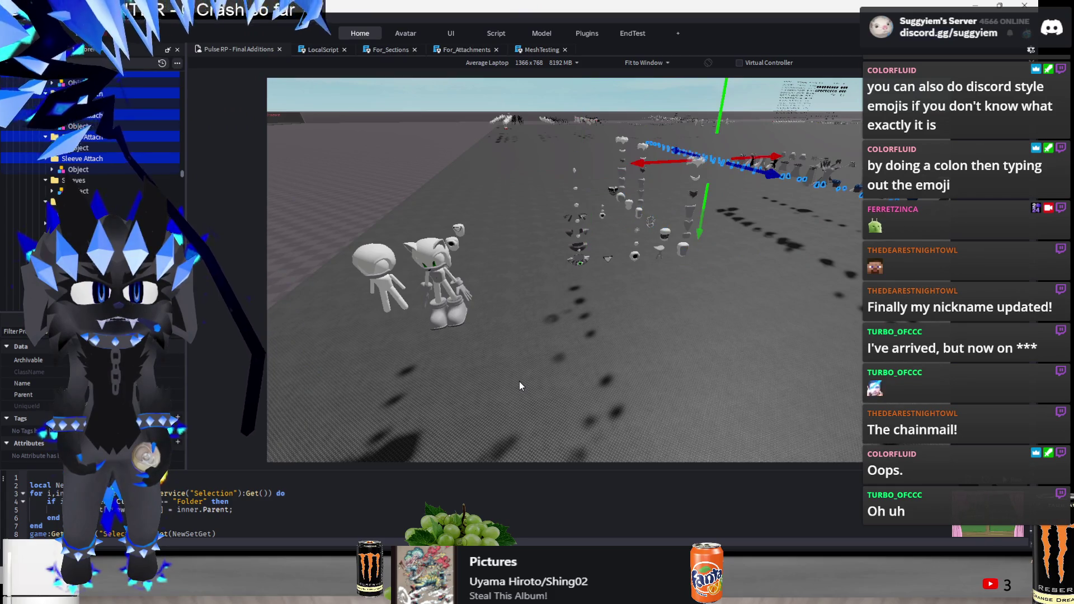
{"action": "left_click", "coordinate": [520, 382]}
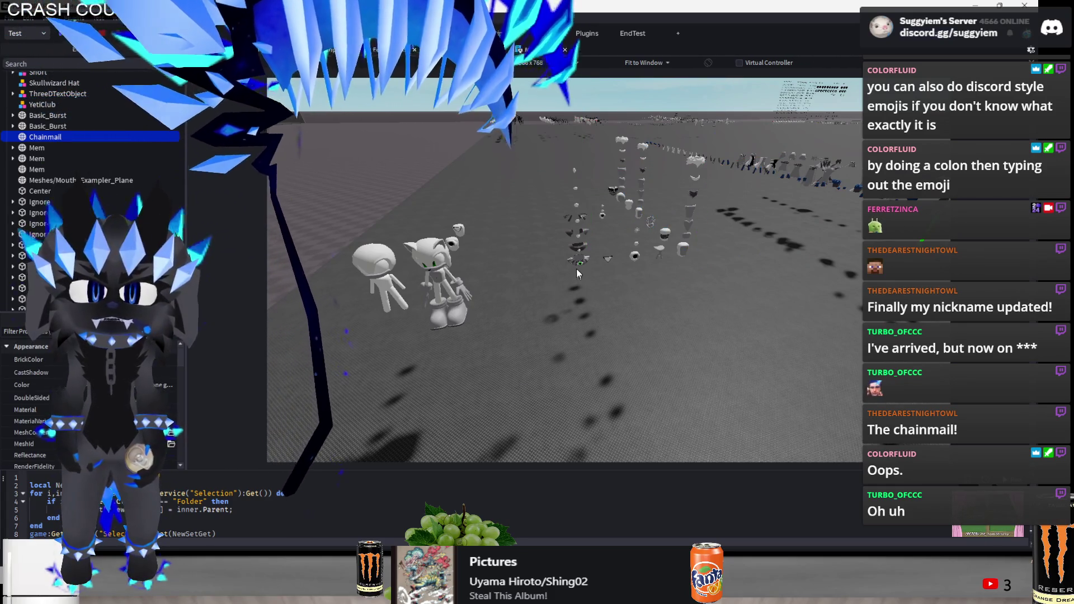
{"action": "left_click", "coordinate": [576, 269]}
{"action": "left_click", "coordinate": [454, 403]}
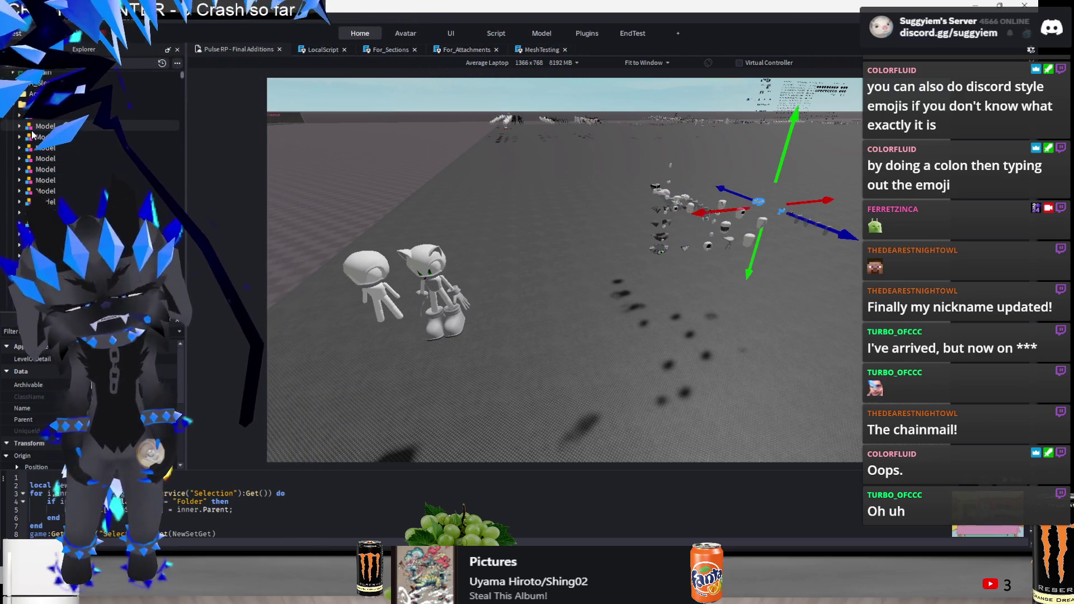
{"action": "left_click", "coordinate": [32, 134]}
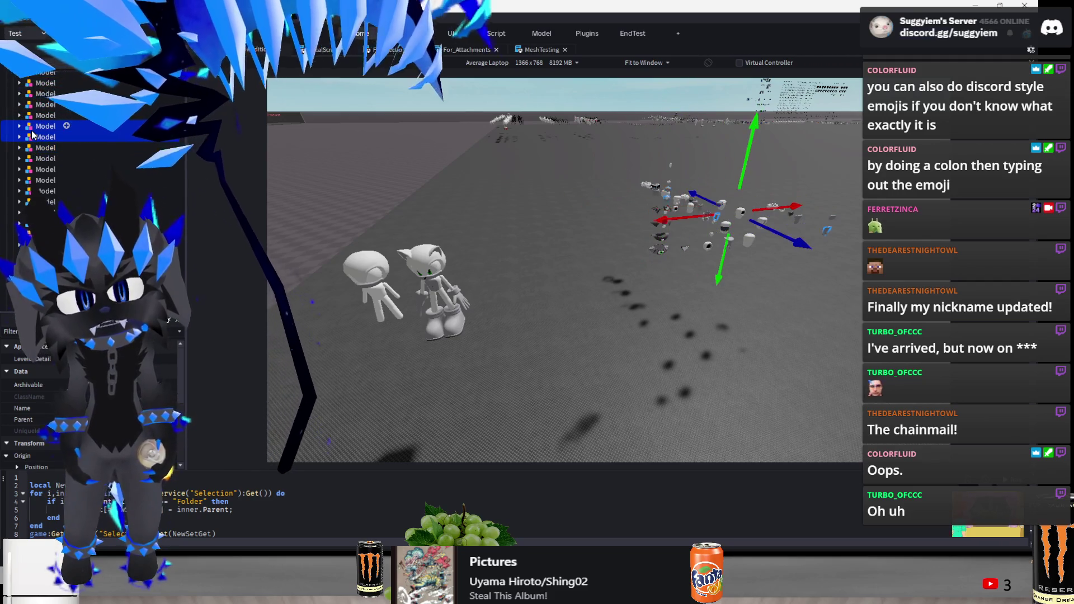
{"action": "key", "text": "shift+Down"}
{"action": "key", "text": "shift+Down"}
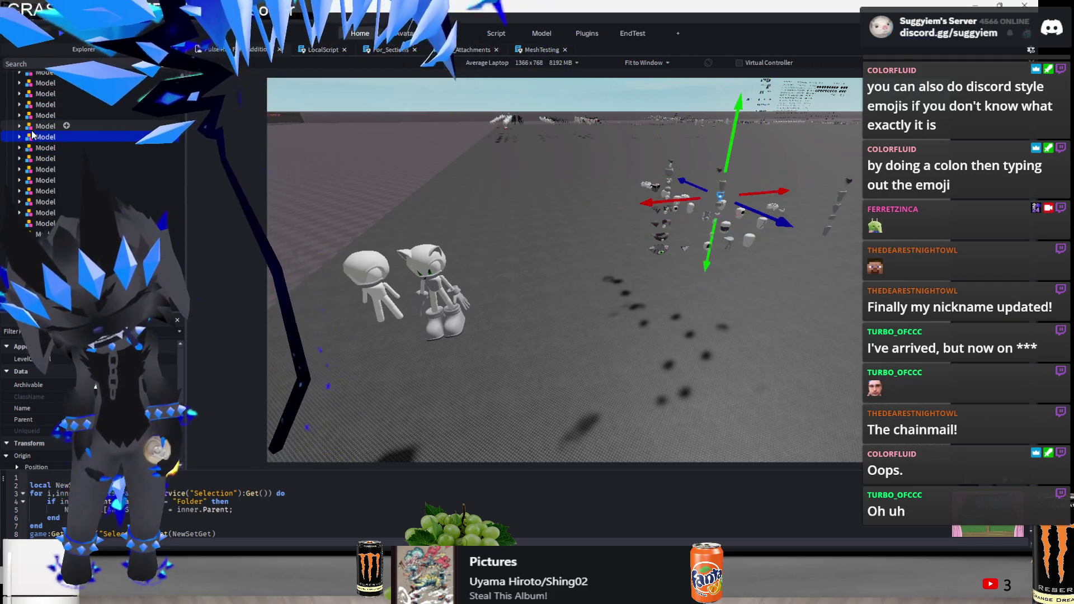
{"action": "scroll", "coordinate": [32, 134], "scroll_direction": "down", "scroll_amount": 5}
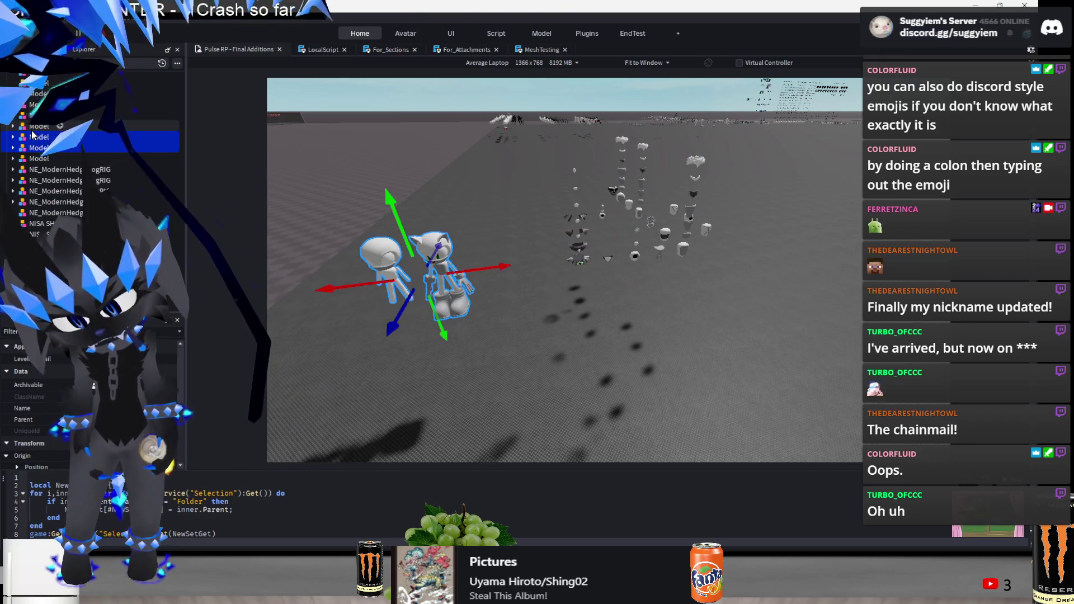
{"action": "left_click", "coordinate": [32, 137]}
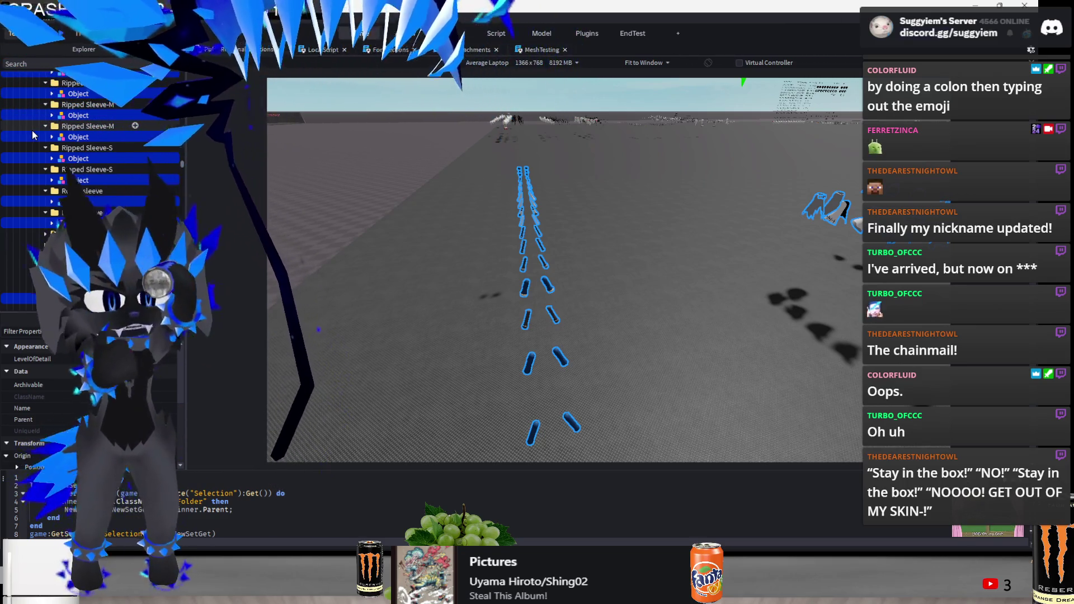
Select the fuzzy tuft mesh, then deselect and fly back to view all accessory rows.
{"action": "left_click", "coordinate": [539, 316]}
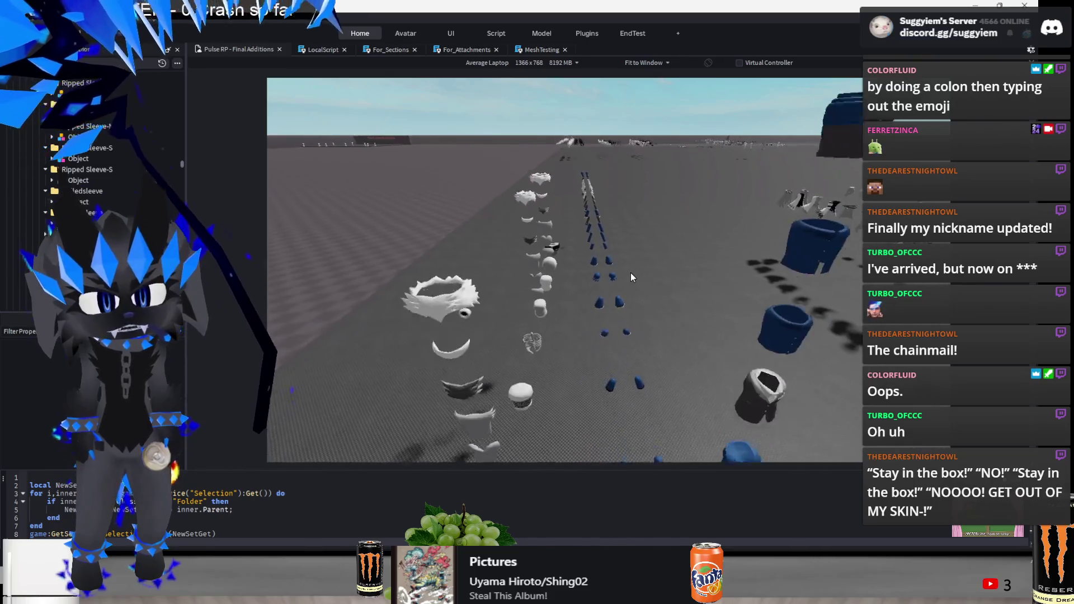
{"action": "left_click", "coordinate": [510, 285]}
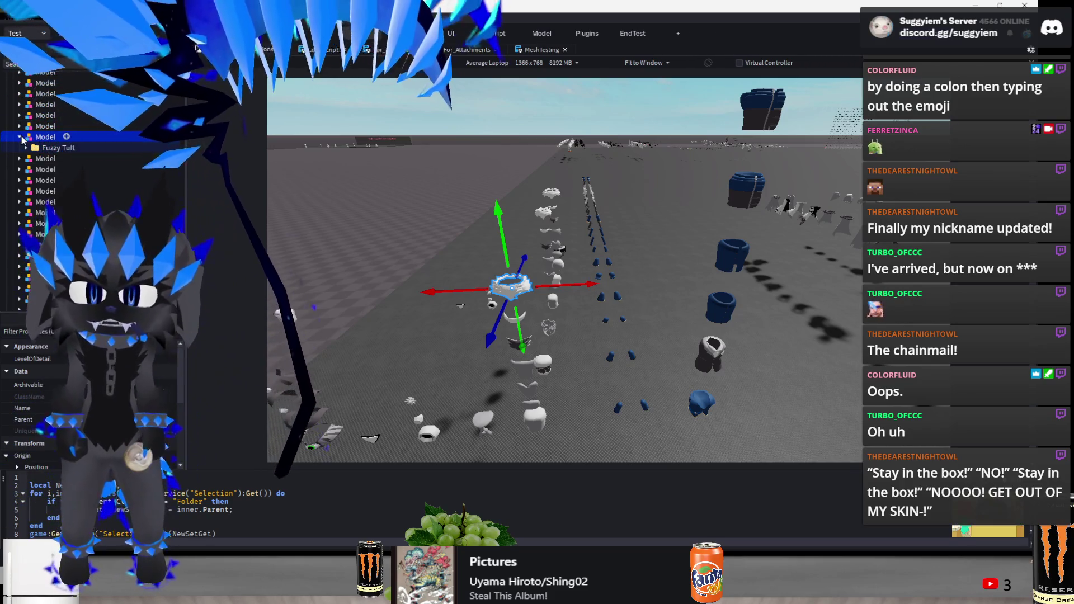
{"action": "scroll", "coordinate": [367, 242], "scroll_direction": "up", "scroll_amount": 5}
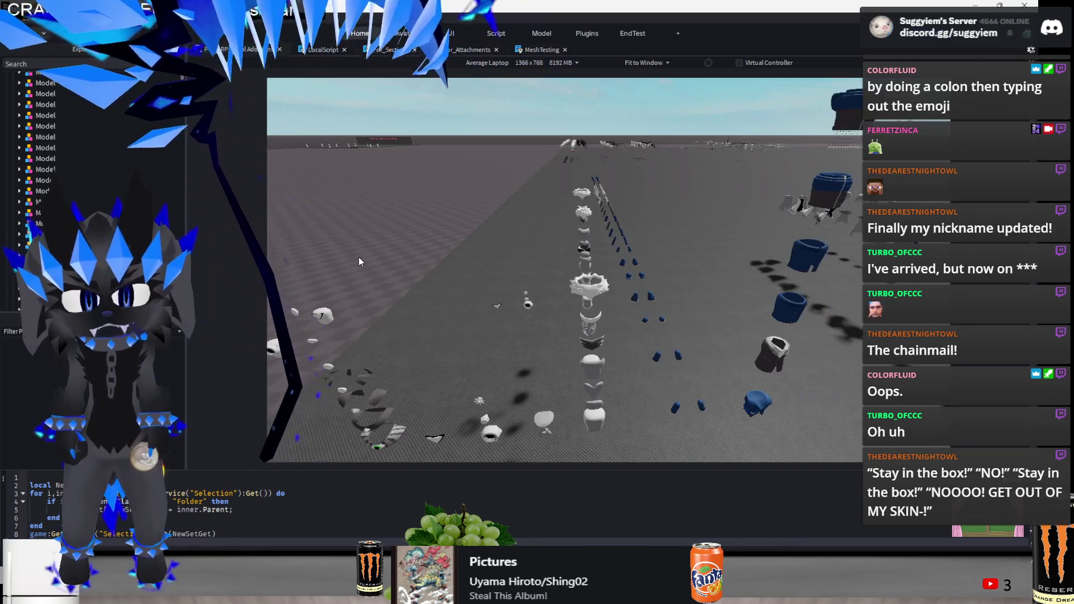
{"action": "scroll", "coordinate": [358, 256], "scroll_direction": "up", "scroll_amount": 3}
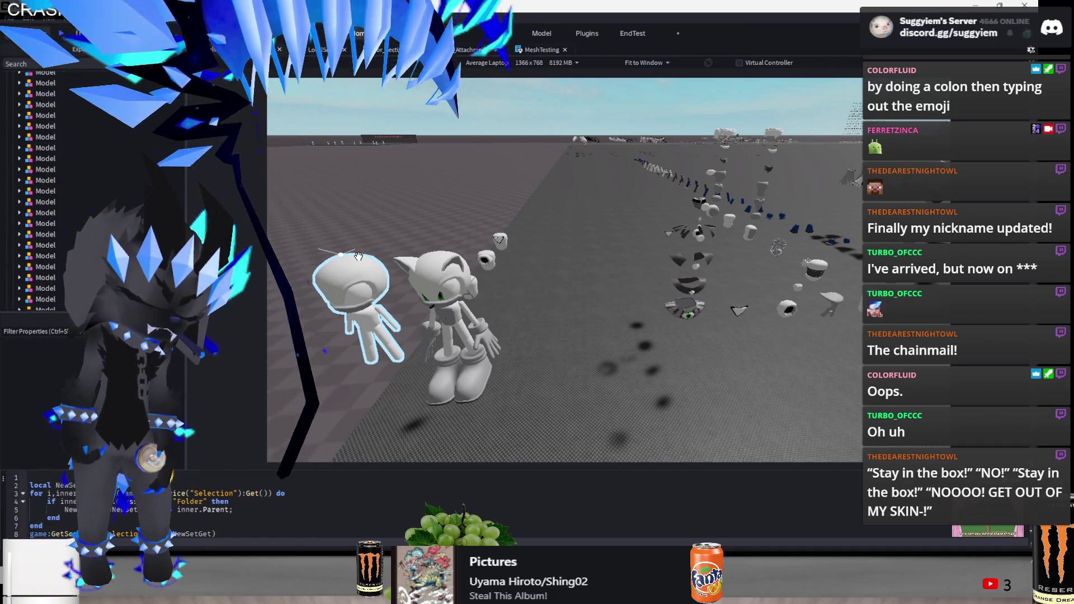
{"action": "left_click", "coordinate": [562, 300]}
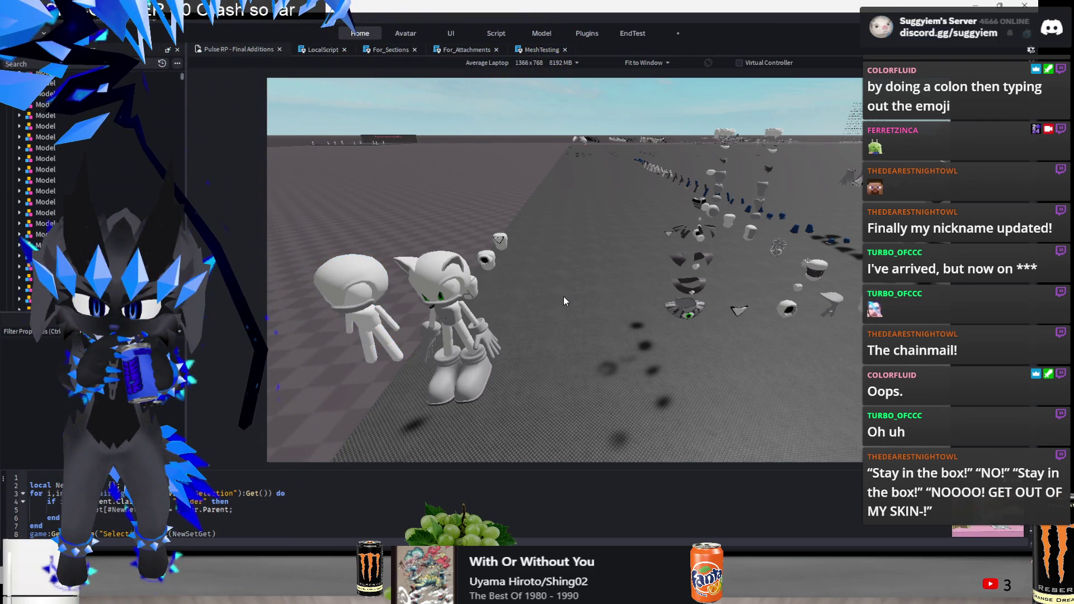
{"action": "key", "text": "w"}
{"action": "key", "text": "s"}
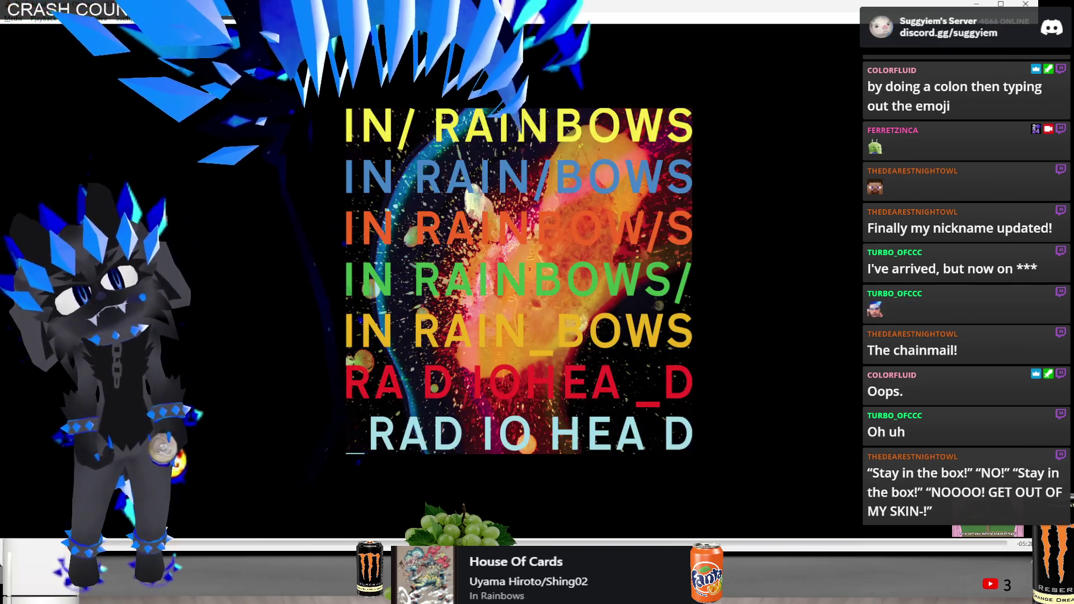
Minimize the fullscreen In Rainbows album art to reveal Roblox Studio.
{"action": "left_click", "coordinate": [978, 6]}
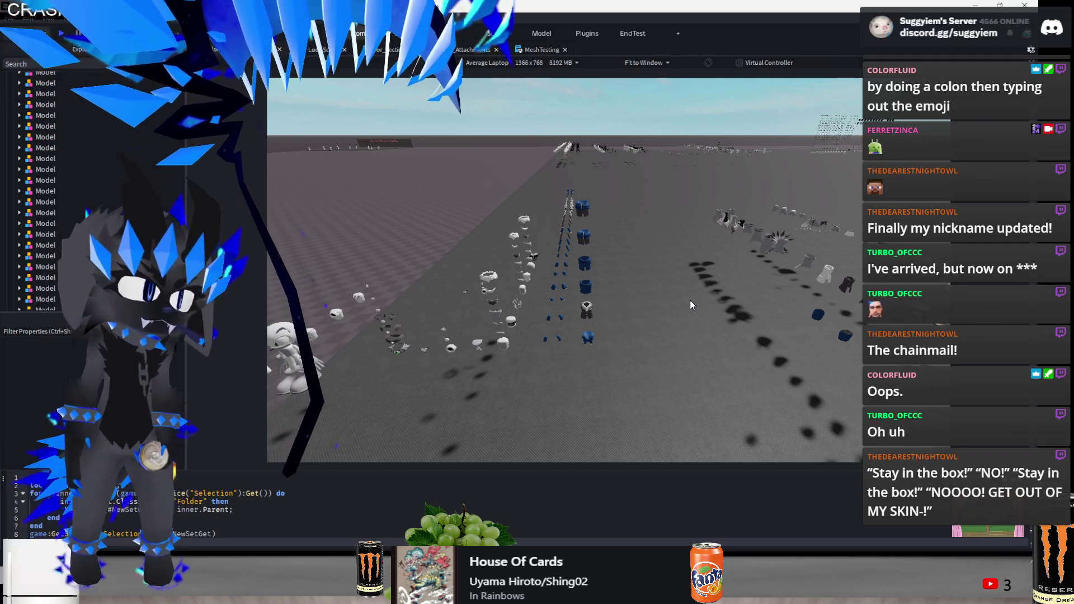
Return to Roblox Studio, select a blue accessory mesh and slide it sideways along X.
{"action": "key", "text": "alt+Tab"}
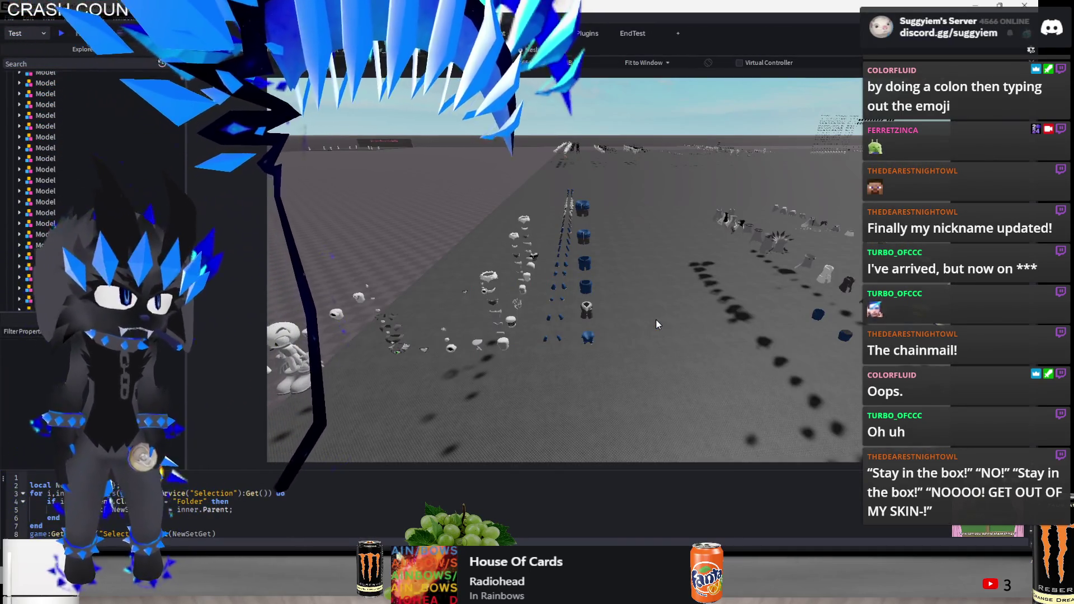
{"action": "key", "text": "w"}
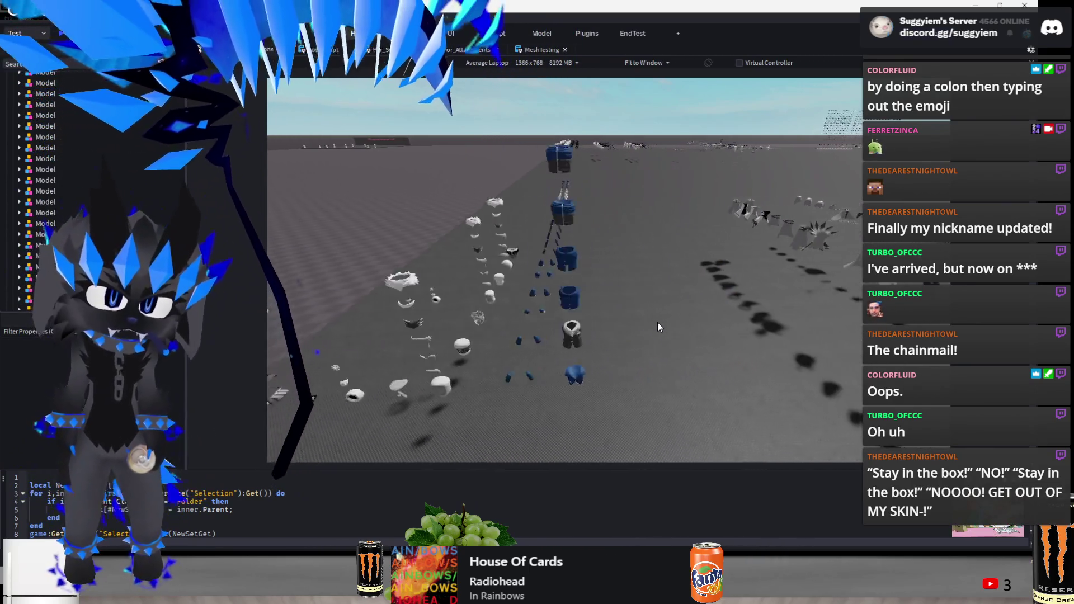
{"action": "left_click", "coordinate": [616, 310]}
{"action": "left_click_drag", "start_coordinate": [697, 359], "coordinate": [583, 367]}
Shift two blue accessories sideways, lift one, and nudge the blue parts into the column.
{"action": "left_click_drag", "start_coordinate": [420, 305], "coordinate": [659, 239]}
{"action": "left_click_drag", "start_coordinate": [594, 238], "coordinate": [680, 243]}
{"action": "left_click", "coordinate": [619, 237]}
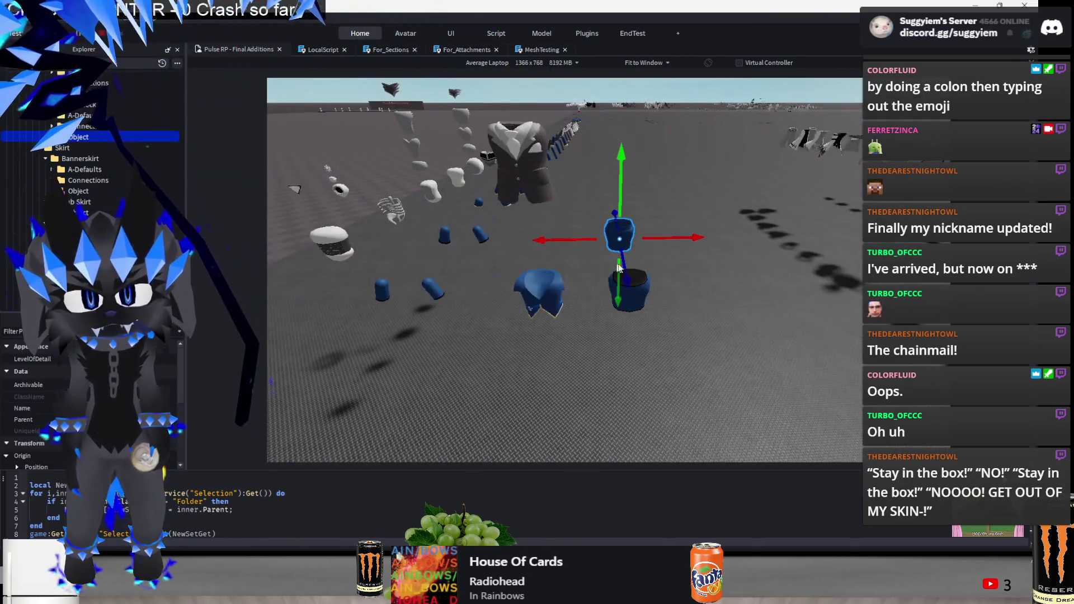
{"action": "left_click_drag", "start_coordinate": [631, 258], "coordinate": [631, 178]}
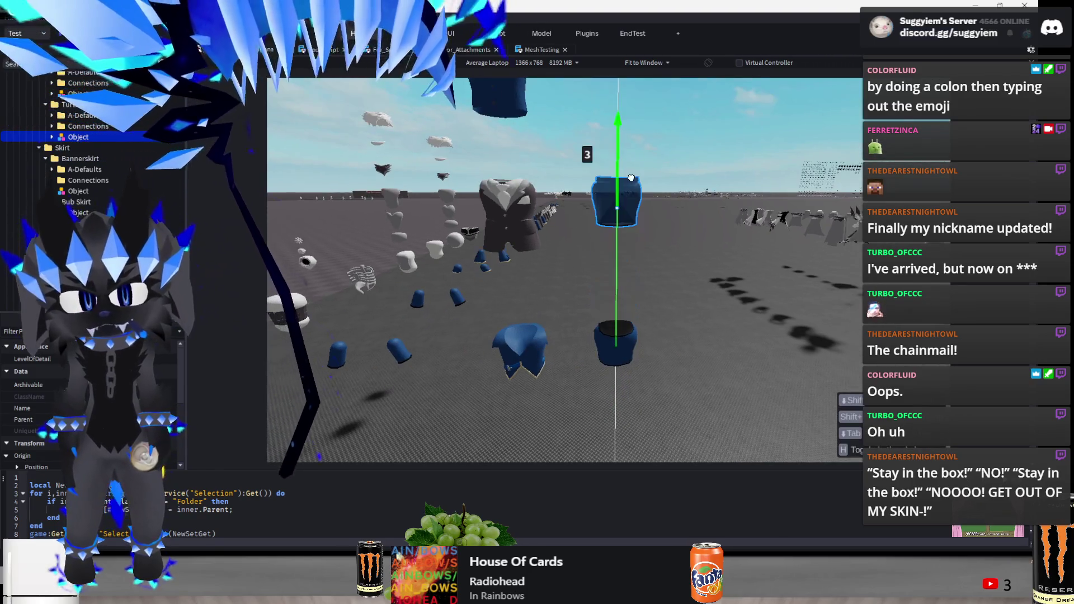
{"action": "left_click_drag", "start_coordinate": [677, 287], "coordinate": [611, 446]}
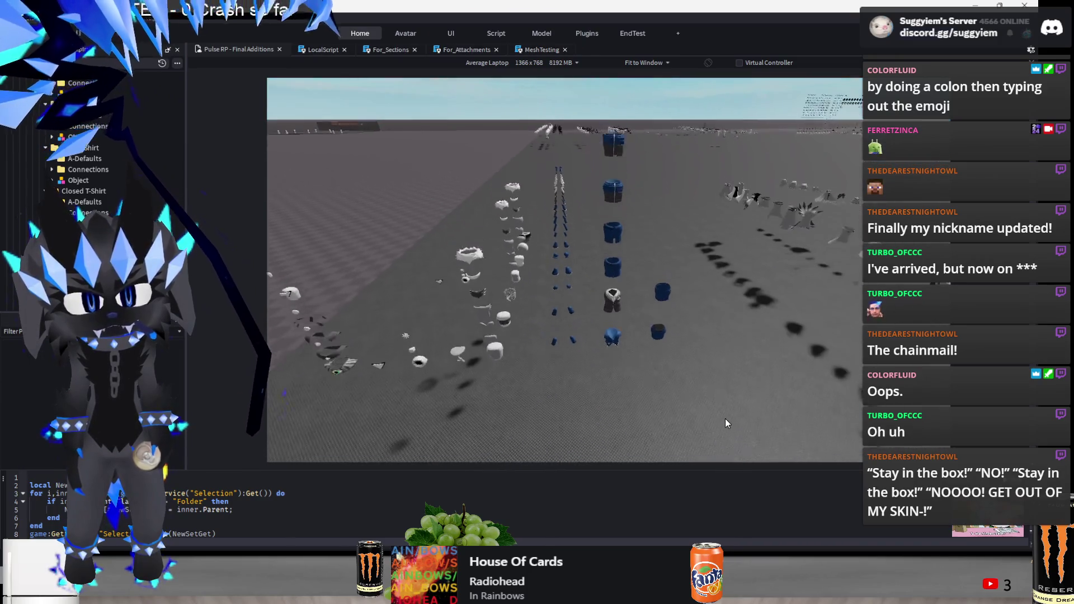
{"action": "mouse_move", "coordinate": [750, 250]}
{"action": "left_mouse_down"}
{"action": "mouse_move", "coordinate": [743, 280]}
{"action": "mouse_move", "coordinate": [646, 374]}
{"action": "left_mouse_up"}
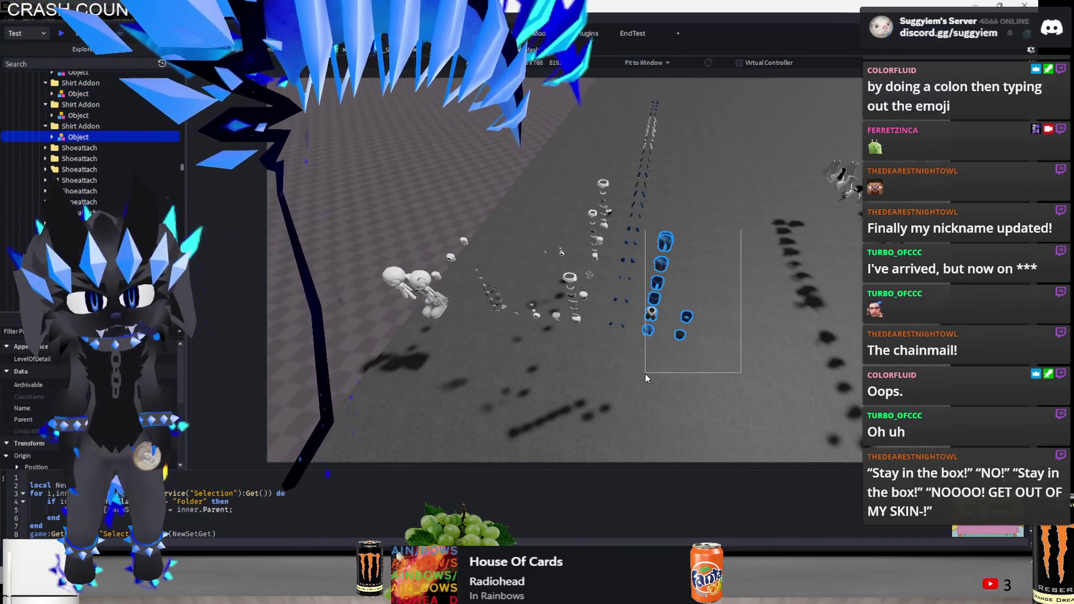
{"action": "mouse_move", "coordinate": [706, 305]}
{"action": "left_mouse_down"}
{"action": "mouse_move", "coordinate": [719, 306]}
{"action": "mouse_move", "coordinate": [669, 299]}
{"action": "mouse_move", "coordinate": [706, 308]}
{"action": "mouse_move", "coordinate": [651, 309]}
{"action": "mouse_move", "coordinate": [697, 308]}
{"action": "mouse_move", "coordinate": [740, 381]}
{"action": "left_mouse_up"}
{"action": "left_click", "coordinate": [740, 386]}
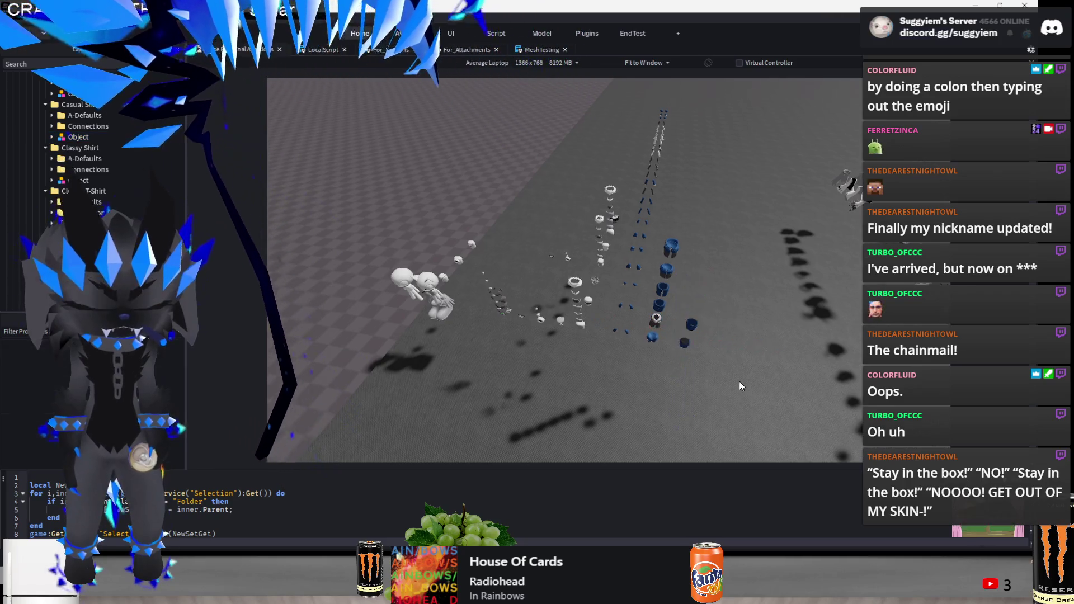
Realign a stray blue part back into the column, then select the Opened T-Shirt.
{"action": "key", "text": "f"}
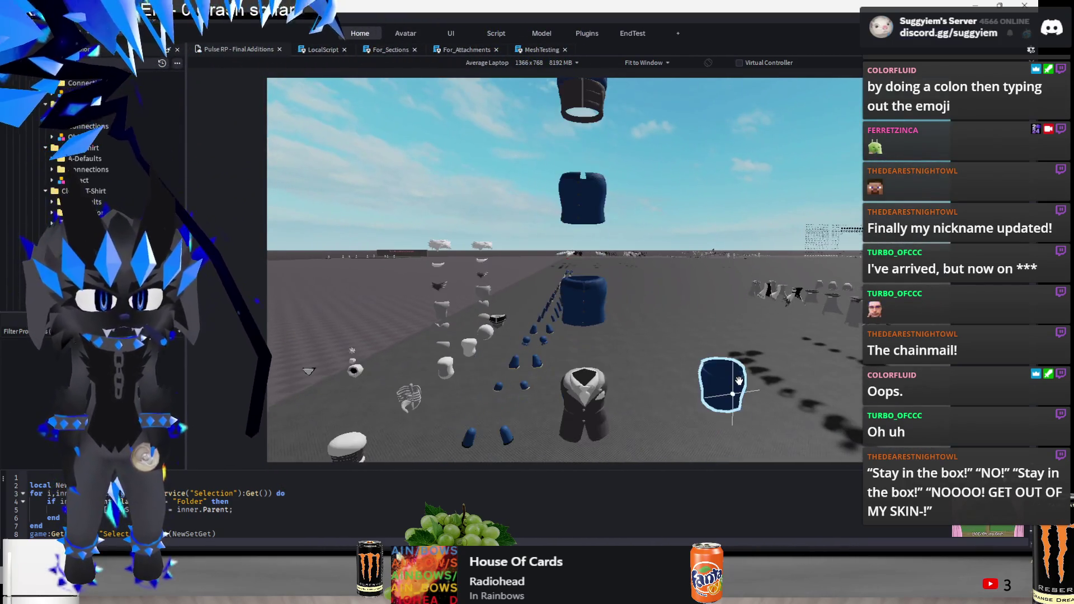
{"action": "right_click", "coordinate": [673, 378]}
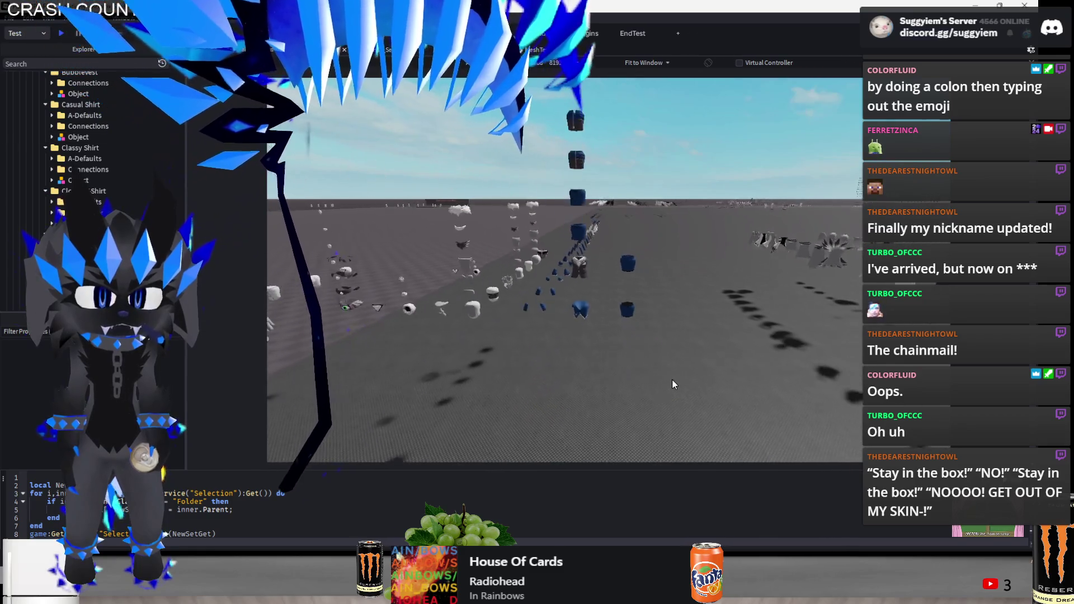
{"action": "key", "text": "w"}
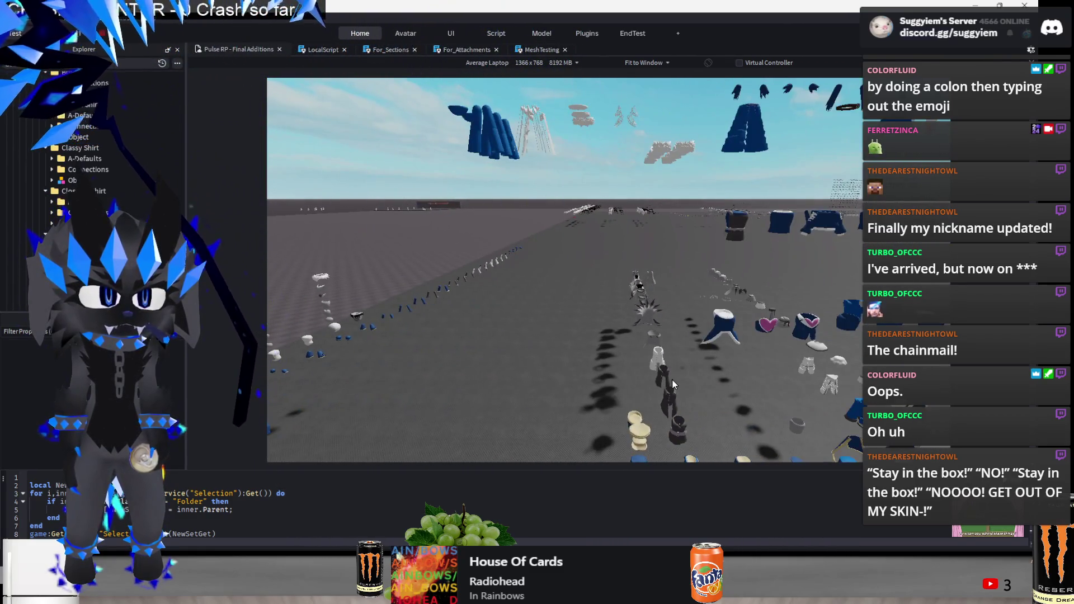
{"action": "left_click", "coordinate": [606, 299]}
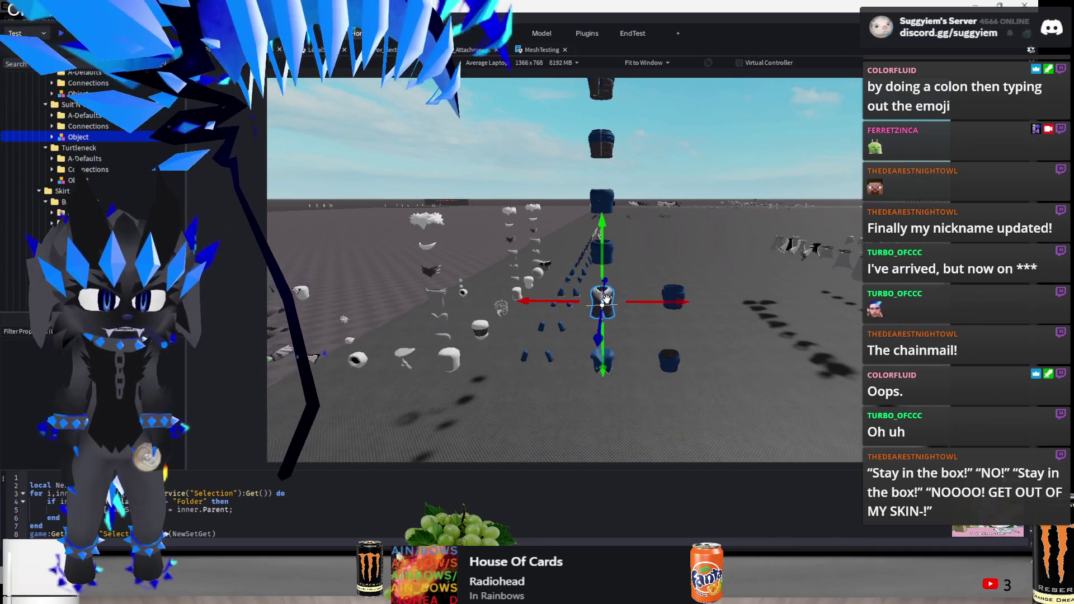
{"action": "mouse_move", "coordinate": [638, 305]}
{"action": "left_mouse_down"}
{"action": "mouse_move", "coordinate": [721, 313]}
{"action": "mouse_move", "coordinate": [665, 415]}
{"action": "left_mouse_up"}
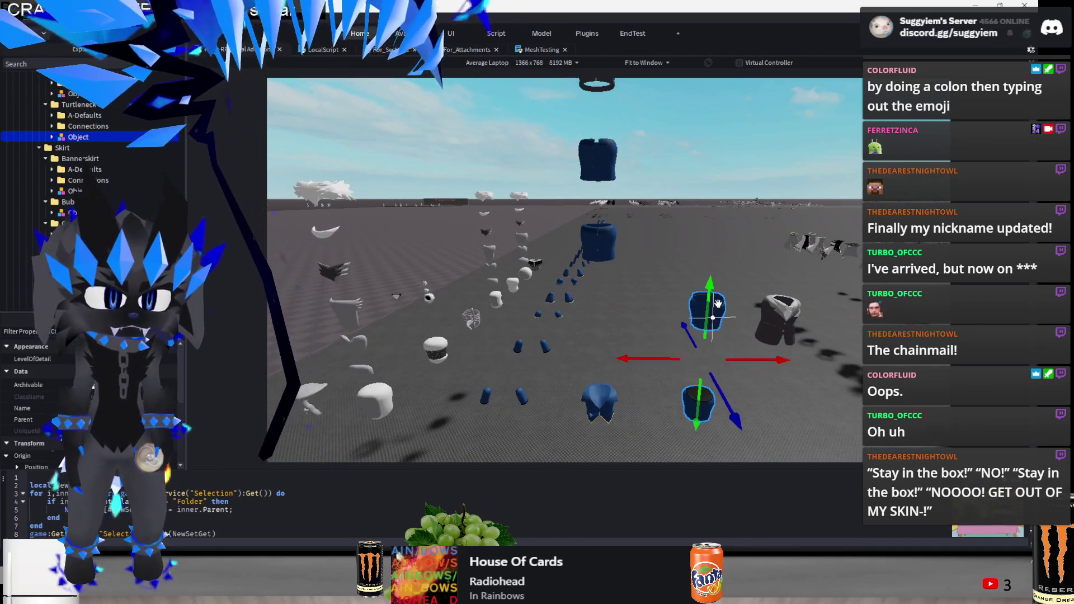
{"action": "mouse_move", "coordinate": [776, 360]}
{"action": "left_mouse_down"}
{"action": "mouse_move", "coordinate": [713, 358]}
{"action": "mouse_move", "coordinate": [622, 277]}
{"action": "left_mouse_up"}
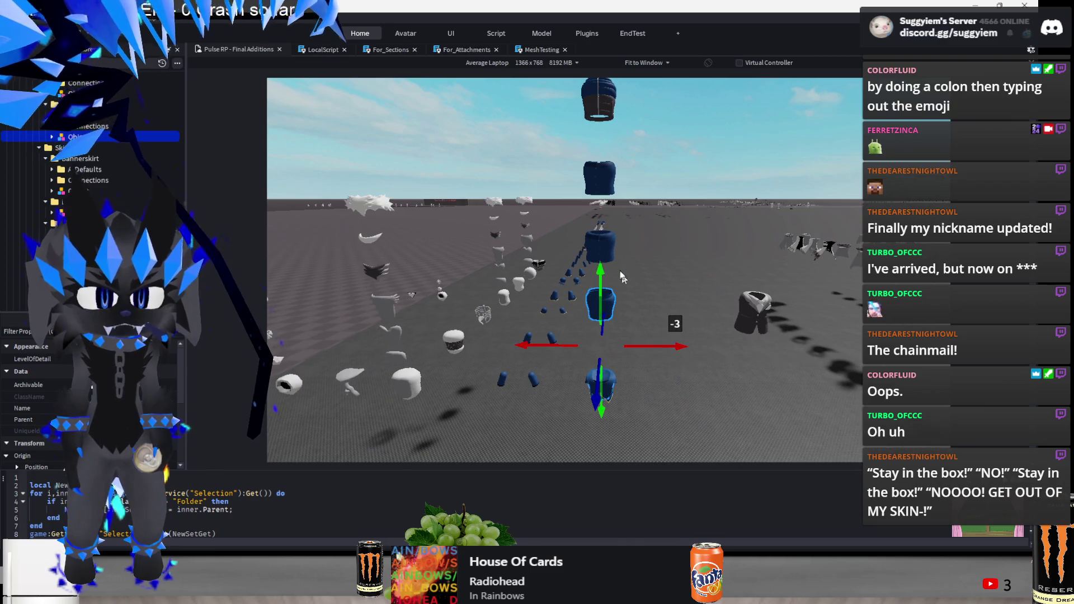
{"action": "scroll", "coordinate": [614, 245], "scroll_direction": "down", "scroll_amount": 5}
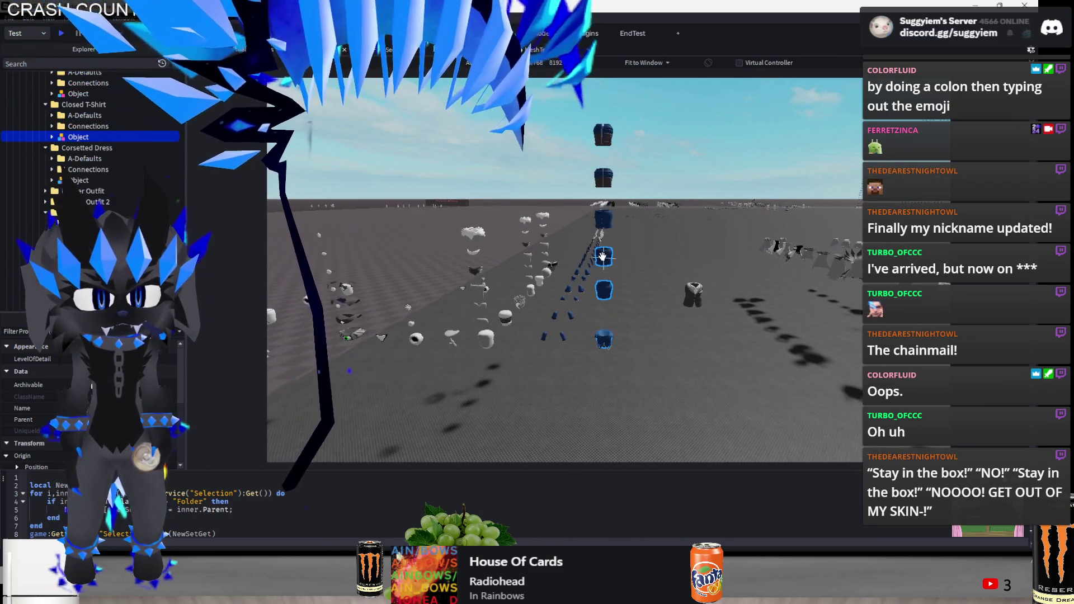
{"action": "left_click", "coordinate": [604, 222]}
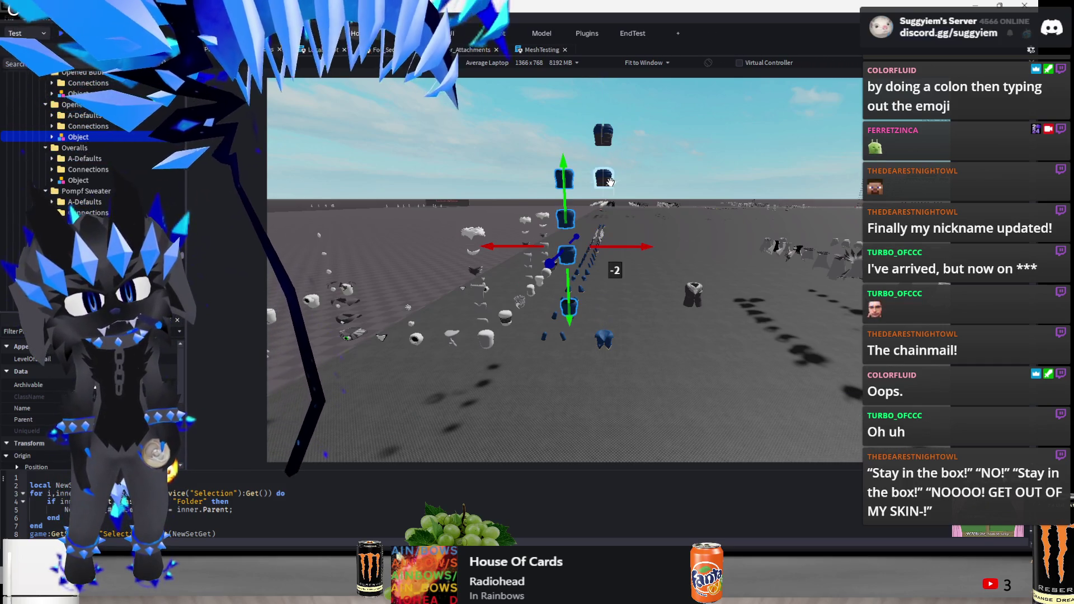
Shift the blue clothing pieces 2 studs right along X, undoing and redoing the move.
{"action": "left_click", "coordinate": [604, 179]}
{"action": "left_click_drag", "start_coordinate": [664, 227], "coordinate": [672, 229]}
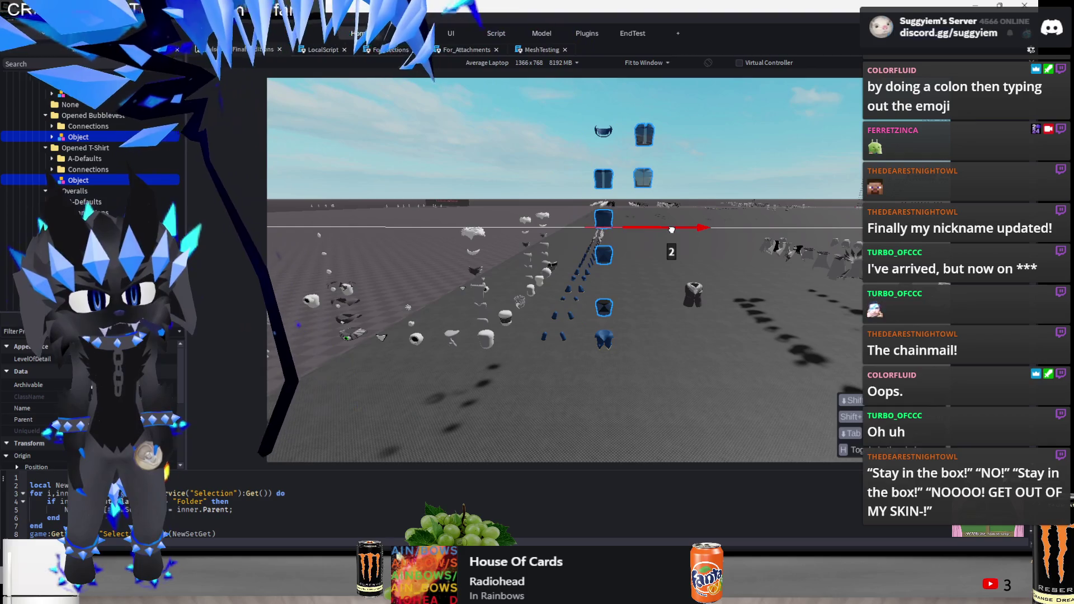
{"action": "key", "text": "ctrl+z"}
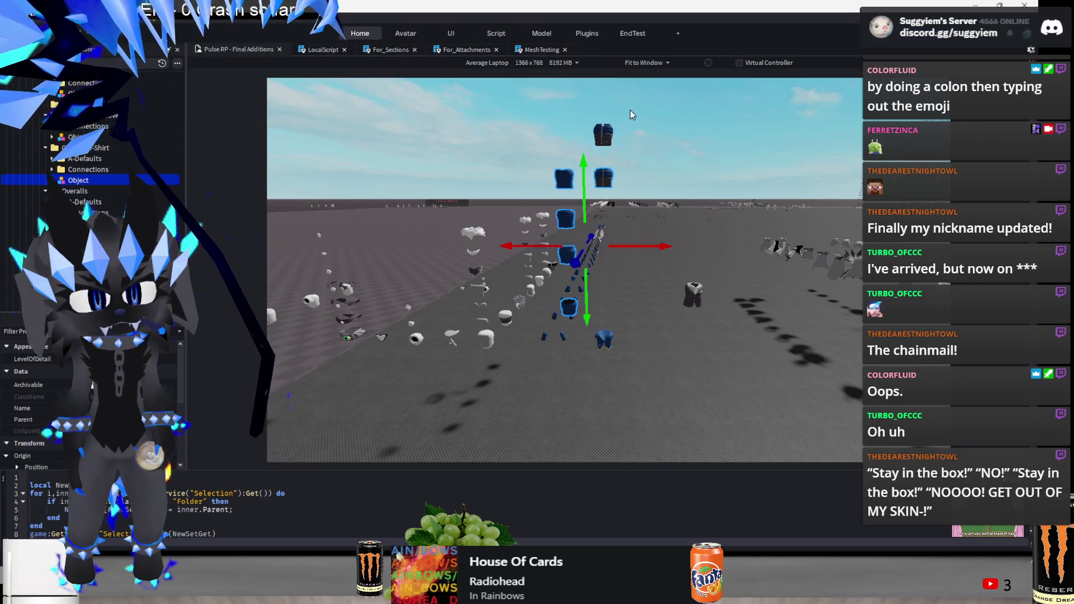
{"action": "left_click_drag", "start_coordinate": [633, 234], "coordinate": [671, 232]}
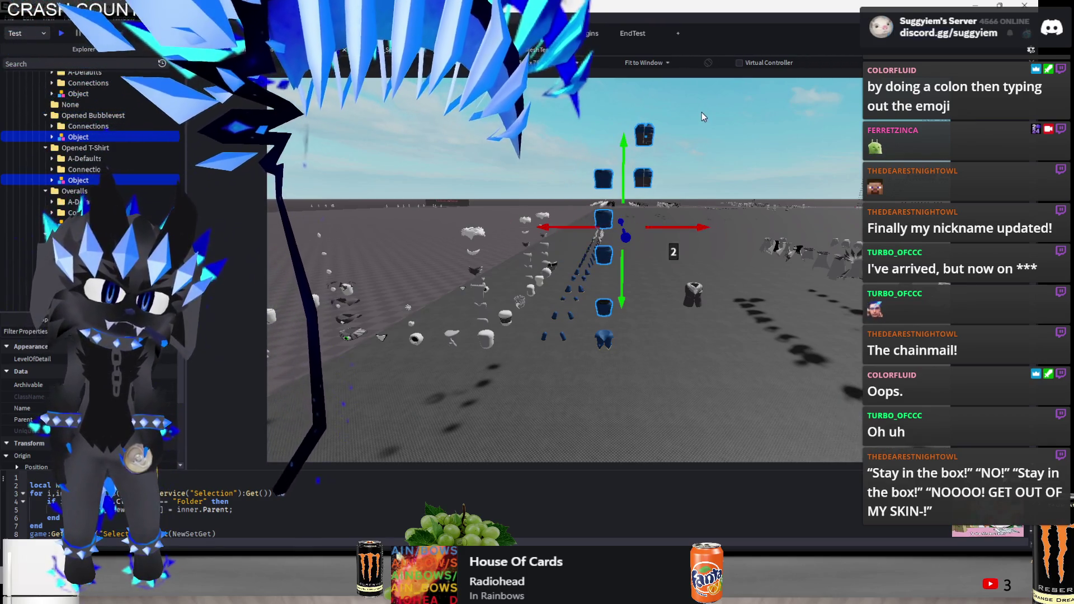
Box-select the dark vest and place it at the bottom of the second blue column.
{"action": "left_click", "coordinate": [636, 183]}
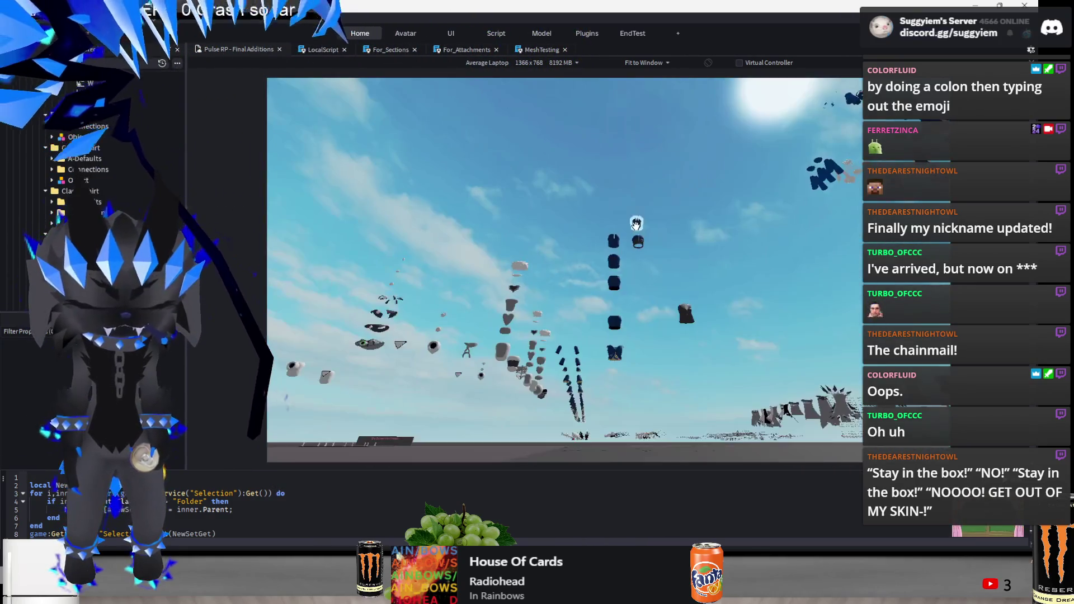
{"action": "left_click_drag", "start_coordinate": [667, 204], "coordinate": [608, 292]}
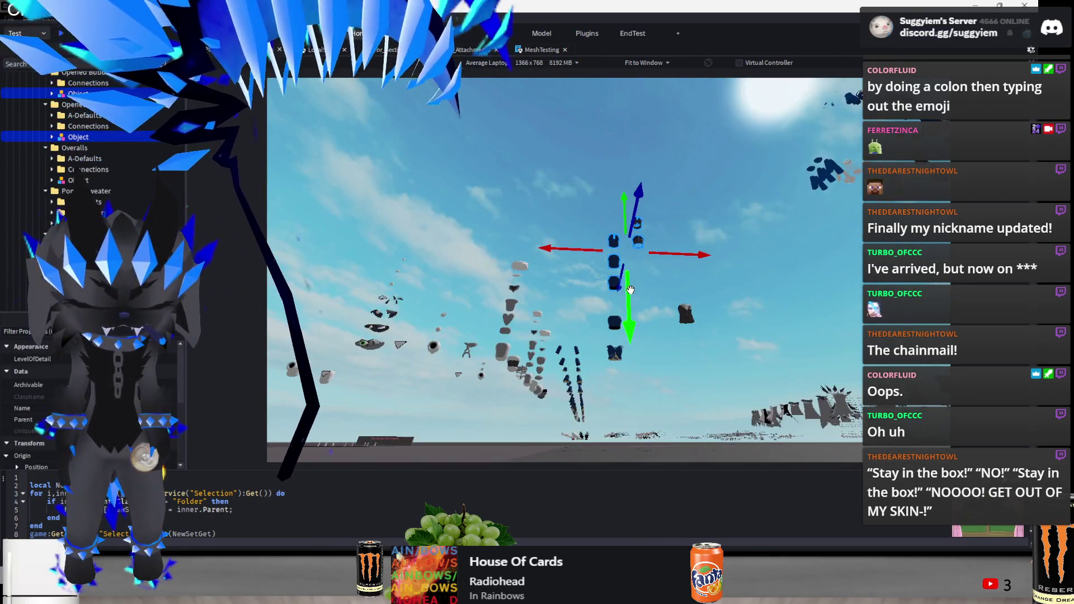
{"action": "left_click_drag", "start_coordinate": [670, 182], "coordinate": [622, 281]}
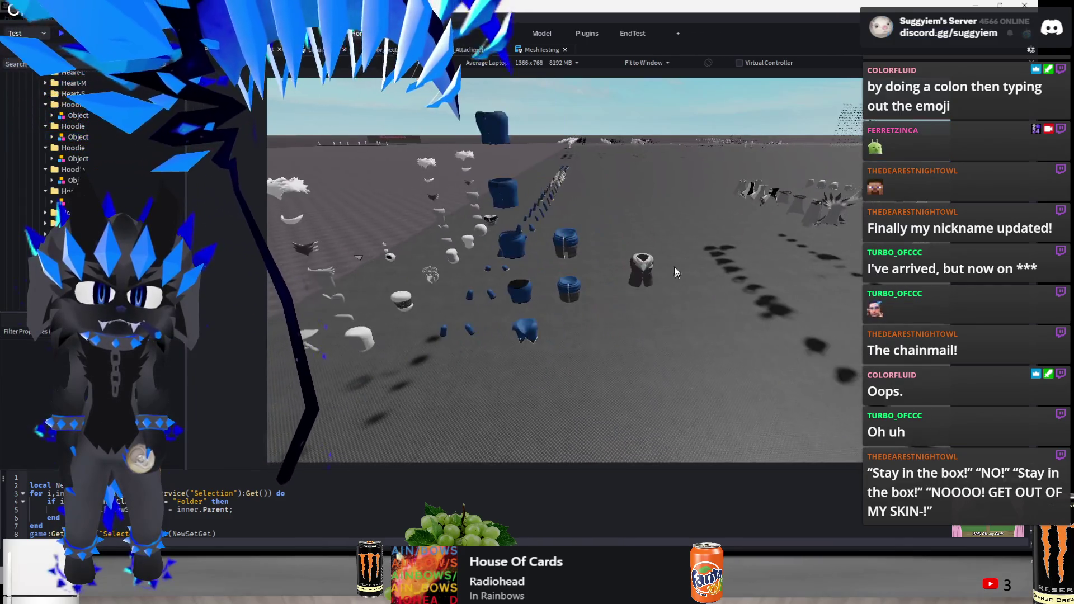
{"action": "left_click_drag", "start_coordinate": [680, 234], "coordinate": [609, 314]}
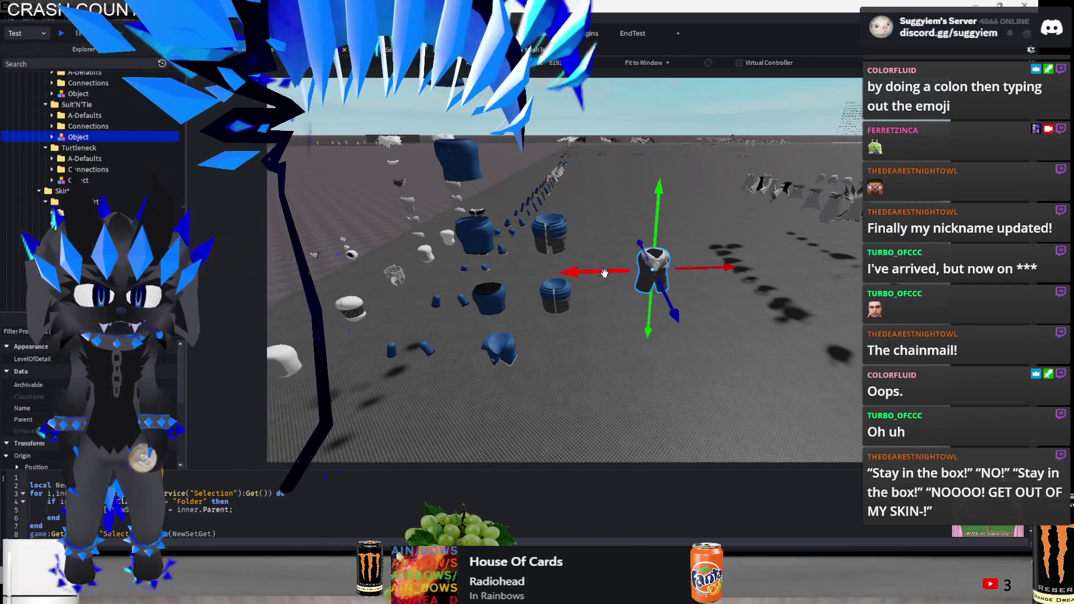
{"action": "key", "text": "f"}
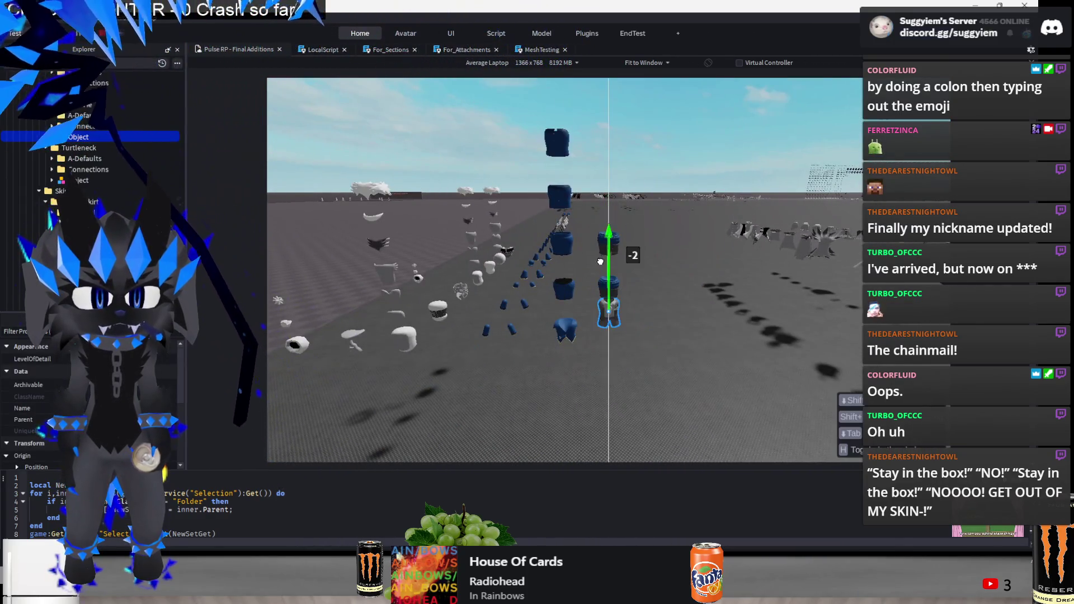
{"action": "left_click", "coordinate": [670, 338]}
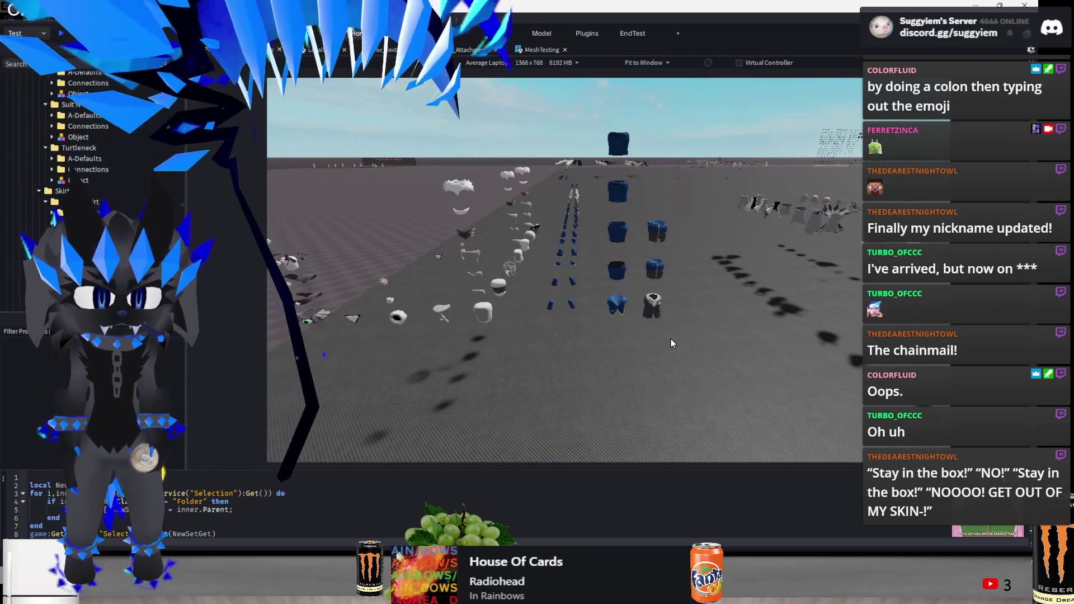
{"action": "key", "text": "a"}
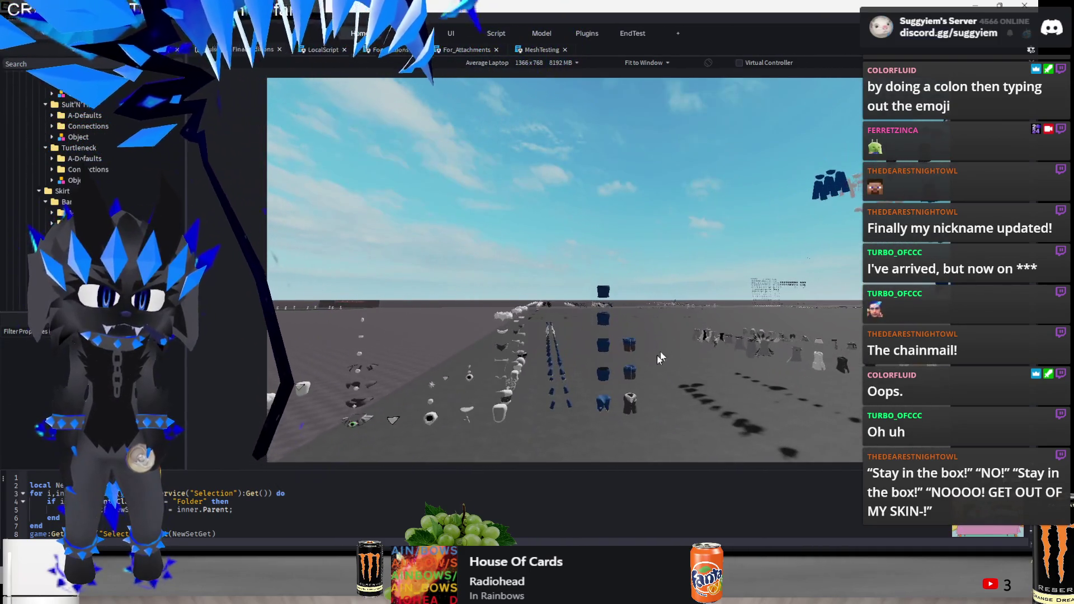
{"action": "mouse_move", "coordinate": [519, 396]}
{"action": "left_mouse_down"}
{"action": "mouse_move", "coordinate": [621, 426]}
{"action": "mouse_move", "coordinate": [665, 369]}
{"action": "mouse_move", "coordinate": [618, 386]}
{"action": "mouse_move", "coordinate": [620, 417]}
{"action": "left_mouse_up"}
Move the white cat rig about 24 studs along X, clear of the clothing rows.
{"action": "key", "text": "f"}
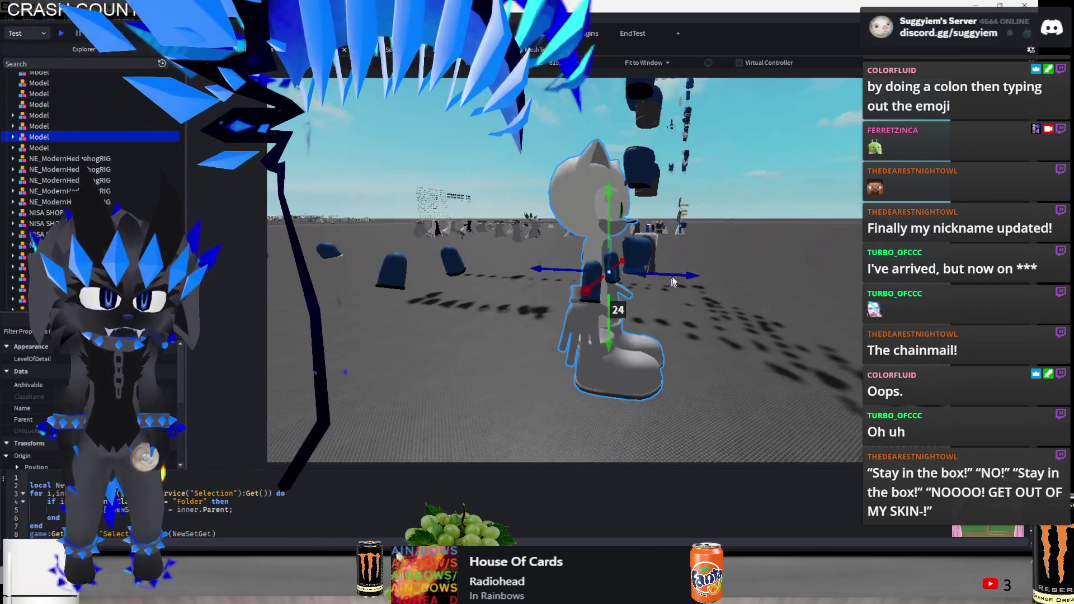
{"action": "scroll", "coordinate": [703, 278], "scroll_direction": "down", "scroll_amount": 5}
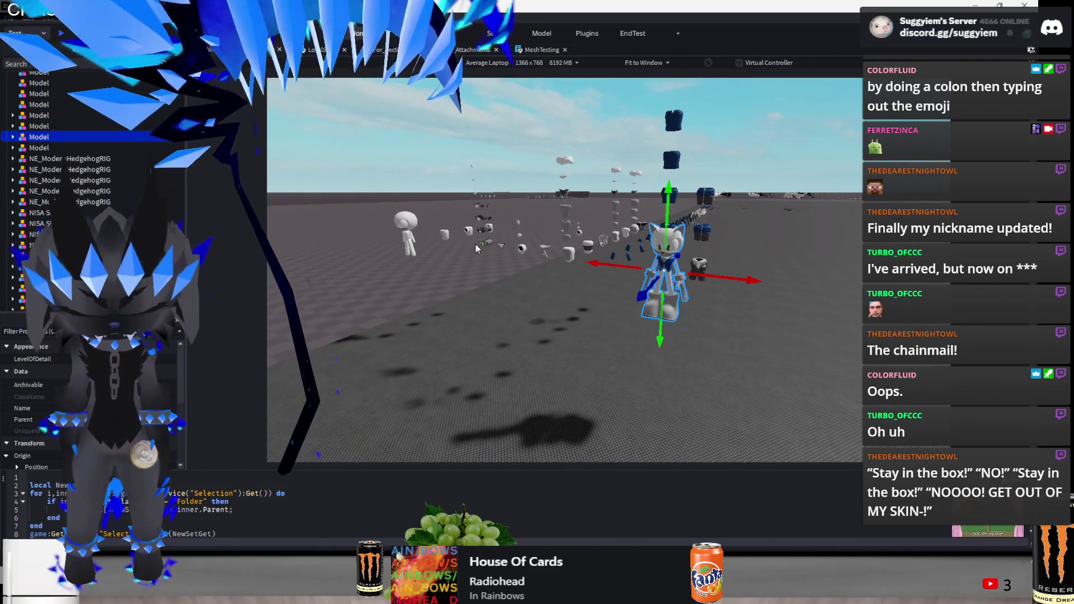
{"action": "left_click", "coordinate": [409, 229]}
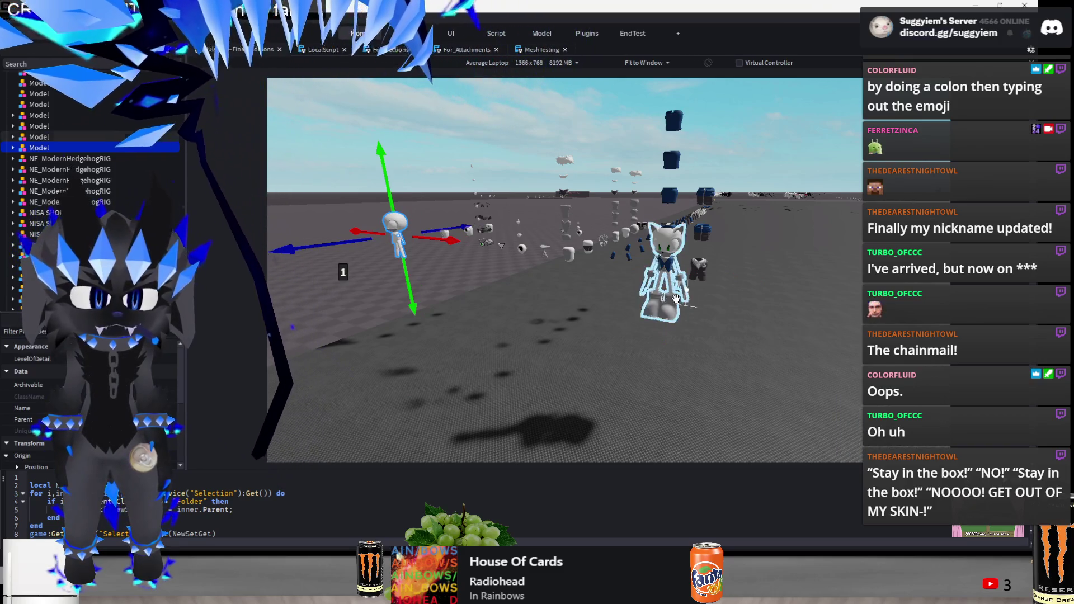
{"action": "mouse_move", "coordinate": [729, 286]}
{"action": "left_mouse_down"}
{"action": "mouse_move", "coordinate": [548, 257]}
{"action": "mouse_move", "coordinate": [588, 268]}
{"action": "mouse_move", "coordinate": [594, 309]}
{"action": "left_mouse_up"}
{"action": "key", "text": "w"}
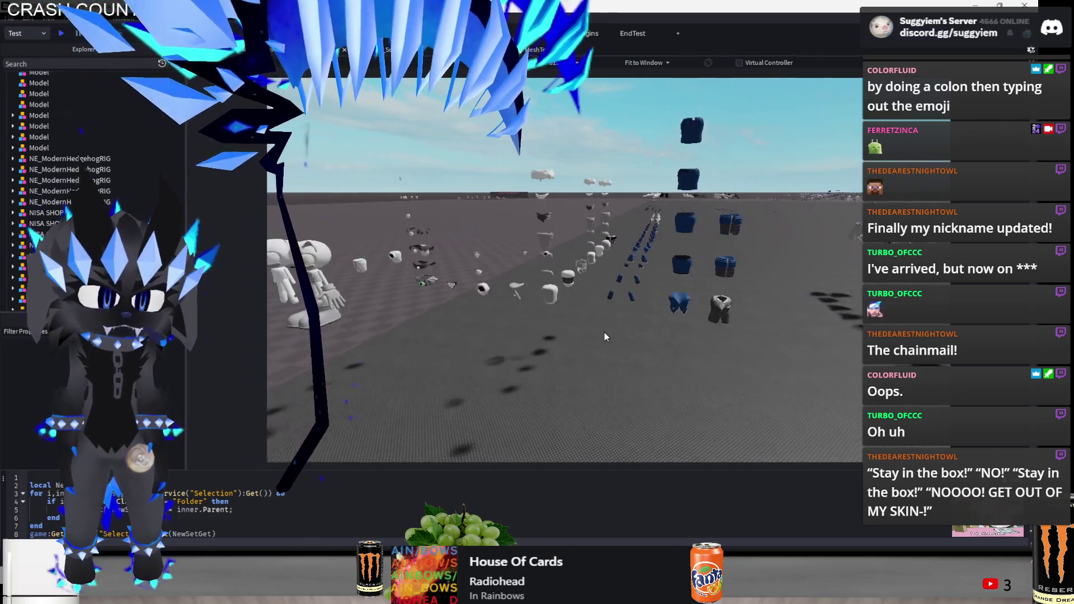
{"action": "scroll", "coordinate": [633, 230], "scroll_direction": "down", "scroll_amount": 5}
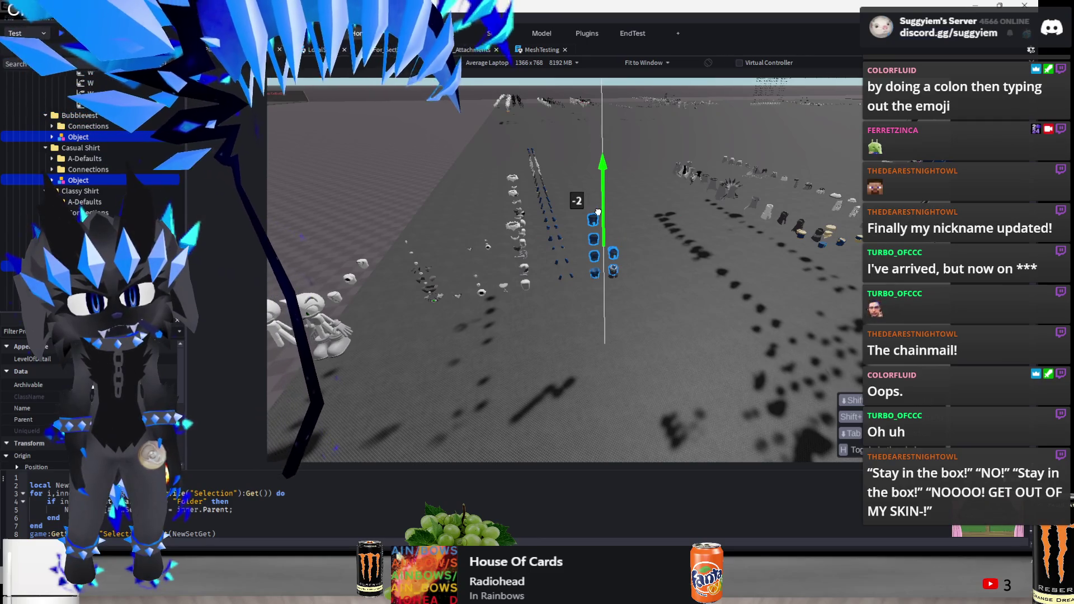
Raise the right-hand blue items 2 studs on Y and shift them 1 stud along X.
{"action": "left_click_drag", "start_coordinate": [597, 211], "coordinate": [588, 152]}
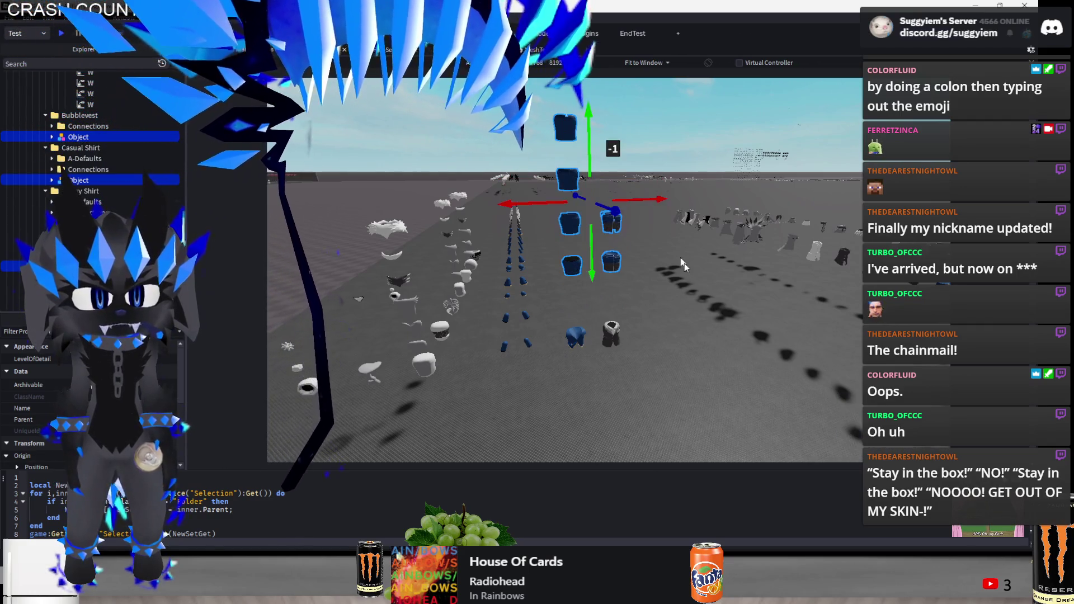
{"action": "left_click", "coordinate": [676, 269]}
{"action": "scroll", "coordinate": [677, 268], "scroll_direction": "down", "scroll_amount": 3}
{"action": "mouse_move", "coordinate": [681, 245]}
{"action": "left_mouse_down"}
{"action": "mouse_move", "coordinate": [636, 330]}
{"action": "mouse_move", "coordinate": [654, 343]}
{"action": "mouse_move", "coordinate": [653, 329]}
{"action": "left_mouse_up"}
{"action": "left_click", "coordinate": [705, 272]}
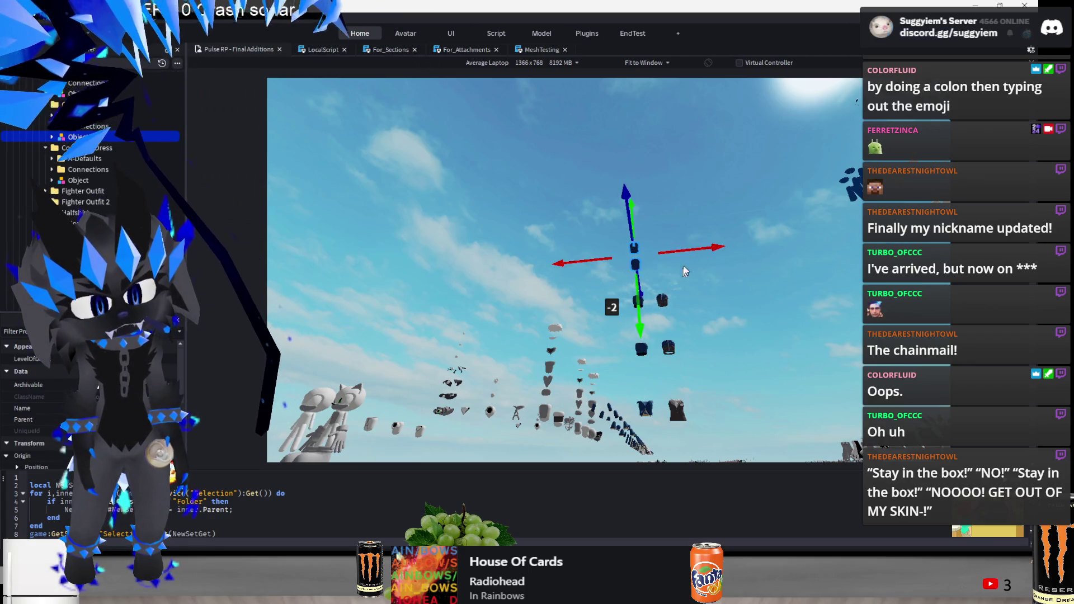
{"action": "left_click_drag", "start_coordinate": [647, 302], "coordinate": [748, 306]}
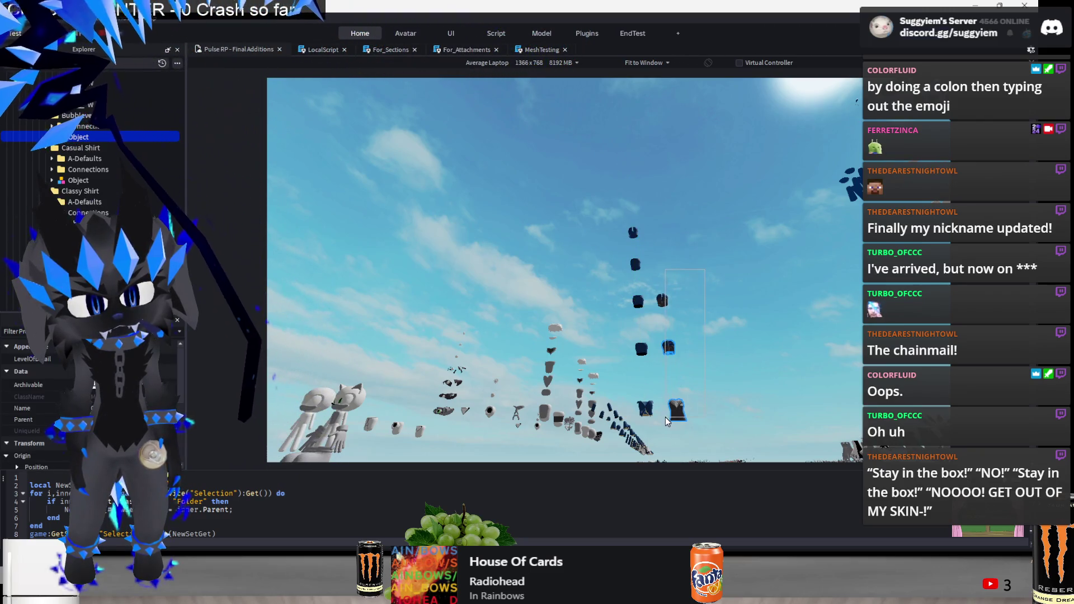
{"action": "mouse_move", "coordinate": [639, 342]}
{"action": "left_mouse_down"}
{"action": "mouse_move", "coordinate": [617, 350]}
{"action": "mouse_move", "coordinate": [653, 349]}
{"action": "left_mouse_up"}
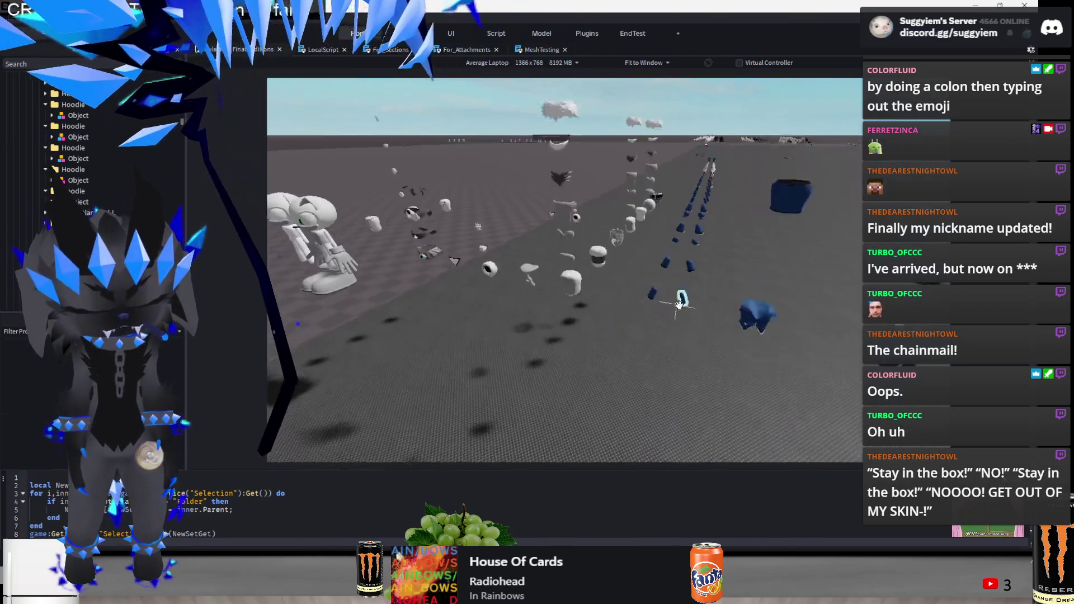
{"action": "scroll", "coordinate": [648, 317], "scroll_direction": "down", "scroll_amount": 5}
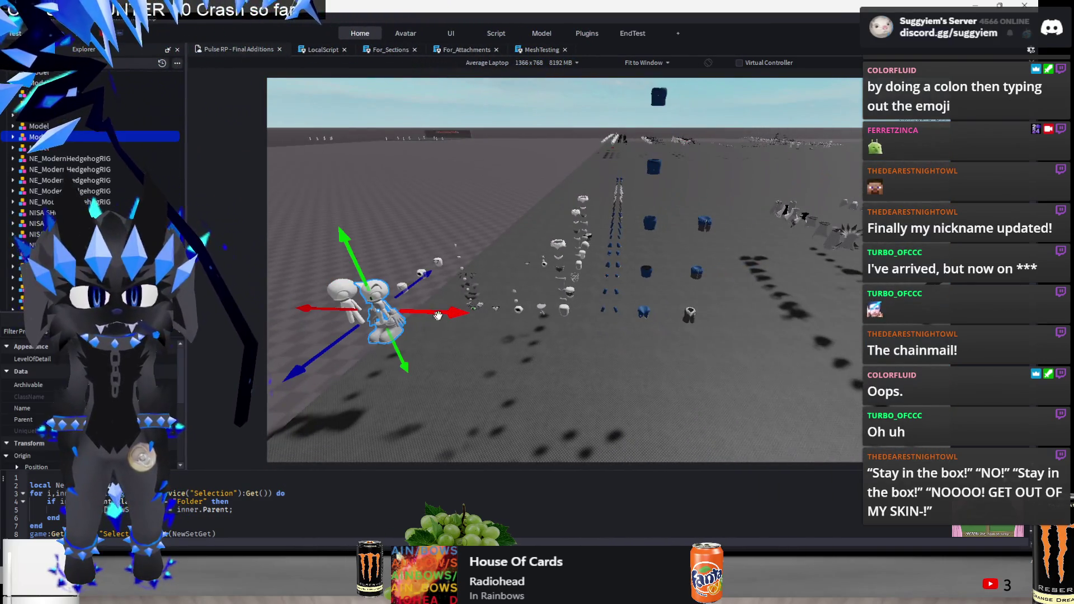
{"action": "mouse_move", "coordinate": [438, 315]}
{"action": "left_mouse_down"}
{"action": "mouse_move", "coordinate": [727, 313]}
{"action": "mouse_move", "coordinate": [713, 313]}
{"action": "mouse_move", "coordinate": [713, 347]}
{"action": "mouse_move", "coordinate": [634, 281]}
{"action": "left_mouse_up"}
Select the white cat rig and nudge it about 3 studs sideways.
{"action": "scroll", "coordinate": [713, 313], "scroll_direction": "up", "scroll_amount": 5}
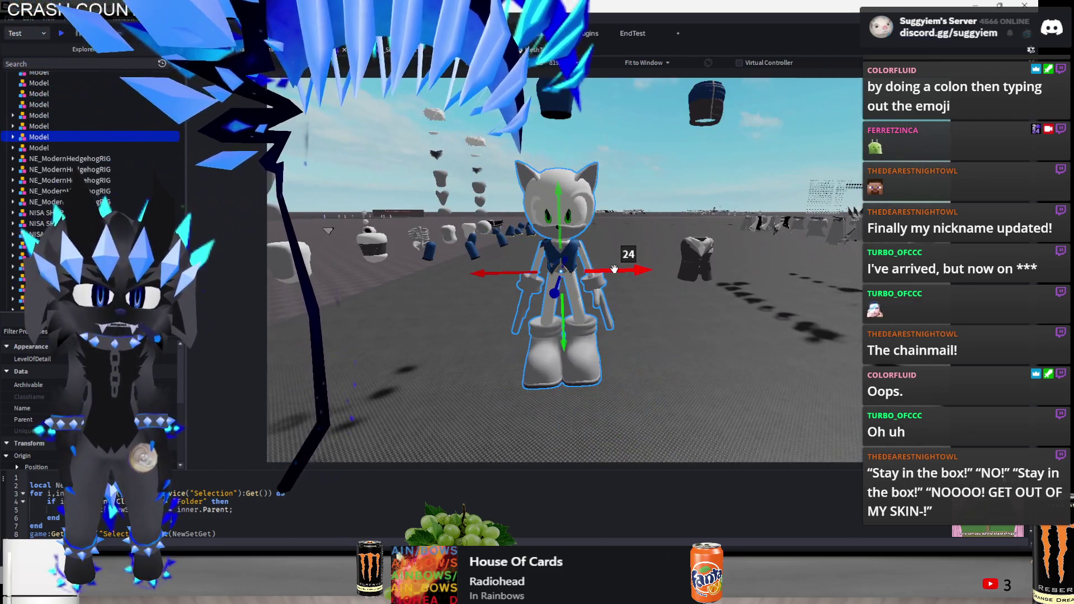
{"action": "scroll", "coordinate": [634, 281], "scroll_direction": "down", "scroll_amount": 5}
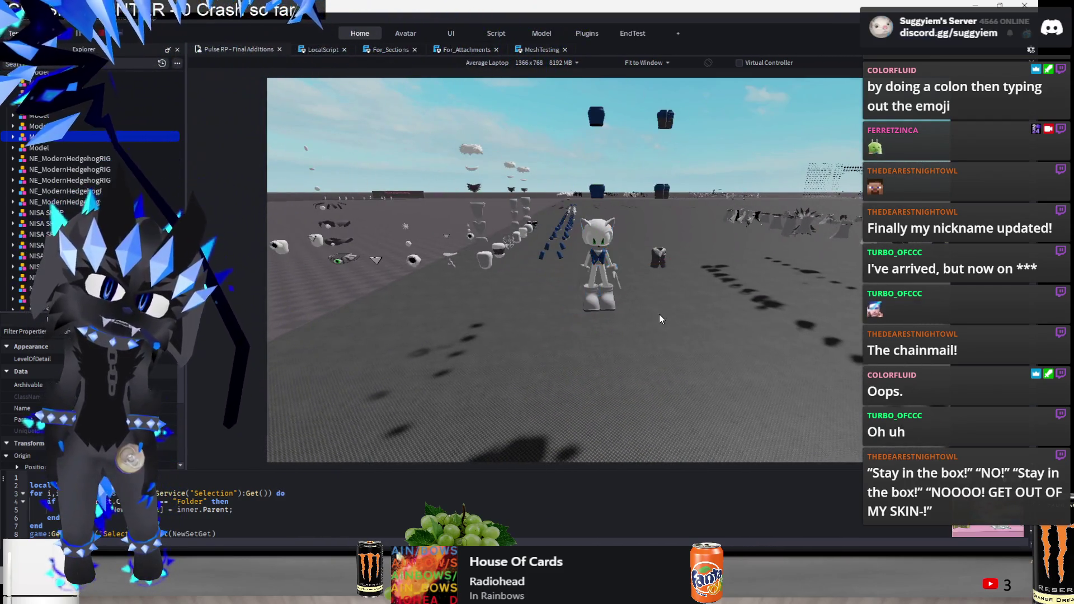
{"action": "left_click", "coordinate": [656, 311]}
{"action": "left_click_drag", "start_coordinate": [692, 235], "coordinate": [686, 231]}
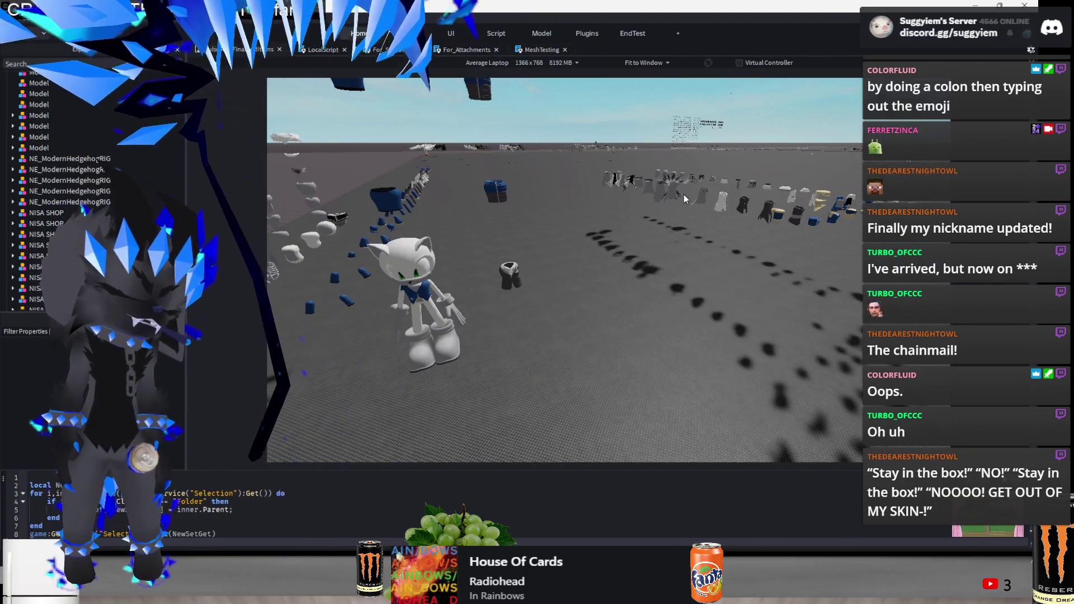
{"action": "left_click", "coordinate": [562, 291]}
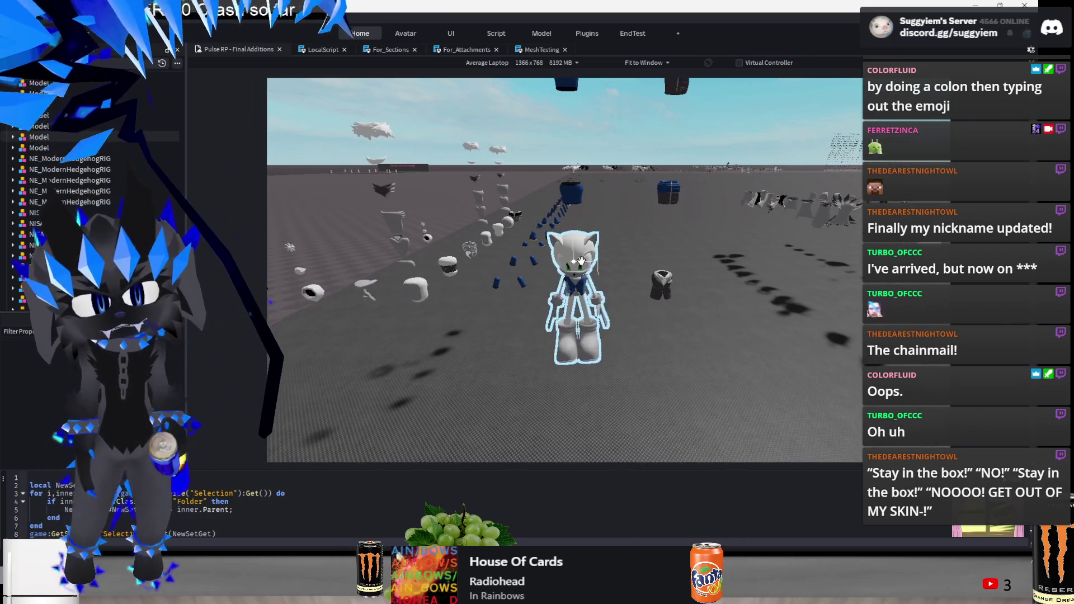
{"action": "key", "text": "ctrl+2"}
{"action": "left_click_drag", "start_coordinate": [634, 288], "coordinate": [699, 288]}
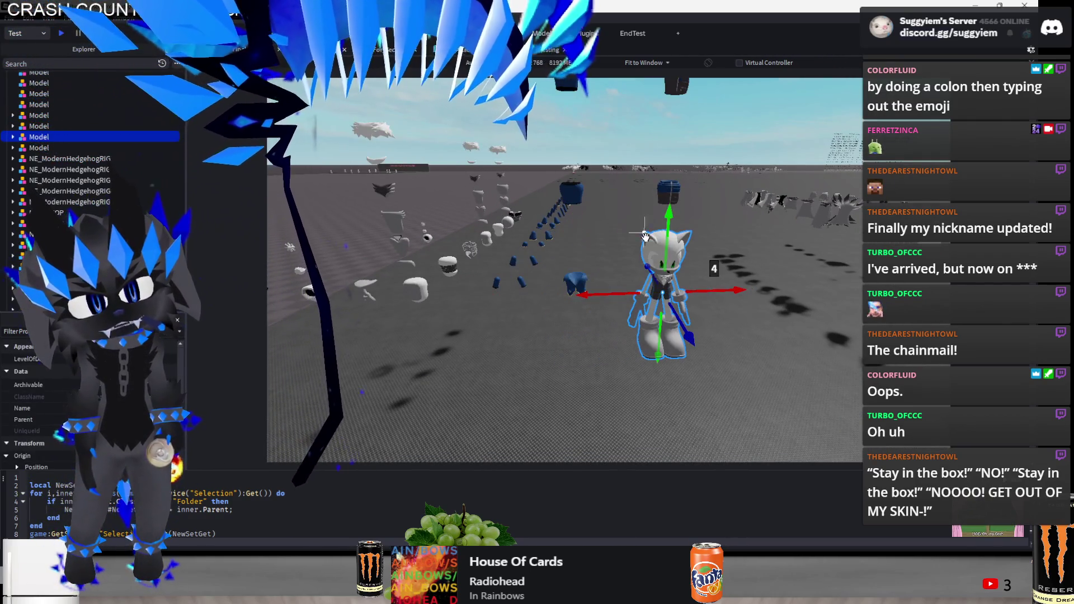
{"action": "key", "text": "f"}
Inspect the cat rig up close, then move it about 28 studs along X.
{"action": "left_click", "coordinate": [770, 338]}
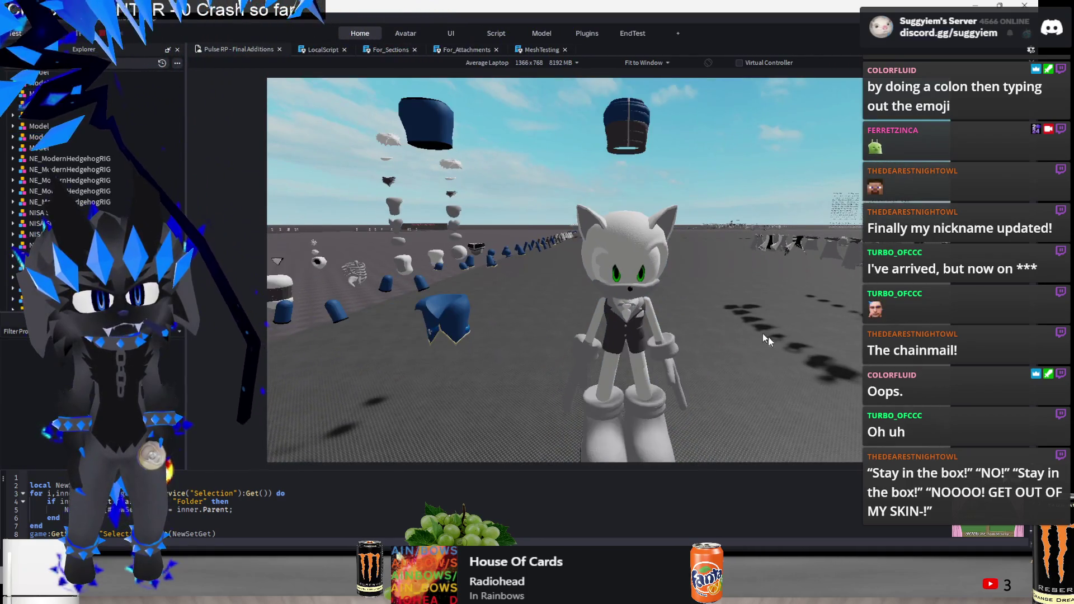
{"action": "left_click", "coordinate": [598, 258]}
{"action": "key", "text": "f"}
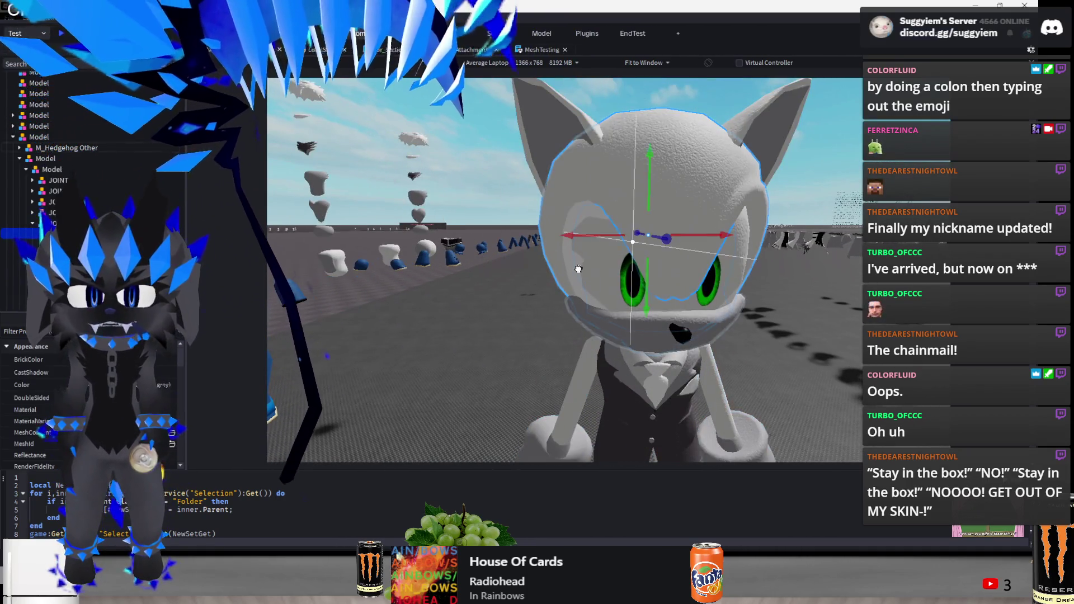
{"action": "left_click", "coordinate": [582, 265]}
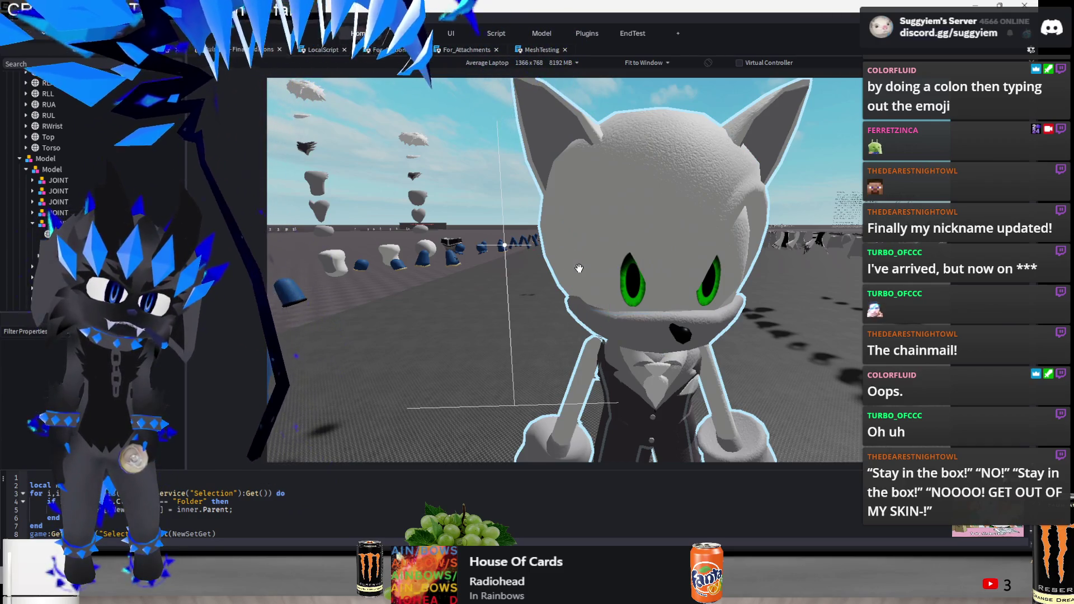
{"action": "key", "text": "d"}
{"action": "key", "text": "s"}
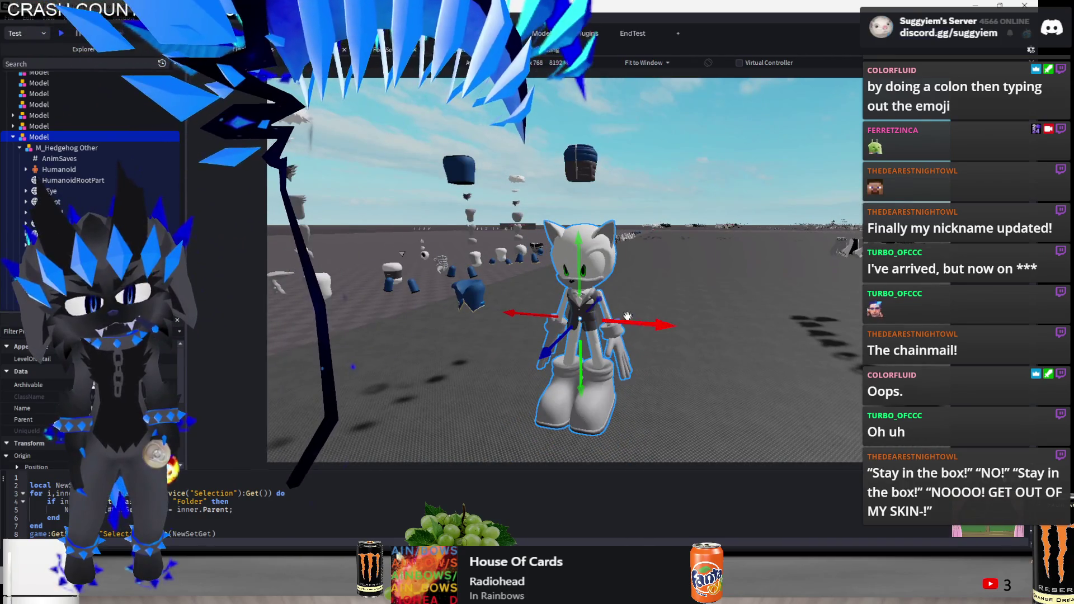
{"action": "key", "text": "s"}
{"action": "key", "text": "f"}
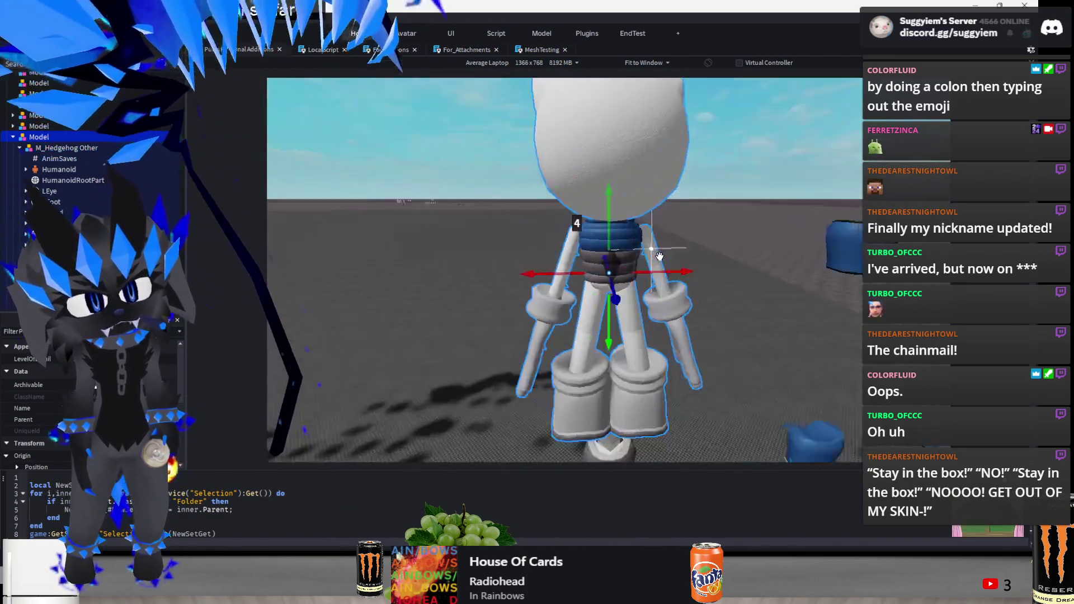
{"action": "key", "text": "s"}
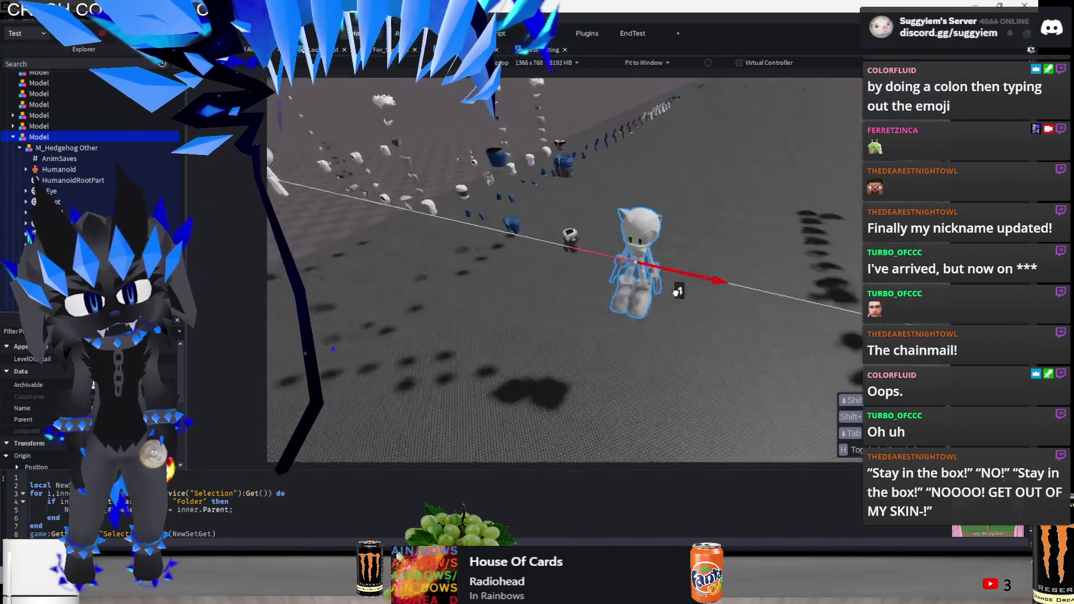
{"action": "mouse_move", "coordinate": [676, 291]}
{"action": "left_mouse_down"}
{"action": "mouse_move", "coordinate": [662, 307]}
{"action": "mouse_move", "coordinate": [686, 288]}
{"action": "mouse_move", "coordinate": [637, 285]}
{"action": "left_mouse_up"}
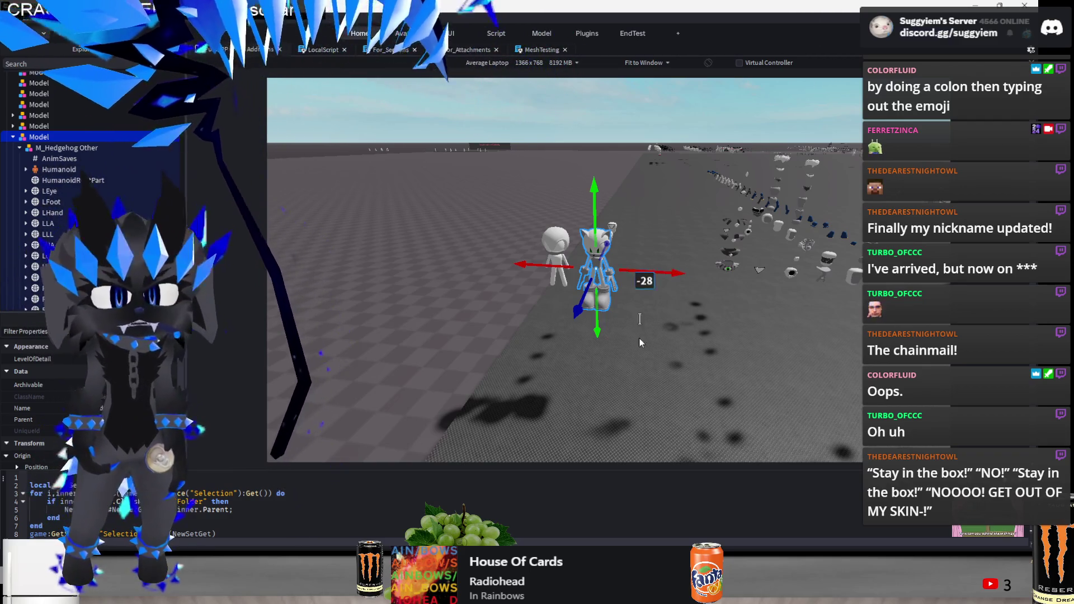
{"action": "scroll", "coordinate": [639, 337], "scroll_direction": "down", "scroll_amount": 5}
{"action": "key", "text": "w"}
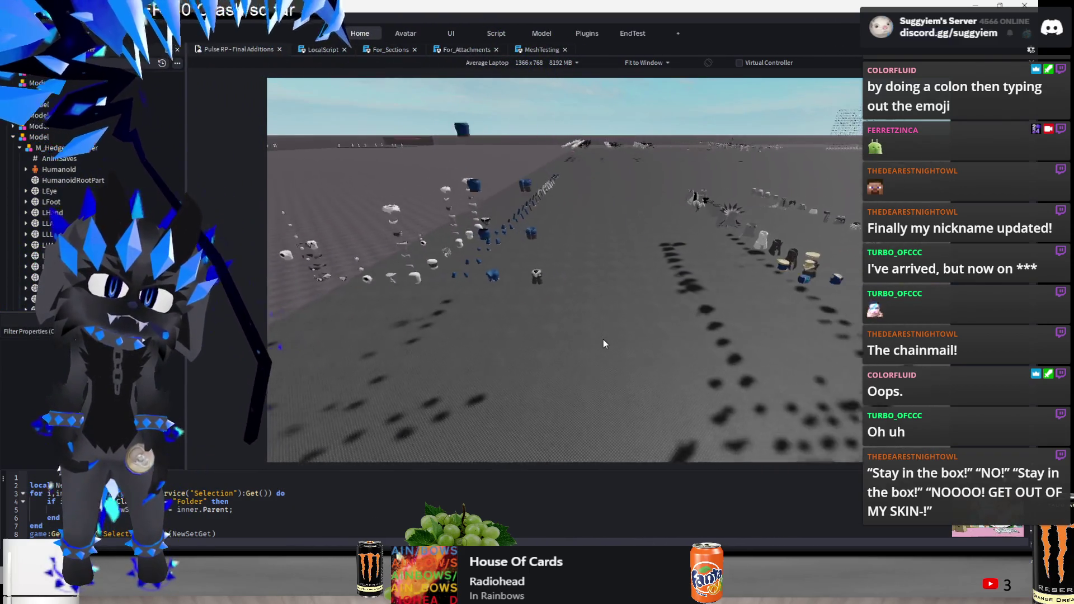
{"action": "key", "text": "w"}
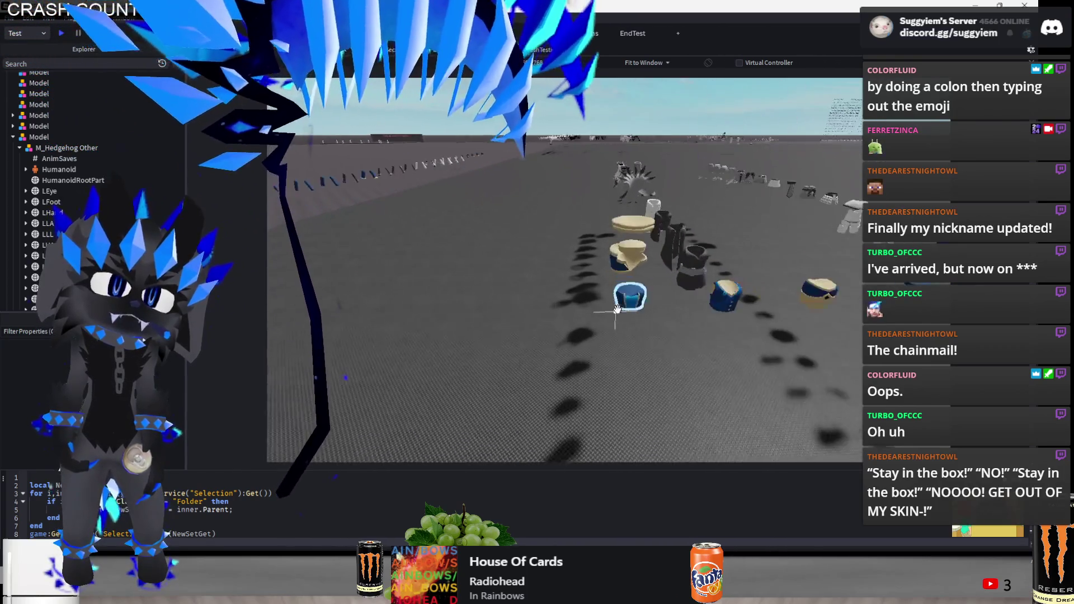
{"action": "key", "text": "w"}
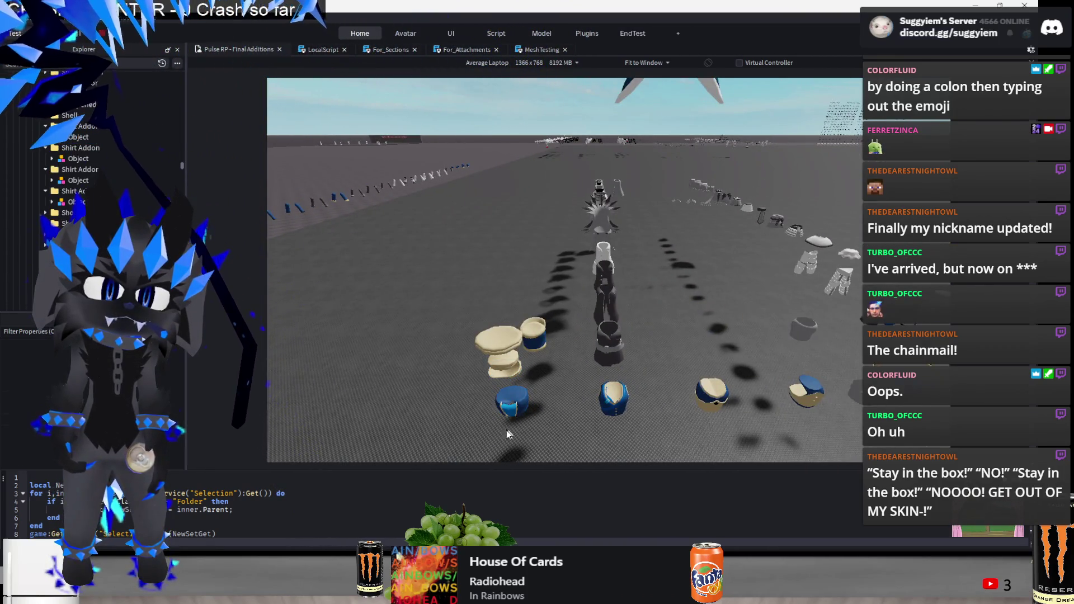
Box-select the Shirt Addon row and lower the tan pieces onto their blue bases.
{"action": "left_click_drag", "start_coordinate": [491, 410], "coordinate": [704, 388]}
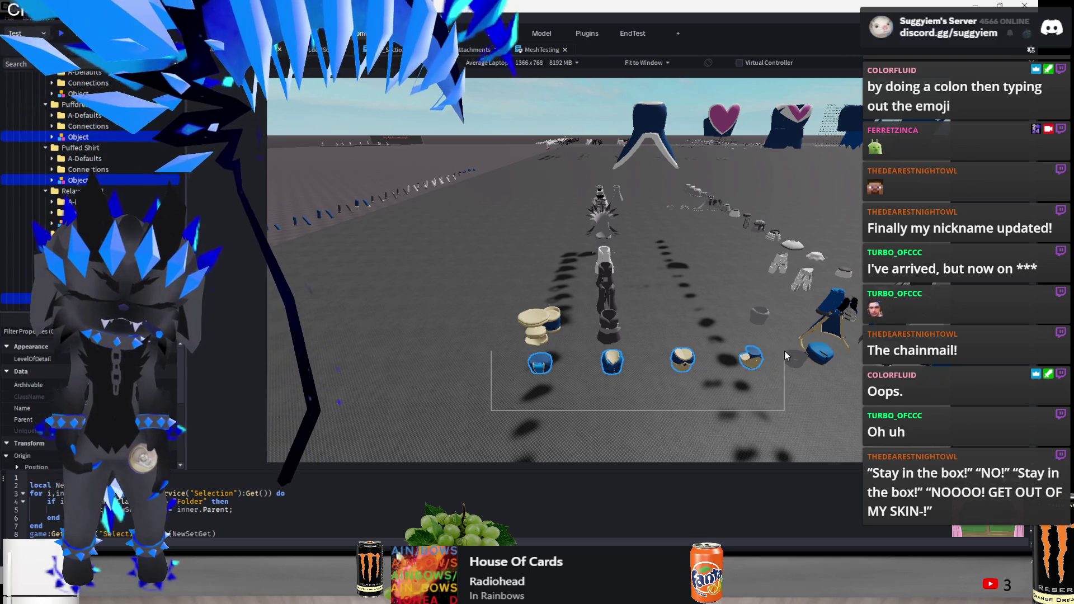
{"action": "left_click_drag", "start_coordinate": [784, 351], "coordinate": [784, 352]}
{"action": "key", "text": "f"}
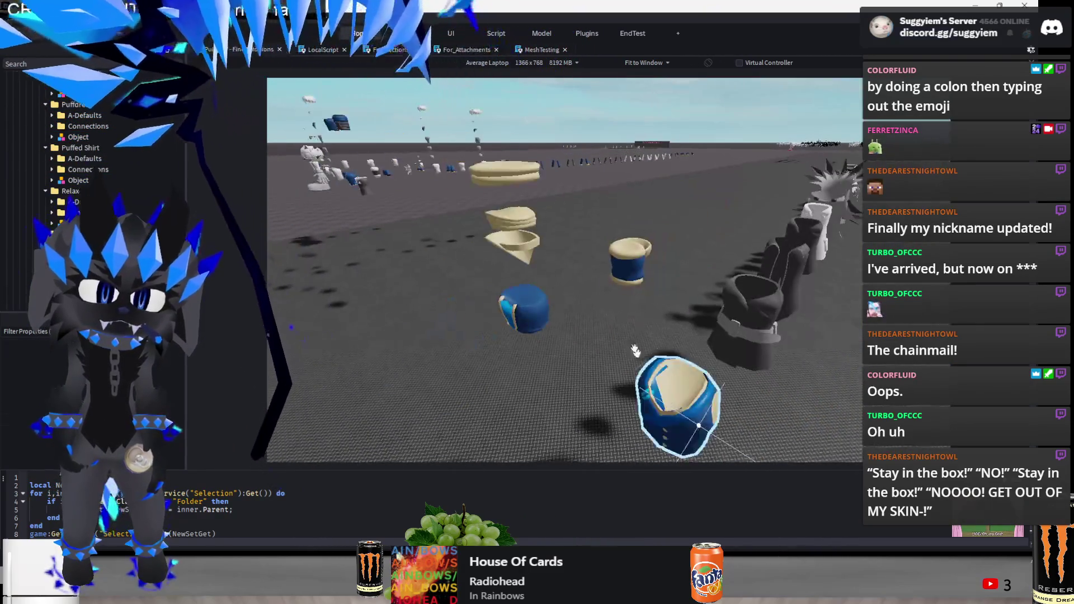
{"action": "left_click_drag", "start_coordinate": [503, 216], "coordinate": [530, 303]}
{"action": "scroll", "coordinate": [530, 302], "scroll_direction": "up", "scroll_amount": 5}
{"action": "scroll", "coordinate": [558, 293], "scroll_direction": "down", "scroll_amount": 5}
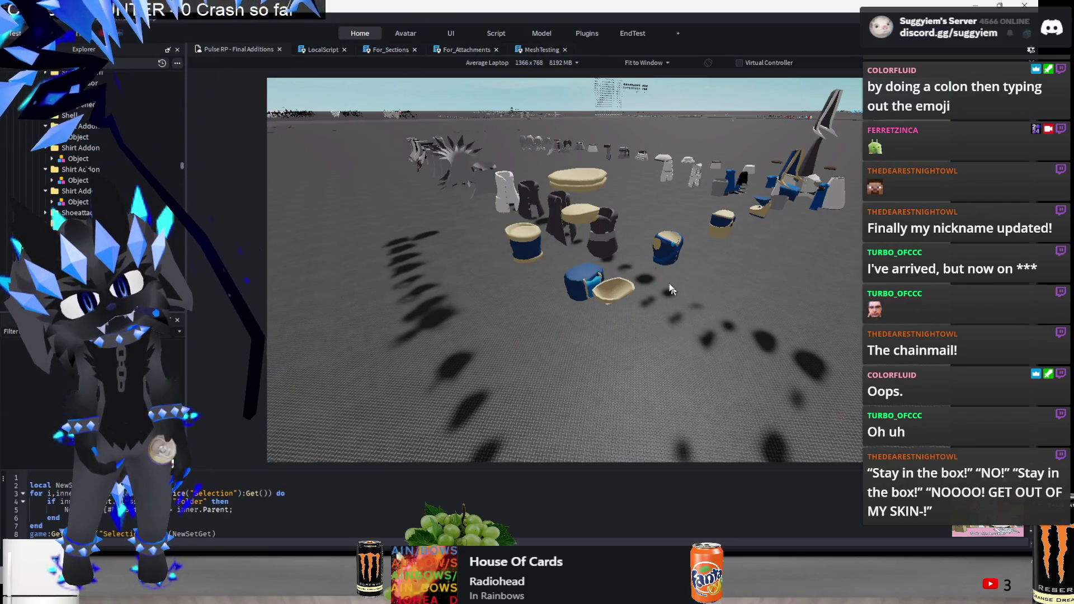
{"action": "left_click_drag", "start_coordinate": [582, 224], "coordinate": [583, 270]}
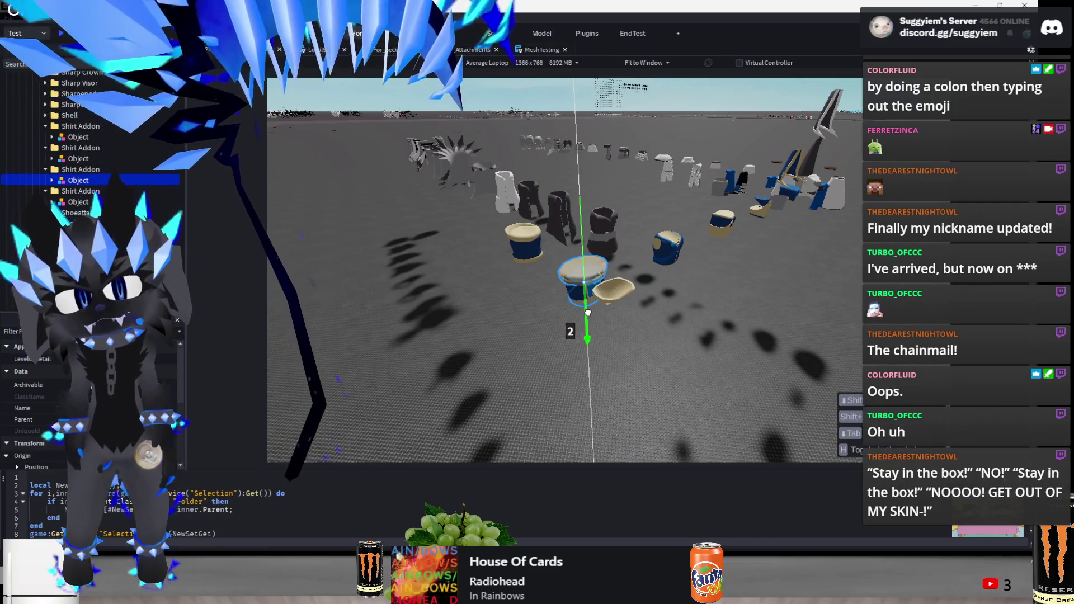
{"action": "left_click_drag", "start_coordinate": [587, 312], "coordinate": [587, 313]}
{"action": "scroll", "coordinate": [687, 341], "scroll_direction": "up", "scroll_amount": 5}
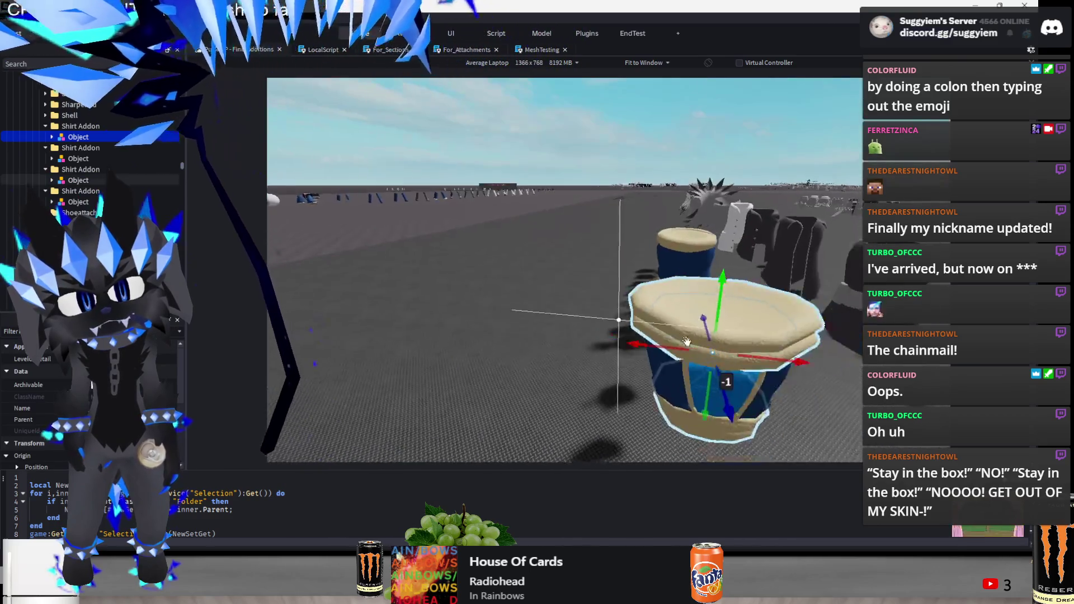
{"action": "scroll", "coordinate": [686, 341], "scroll_direction": "down", "scroll_amount": 10}
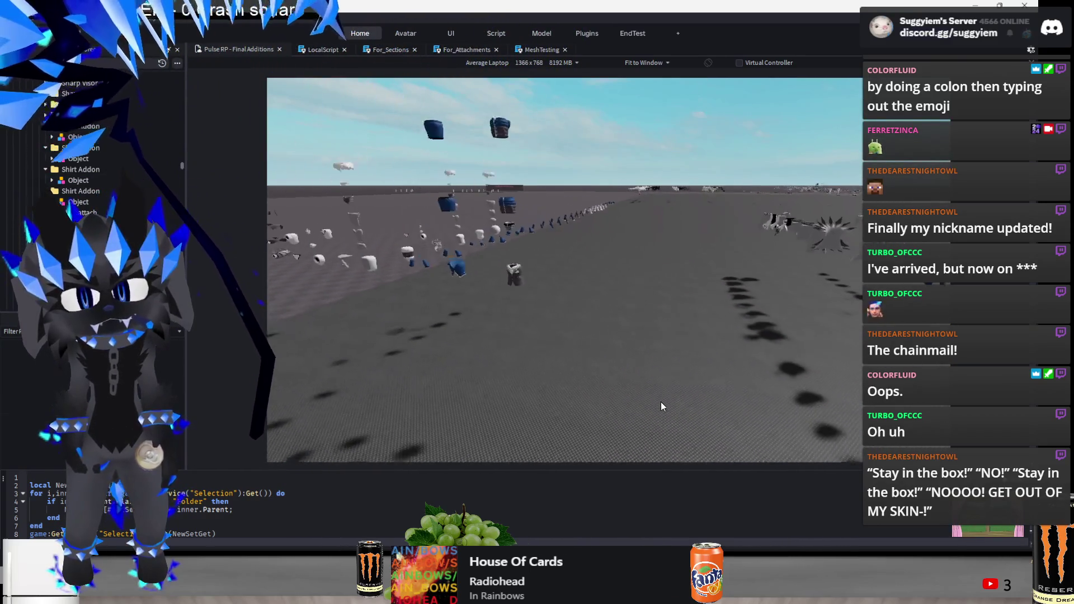
Slide the hat sideways along X and move the blue part to a new spot.
{"action": "key", "text": "f"}
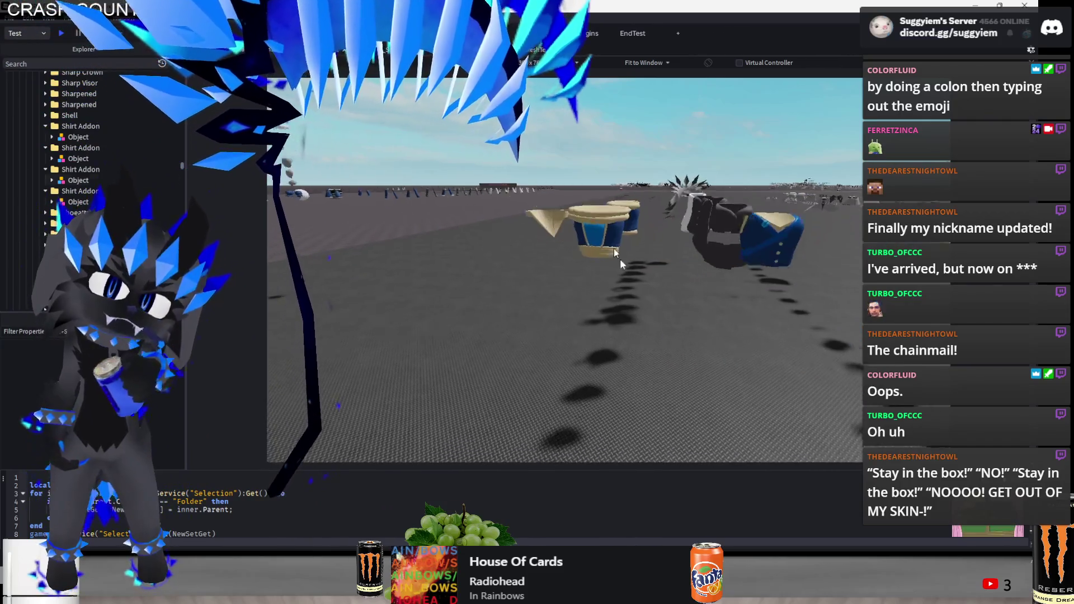
{"action": "left_click", "coordinate": [517, 193]}
{"action": "left_click_drag", "start_coordinate": [520, 202], "coordinate": [490, 225]}
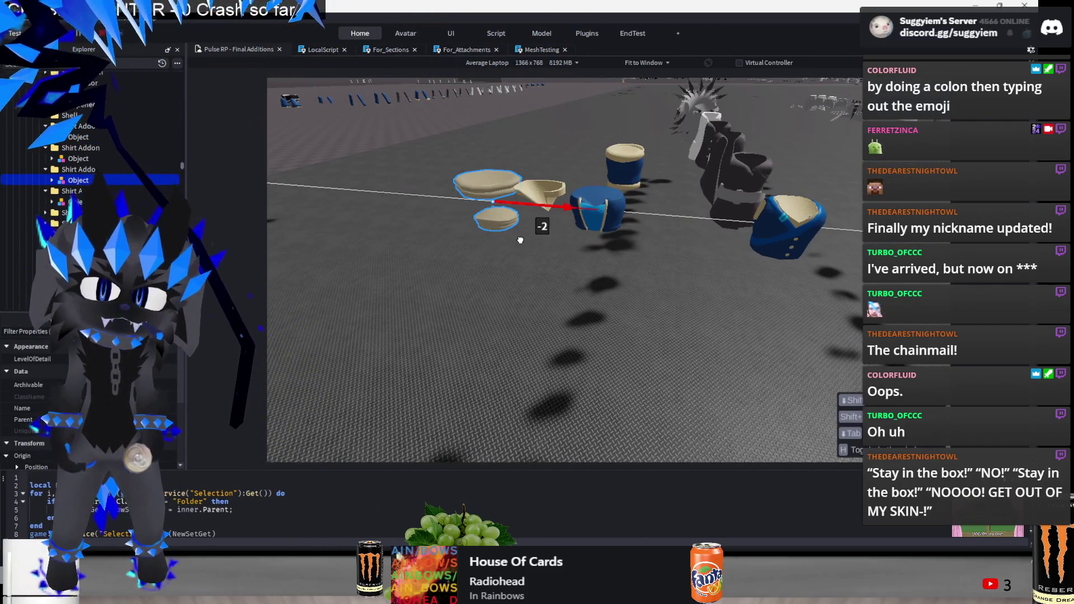
{"action": "mouse_move", "coordinate": [574, 219]}
{"action": "left_mouse_down"}
{"action": "mouse_move", "coordinate": [698, 230]}
{"action": "mouse_move", "coordinate": [712, 218]}
{"action": "mouse_move", "coordinate": [739, 314]}
{"action": "mouse_move", "coordinate": [778, 370]}
{"action": "left_mouse_up"}
{"action": "left_click", "coordinate": [537, 189]}
{"action": "key", "text": "f"}
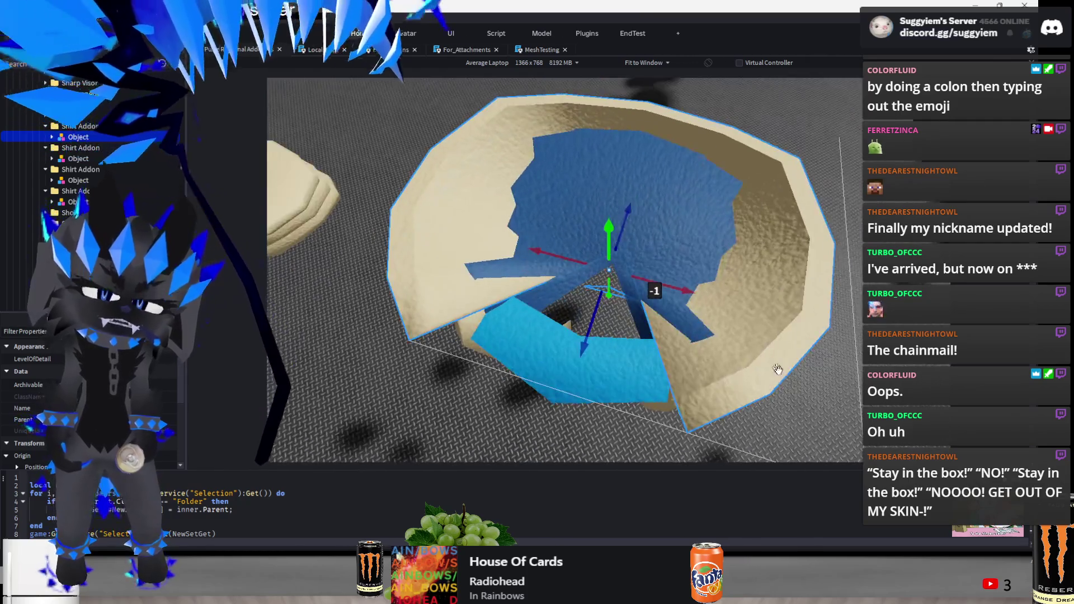
{"action": "scroll", "coordinate": [777, 370], "scroll_direction": "down", "scroll_amount": 10}
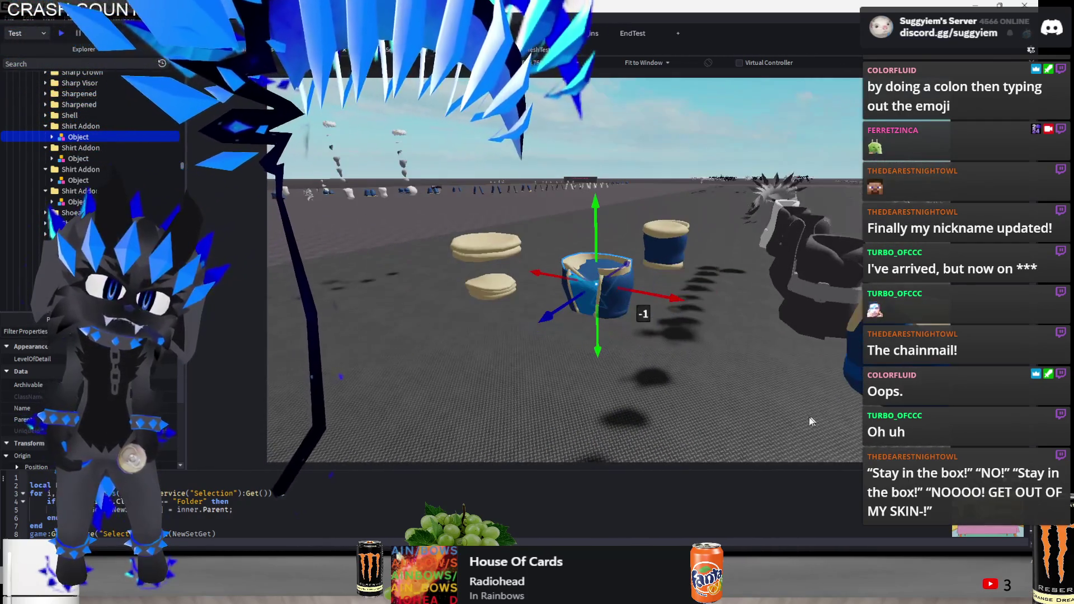
{"action": "scroll", "coordinate": [744, 411], "scroll_direction": "up", "scroll_amount": 10}
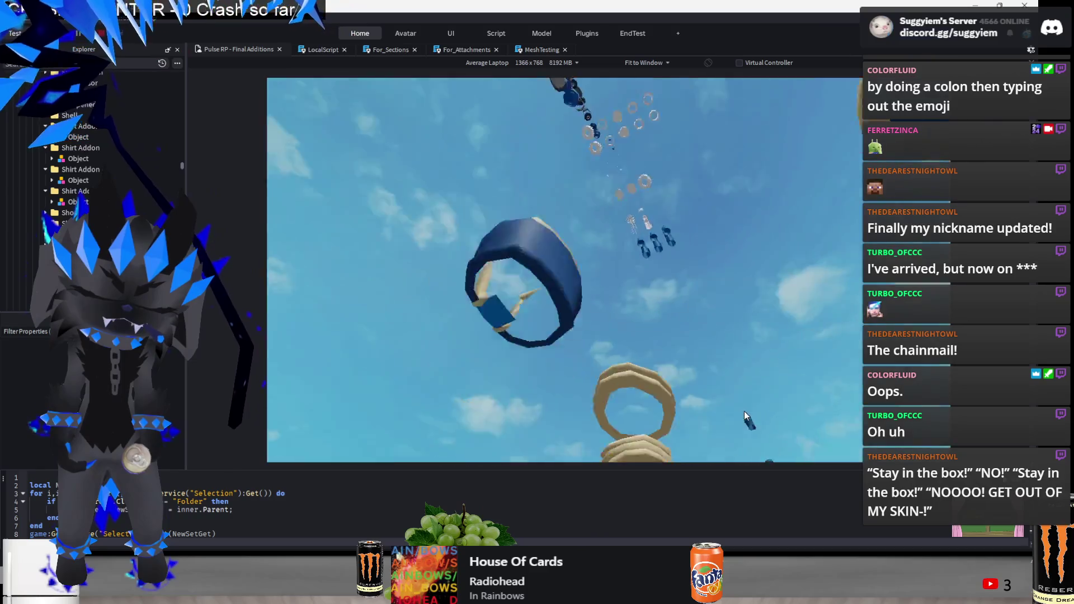
{"action": "scroll", "coordinate": [744, 412], "scroll_direction": "up", "scroll_amount": 3}
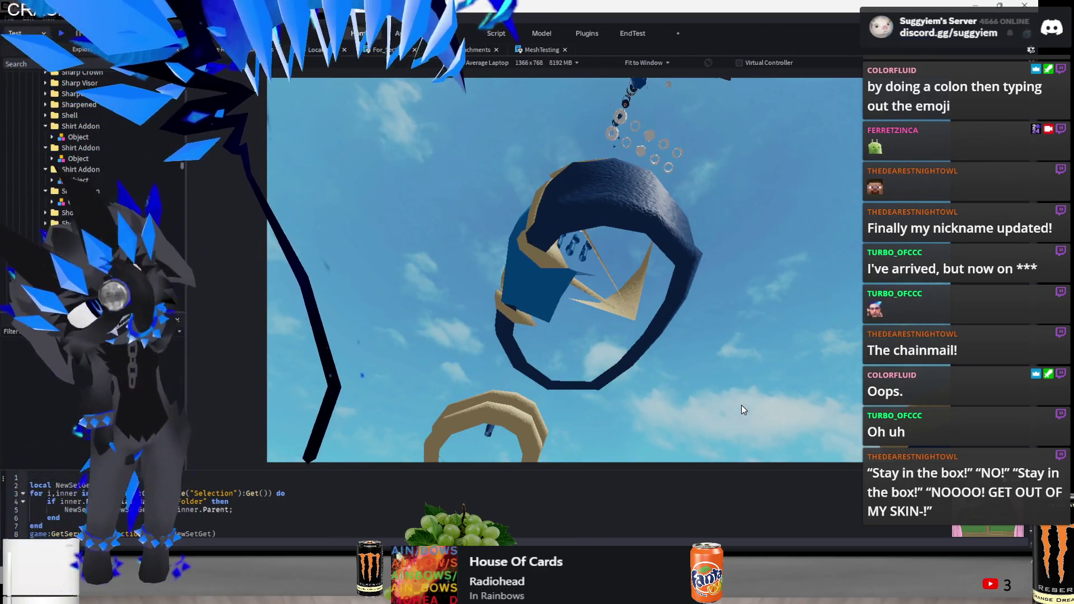
{"action": "scroll", "coordinate": [741, 405], "scroll_direction": "down", "scroll_amount": 10}
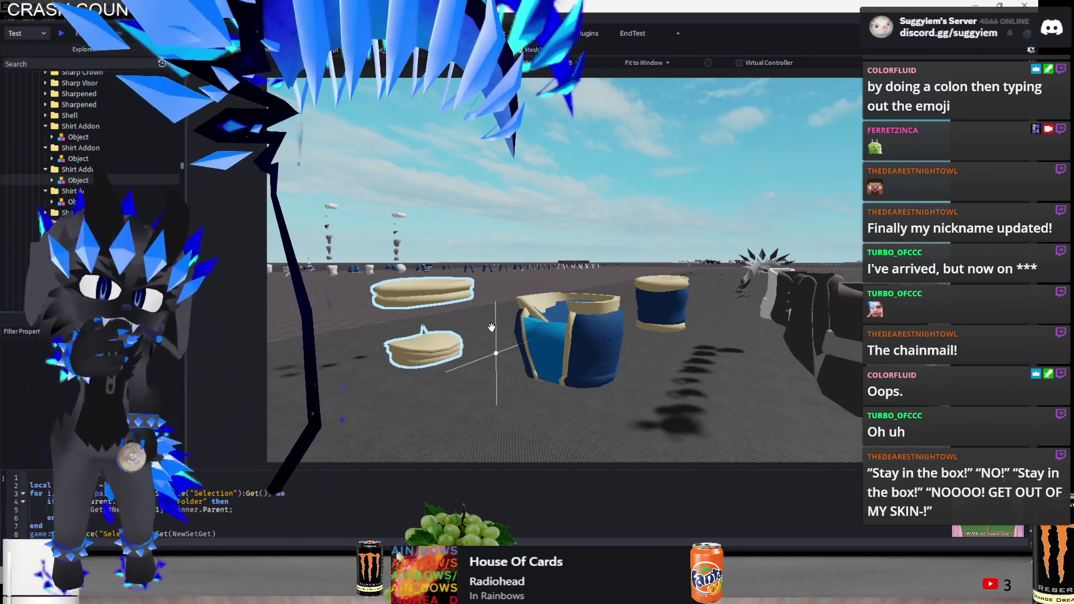
{"action": "left_click", "coordinate": [662, 388]}
Lift the blue-and-tan drum higher using the Y handle.
{"action": "scroll", "coordinate": [662, 388], "scroll_direction": "up", "scroll_amount": 5}
{"action": "scroll", "coordinate": [653, 369], "scroll_direction": "down", "scroll_amount": 5}
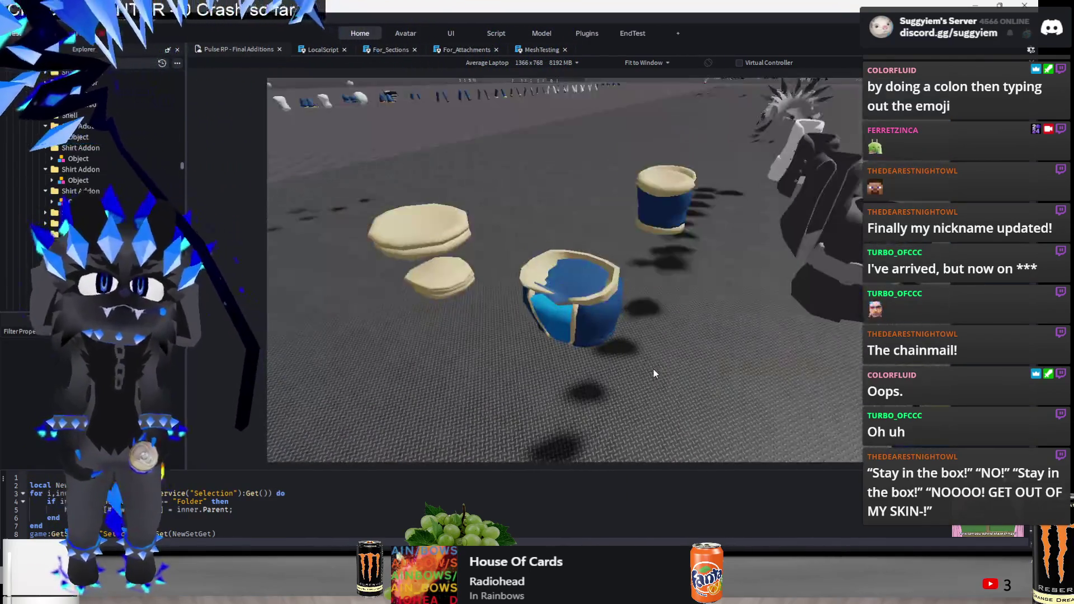
{"action": "left_click", "coordinate": [537, 235]}
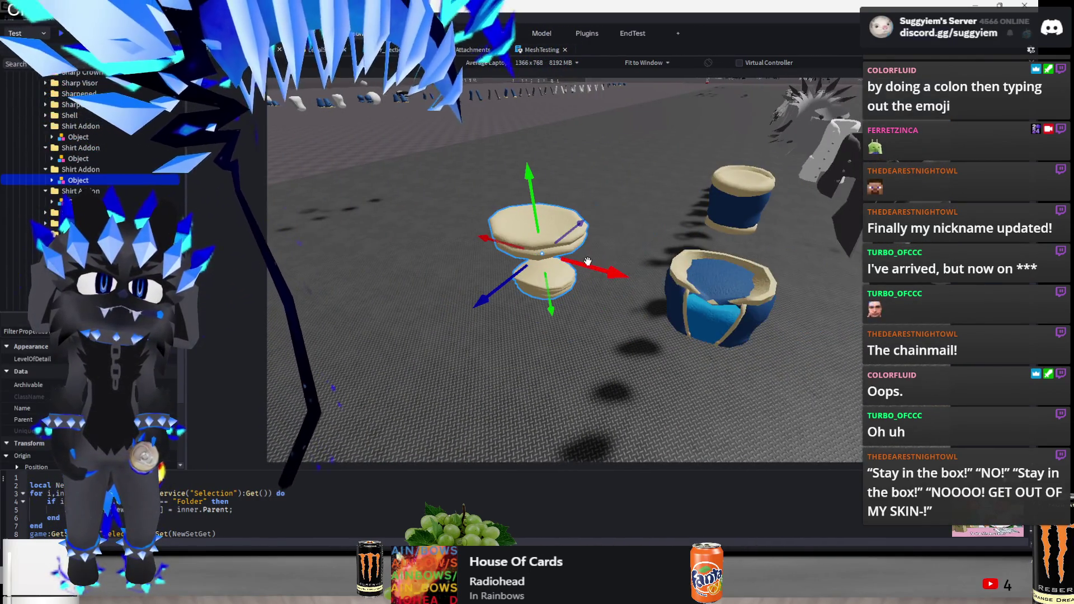
{"action": "scroll", "coordinate": [587, 261], "scroll_direction": "up", "scroll_amount": 3}
{"action": "left_click", "coordinate": [693, 219]}
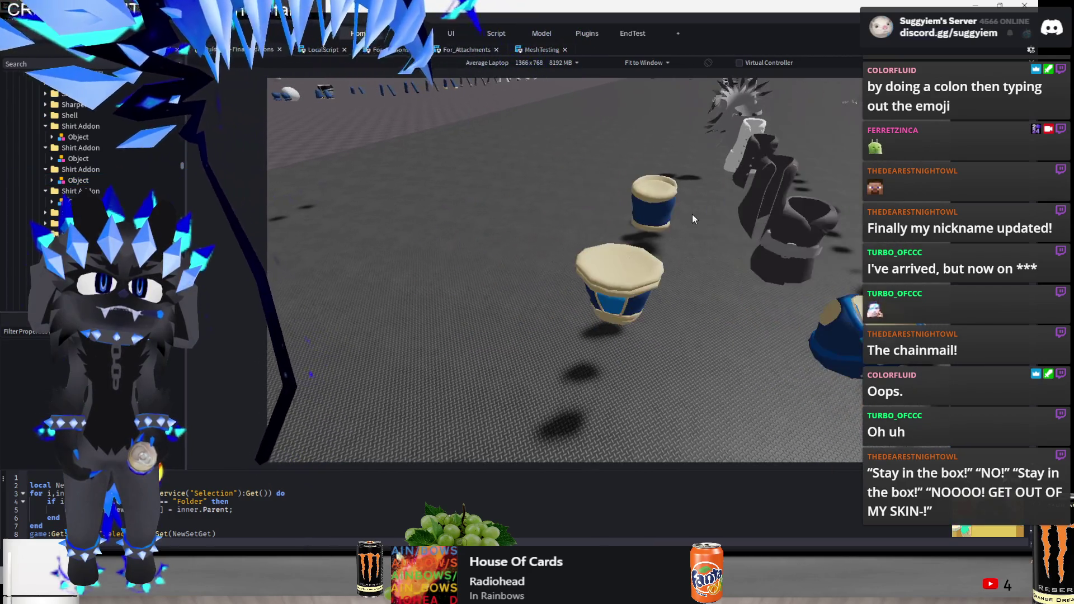
{"action": "left_click_drag", "start_coordinate": [671, 213], "coordinate": [755, 162]}
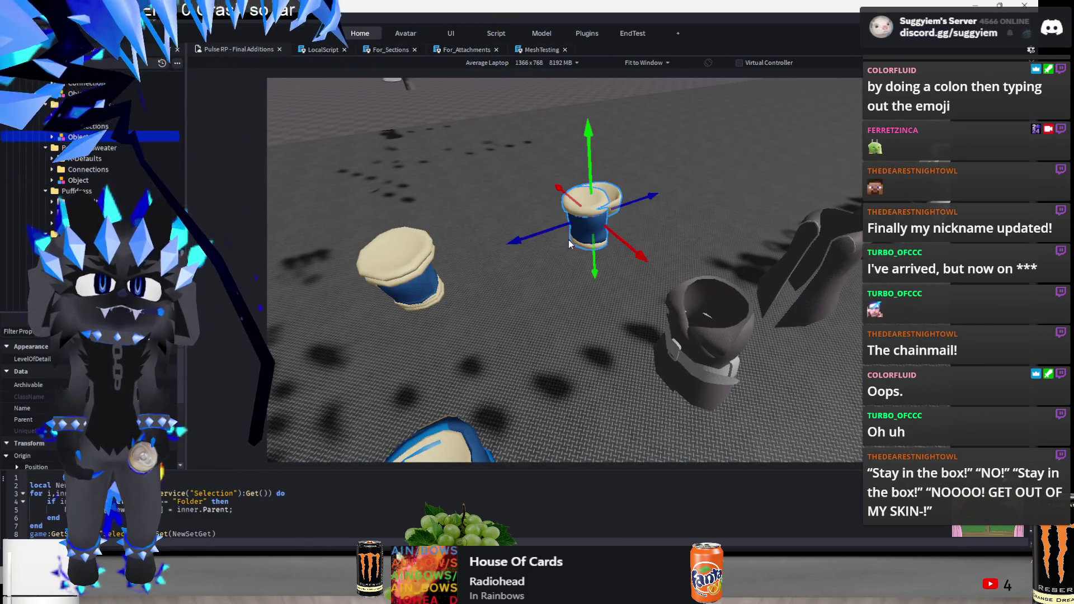
{"action": "scroll", "coordinate": [551, 226], "scroll_direction": "down", "scroll_amount": 5}
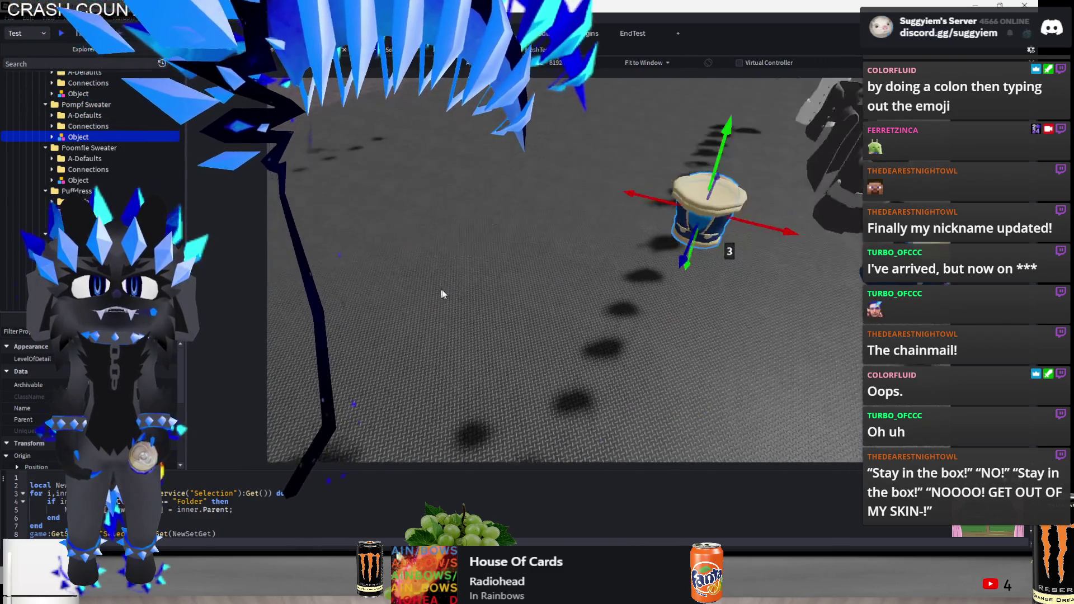
{"action": "left_click_drag", "start_coordinate": [673, 205], "coordinate": [681, 130]}
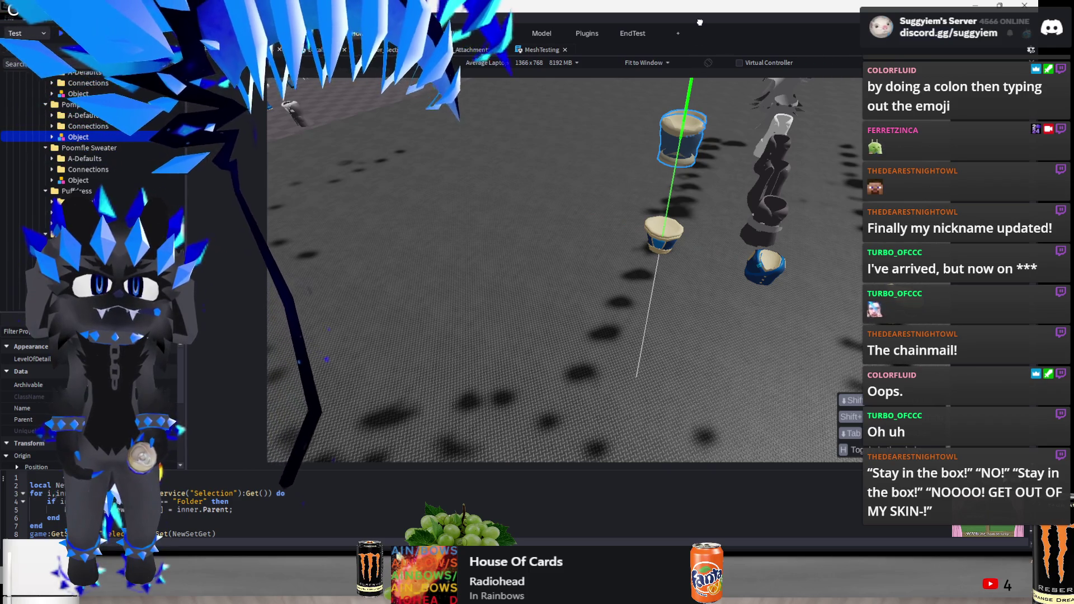
{"action": "key", "text": "f"}
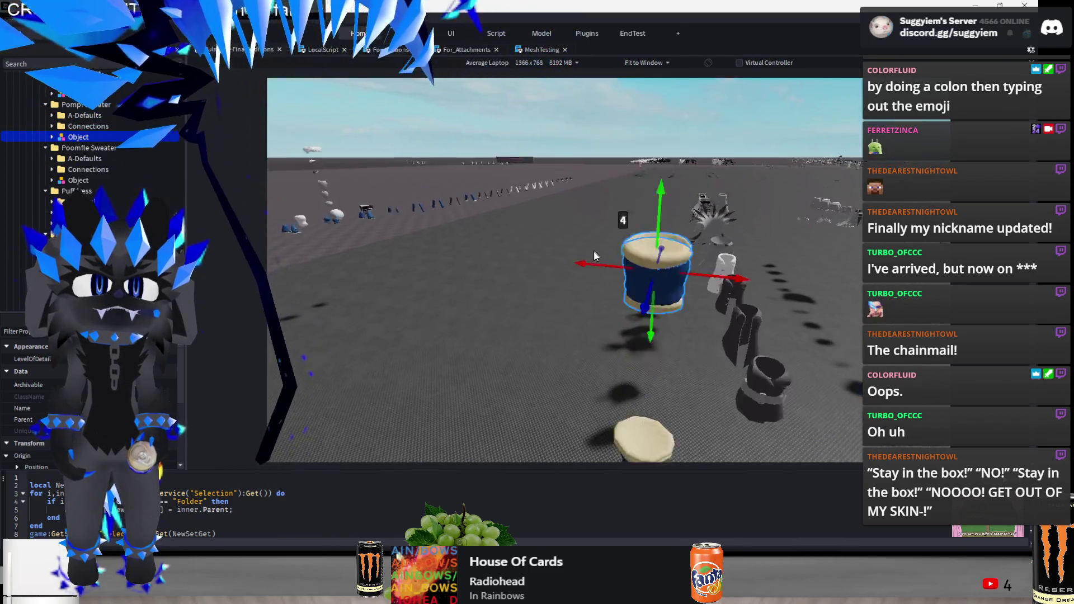
Box-select two drums and slide them -24 studs along X.
{"action": "left_click_drag", "start_coordinate": [532, 358], "coordinate": [647, 207]}
{"action": "mouse_move", "coordinate": [684, 330]}
{"action": "left_mouse_down"}
{"action": "mouse_move", "coordinate": [660, 313]}
{"action": "mouse_move", "coordinate": [507, 340]}
{"action": "left_mouse_up"}
{"action": "key", "text": "f"}
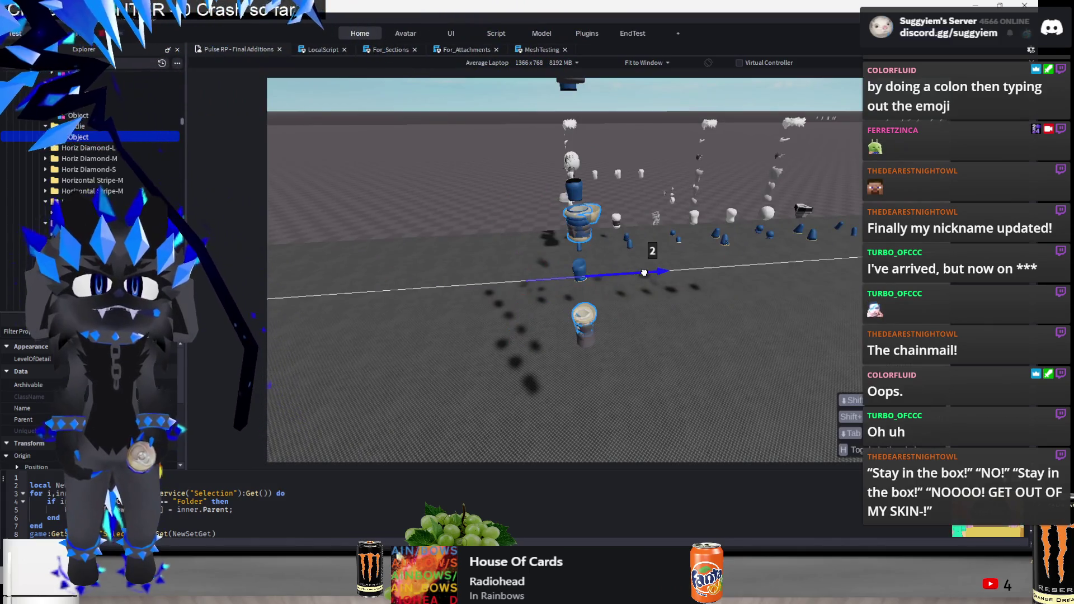
Slide the drums further along X and stack the blue-and-tan hat into its column.
{"action": "right_click", "coordinate": [592, 278]}
{"action": "mouse_move", "coordinate": [715, 230]}
{"action": "left_mouse_down"}
{"action": "mouse_move", "coordinate": [629, 232]}
{"action": "mouse_move", "coordinate": [769, 229]}
{"action": "mouse_move", "coordinate": [650, 321]}
{"action": "mouse_move", "coordinate": [646, 303]}
{"action": "mouse_move", "coordinate": [470, 335]}
{"action": "left_mouse_up"}
{"action": "left_click_drag", "start_coordinate": [593, 247], "coordinate": [592, 245]}
{"action": "mouse_move", "coordinate": [511, 261]}
{"action": "left_mouse_down"}
{"action": "mouse_move", "coordinate": [582, 276]}
{"action": "mouse_move", "coordinate": [695, 243]}
{"action": "left_mouse_up"}
{"action": "mouse_move", "coordinate": [698, 190]}
{"action": "left_mouse_down"}
{"action": "mouse_move", "coordinate": [709, 77]}
{"action": "mouse_move", "coordinate": [675, 149]}
{"action": "left_mouse_up"}
{"action": "mouse_move", "coordinate": [677, 83]}
{"action": "left_mouse_down"}
{"action": "mouse_move", "coordinate": [672, 179]}
{"action": "mouse_move", "coordinate": [674, 167]}
{"action": "left_mouse_up"}
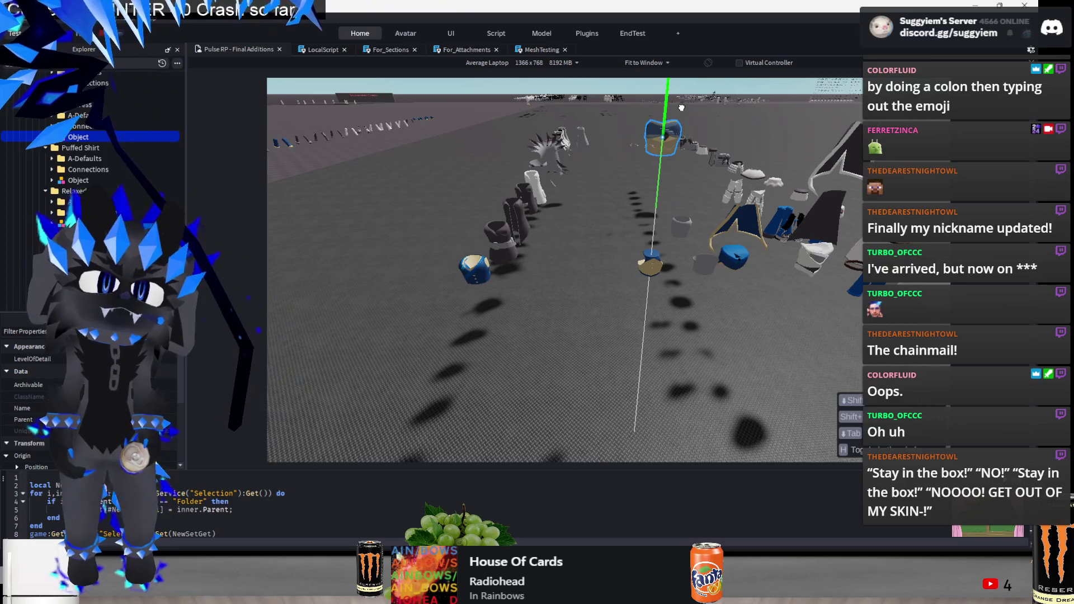
{"action": "left_click_drag", "start_coordinate": [681, 107], "coordinate": [586, 247]}
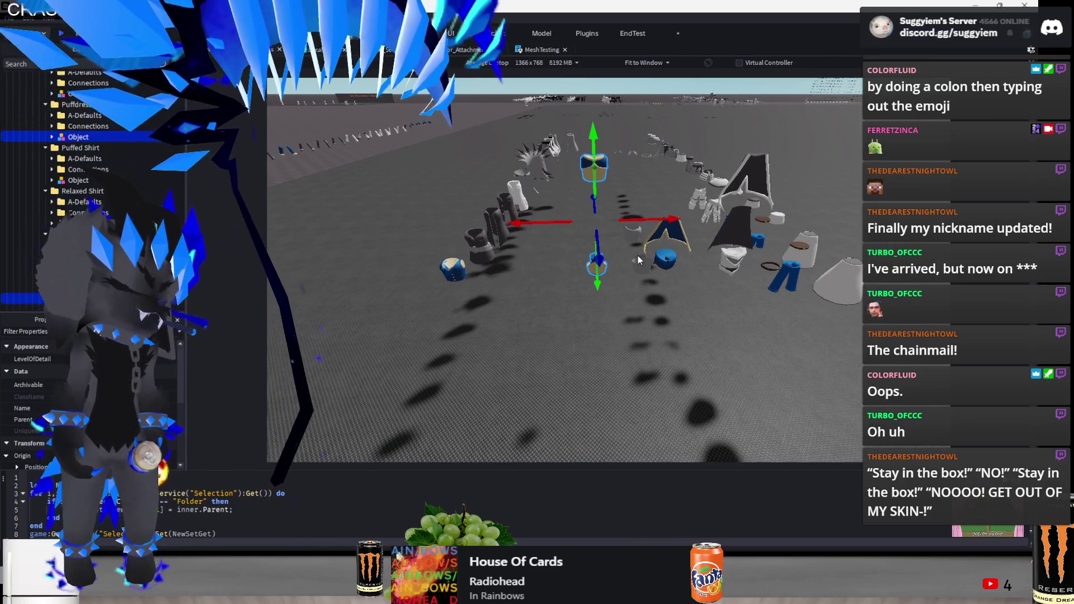
{"action": "left_click_drag", "start_coordinate": [663, 221], "coordinate": [635, 225]}
{"action": "mouse_move", "coordinate": [564, 234]}
{"action": "left_mouse_down"}
{"action": "mouse_move", "coordinate": [627, 270]}
{"action": "mouse_move", "coordinate": [615, 280]}
{"action": "mouse_move", "coordinate": [759, 290]}
{"action": "mouse_move", "coordinate": [679, 288]}
{"action": "mouse_move", "coordinate": [727, 314]}
{"action": "left_mouse_up"}
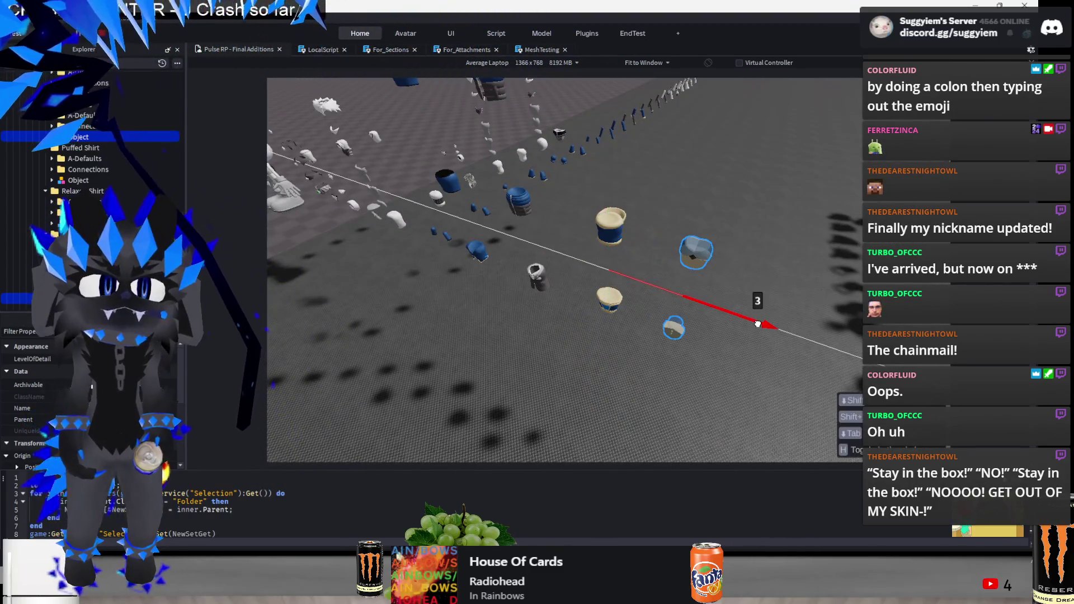
{"action": "left_click_drag", "start_coordinate": [748, 337], "coordinate": [768, 342]}
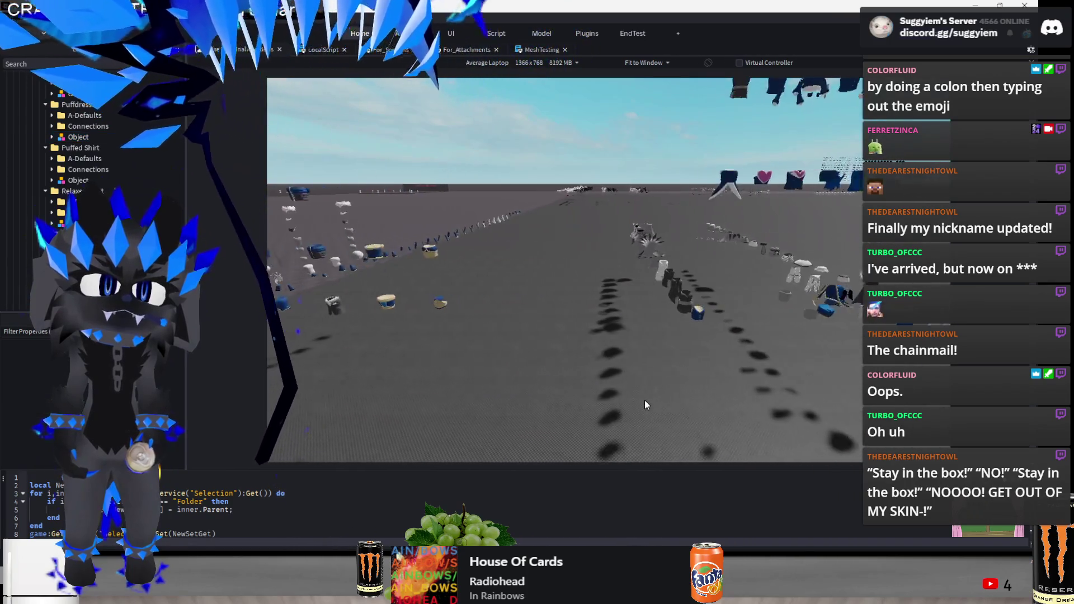
Slide the blue shirt along X beside the sorted rows.
{"action": "left_click", "coordinate": [643, 399]}
{"action": "mouse_move", "coordinate": [615, 392]}
{"action": "left_mouse_down"}
{"action": "mouse_move", "coordinate": [505, 402]}
{"action": "mouse_move", "coordinate": [572, 317]}
{"action": "left_mouse_up"}
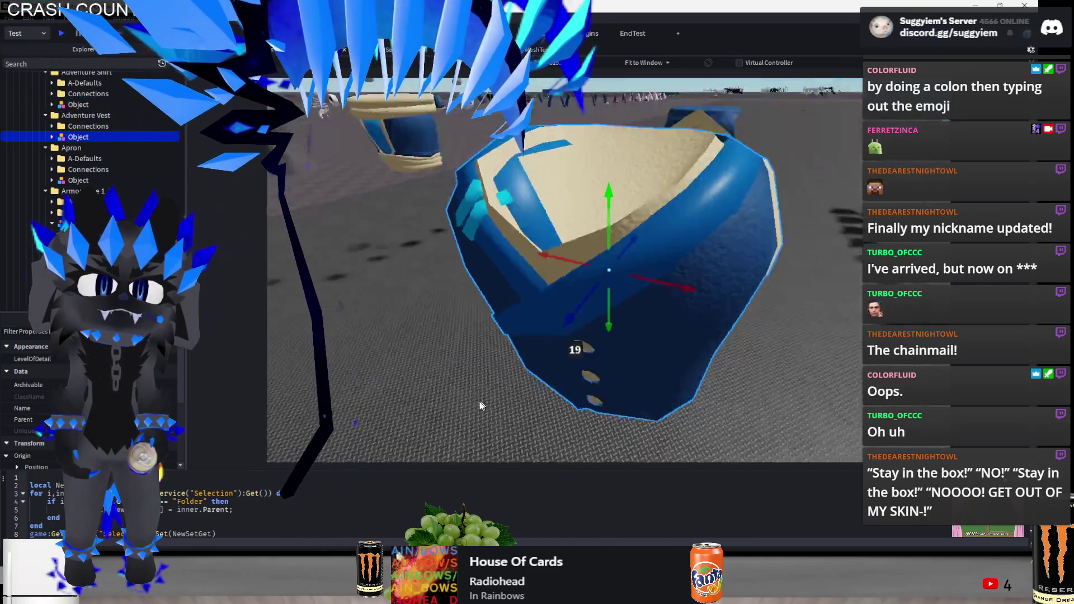
{"action": "key", "text": "f"}
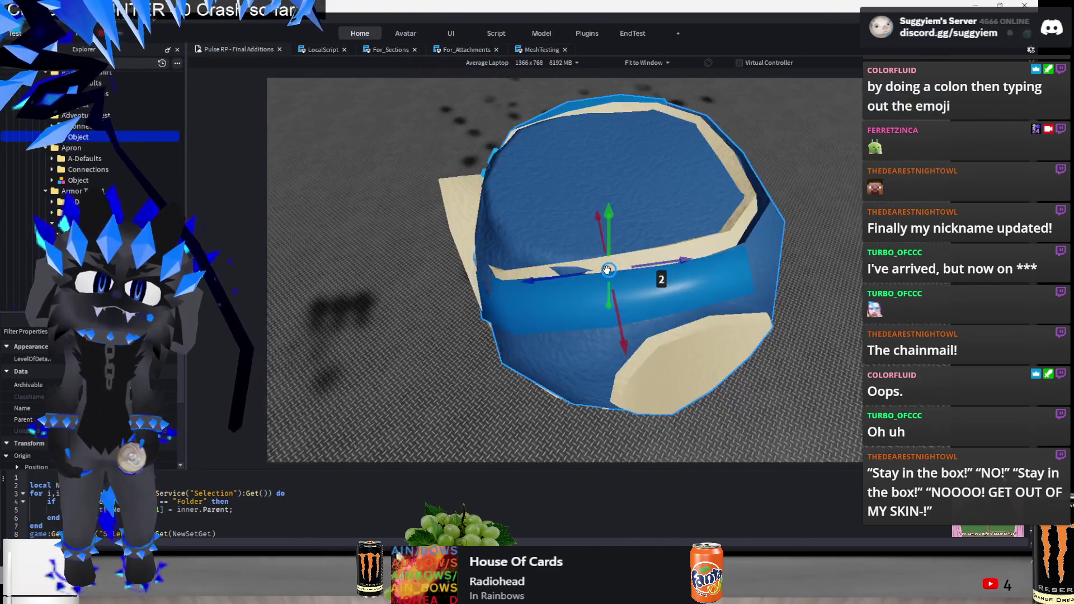
{"action": "mouse_move", "coordinate": [660, 269]}
{"action": "left_mouse_down"}
{"action": "mouse_move", "coordinate": [730, 246]}
{"action": "mouse_move", "coordinate": [806, 246]}
{"action": "left_mouse_up"}
{"action": "scroll", "coordinate": [634, 368], "scroll_direction": "down", "scroll_amount": 10}
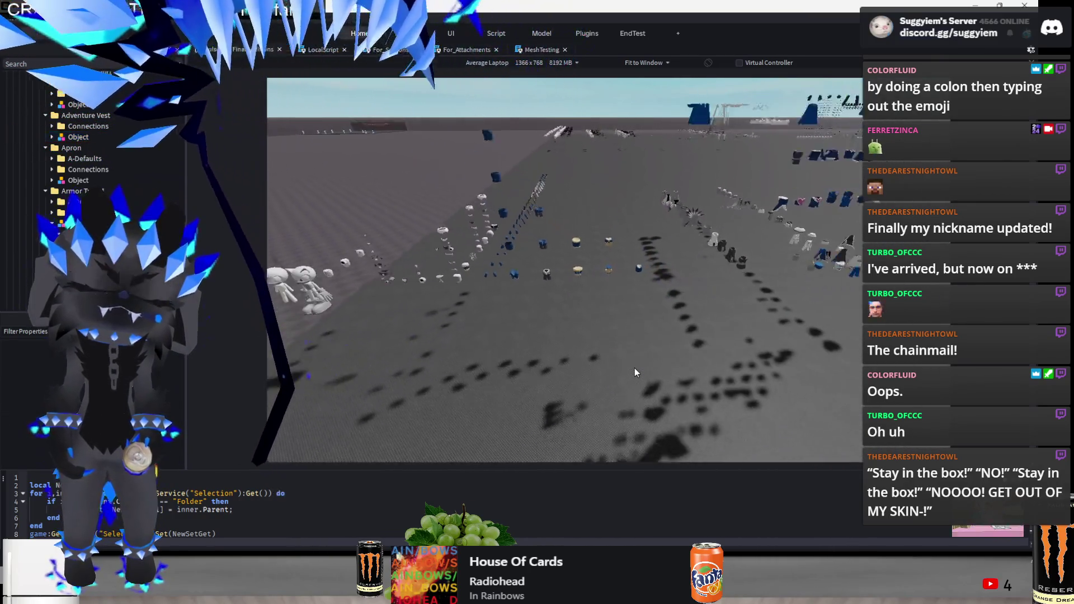
{"action": "scroll", "coordinate": [640, 227], "scroll_direction": "up", "scroll_amount": 5}
Line up the small blue items in the column, moving them left and adjusting their height.
{"action": "left_click", "coordinate": [582, 296]}
{"action": "left_click_drag", "start_coordinate": [570, 293], "coordinate": [508, 302]}
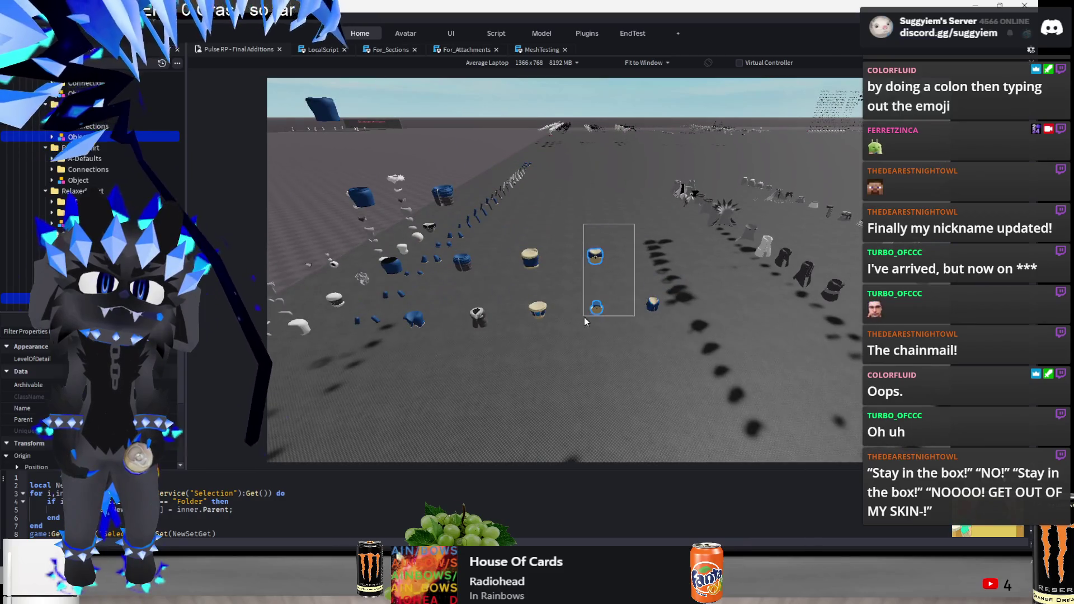
{"action": "left_click_drag", "start_coordinate": [521, 218], "coordinate": [517, 139]}
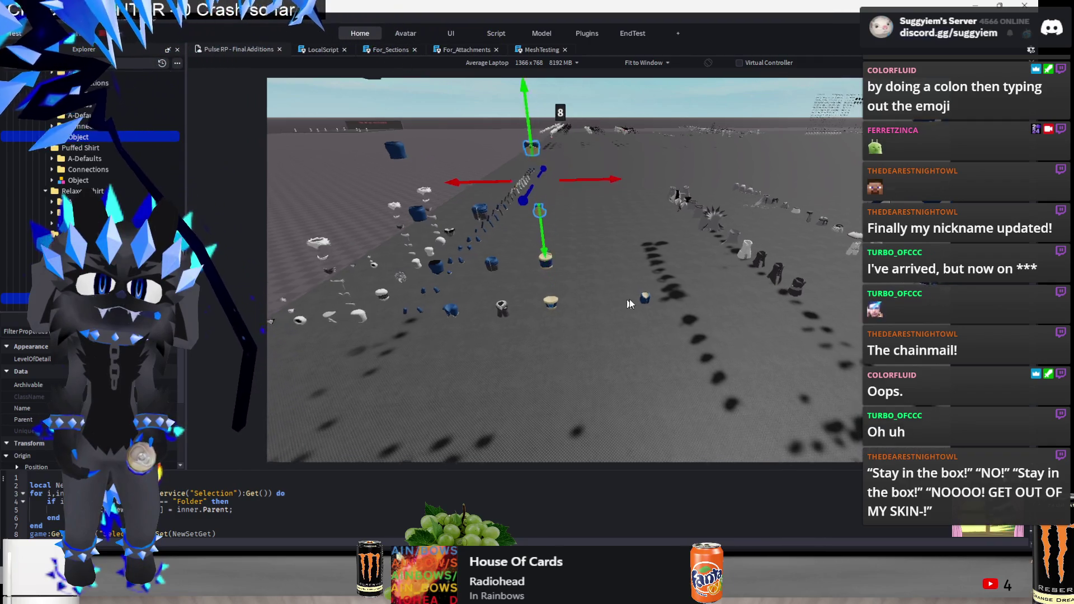
{"action": "mouse_move", "coordinate": [585, 302]}
{"action": "left_mouse_down"}
{"action": "mouse_move", "coordinate": [516, 315]}
{"action": "mouse_move", "coordinate": [537, 304]}
{"action": "left_mouse_up"}
{"action": "mouse_move", "coordinate": [540, 263]}
{"action": "left_mouse_down"}
{"action": "mouse_move", "coordinate": [563, 139]}
{"action": "mouse_move", "coordinate": [568, 179]}
{"action": "left_mouse_up"}
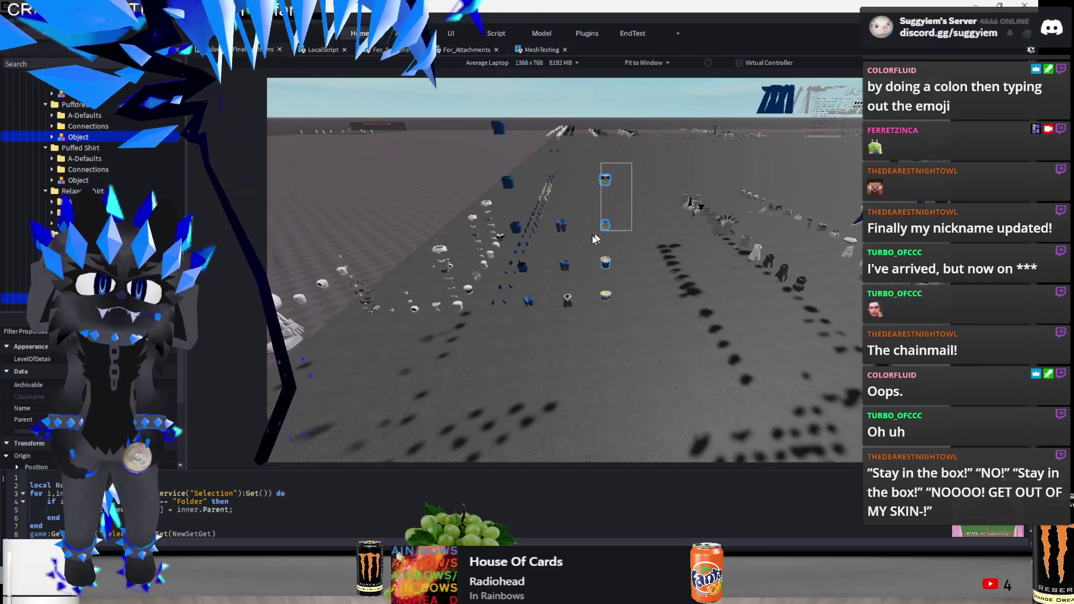
{"action": "left_click_drag", "start_coordinate": [604, 278], "coordinate": [603, 246]}
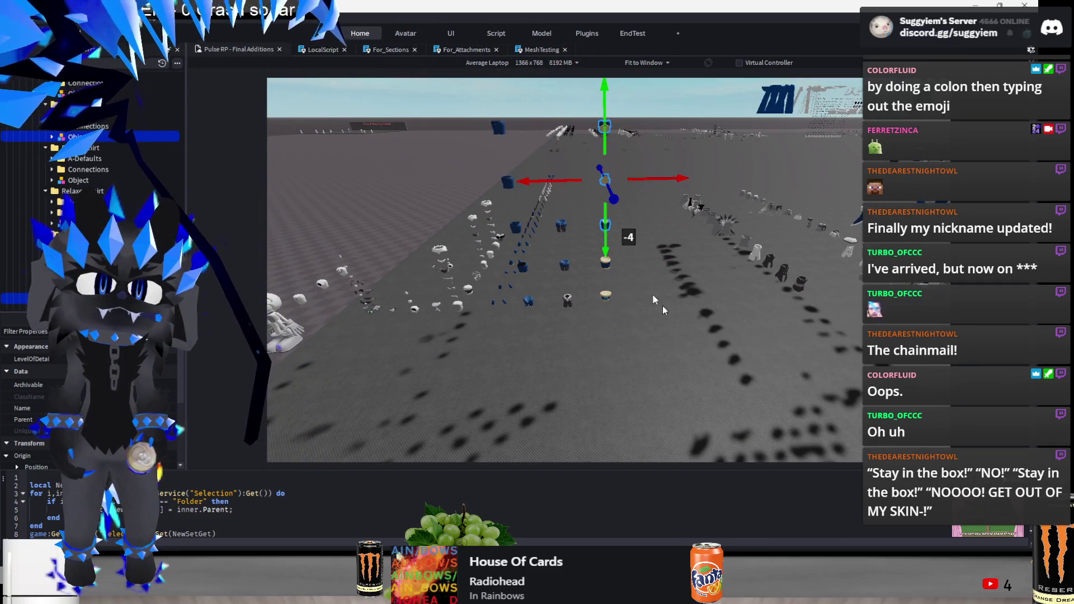
{"action": "left_click_drag", "start_coordinate": [651, 293], "coordinate": [671, 314]}
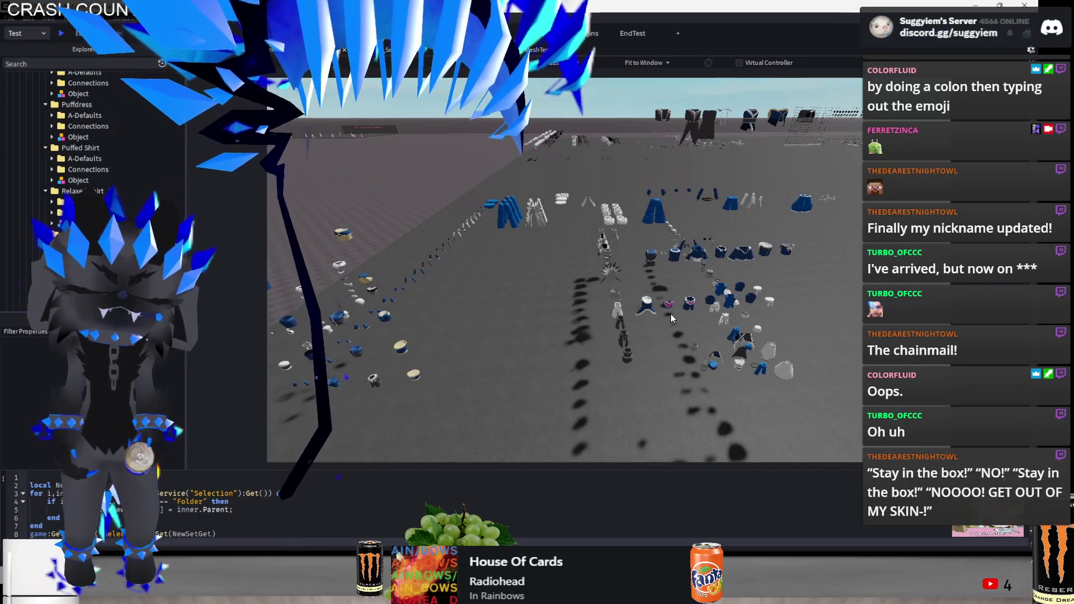
Fly the camera over the sorted clothing rows to review them, then switch to VLC.
{"action": "scroll", "coordinate": [670, 314], "scroll_direction": "up", "scroll_amount": 5}
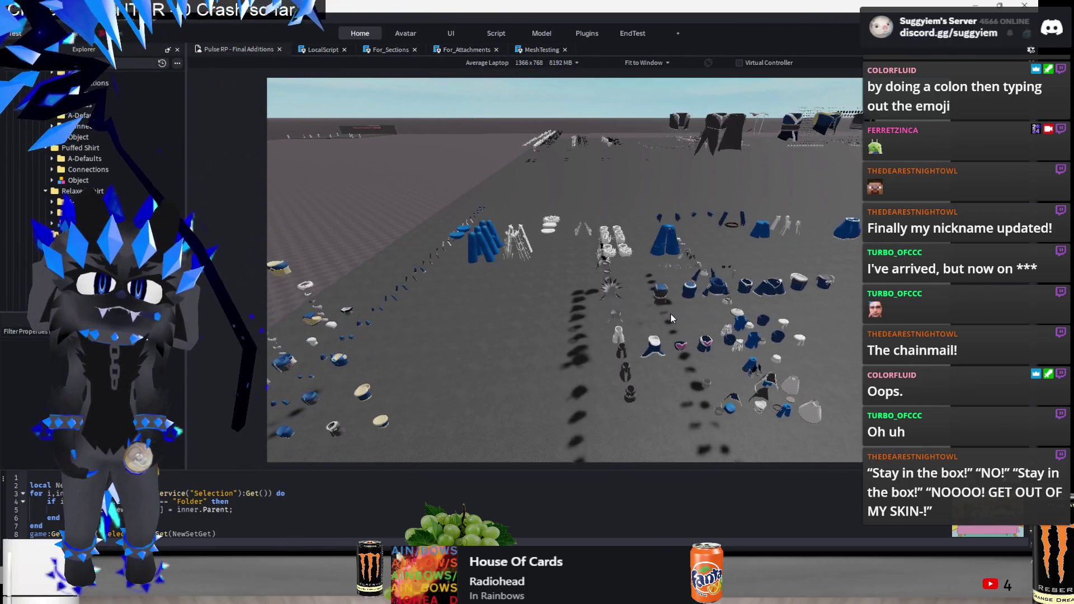
{"action": "scroll", "coordinate": [670, 314], "scroll_direction": "down", "scroll_amount": 5}
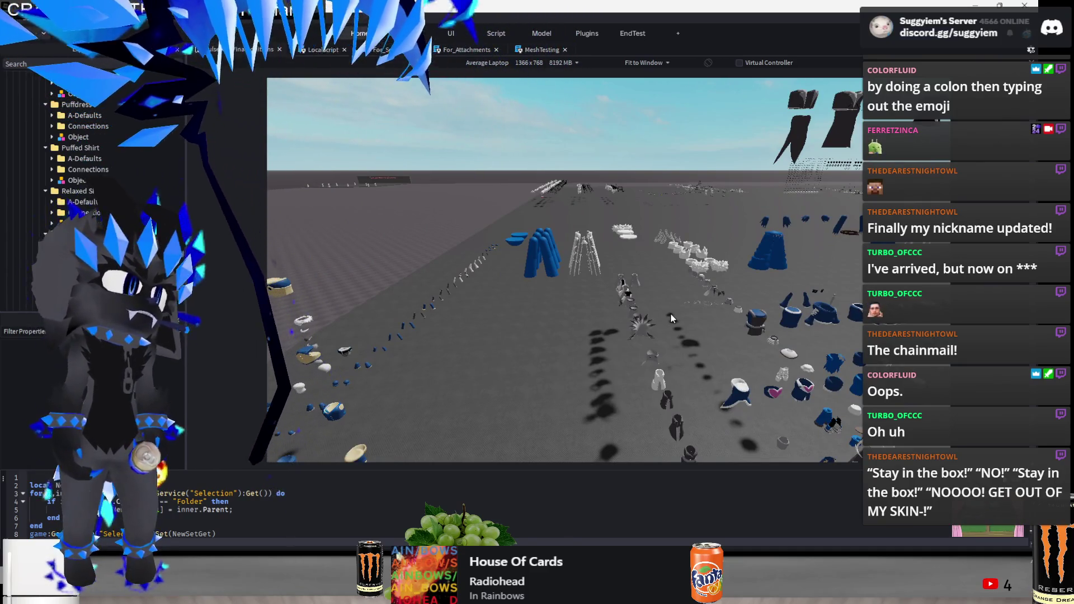
{"action": "key", "text": "a"}
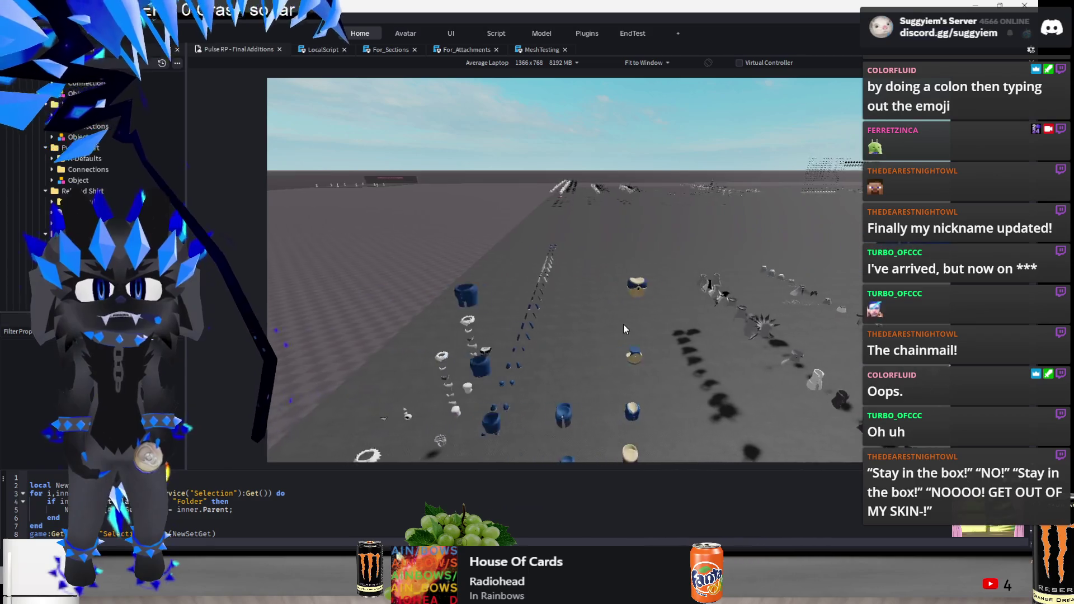
{"action": "key", "text": "a"}
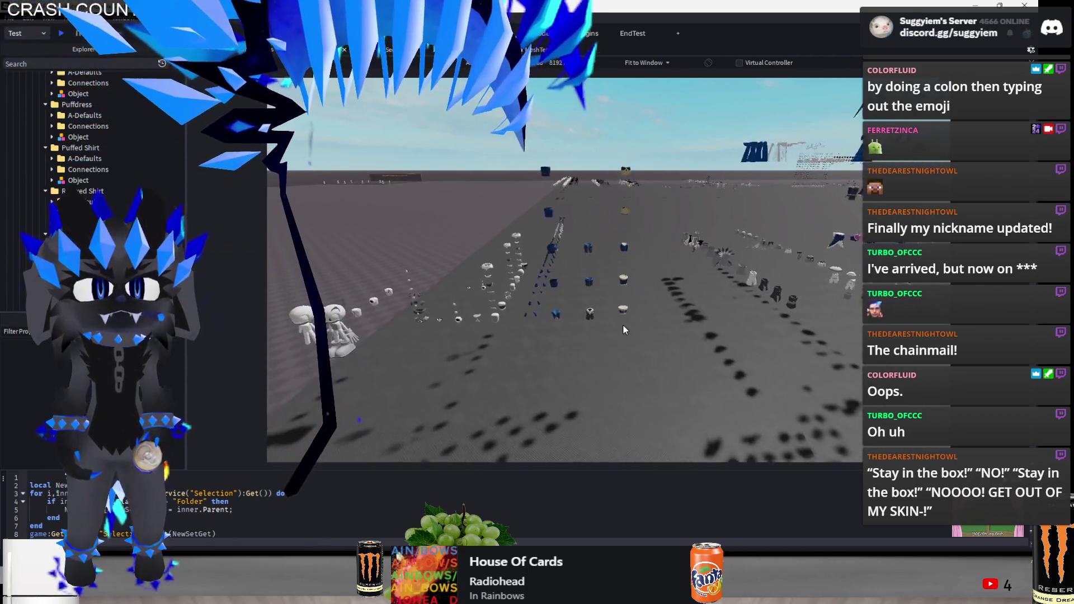
{"action": "key", "text": "w"}
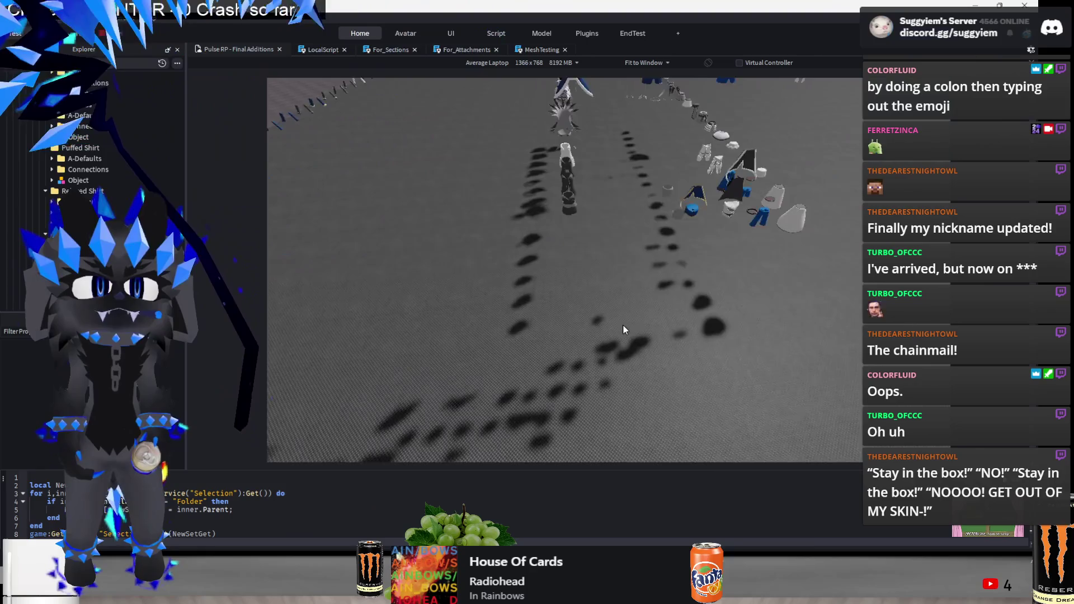
{"action": "key", "text": "w"}
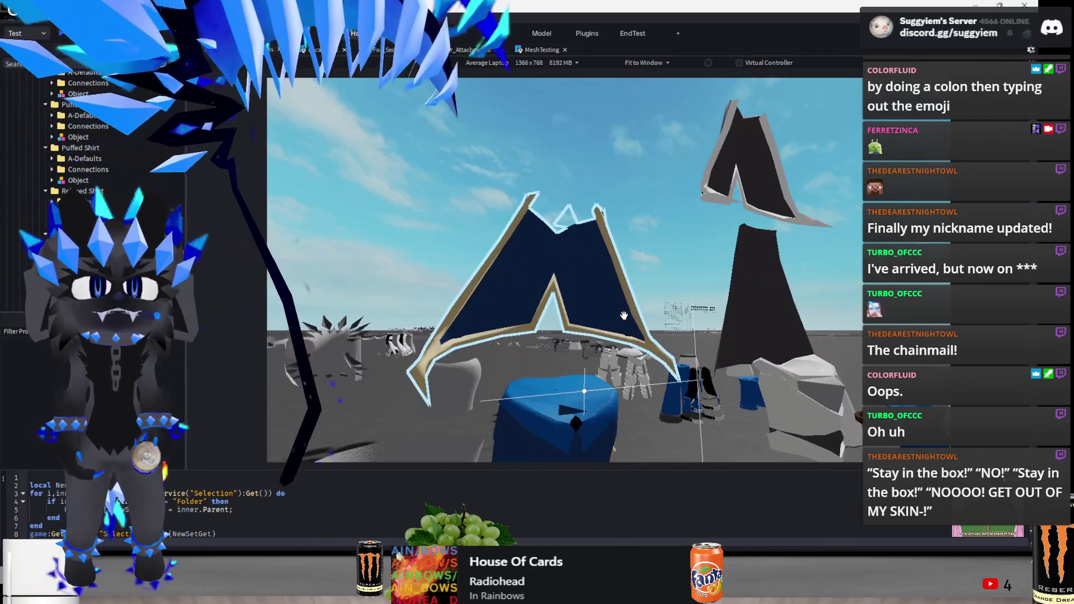
{"action": "key", "text": "s"}
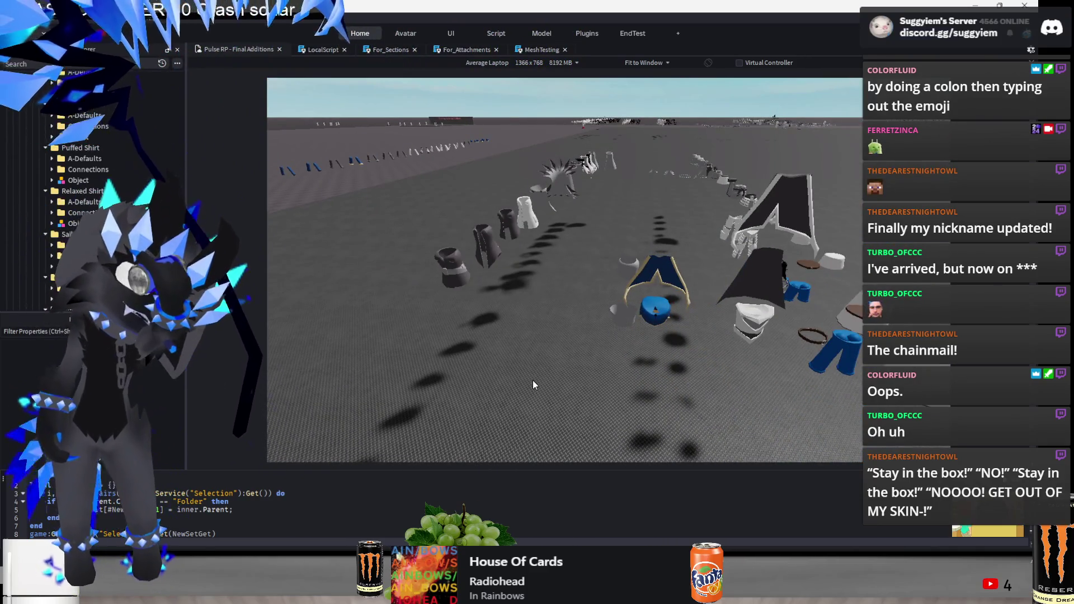
{"action": "key", "text": "w"}
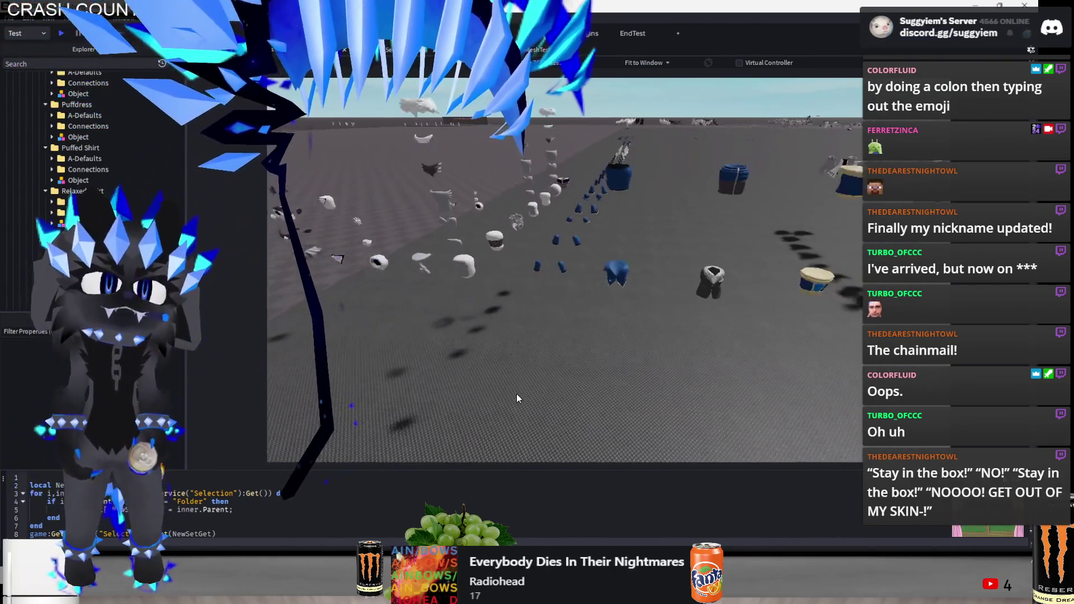
{"action": "key", "text": "s"}
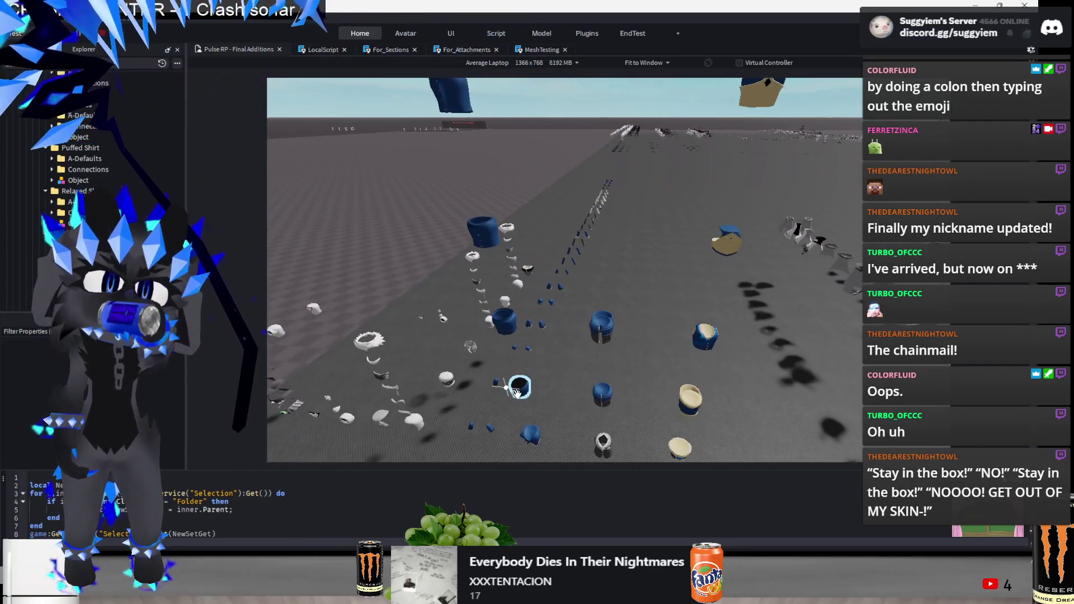
{"action": "key", "text": "s"}
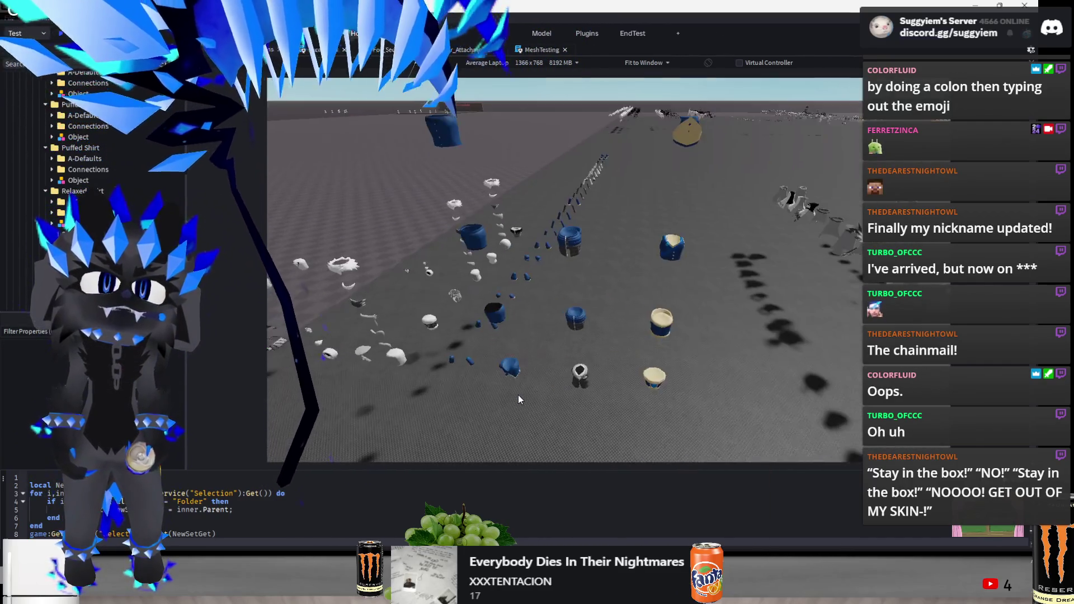
{"action": "key", "text": "s"}
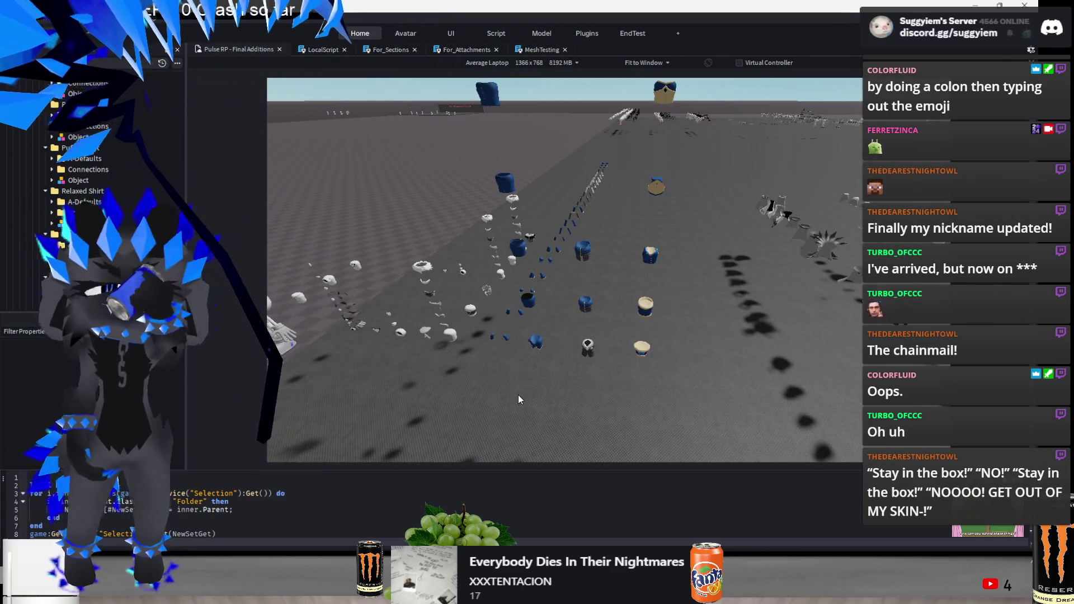
{"action": "key", "text": "alt+Tab"}
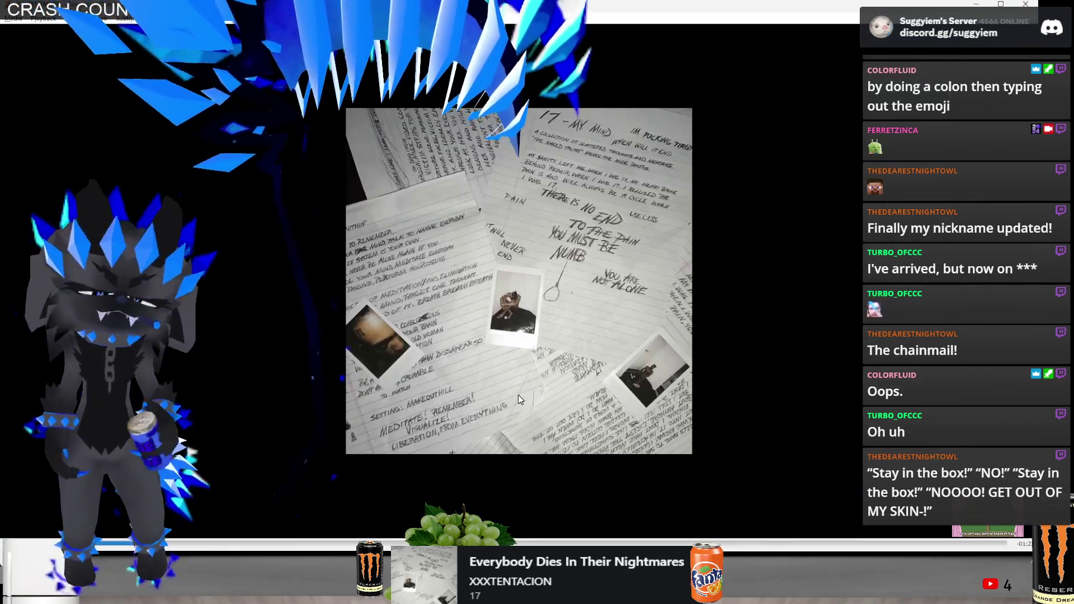
Skip eight tracks forward to Modest Mouse's 'Out Of Gas', then return to Roblox Studio.
{"action": "key", "text": "n"}
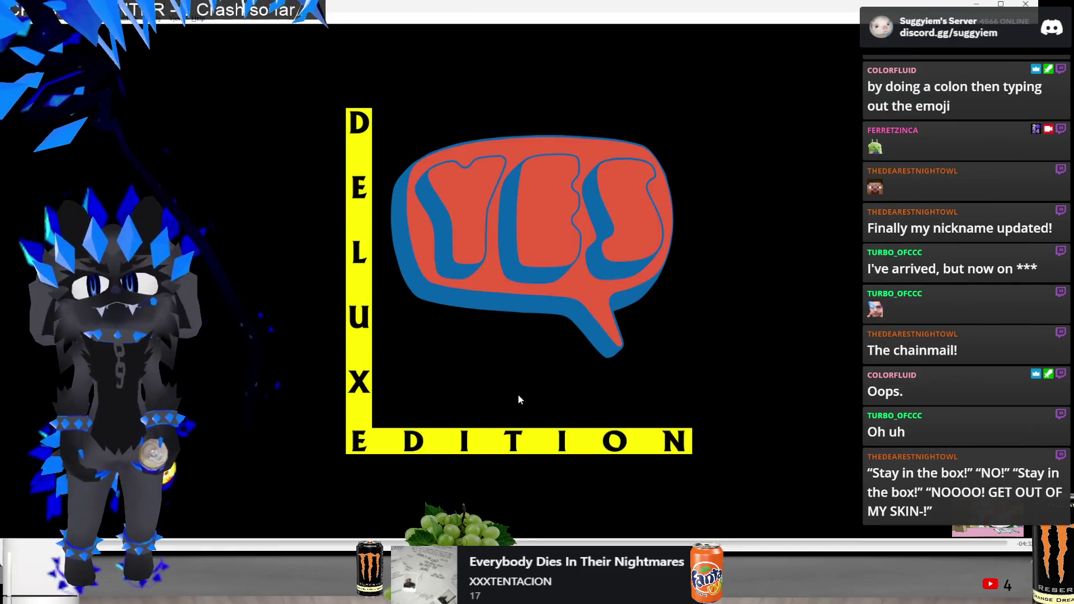
{"action": "key", "text": "n"}
{"action": "key", "text": "n"}
{"action": "key", "text": "n"}
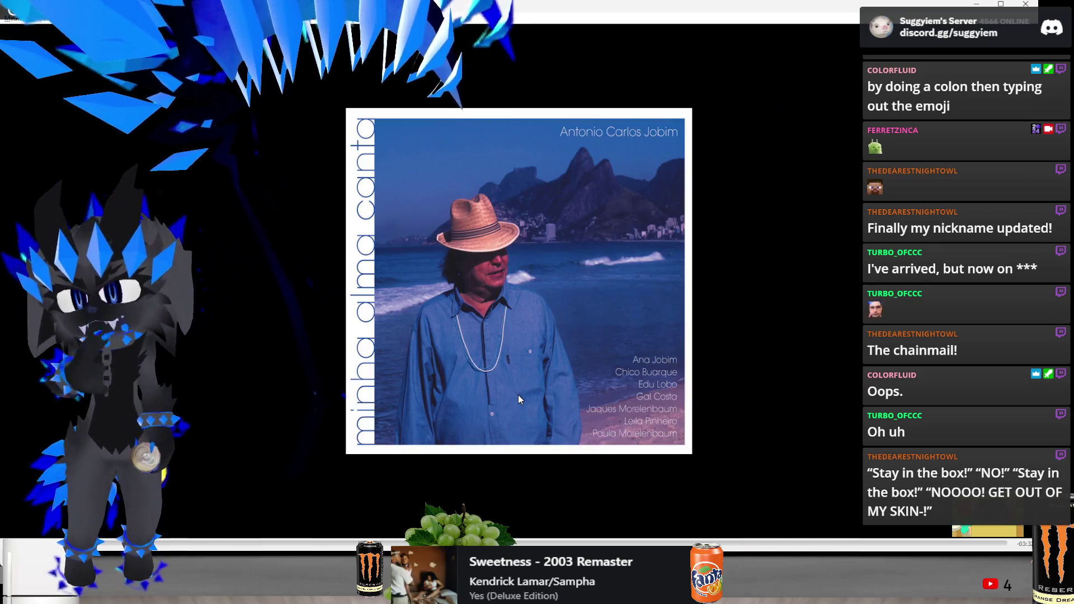
{"action": "key", "text": "n"}
{"action": "key", "text": "n"}
{"action": "key", "text": "n"}
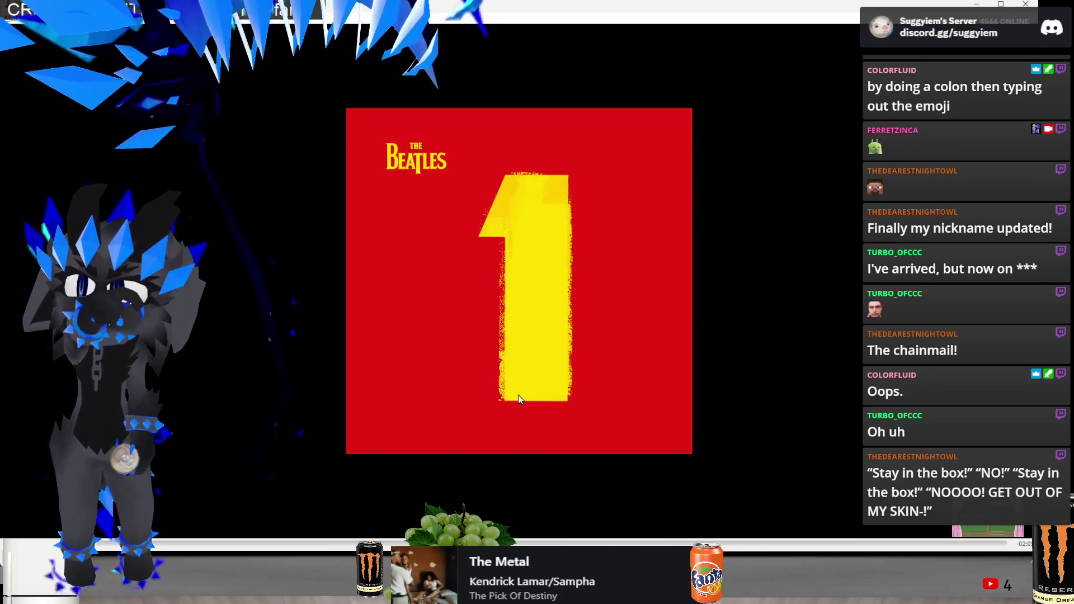
{"action": "key", "text": "n"}
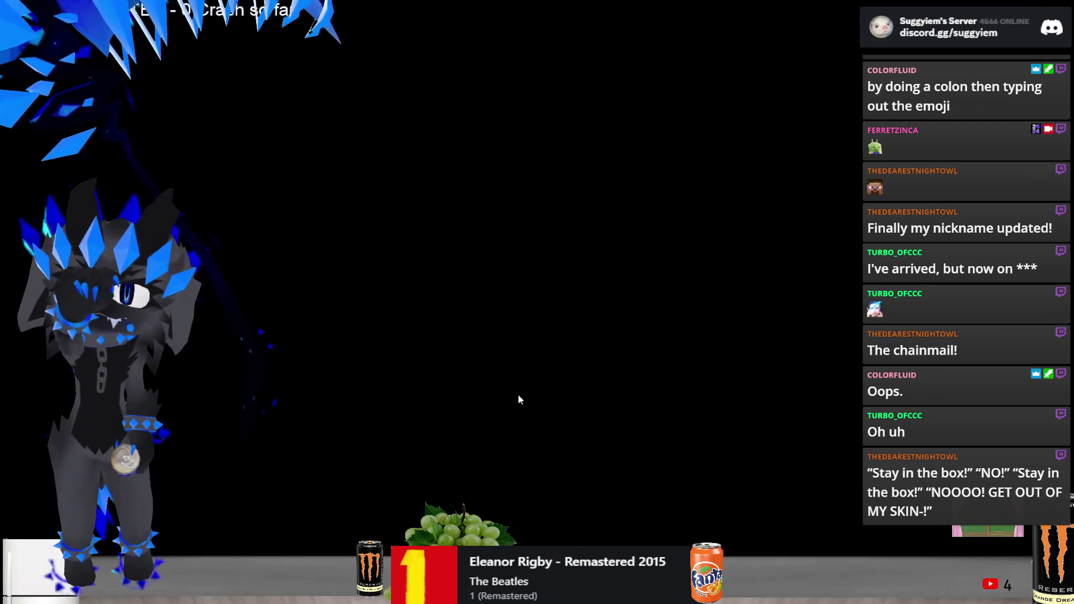
{"action": "key", "text": "n"}
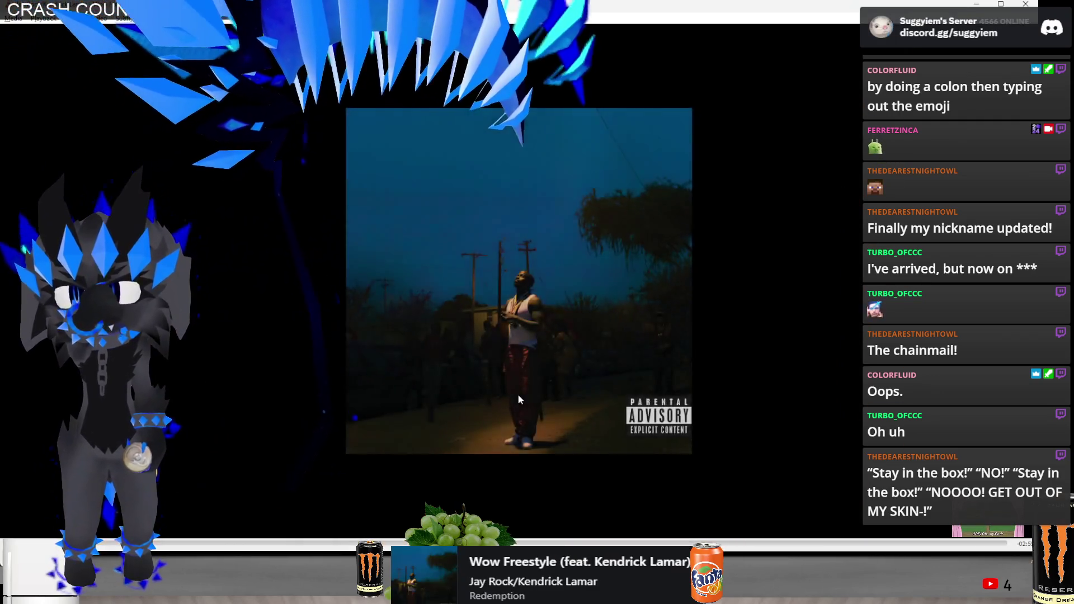
{"action": "key", "text": "n"}
{"action": "key", "text": "n"}
{"action": "key", "text": "n"}
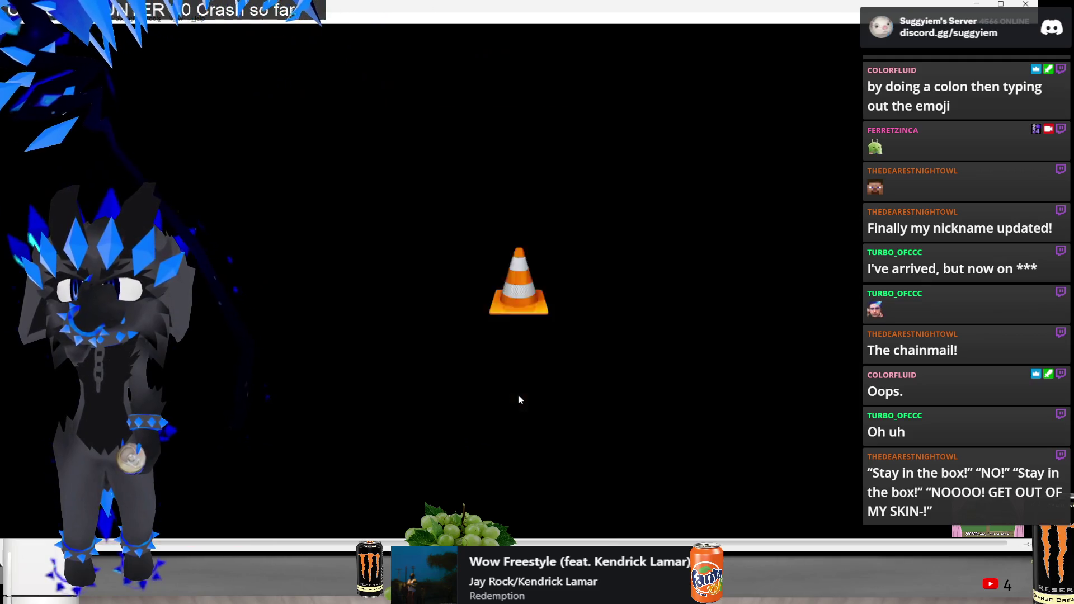
{"action": "key", "text": "n"}
{"action": "key", "text": "n"}
{"action": "key", "text": "n"}
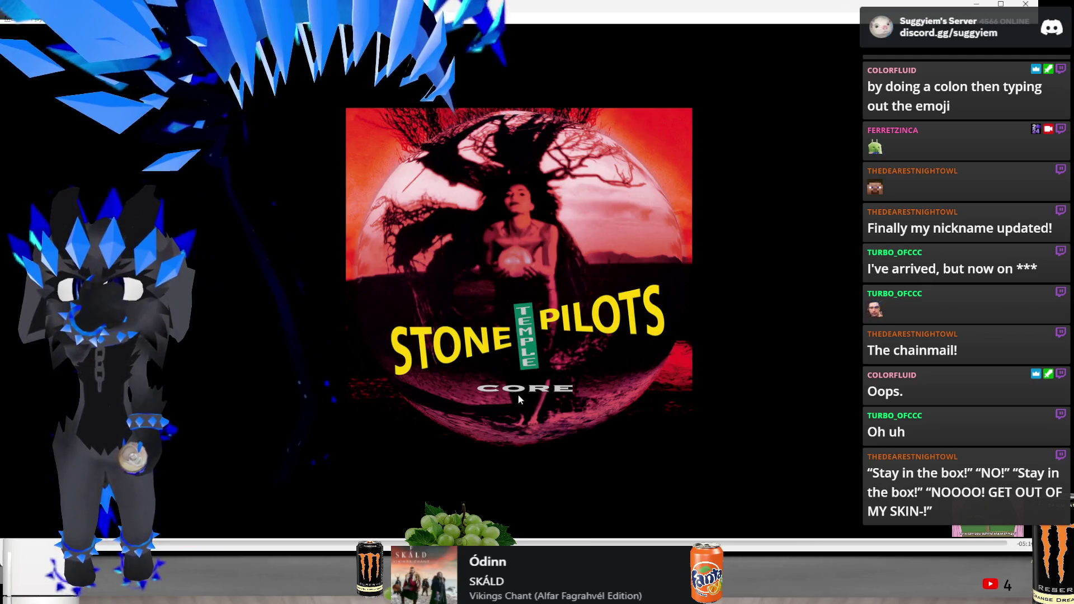
{"action": "key", "text": "n"}
{"action": "key", "text": "n"}
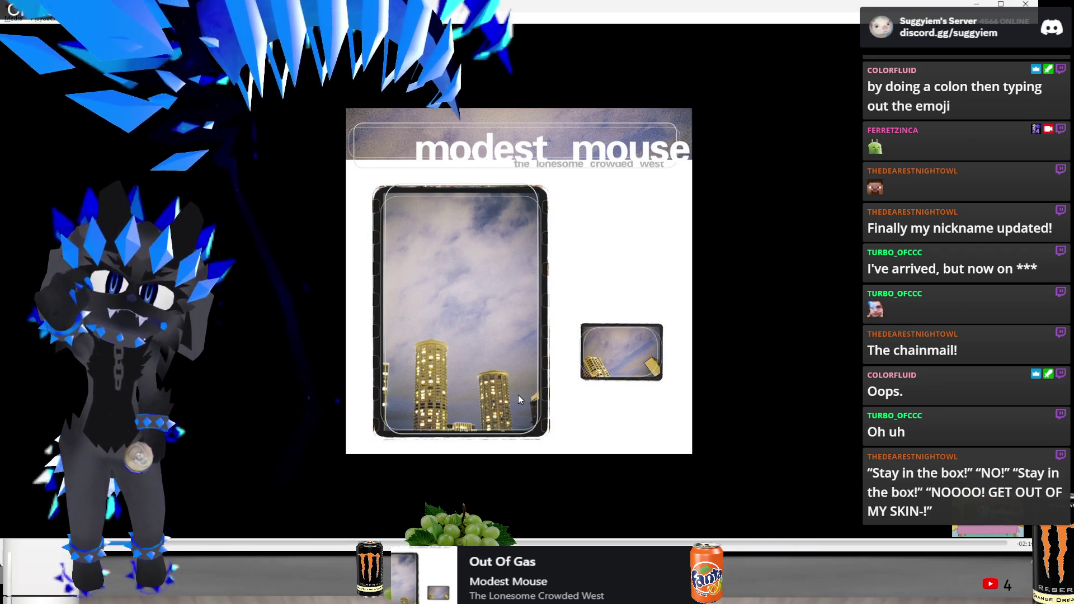
{"action": "key", "text": "alt+Tab"}
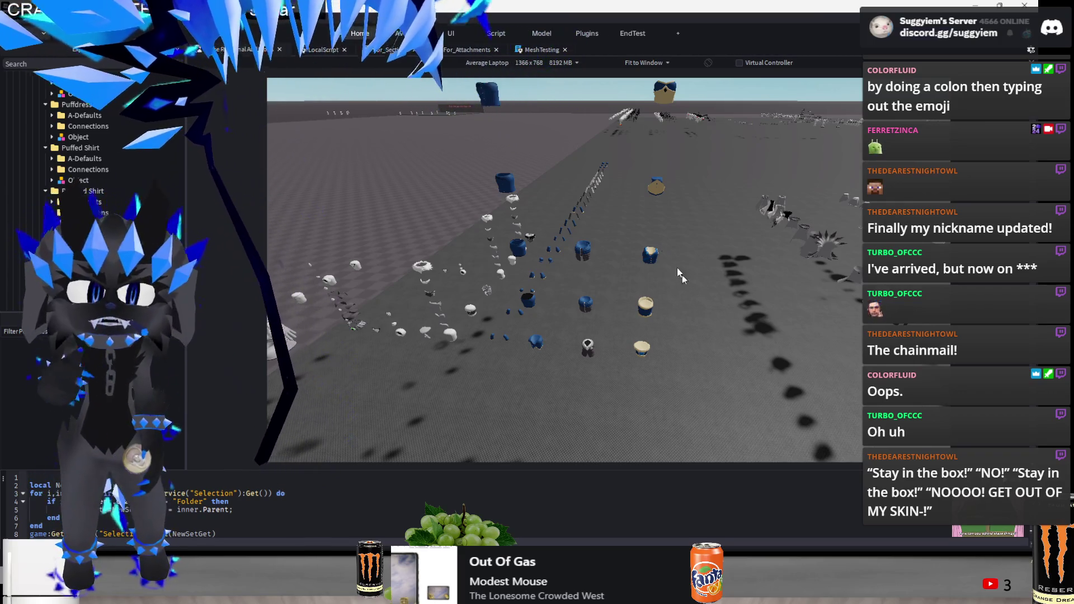
Start a playtest with F5 and fly the camera sideways across the accessory rows.
{"action": "key", "text": "F5"}
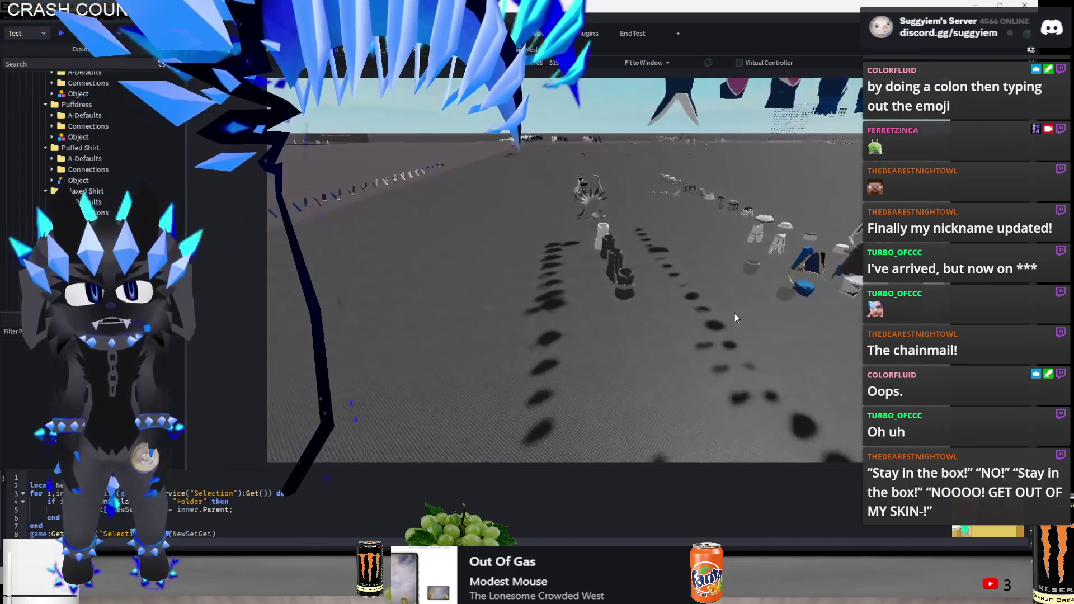
{"action": "scroll", "coordinate": [626, 312], "scroll_direction": "up", "scroll_amount": 10}
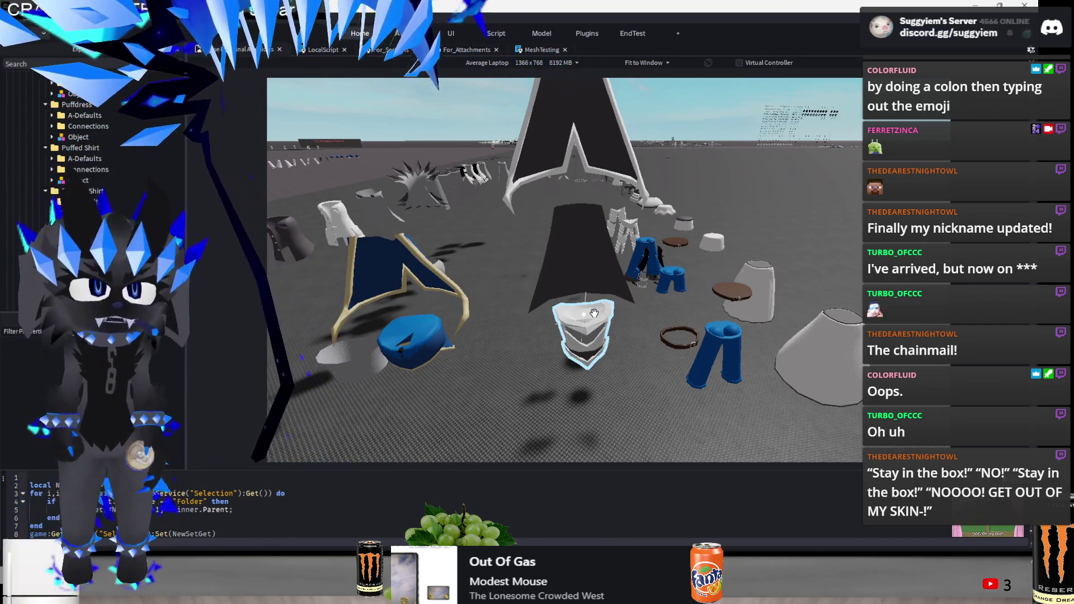
{"action": "key", "text": "d"}
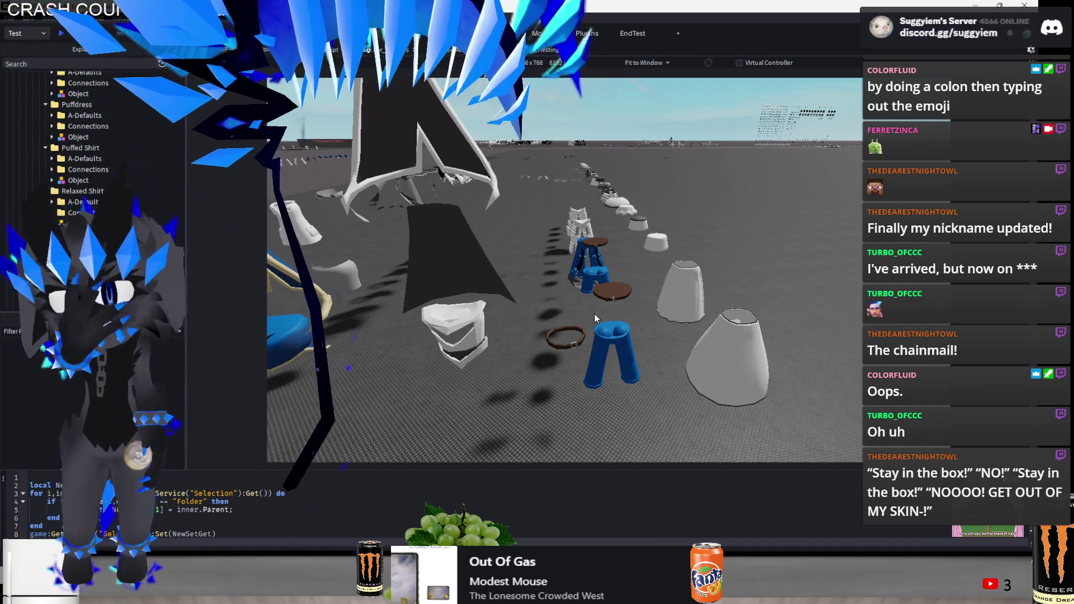
{"action": "scroll", "coordinate": [573, 359], "scroll_direction": "down", "scroll_amount": 10}
{"action": "scroll", "coordinate": [566, 363], "scroll_direction": "down", "scroll_amount": 10}
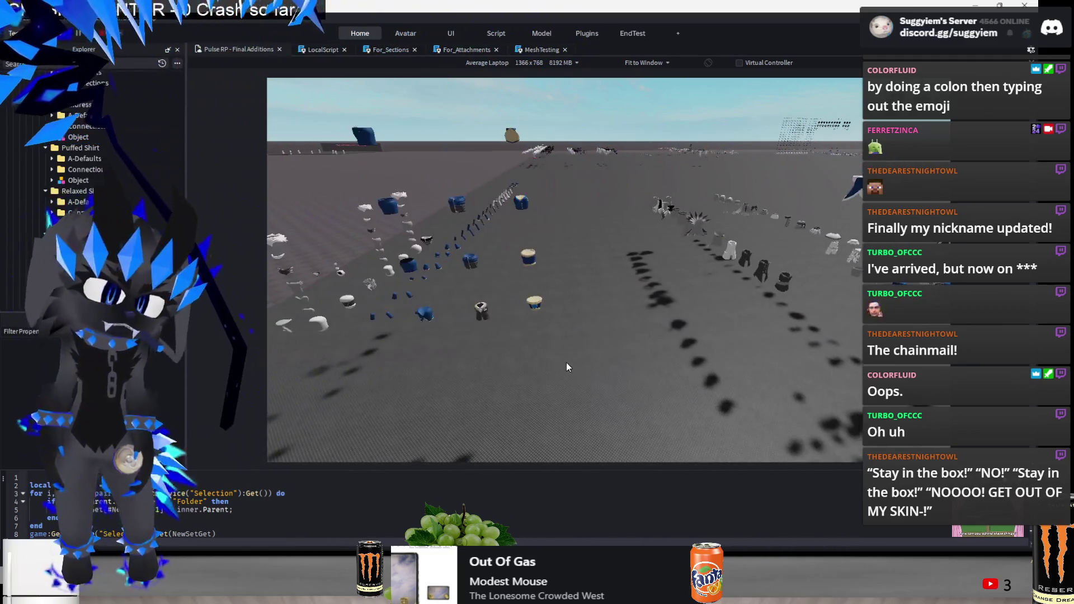
{"action": "key", "text": "d"}
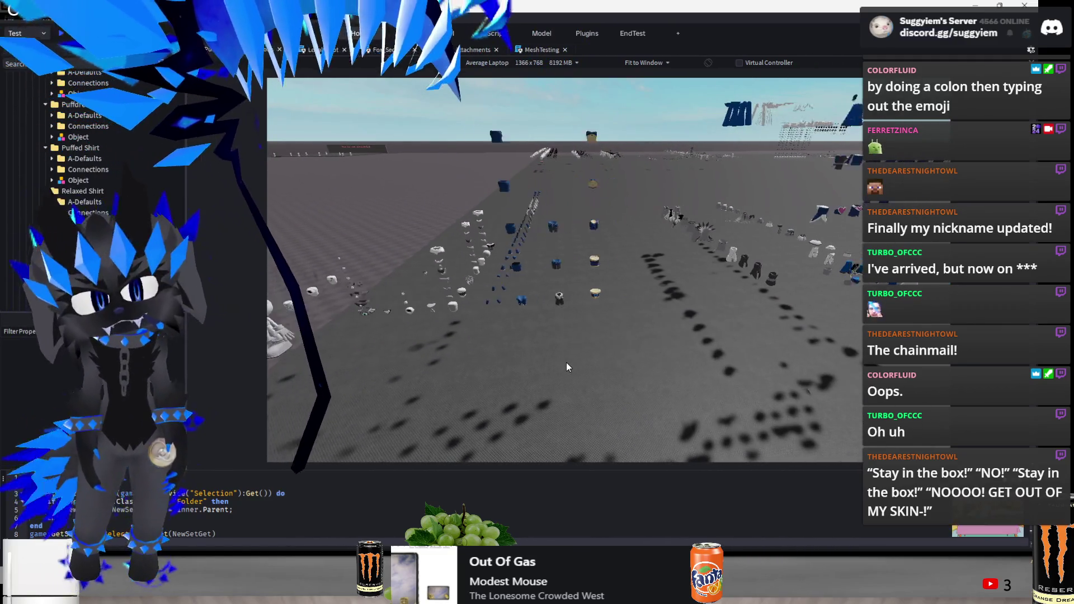
{"action": "key", "text": "a"}
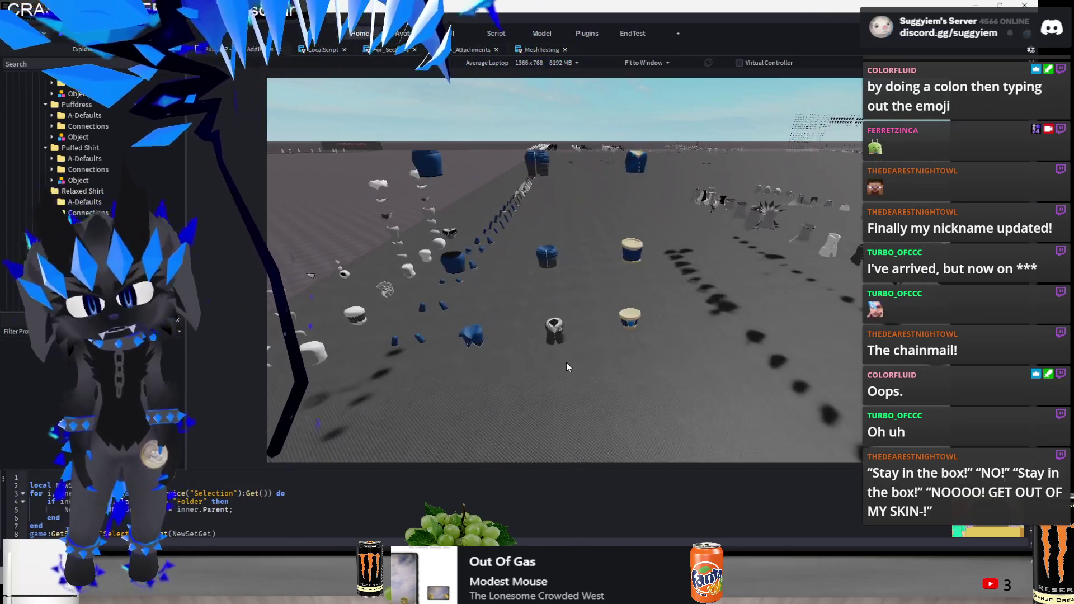
{"action": "scroll", "coordinate": [566, 363], "scroll_direction": "up", "scroll_amount": 5}
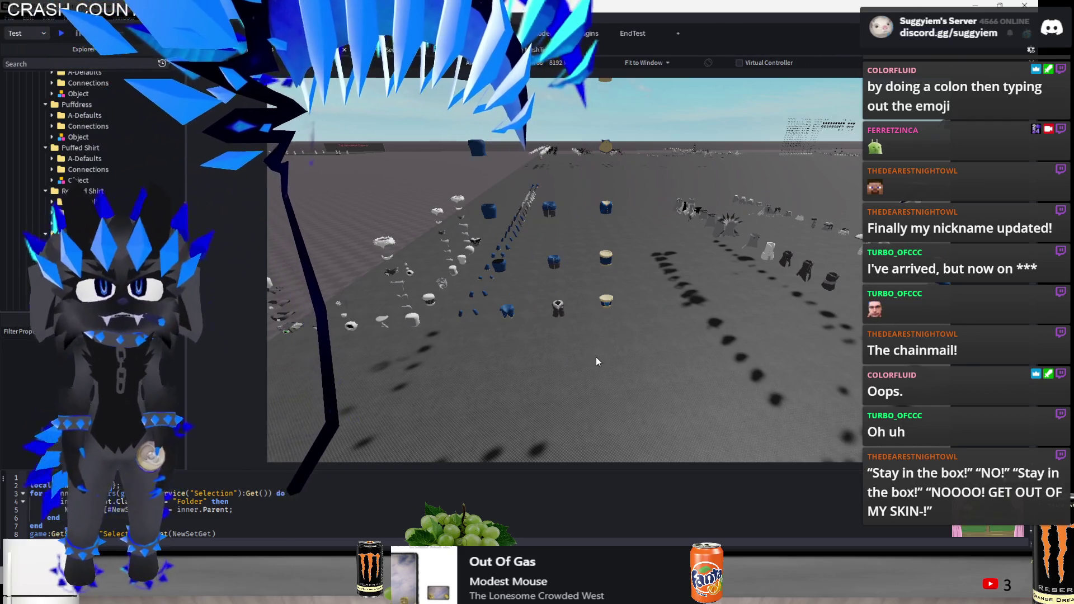
{"action": "scroll", "coordinate": [597, 361], "scroll_direction": "down", "scroll_amount": 5}
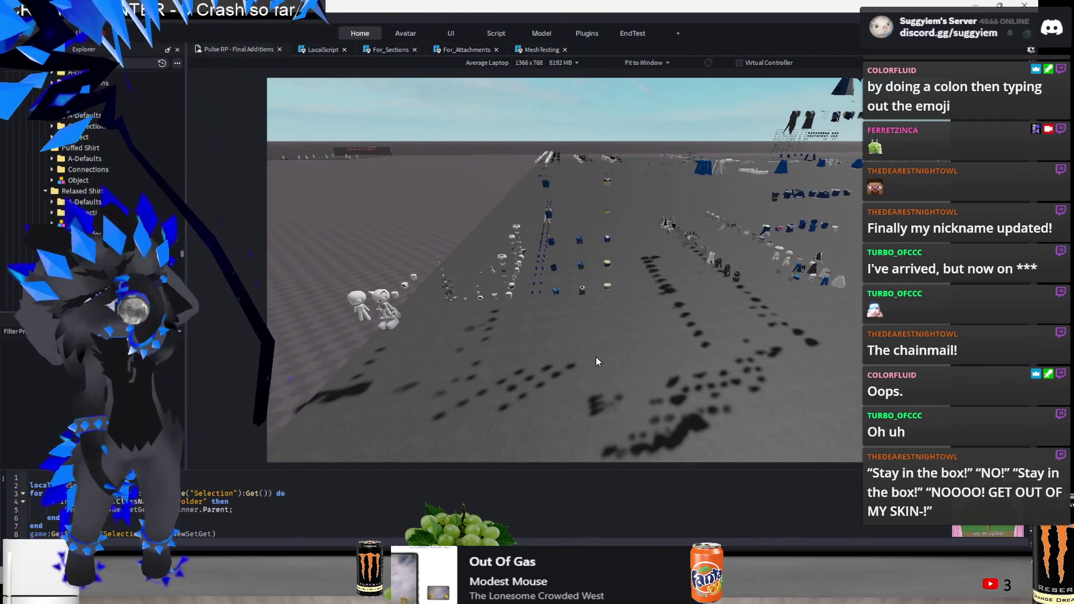
Line up the view and box-select the whole column of blue accessory meshes.
{"action": "key", "text": "d"}
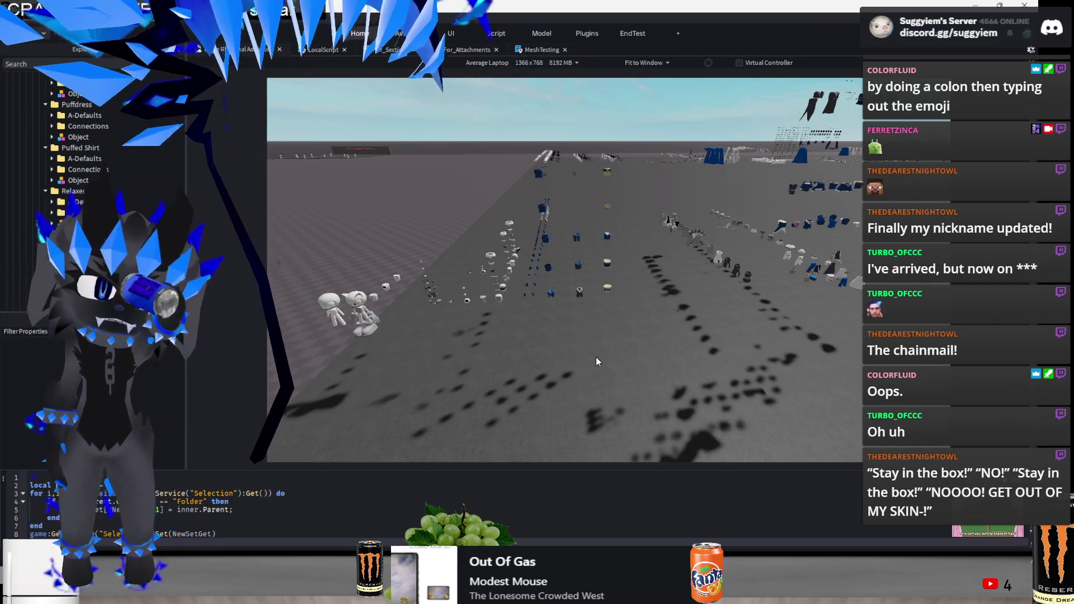
{"action": "key", "text": "s"}
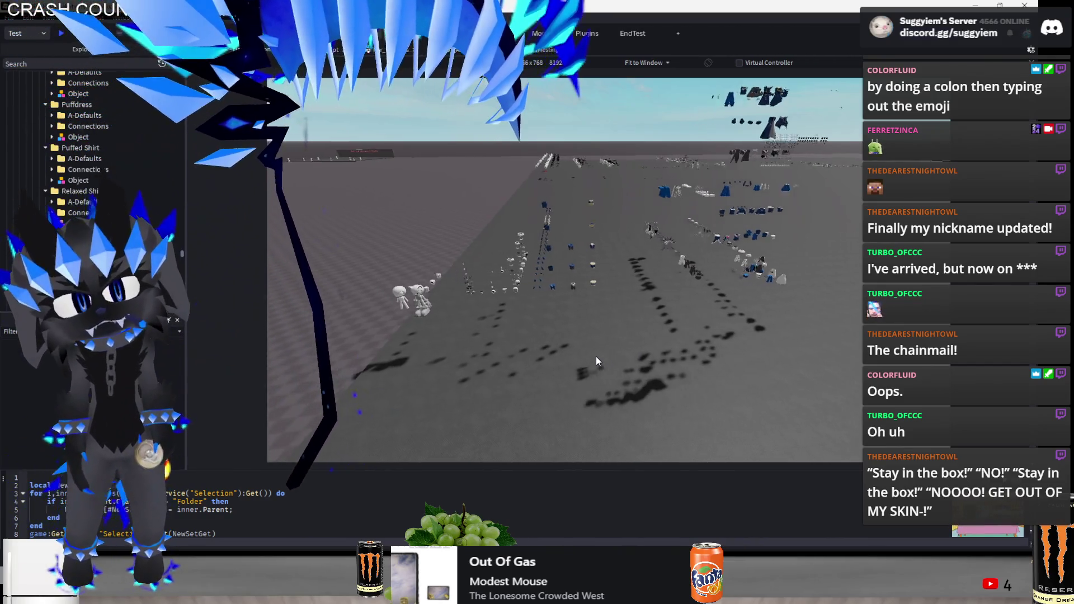
{"action": "key", "text": "w"}
{"action": "key", "text": "s"}
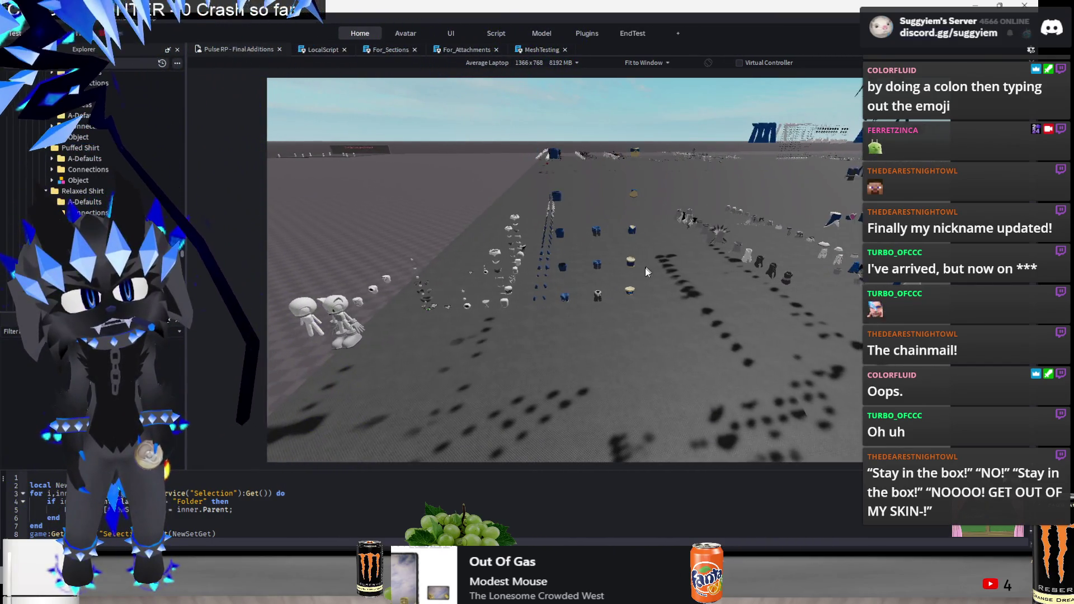
{"action": "key", "text": "q"}
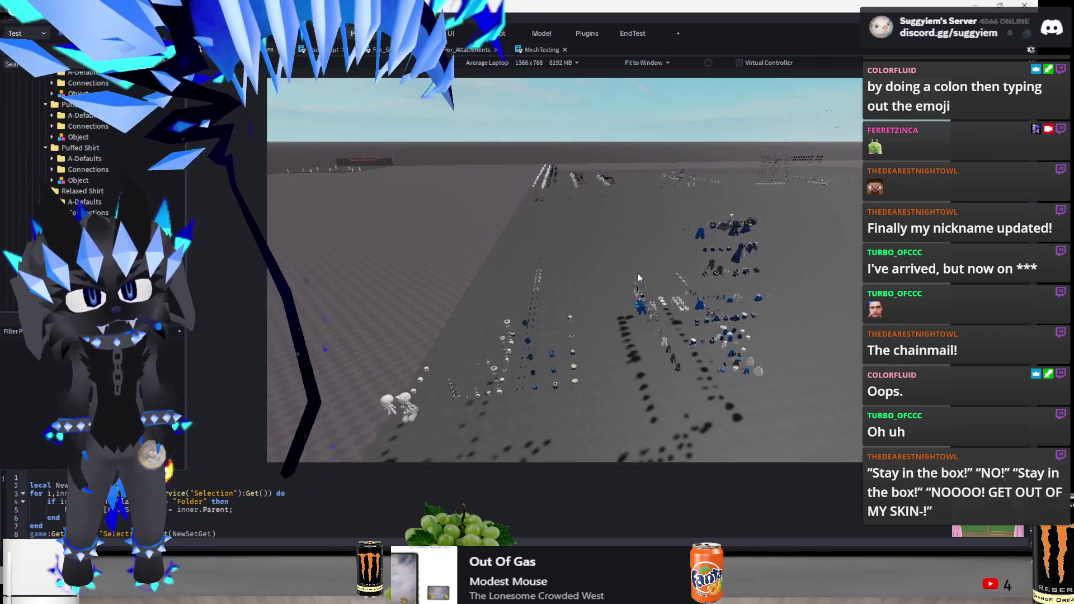
{"action": "key", "text": "w"}
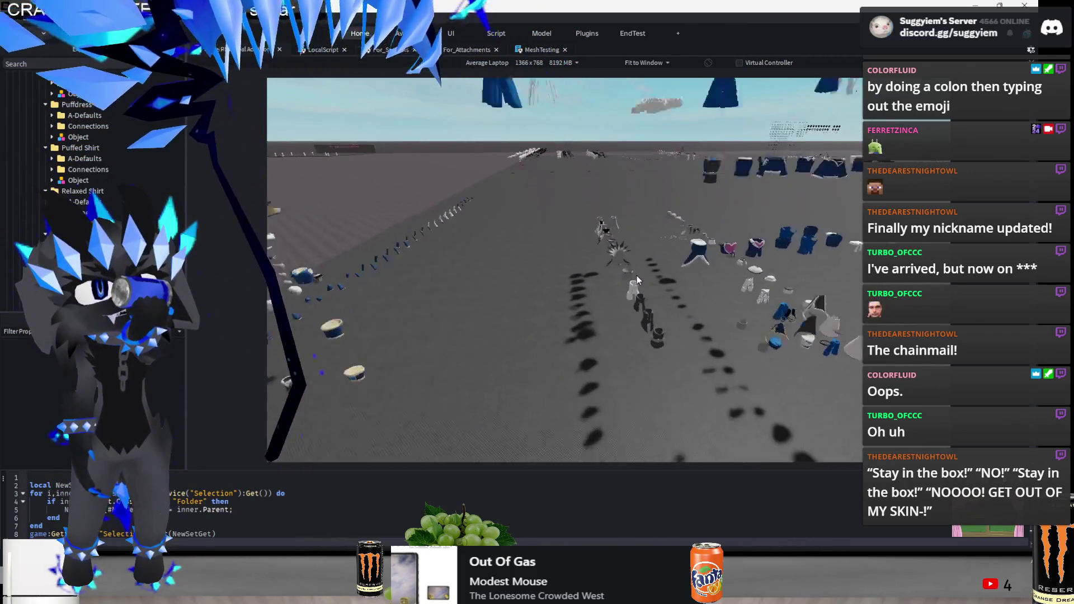
{"action": "left_click_drag", "start_coordinate": [542, 335], "coordinate": [644, 176]}
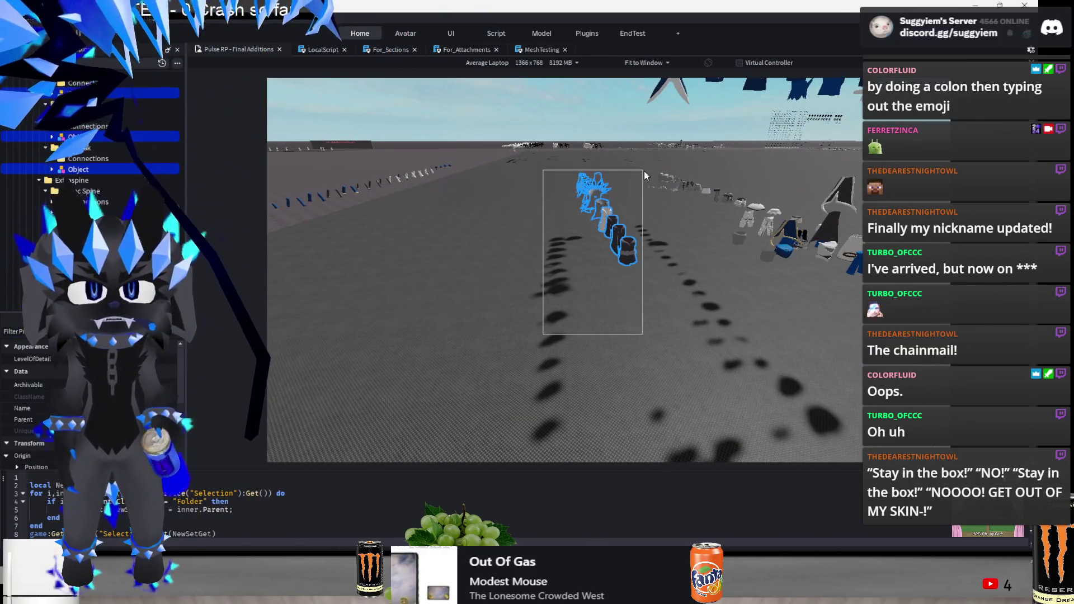
Fly in close to the accessory rows and select the blue horn piece.
{"action": "key", "text": "s"}
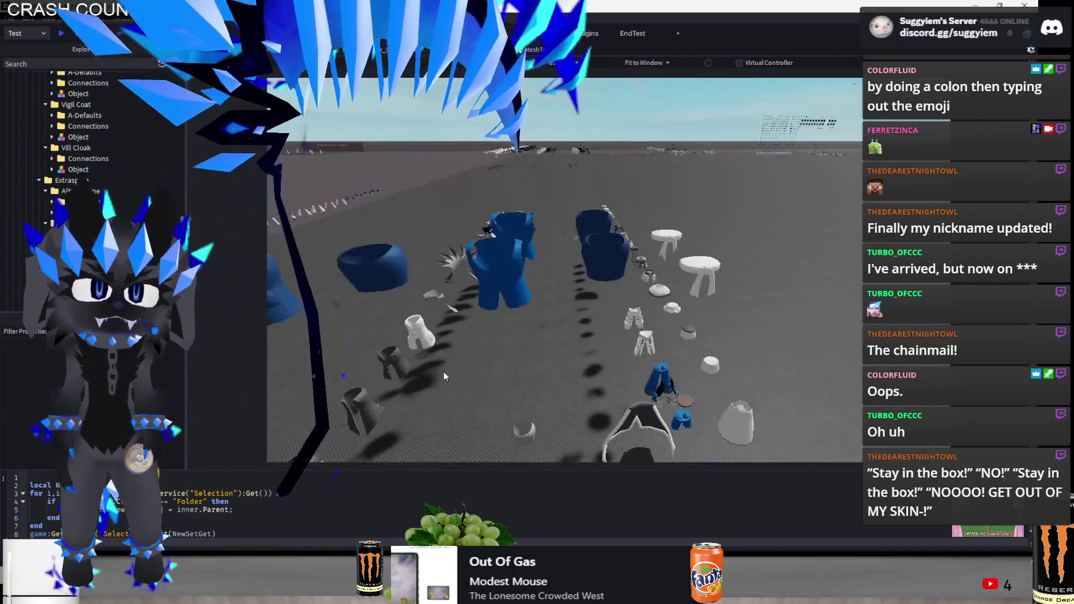
{"action": "key", "text": "s"}
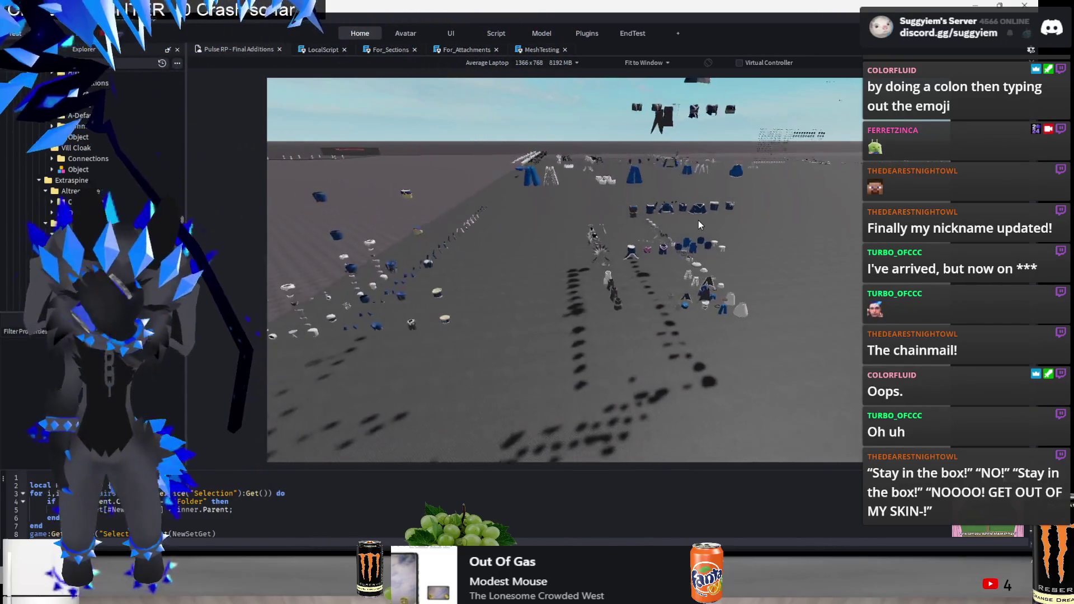
{"action": "key", "text": "w"}
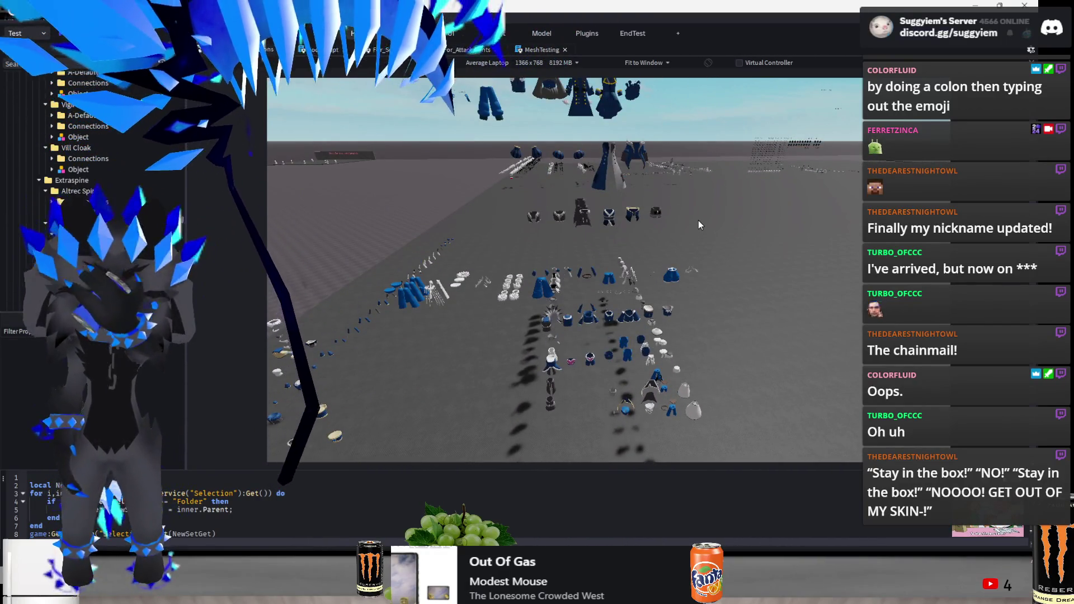
{"action": "key", "text": "w"}
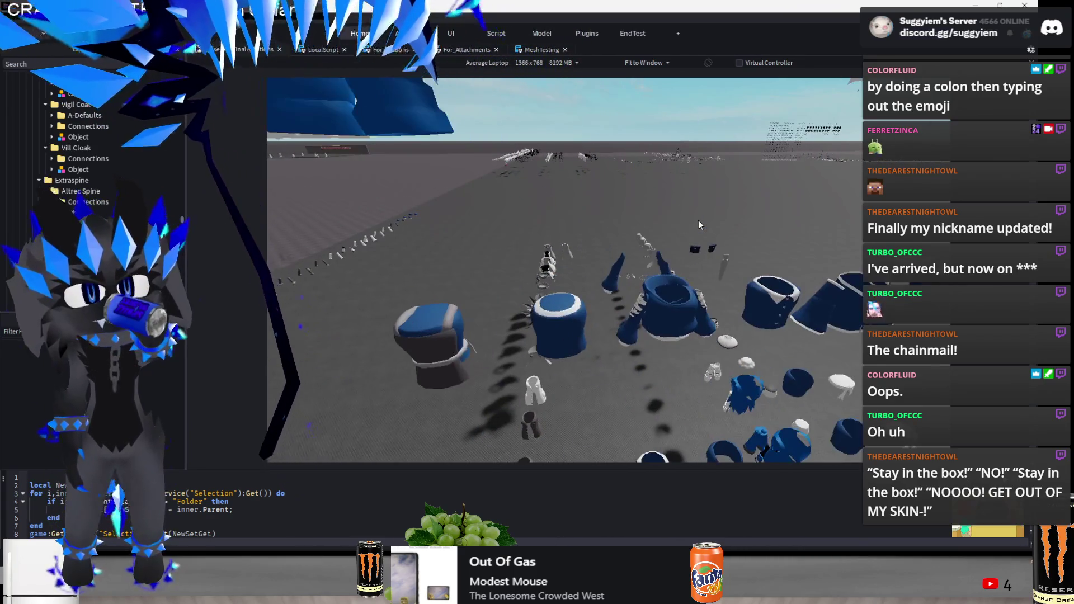
{"action": "left_click", "coordinate": [614, 270]}
Shift the blue pair of pieces about 4 studs along X with the Move tool.
{"action": "key", "text": "d"}
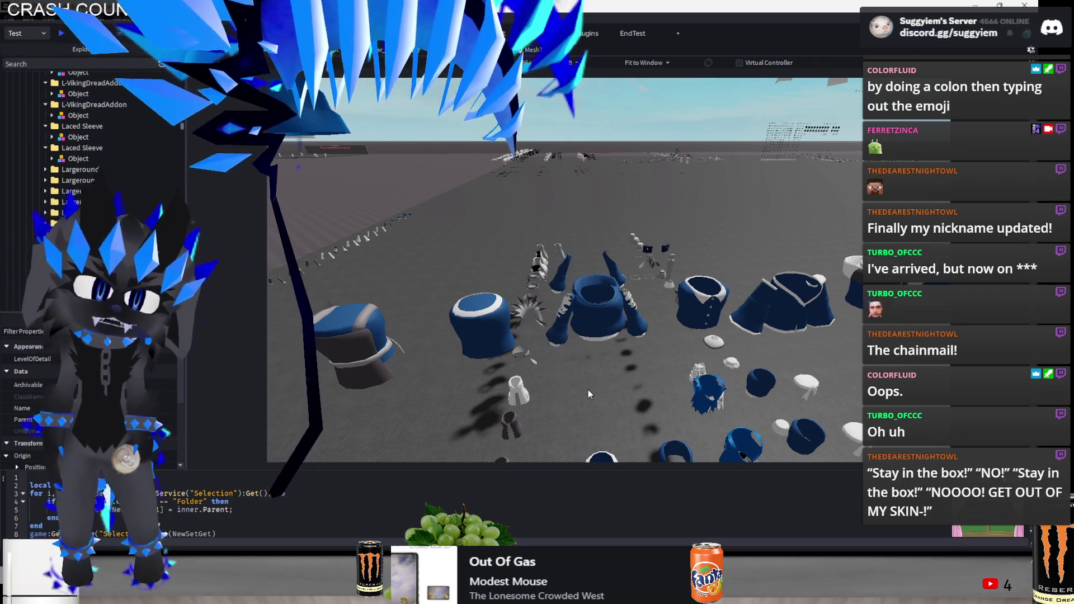
{"action": "key", "text": "s"}
{"action": "right_click", "coordinate": [546, 377]}
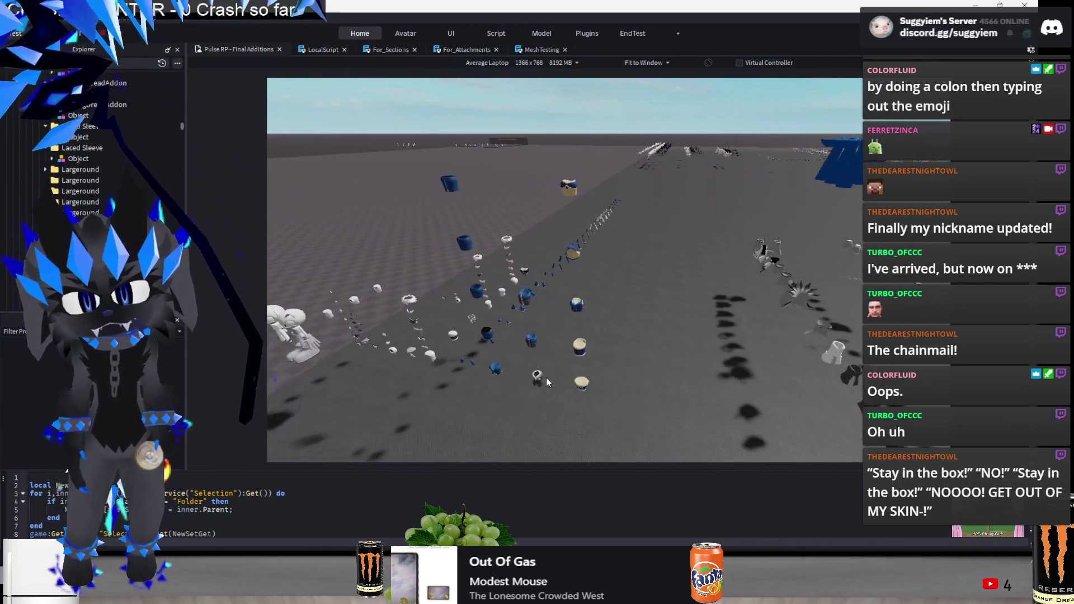
{"action": "key", "text": "w"}
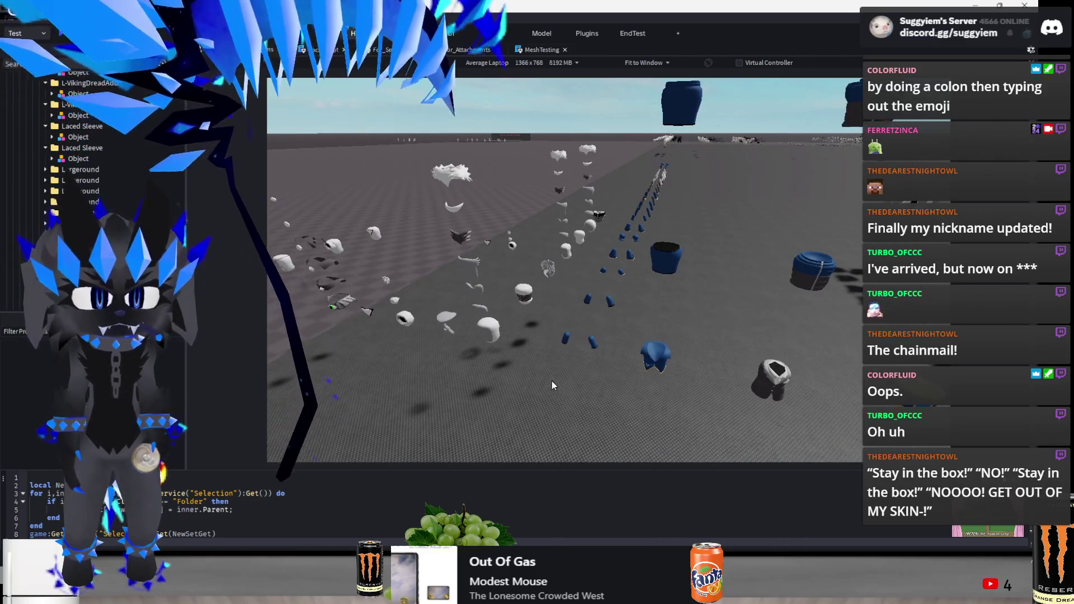
{"action": "left_click", "coordinate": [587, 333]}
{"action": "key", "text": "ctrl+2"}
{"action": "left_click_drag", "start_coordinate": [604, 328], "coordinate": [715, 343]}
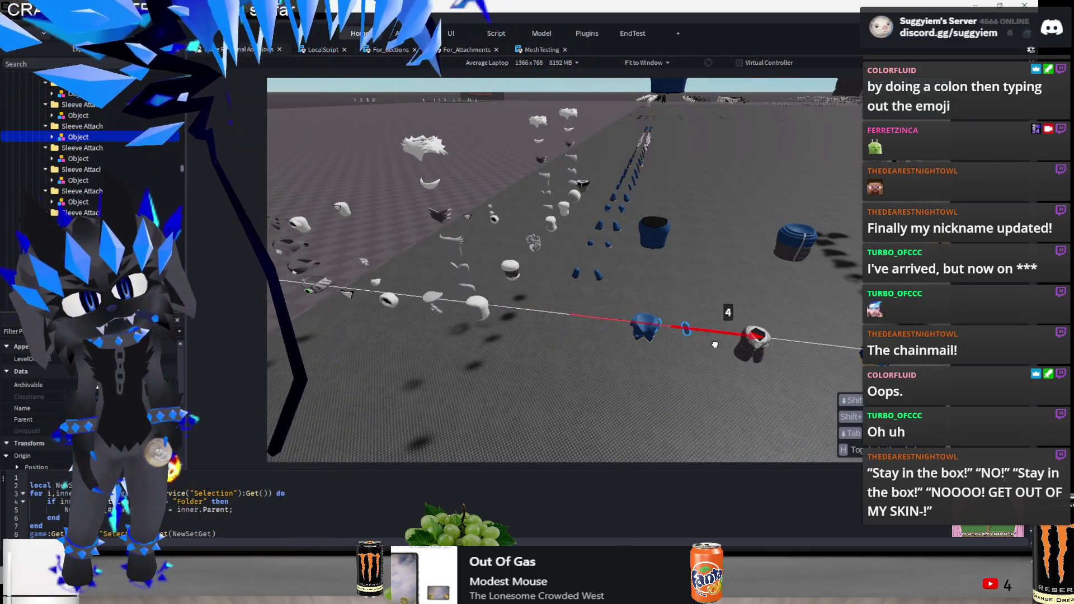
Focus the view on the blue part, then deselect it.
{"action": "key", "text": "f"}
{"action": "scroll", "coordinate": [708, 374], "scroll_direction": "down", "scroll_amount": 5}
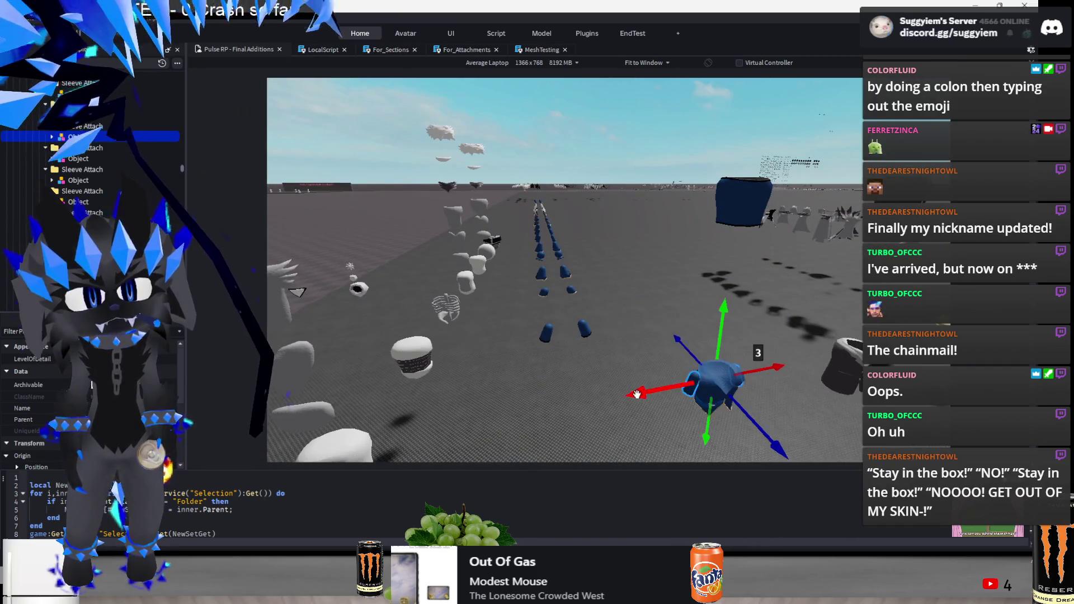
{"action": "left_click", "coordinate": [676, 325]}
{"action": "scroll", "coordinate": [675, 324], "scroll_direction": "down", "scroll_amount": 6}
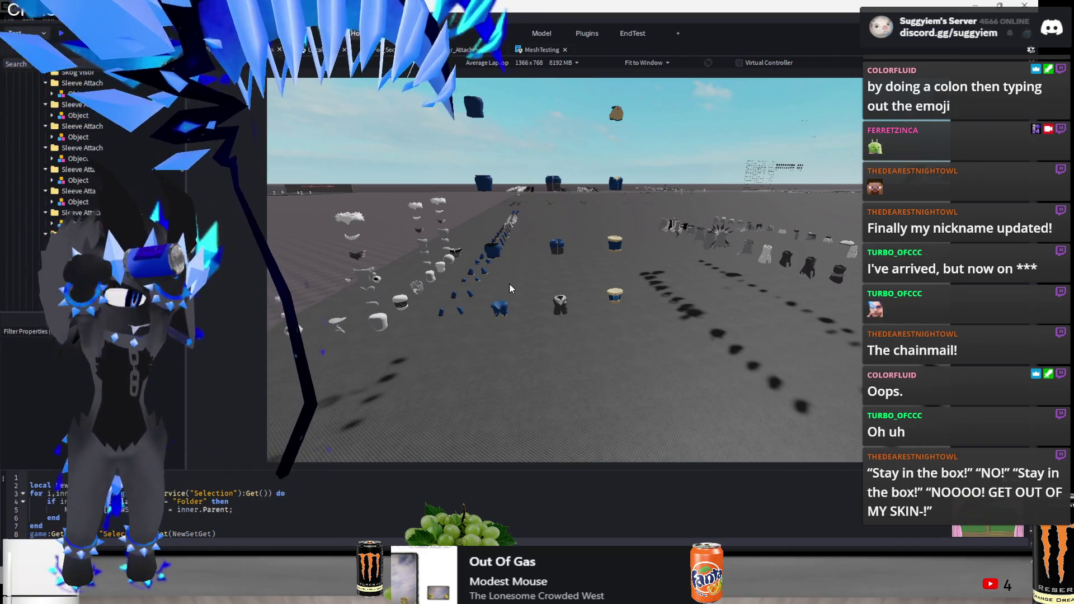
Orbit the view so the rows run lengthwise, then show the Avatar and Home tools.
{"action": "right_click", "coordinate": [574, 303]}
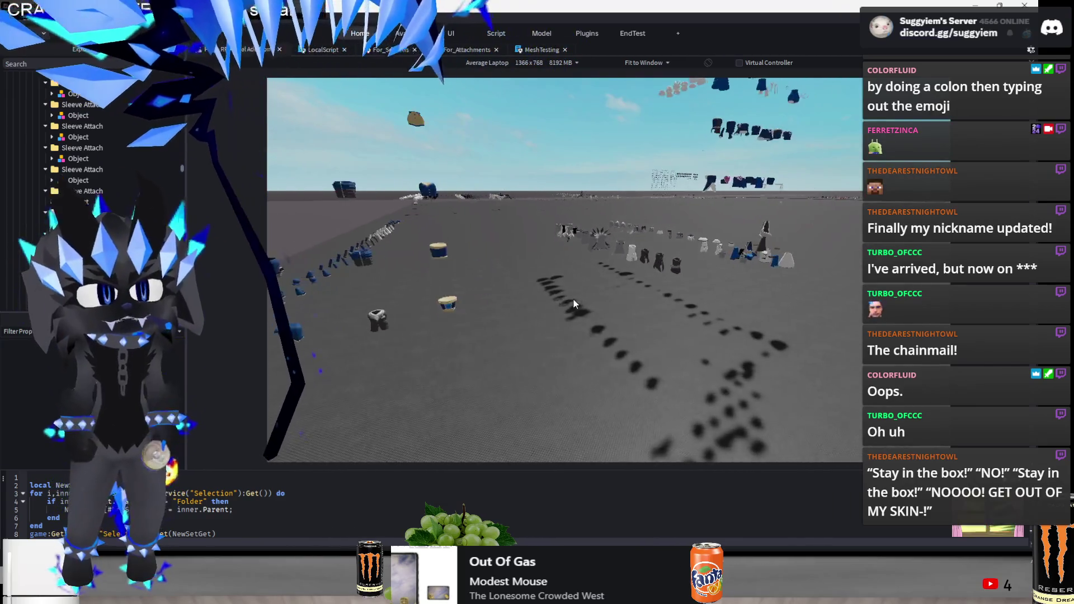
{"action": "right_click", "coordinate": [572, 300]}
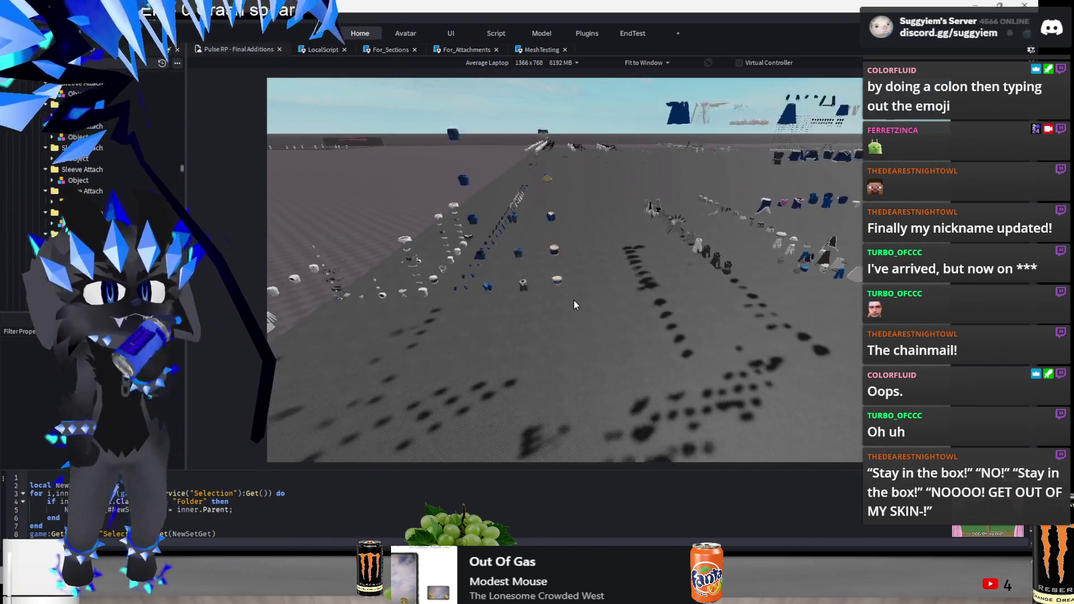
{"action": "right_click", "coordinate": [574, 300]}
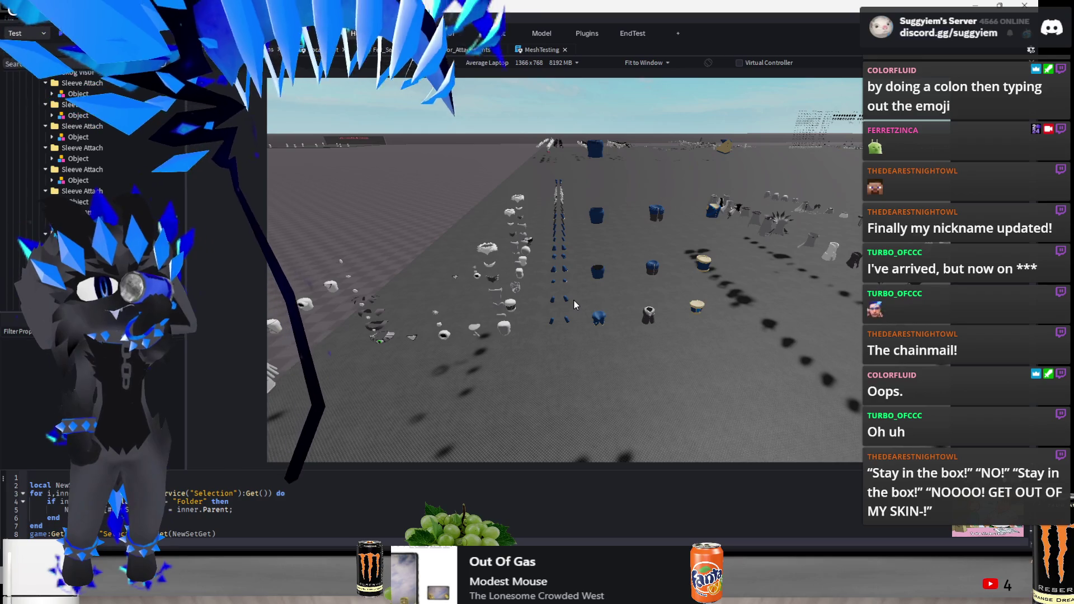
{"action": "right_click", "coordinate": [574, 300]}
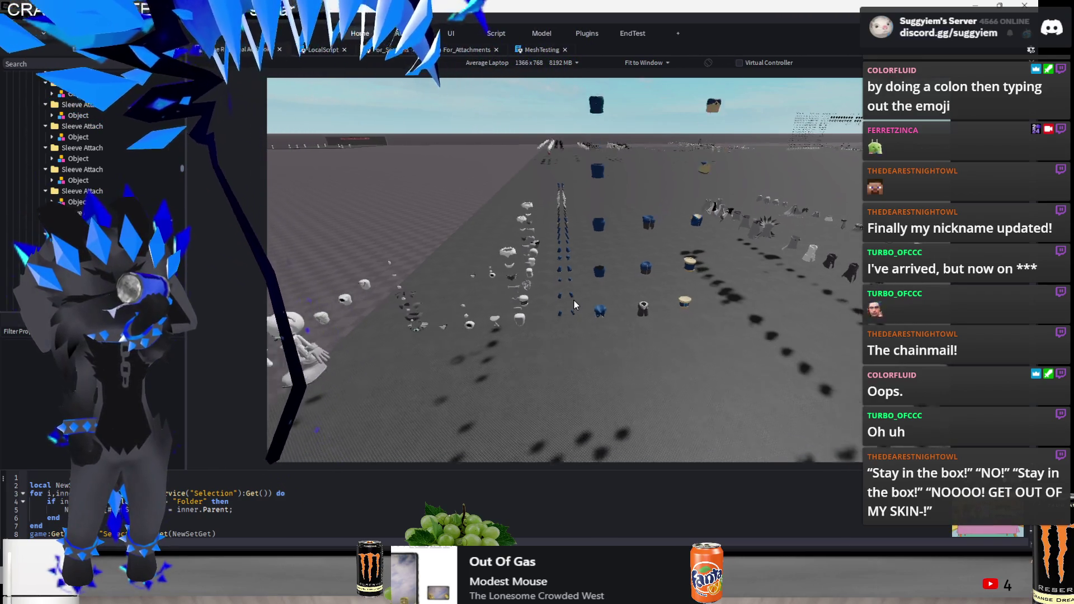
{"action": "scroll", "coordinate": [574, 300], "scroll_direction": "down", "scroll_amount": 3}
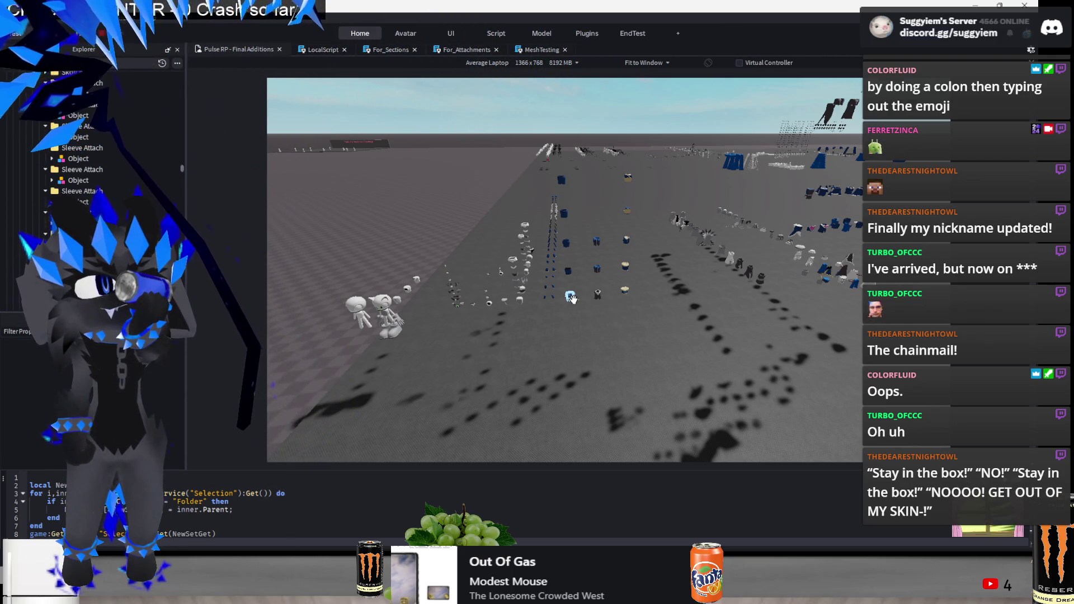
{"action": "right_click", "coordinate": [572, 299]}
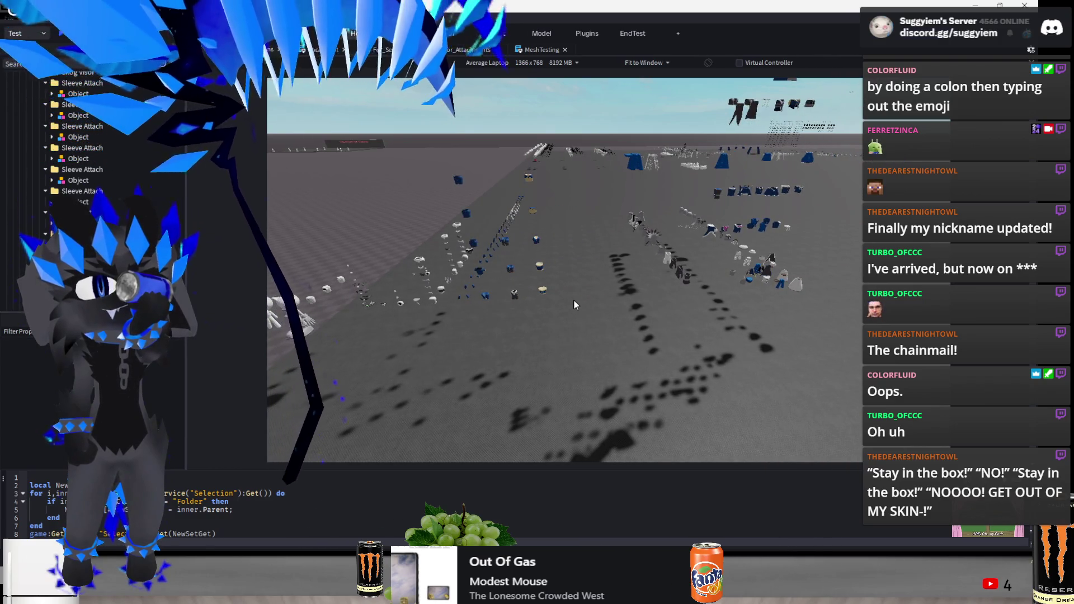
{"action": "key", "text": "a"}
{"action": "scroll", "coordinate": [574, 301], "scroll_direction": "up", "scroll_amount": 5}
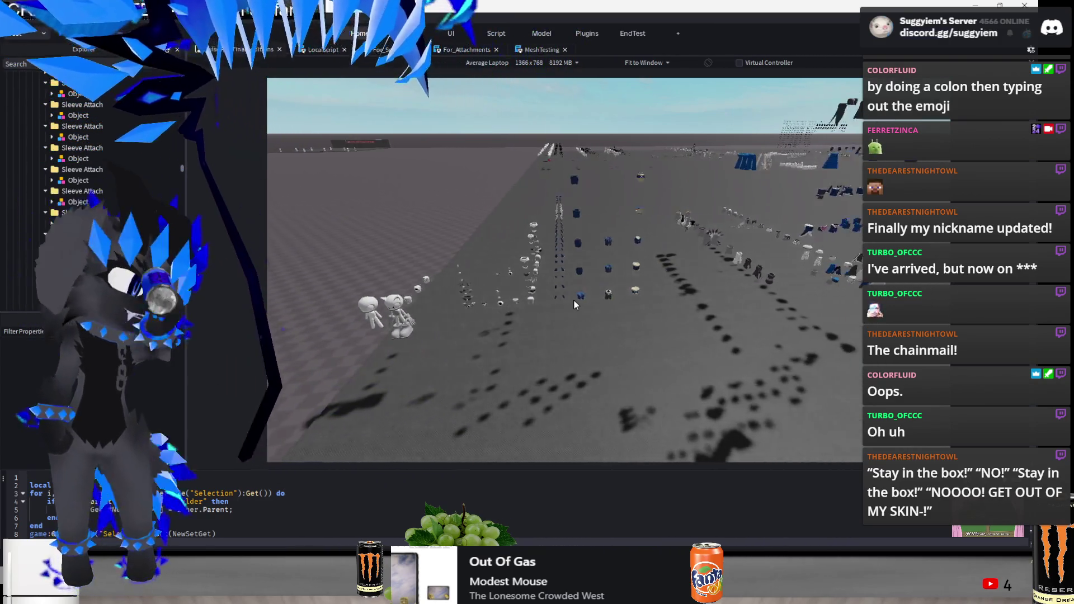
{"action": "scroll", "coordinate": [563, 363], "scroll_direction": "up", "scroll_amount": 5}
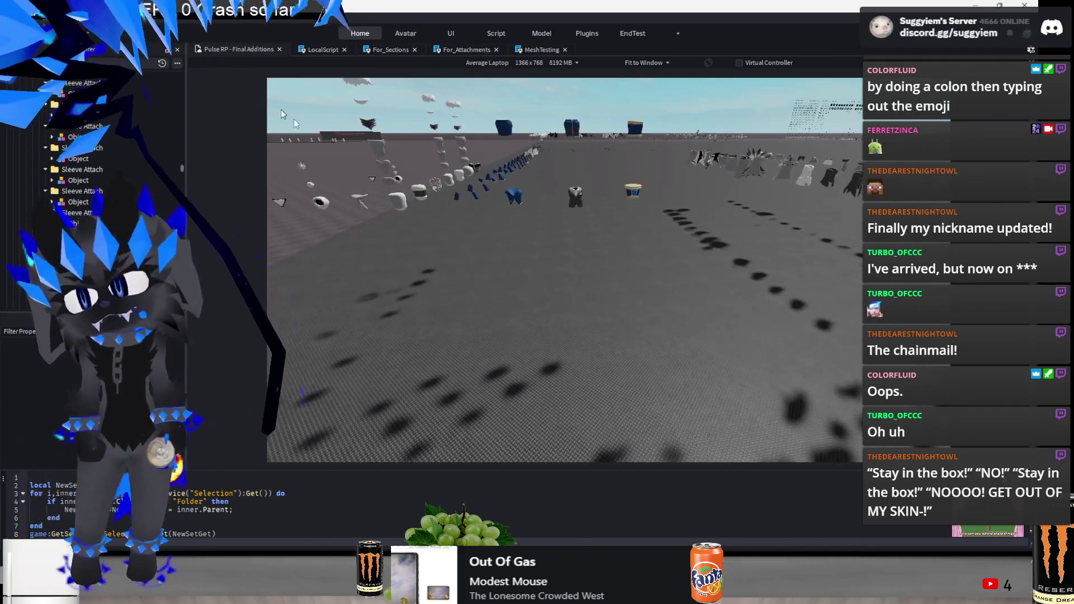
{"action": "left_click", "coordinate": [407, 33]}
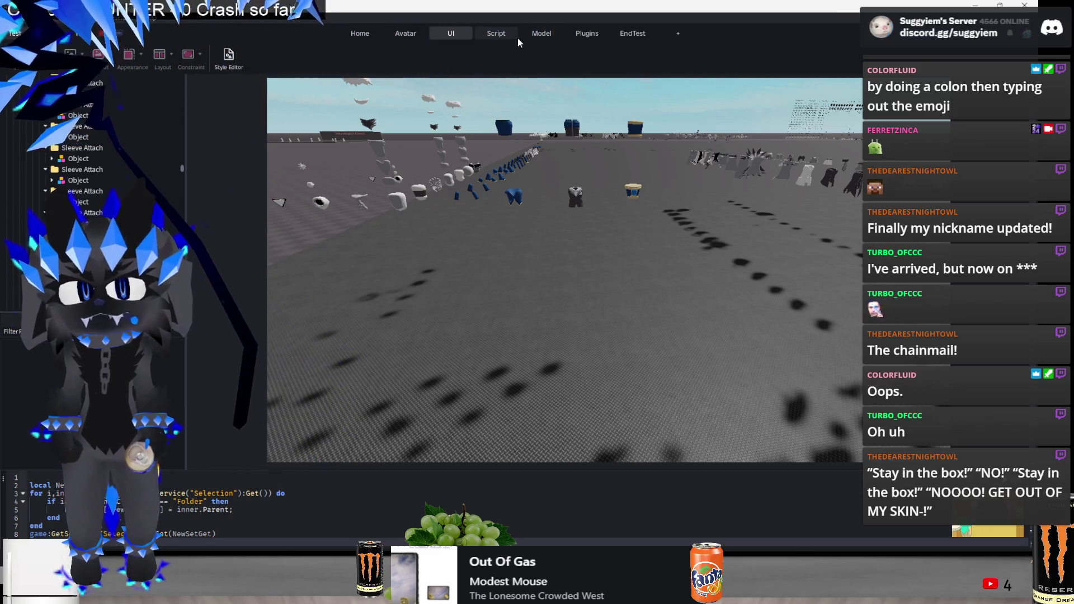
{"action": "left_click", "coordinate": [369, 34]}
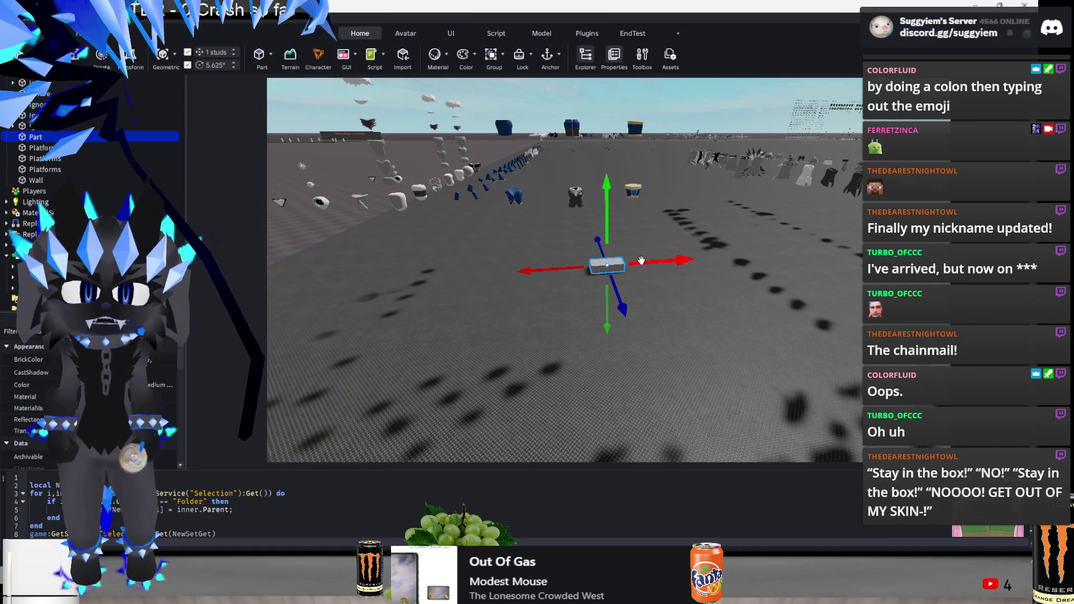
Place the new Part near the rows and shorten it along X.
{"action": "mouse_move", "coordinate": [607, 264]}
{"action": "left_mouse_down"}
{"action": "mouse_move", "coordinate": [617, 250]}
{"action": "mouse_move", "coordinate": [587, 263]}
{"action": "mouse_move", "coordinate": [527, 259]}
{"action": "mouse_move", "coordinate": [496, 242]}
{"action": "mouse_move", "coordinate": [604, 240]}
{"action": "mouse_move", "coordinate": [650, 247]}
{"action": "mouse_move", "coordinate": [675, 267]}
{"action": "mouse_move", "coordinate": [446, 280]}
{"action": "mouse_move", "coordinate": [576, 252]}
{"action": "mouse_move", "coordinate": [599, 210]}
{"action": "mouse_move", "coordinate": [629, 275]}
{"action": "left_mouse_up"}
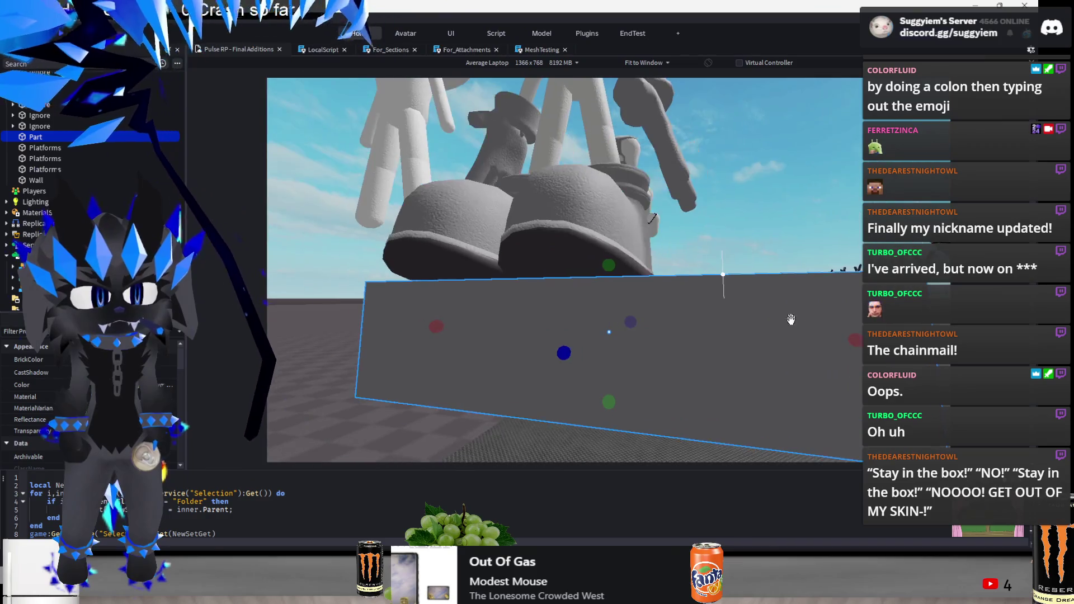
{"action": "left_click_drag", "start_coordinate": [854, 339], "coordinate": [676, 334]}
{"action": "scroll", "coordinate": [391, 356], "scroll_direction": "down", "scroll_amount": 3}
{"action": "left_click_drag", "start_coordinate": [380, 348], "coordinate": [409, 346]}
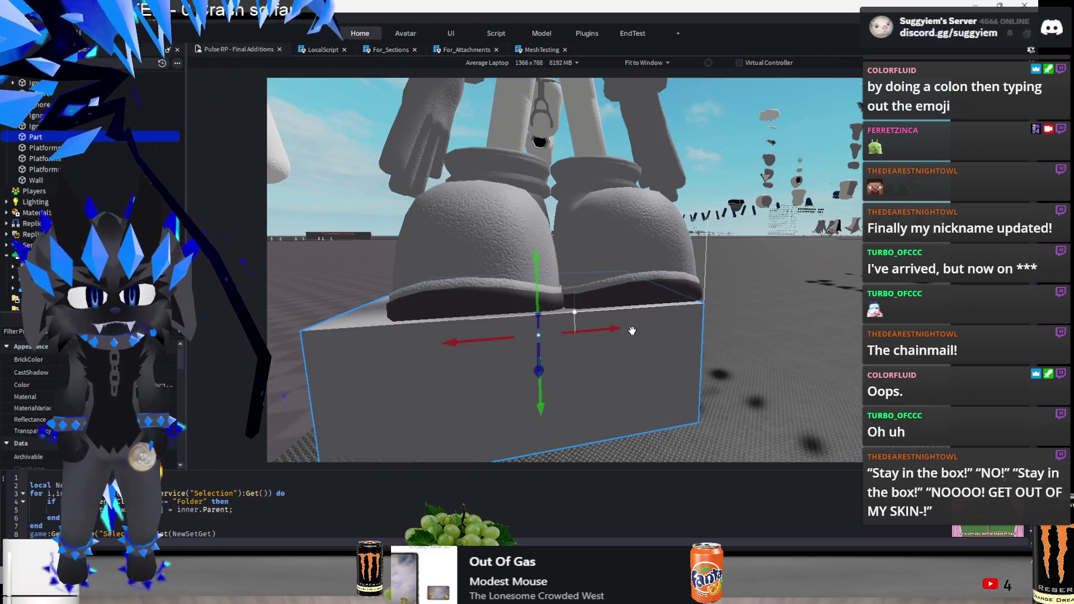
Slide the part along X into place and frame it in the view.
{"action": "left_click_drag", "start_coordinate": [623, 325], "coordinate": [622, 323]}
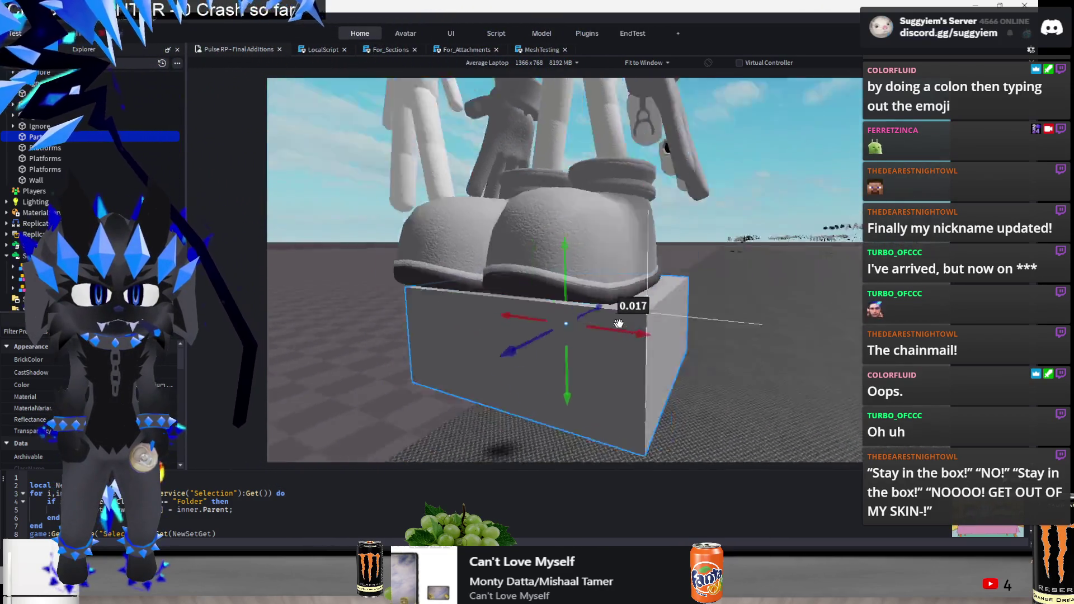
{"action": "left_click_drag", "start_coordinate": [666, 317], "coordinate": [645, 323]}
{"action": "scroll", "coordinate": [644, 323], "scroll_direction": "down", "scroll_amount": 5}
{"action": "left_click_drag", "start_coordinate": [621, 284], "coordinate": [643, 281]}
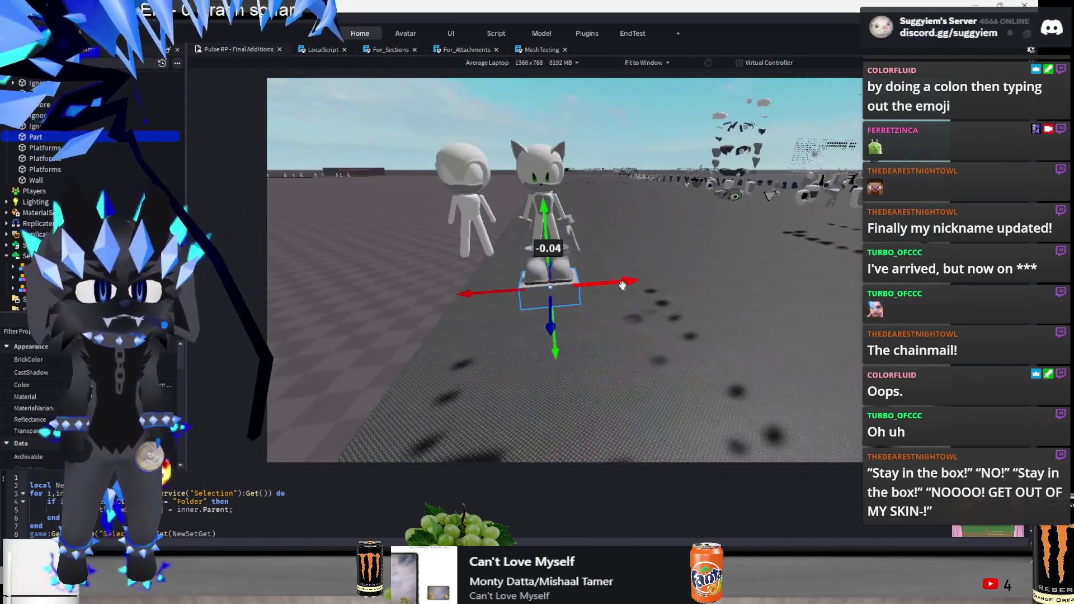
{"action": "key", "text": "f"}
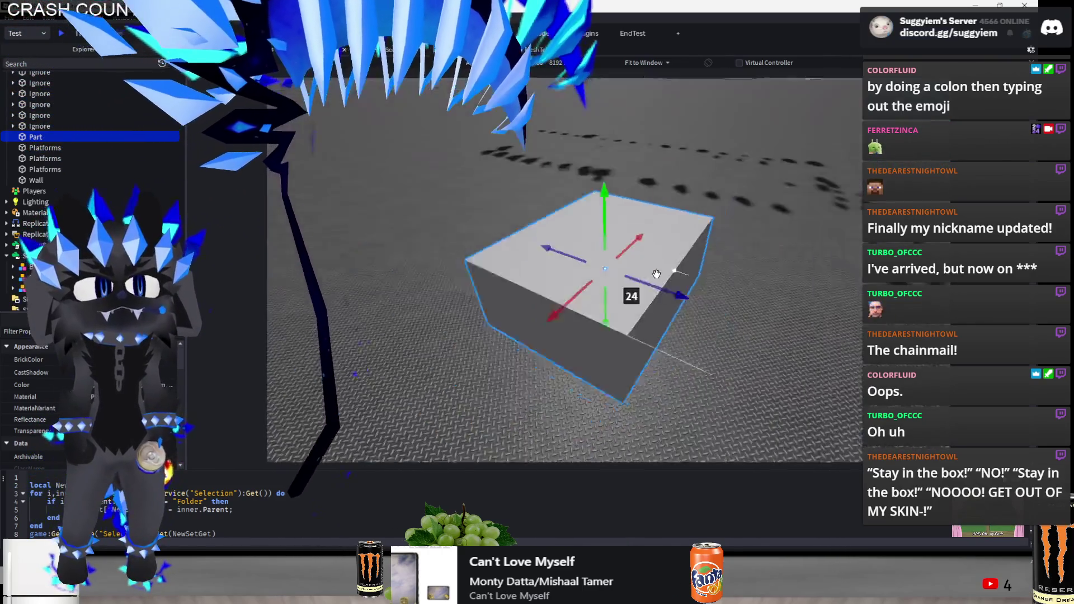
{"action": "scroll", "coordinate": [671, 281], "scroll_direction": "down", "scroll_amount": 3}
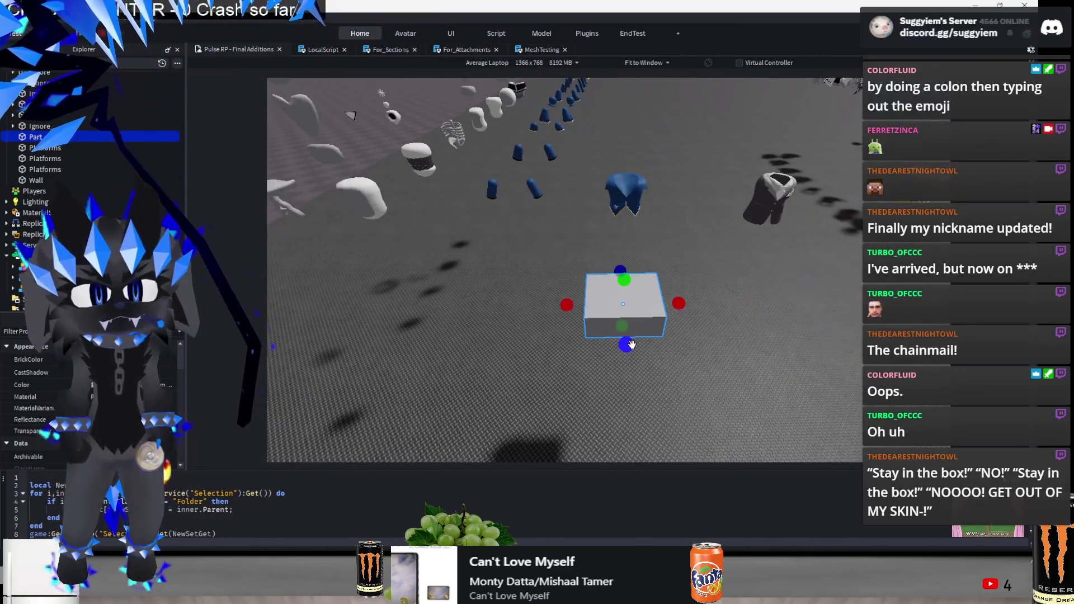
Stretch the part into a long bar and colour it green.
{"action": "left_click_drag", "start_coordinate": [624, 342], "coordinate": [625, 329]}
{"action": "scroll", "coordinate": [674, 299], "scroll_direction": "down", "scroll_amount": 5}
{"action": "left_click_drag", "start_coordinate": [670, 302], "coordinate": [664, 302]}
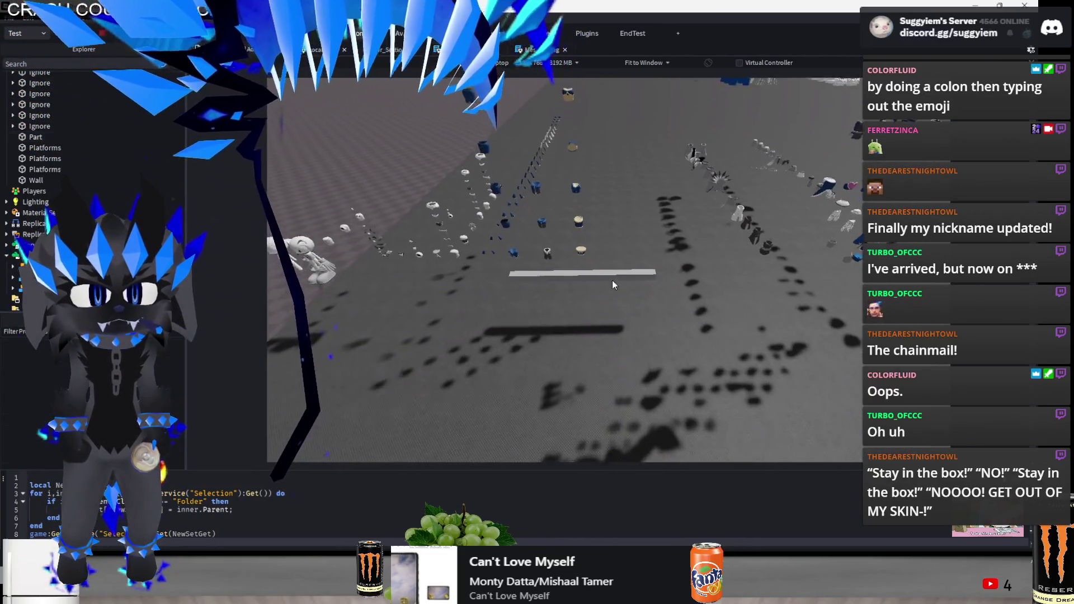
{"action": "scroll", "coordinate": [612, 280], "scroll_direction": "up", "scroll_amount": 5}
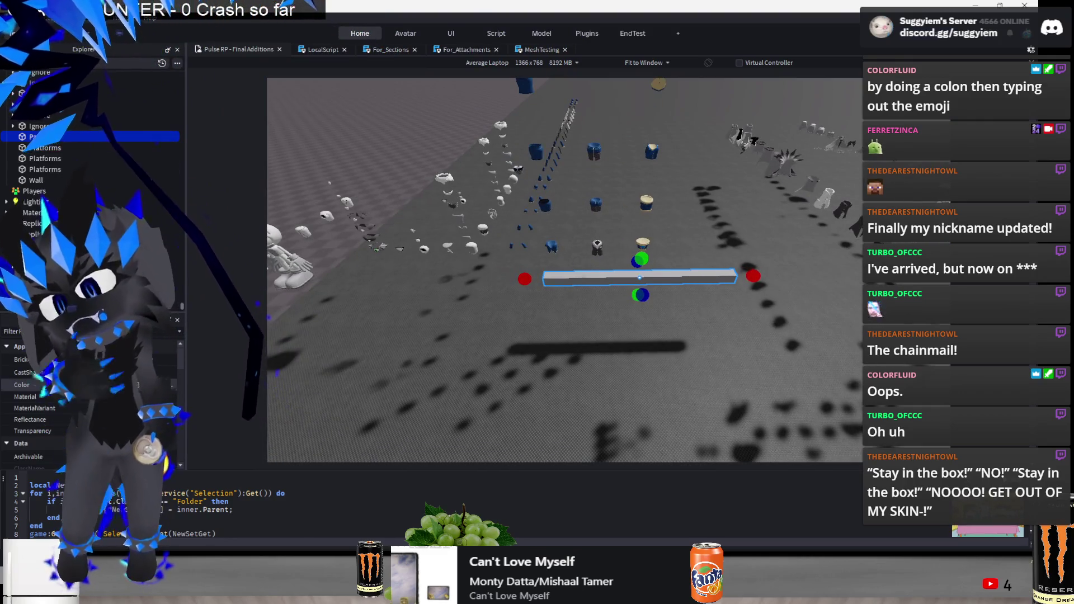
{"action": "left_click", "coordinate": [171, 385]}
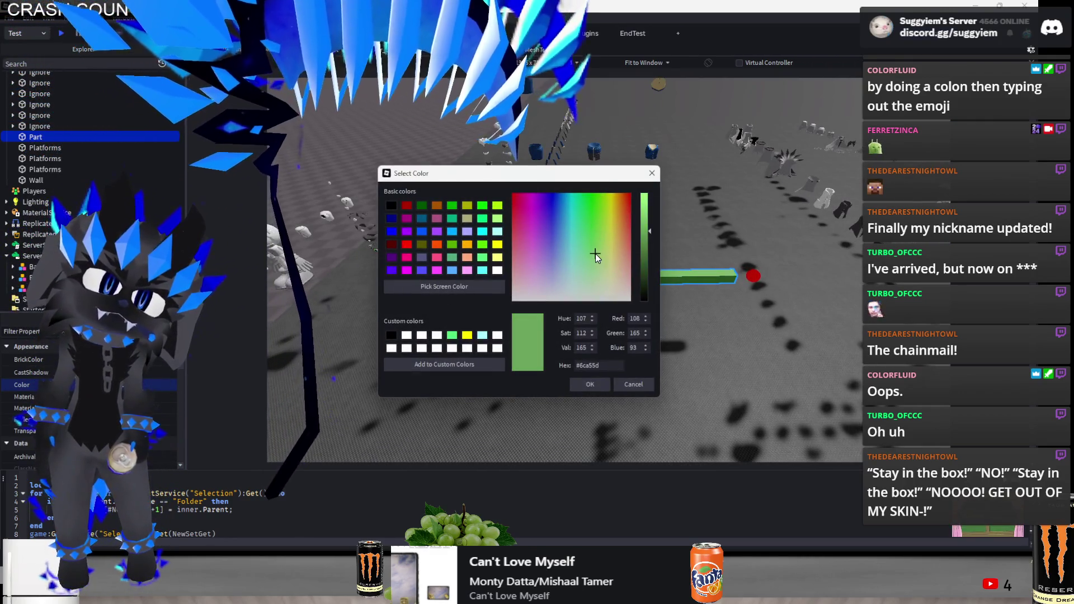
{"action": "left_click", "coordinate": [582, 386]}
Slide the duplicate bar 21 studs along X and make it red.
{"action": "scroll", "coordinate": [713, 294], "scroll_direction": "up", "scroll_amount": 5}
{"action": "scroll", "coordinate": [709, 314], "scroll_direction": "down", "scroll_amount": 5}
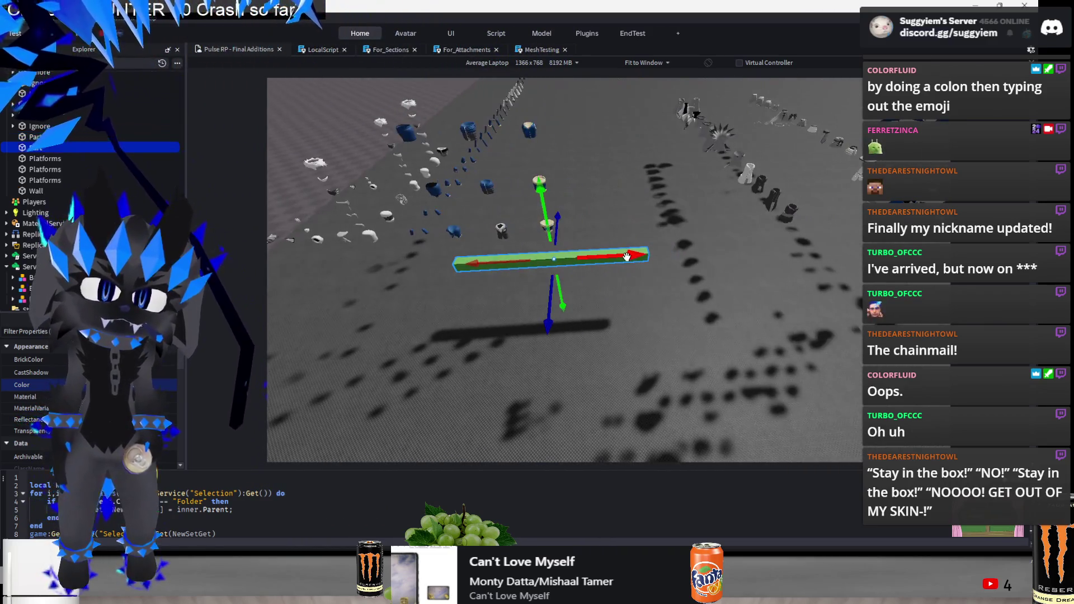
{"action": "left_click_drag", "start_coordinate": [626, 256], "coordinate": [710, 255]}
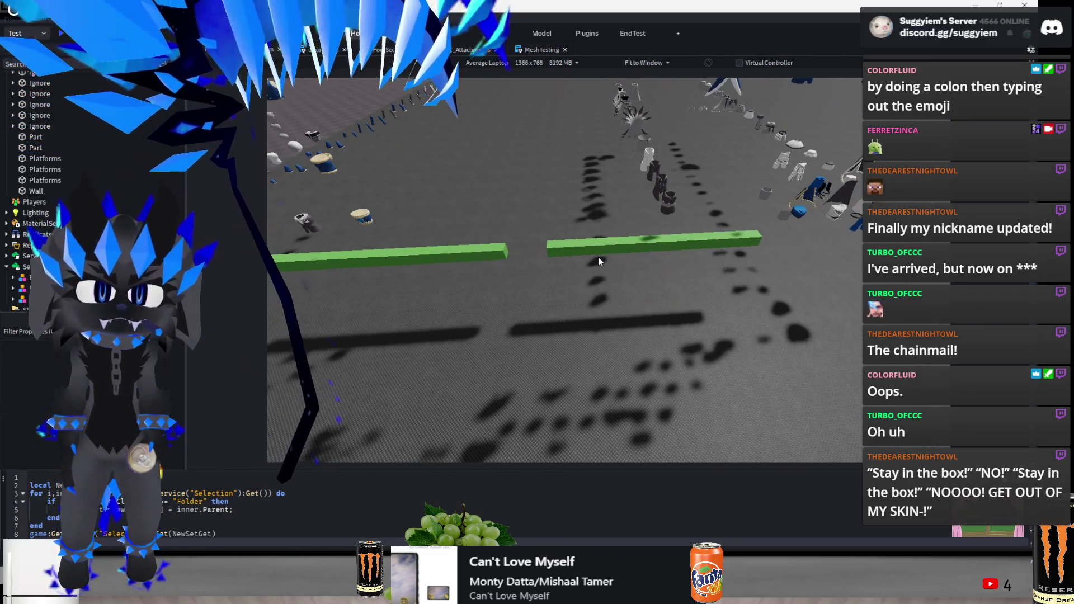
{"action": "left_click", "coordinate": [171, 385]}
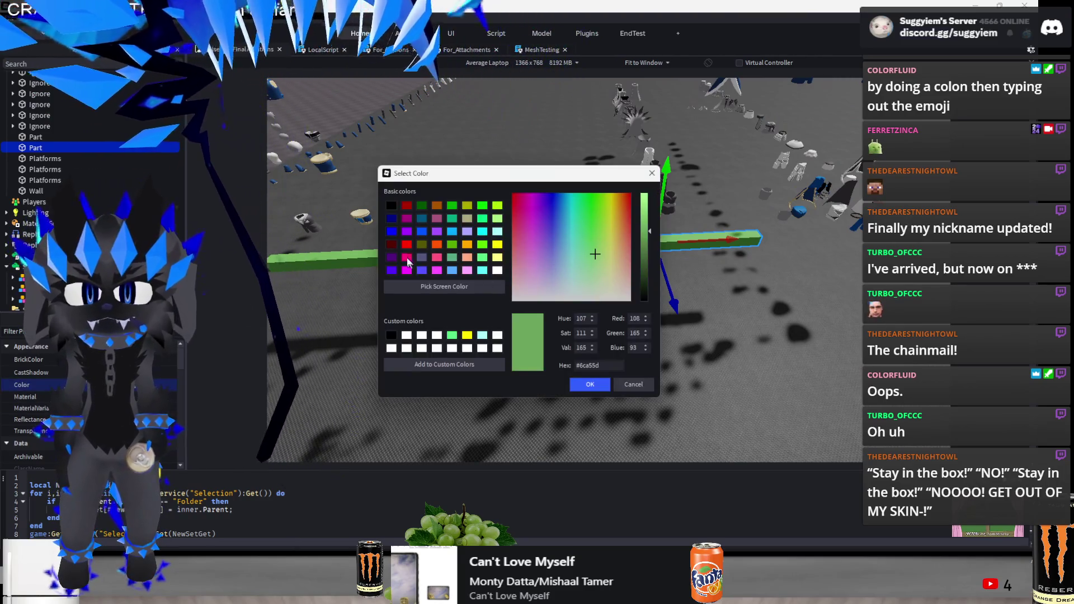
{"action": "left_click", "coordinate": [608, 390]}
Place another bar further right, colour it blue (RGB 96, 103, 165), and duplicate it.
{"action": "mouse_move", "coordinate": [654, 239]}
{"action": "left_mouse_down"}
{"action": "mouse_move", "coordinate": [736, 246]}
{"action": "mouse_move", "coordinate": [716, 261]}
{"action": "left_mouse_up"}
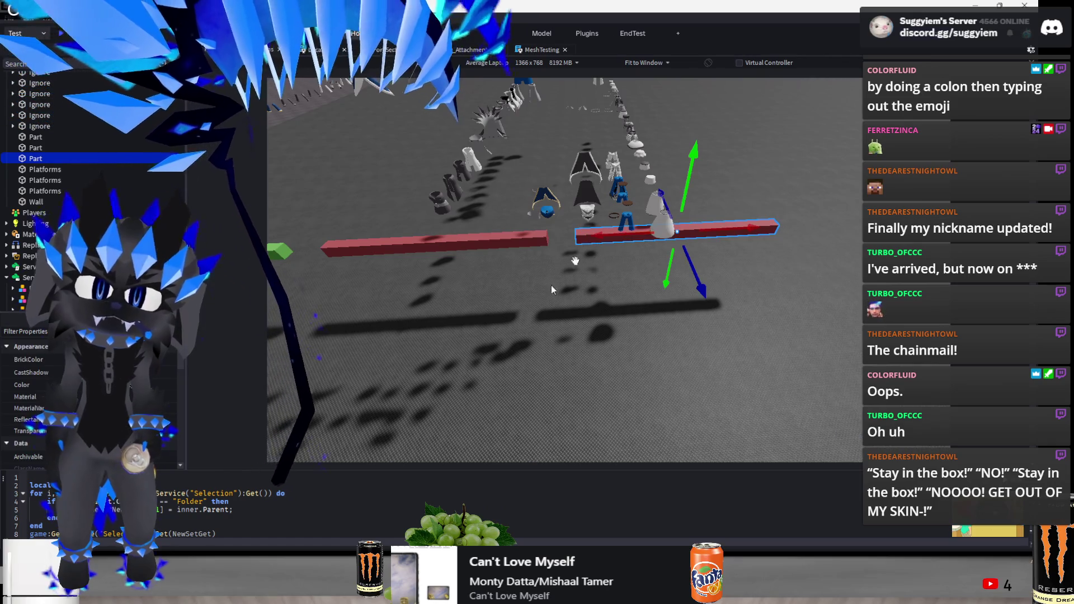
{"action": "left_click", "coordinate": [100, 385]}
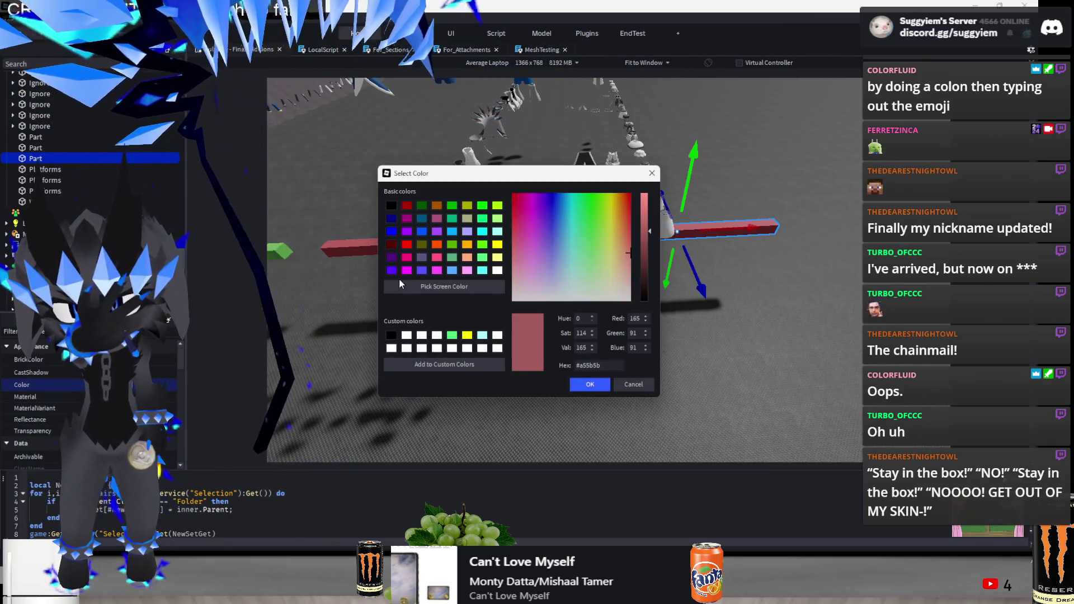
{"action": "left_click", "coordinate": [553, 255]}
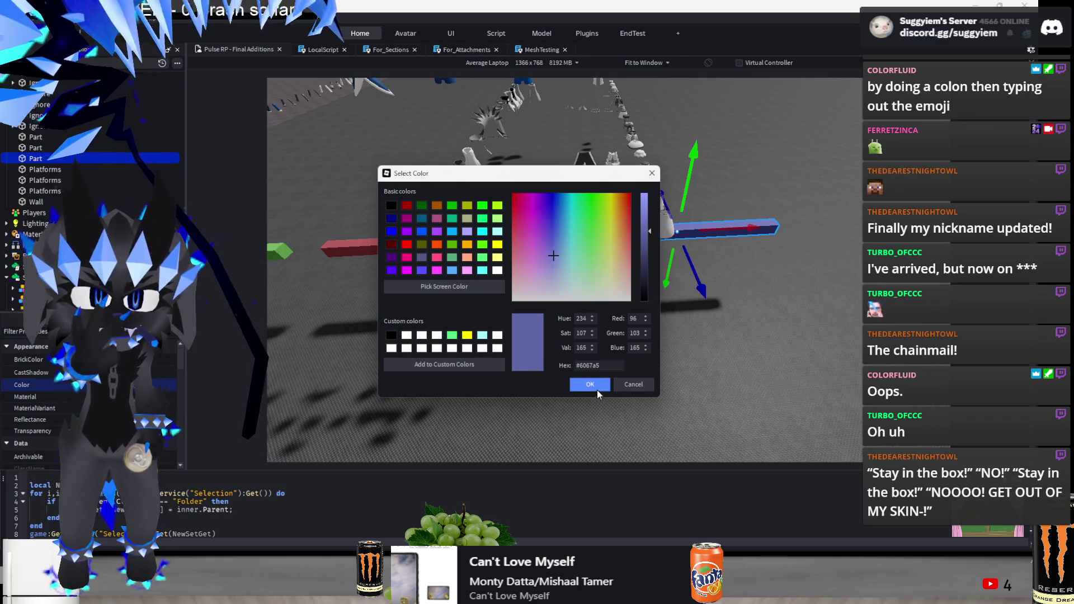
{"action": "left_click", "coordinate": [591, 385]}
{"action": "left_click", "coordinate": [607, 252]}
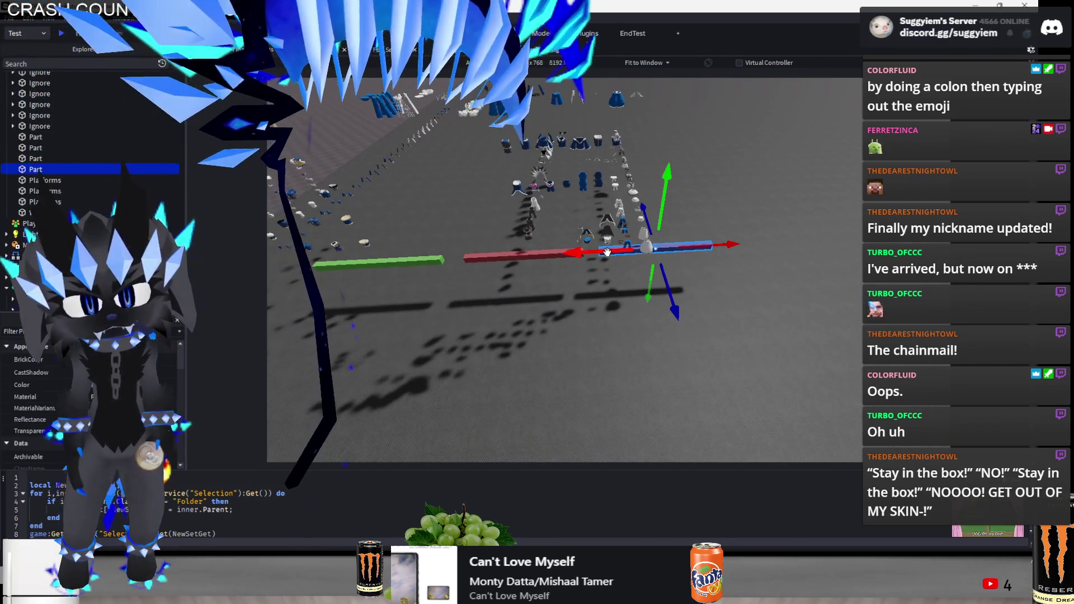
{"action": "key", "text": "ctrl+d"}
{"action": "mouse_move", "coordinate": [607, 251]}
{"action": "left_mouse_down"}
{"action": "mouse_move", "coordinate": [643, 283]}
{"action": "mouse_move", "coordinate": [510, 323]}
{"action": "mouse_move", "coordinate": [526, 326]}
{"action": "mouse_move", "coordinate": [571, 442]}
{"action": "mouse_move", "coordinate": [469, 360]}
{"action": "mouse_move", "coordinate": [627, 363]}
{"action": "mouse_move", "coordinate": [613, 357]}
{"action": "left_mouse_up"}
{"action": "scroll", "coordinate": [515, 316], "scroll_direction": "up", "scroll_amount": 5}
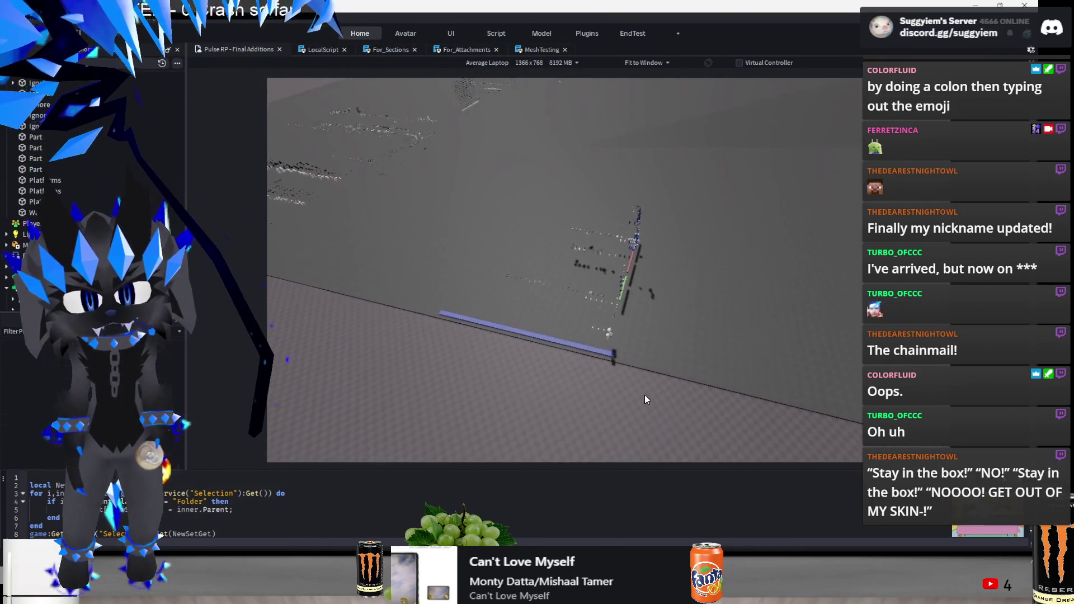
Rename the blue bar to Clothing_Line.
{"action": "left_click_drag", "start_coordinate": [644, 395], "coordinate": [503, 386]}
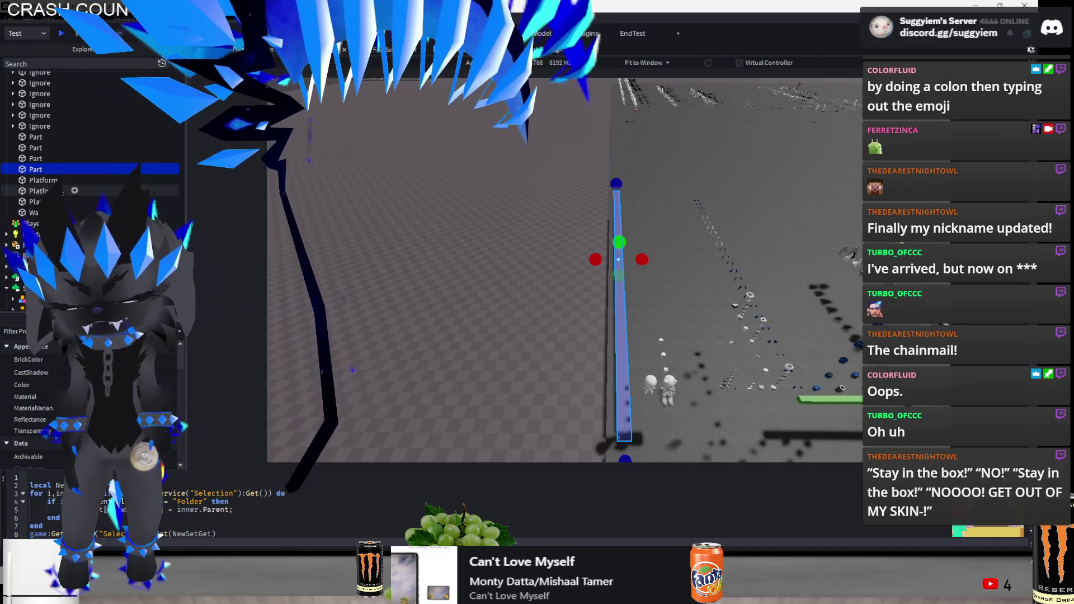
{"action": "type", "text": "Clothing"}
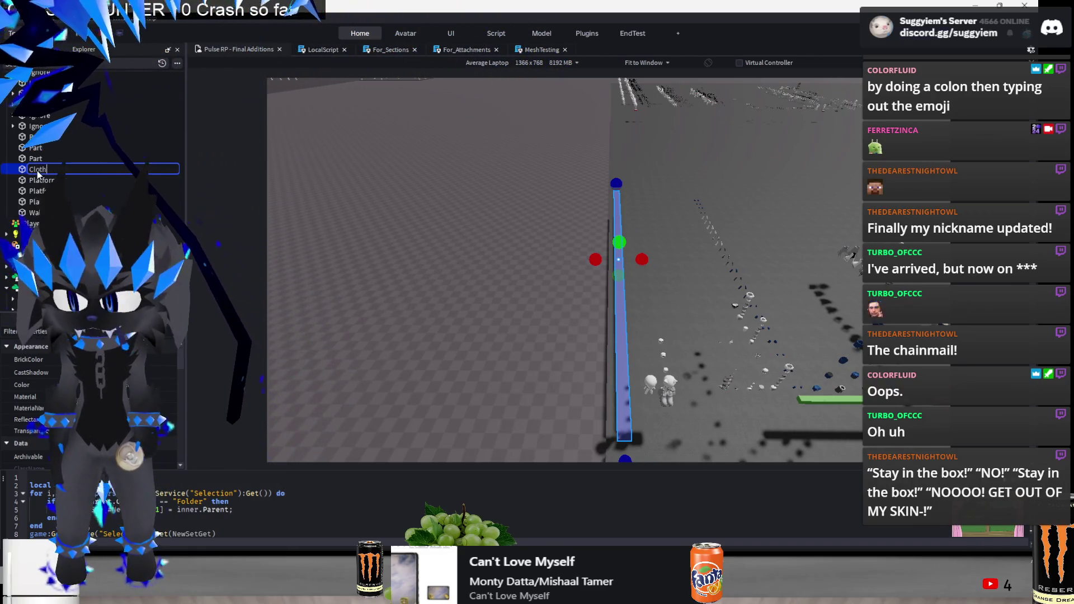
{"action": "type", "text": "_Line"}
{"action": "key", "text": "Return"}
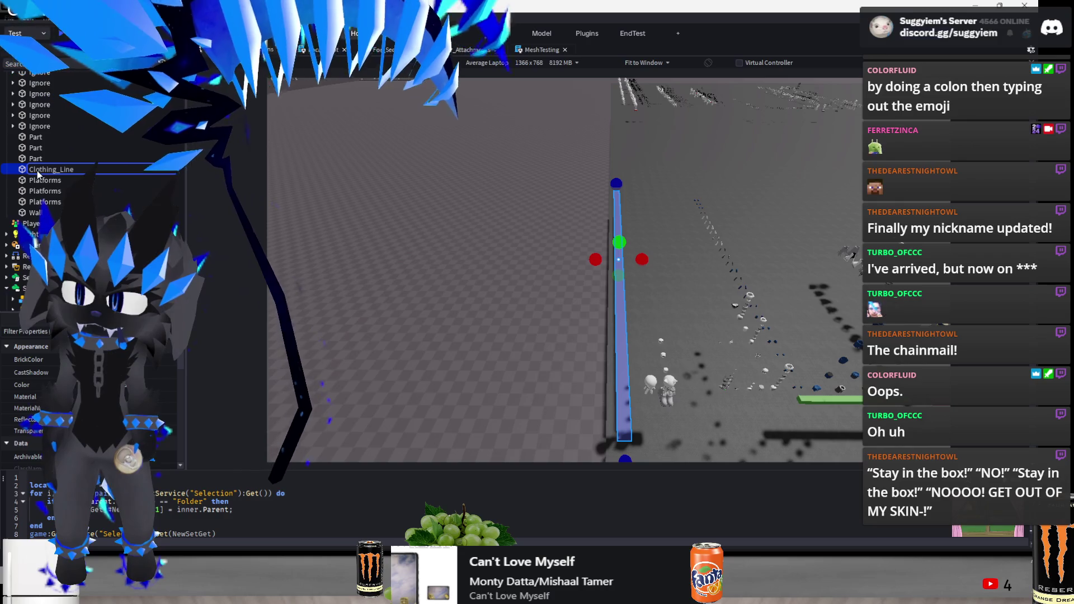
Rename the green bar to Shirts_Line.
{"action": "mouse_move", "coordinate": [364, 237]}
{"action": "left_mouse_down"}
{"action": "mouse_move", "coordinate": [424, 257]}
{"action": "mouse_move", "coordinate": [683, 283]}
{"action": "mouse_move", "coordinate": [602, 236]}
{"action": "left_mouse_up"}
{"action": "left_click", "coordinate": [31, 136]}
{"action": "key", "text": "f"}
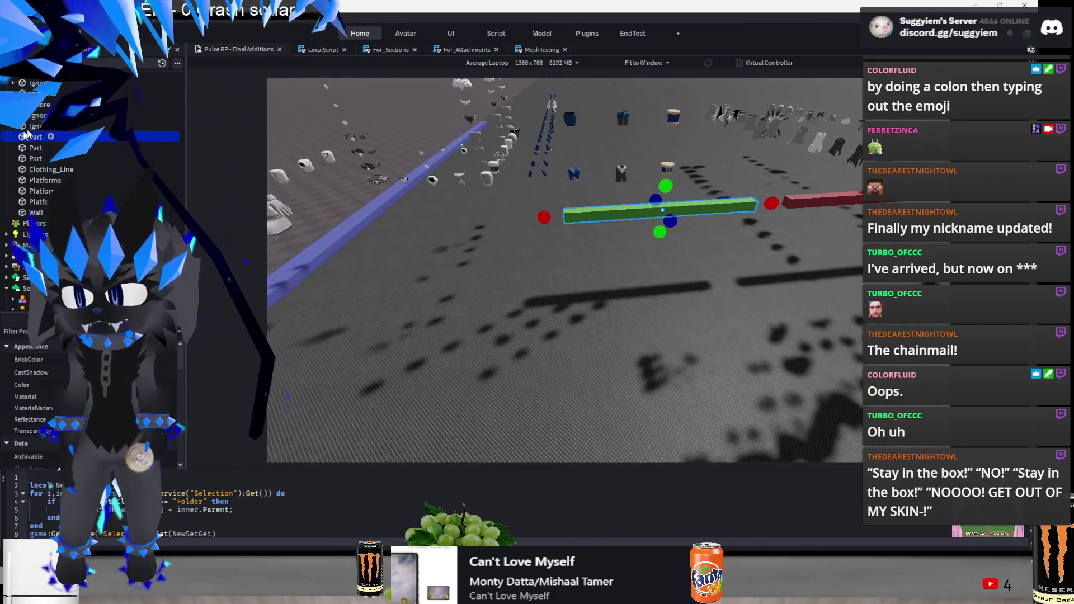
{"action": "key", "text": "F2"}
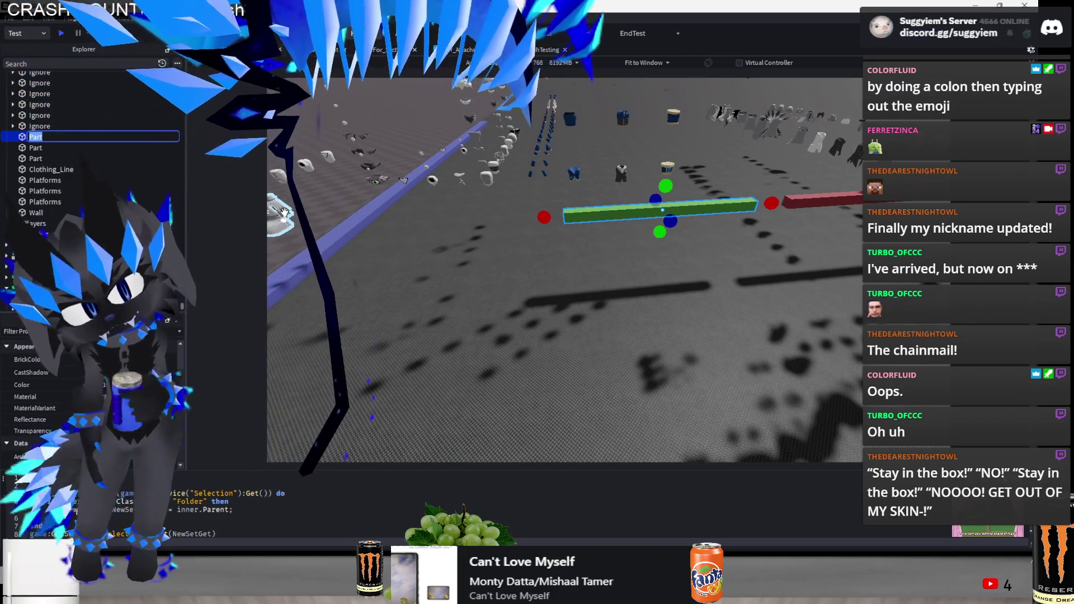
{"action": "type", "text": "Shirts_L"}
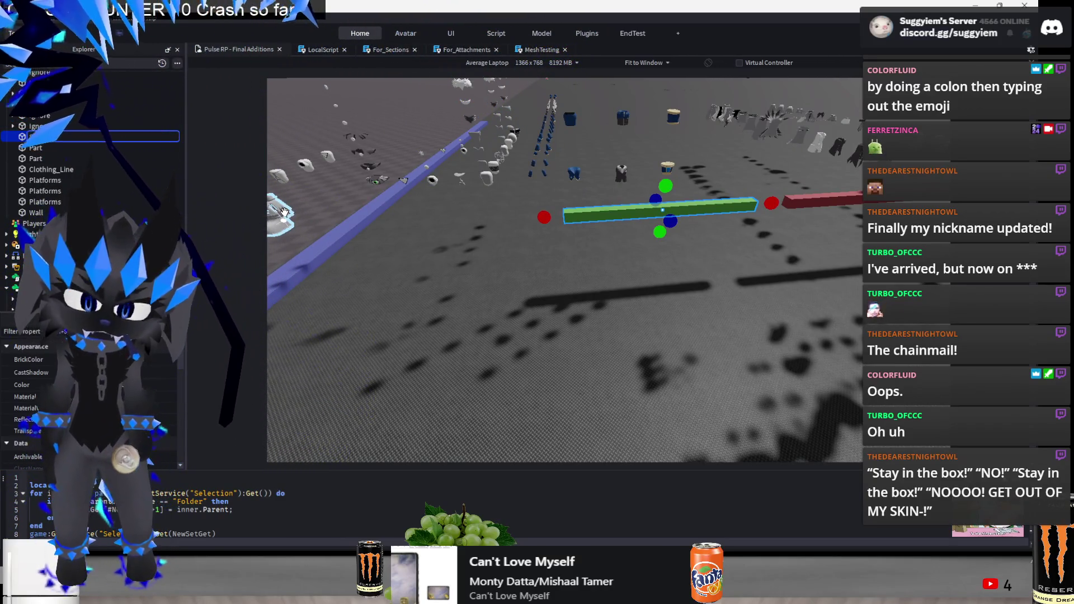
{"action": "type", "text": "ine"}
{"action": "key", "text": "Return"}
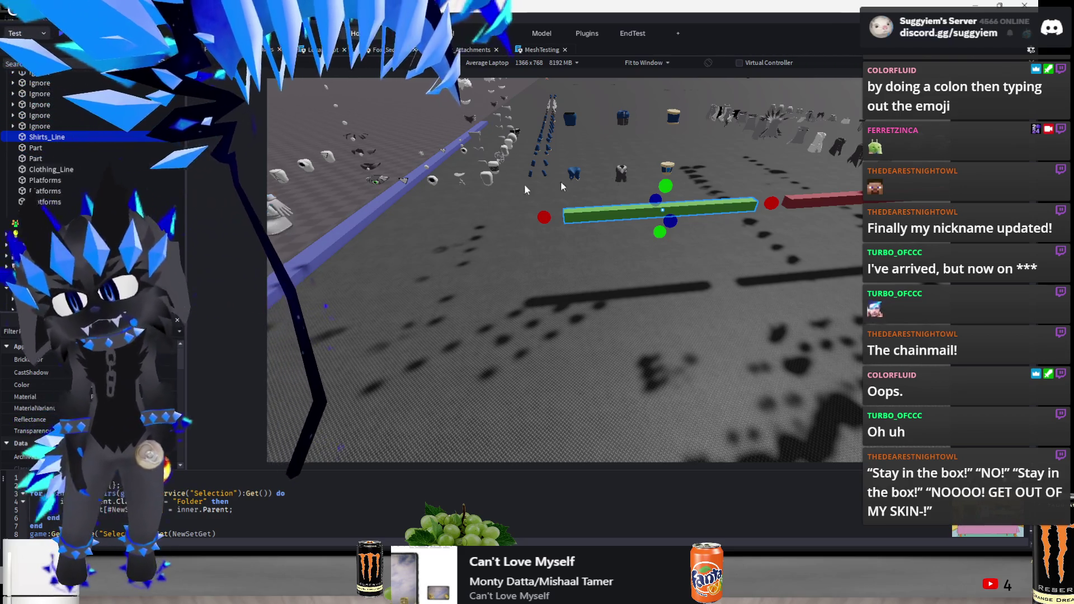
Rename the red bar 'Cloaks_Like', then reselect it to correct the name.
{"action": "left_click", "coordinate": [778, 254]}
{"action": "key", "text": "f"}
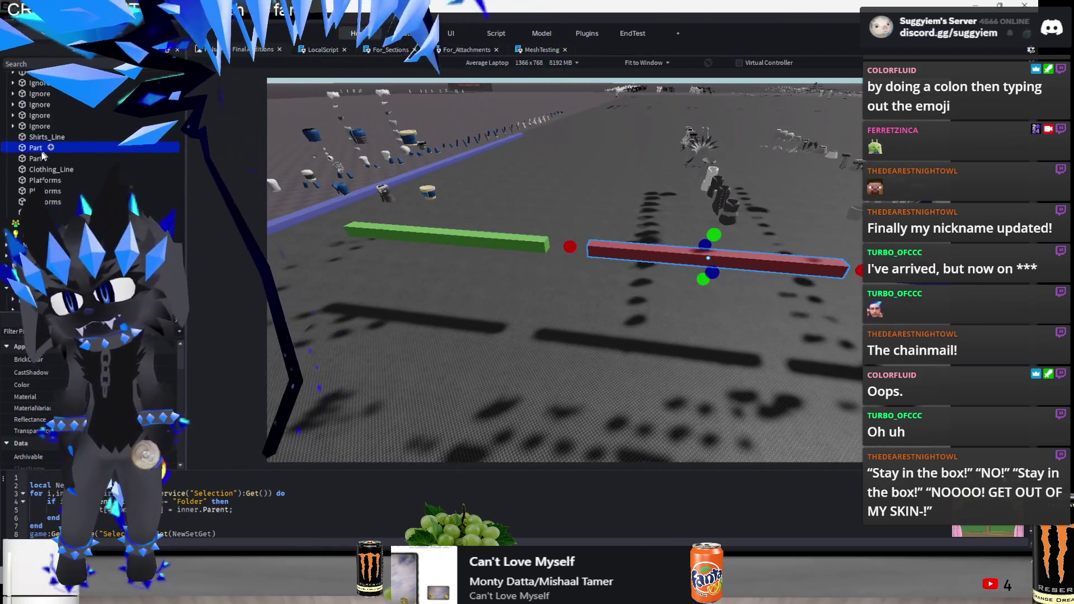
{"action": "key", "text": "F2"}
{"action": "type", "text": "Cloaks"}
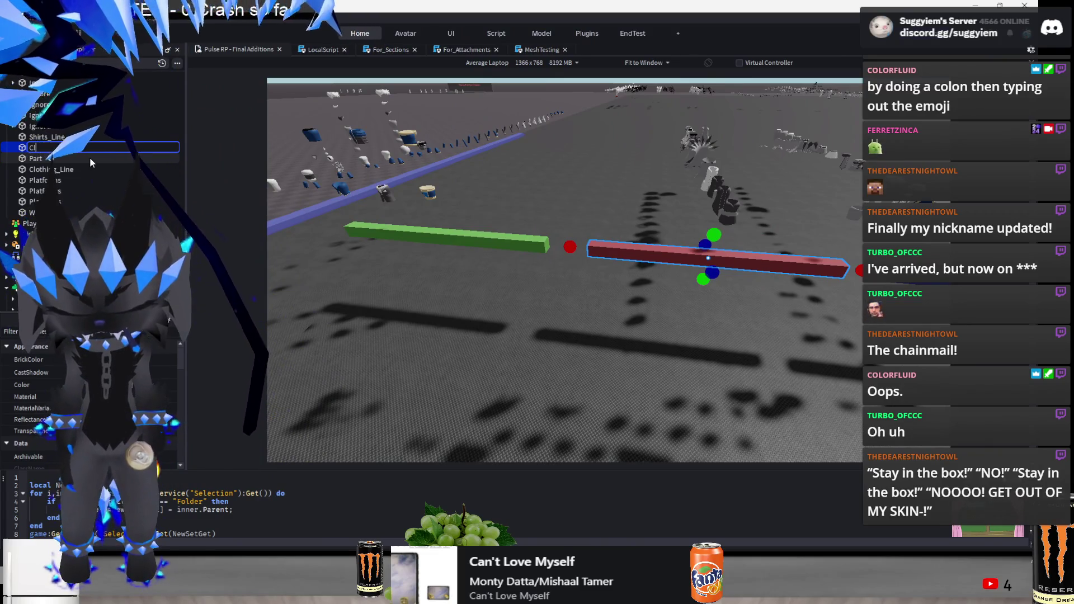
{"action": "type", "text": "_Like"}
{"action": "key", "text": "Return"}
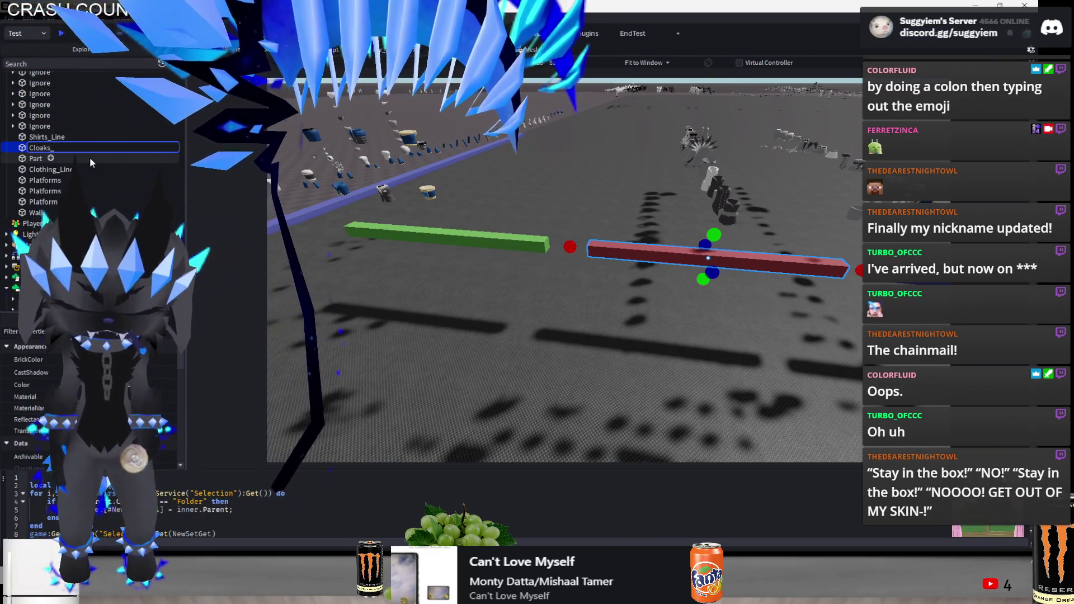
{"action": "left_click", "coordinate": [90, 159]}
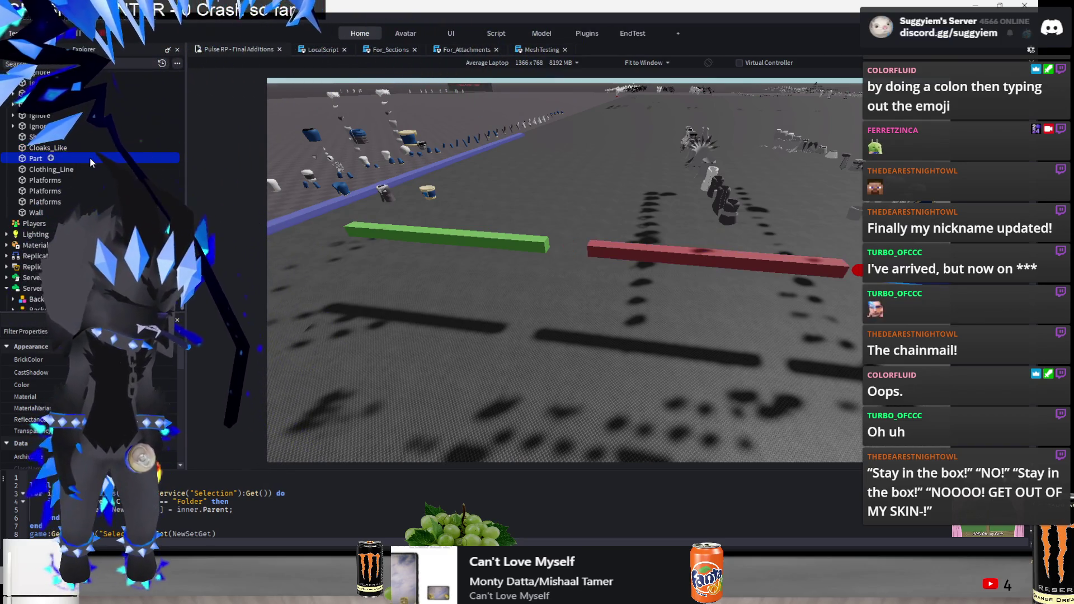
{"action": "left_click", "coordinate": [61, 148]}
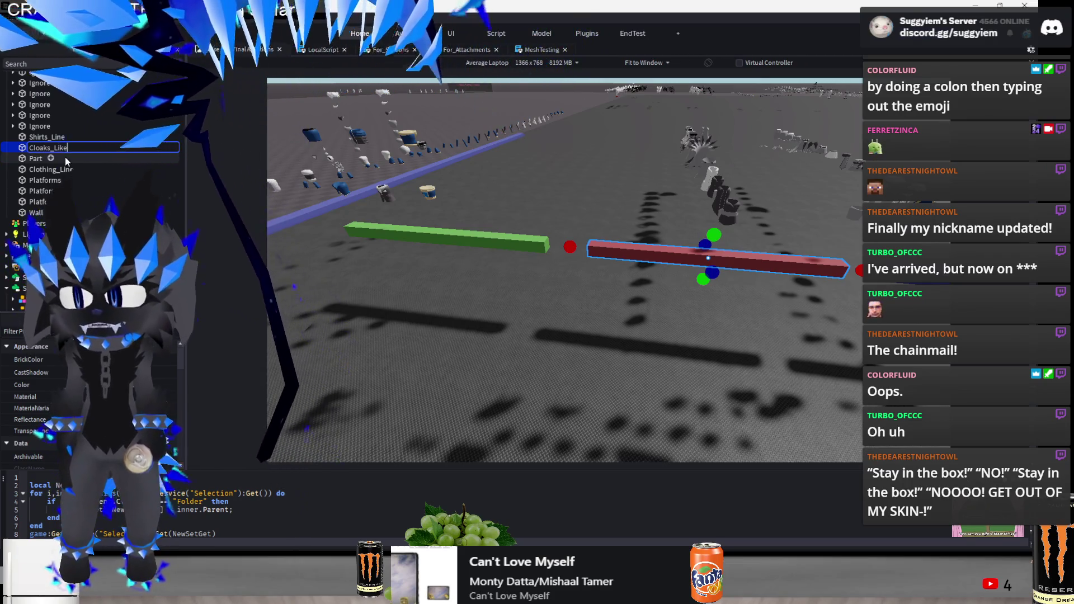
{"action": "type", "text": "n"}
{"action": "left_click", "coordinate": [554, 278]}
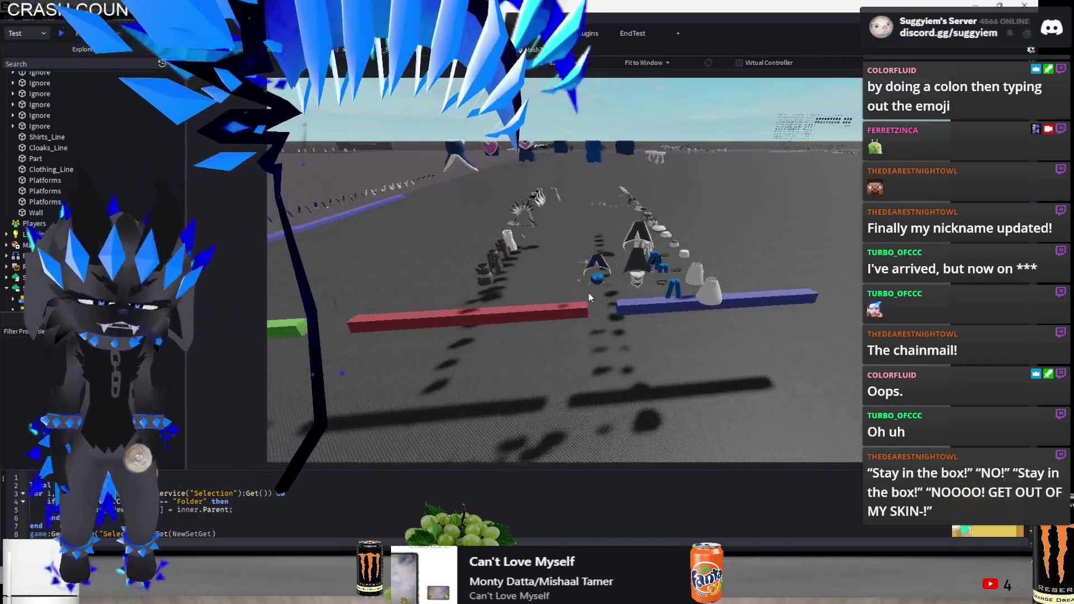
{"action": "scroll", "coordinate": [522, 282], "scroll_direction": "down", "scroll_amount": 5}
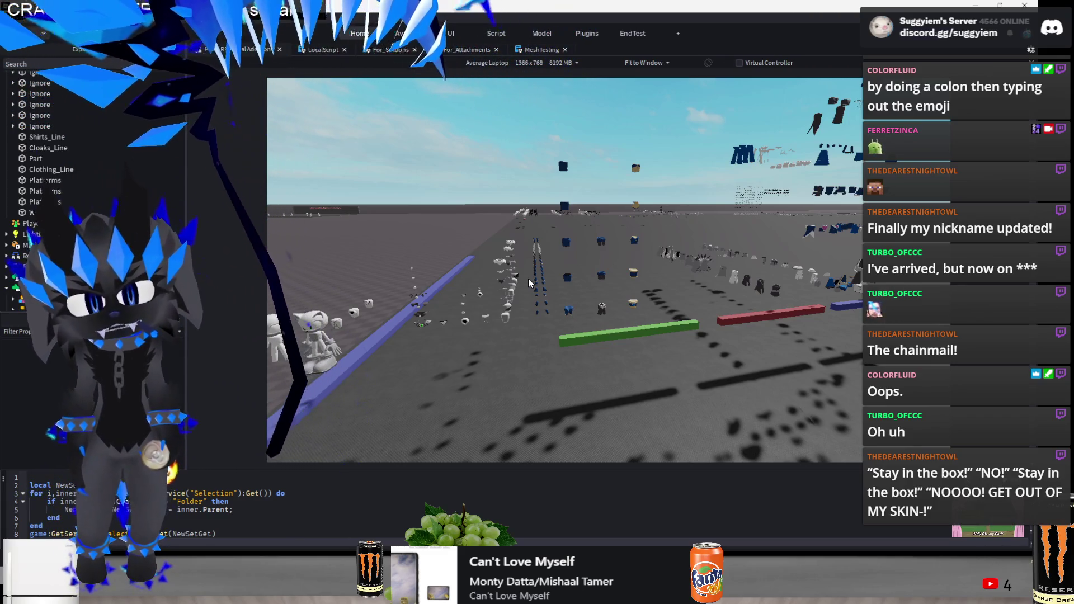
{"action": "key", "text": "w"}
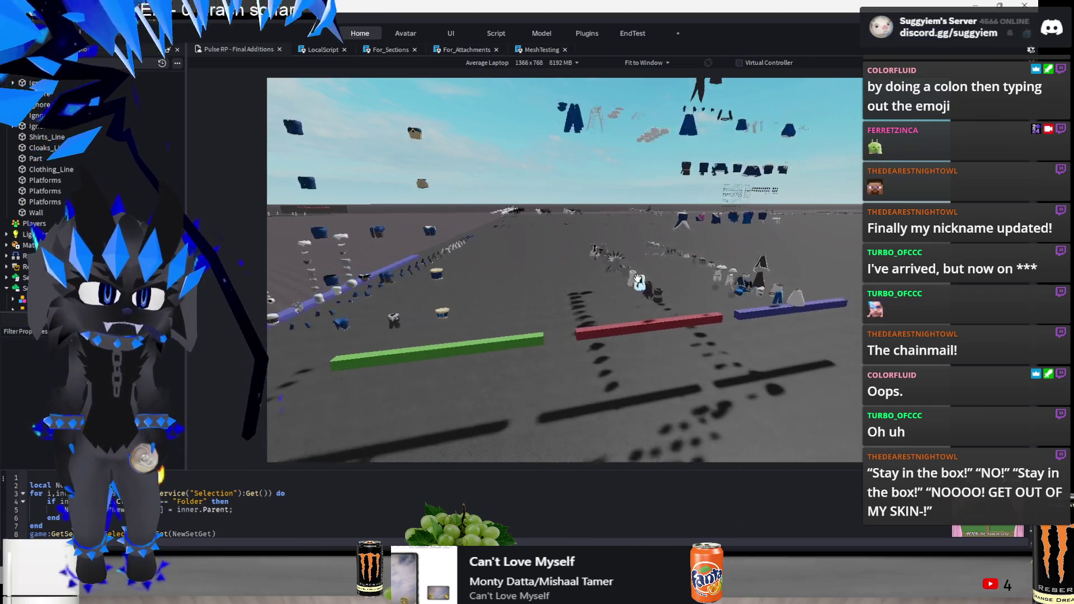
{"action": "key", "text": "w"}
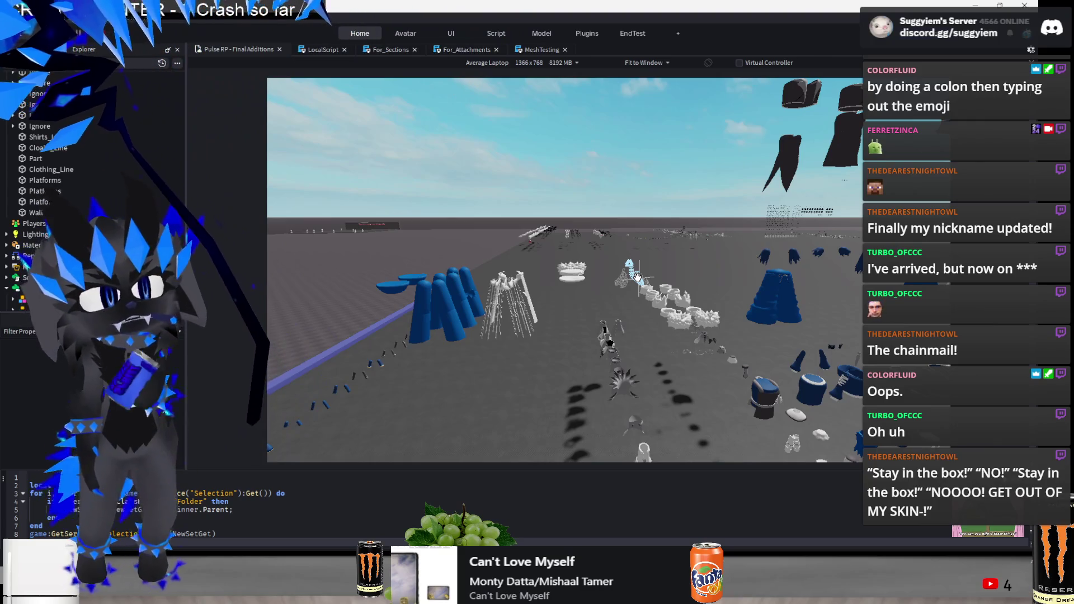
{"action": "key", "text": "a"}
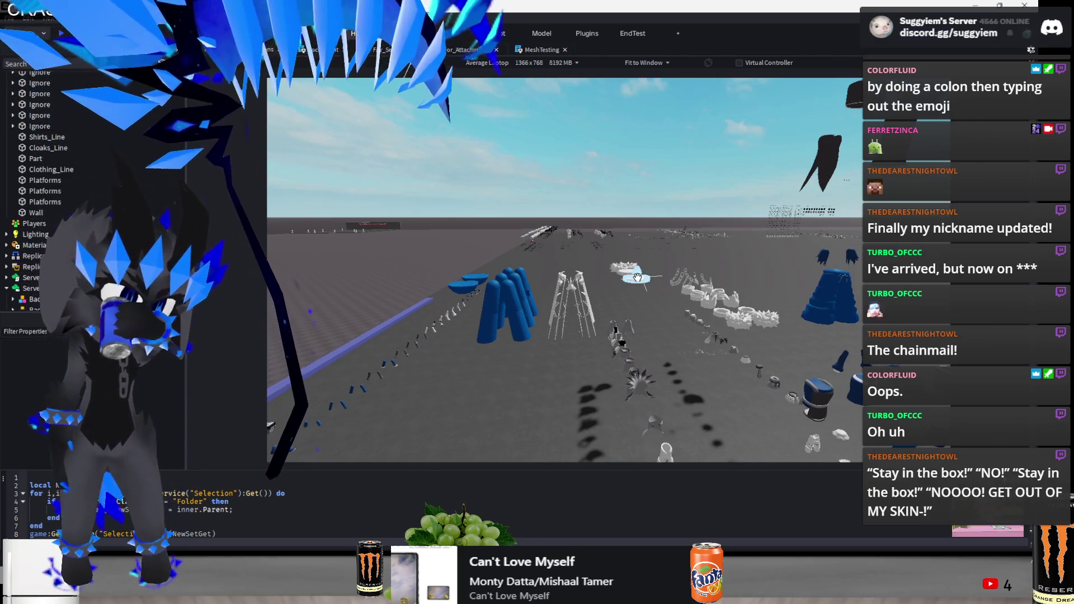
{"action": "key", "text": "s"}
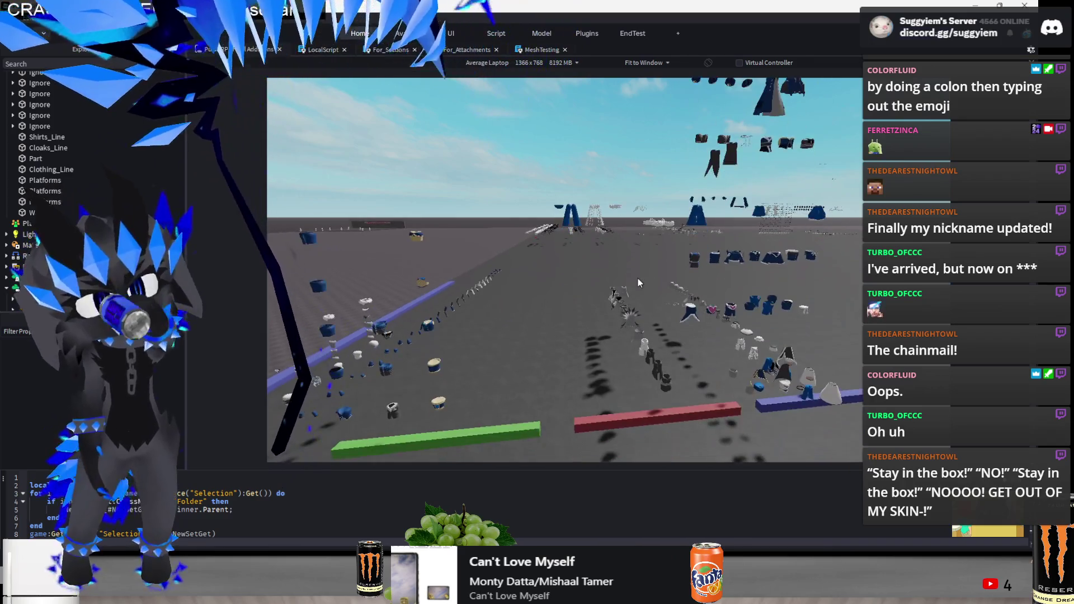
{"action": "key", "text": "s"}
{"action": "key", "text": "a"}
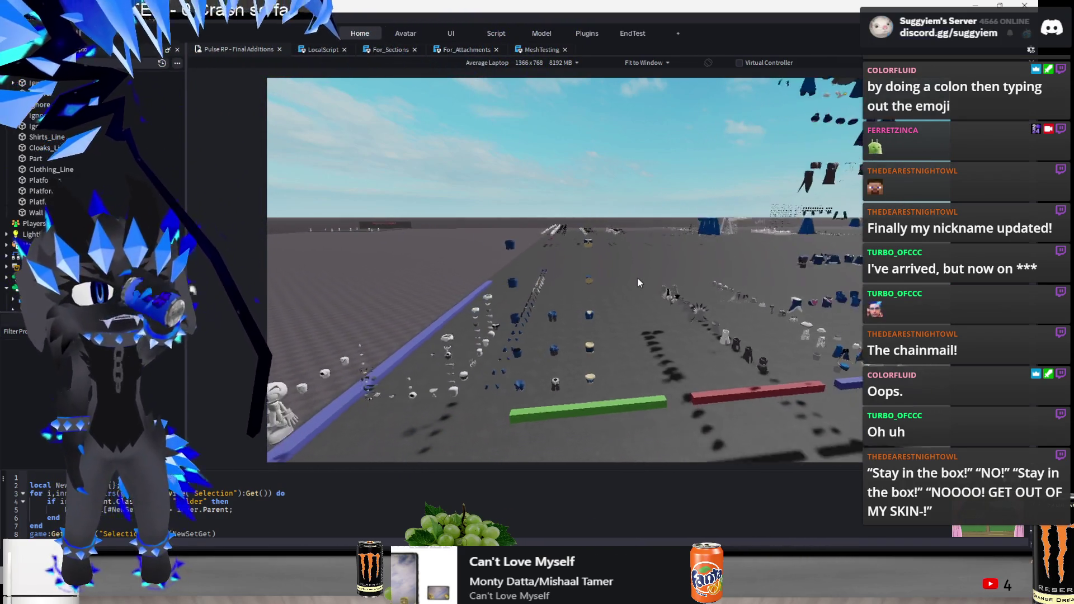
{"action": "key", "text": "d"}
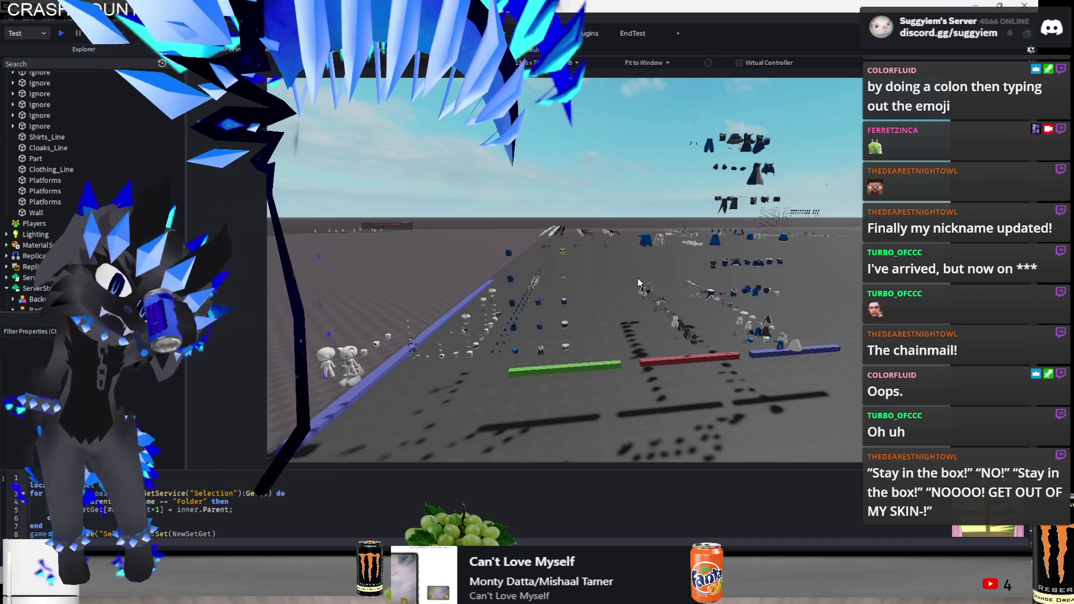
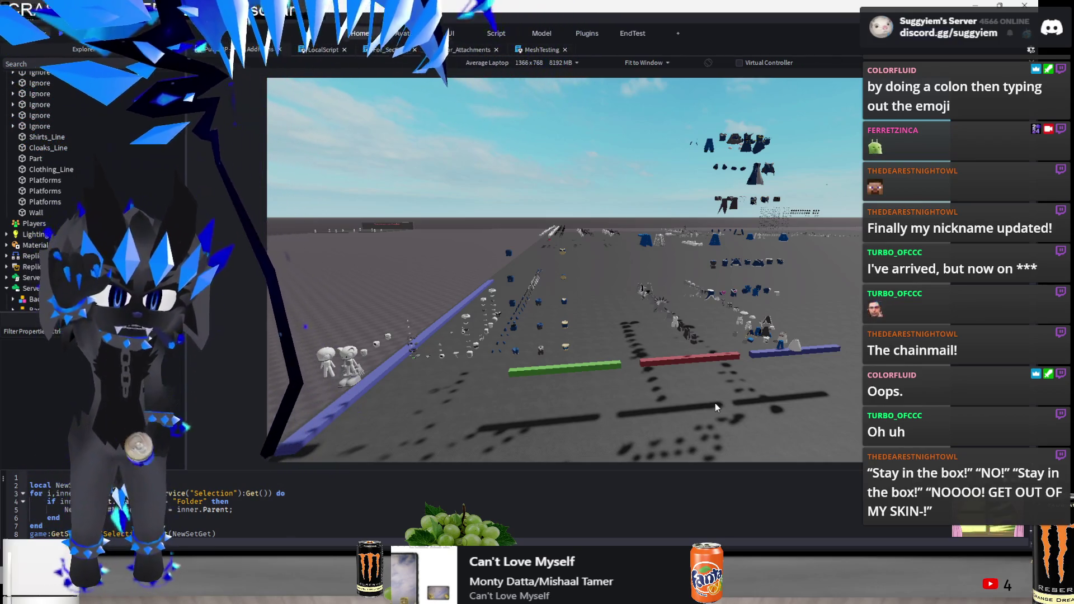
Fly over the mesh rows and box-select two cup meshes, then clear the selection.
{"action": "key", "text": "w"}
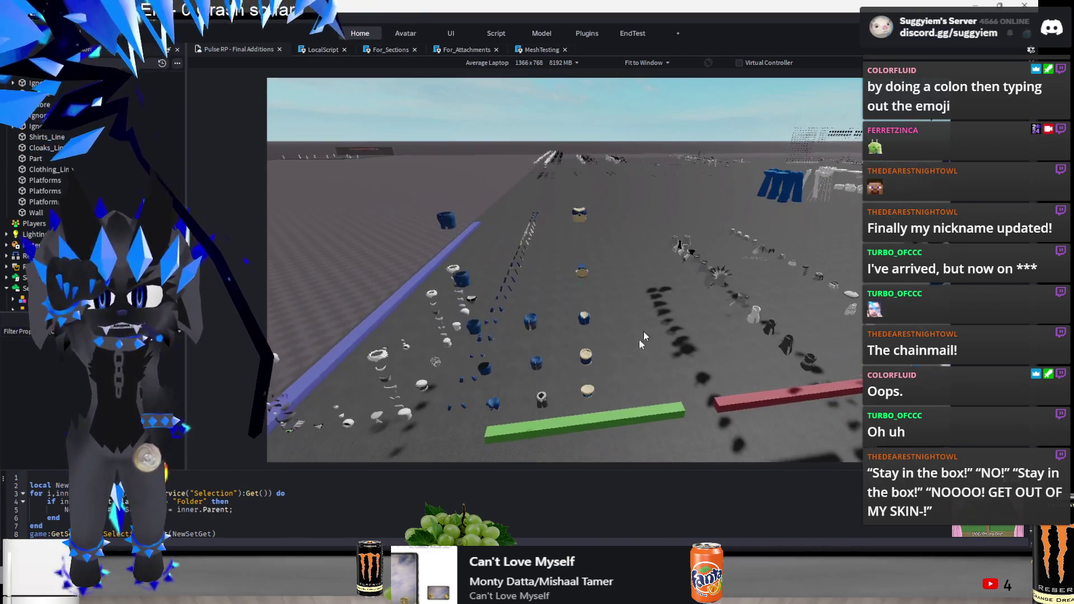
{"action": "key", "text": "a"}
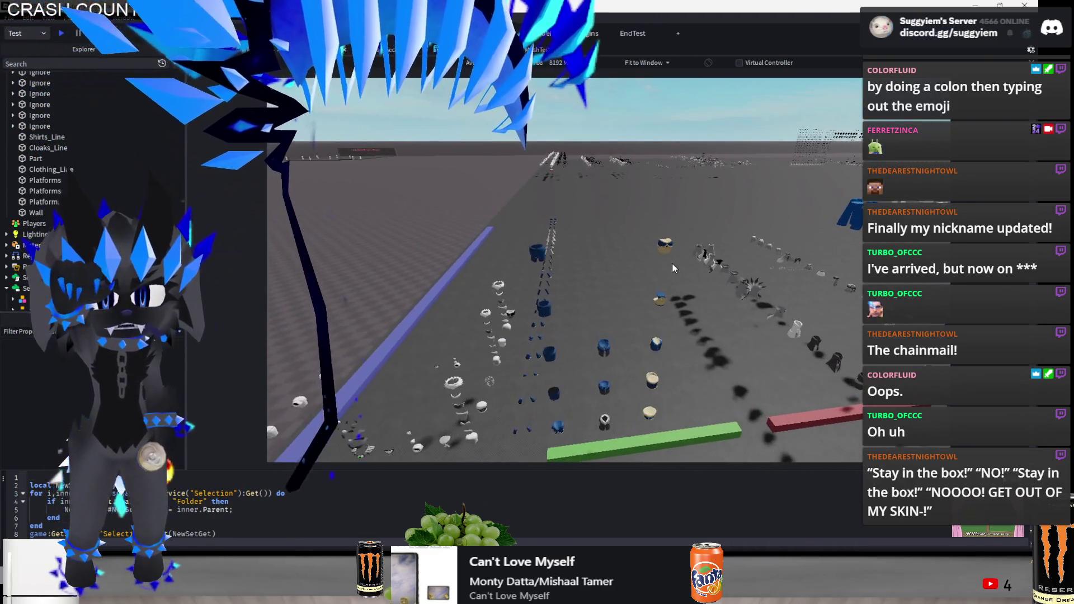
{"action": "key", "text": "d"}
{"action": "left_click_drag", "start_coordinate": [649, 236], "coordinate": [602, 303]}
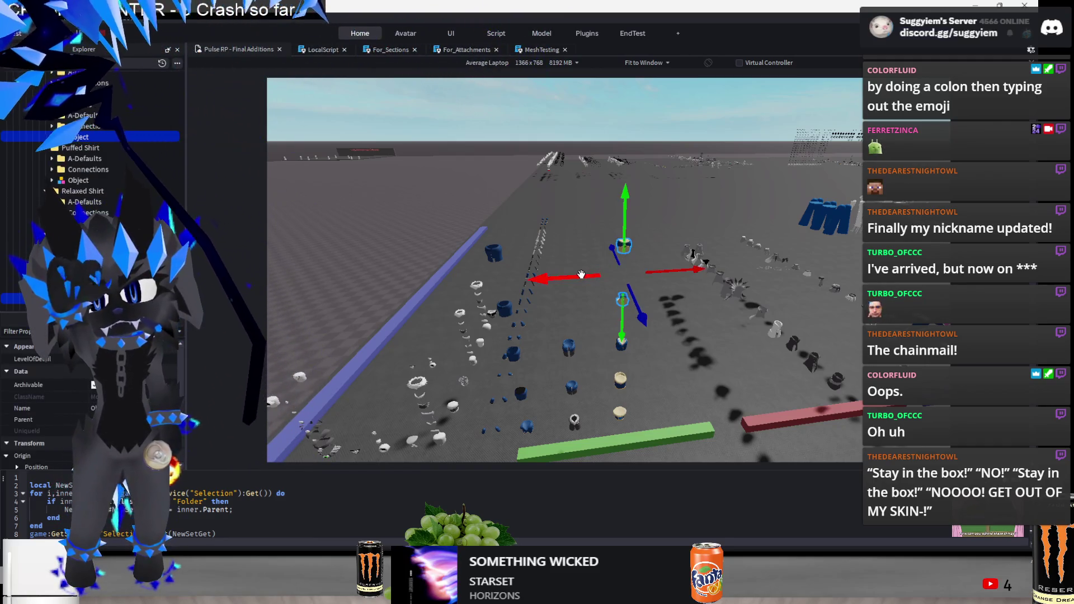
{"action": "left_click", "coordinate": [682, 317]}
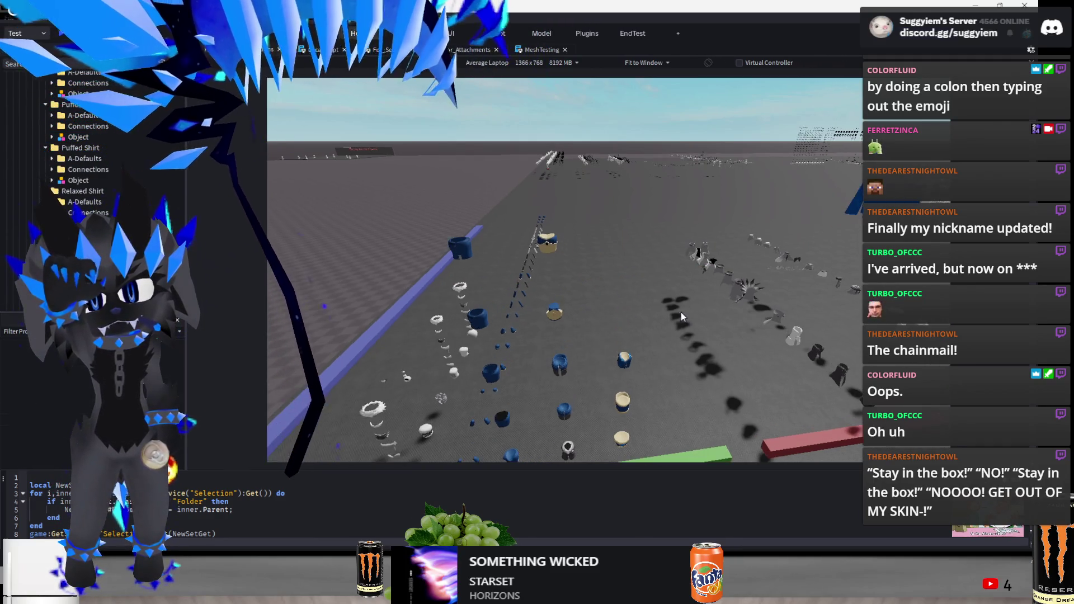
{"action": "key", "text": "s"}
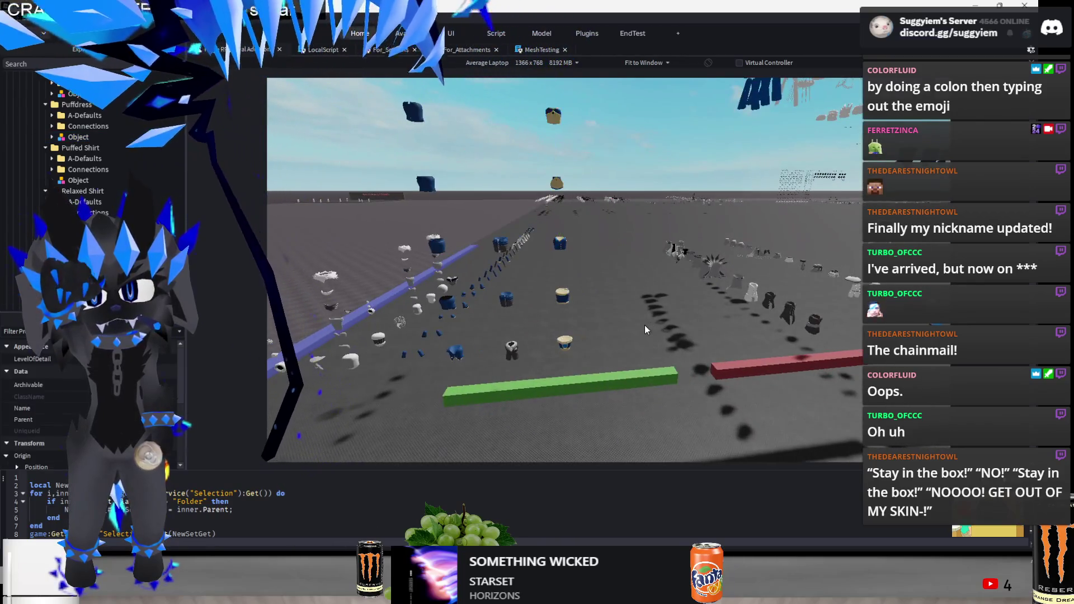
{"action": "key", "text": "w"}
Pick out the blue-and-cream cup mesh beside the green bar.
{"action": "left_click", "coordinate": [554, 350]}
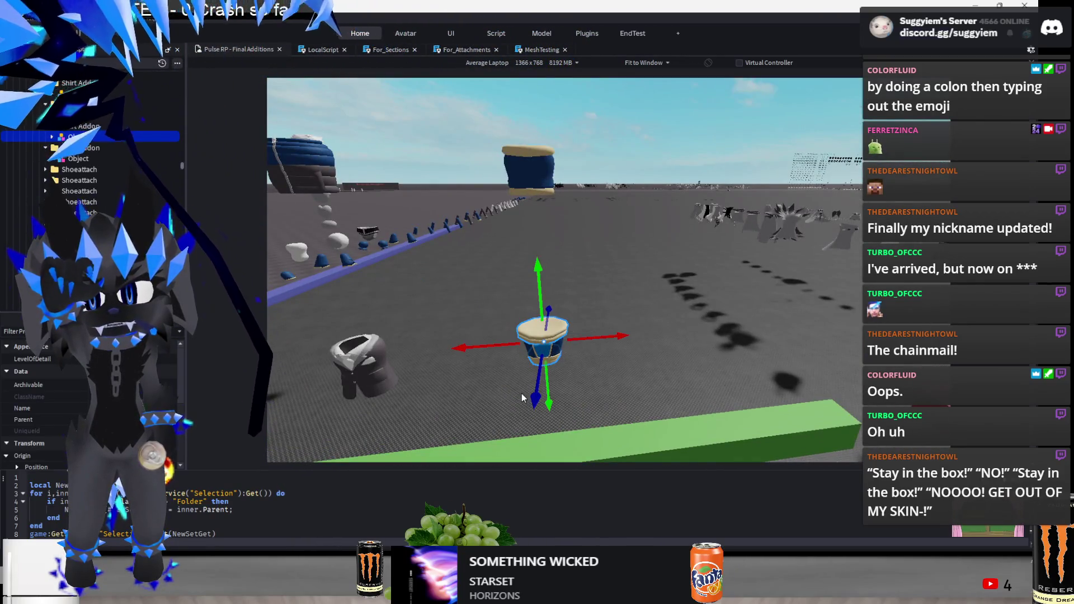
{"action": "key", "text": "s"}
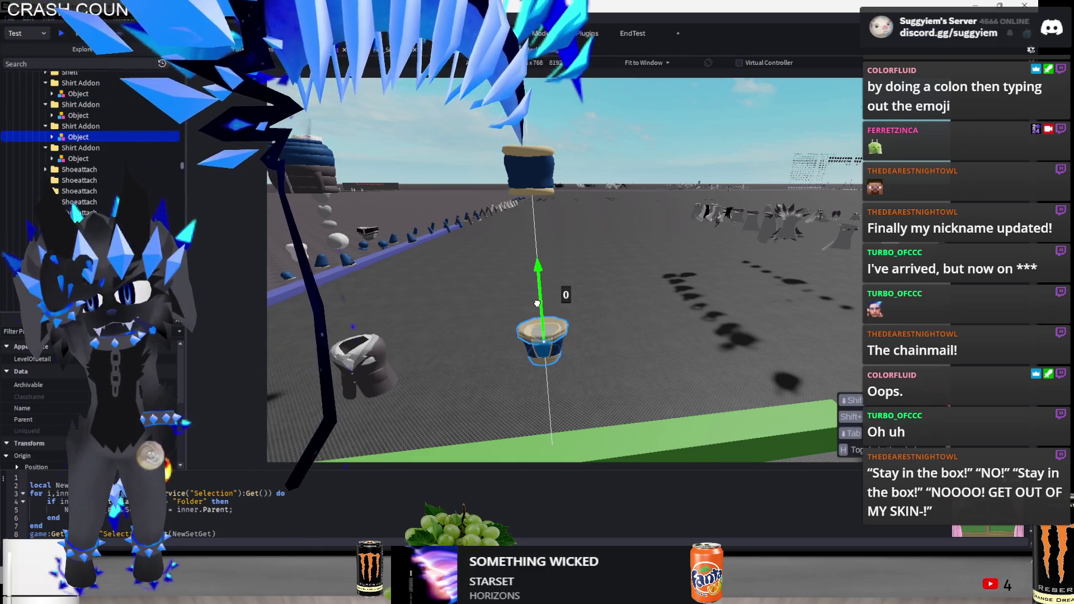
{"action": "left_click", "coordinate": [613, 417]}
{"action": "key", "text": "e"}
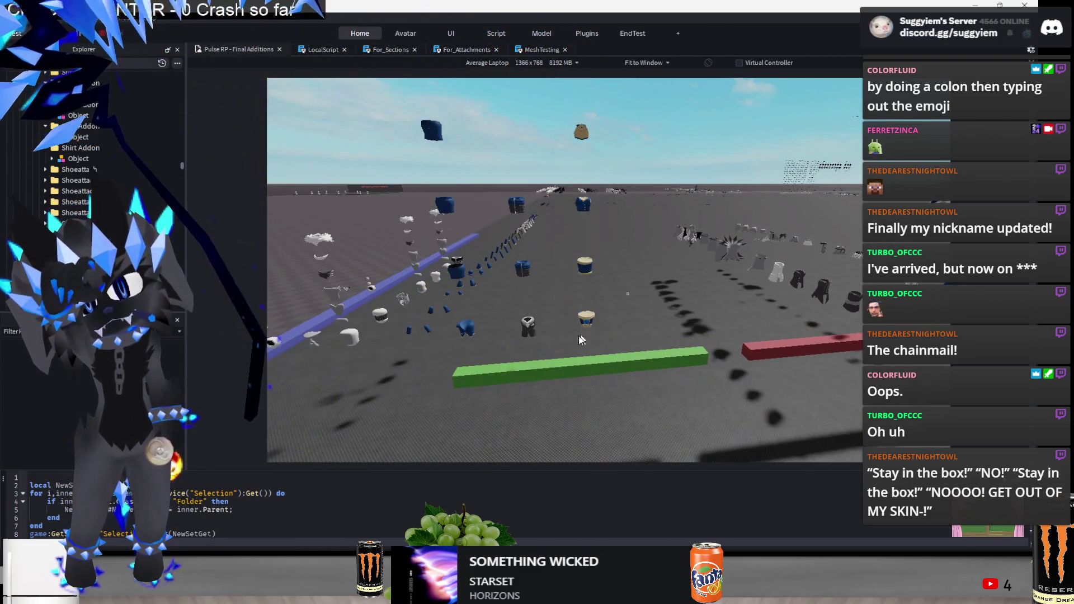
{"action": "left_click", "coordinate": [586, 317]}
{"action": "left_click", "coordinate": [720, 328]}
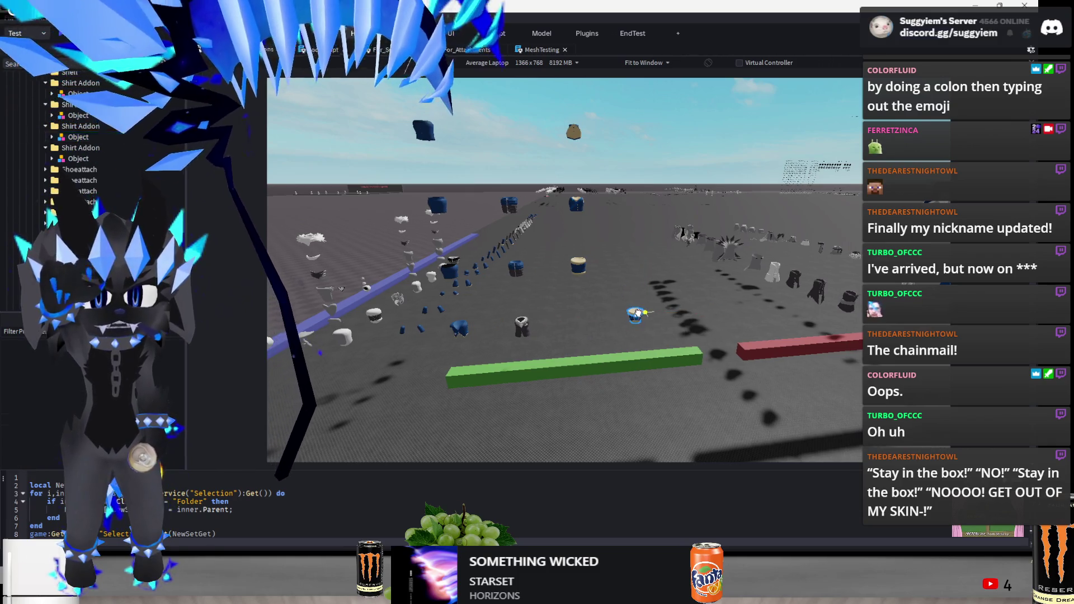
Raise the cup slightly above the ground, then box-select a column of four pieces.
{"action": "left_click_drag", "start_coordinate": [641, 276], "coordinate": [625, 261]}
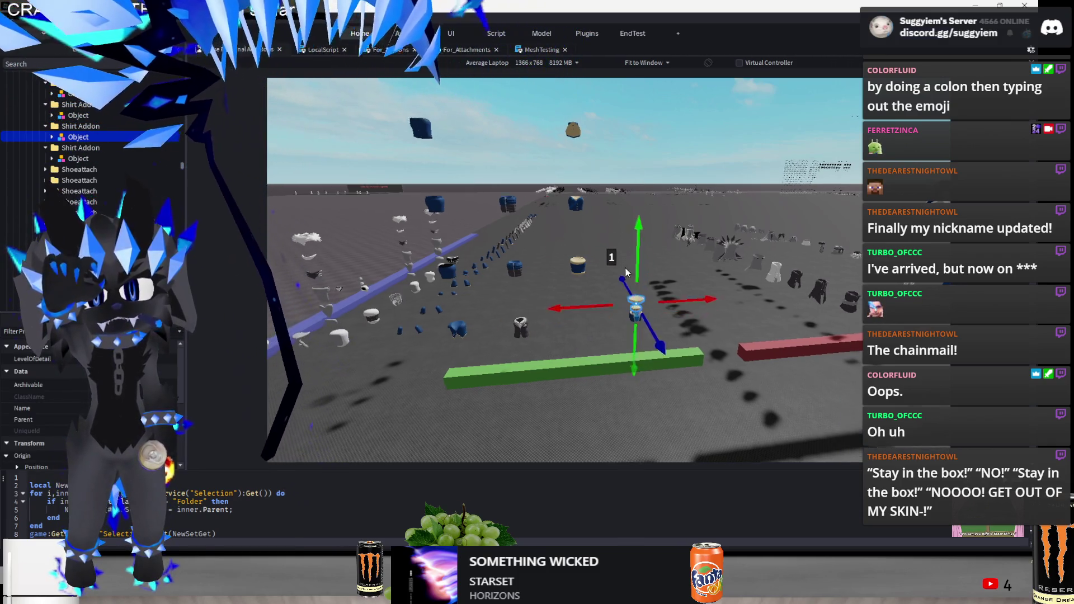
{"action": "scroll", "coordinate": [625, 273], "scroll_direction": "up", "scroll_amount": 4}
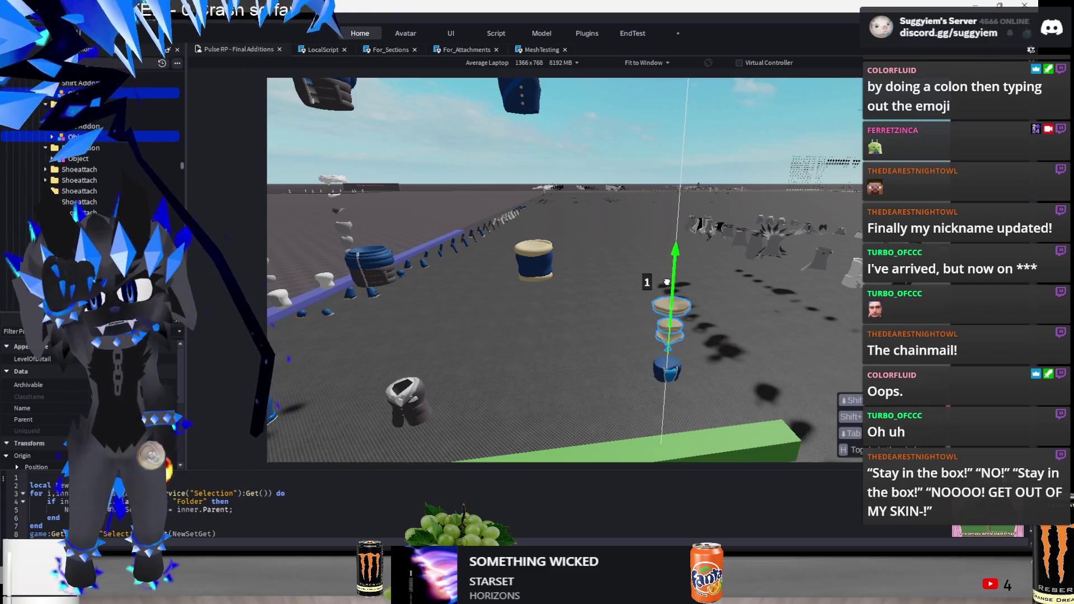
{"action": "scroll", "coordinate": [525, 383], "scroll_direction": "down", "scroll_amount": 5}
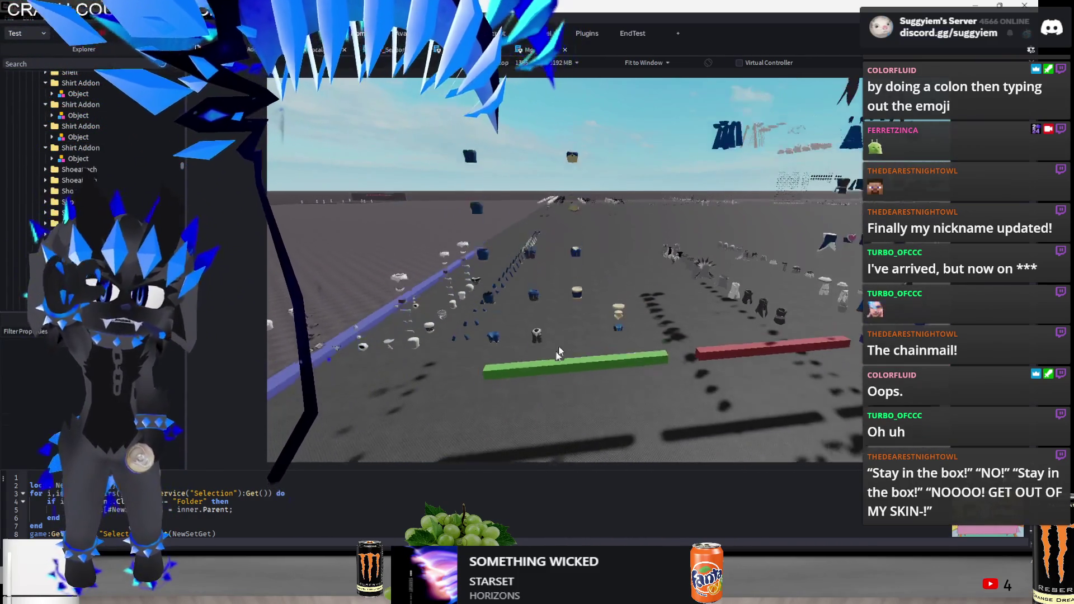
{"action": "scroll", "coordinate": [560, 352], "scroll_direction": "down", "scroll_amount": 4}
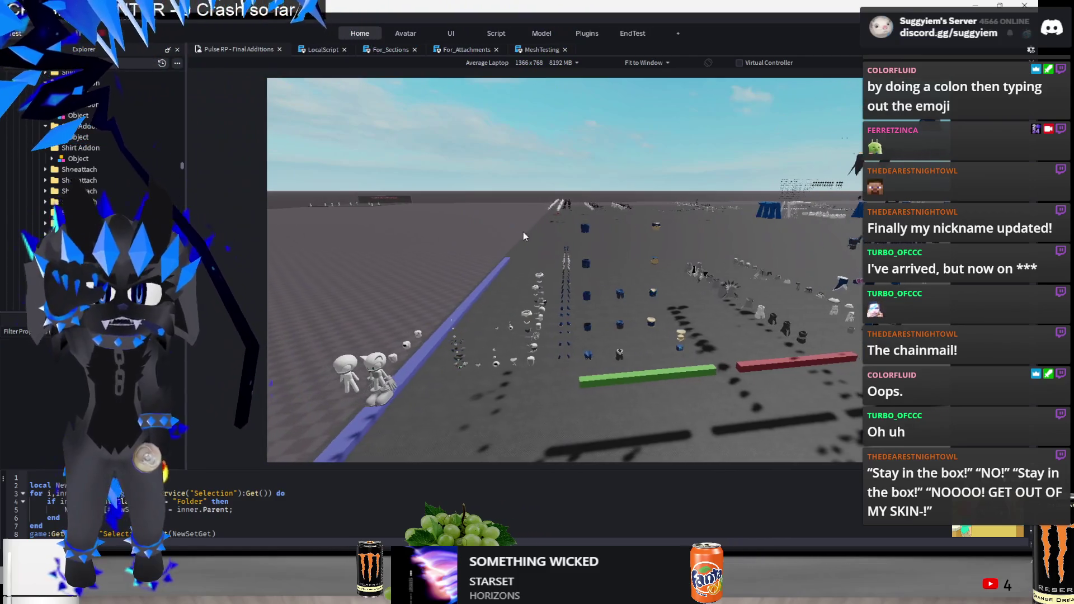
{"action": "key", "text": "d"}
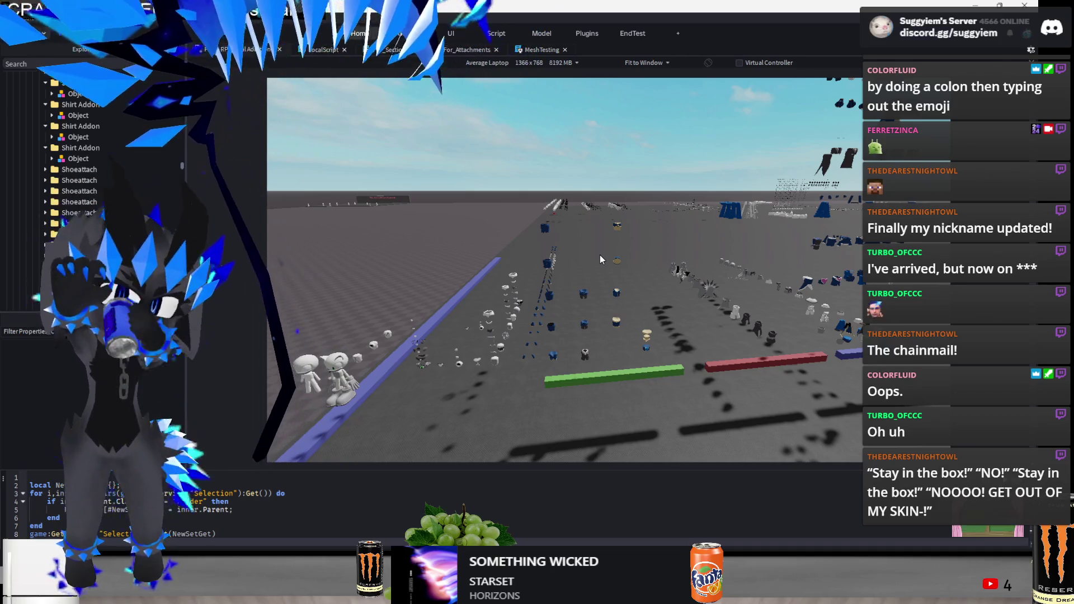
{"action": "key", "text": "w"}
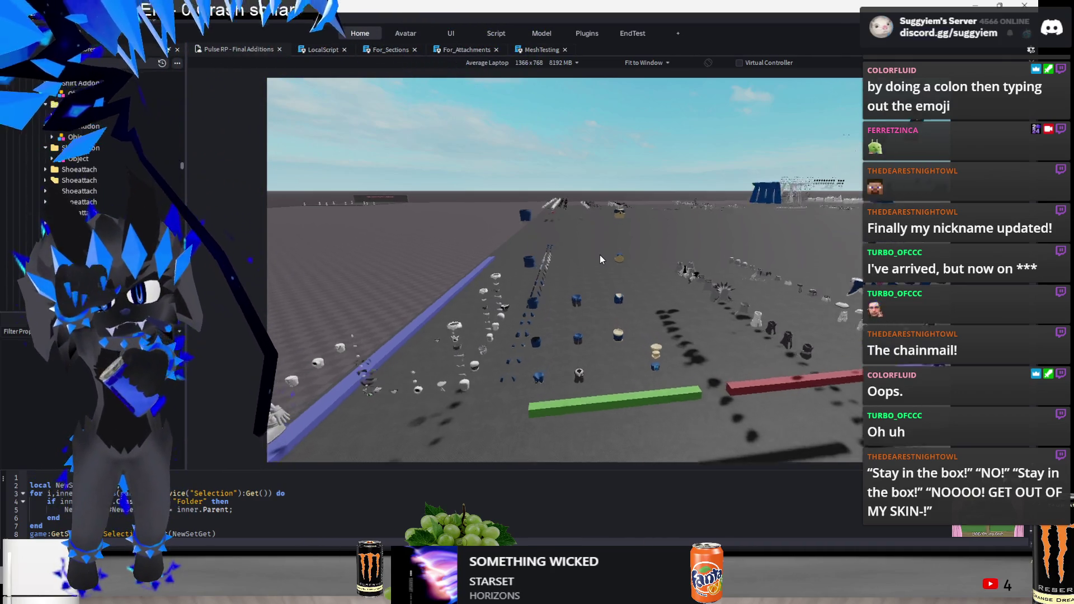
{"action": "left_click_drag", "start_coordinate": [629, 260], "coordinate": [609, 398]}
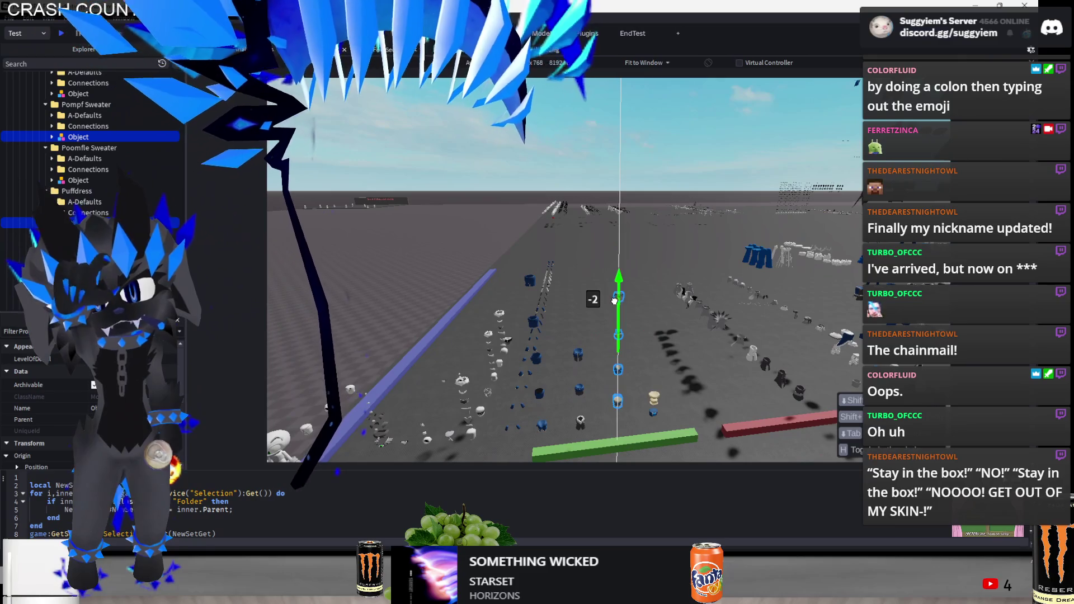
Focus on the selected column and select the tan-and-blue hat piece by the green bar.
{"action": "key", "text": "f"}
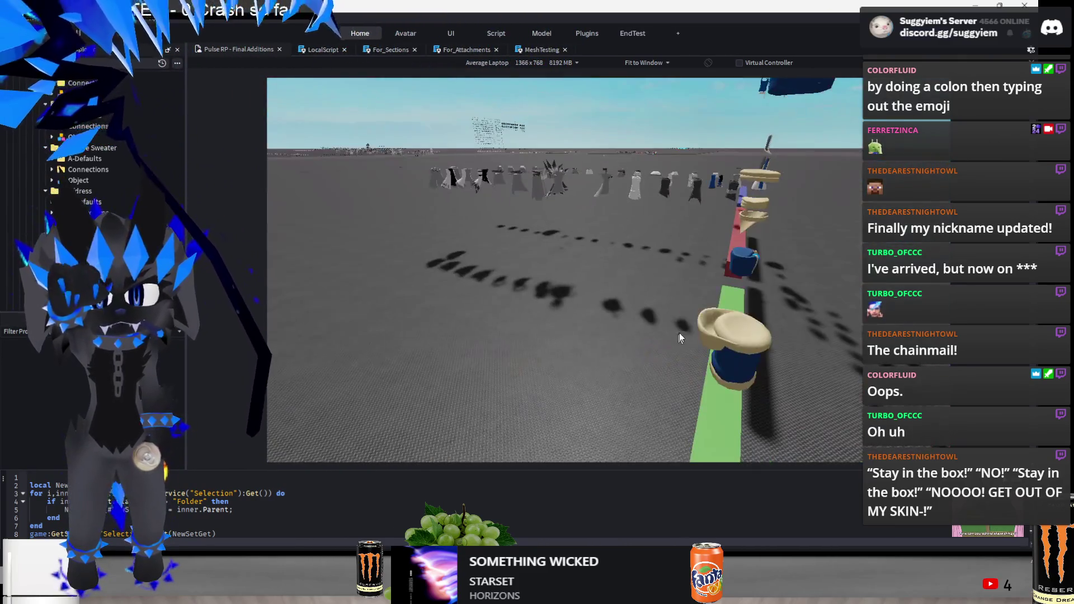
{"action": "left_click", "coordinate": [707, 311]}
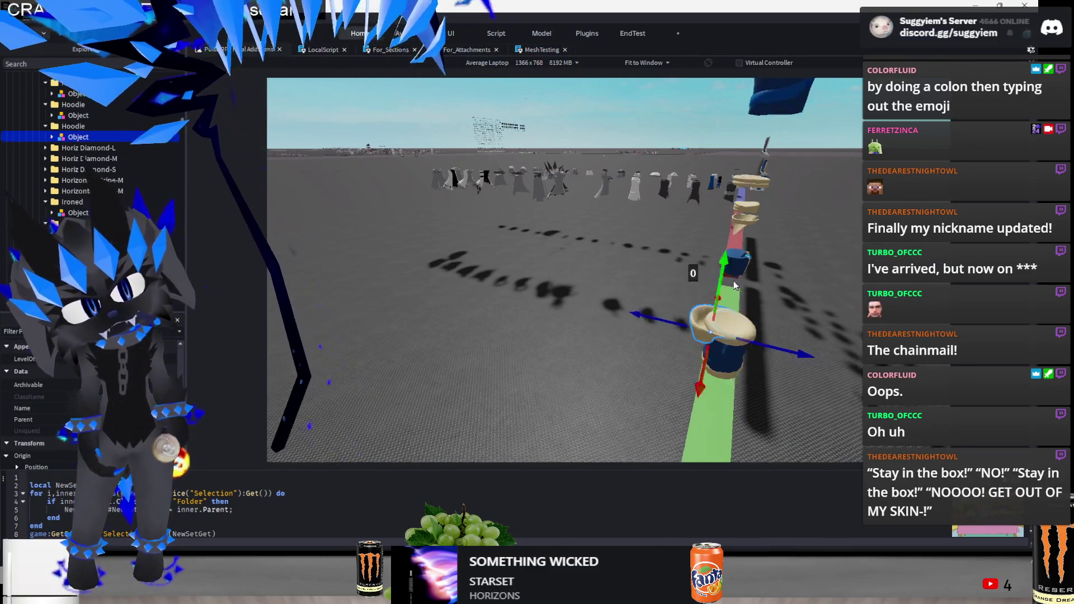
{"action": "key", "text": "f"}
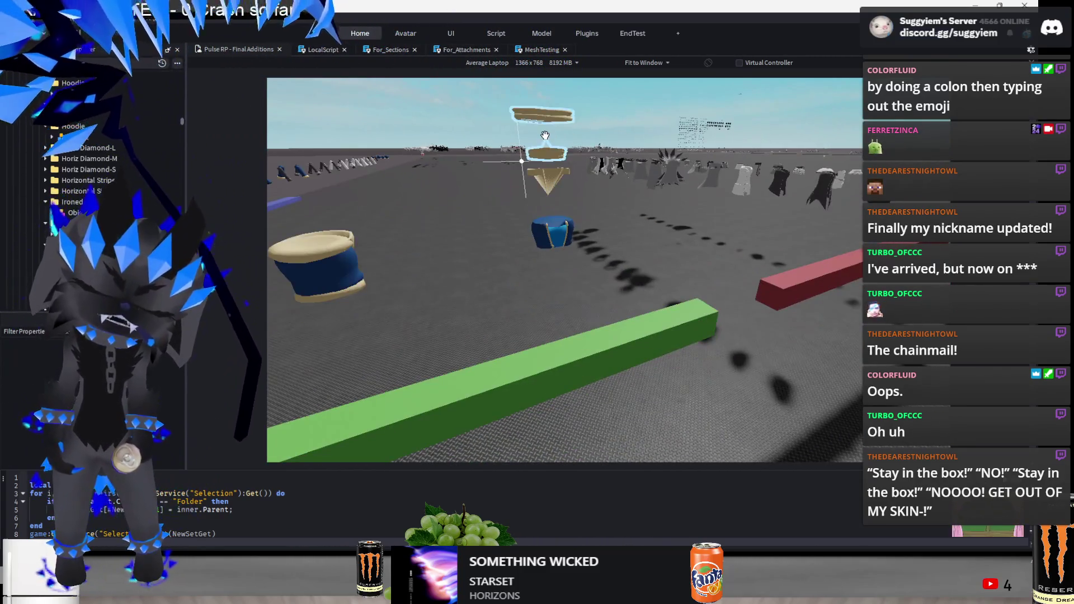
{"action": "left_click", "coordinate": [468, 327]}
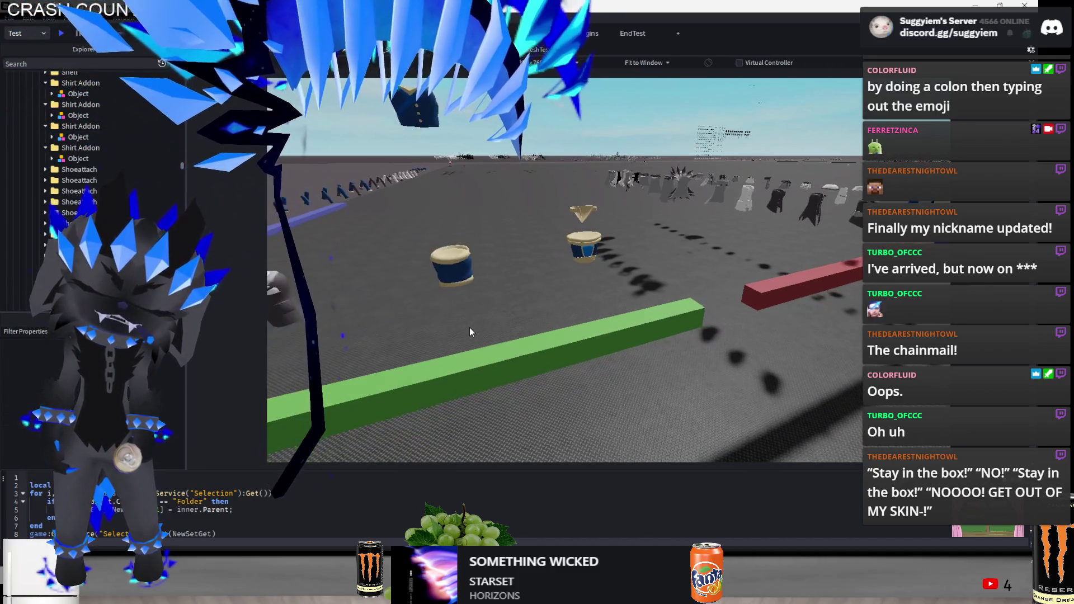
{"action": "left_click", "coordinate": [576, 341]}
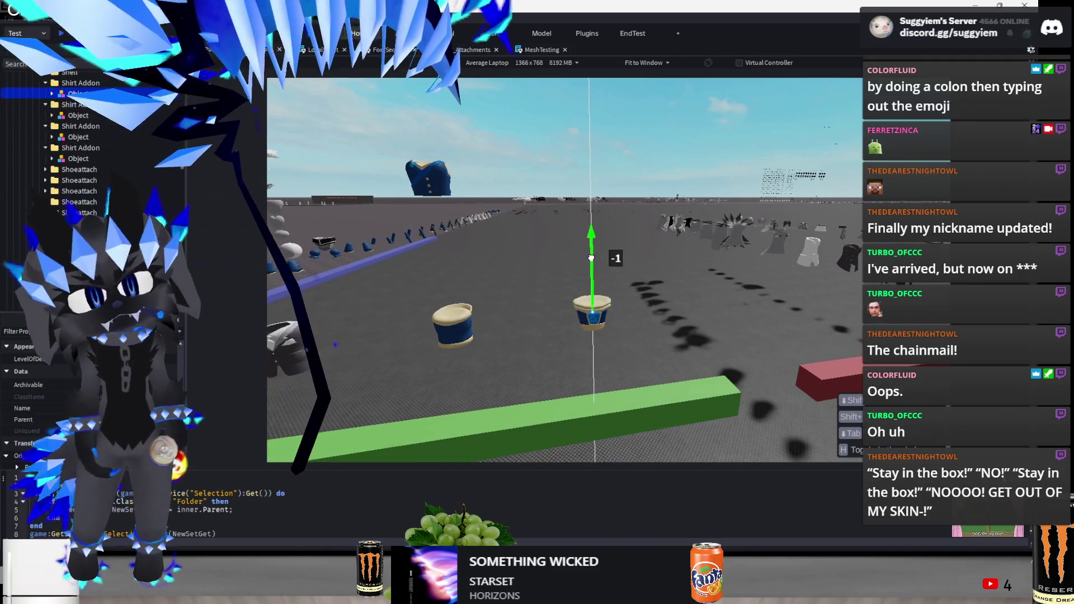
Move the hat piece up in small steps to a new height near the ground.
{"action": "left_click_drag", "start_coordinate": [592, 249], "coordinate": [509, 363]}
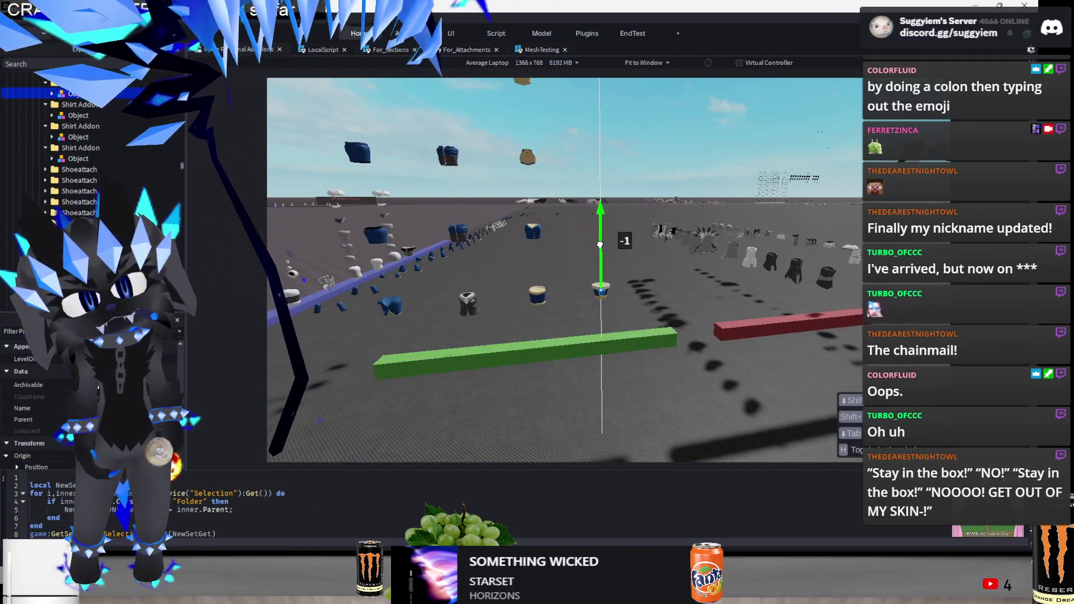
{"action": "left_click_drag", "start_coordinate": [606, 239], "coordinate": [546, 326]}
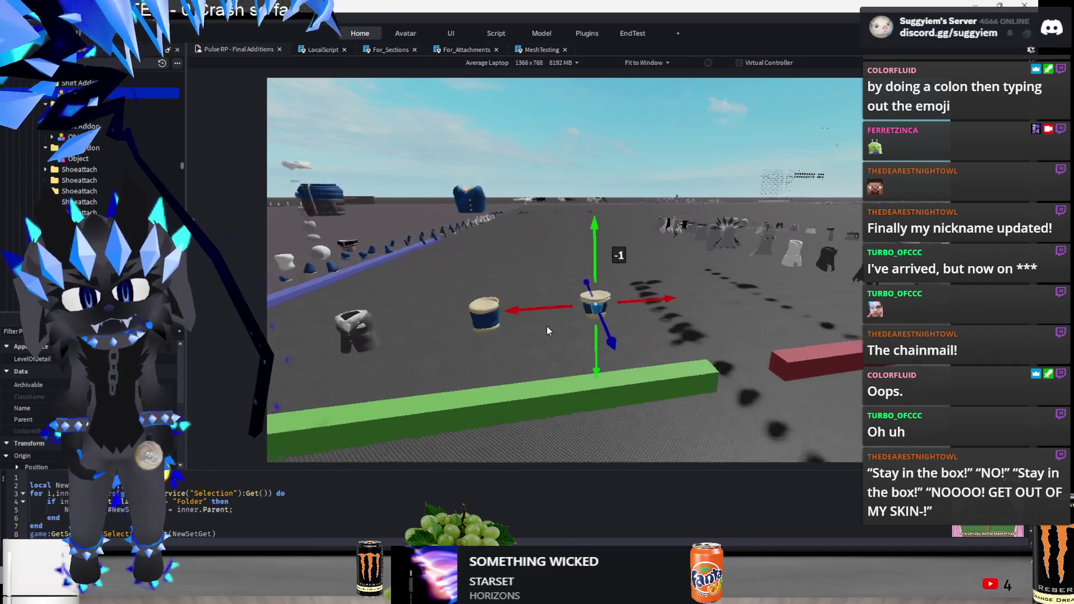
{"action": "key", "text": "f"}
{"action": "left_click_drag", "start_coordinate": [503, 247], "coordinate": [502, 228]}
{"action": "scroll", "coordinate": [503, 228], "scroll_direction": "down", "scroll_amount": 5}
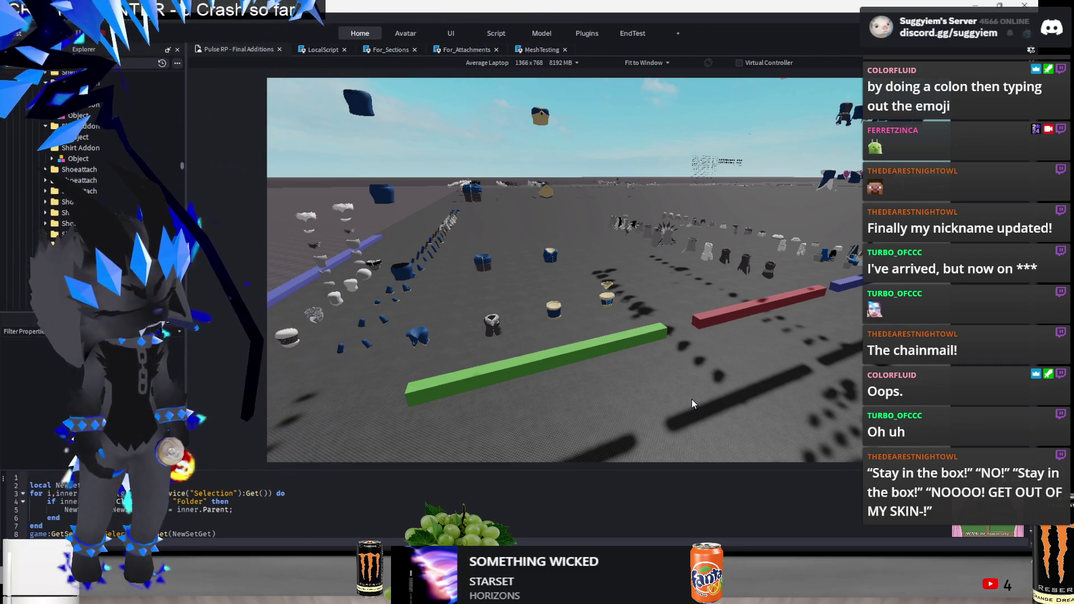
{"action": "scroll", "coordinate": [691, 399], "scroll_direction": "up", "scroll_amount": 5}
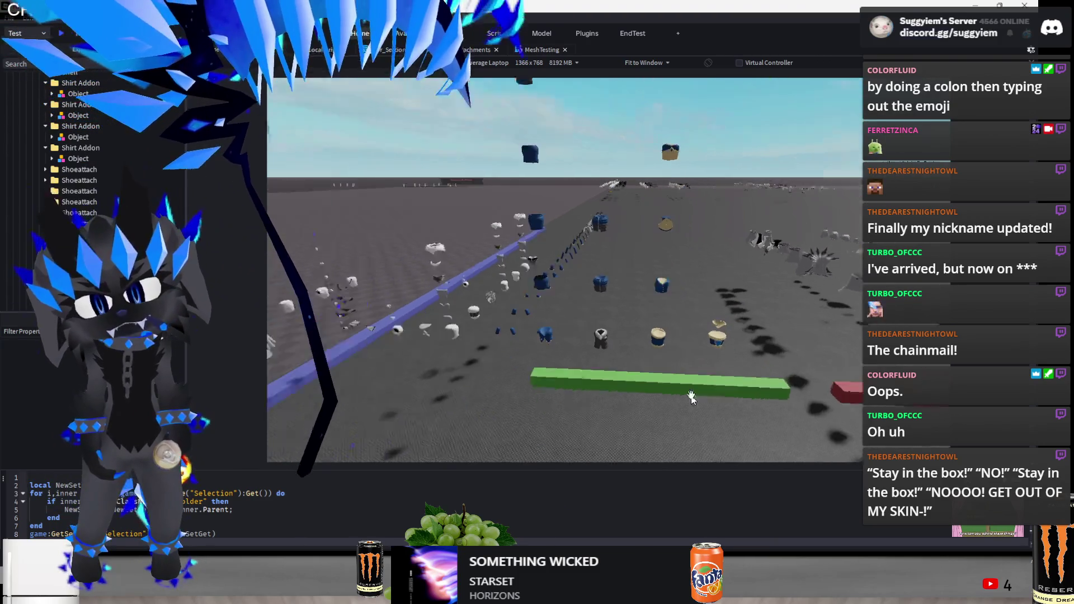
{"action": "key", "text": "w"}
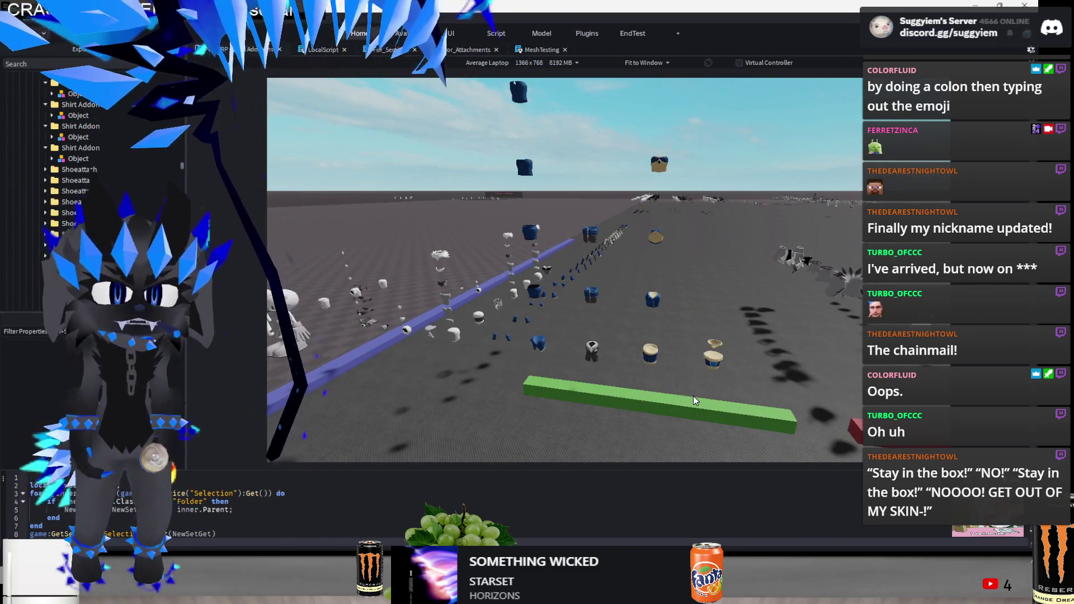
{"action": "scroll", "coordinate": [694, 386], "scroll_direction": "down", "scroll_amount": 5}
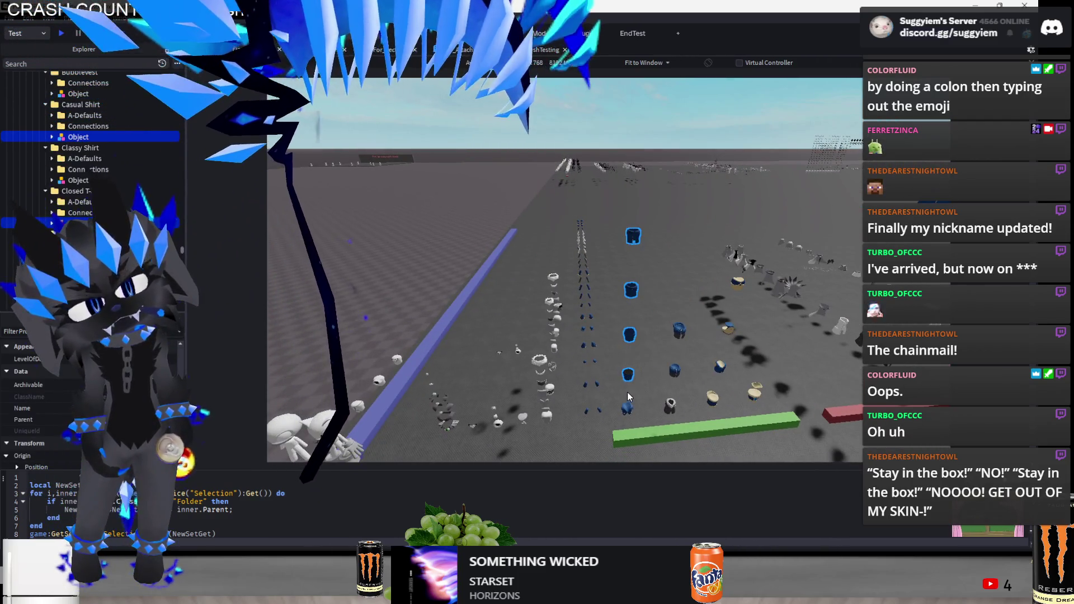
Focus on the column of stacked pieces and raise it higher along the Y axis.
{"action": "left_click", "coordinate": [628, 392]}
{"action": "key", "text": "f"}
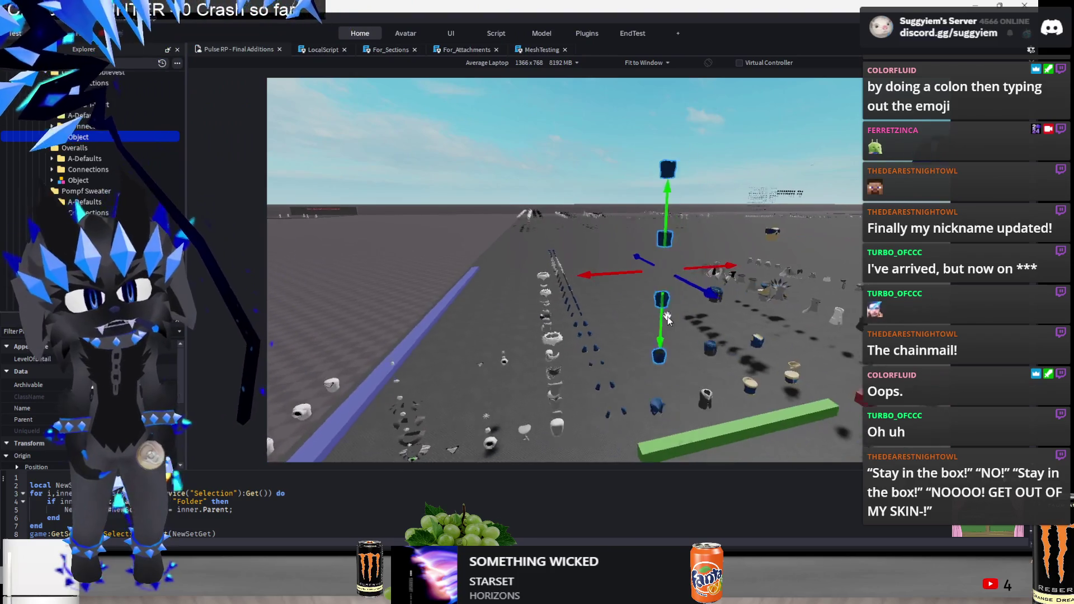
{"action": "left_click_drag", "start_coordinate": [636, 334], "coordinate": [636, 342]}
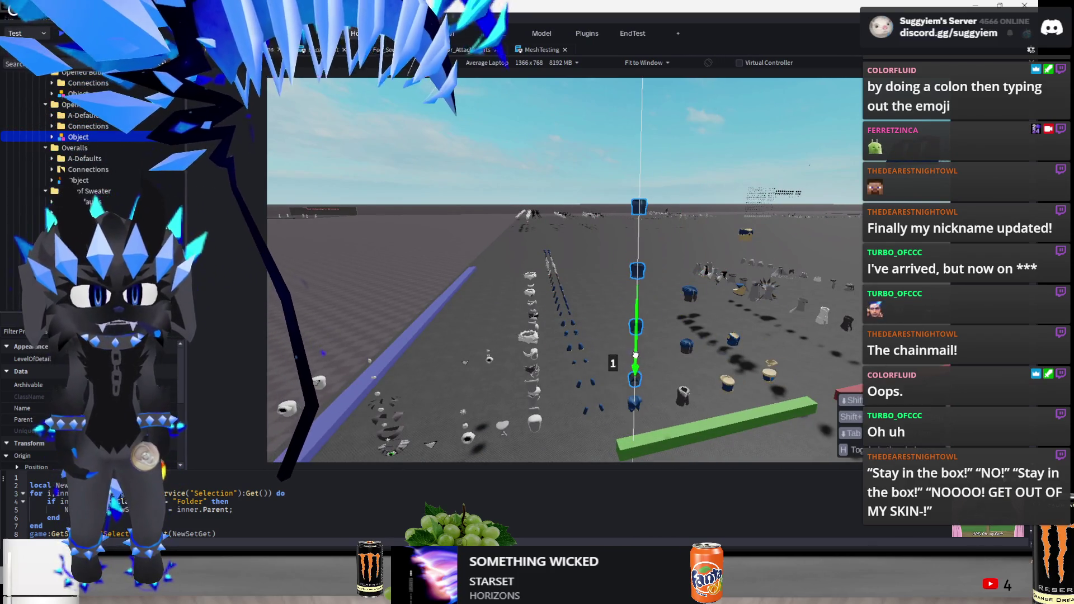
{"action": "scroll", "coordinate": [649, 256], "scroll_direction": "down", "scroll_amount": 4}
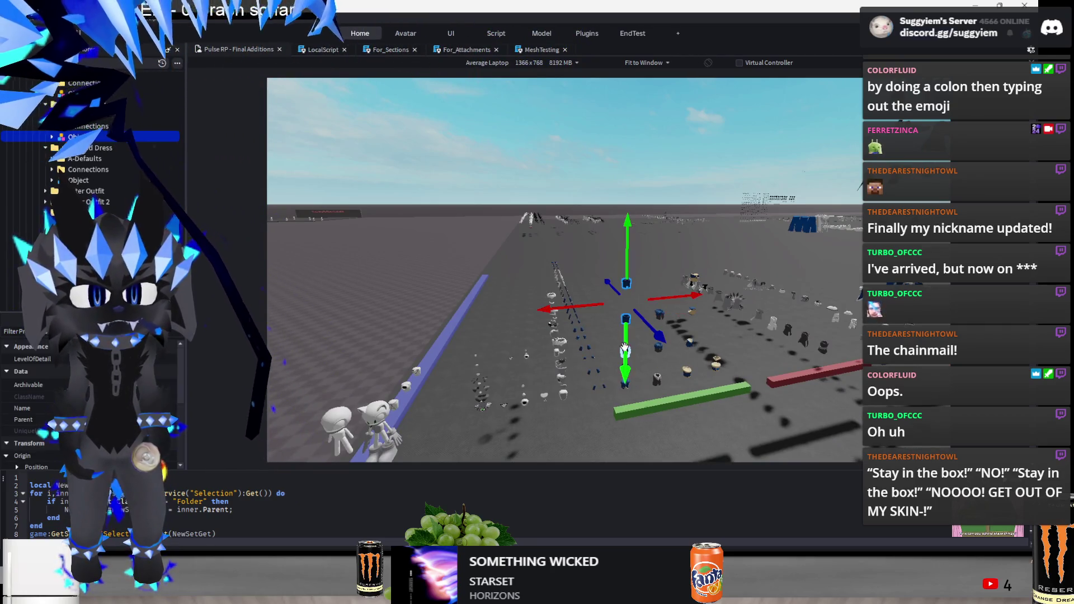
{"action": "mouse_move", "coordinate": [625, 361]}
{"action": "left_mouse_down"}
{"action": "mouse_move", "coordinate": [630, 287]}
{"action": "mouse_move", "coordinate": [627, 326]}
{"action": "left_mouse_up"}
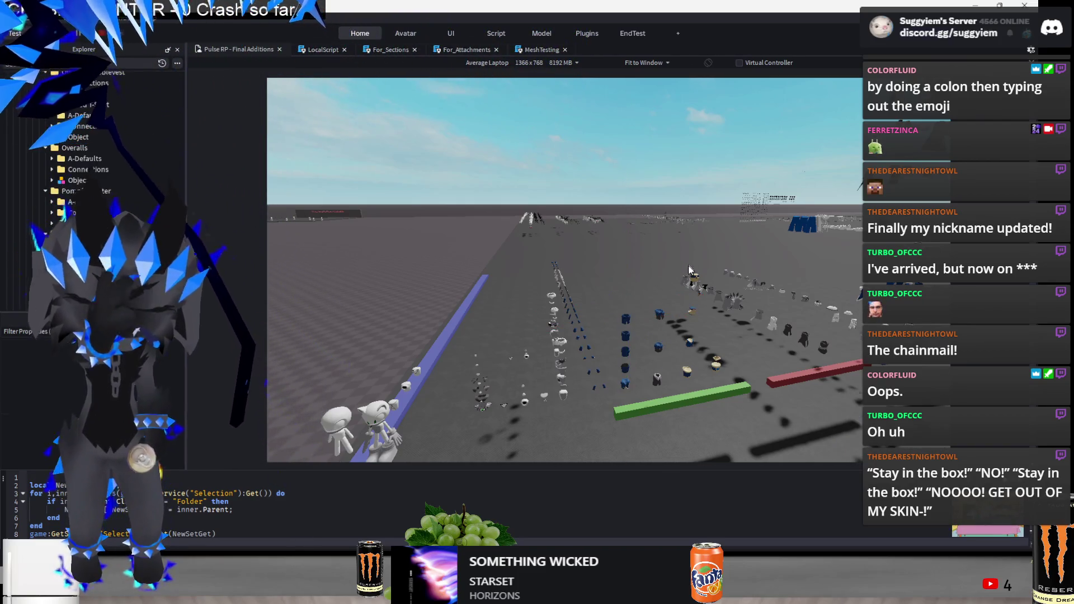
{"action": "scroll", "coordinate": [689, 268], "scroll_direction": "up", "scroll_amount": 3}
Lower one blue clothing piece, then select and focus on another blue piece.
{"action": "left_click", "coordinate": [629, 272]}
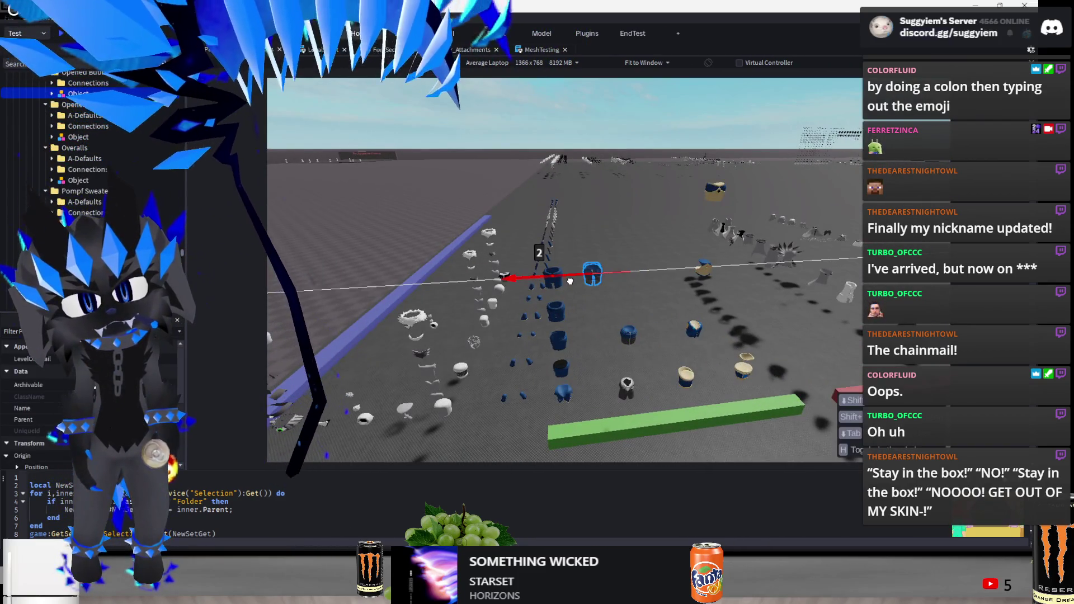
{"action": "left_click_drag", "start_coordinate": [589, 222], "coordinate": [599, 349]}
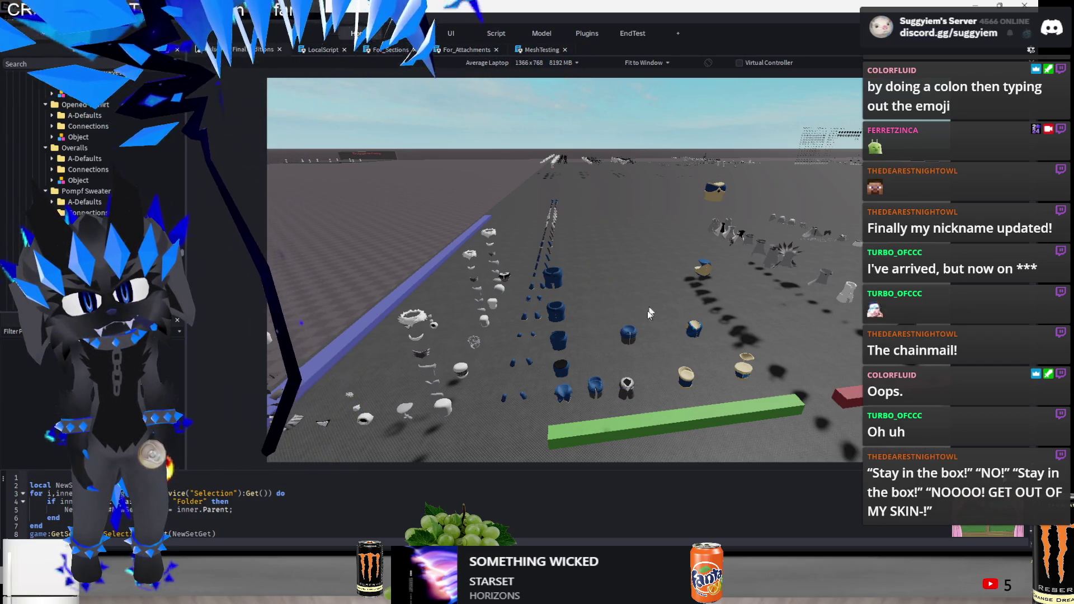
{"action": "key", "text": "f"}
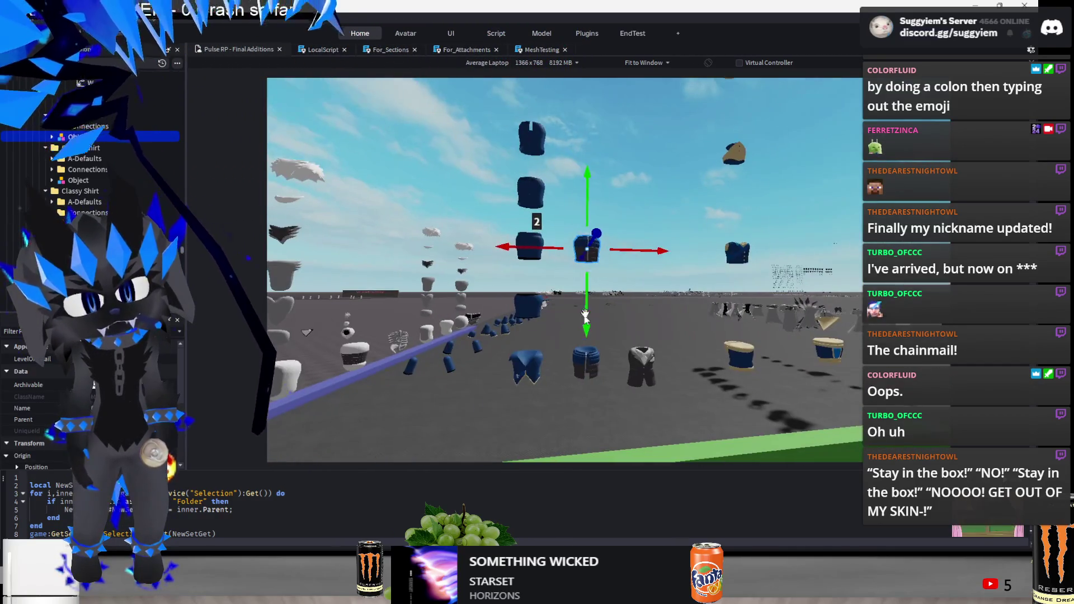
{"action": "scroll", "coordinate": [640, 284], "scroll_direction": "down", "scroll_amount": 5}
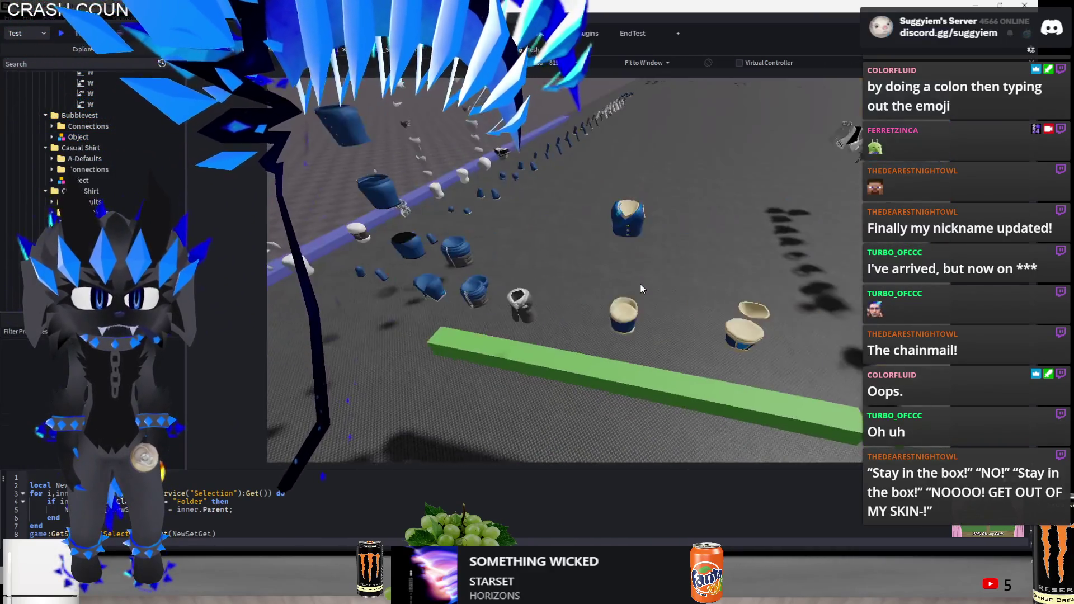
{"action": "left_click", "coordinate": [640, 230]}
{"action": "key", "text": "f"}
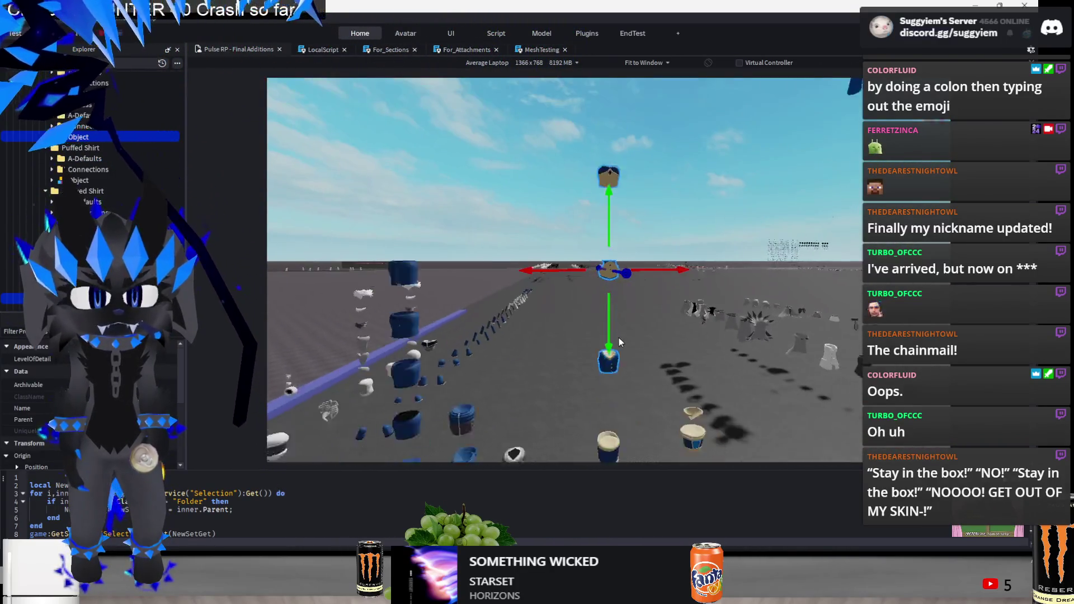
{"action": "scroll", "coordinate": [633, 336], "scroll_direction": "down", "scroll_amount": 5}
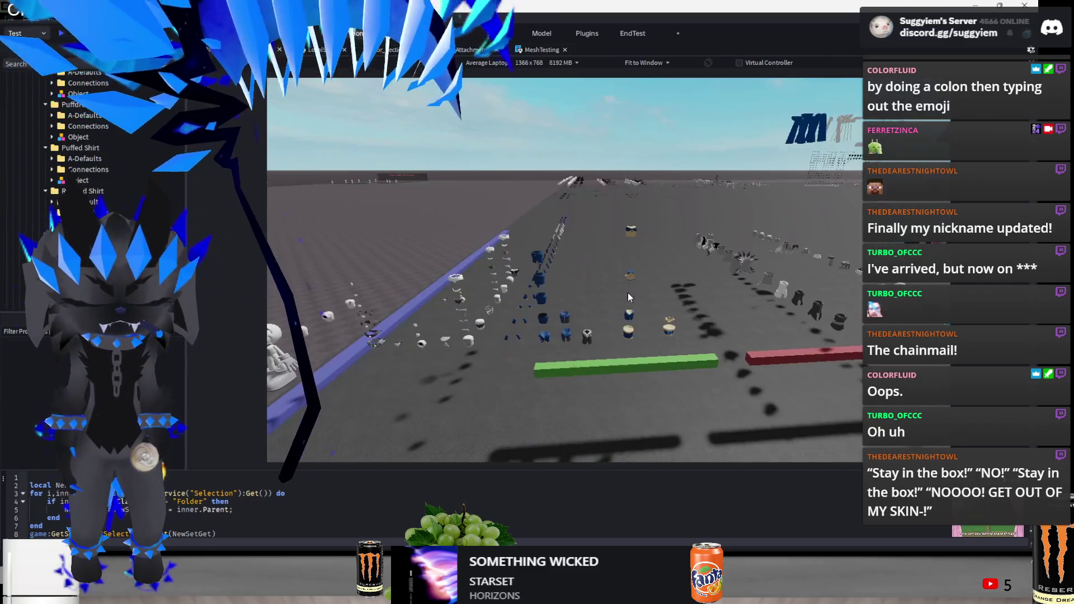
Box-select the group of cups near the green bar.
{"action": "left_click", "coordinate": [631, 268]}
{"action": "left_click", "coordinate": [628, 318]}
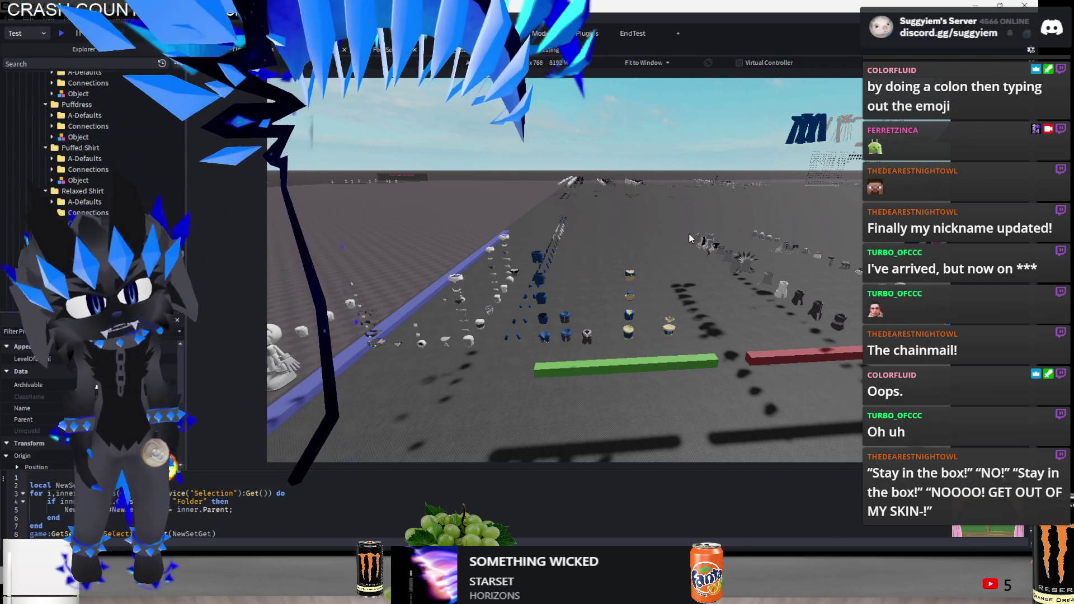
{"action": "left_click", "coordinate": [662, 334]}
{"action": "scroll", "coordinate": [663, 335], "scroll_direction": "up", "scroll_amount": 3}
{"action": "left_click_drag", "start_coordinate": [633, 387], "coordinate": [633, 386]}
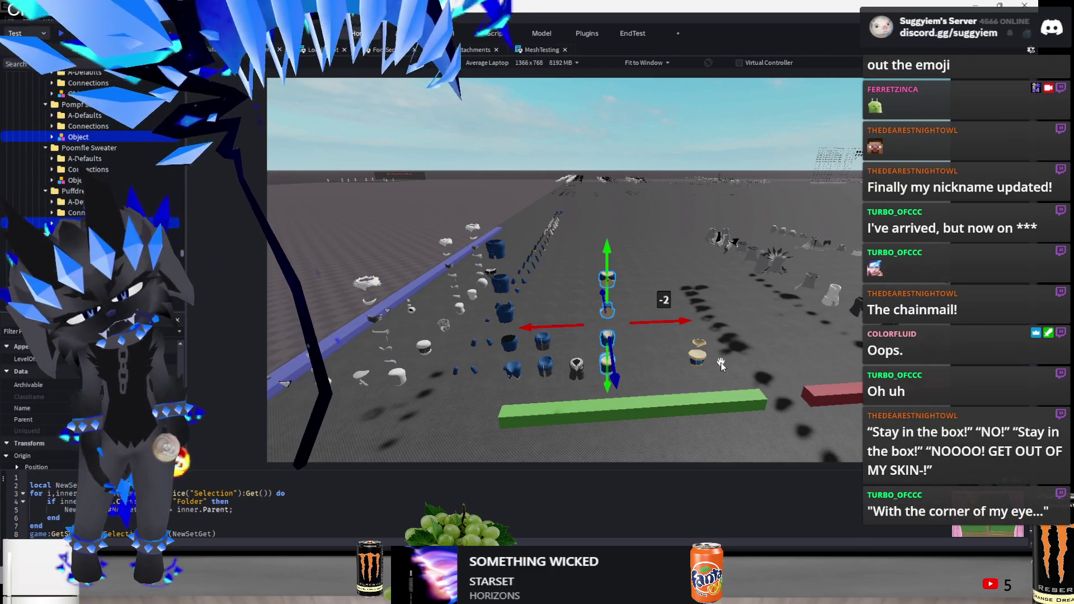
{"action": "left_click_drag", "start_coordinate": [709, 314], "coordinate": [662, 375]}
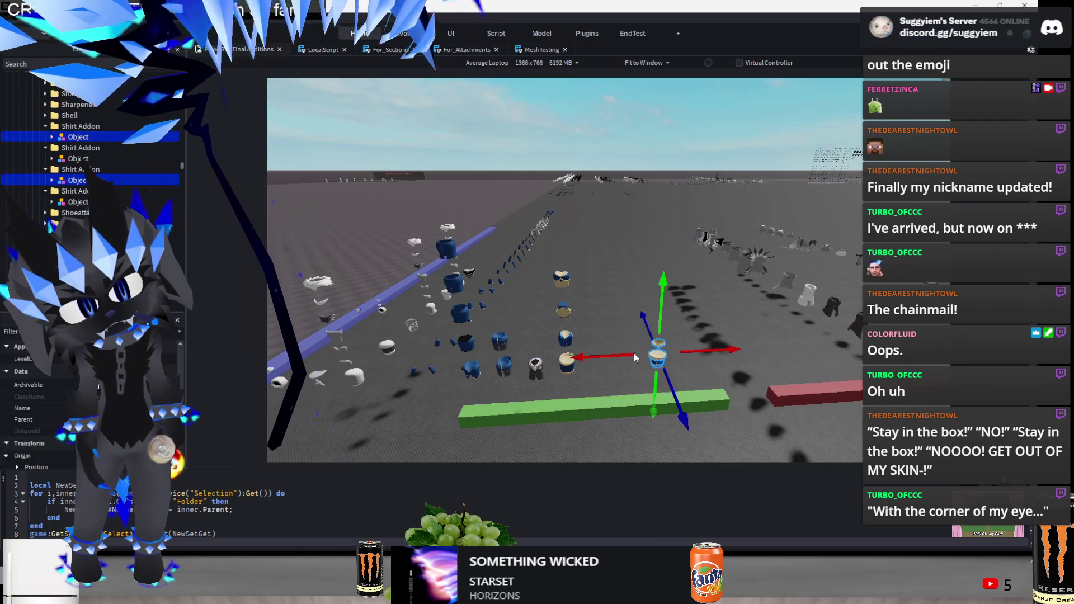
{"action": "scroll", "coordinate": [674, 373], "scroll_direction": "up", "scroll_amount": 5}
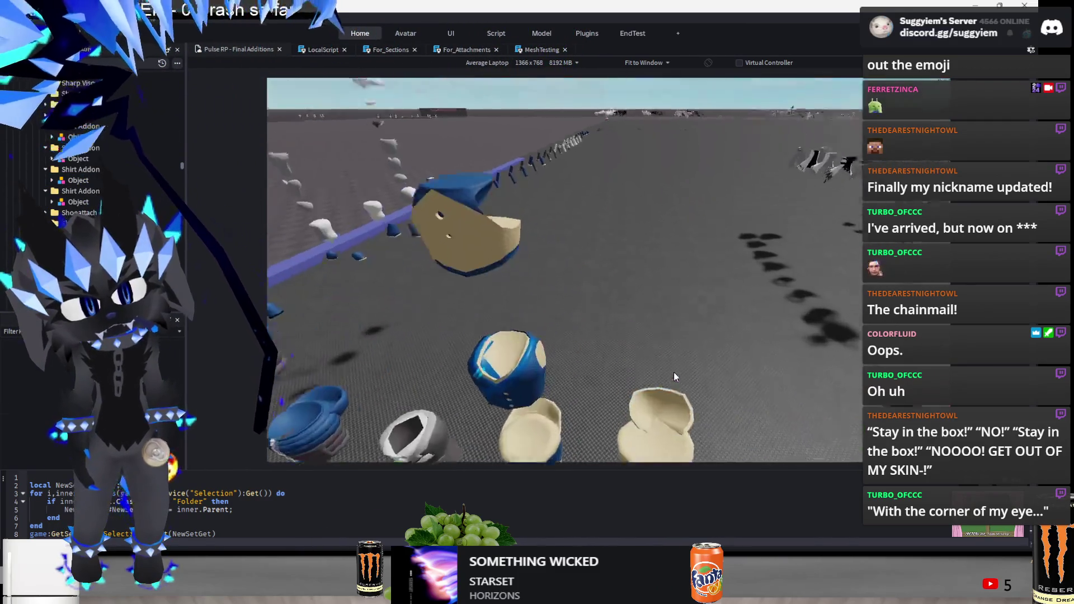
{"action": "scroll", "coordinate": [643, 341], "scroll_direction": "down", "scroll_amount": 3}
Swing the view past the red bar toward the clothing rows.
{"action": "left_click_drag", "start_coordinate": [656, 360], "coordinate": [641, 360]}
{"action": "key", "text": "a"}
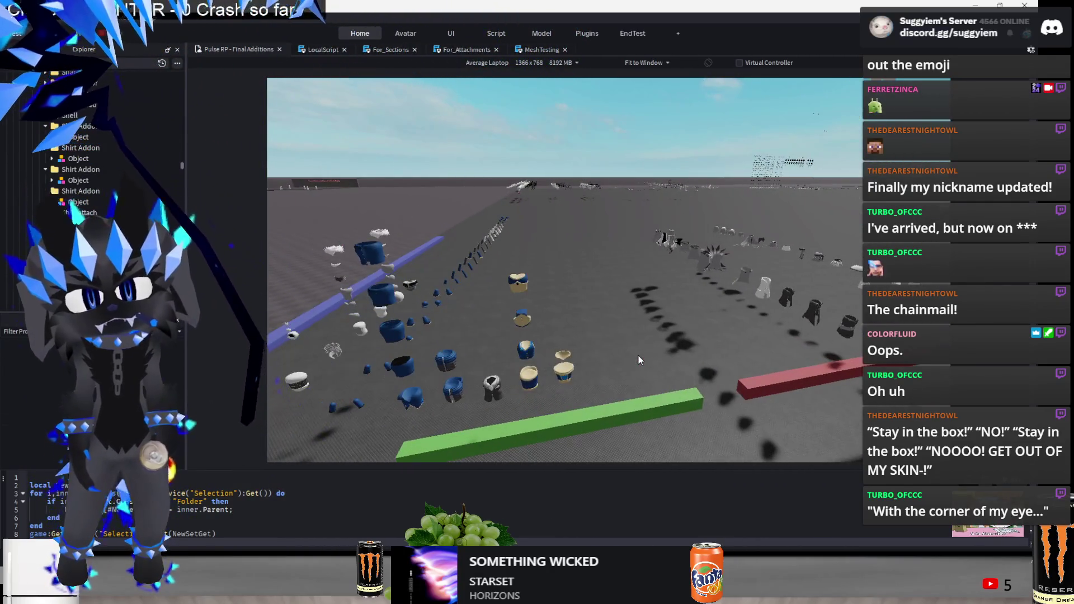
{"action": "key", "text": "d"}
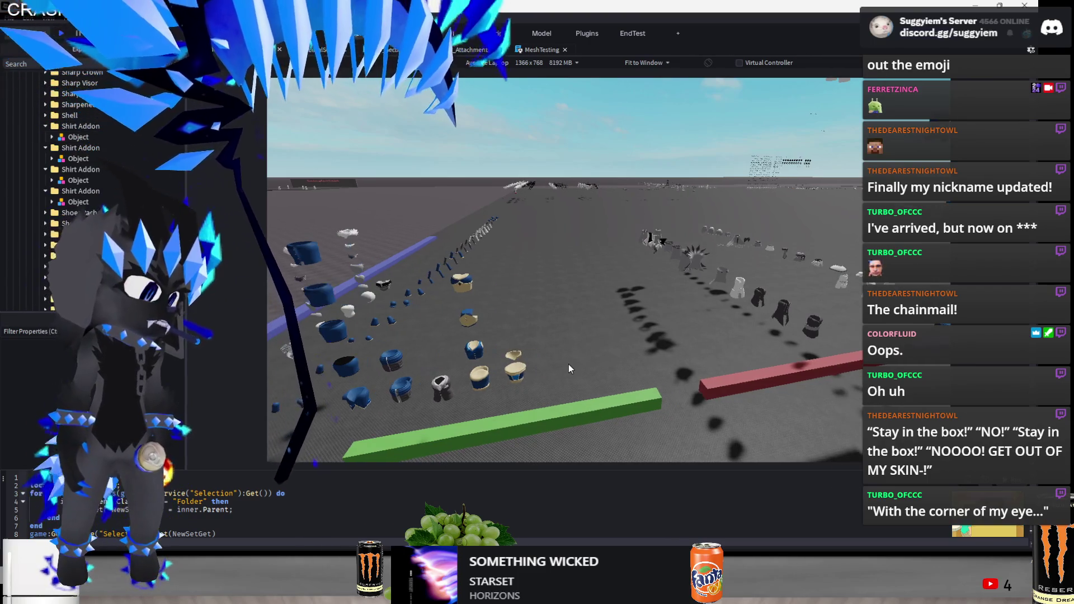
{"action": "key", "text": "s"}
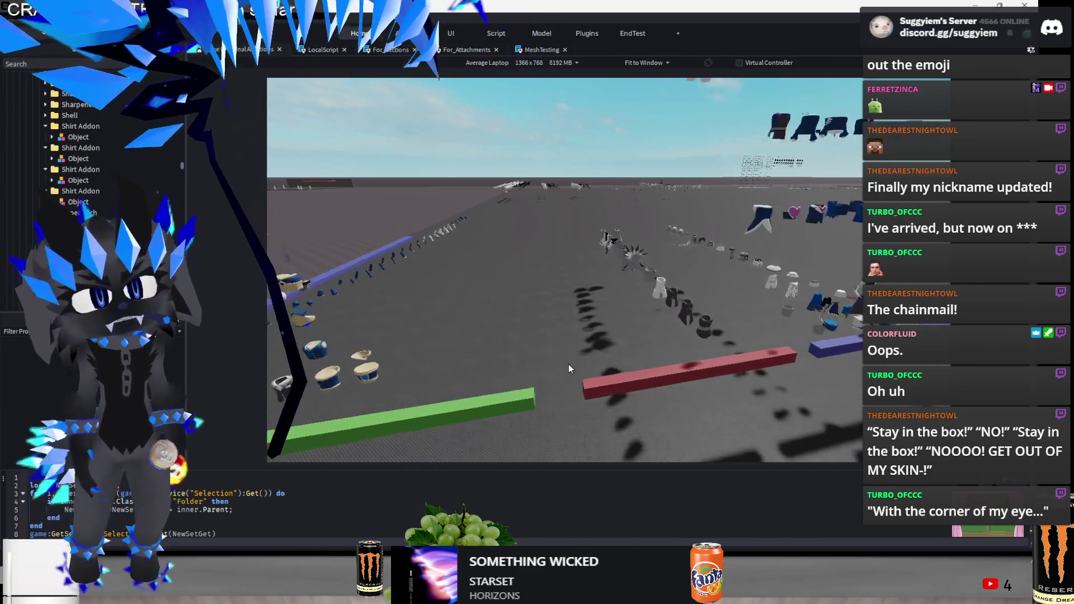
{"action": "key", "text": "w"}
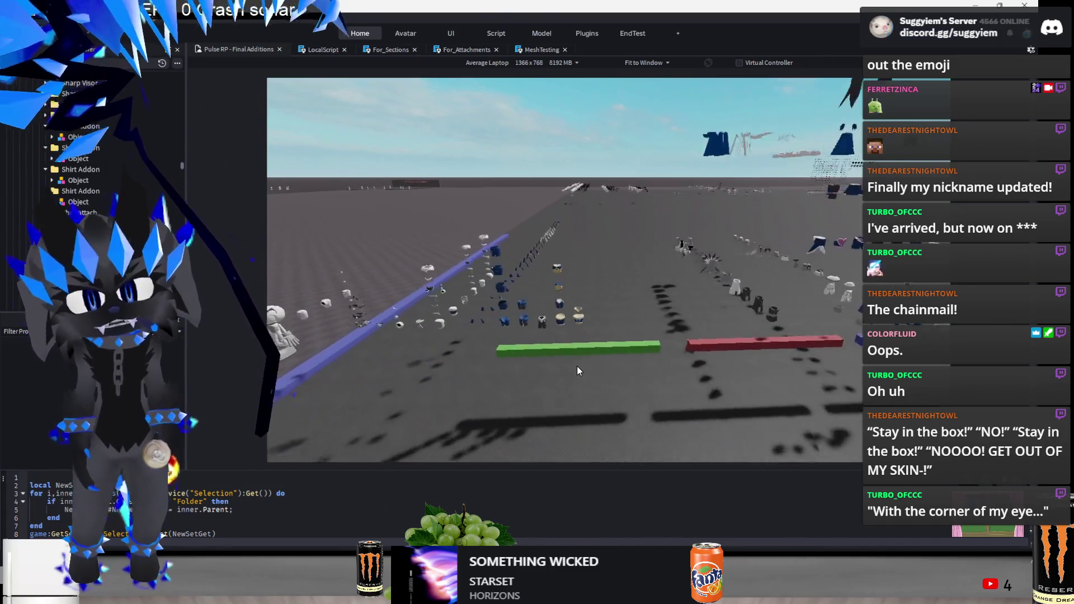
{"action": "key", "text": "d"}
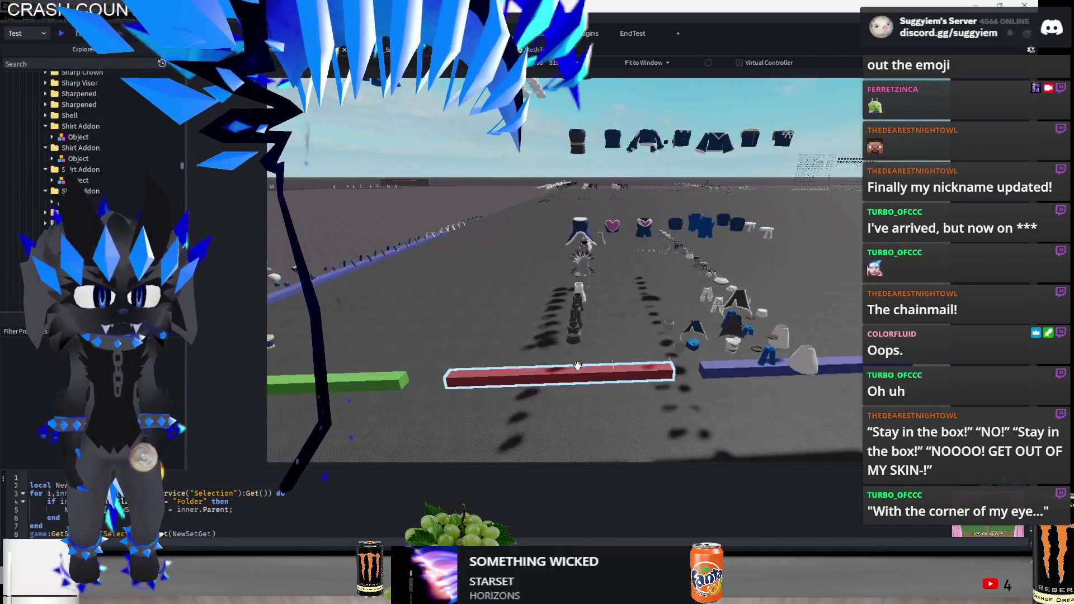
Select and zoom in on the Undershirt A cup.
{"action": "key", "text": "w"}
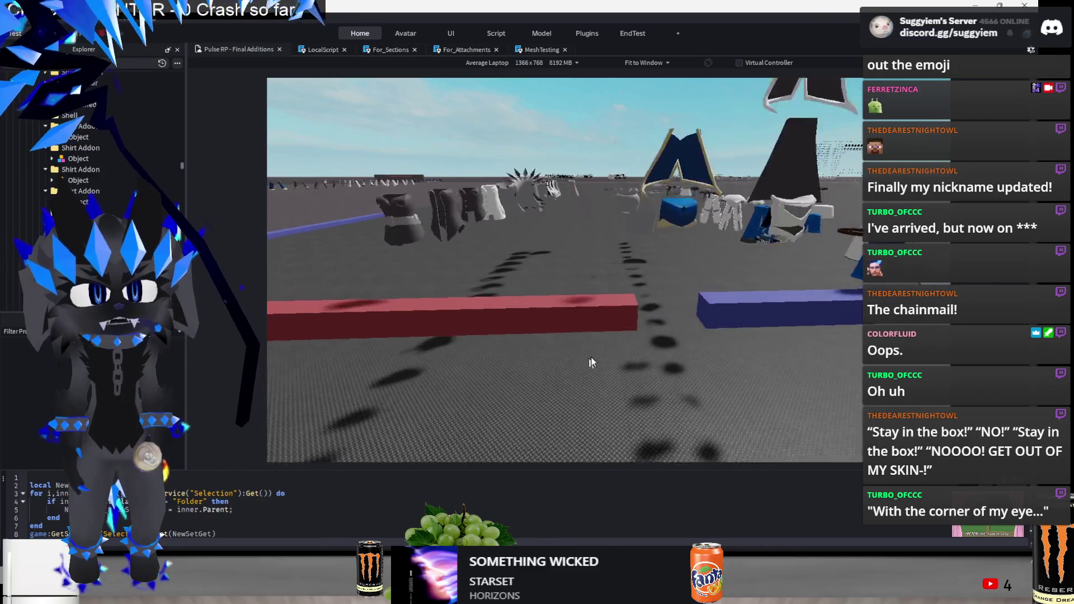
{"action": "key", "text": "a"}
{"action": "left_click", "coordinate": [621, 369]}
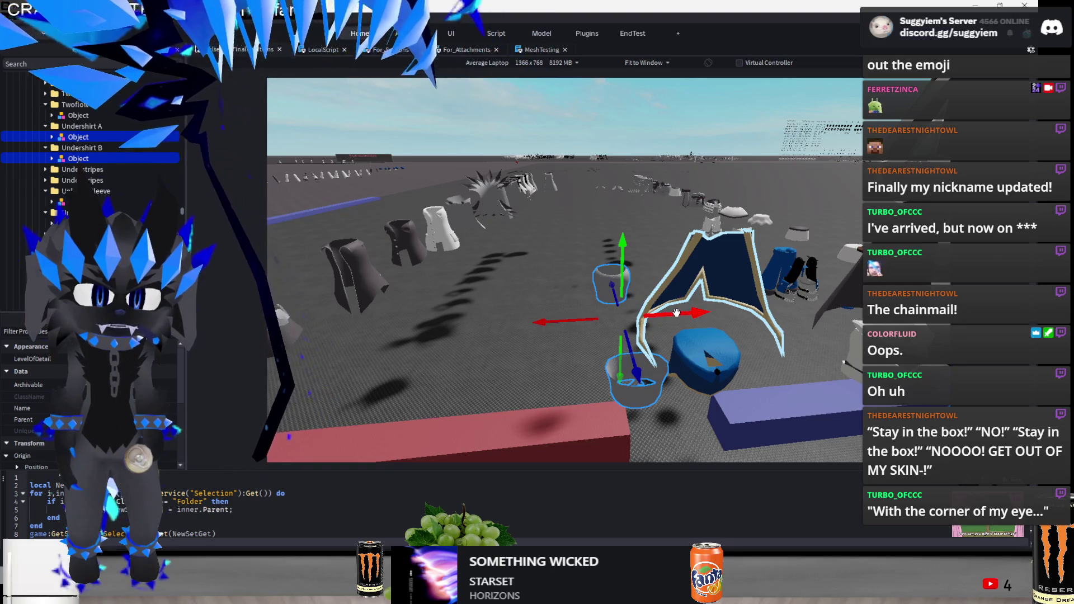
{"action": "key", "text": "s"}
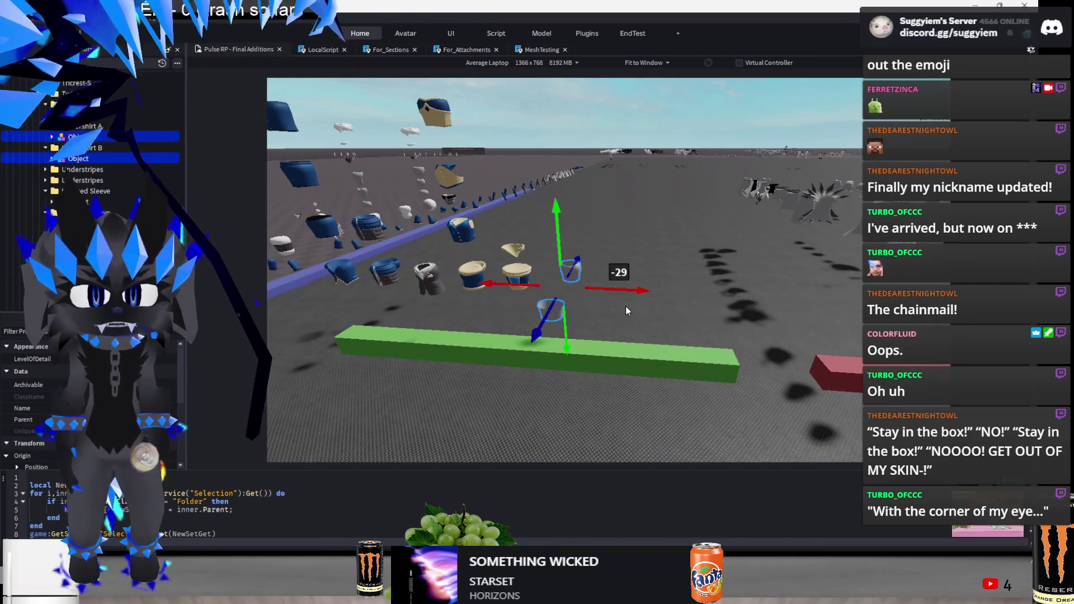
{"action": "key", "text": "f"}
{"action": "left_click", "coordinate": [557, 277]}
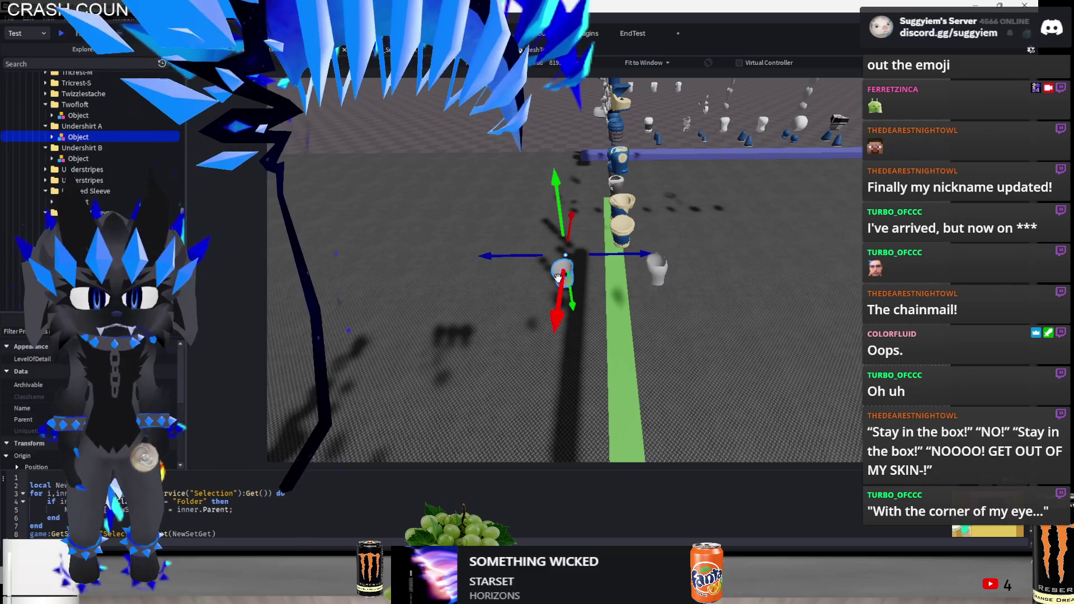
Inspect the Undershirt B cup, then select the Platforms parts in the Explorer.
{"action": "left_click", "coordinate": [720, 259]}
{"action": "key", "text": "f"}
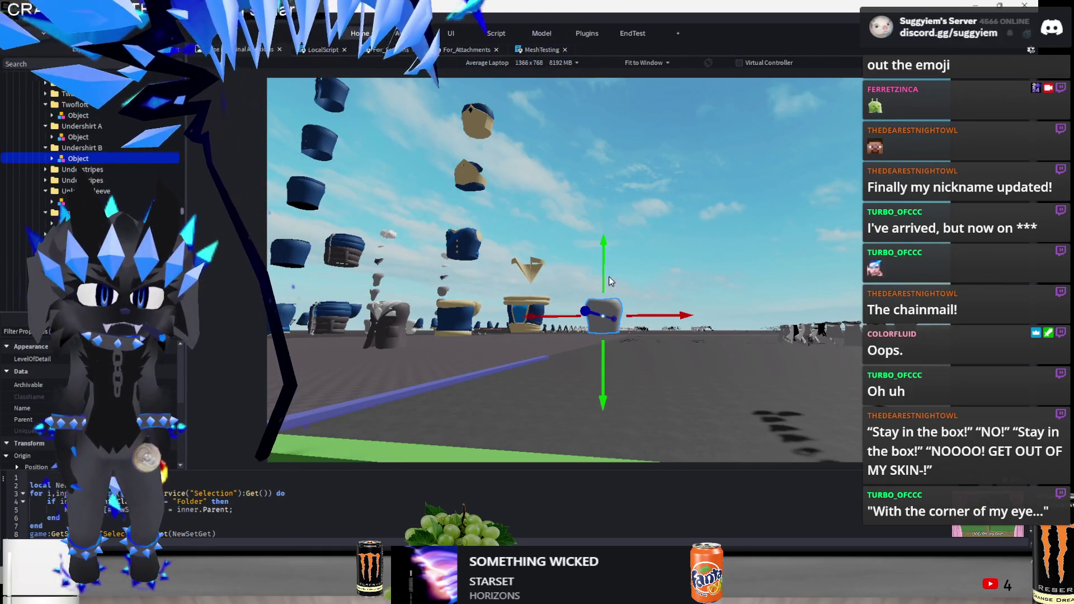
{"action": "left_click", "coordinate": [652, 360]}
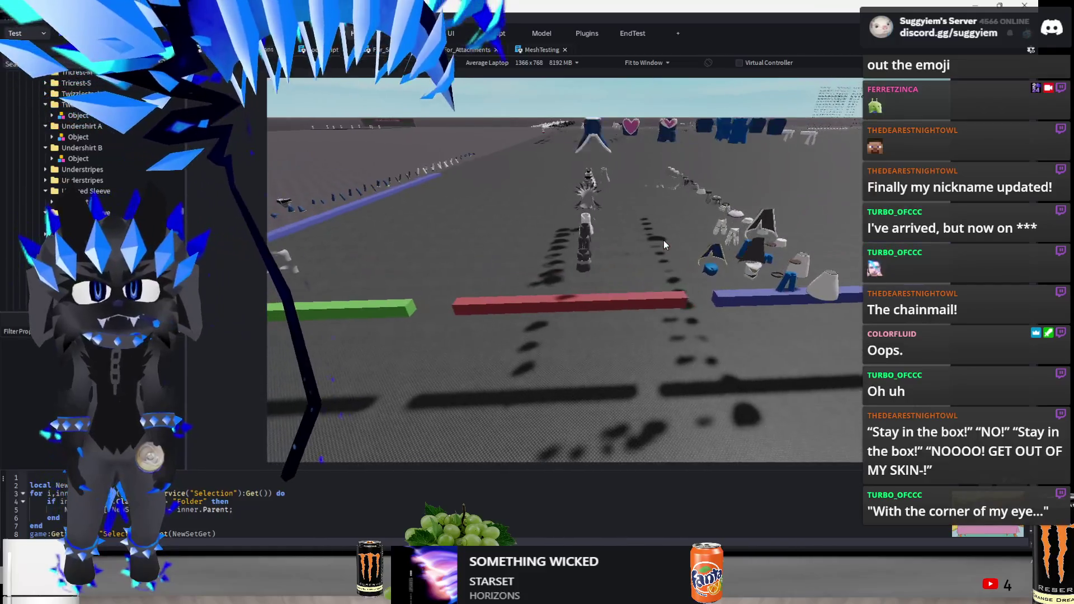
{"action": "key", "text": "d"}
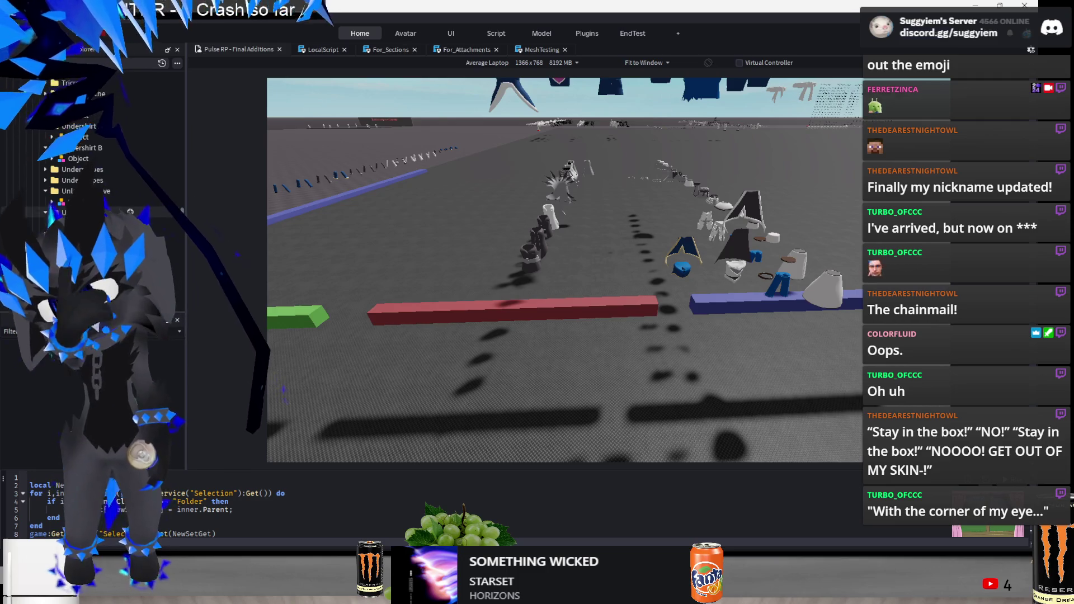
{"action": "scroll", "coordinate": [89, 168], "scroll_direction": "down", "scroll_amount": 10}
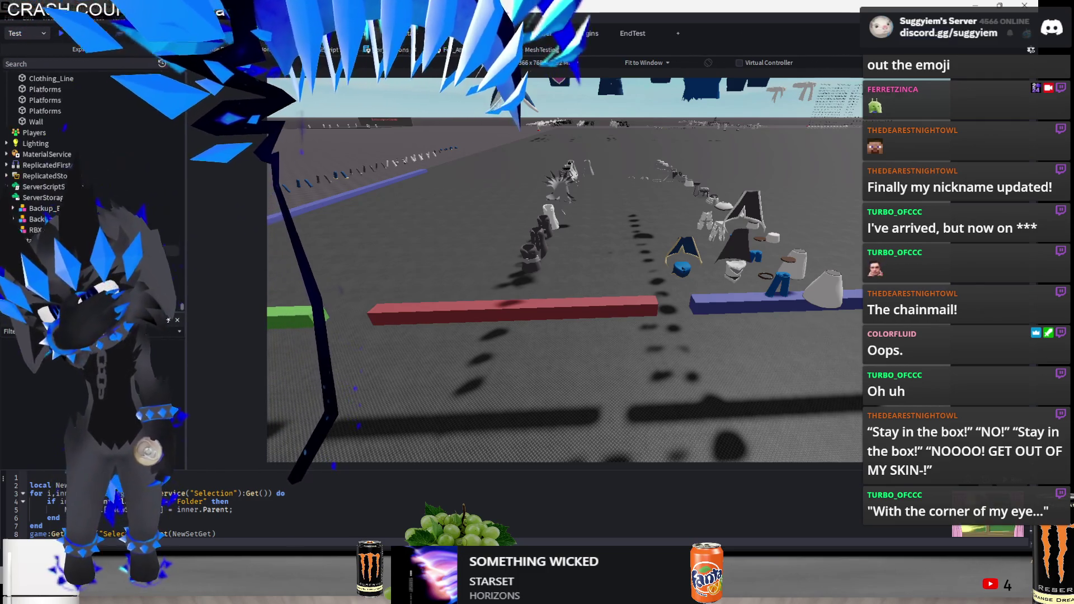
{"action": "scroll", "coordinate": [90, 168], "scroll_direction": "up", "scroll_amount": 3}
{"action": "left_click", "coordinate": [45, 192]}
{"action": "left_click", "coordinate": [100, 385]}
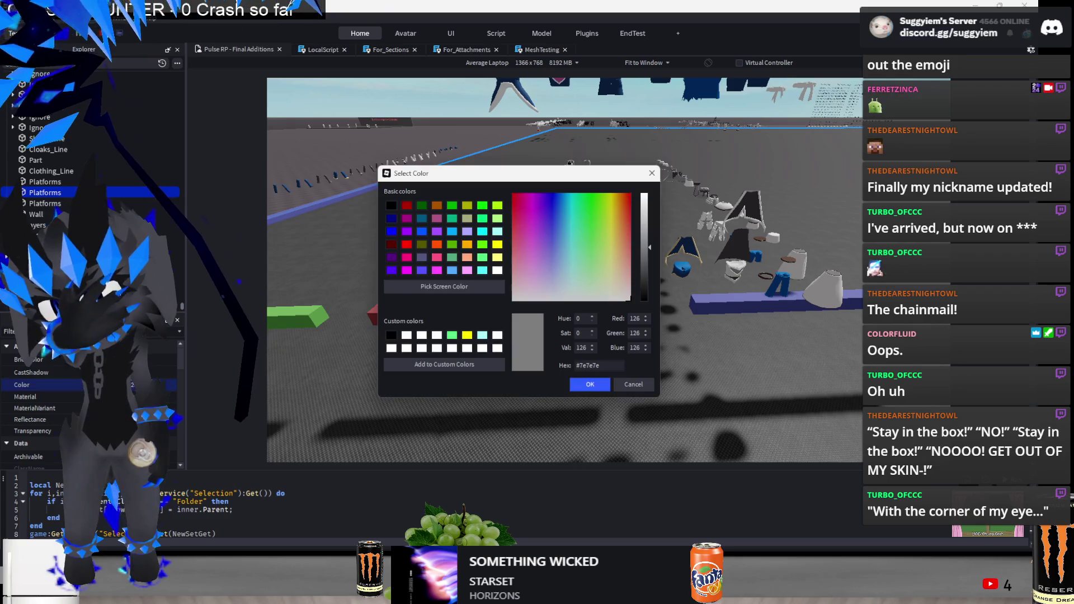
{"action": "left_click_drag", "start_coordinate": [593, 255], "coordinate": [595, 284]}
{"action": "left_click_drag", "start_coordinate": [403, 173], "coordinate": [583, 323]}
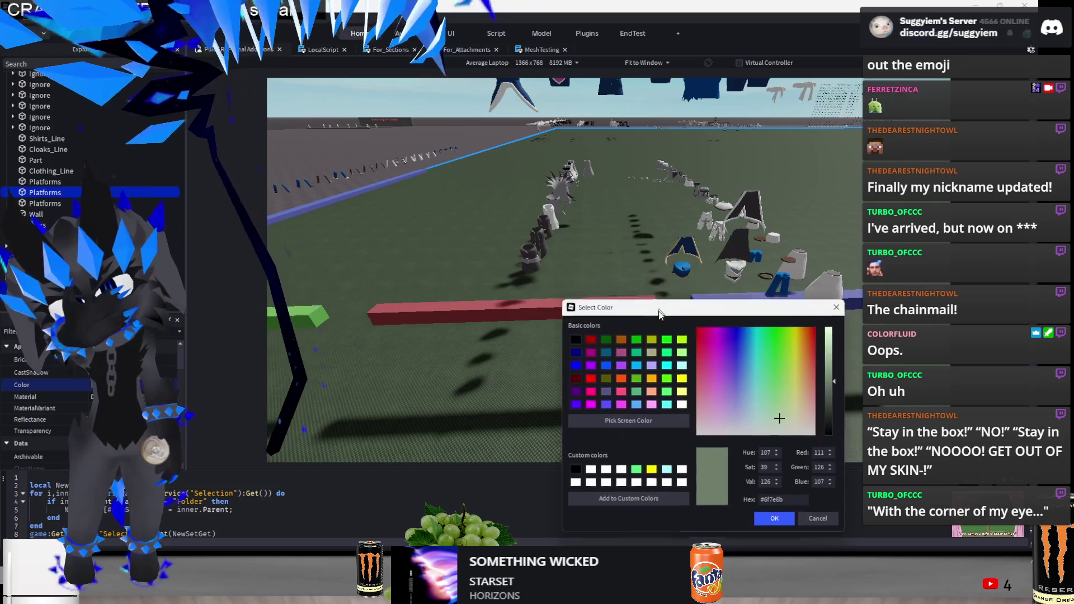
{"action": "left_click", "coordinate": [770, 535]}
{"action": "key", "text": "a"}
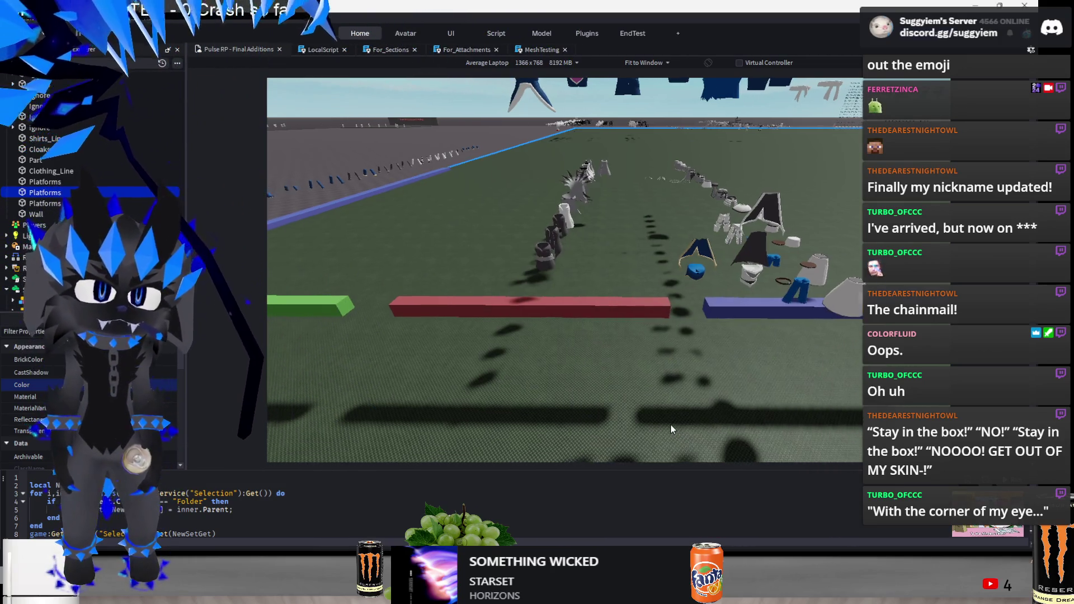
{"action": "key", "text": "w"}
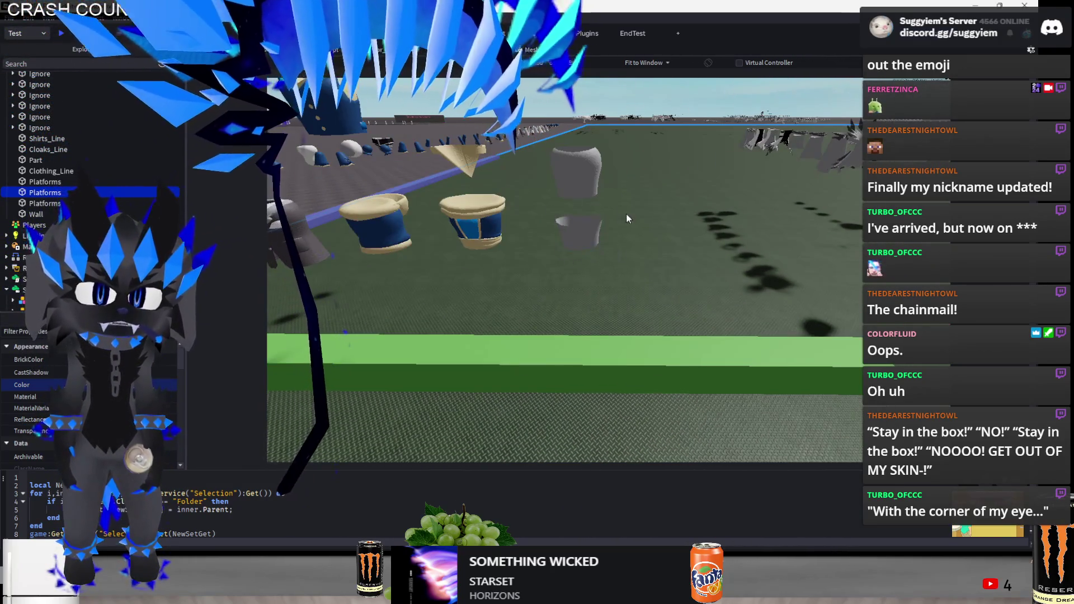
{"action": "key", "text": "s"}
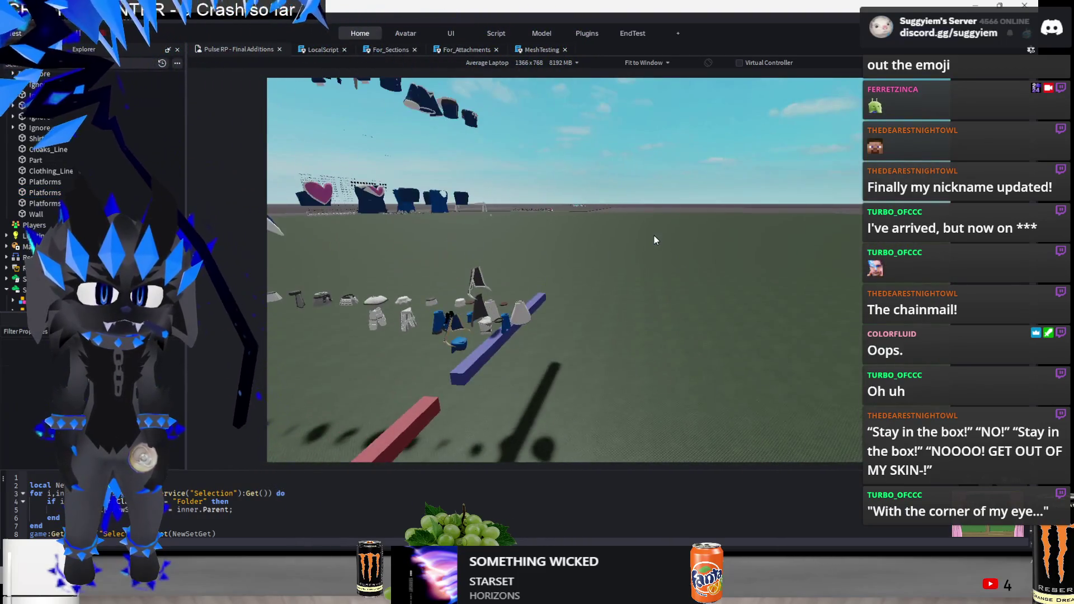
{"action": "key", "text": "w"}
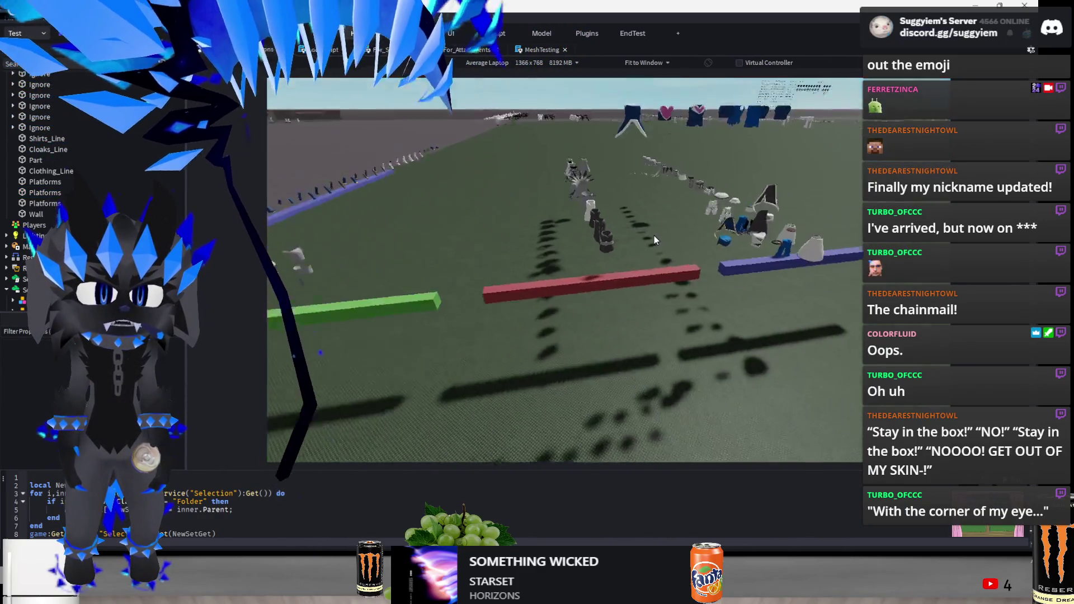
{"action": "left_click", "coordinate": [416, 317]}
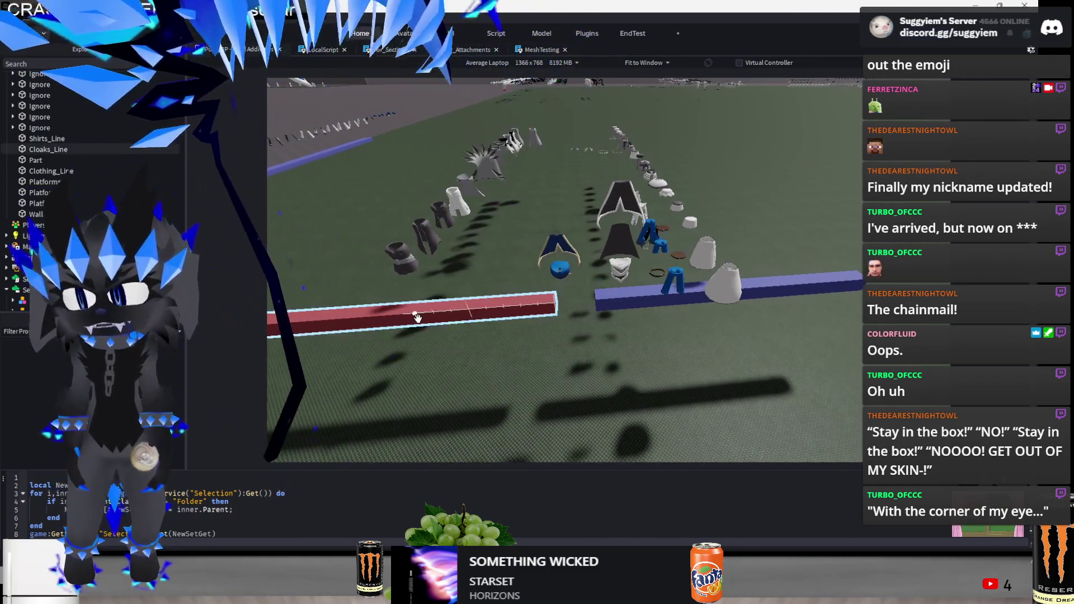
{"action": "left_click", "coordinate": [134, 385]}
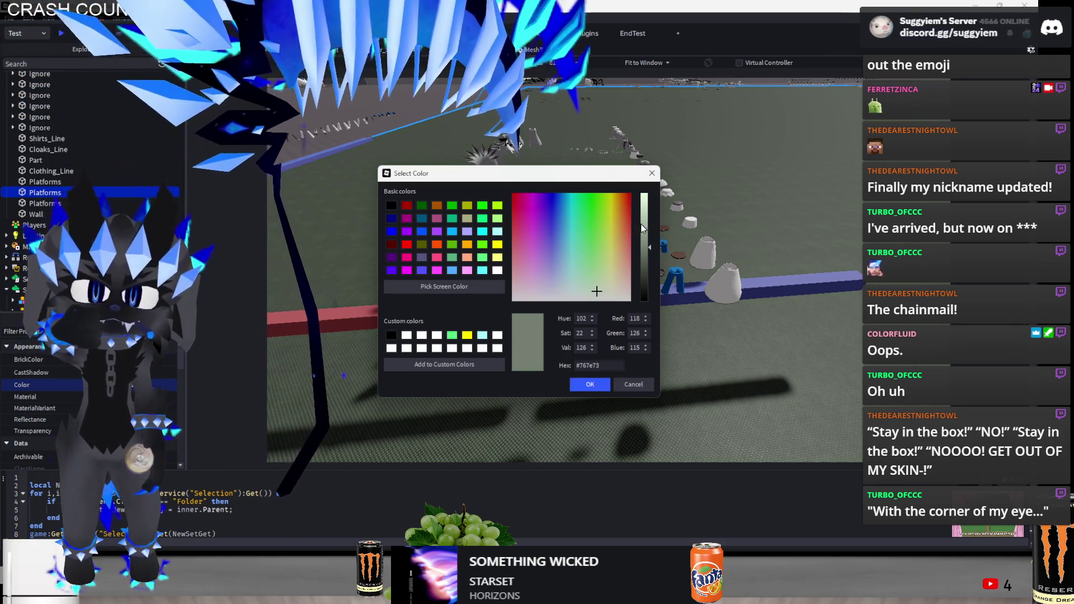
{"action": "left_click", "coordinate": [599, 384]}
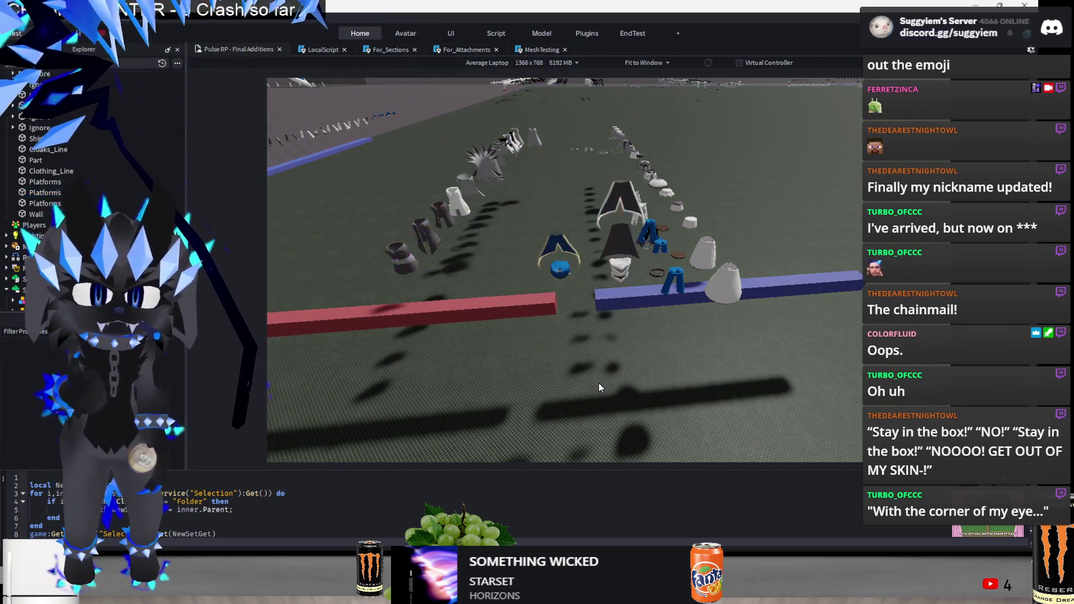
{"action": "key", "text": "s"}
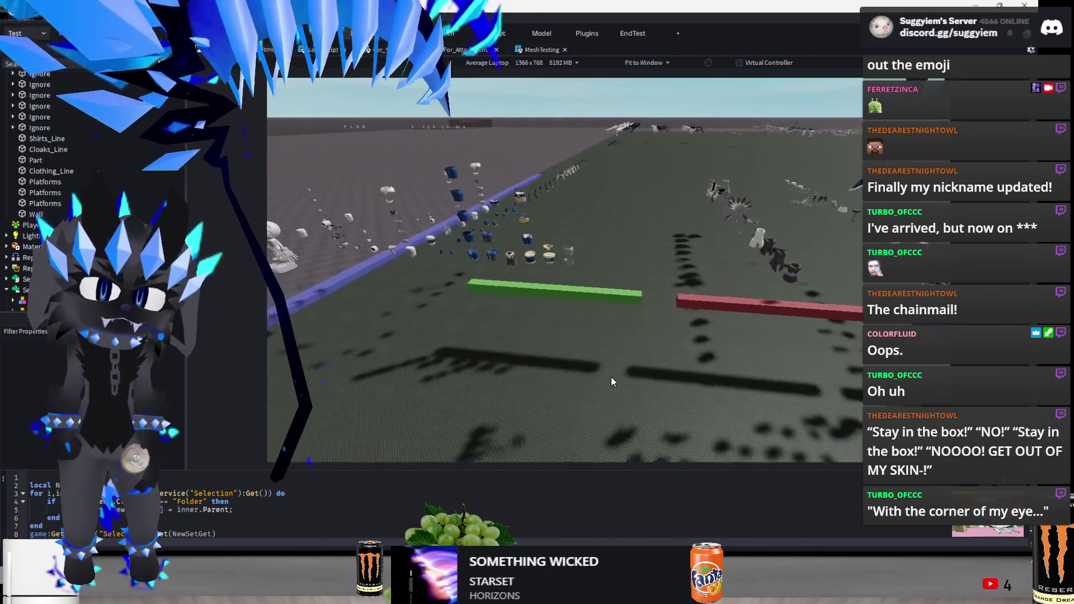
{"action": "key", "text": "d"}
{"action": "key", "text": "w"}
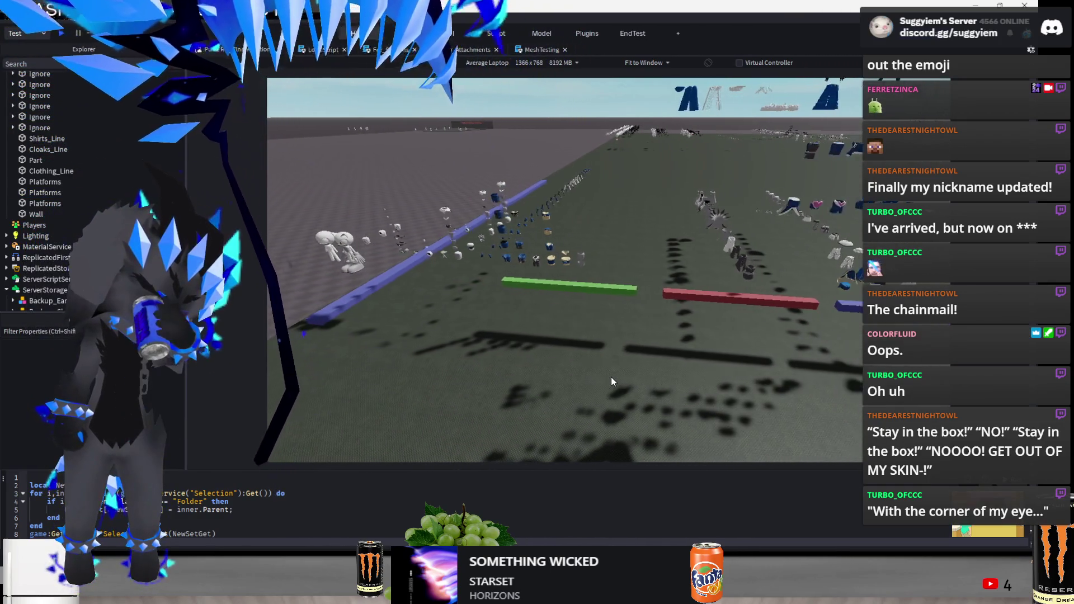
{"action": "key", "text": "d"}
{"action": "key", "text": "w"}
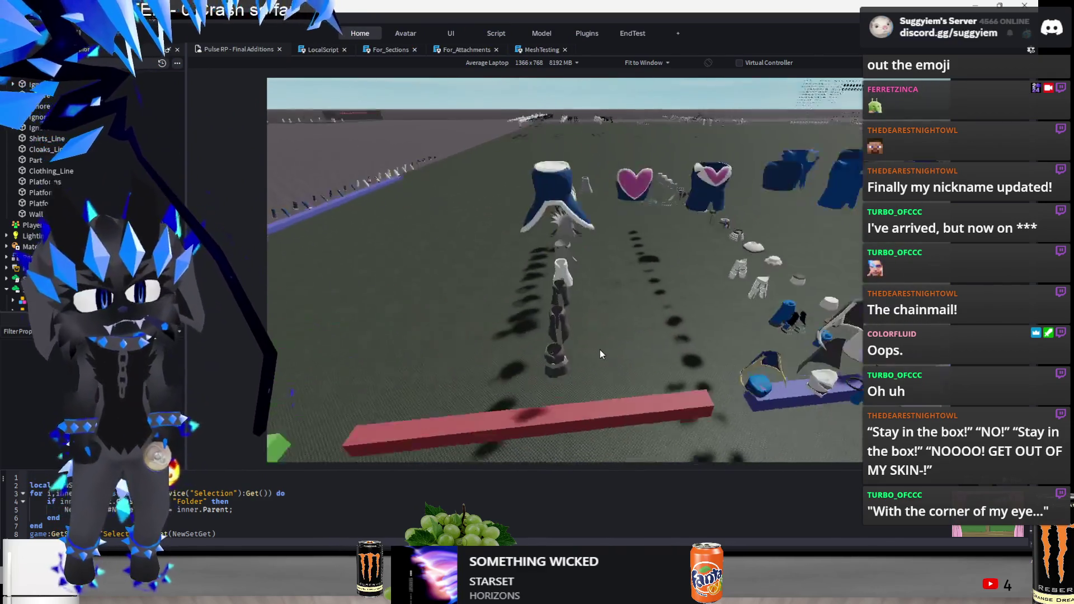
{"action": "key", "text": "w"}
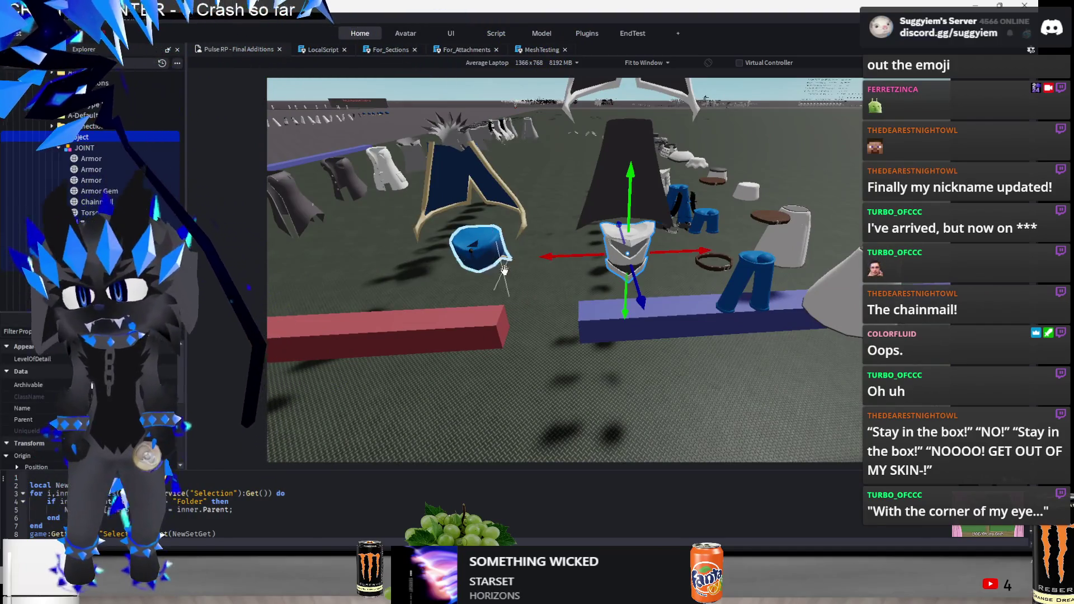
{"action": "key", "text": "s"}
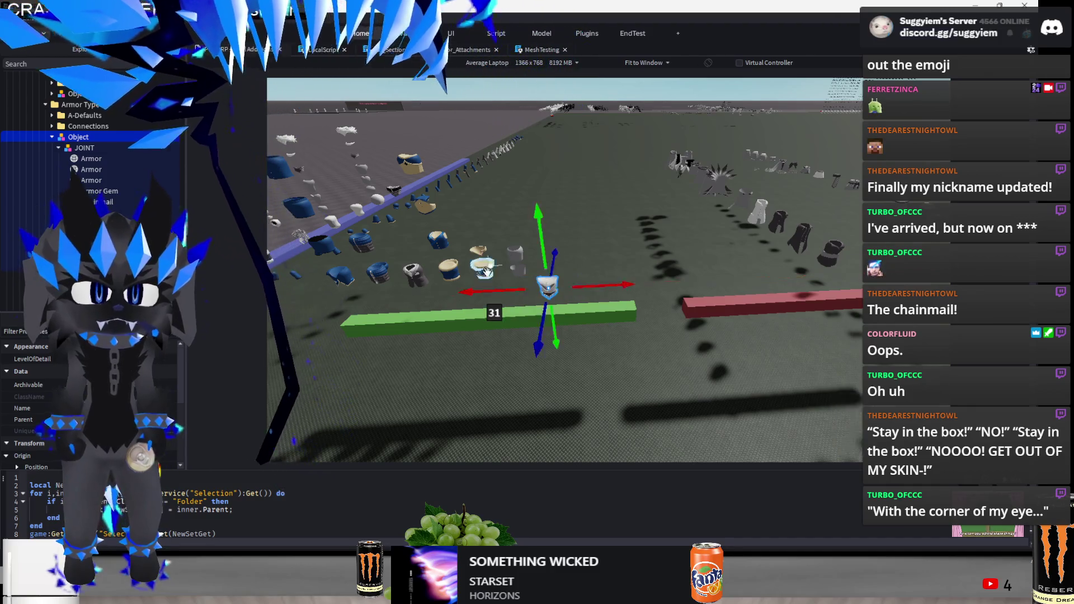
{"action": "key", "text": "f"}
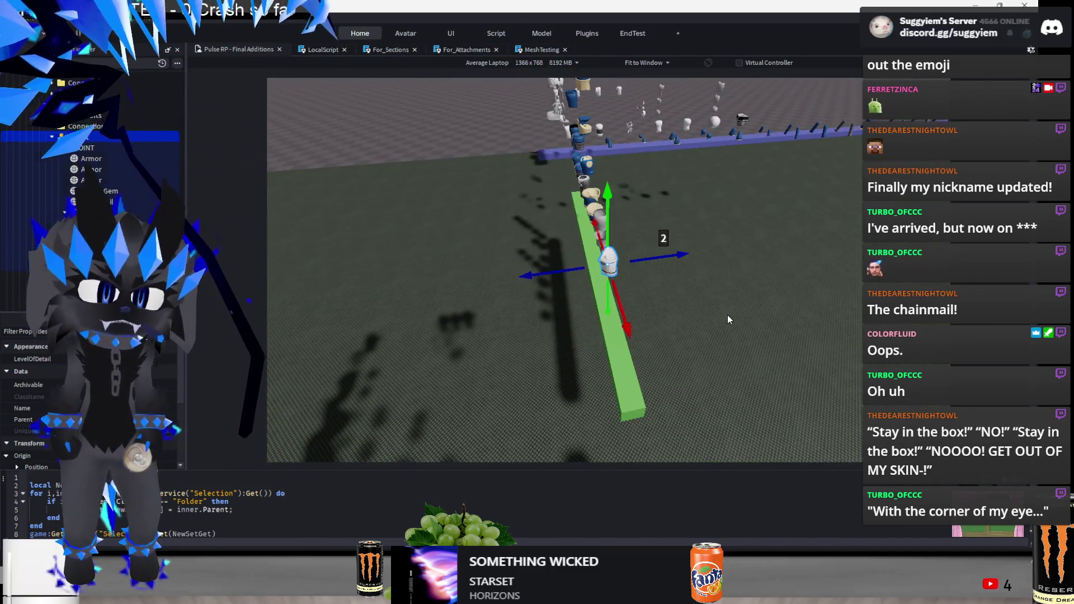
{"action": "key", "text": "s"}
{"action": "key", "text": "s"}
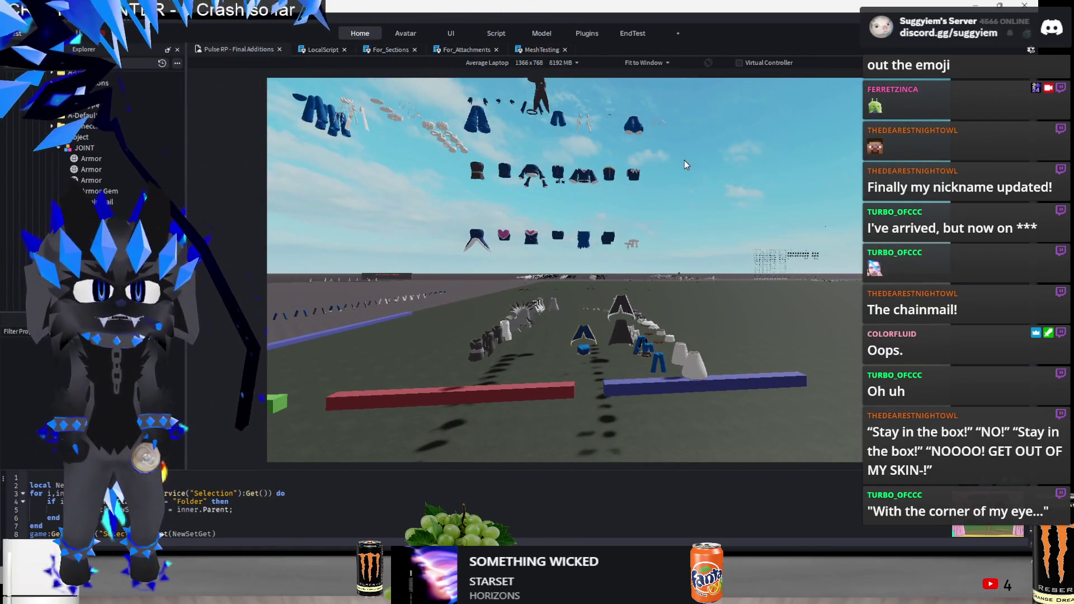
Box-select the middle row of floating clothing pieces and lower them onto the red bar.
{"action": "key", "text": "a"}
{"action": "left_click_drag", "start_coordinate": [697, 148], "coordinate": [490, 180]}
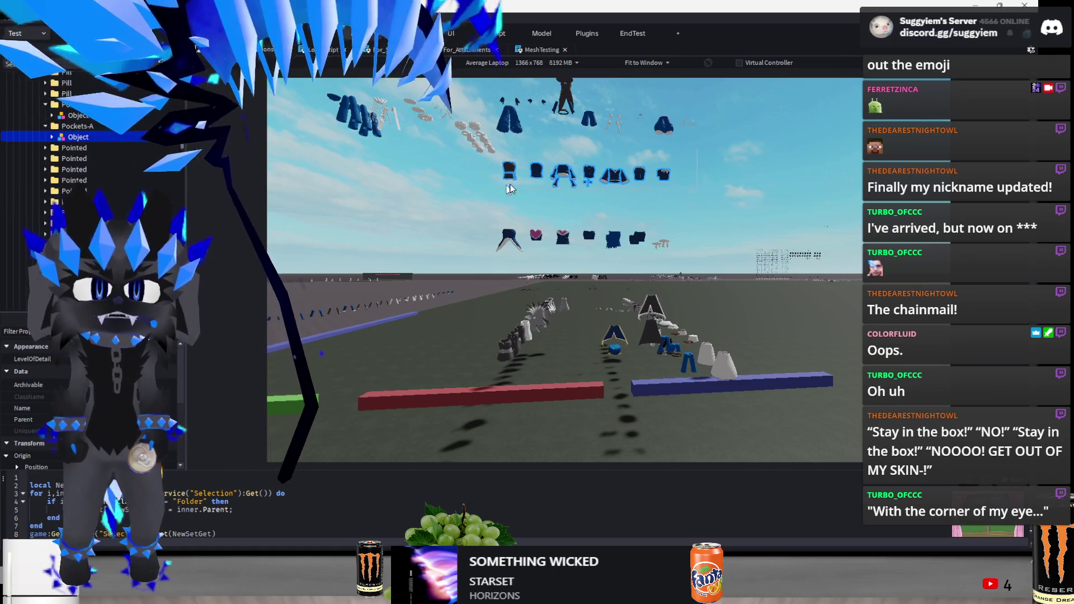
{"action": "key", "text": "f"}
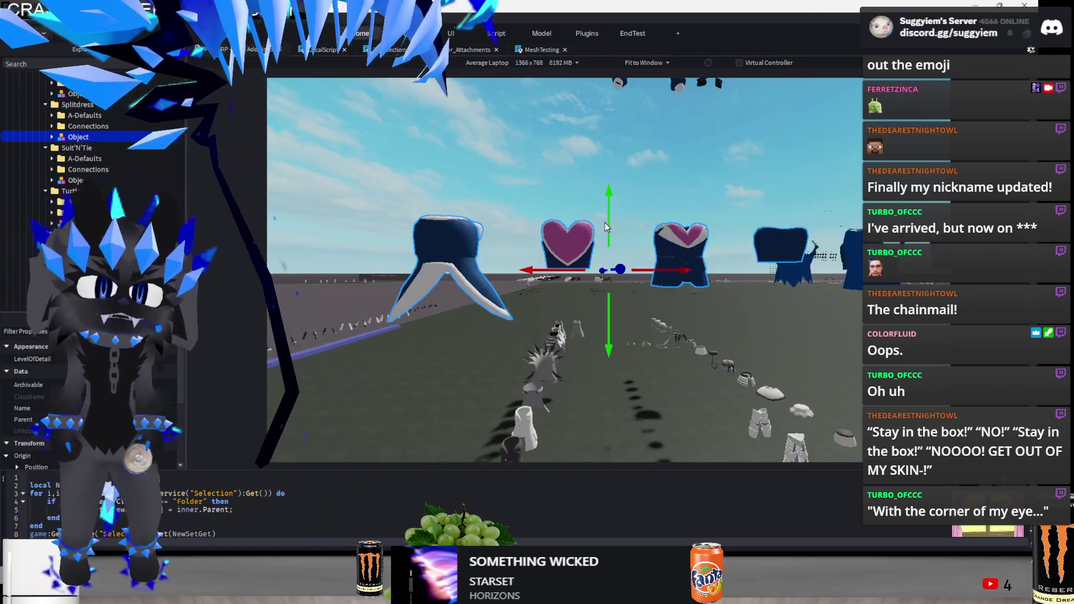
{"action": "key", "text": "s"}
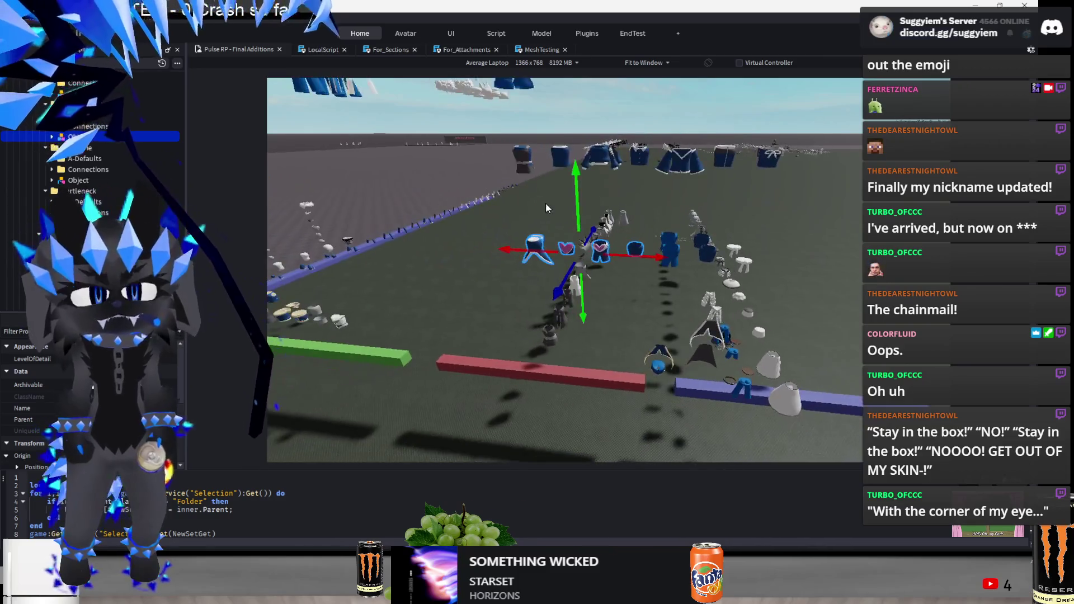
{"action": "left_click_drag", "start_coordinate": [565, 185], "coordinate": [610, 342]}
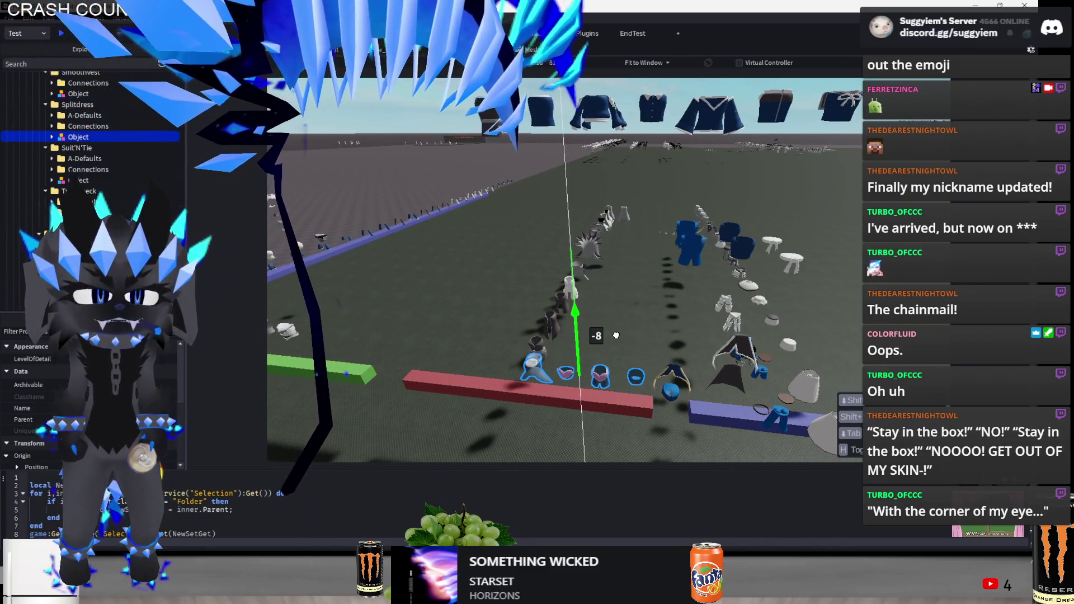
{"action": "key", "text": "f"}
{"action": "scroll", "coordinate": [617, 333], "scroll_direction": "down", "scroll_amount": 5}
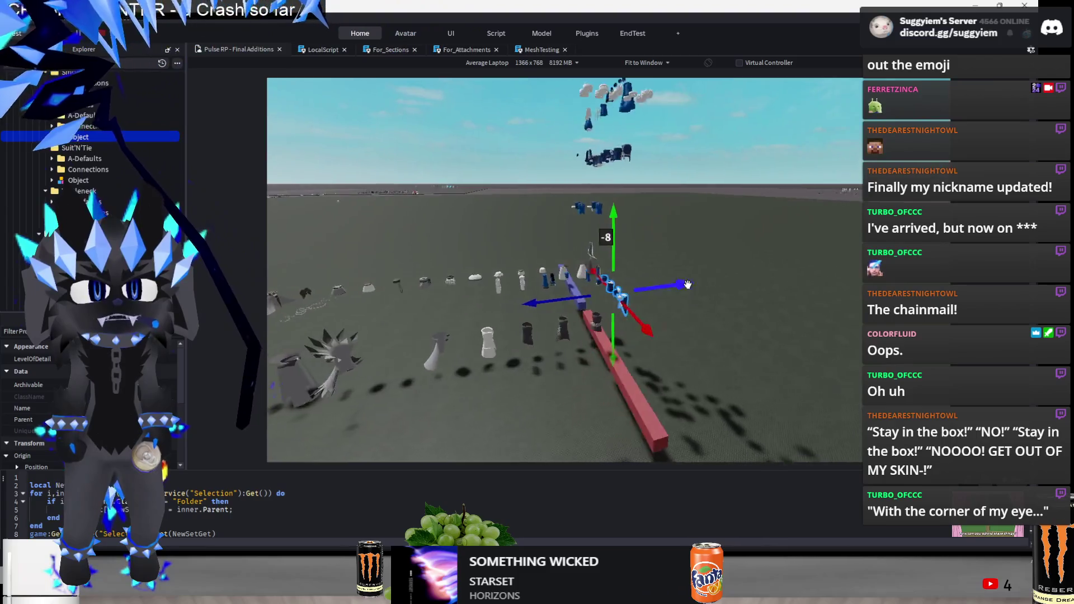
{"action": "key", "text": "f"}
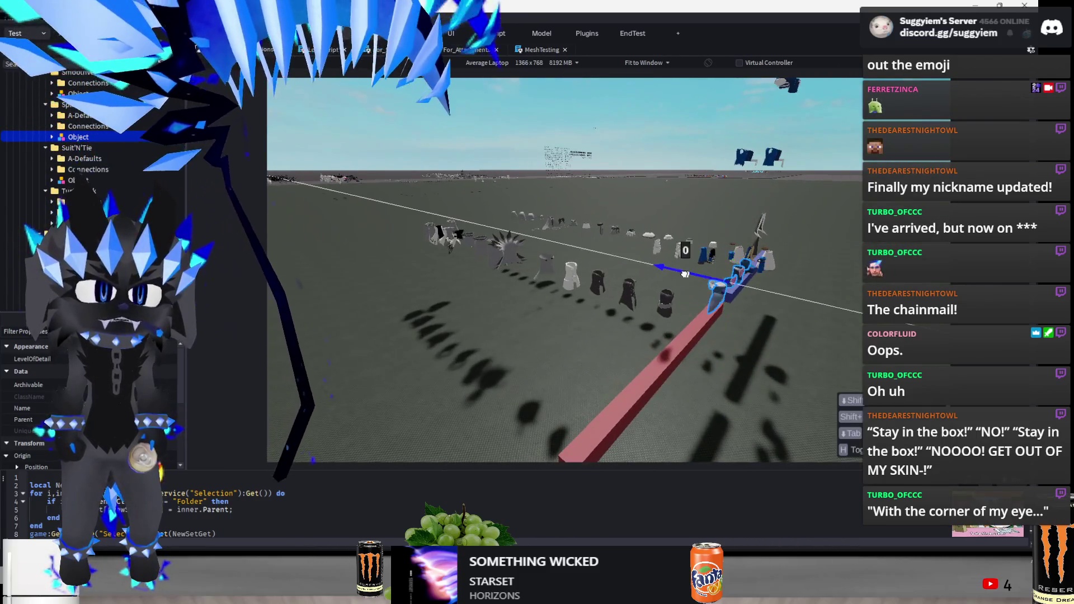
{"action": "key", "text": "f"}
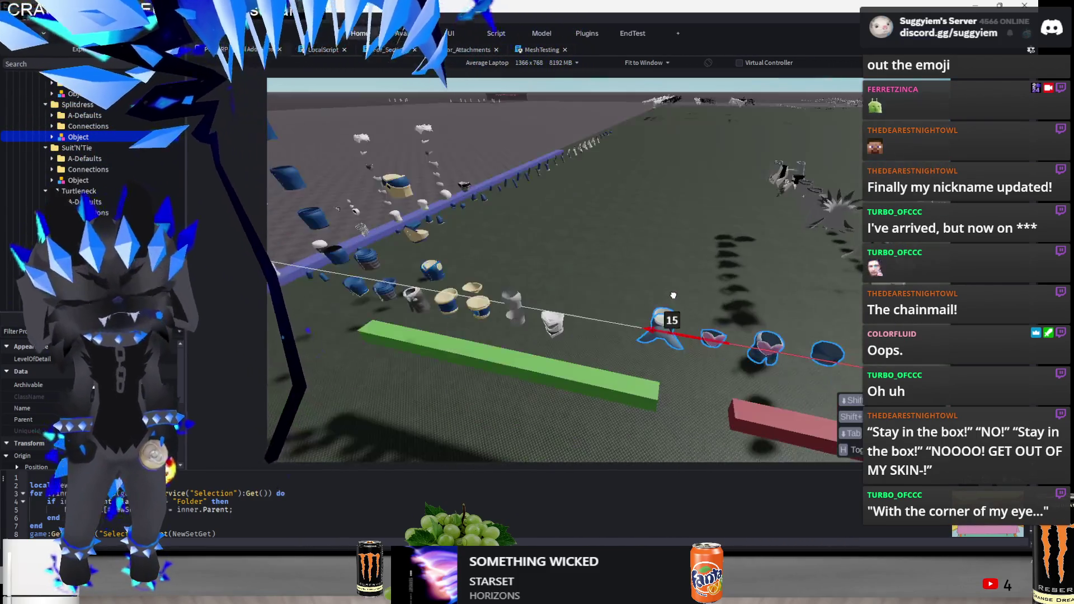
{"action": "scroll", "coordinate": [660, 304], "scroll_direction": "down", "scroll_amount": 5}
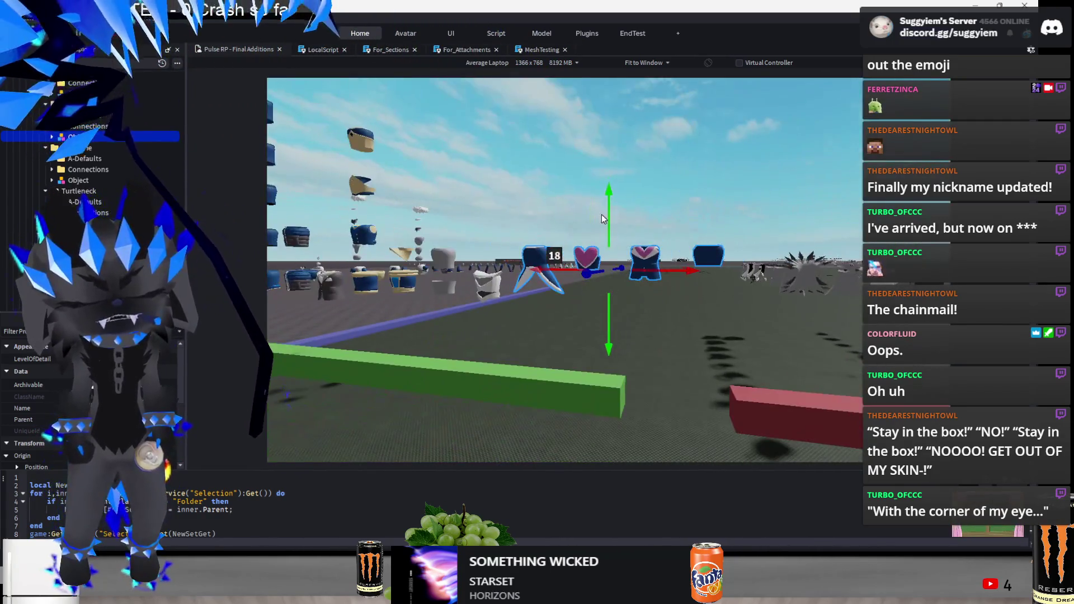
{"action": "scroll", "coordinate": [567, 351], "scroll_direction": "down", "scroll_amount": 10}
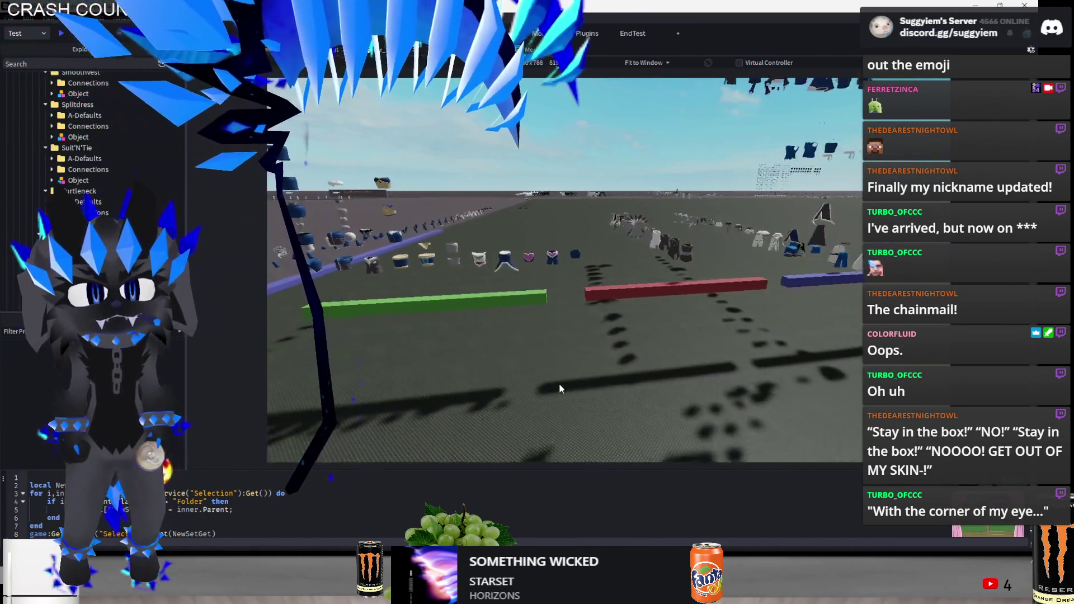
{"action": "scroll", "coordinate": [601, 370], "scroll_direction": "down", "scroll_amount": 3}
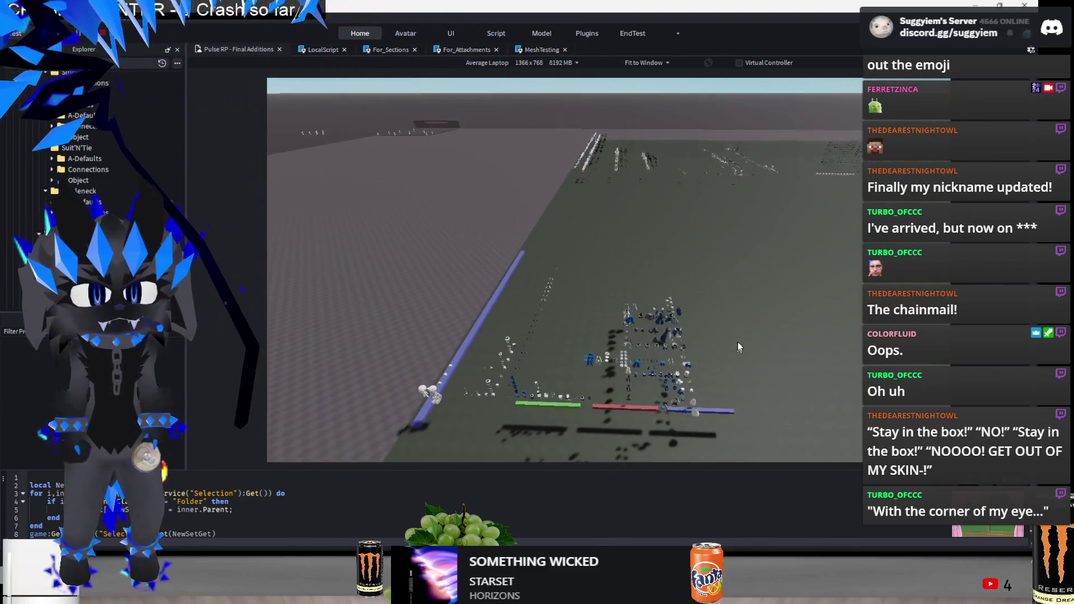
Shift the blue clothing pieces 29 studs along the row.
{"action": "left_click", "coordinate": [569, 349]}
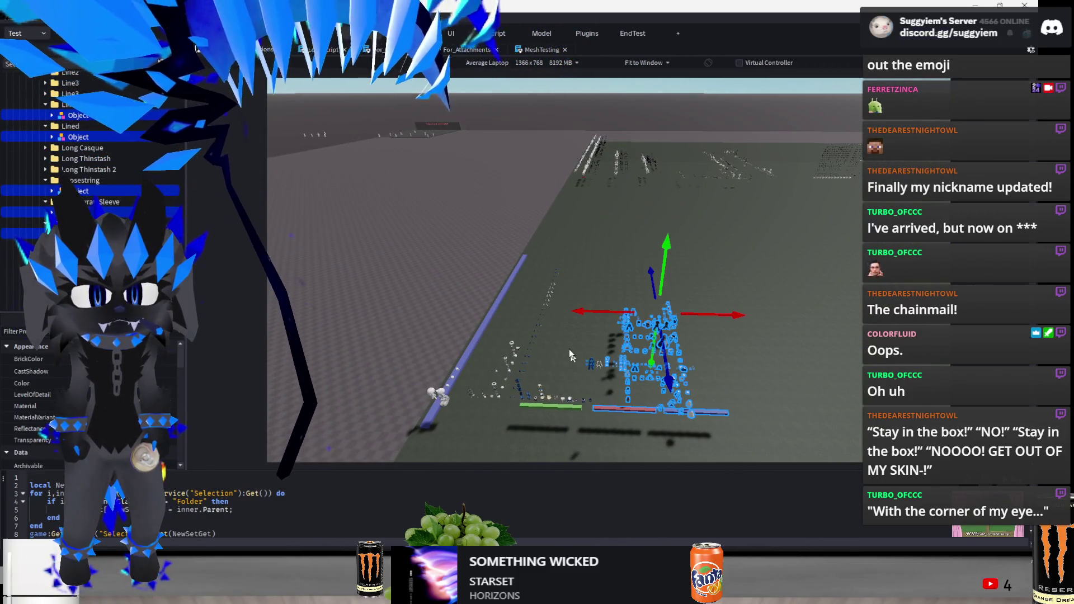
{"action": "left_click", "coordinate": [605, 377]}
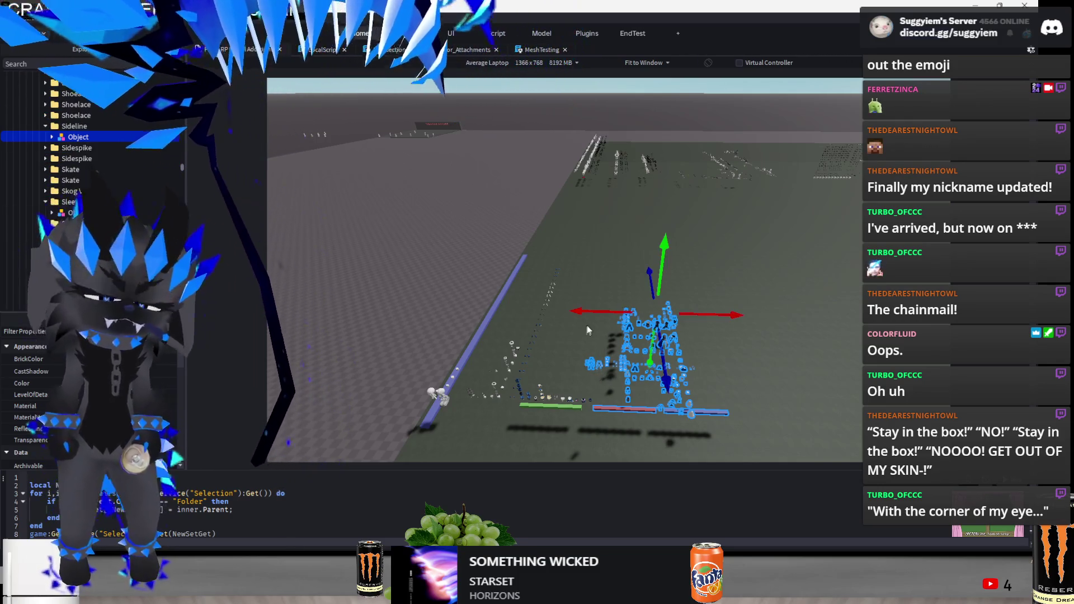
{"action": "left_click_drag", "start_coordinate": [601, 315], "coordinate": [680, 302]}
{"action": "scroll", "coordinate": [598, 376], "scroll_direction": "up", "scroll_amount": 5}
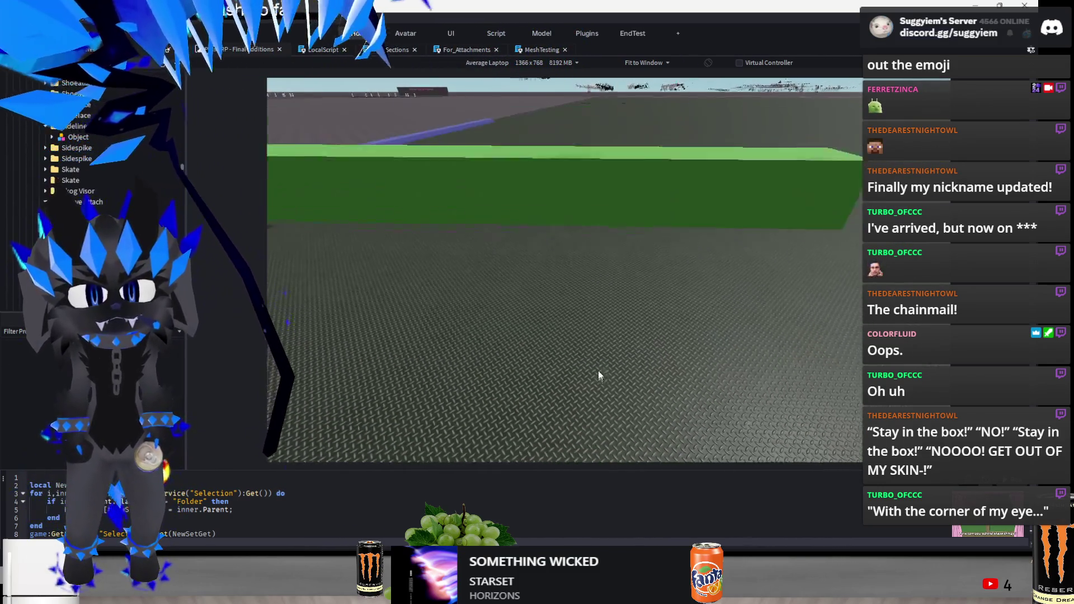
{"action": "scroll", "coordinate": [598, 376], "scroll_direction": "down", "scroll_amount": 5}
Lengthen the green bar to 26.5 and widen it into a broad flat platform.
{"action": "left_click_drag", "start_coordinate": [692, 247], "coordinate": [889, 248]}
{"action": "scroll", "coordinate": [781, 290], "scroll_direction": "down", "scroll_amount": 3}
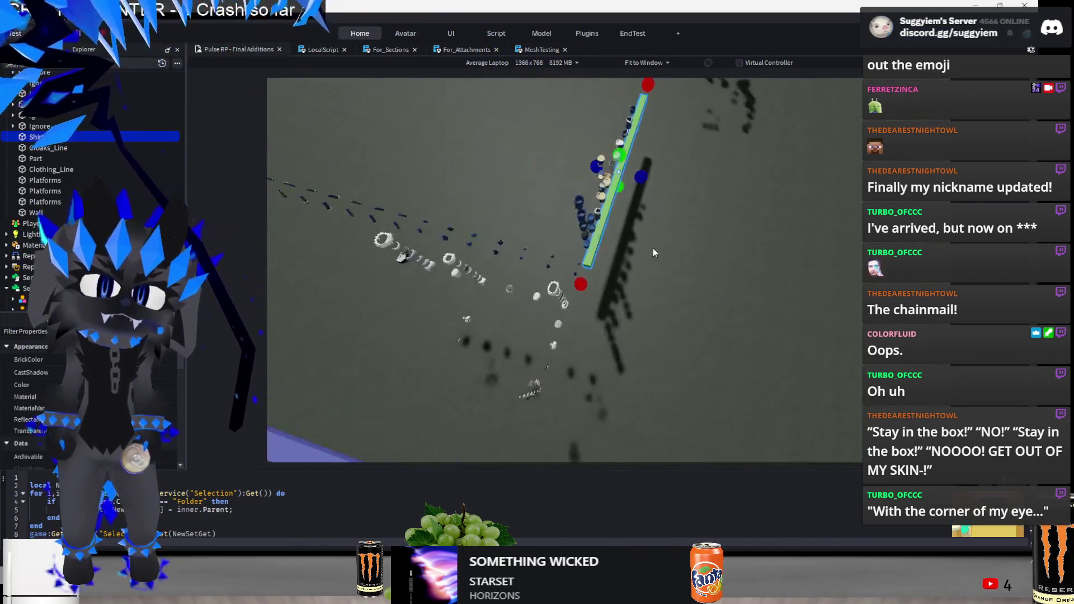
{"action": "mouse_move", "coordinate": [643, 162]}
{"action": "left_mouse_down"}
{"action": "mouse_move", "coordinate": [629, 159]}
{"action": "mouse_move", "coordinate": [595, 191]}
{"action": "mouse_move", "coordinate": [694, 151]}
{"action": "mouse_move", "coordinate": [677, 168]}
{"action": "mouse_move", "coordinate": [691, 257]}
{"action": "left_mouse_up"}
{"action": "left_click", "coordinate": [695, 151]}
{"action": "key", "text": "alt+Tab"}
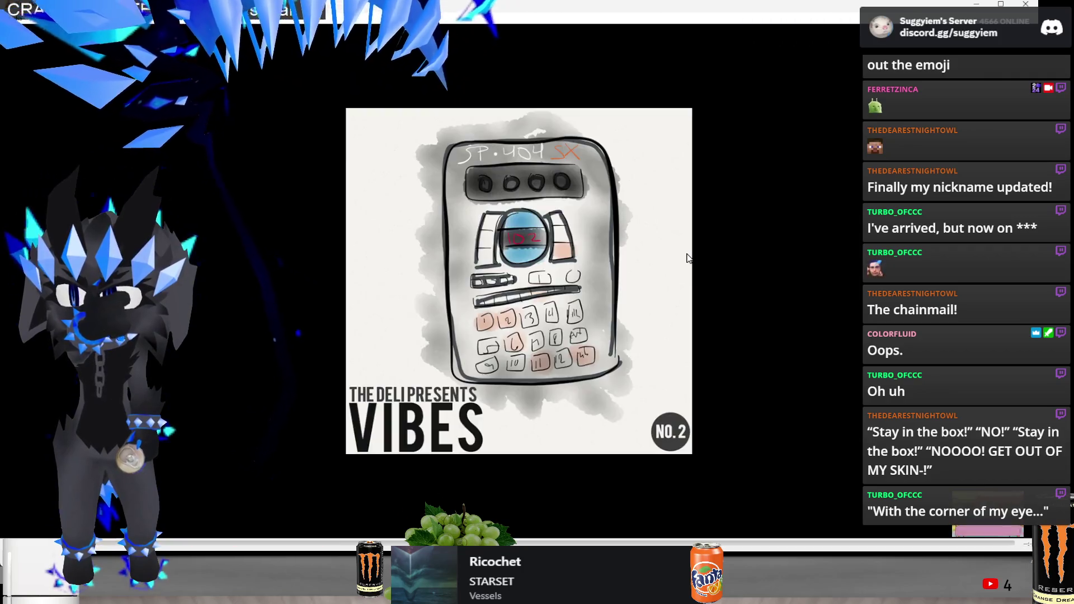
Skip ahead four tracks to the Macadelic song, then minimize VLC.
{"action": "key", "text": "n"}
{"action": "key", "text": "n"}
{"action": "key", "text": "n"}
{"action": "key", "text": "n"}
{"action": "key", "text": "n"}
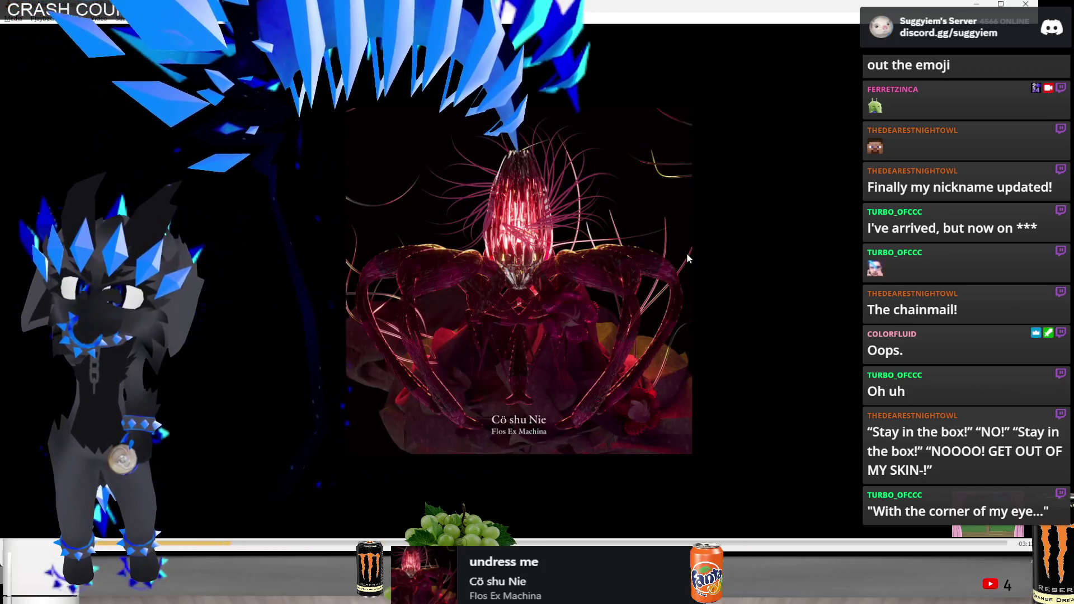
{"action": "key", "text": "n"}
{"action": "key", "text": "n"}
{"action": "key", "text": "n"}
{"action": "key", "text": "n"}
{"action": "key", "text": "n"}
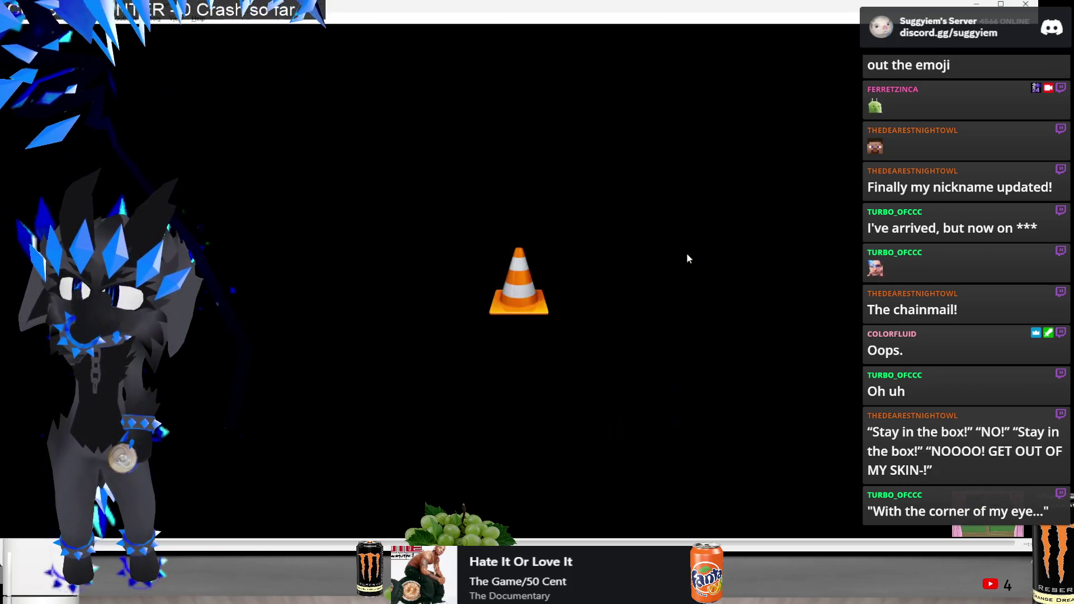
{"action": "key", "text": "n"}
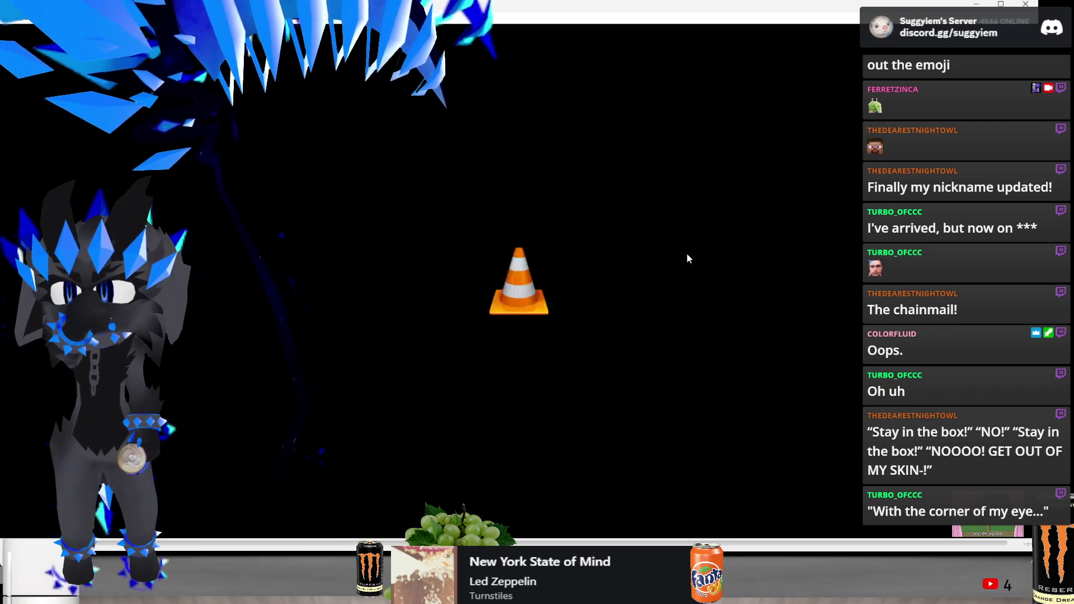
{"action": "key", "text": "n"}
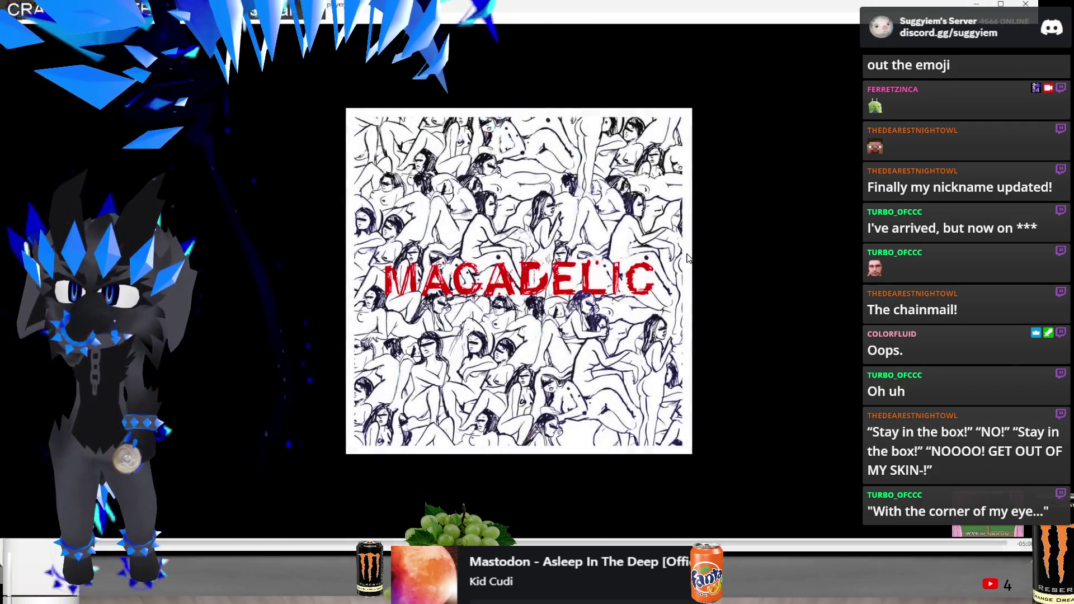
{"action": "left_click", "coordinate": [979, 5]}
Select the green display platform and zoom around it to inspect it.
{"action": "scroll", "coordinate": [618, 275], "scroll_direction": "up", "scroll_amount": 5}
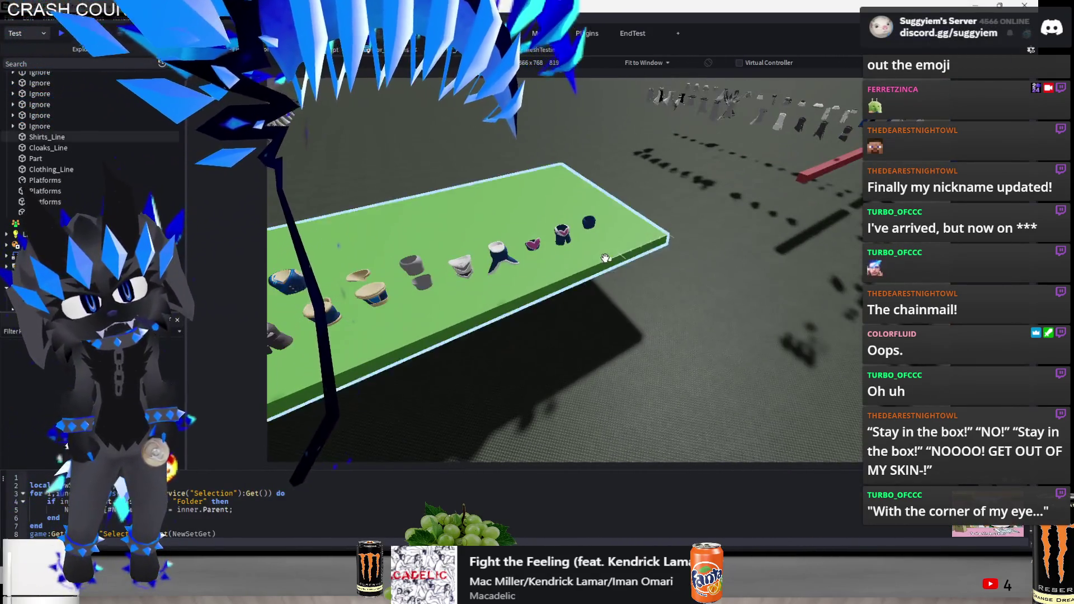
{"action": "left_click", "coordinate": [606, 258]}
{"action": "key", "text": "f"}
{"action": "scroll", "coordinate": [90, 403], "scroll_direction": "down", "scroll_amount": 3}
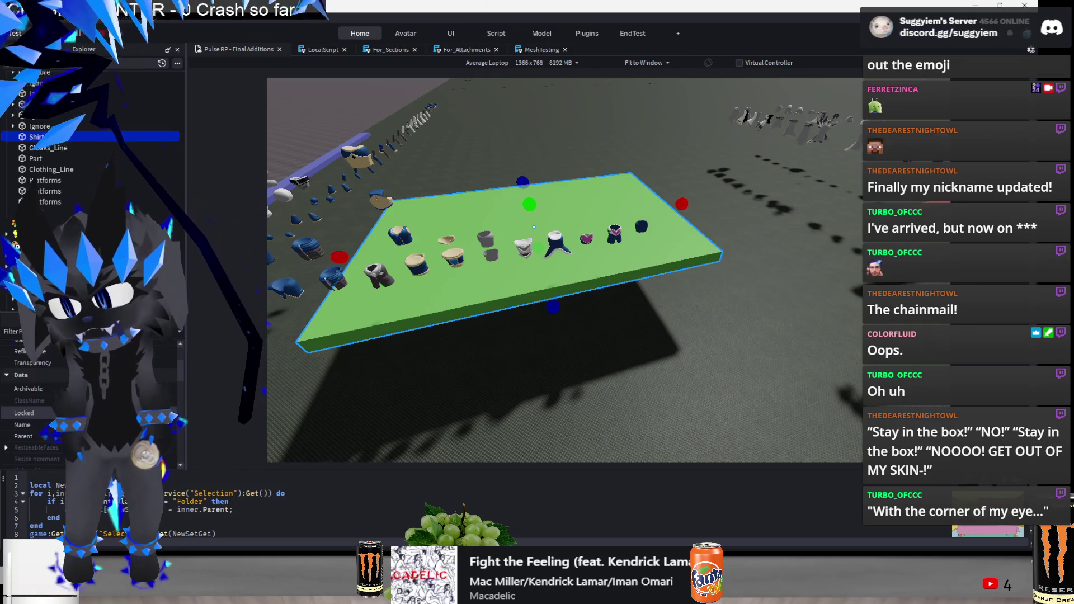
{"action": "scroll", "coordinate": [90, 403], "scroll_direction": "down", "scroll_amount": 3}
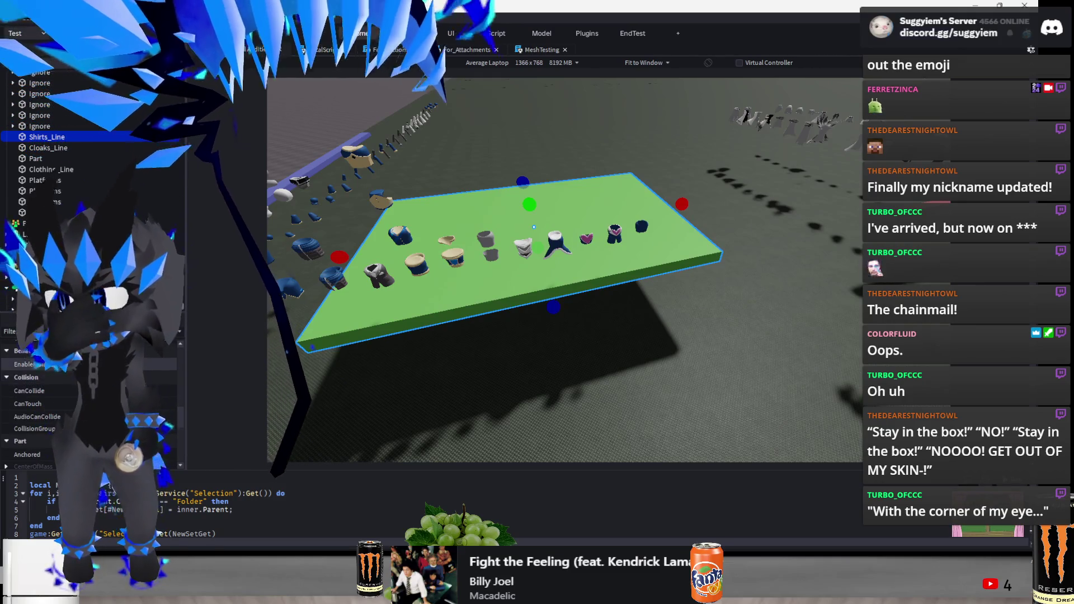
{"action": "scroll", "coordinate": [48, 356], "scroll_direction": "down", "scroll_amount": 3}
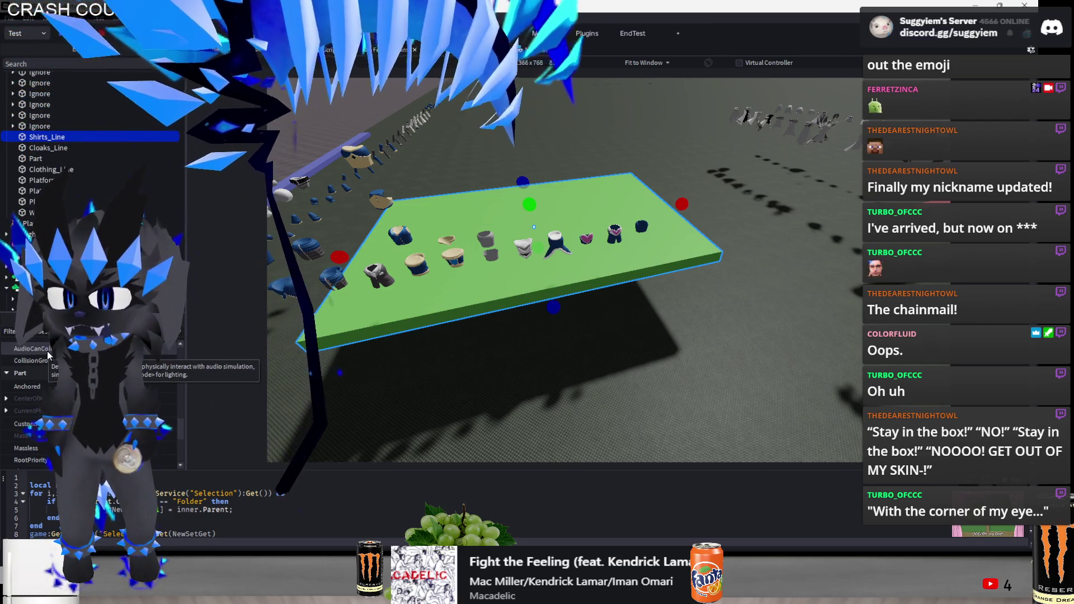
{"action": "scroll", "coordinate": [47, 356], "scroll_direction": "up", "scroll_amount": 2}
{"action": "scroll", "coordinate": [48, 356], "scroll_direction": "down", "scroll_amount": 4}
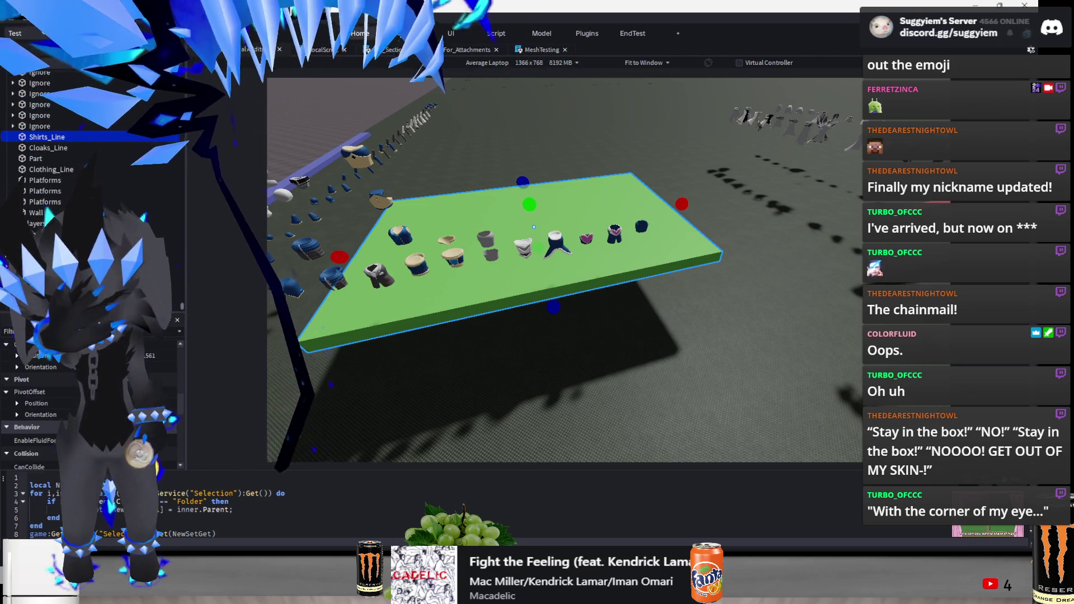
{"action": "scroll", "coordinate": [90, 403], "scroll_direction": "down", "scroll_amount": 3}
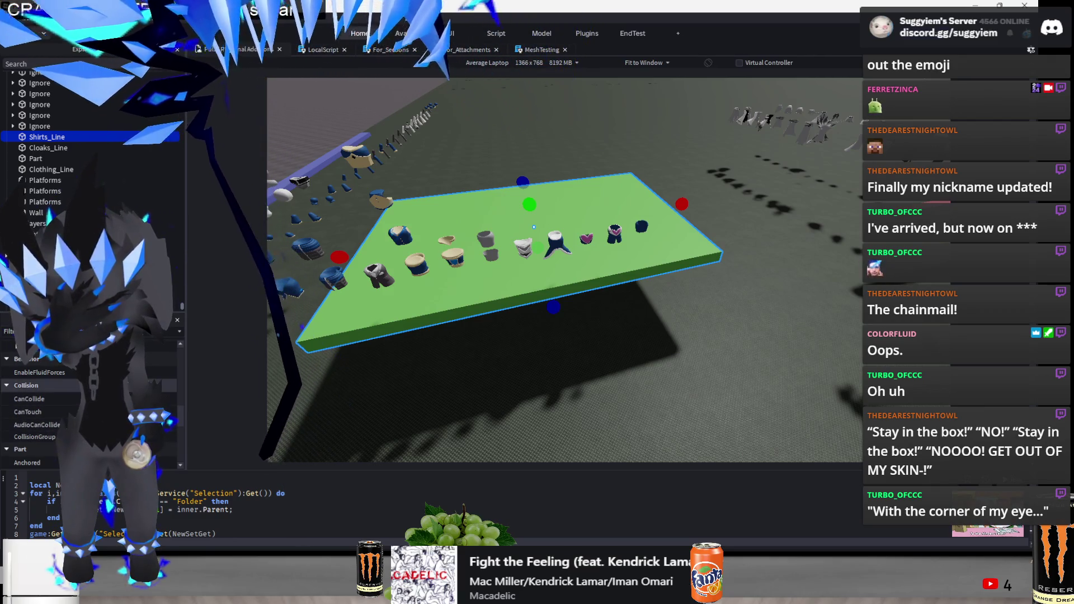
{"action": "scroll", "coordinate": [90, 403], "scroll_direction": "up", "scroll_amount": 4}
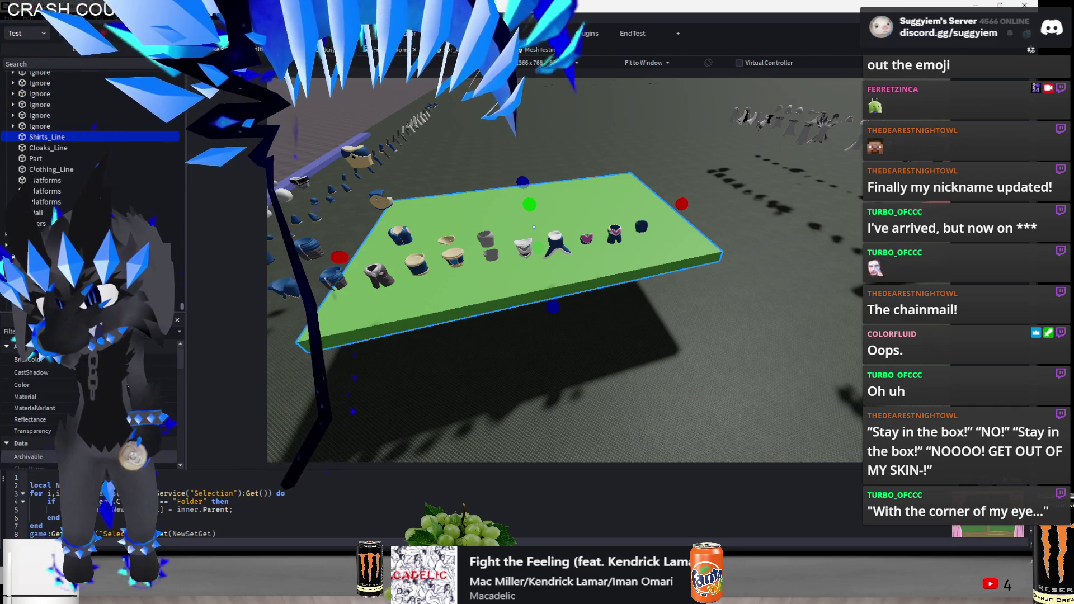
Reselect the green baseplate and scale its height down into a thin slab.
{"action": "left_click", "coordinate": [617, 362]}
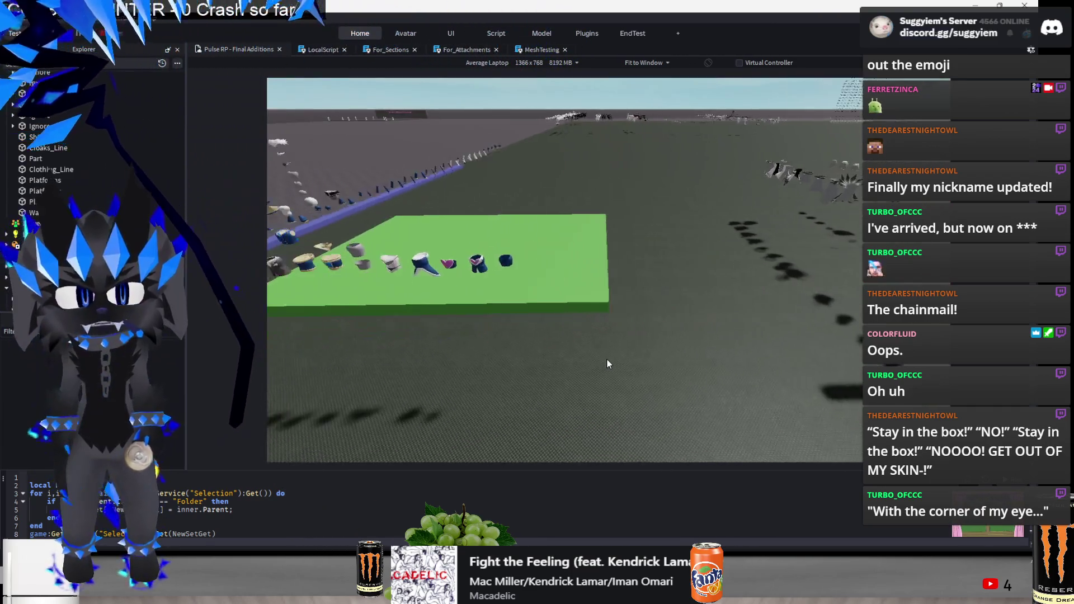
{"action": "scroll", "coordinate": [606, 358], "scroll_direction": "up", "scroll_amount": 5}
{"action": "left_click", "coordinate": [604, 354]}
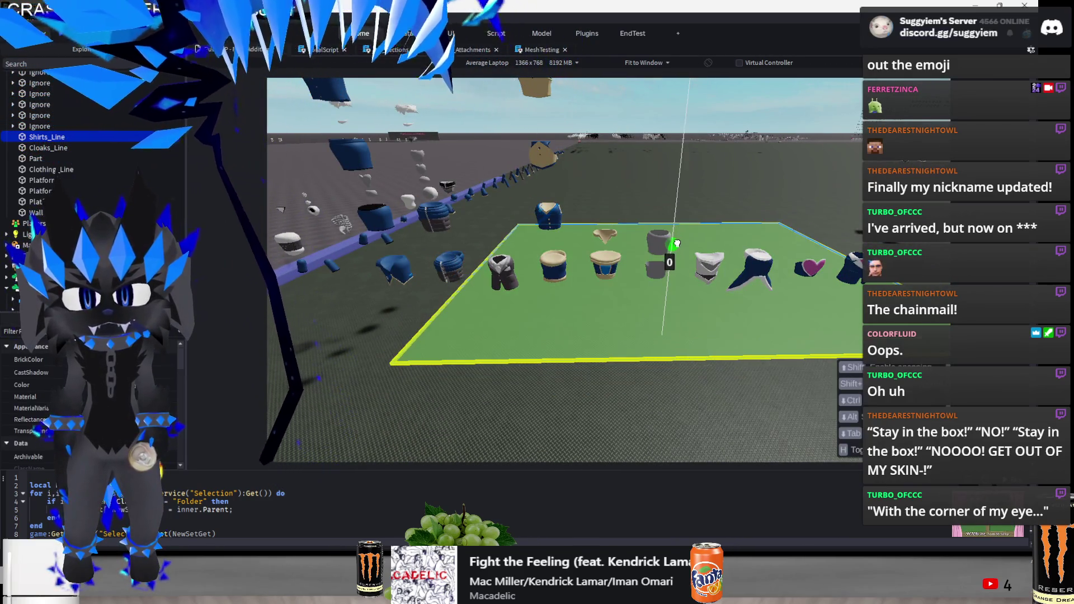
{"action": "left_click_drag", "start_coordinate": [669, 280], "coordinate": [672, 275]}
{"action": "scroll", "coordinate": [606, 367], "scroll_direction": "down", "scroll_amount": 3}
{"action": "scroll", "coordinate": [602, 300], "scroll_direction": "up", "scroll_amount": 5}
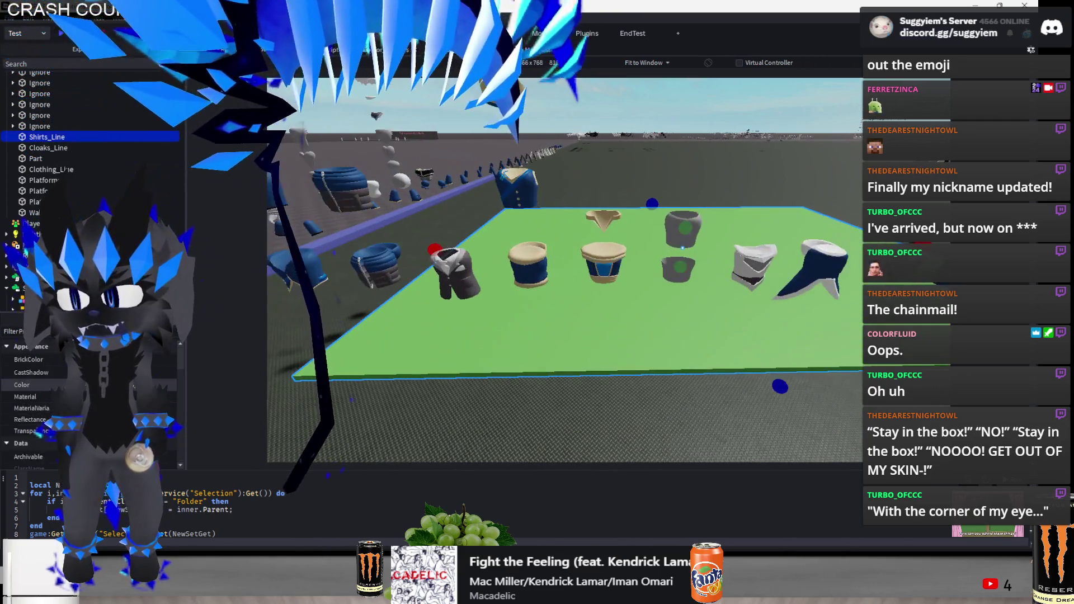
{"action": "left_click", "coordinate": [154, 385]}
{"action": "left_click", "coordinate": [171, 385]}
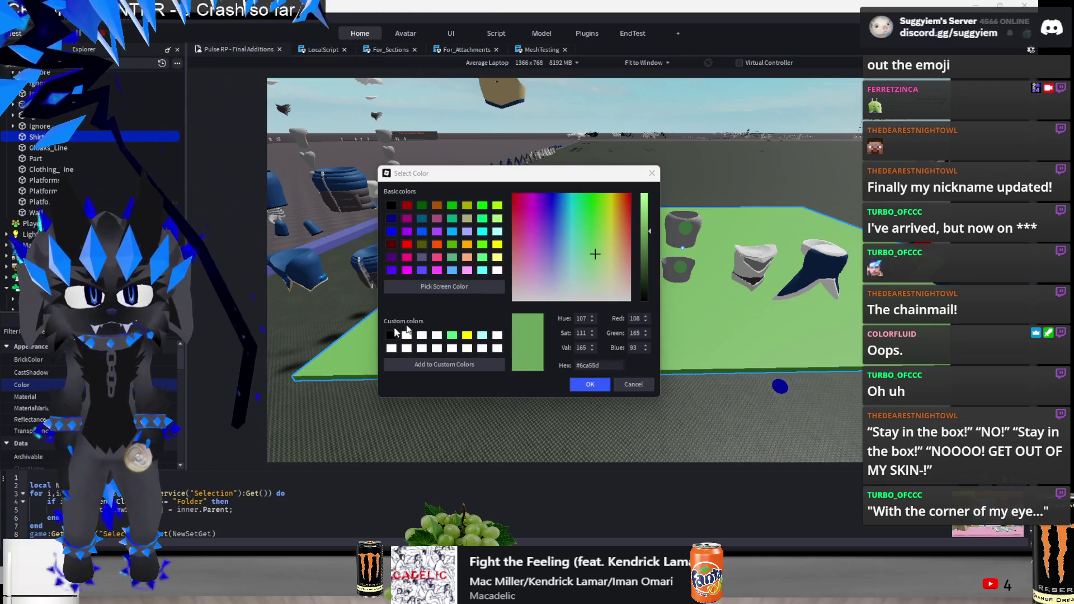
{"action": "left_click", "coordinate": [648, 254]}
{"action": "left_click", "coordinate": [646, 260]}
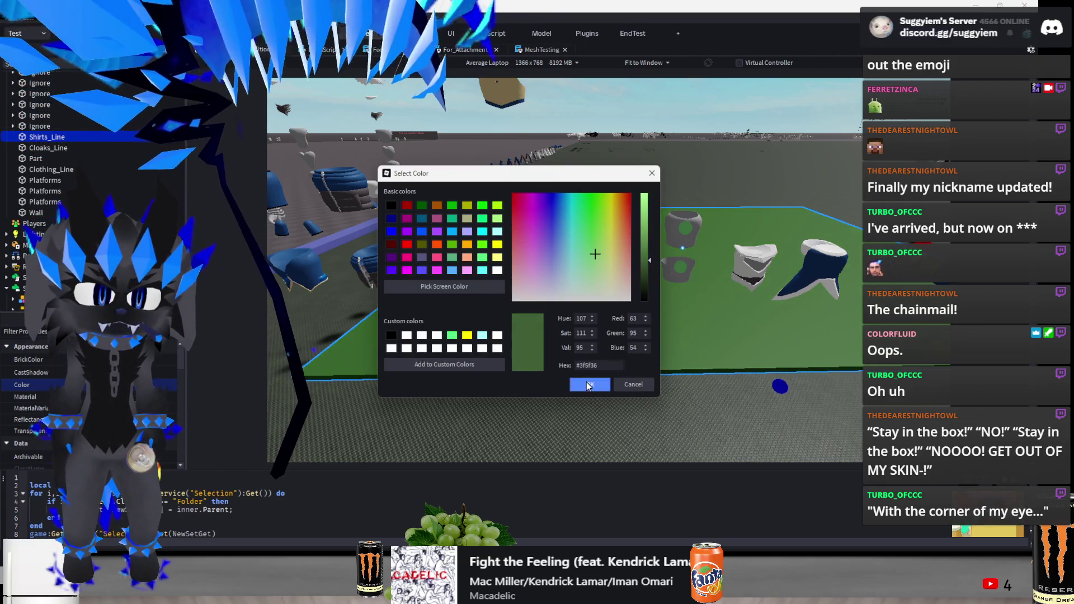
{"action": "left_click", "coordinate": [588, 386]}
{"action": "scroll", "coordinate": [592, 408], "scroll_direction": "down", "scroll_amount": 5}
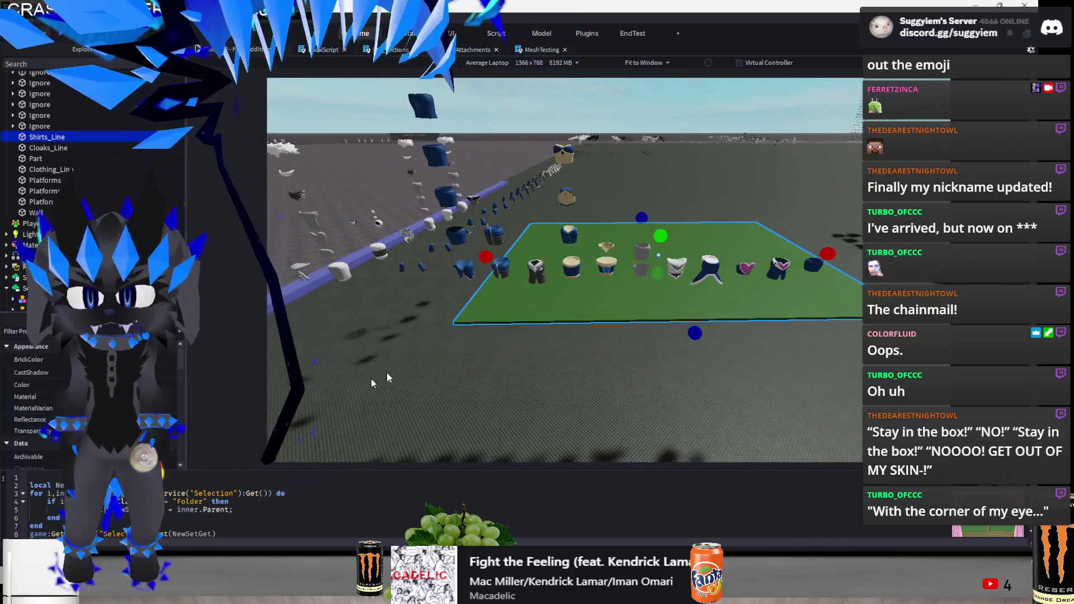
{"action": "key", "text": "ctrl+z"}
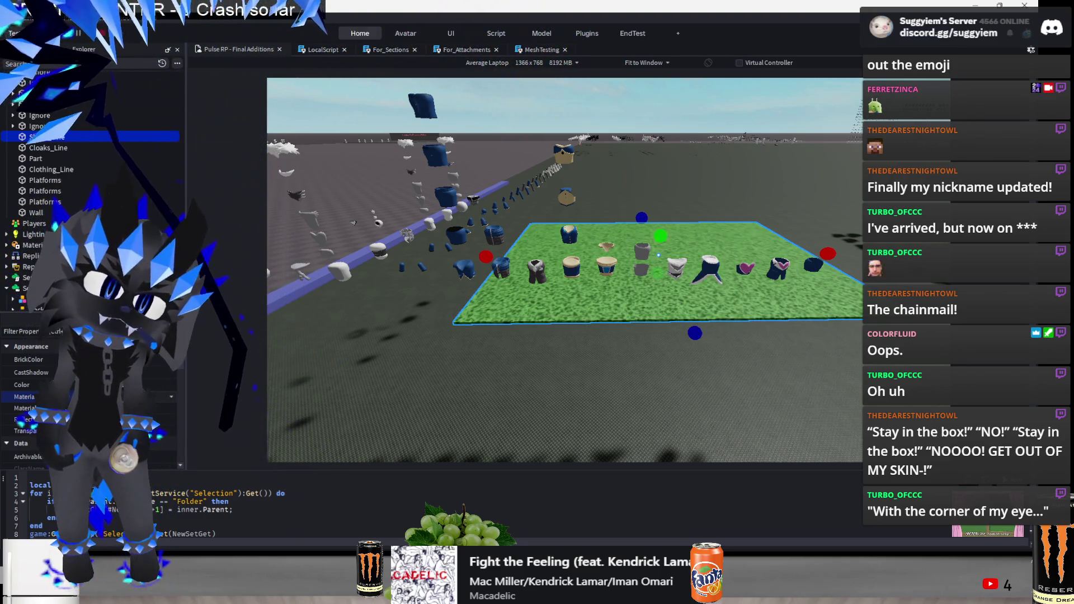
{"action": "scroll", "coordinate": [680, 431], "scroll_direction": "up", "scroll_amount": 5}
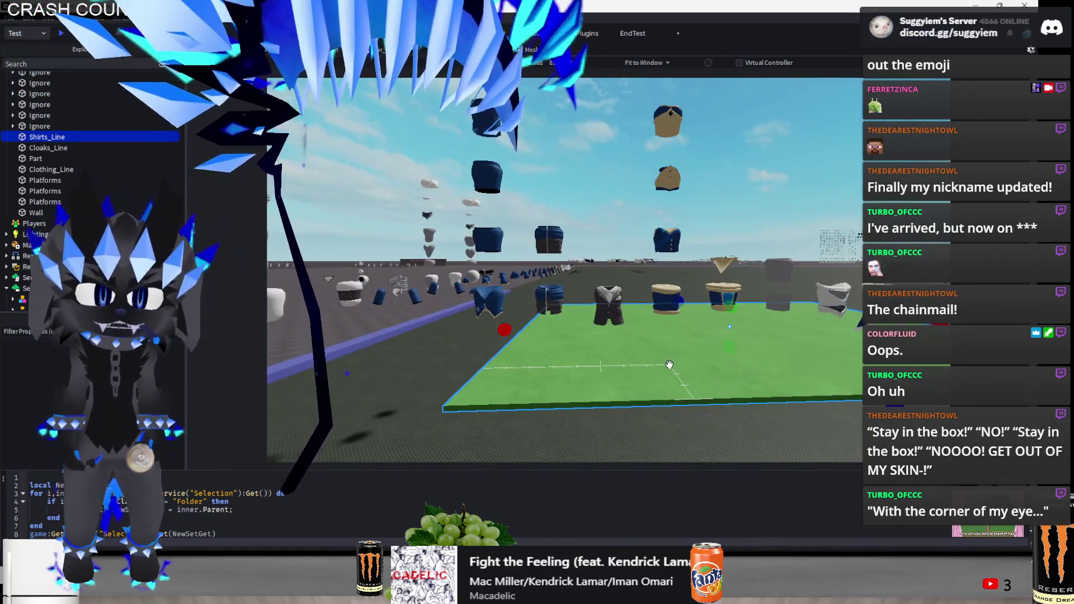
{"action": "left_click", "coordinate": [669, 364]}
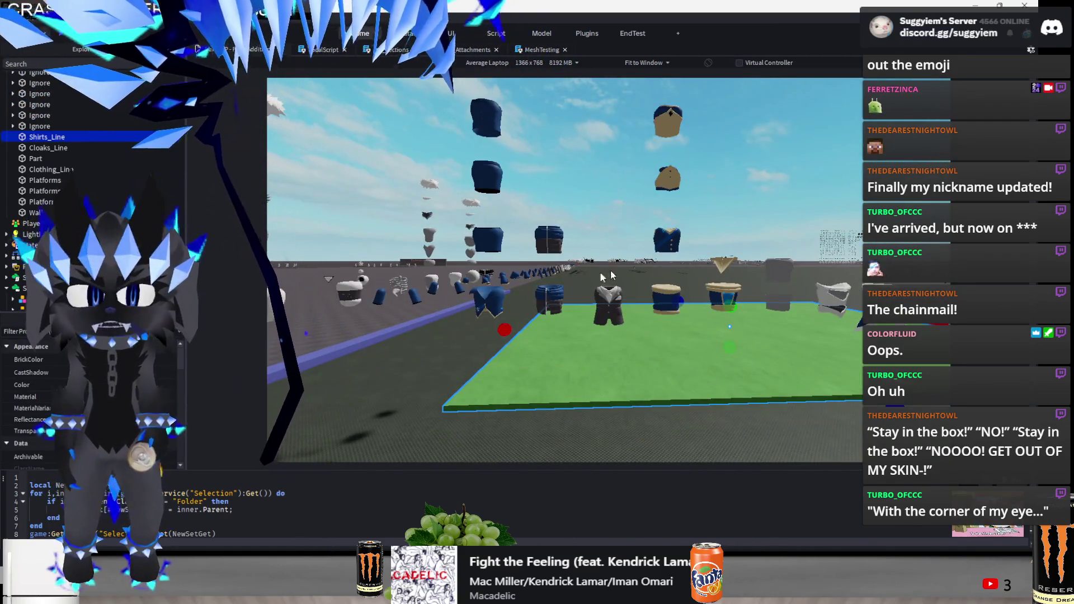
{"action": "left_click", "coordinate": [796, 197]}
{"action": "scroll", "coordinate": [735, 372], "scroll_direction": "down", "scroll_amount": 3}
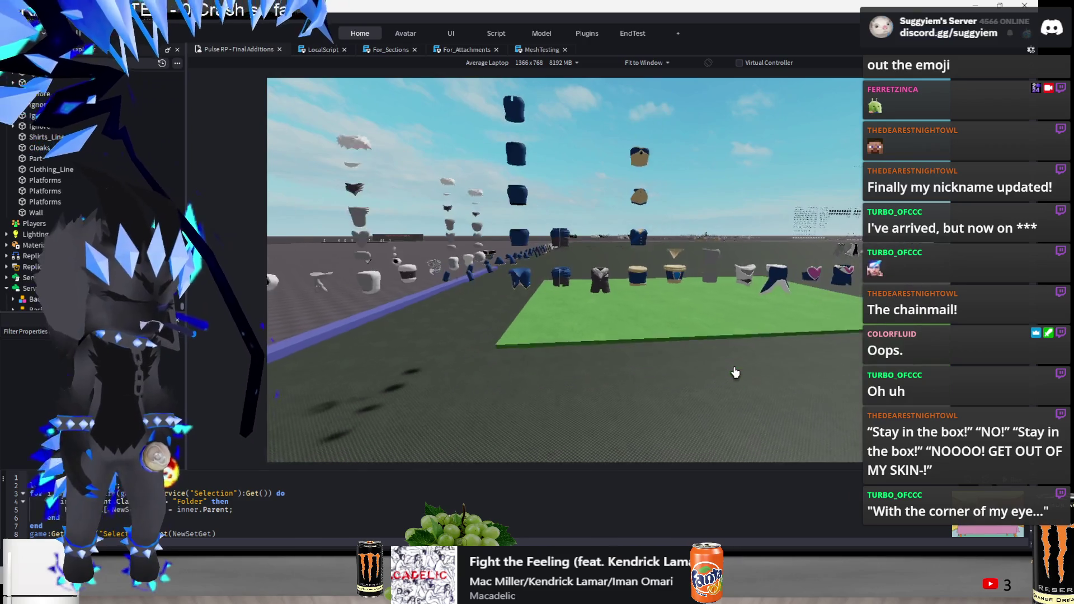
{"action": "scroll", "coordinate": [699, 371], "scroll_direction": "up", "scroll_amount": 3}
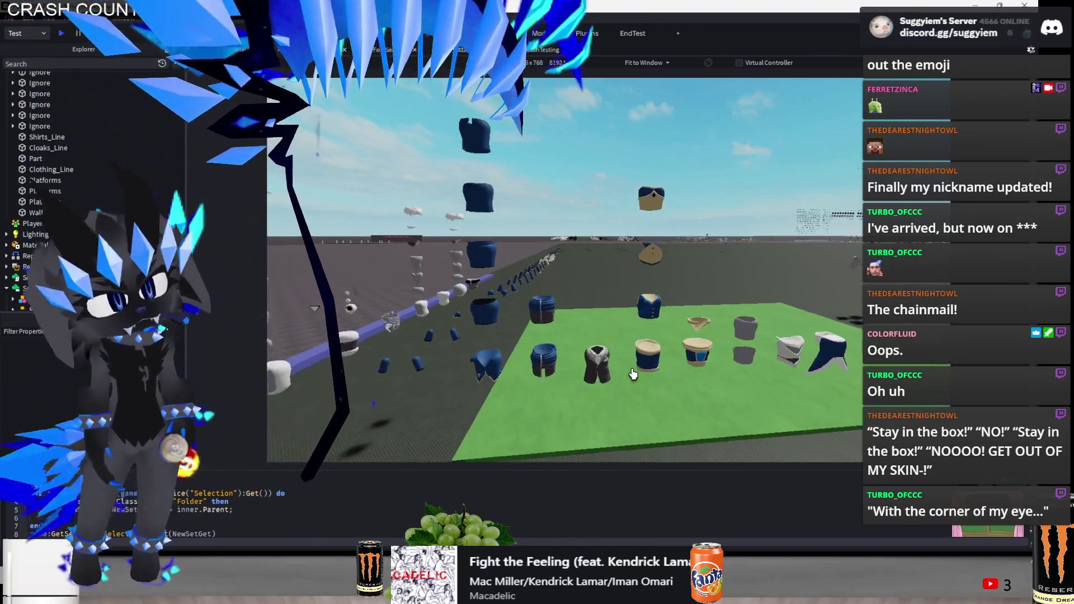
{"action": "scroll", "coordinate": [665, 406], "scroll_direction": "up", "scroll_amount": 2}
{"action": "scroll", "coordinate": [631, 366], "scroll_direction": "down", "scroll_amount": 5}
{"action": "scroll", "coordinate": [631, 365], "scroll_direction": "up", "scroll_amount": 4}
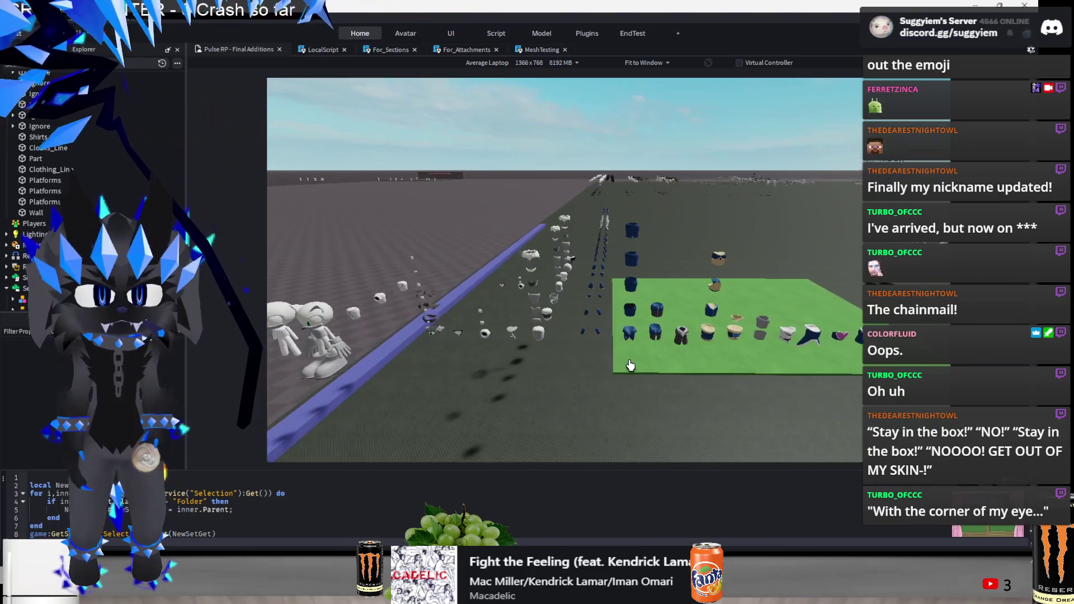
{"action": "scroll", "coordinate": [630, 365], "scroll_direction": "down", "scroll_amount": 3}
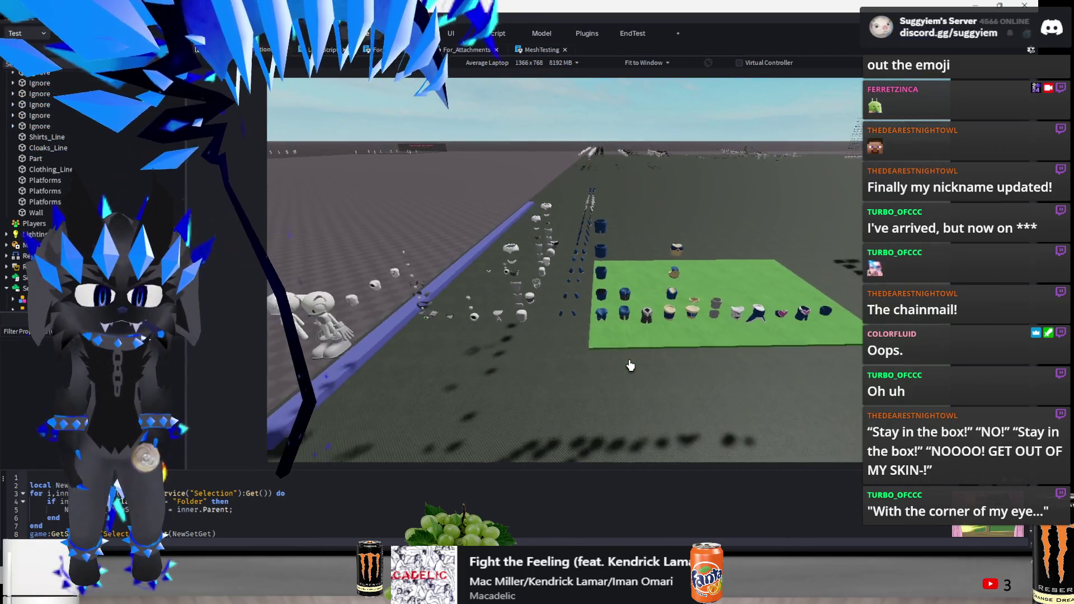
{"action": "scroll", "coordinate": [631, 365], "scroll_direction": "up", "scroll_amount": 4}
{"action": "left_click", "coordinate": [631, 363]}
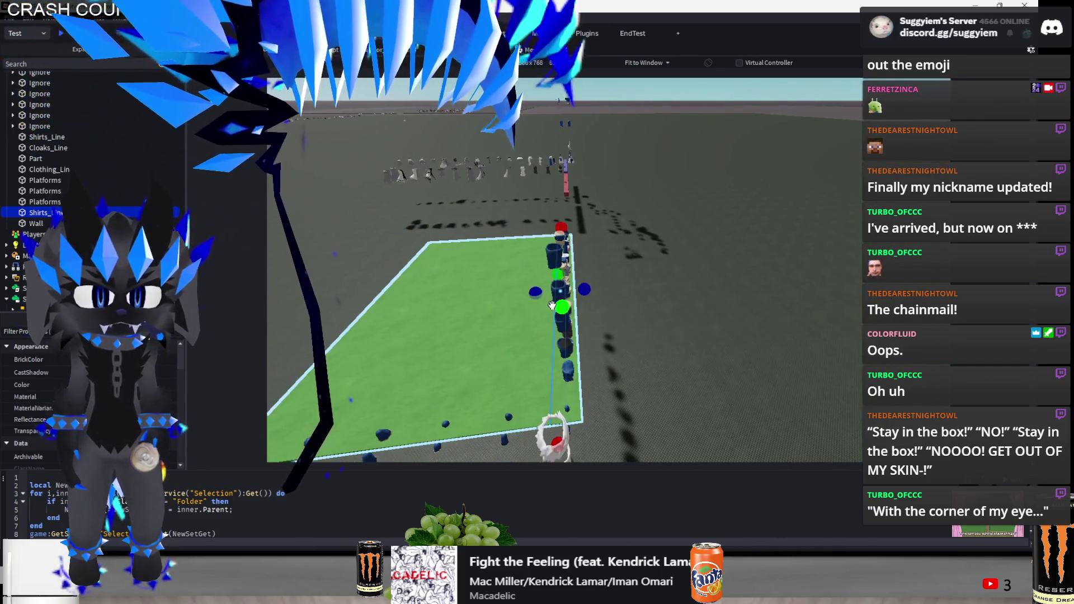
Stretch the part into a pillar about 13.2 tall, rotate it 45°, and lengthen it to about 15.2.
{"action": "left_click_drag", "start_coordinate": [535, 292], "coordinate": [554, 307]}
{"action": "mouse_move", "coordinate": [548, 352]}
{"action": "left_mouse_down"}
{"action": "mouse_move", "coordinate": [619, 361]}
{"action": "mouse_move", "coordinate": [628, 180]}
{"action": "mouse_move", "coordinate": [632, 276]}
{"action": "left_mouse_up"}
{"action": "key", "text": "ctrl+4"}
{"action": "left_click_drag", "start_coordinate": [658, 390], "coordinate": [619, 396]}
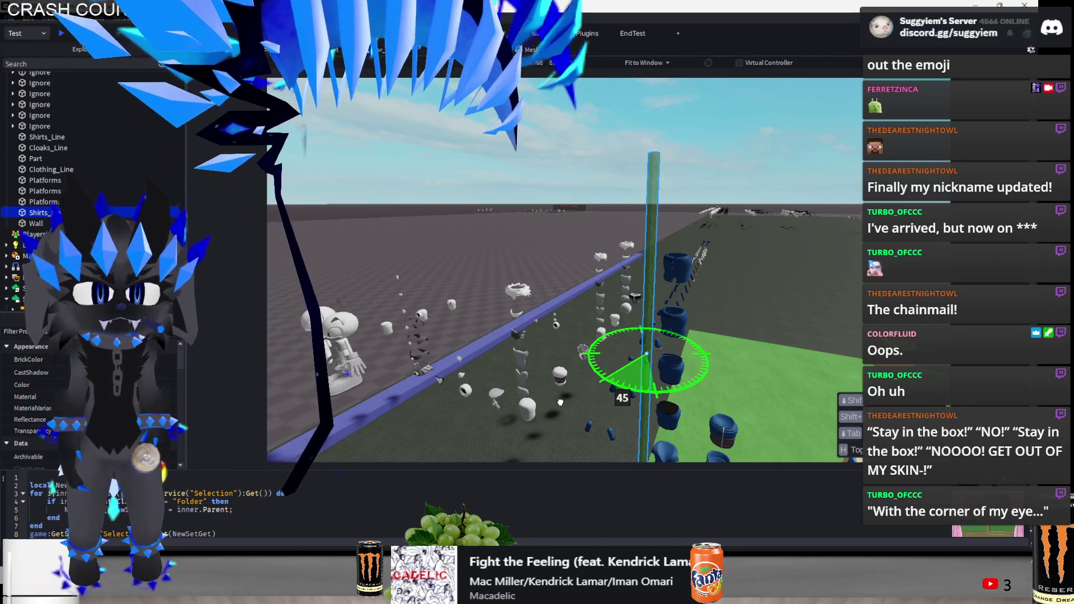
{"action": "key", "text": "ctrl+3"}
{"action": "left_click_drag", "start_coordinate": [575, 174], "coordinate": [573, 172]}
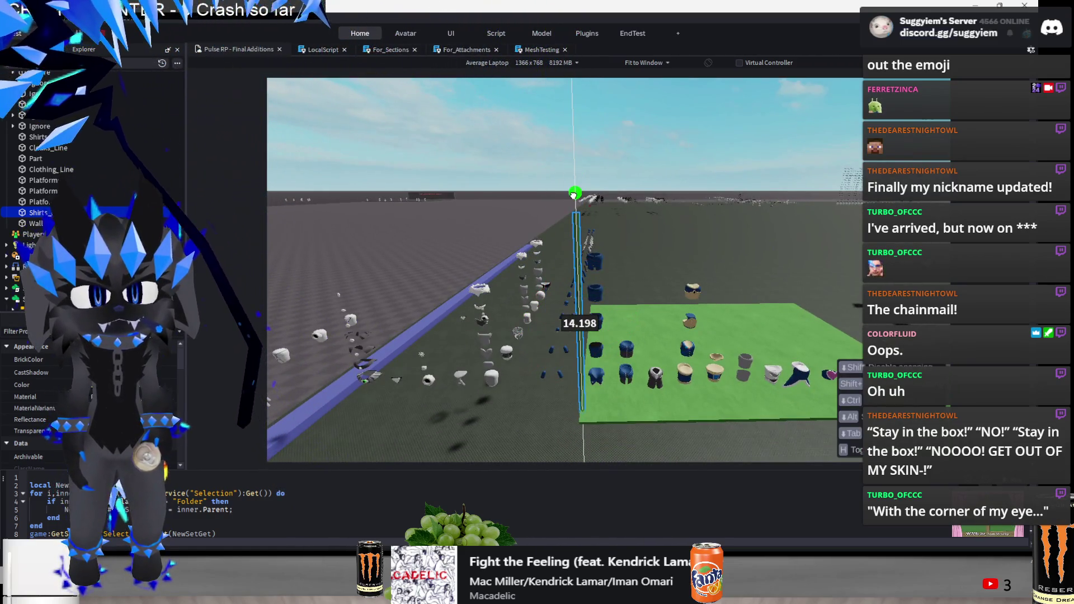
Fly down to the green platform and select the green rack pole.
{"action": "key", "text": "w"}
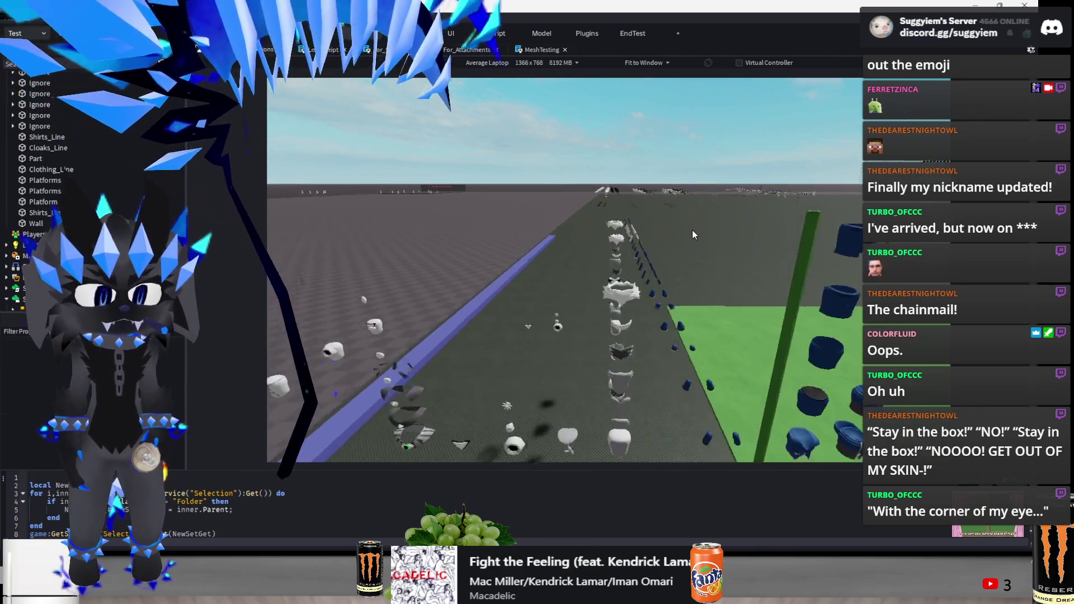
{"action": "key", "text": "s"}
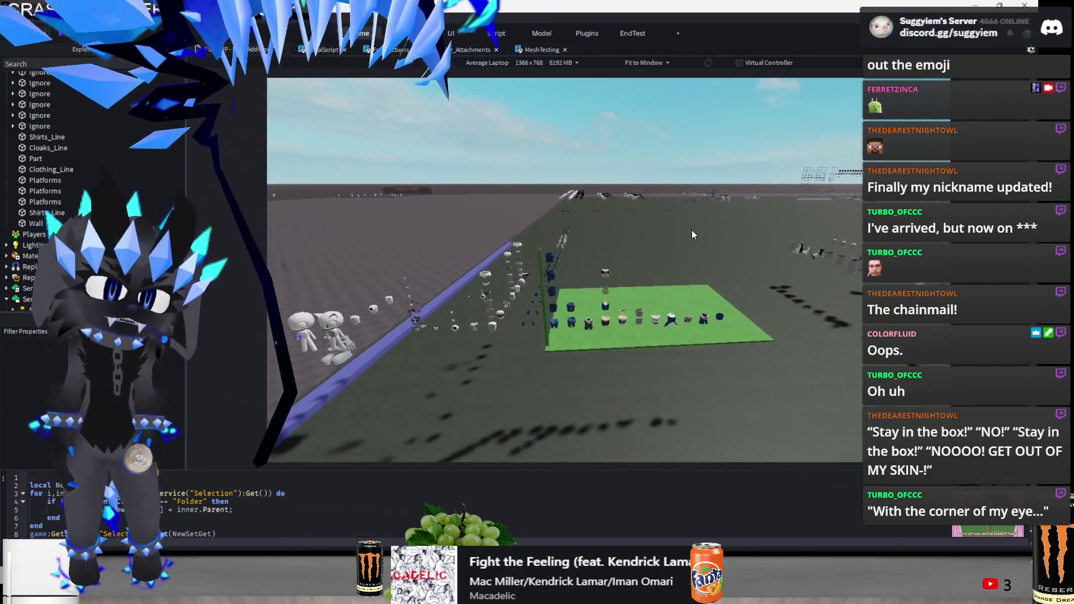
{"action": "key", "text": "w"}
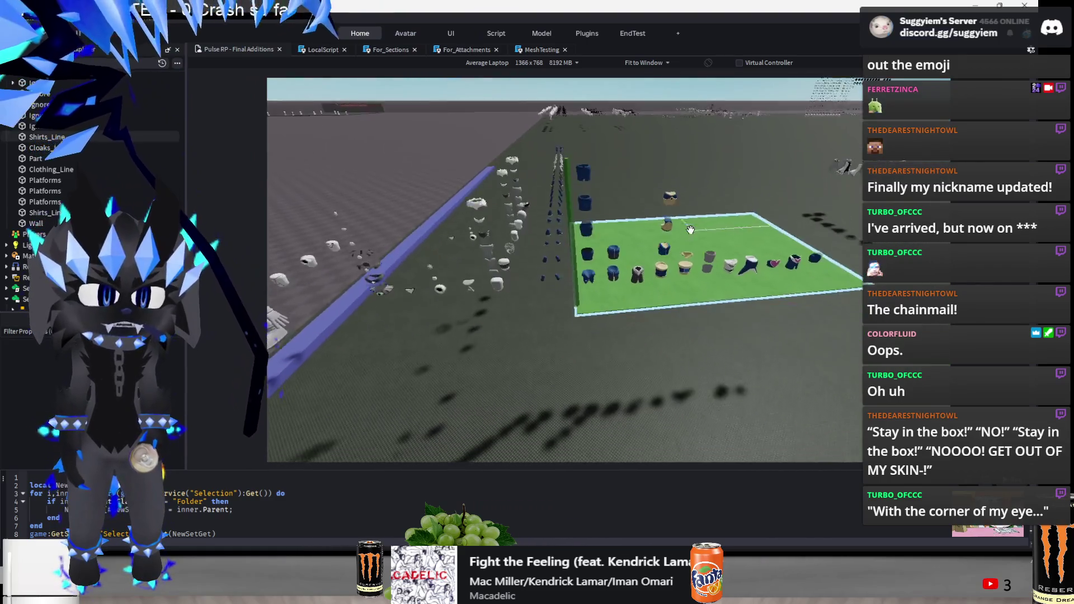
{"action": "left_click", "coordinate": [551, 227]}
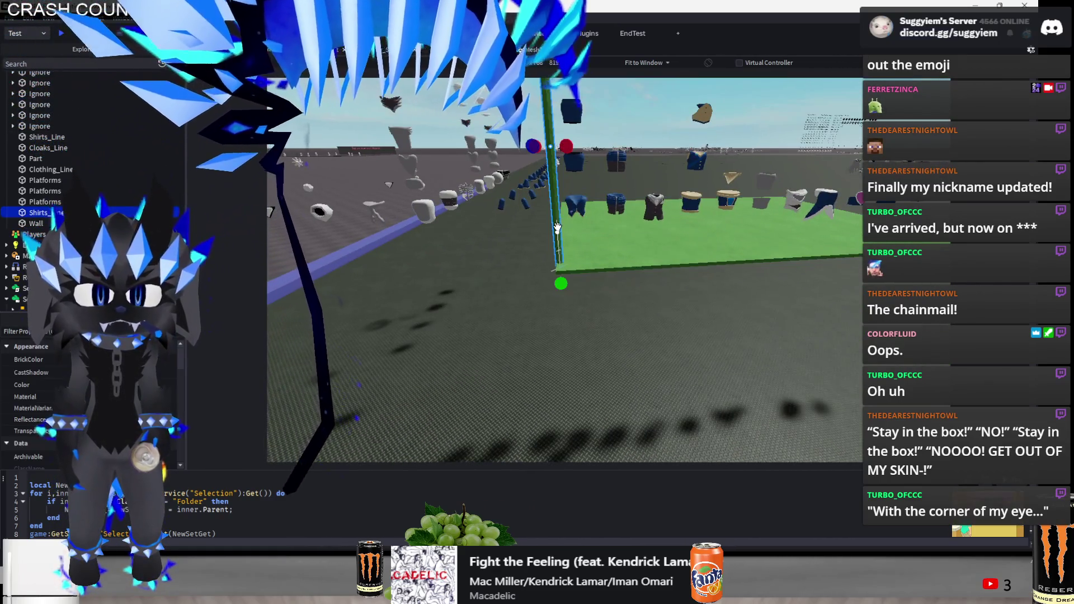
{"action": "key", "text": "f"}
Duplicate the pole, slide the copy along the platform, and rotate it to 45°.
{"action": "key", "text": "ctrl+d"}
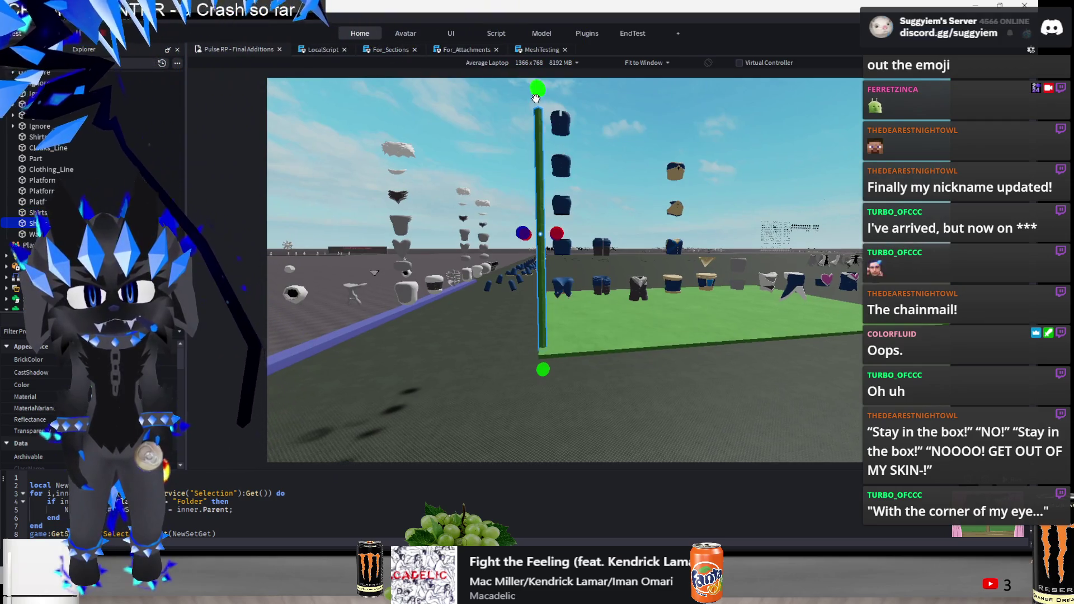
{"action": "left_click_drag", "start_coordinate": [554, 284], "coordinate": [547, 348]}
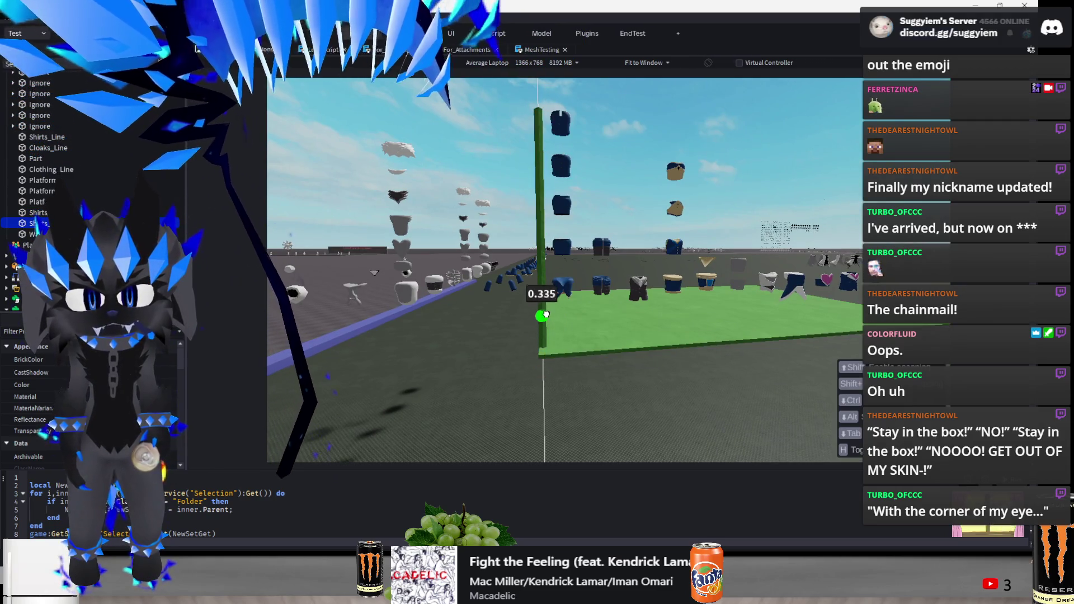
{"action": "scroll", "coordinate": [546, 314], "scroll_direction": "up", "scroll_amount": 5}
{"action": "key", "text": "ctrl+3"}
{"action": "mouse_move", "coordinate": [593, 291]}
{"action": "left_mouse_down"}
{"action": "mouse_move", "coordinate": [651, 299]}
{"action": "mouse_move", "coordinate": [528, 268]}
{"action": "mouse_move", "coordinate": [551, 297]}
{"action": "mouse_move", "coordinate": [685, 277]}
{"action": "mouse_move", "coordinate": [544, 308]}
{"action": "mouse_move", "coordinate": [711, 291]}
{"action": "left_mouse_up"}
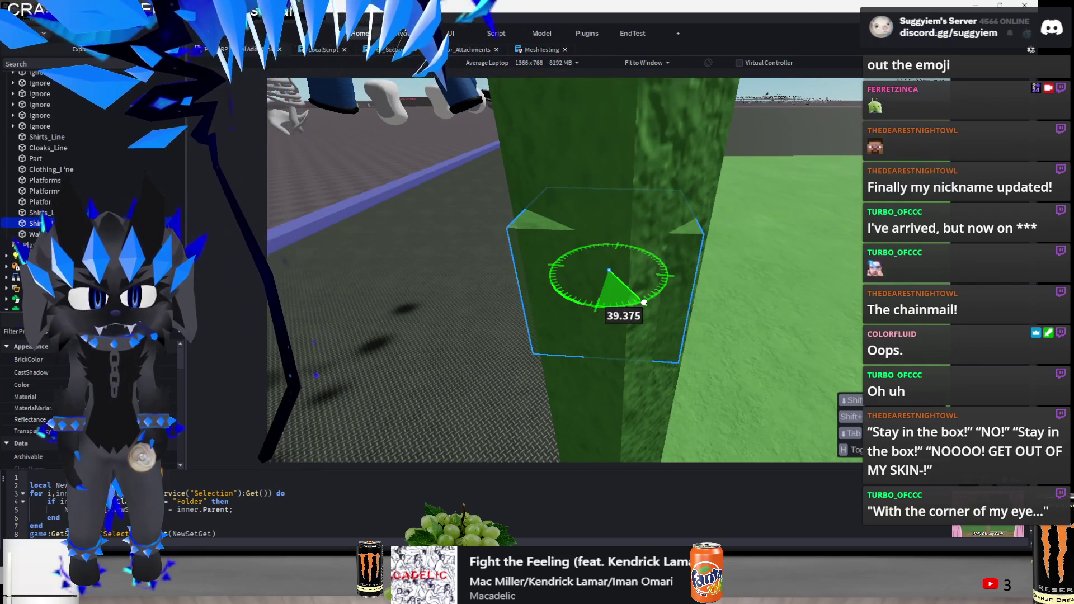
{"action": "key", "text": "ctrl+2"}
Select a green rail bar and raise it about 3 studs.
{"action": "scroll", "coordinate": [544, 308], "scroll_direction": "down", "scroll_amount": 5}
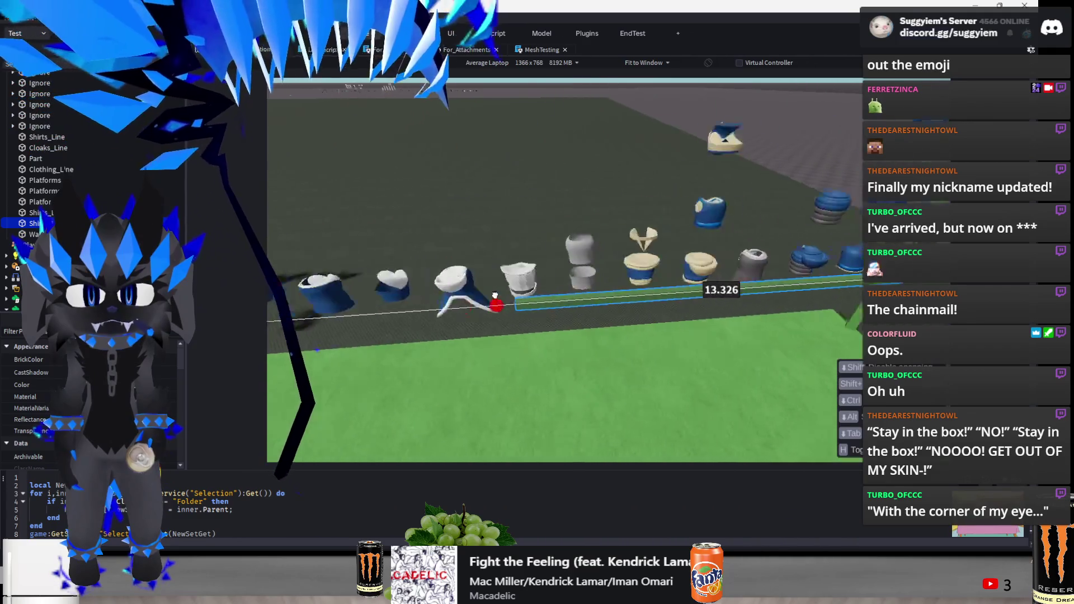
{"action": "scroll", "coordinate": [491, 314], "scroll_direction": "down", "scroll_amount": 5}
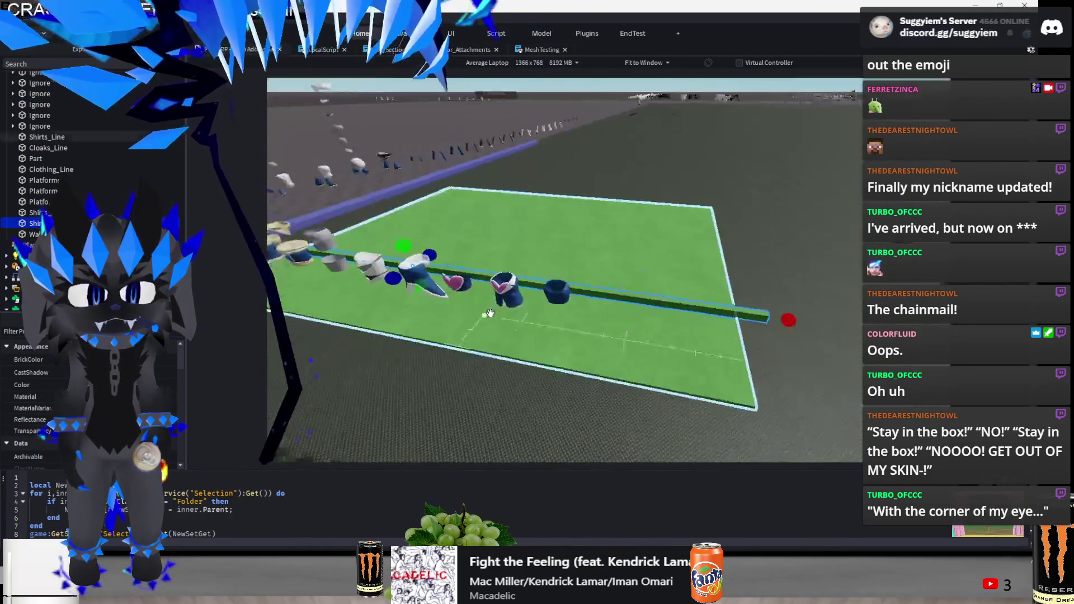
{"action": "scroll", "coordinate": [706, 375], "scroll_direction": "up", "scroll_amount": 3}
{"action": "scroll", "coordinate": [706, 375], "scroll_direction": "up", "scroll_amount": 3}
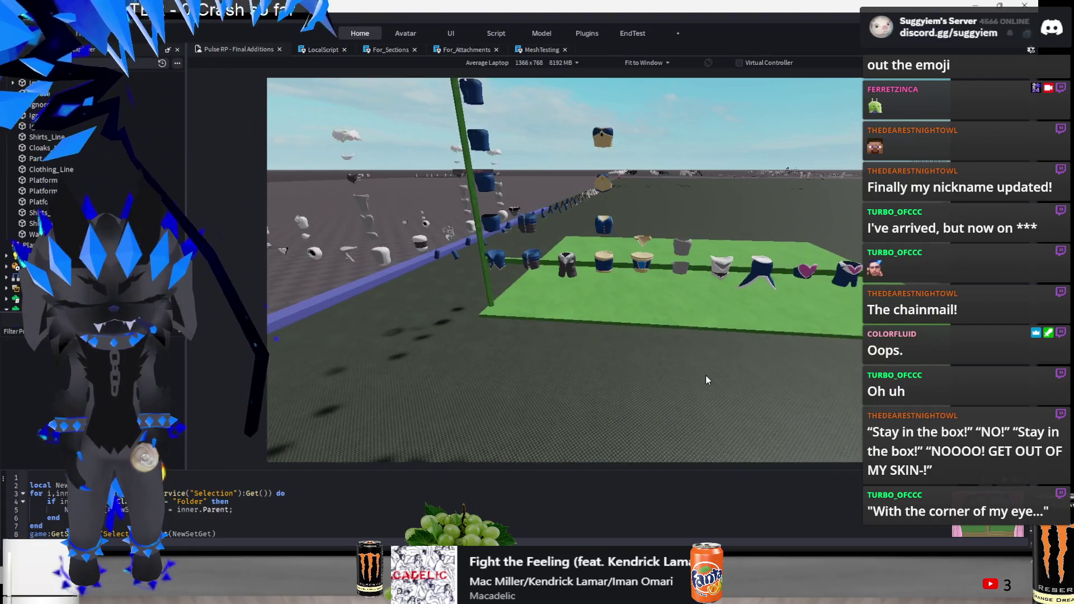
{"action": "left_click", "coordinate": [575, 267]}
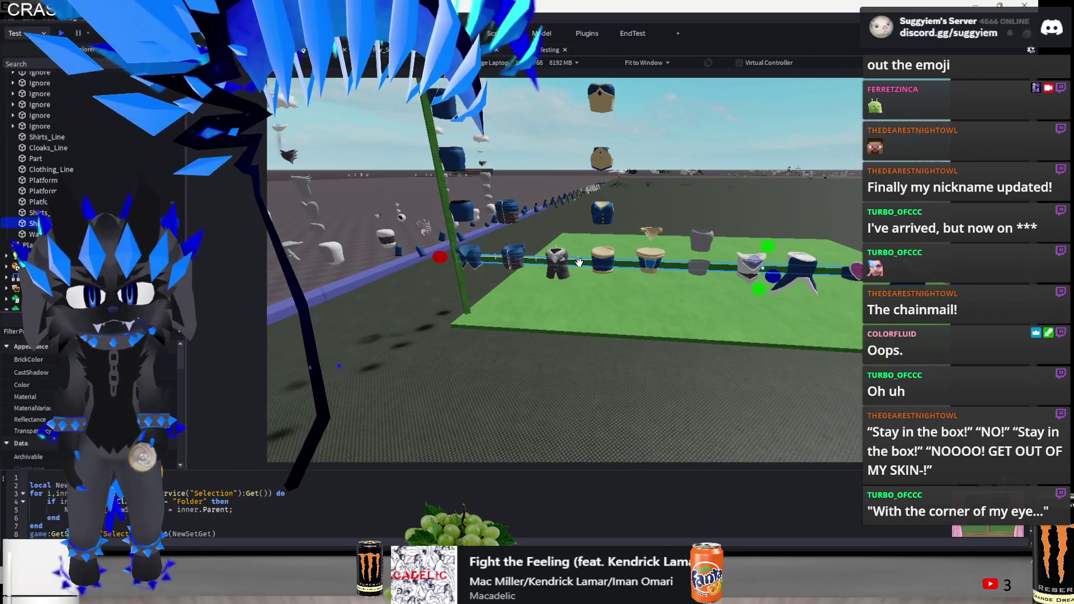
{"action": "scroll", "coordinate": [579, 262], "scroll_direction": "down", "scroll_amount": 3}
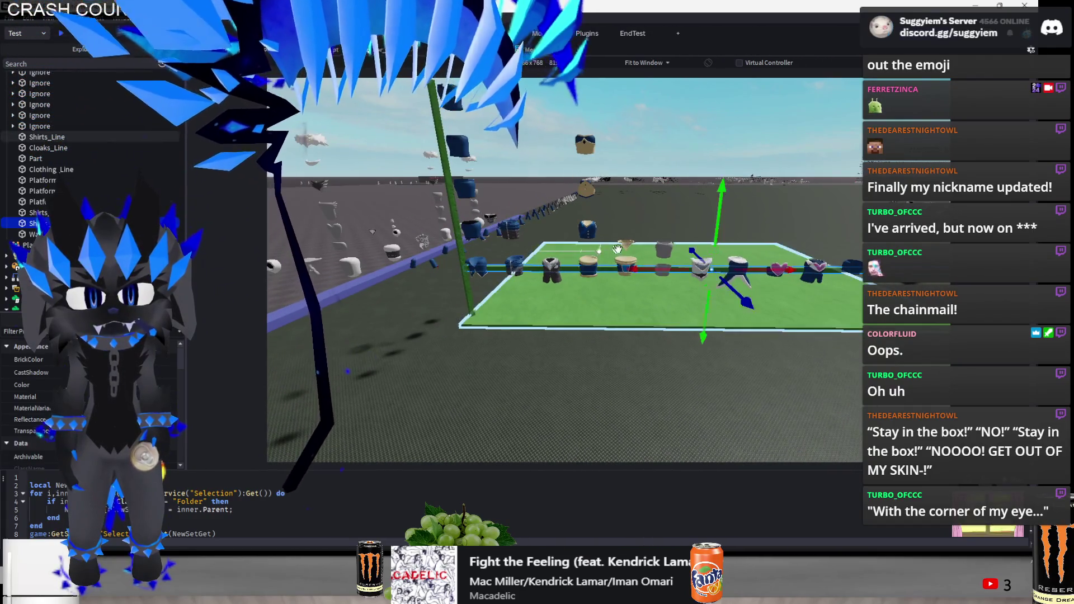
{"action": "left_click_drag", "start_coordinate": [706, 229], "coordinate": [709, 91]}
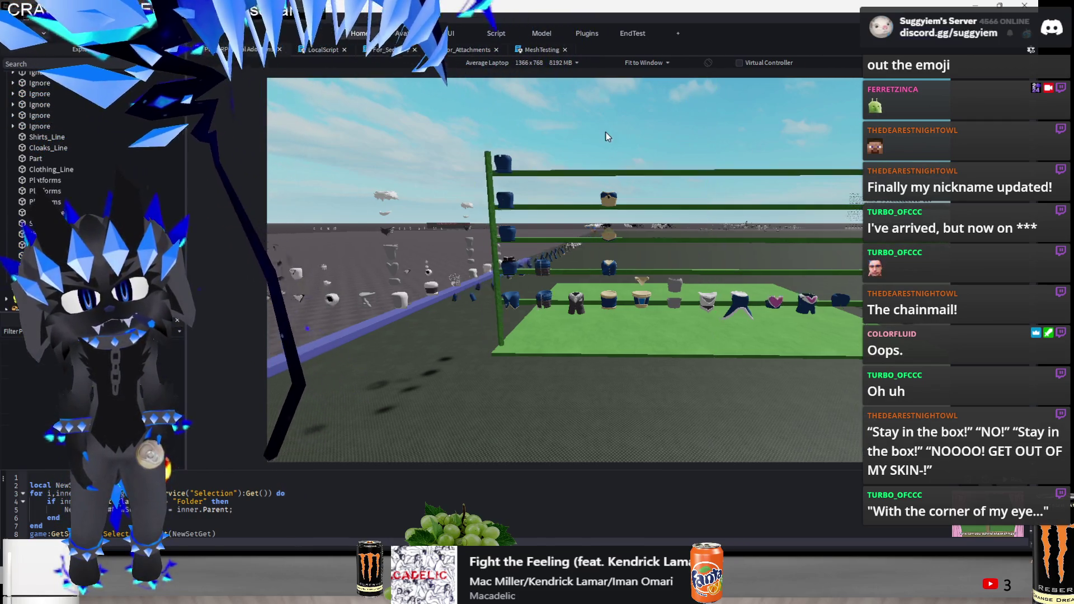
Undo the added green rails one by one and select the baseplate.
{"action": "key", "text": "s"}
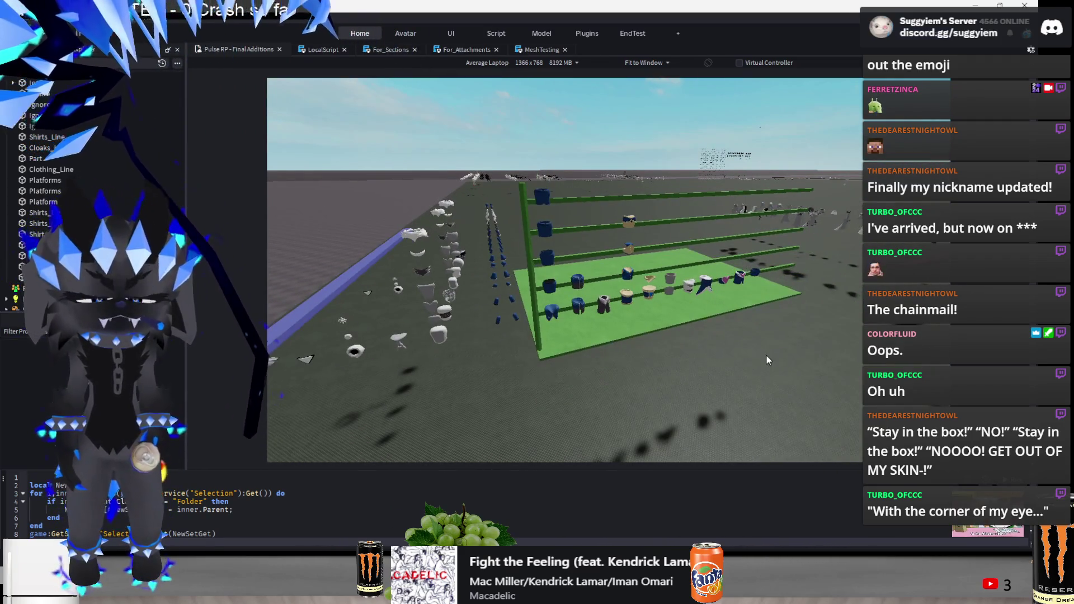
{"action": "key", "text": "w"}
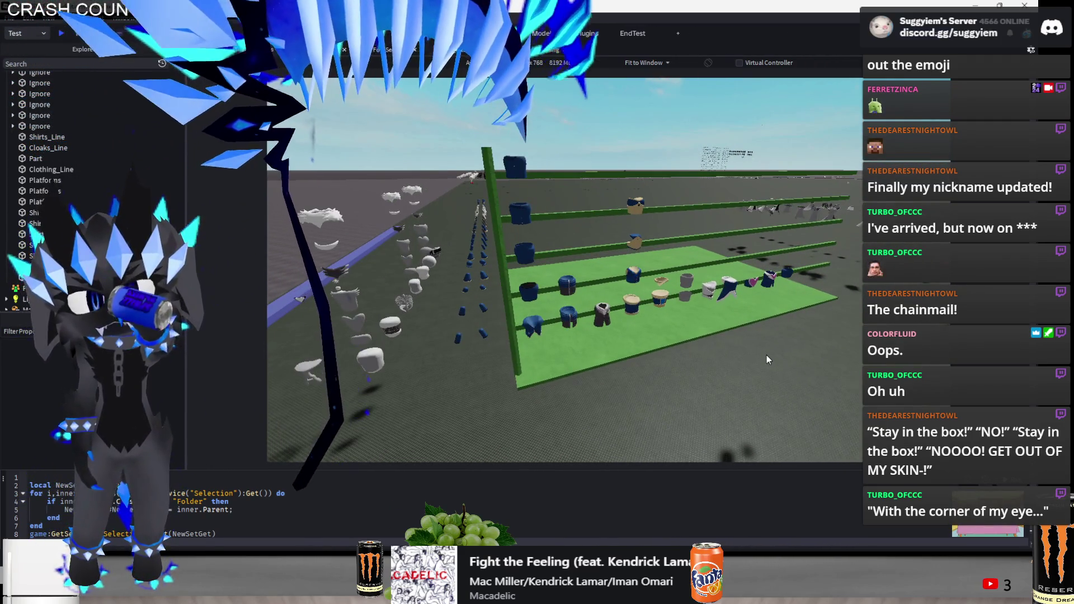
{"action": "key", "text": "ctrl+z"}
{"action": "key", "text": "ctrl+z"}
{"action": "key", "text": "ctrl+z"}
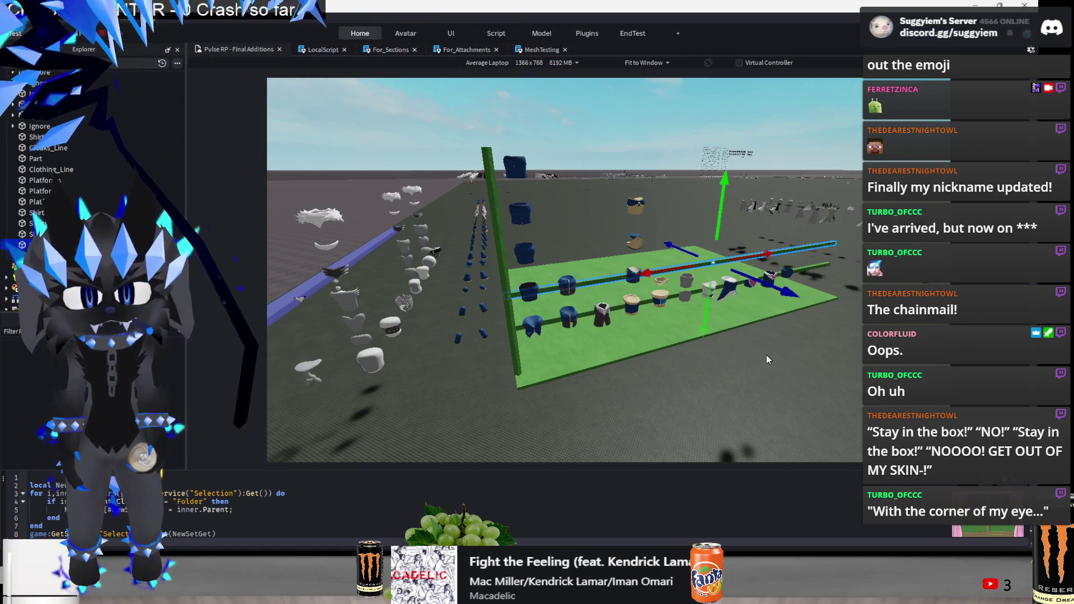
{"action": "key", "text": "ctrl+z"}
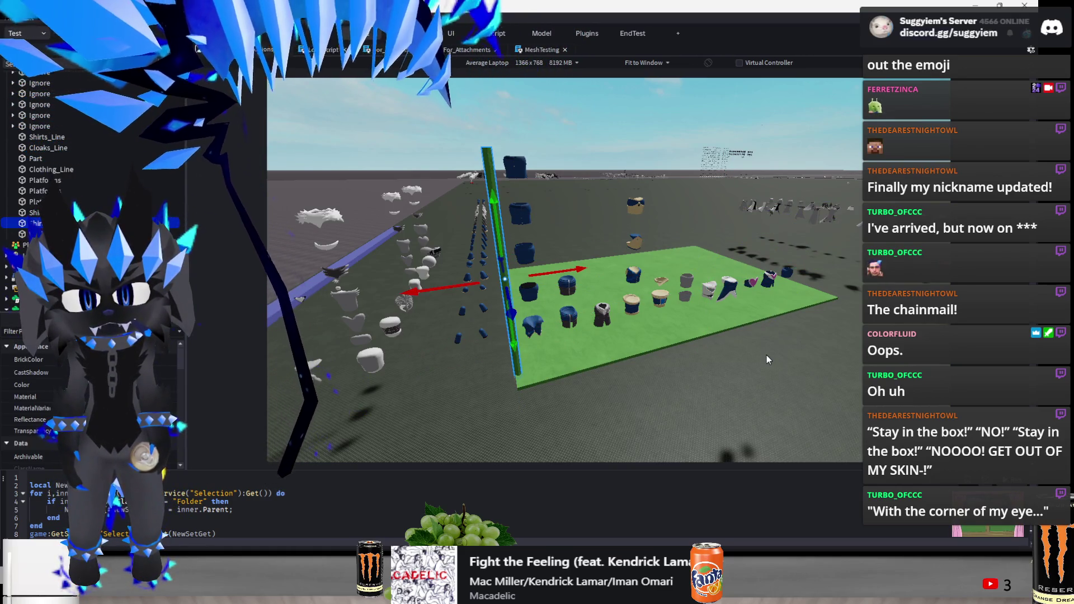
{"action": "left_click", "coordinate": [580, 359]}
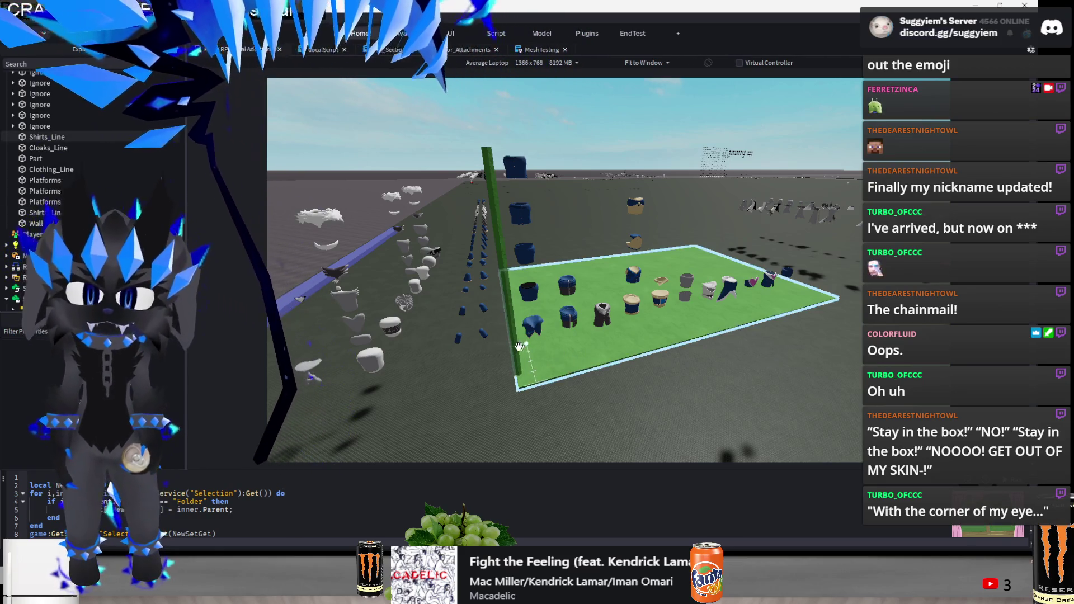
Select the green Shirts_Line part and rotate it upright.
{"action": "left_click", "coordinate": [519, 347]}
{"action": "key", "text": "f"}
{"action": "left_click_drag", "start_coordinate": [630, 312], "coordinate": [647, 318]}
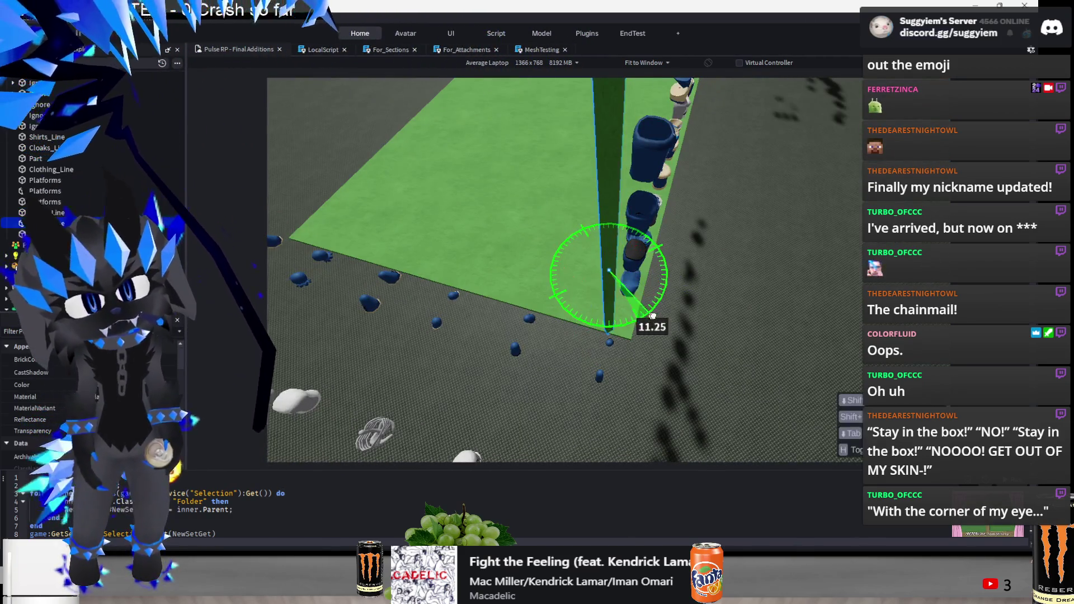
{"action": "left_click_drag", "start_coordinate": [695, 290], "coordinate": [692, 302]}
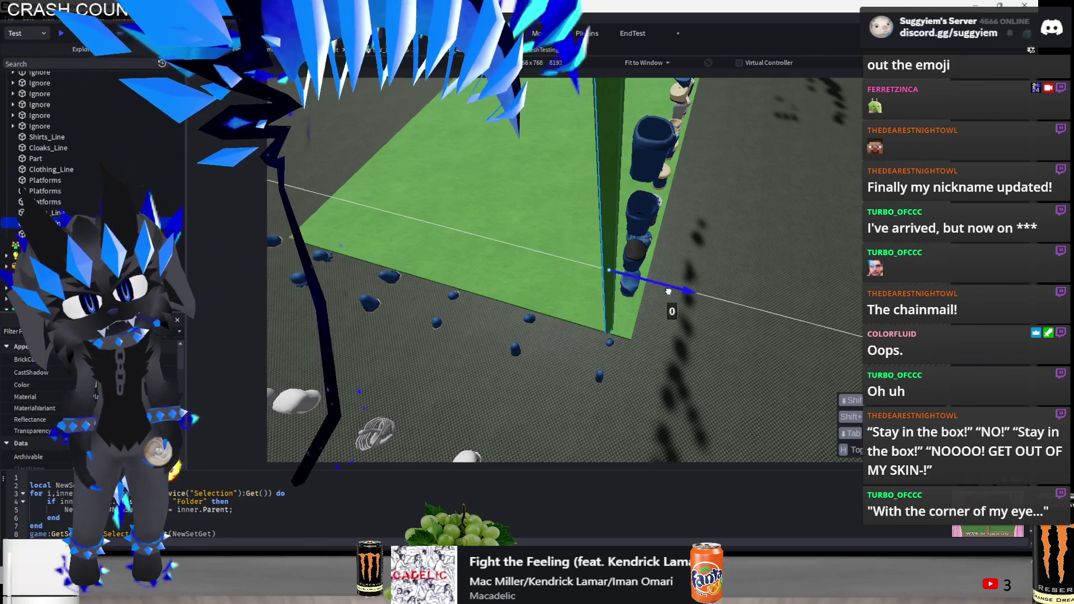
Scale the green plate taller and wider, then reframe the view on it.
{"action": "key", "text": "ctrl+3"}
{"action": "mouse_move", "coordinate": [551, 256]}
{"action": "left_mouse_down"}
{"action": "mouse_move", "coordinate": [566, 259]}
{"action": "mouse_move", "coordinate": [579, 235]}
{"action": "left_mouse_up"}
{"action": "mouse_move", "coordinate": [692, 330]}
{"action": "left_mouse_down"}
{"action": "mouse_move", "coordinate": [755, 334]}
{"action": "mouse_move", "coordinate": [779, 351]}
{"action": "left_mouse_up"}
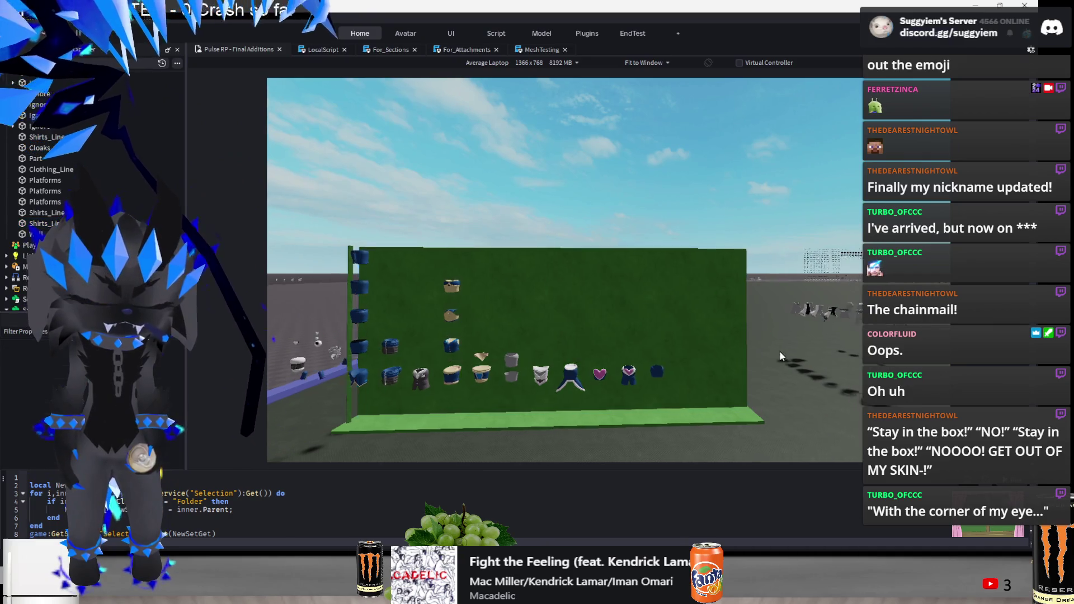
{"action": "key", "text": "a"}
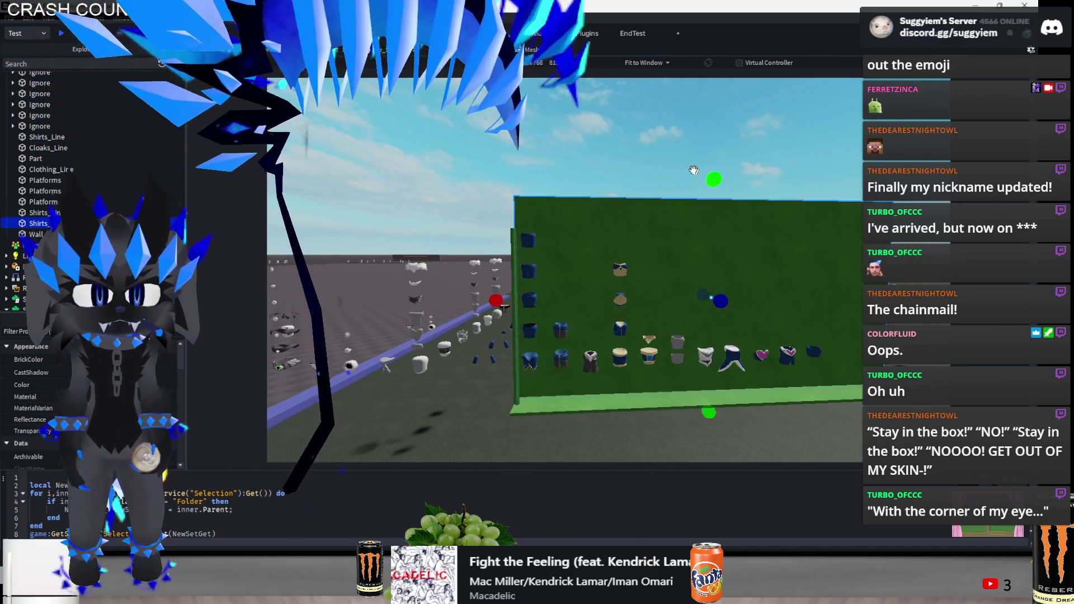
{"action": "key", "text": "s"}
{"action": "key", "text": "w"}
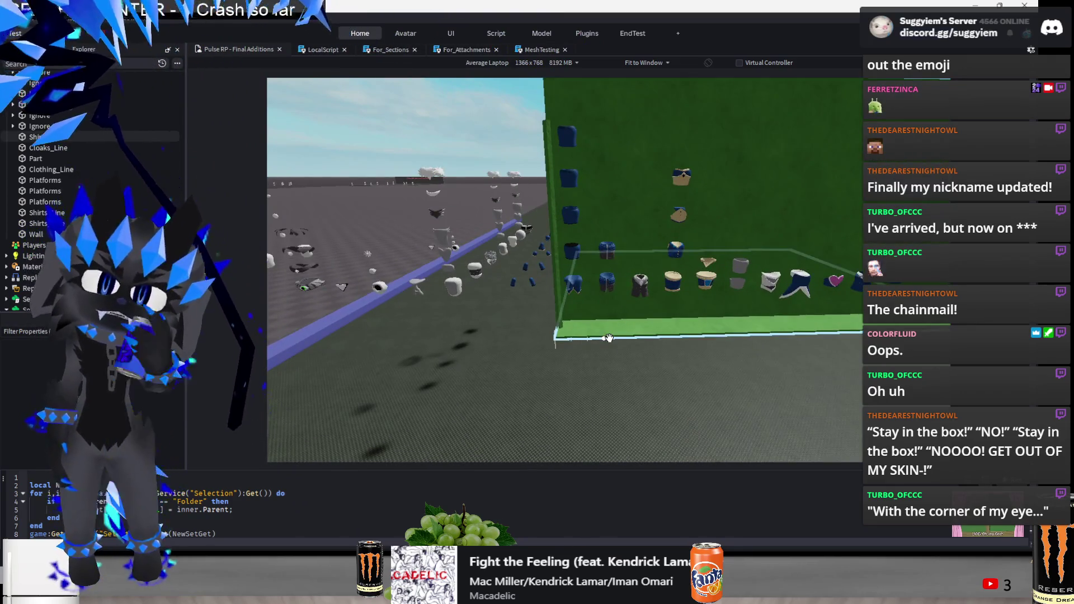
{"action": "left_click", "coordinate": [610, 338]}
{"action": "key", "text": "f"}
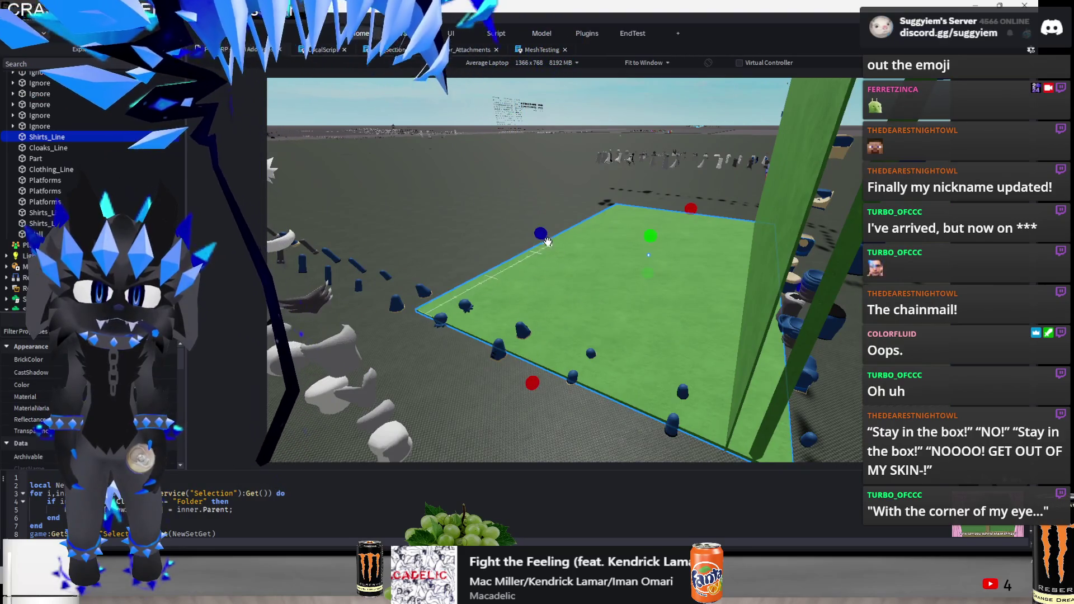
Resize the green plates, delete one Shirts_Line wall part, and reshape the remaining plate.
{"action": "mouse_move", "coordinate": [540, 235]}
{"action": "left_mouse_down"}
{"action": "mouse_move", "coordinate": [733, 303]}
{"action": "mouse_move", "coordinate": [702, 266]}
{"action": "left_mouse_up"}
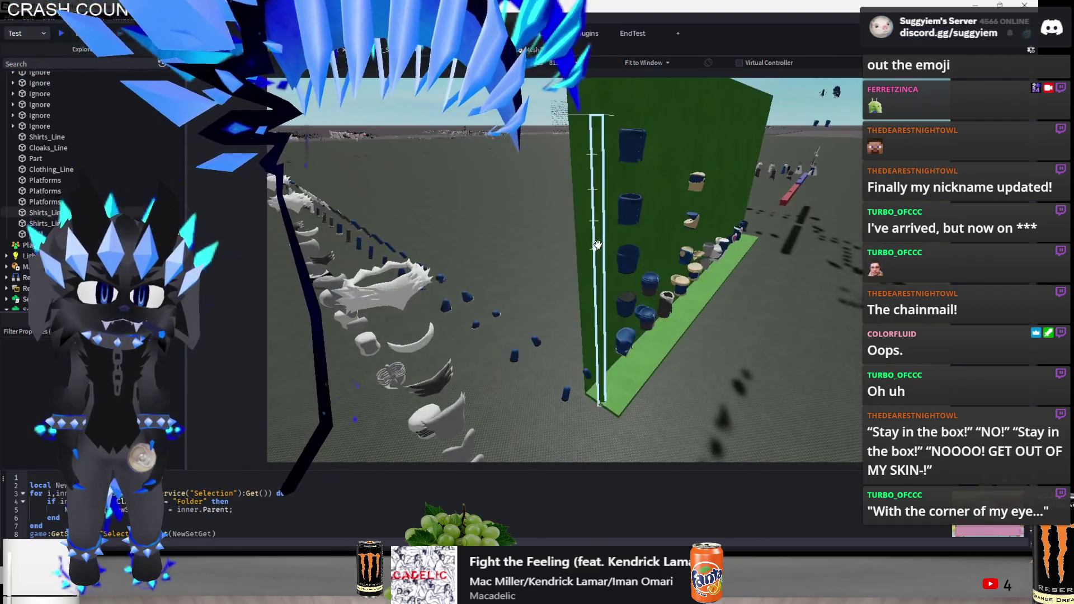
{"action": "left_click", "coordinate": [668, 327], "text": "ctrl"}
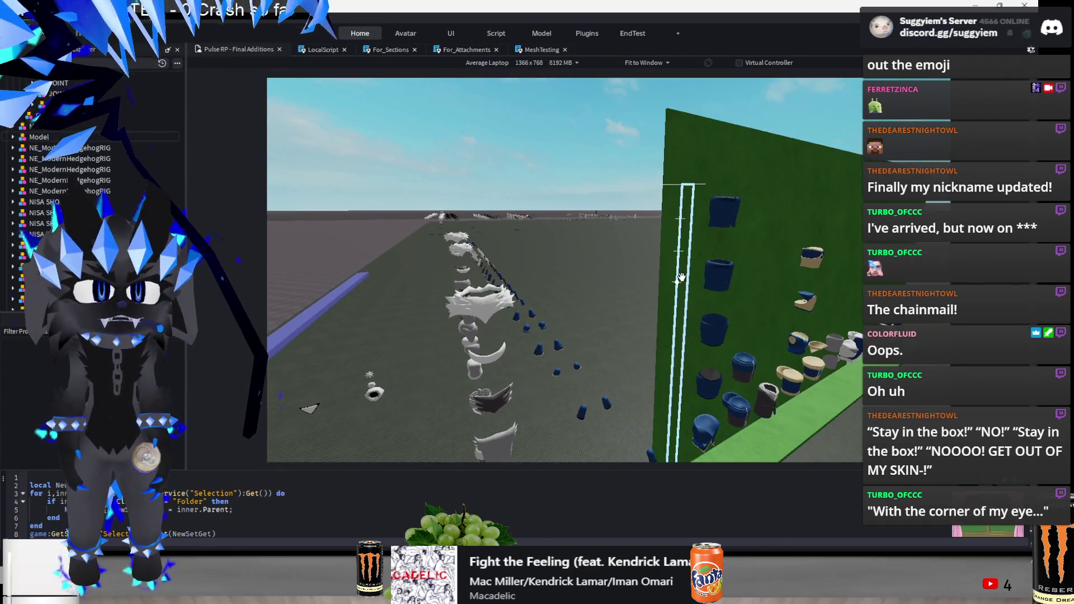
{"action": "left_click", "coordinate": [507, 208]}
{"action": "mouse_move", "coordinate": [507, 208]}
{"action": "left_mouse_down"}
{"action": "mouse_move", "coordinate": [501, 163]}
{"action": "mouse_move", "coordinate": [581, 193]}
{"action": "left_mouse_up"}
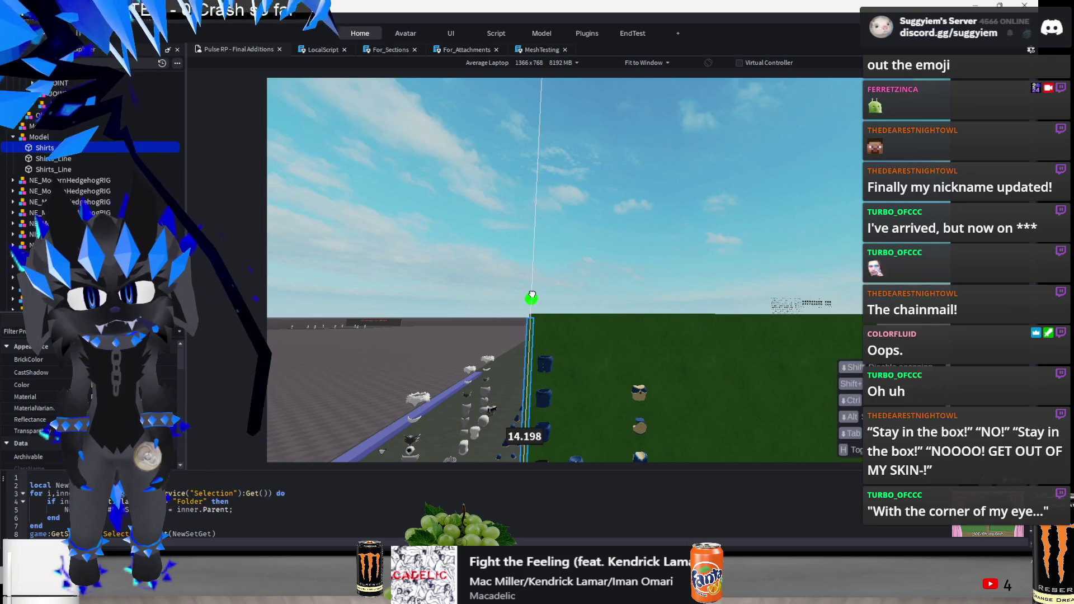
{"action": "left_click_drag", "start_coordinate": [534, 280], "coordinate": [531, 298]}
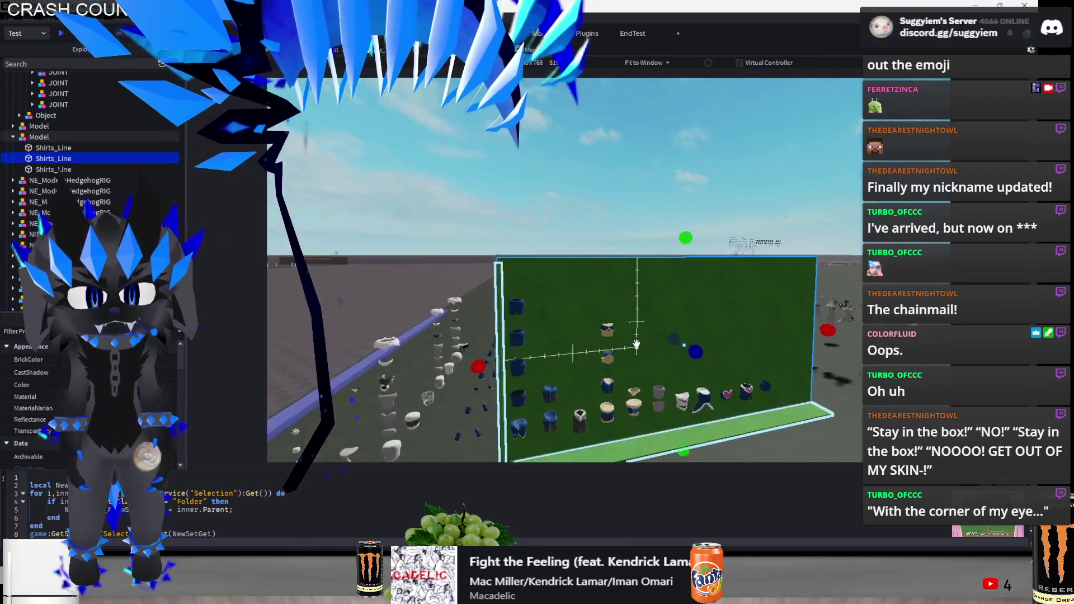
{"action": "key", "text": "Delete"}
{"action": "left_click", "coordinate": [594, 391]}
{"action": "mouse_move", "coordinate": [678, 389]}
{"action": "left_mouse_down"}
{"action": "mouse_move", "coordinate": [652, 312]}
{"action": "mouse_move", "coordinate": [659, 187]}
{"action": "left_mouse_up"}
{"action": "left_click", "coordinate": [613, 164]}
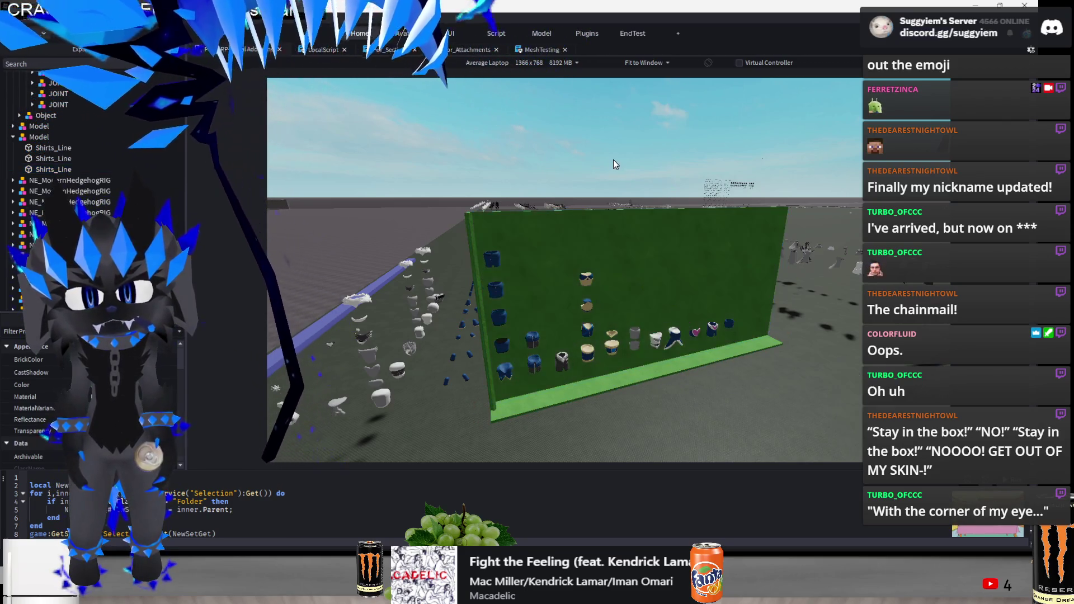
Box-select the green plate and move it 2 studs sideways.
{"action": "scroll", "coordinate": [613, 163], "scroll_direction": "down", "scroll_amount": 3}
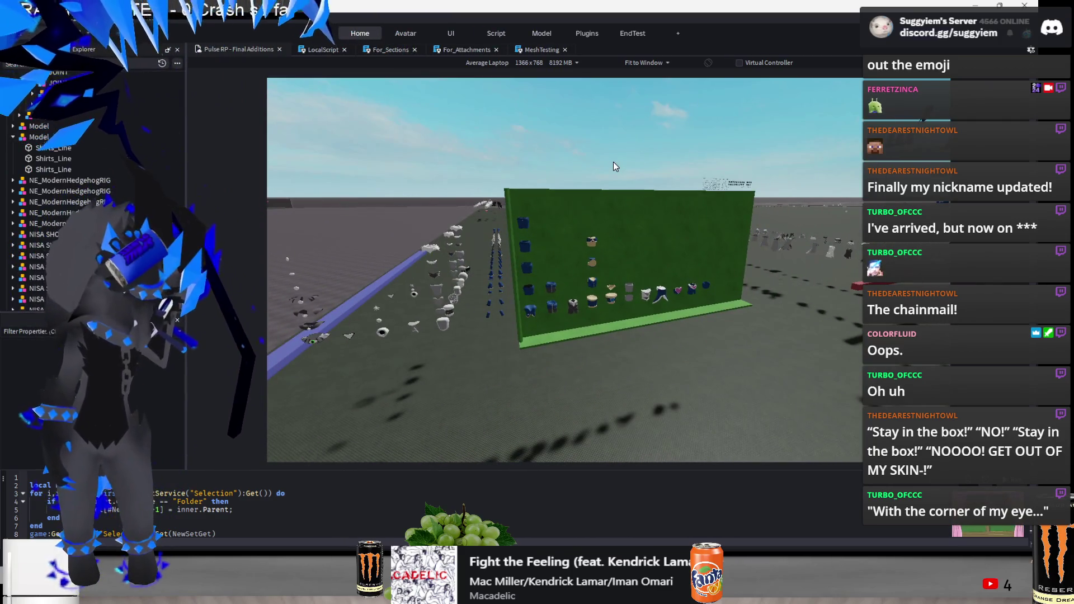
{"action": "scroll", "coordinate": [613, 162], "scroll_direction": "down", "scroll_amount": 5}
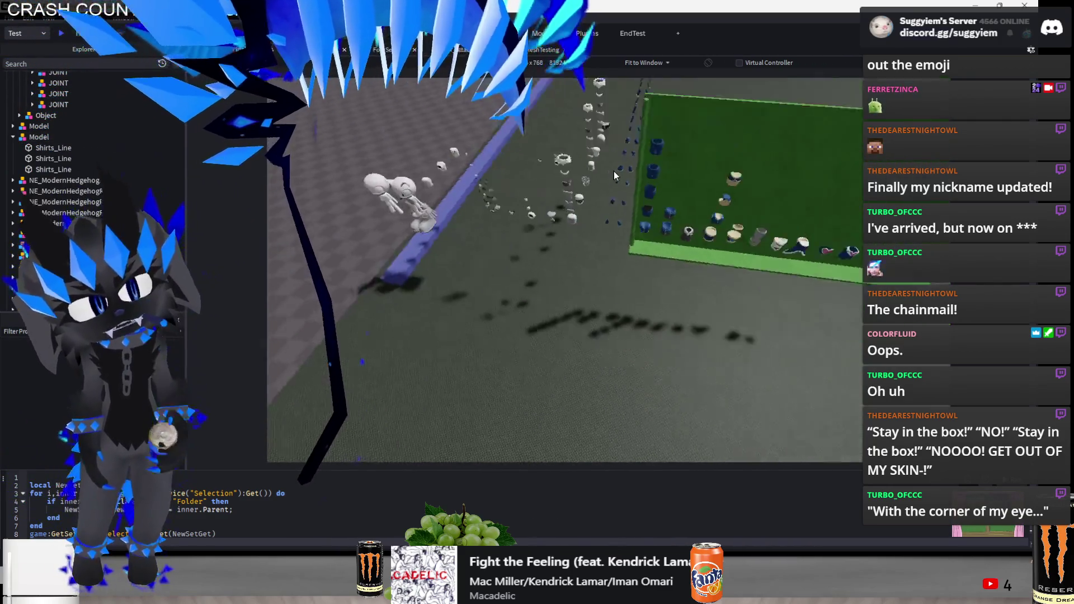
{"action": "scroll", "coordinate": [613, 171], "scroll_direction": "down", "scroll_amount": 3}
{"action": "mouse_move", "coordinate": [581, 321]}
{"action": "left_mouse_down"}
{"action": "mouse_move", "coordinate": [707, 240]}
{"action": "mouse_move", "coordinate": [764, 173]}
{"action": "left_mouse_up"}
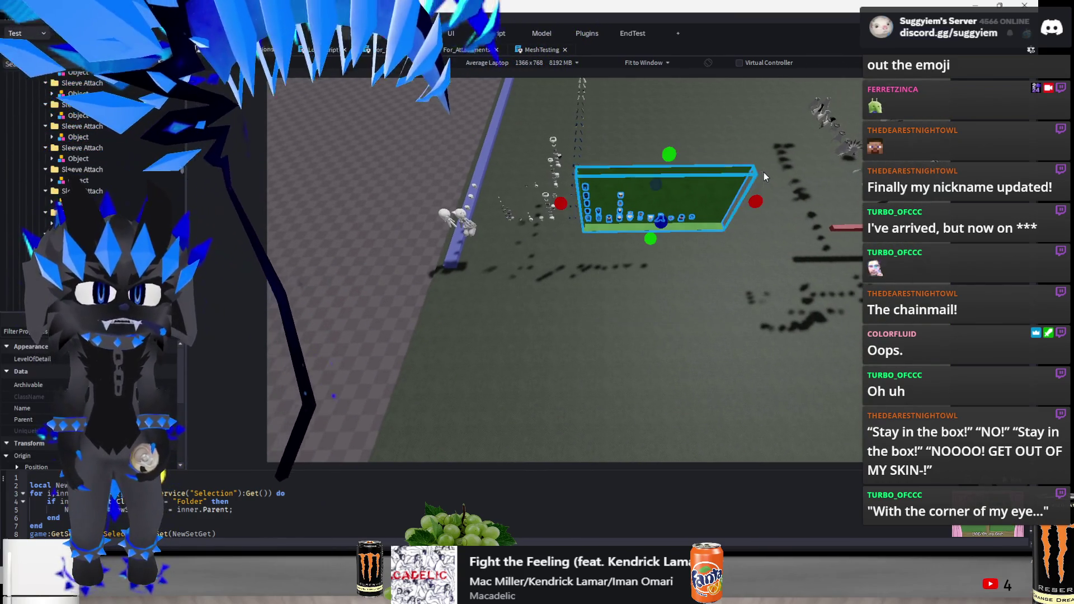
{"action": "mouse_move", "coordinate": [719, 203]}
{"action": "left_mouse_down"}
{"action": "mouse_move", "coordinate": [729, 205]}
{"action": "mouse_move", "coordinate": [737, 305]}
{"action": "left_mouse_up"}
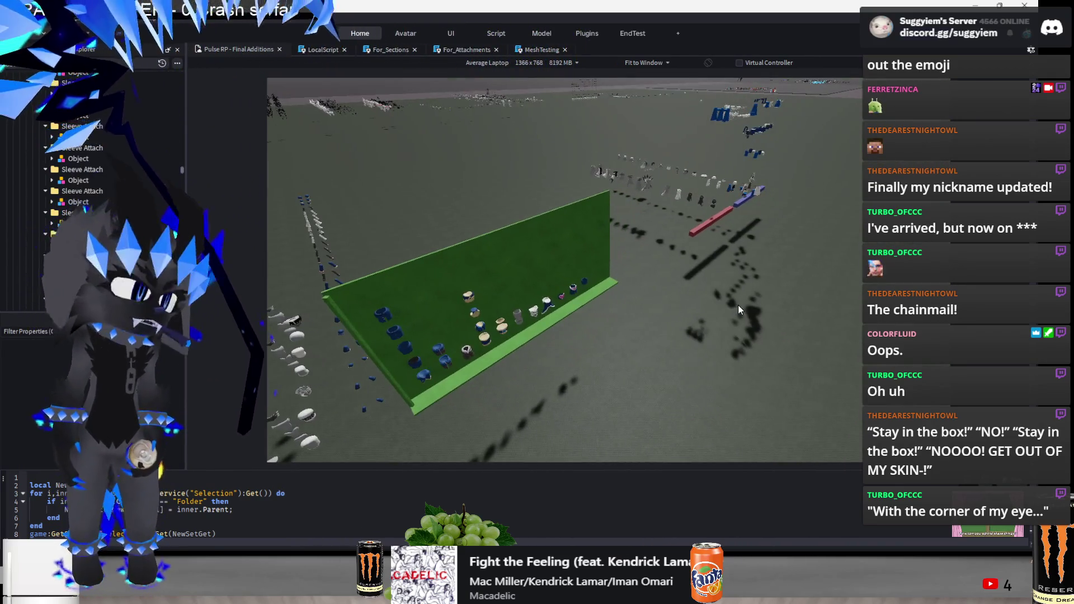
Orbit and zoom the camera until the green item wall fills the view.
{"action": "mouse_move", "coordinate": [738, 304]}
{"action": "left_mouse_down"}
{"action": "mouse_move", "coordinate": [721, 275]}
{"action": "mouse_move", "coordinate": [535, 290]}
{"action": "mouse_move", "coordinate": [714, 400]}
{"action": "left_mouse_up"}
{"action": "scroll", "coordinate": [590, 316], "scroll_direction": "down", "scroll_amount": 5}
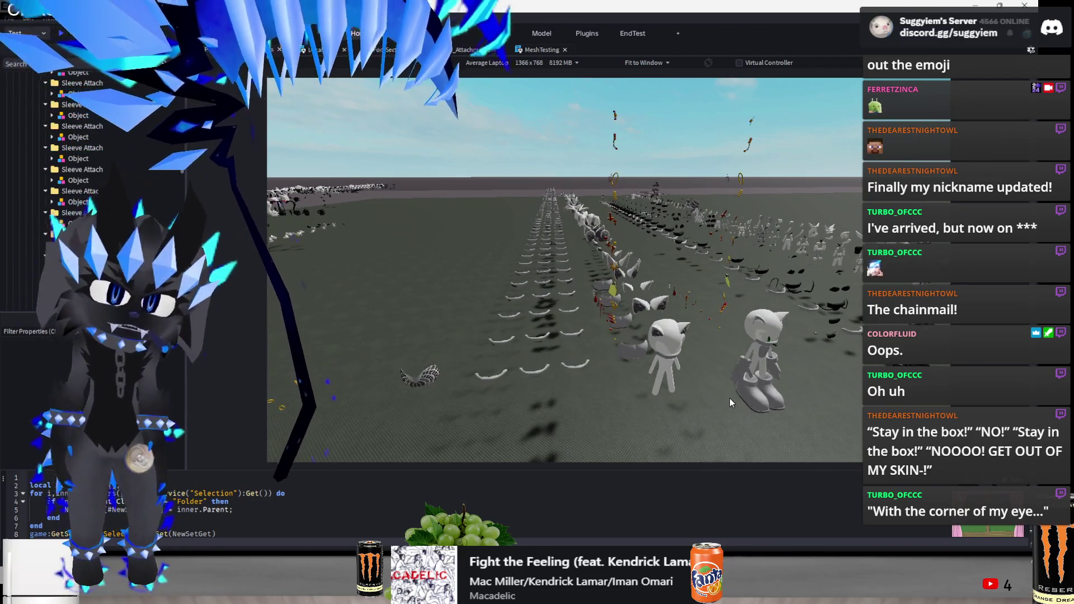
{"action": "scroll", "coordinate": [727, 400], "scroll_direction": "down", "scroll_amount": 3}
{"action": "left_click_drag", "start_coordinate": [727, 400], "coordinate": [670, 344]}
{"action": "scroll", "coordinate": [670, 344], "scroll_direction": "up", "scroll_amount": 10}
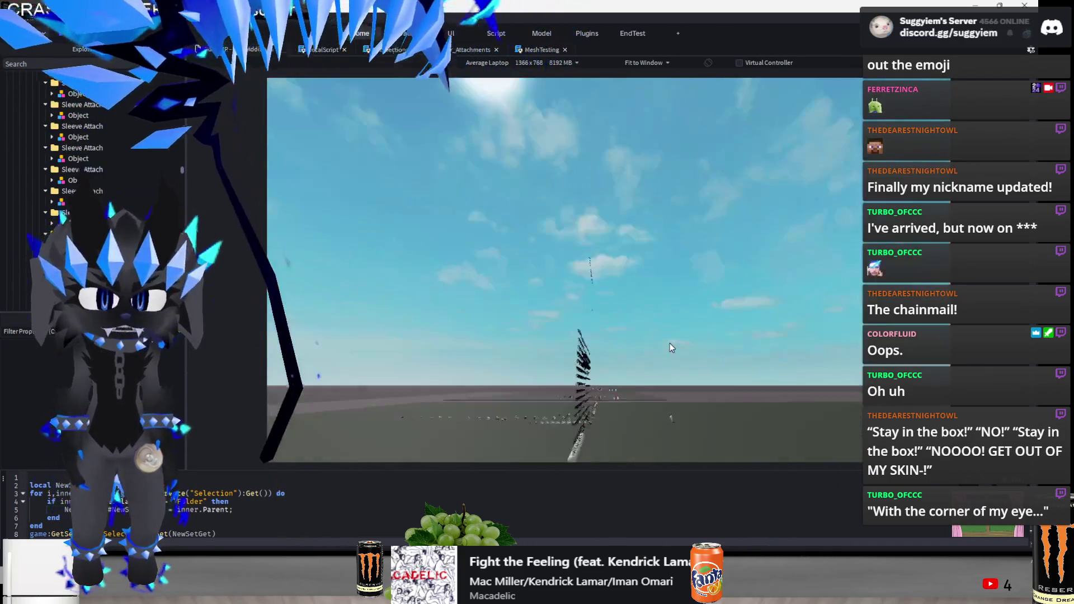
{"action": "scroll", "coordinate": [648, 273], "scroll_direction": "down", "scroll_amount": 10}
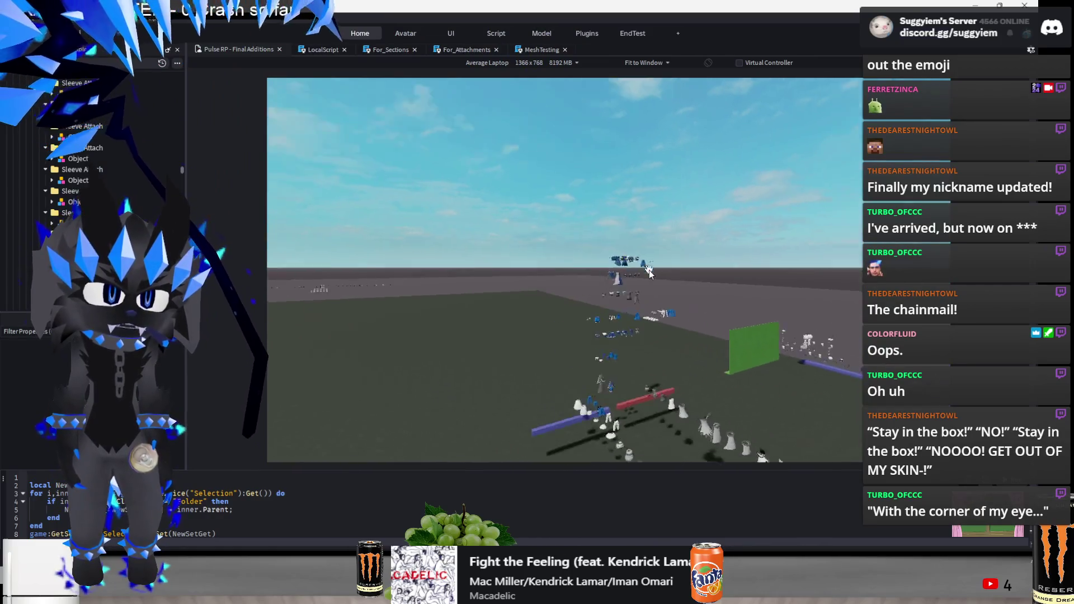
{"action": "scroll", "coordinate": [649, 273], "scroll_direction": "down", "scroll_amount": 5}
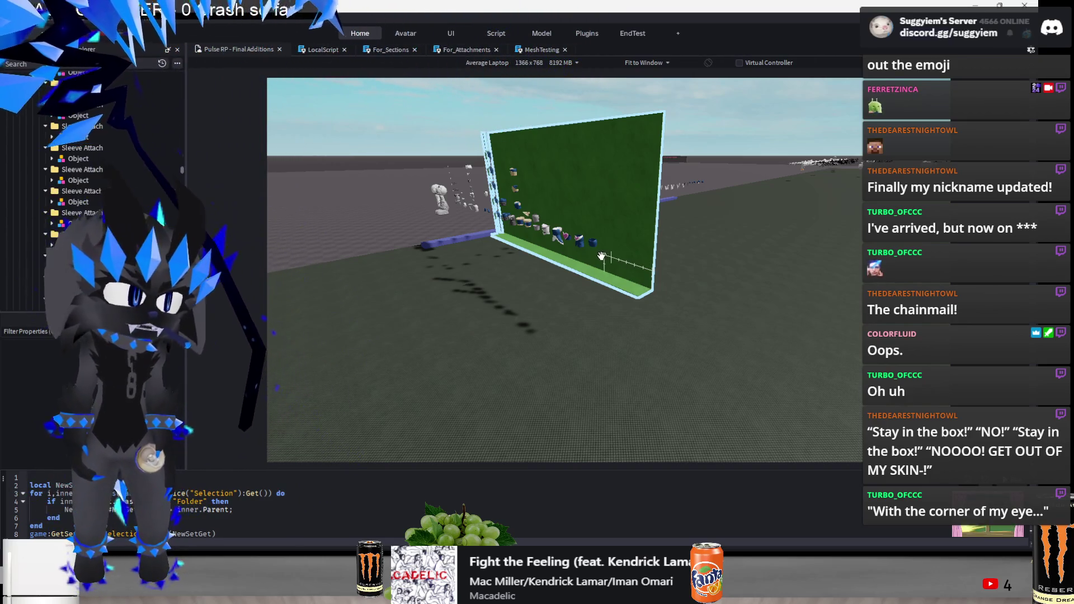
{"action": "key", "text": "a"}
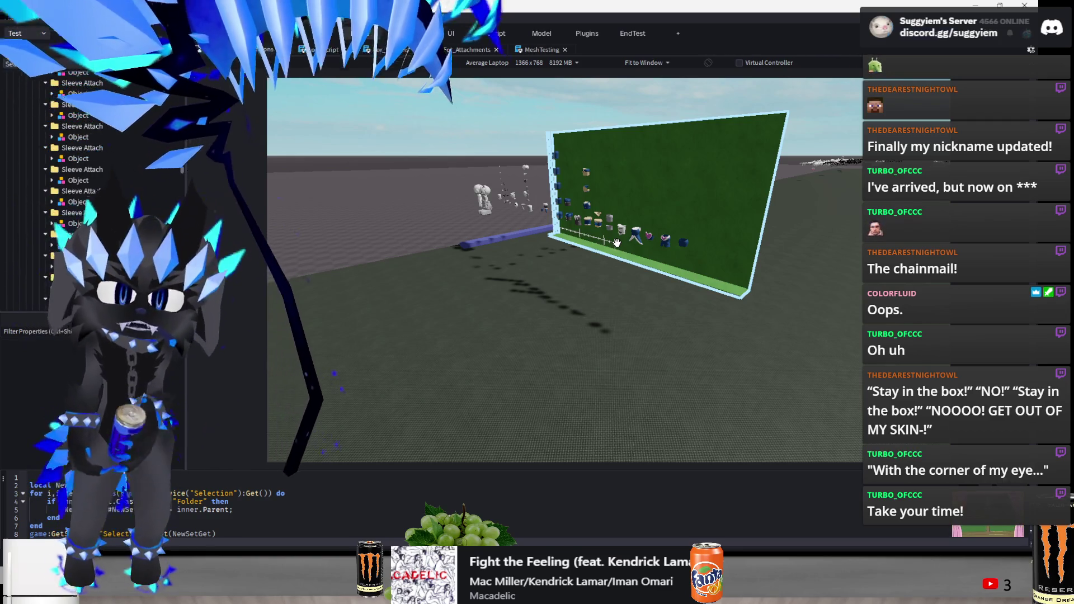
Nudge the green item wall 1 stud sideways along X, then deselect it.
{"action": "scroll", "coordinate": [616, 243], "scroll_direction": "up", "scroll_amount": 5}
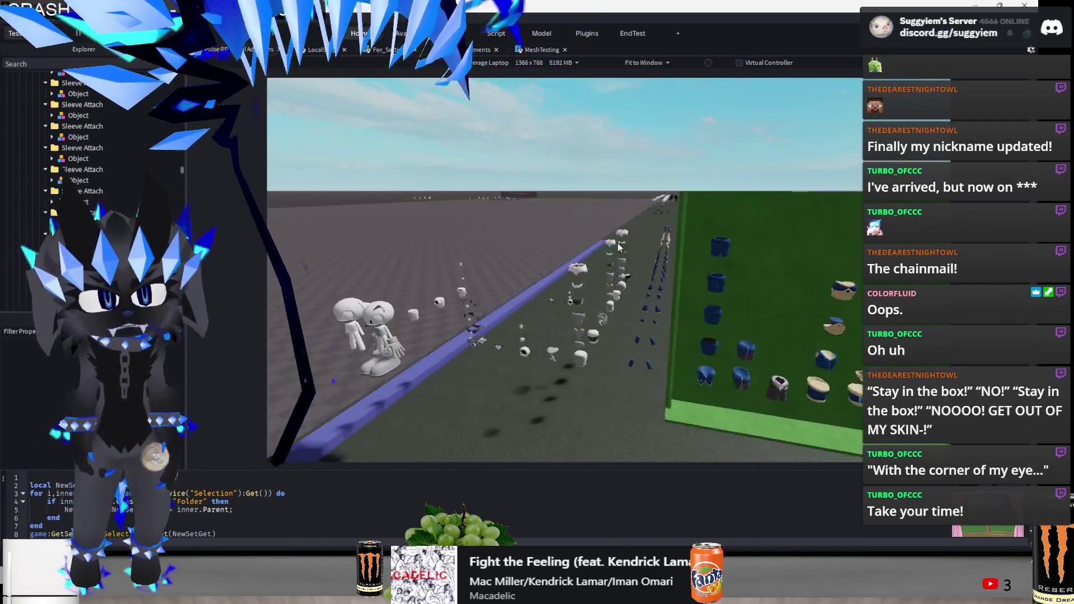
{"action": "scroll", "coordinate": [617, 243], "scroll_direction": "down", "scroll_amount": 5}
{"action": "left_click", "coordinate": [620, 244]}
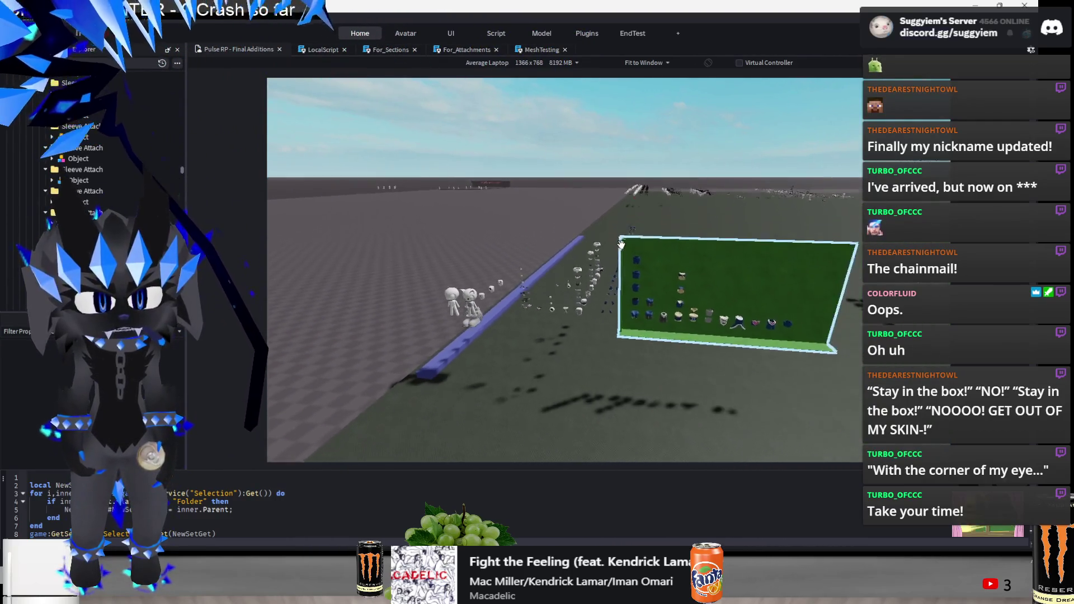
{"action": "left_click_drag", "start_coordinate": [806, 253], "coordinate": [615, 341]}
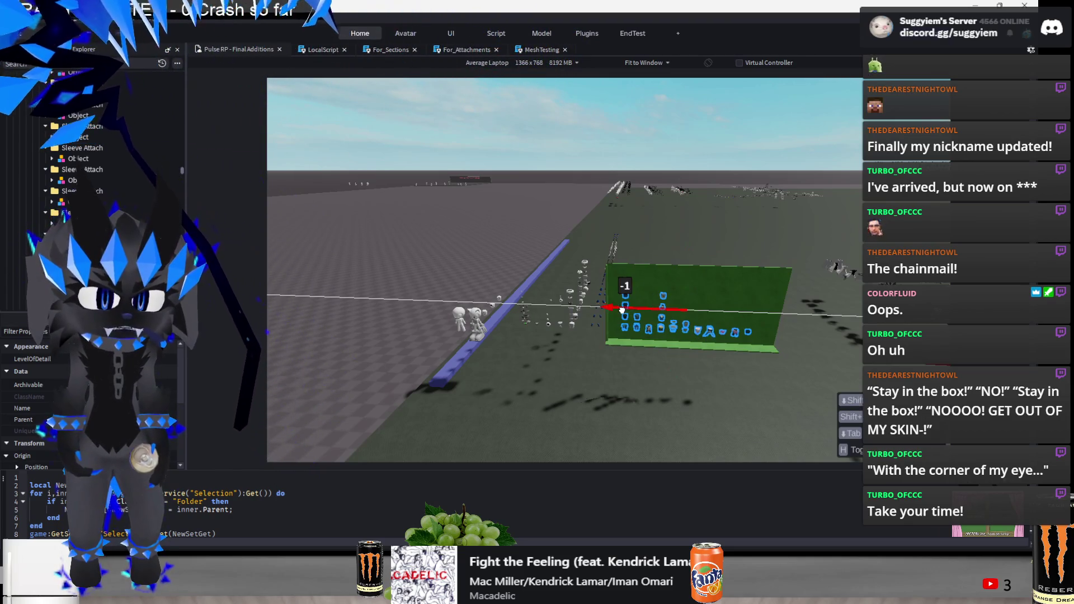
{"action": "left_click", "coordinate": [599, 398]}
{"action": "scroll", "coordinate": [599, 399], "scroll_direction": "up", "scroll_amount": 5}
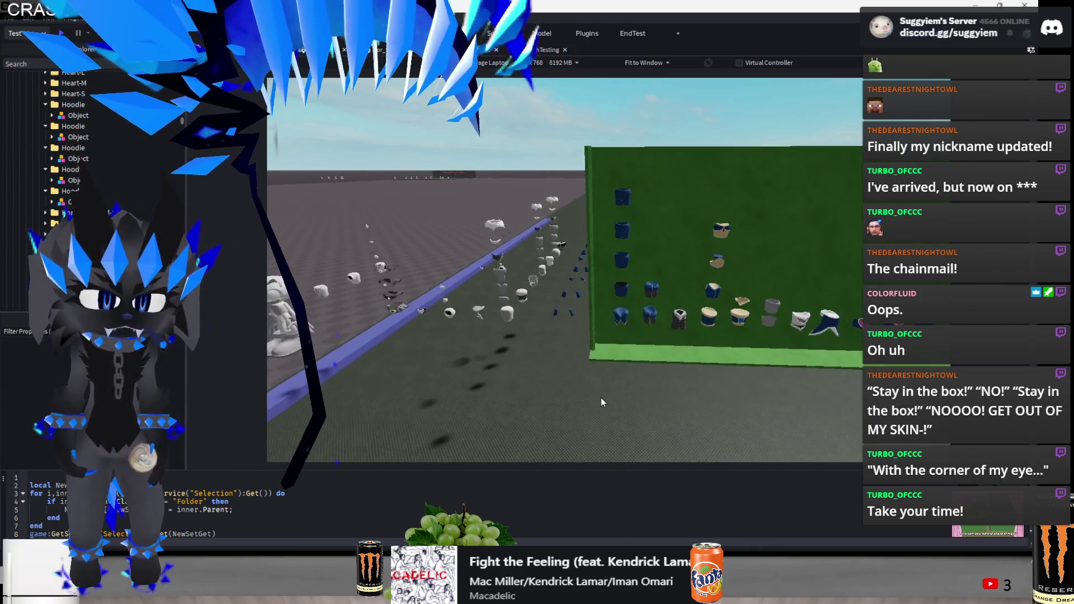
{"action": "scroll", "coordinate": [600, 398], "scroll_direction": "down", "scroll_amount": 6}
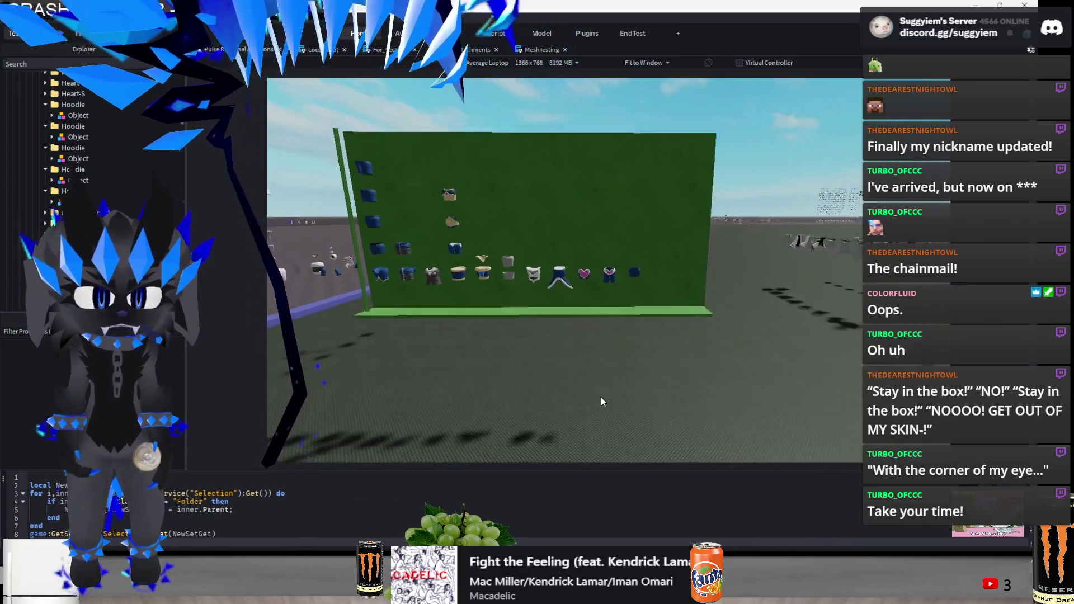
Move the blue shirt and Classy Shirt meshes sideways and up, then select the blue cape.
{"action": "key", "text": "d"}
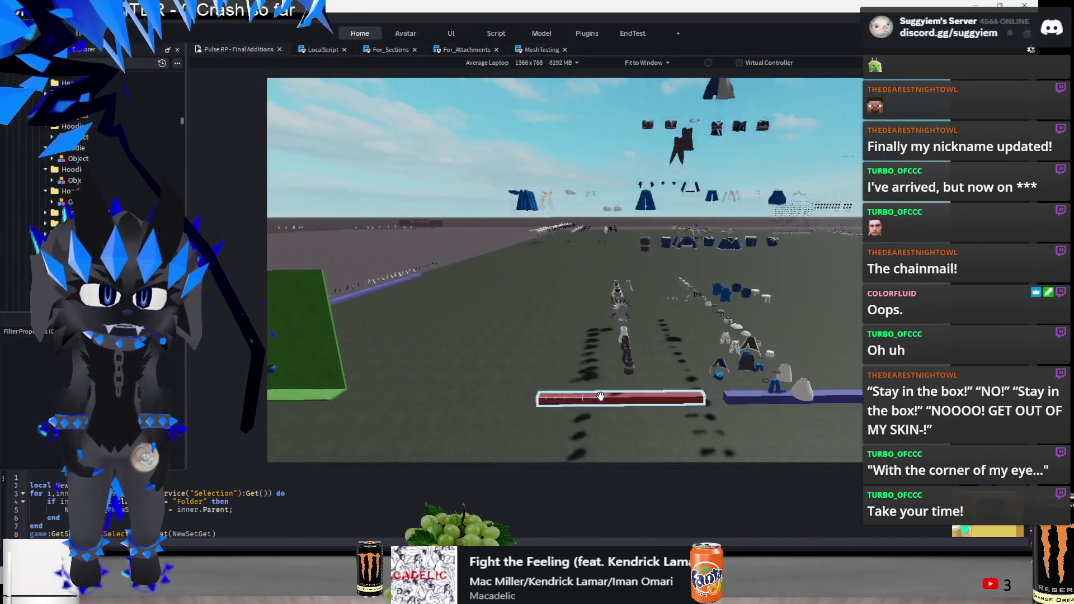
{"action": "scroll", "coordinate": [600, 398], "scroll_direction": "up", "scroll_amount": 5}
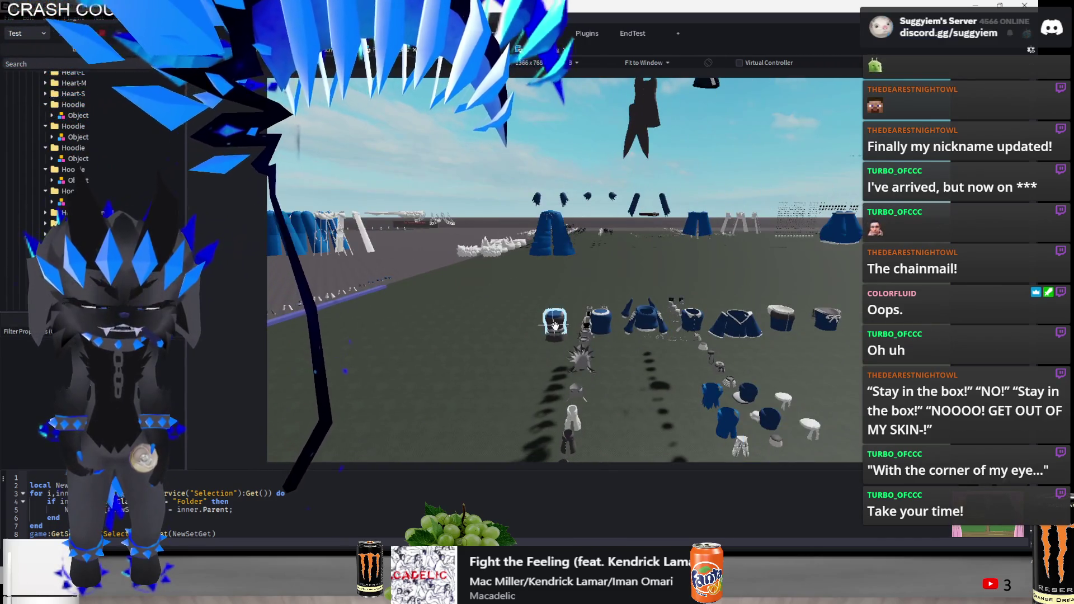
{"action": "left_click", "coordinate": [600, 317]}
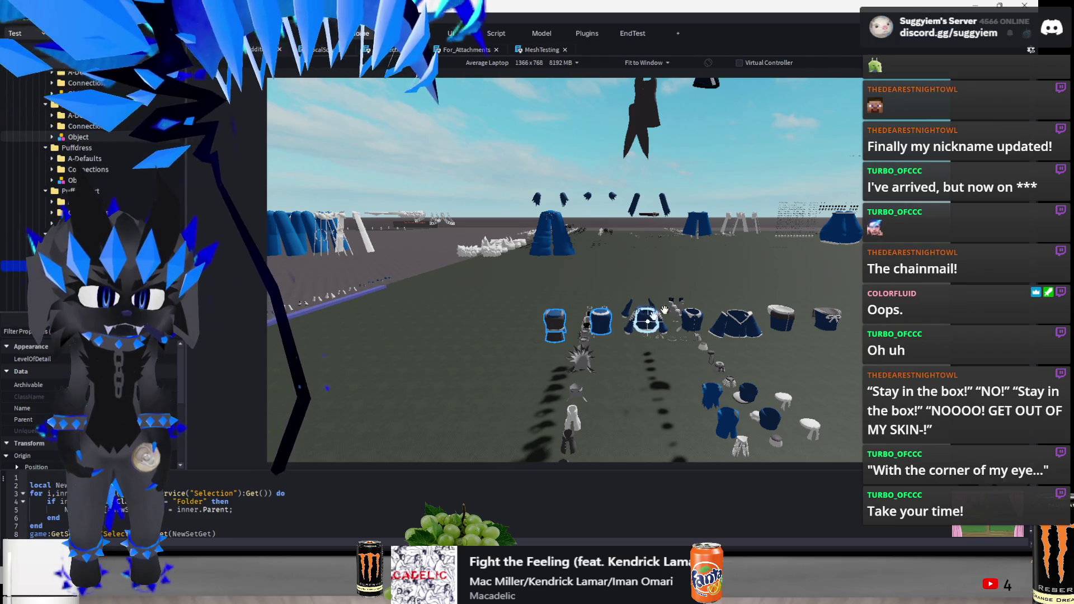
{"action": "left_click", "coordinate": [697, 315]}
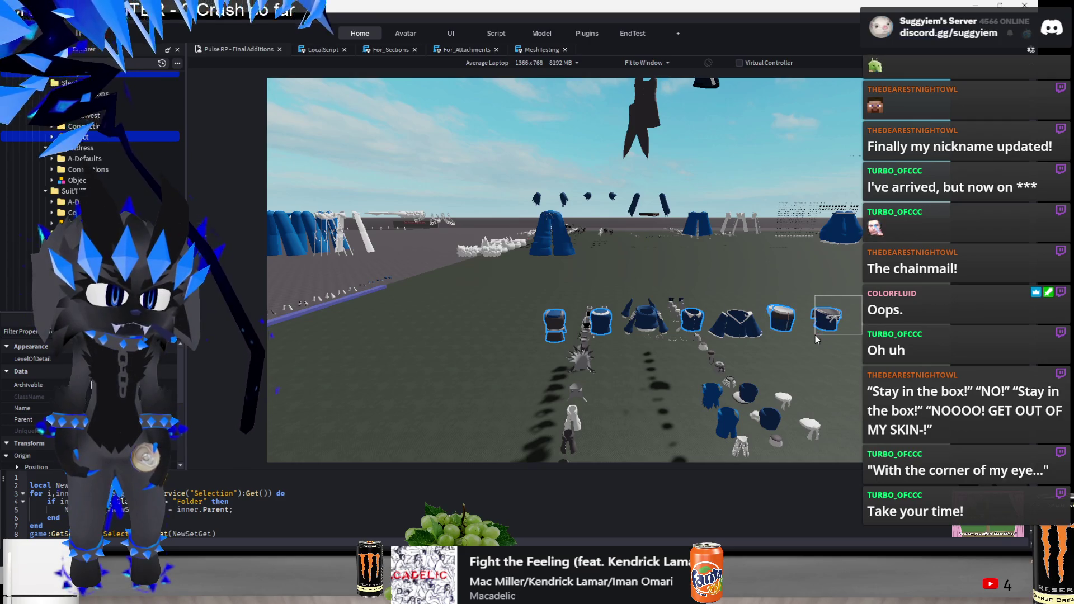
{"action": "key", "text": "q"}
{"action": "key", "text": "e"}
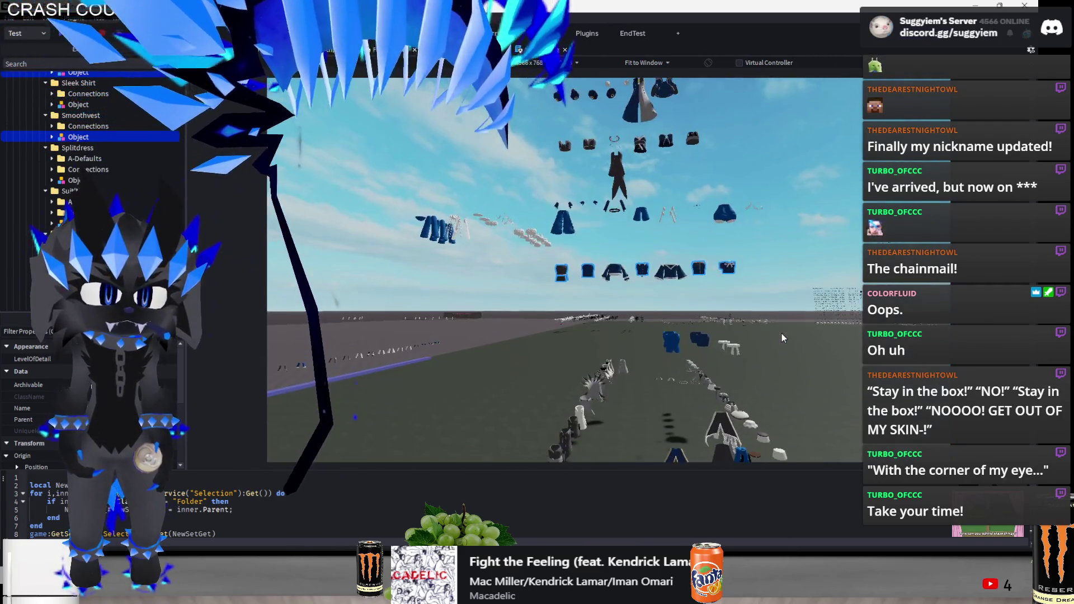
{"action": "left_click_drag", "start_coordinate": [722, 227], "coordinate": [681, 232]}
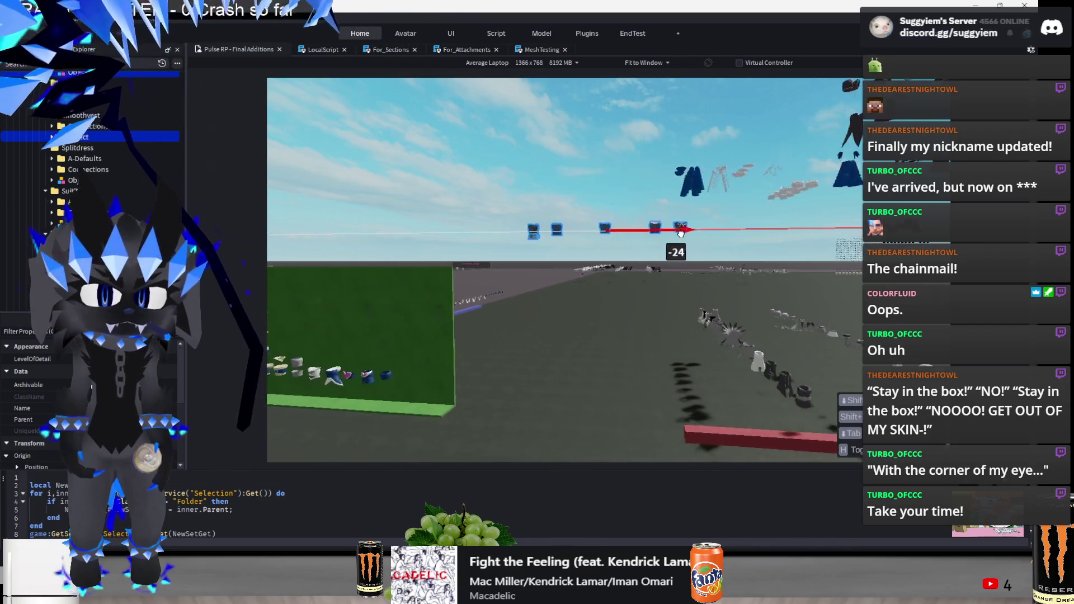
{"action": "key", "text": "s"}
{"action": "mouse_move", "coordinate": [607, 297]}
{"action": "left_mouse_down"}
{"action": "mouse_move", "coordinate": [604, 337]}
{"action": "mouse_move", "coordinate": [638, 264]}
{"action": "left_mouse_up"}
{"action": "key", "text": "s"}
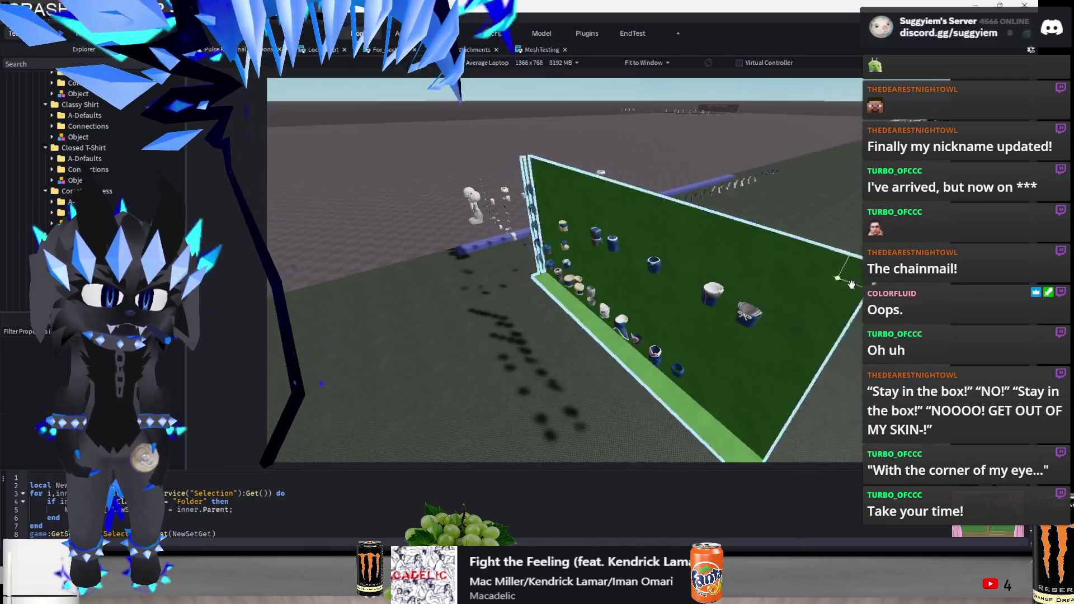
{"action": "key", "text": "w"}
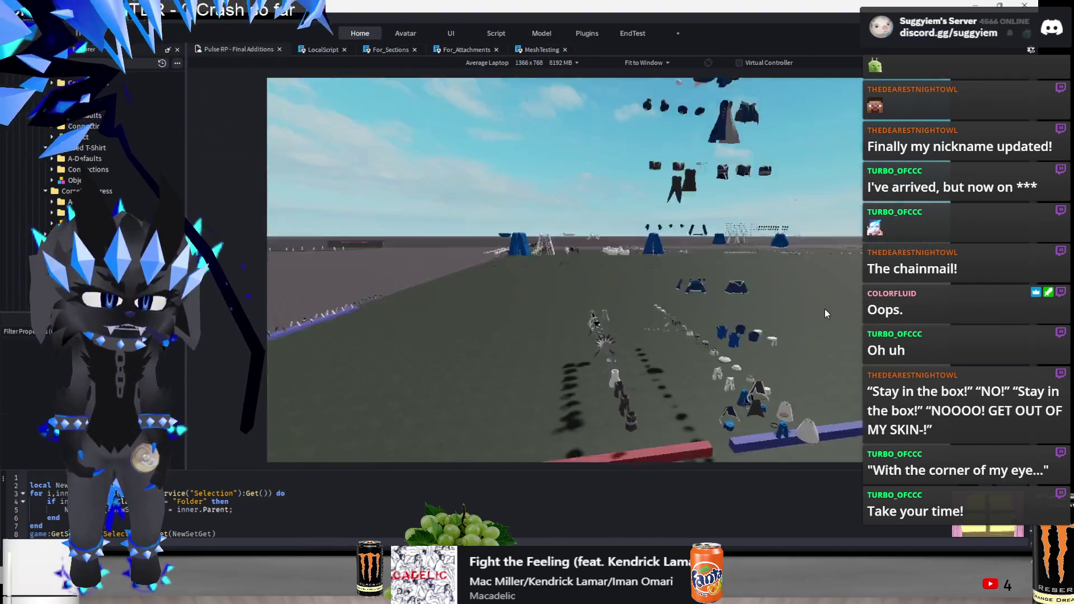
{"action": "left_click", "coordinate": [666, 338]}
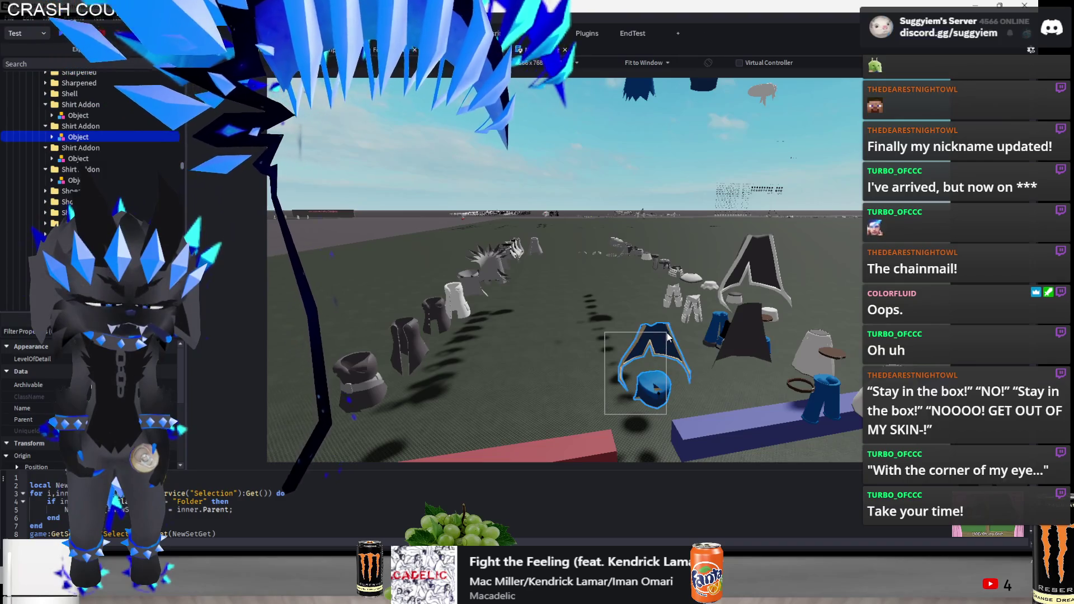
Select the dark triangular cloak pieces and focus the view on them.
{"action": "key", "text": "ctrl+2"}
{"action": "key", "text": "d"}
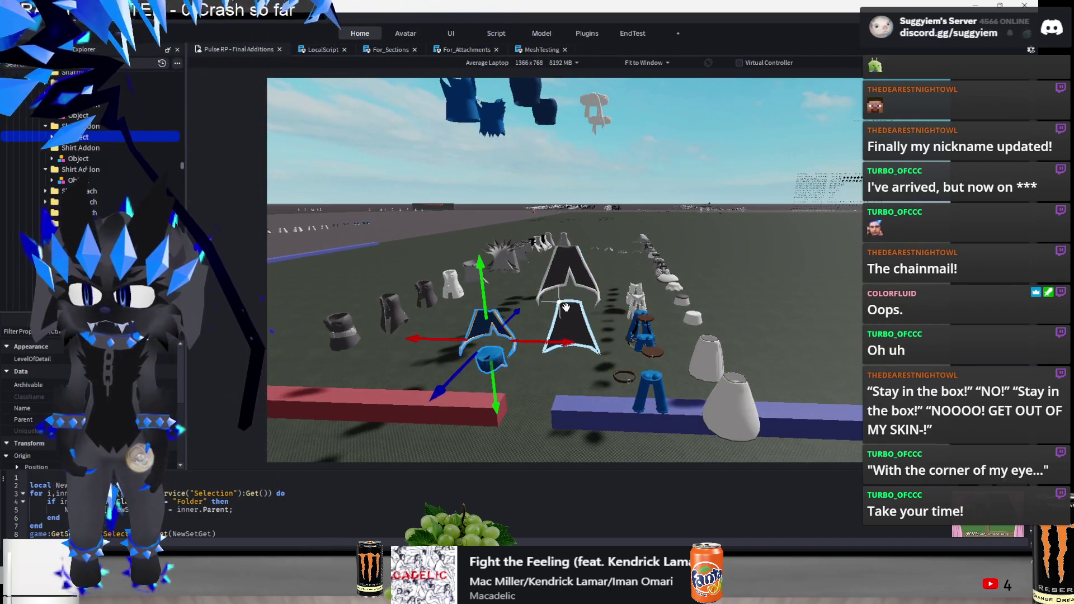
{"action": "left_click", "coordinate": [566, 327]}
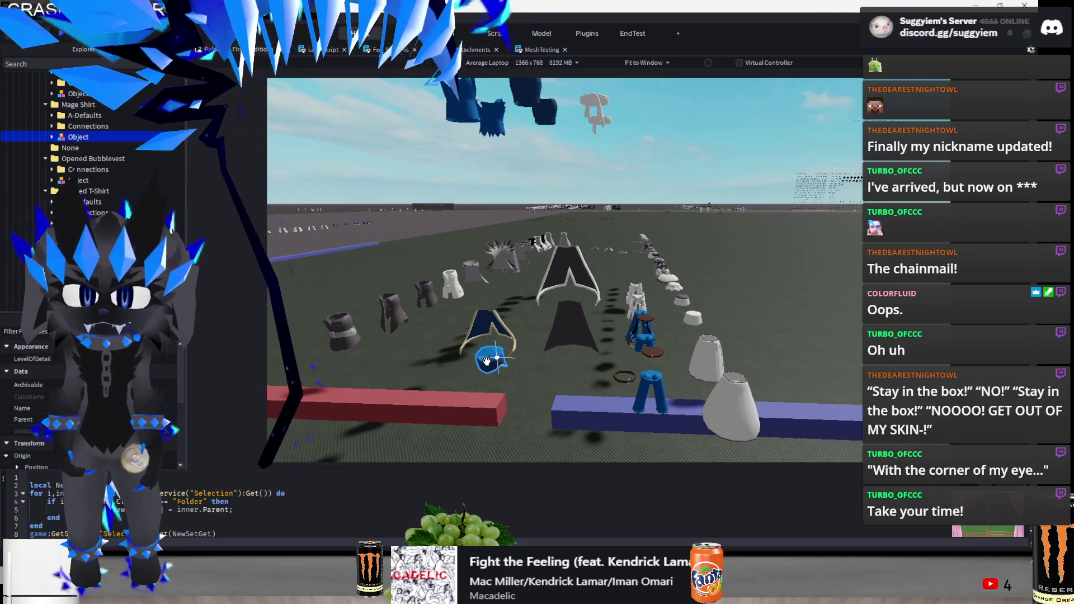
{"action": "left_click", "coordinate": [602, 285]}
{"action": "key", "text": "f"}
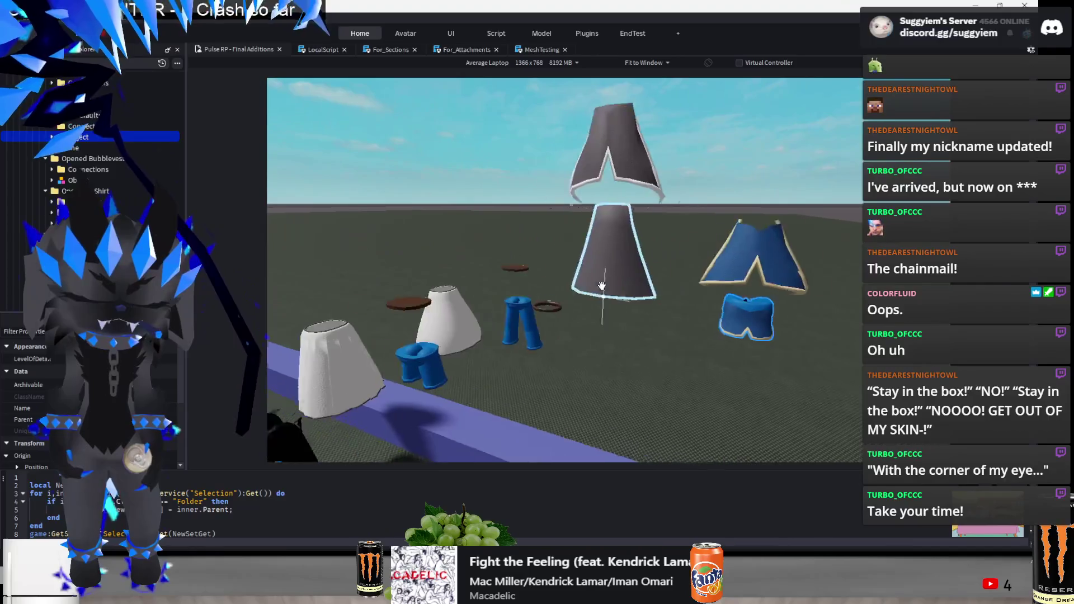
Expand Mage Shirt > Connections > Cloaks in Explorer and select the Shirt Addon folder.
{"action": "left_click", "coordinate": [52, 126]}
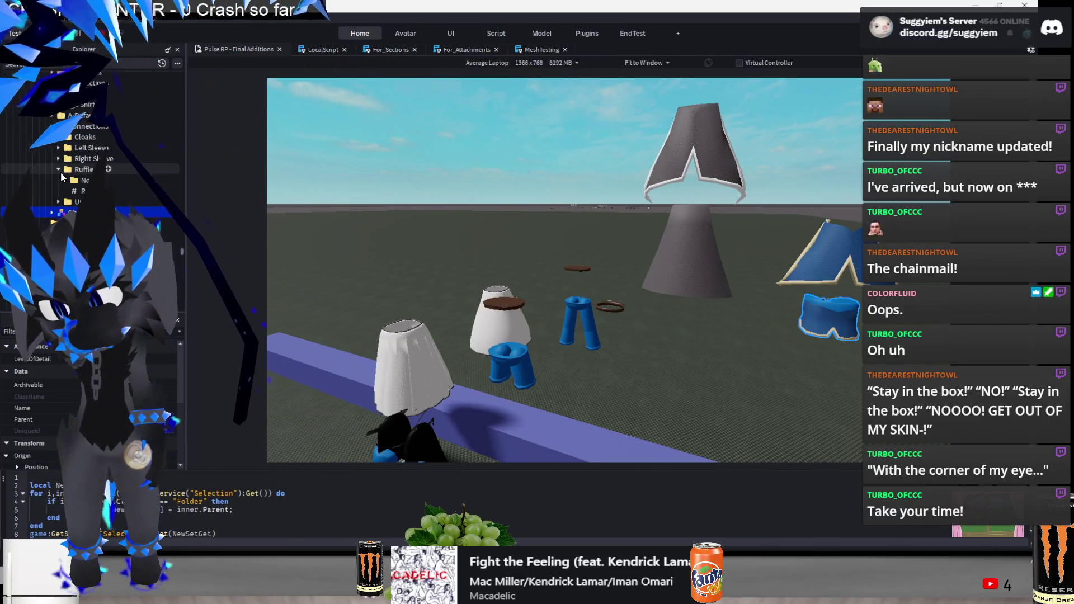
{"action": "left_click", "coordinate": [59, 137]}
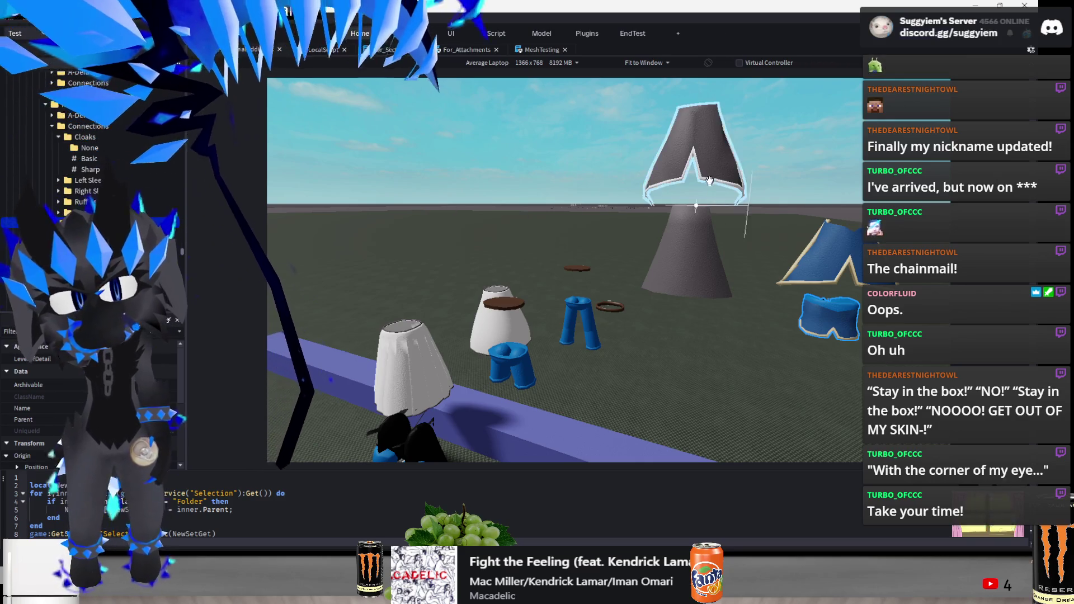
{"action": "left_click", "coordinate": [842, 254]}
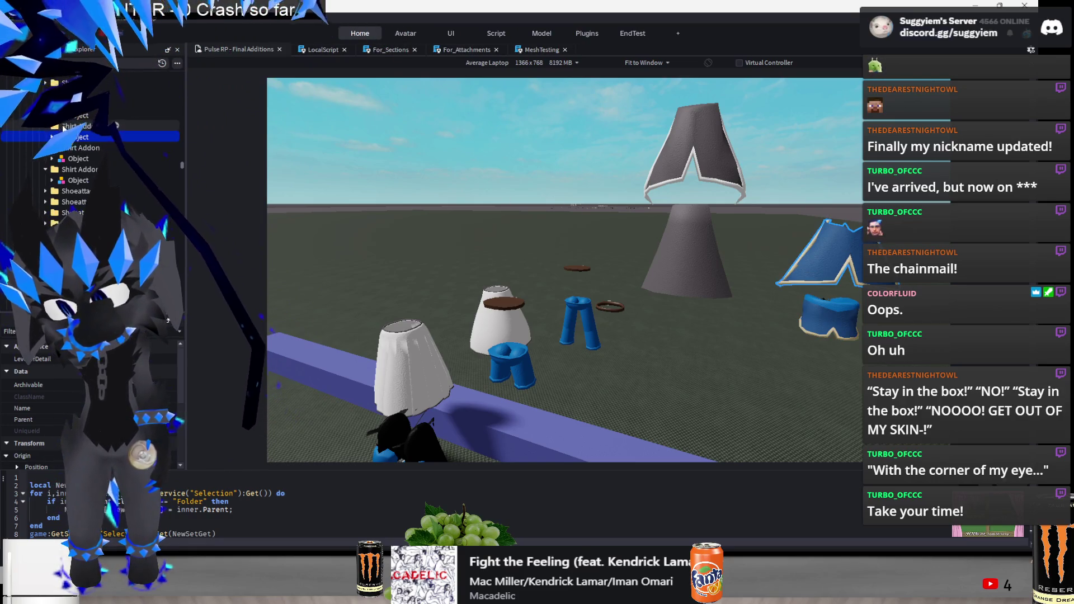
{"action": "left_click", "coordinate": [63, 129]}
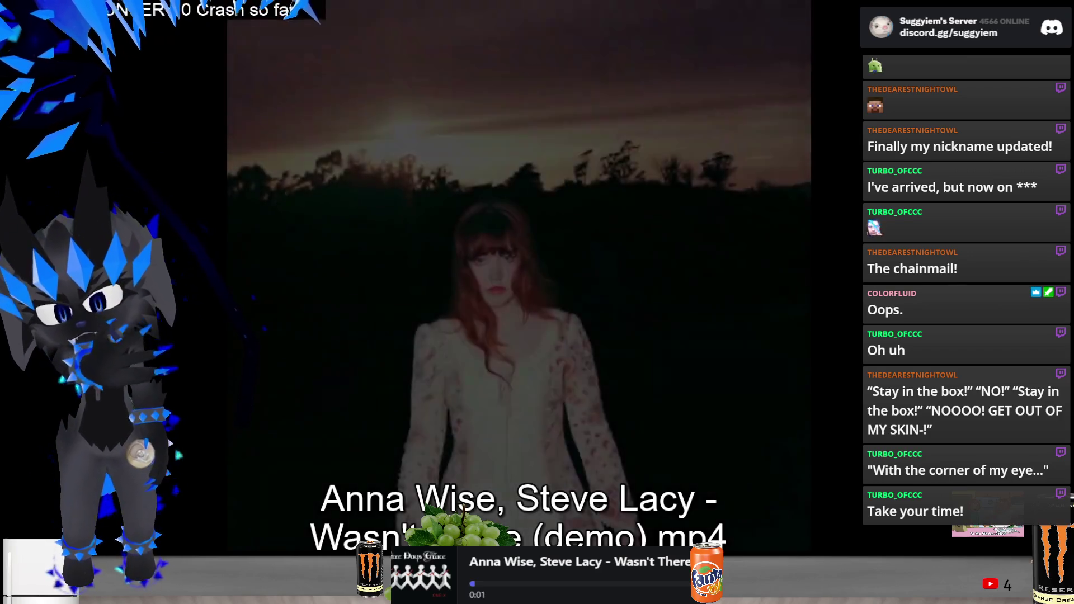
Switch back to Roblox Studio from the music player.
{"action": "key", "text": "alt+Tab"}
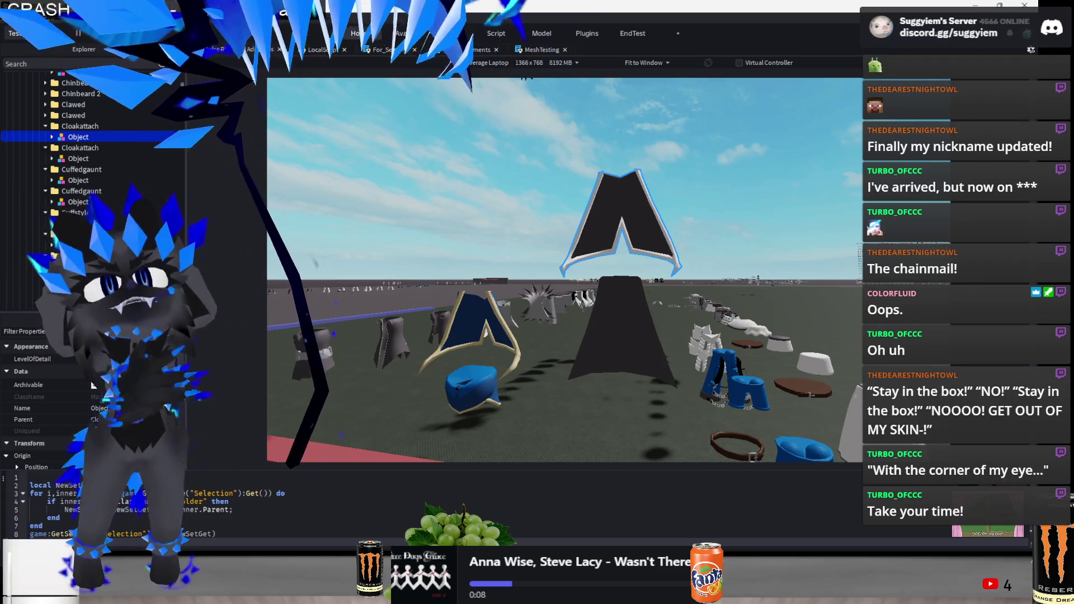
Fly the camera around the scene, briefly selecting and deselecting the red bar.
{"action": "scroll", "coordinate": [525, 388], "scroll_direction": "down", "scroll_amount": 10}
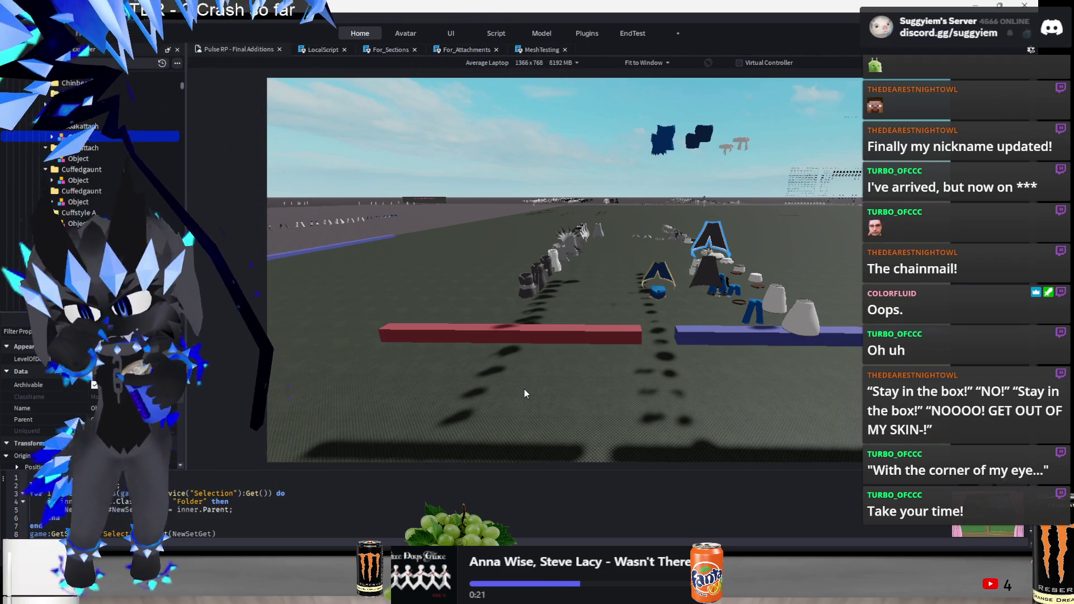
{"action": "key", "text": "Left"}
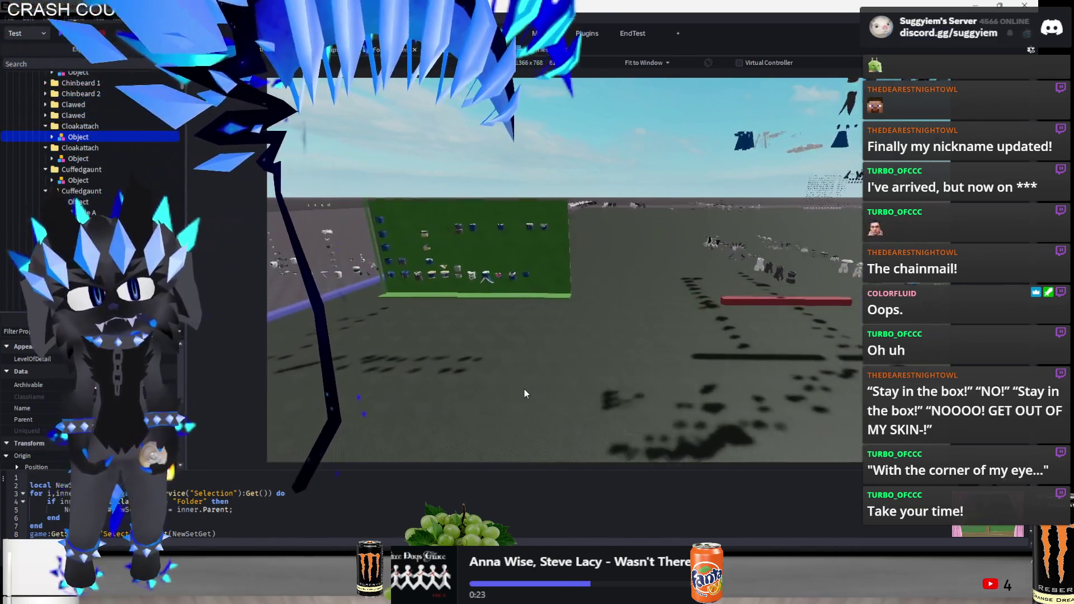
{"action": "key", "text": "Left"}
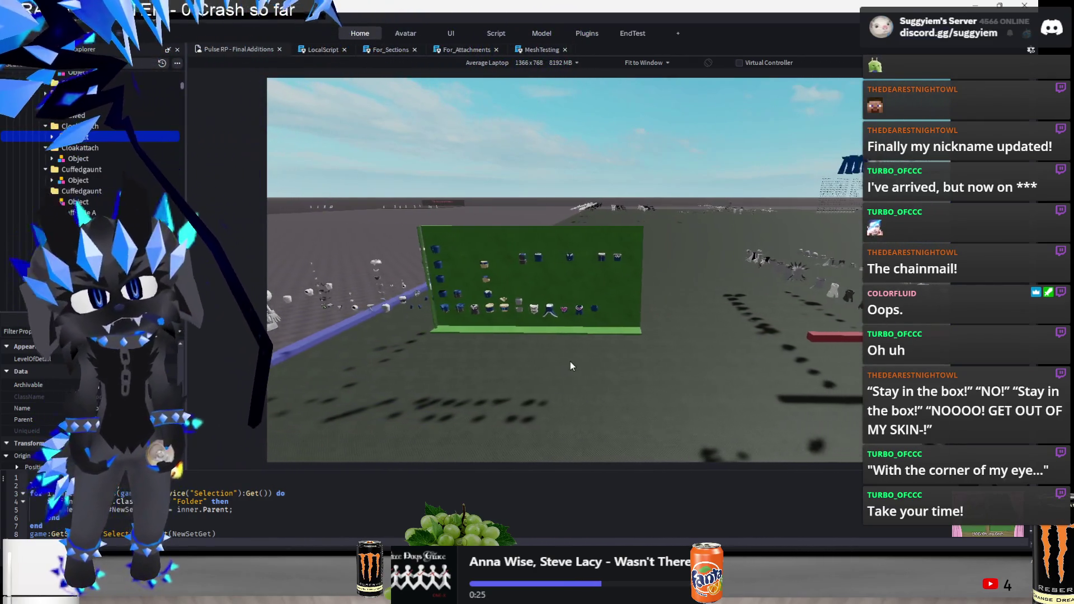
{"action": "key", "text": "Right"}
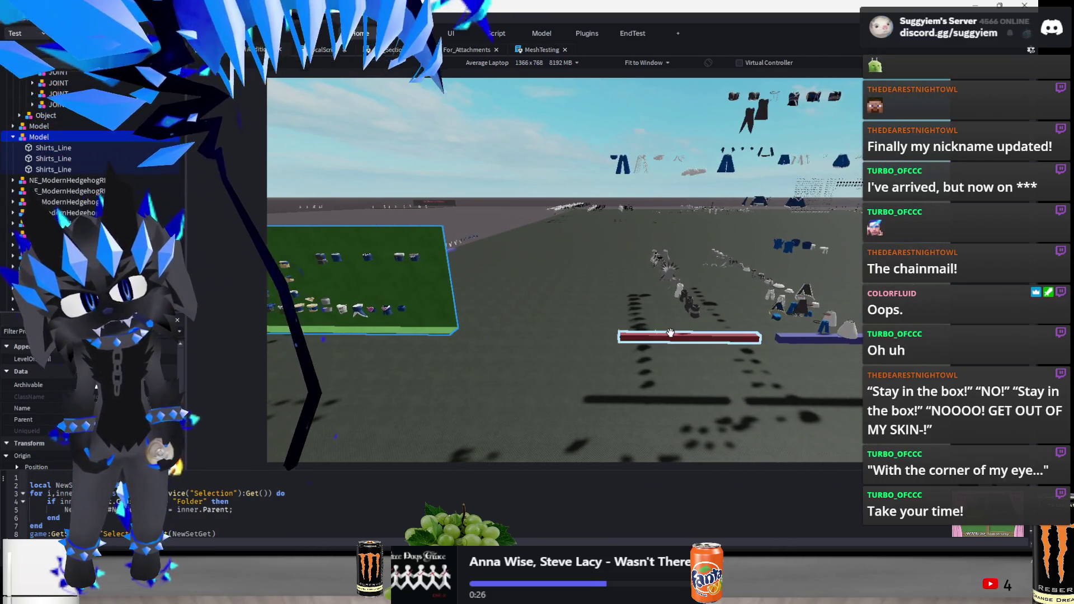
{"action": "left_click", "coordinate": [670, 334]}
{"action": "key", "text": "Right"}
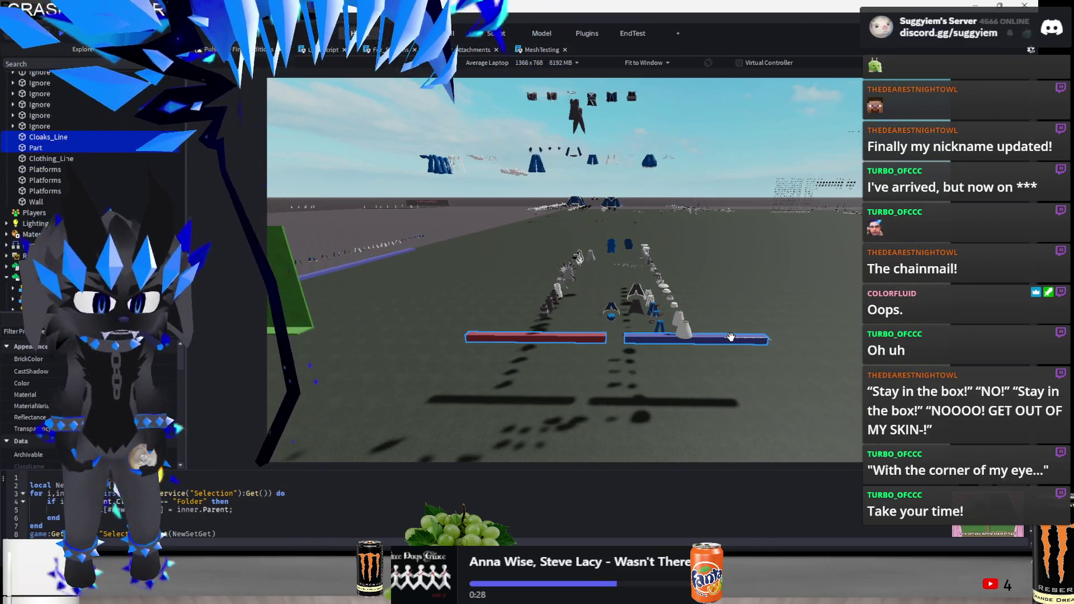
{"action": "key", "text": "Left"}
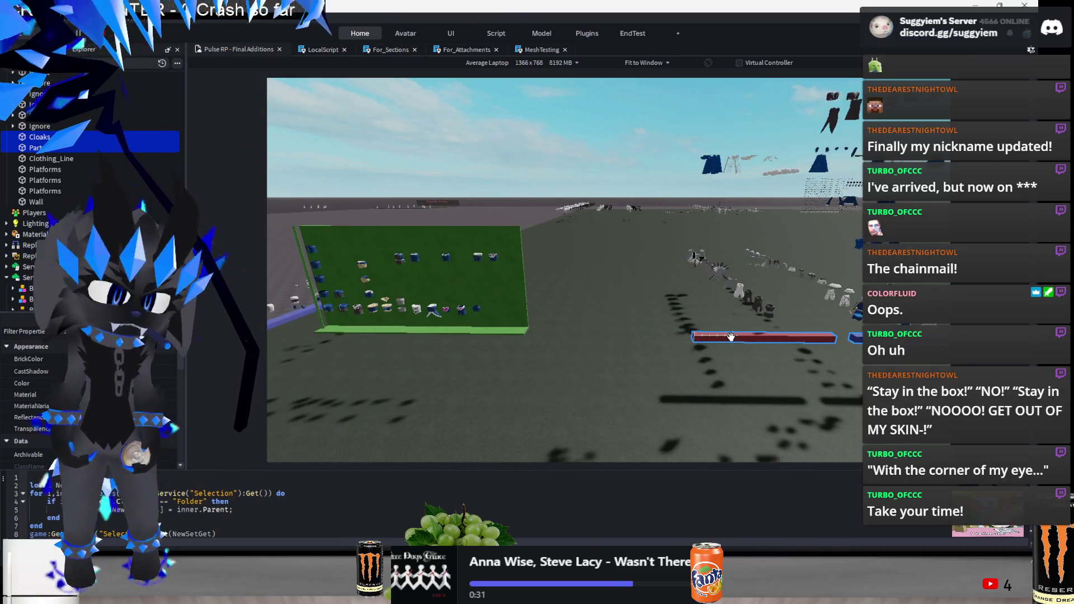
{"action": "left_click", "coordinate": [692, 318]}
{"action": "key", "text": "Right"}
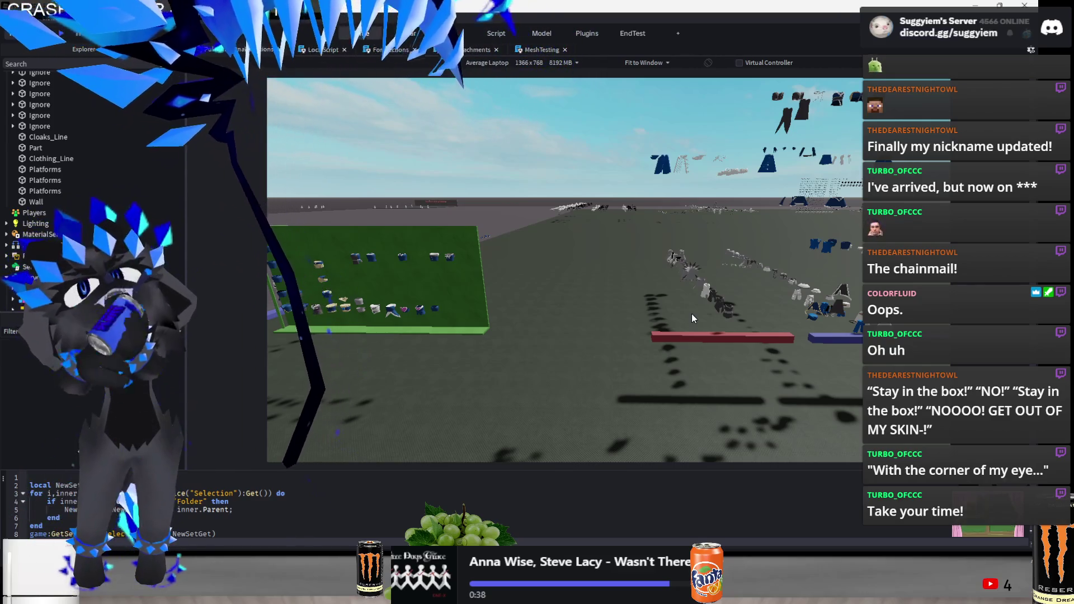
{"action": "key", "text": "w"}
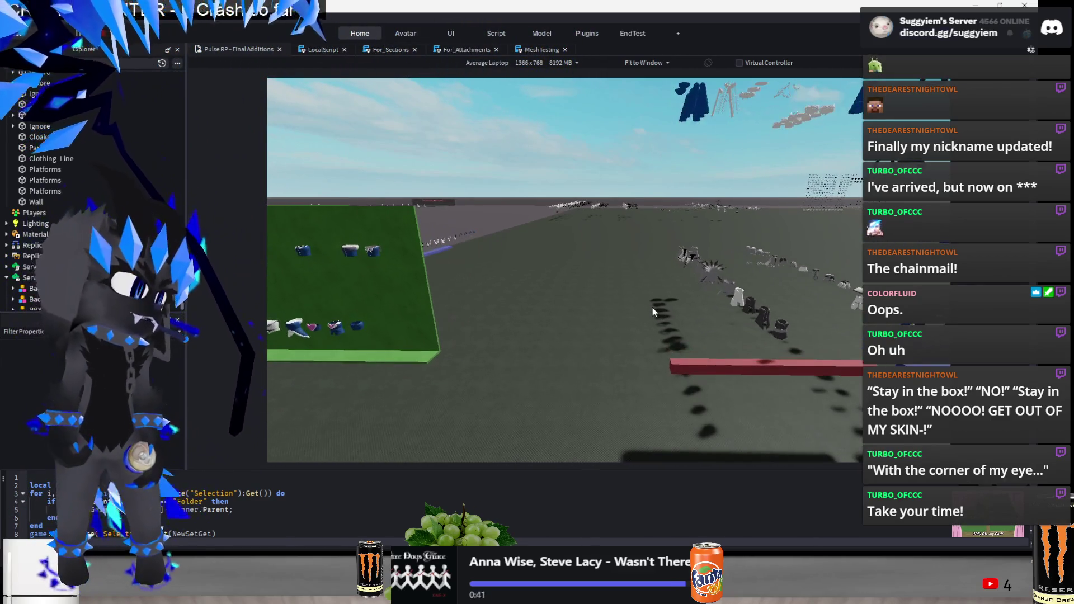
{"action": "key", "text": "d"}
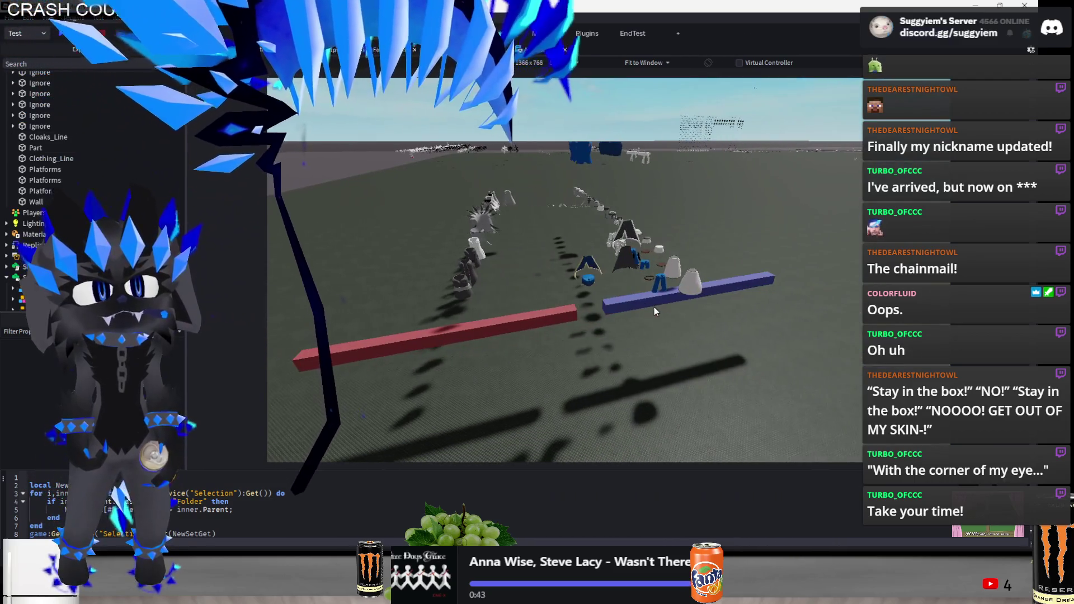
{"action": "key", "text": "w"}
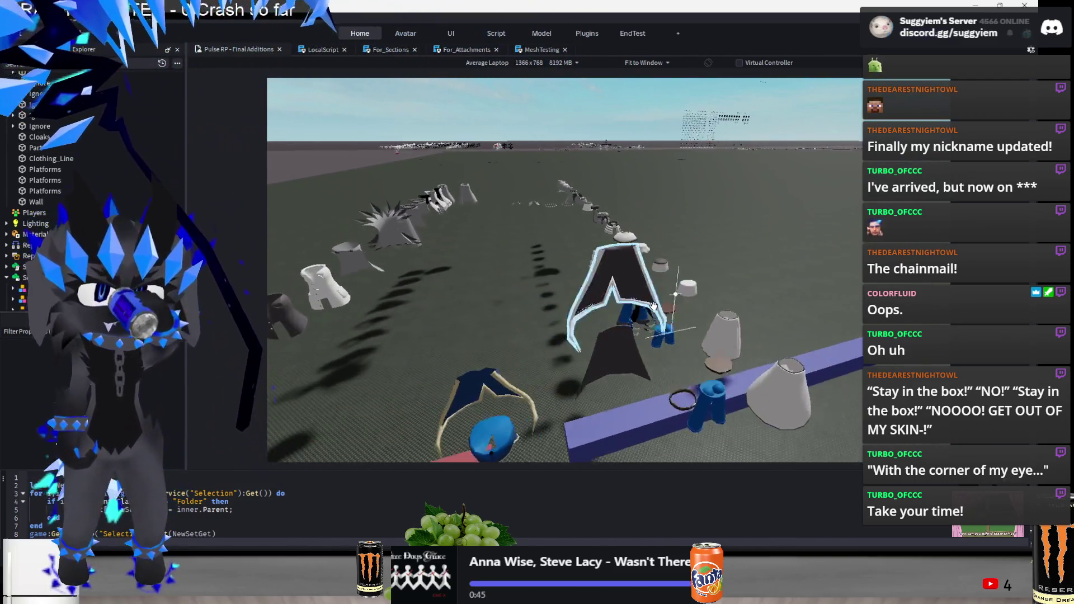
{"action": "key", "text": "s"}
Select the large A-shaped cloak, the small cloak and the blue object beneath it.
{"action": "left_click", "coordinate": [616, 252]}
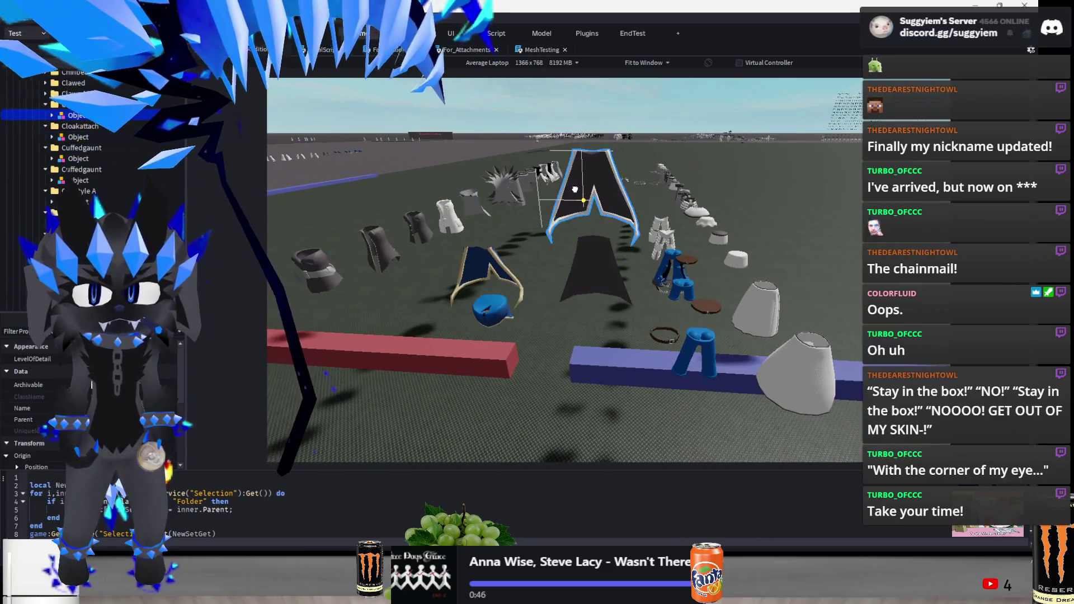
{"action": "key", "text": "w"}
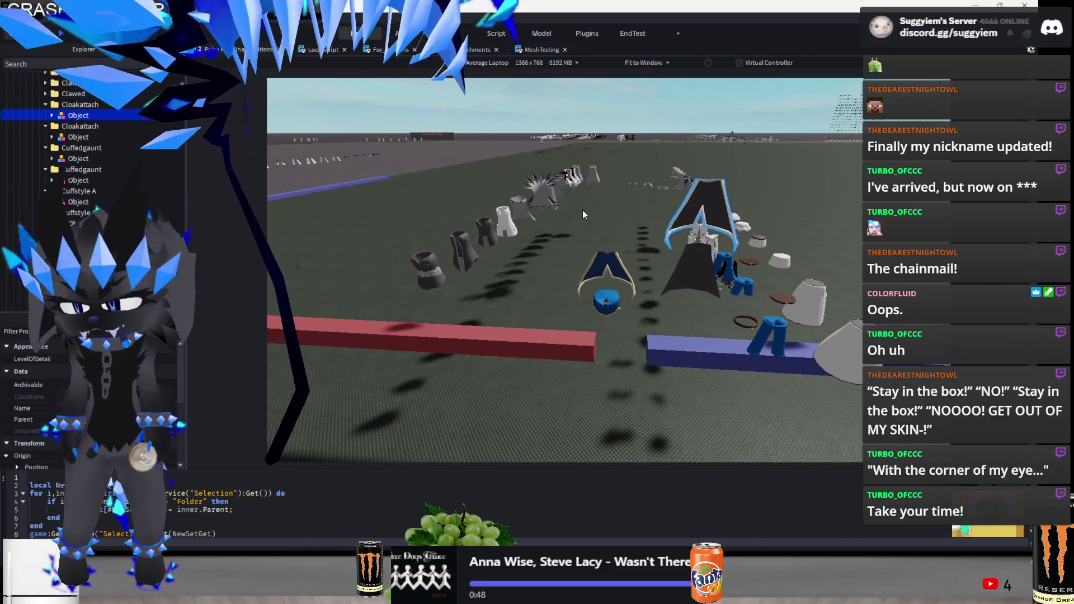
{"action": "left_click", "coordinate": [606, 275]}
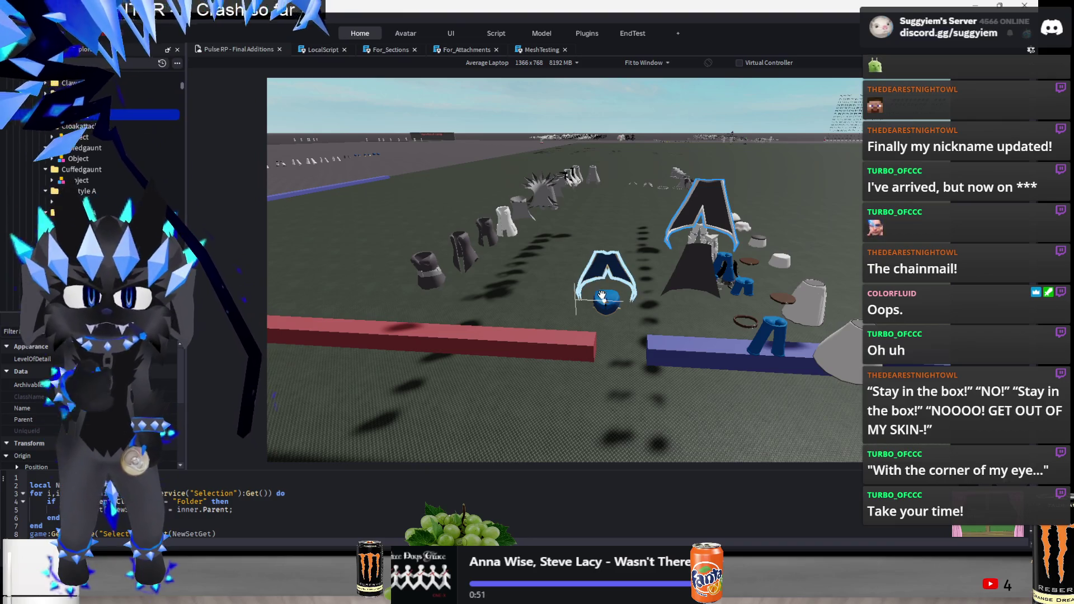
{"action": "left_click", "coordinate": [606, 303]}
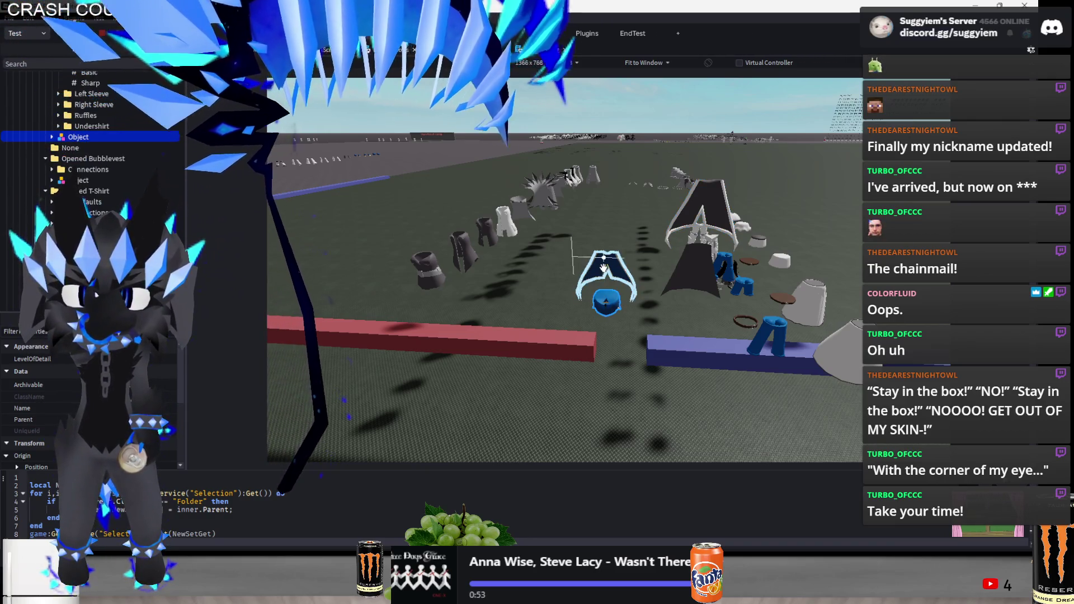
{"action": "scroll", "coordinate": [55, 148], "scroll_direction": "up", "scroll_amount": 3}
{"action": "scroll", "coordinate": [103, 178], "scroll_direction": "up", "scroll_amount": 3}
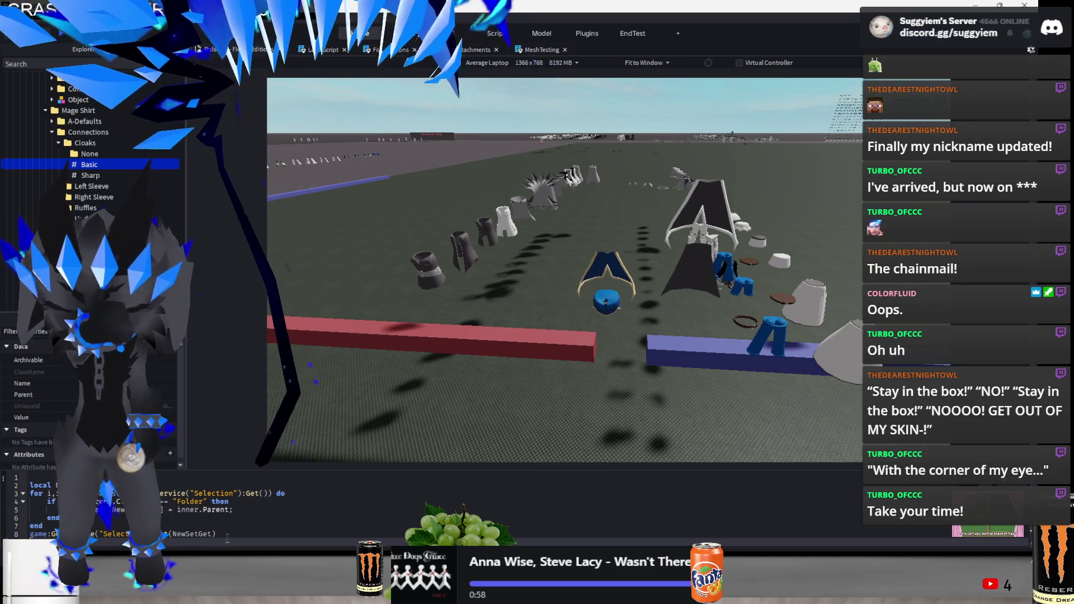
Add a new line after line 5 of the script, then remove it again.
{"action": "left_click", "coordinate": [254, 509]}
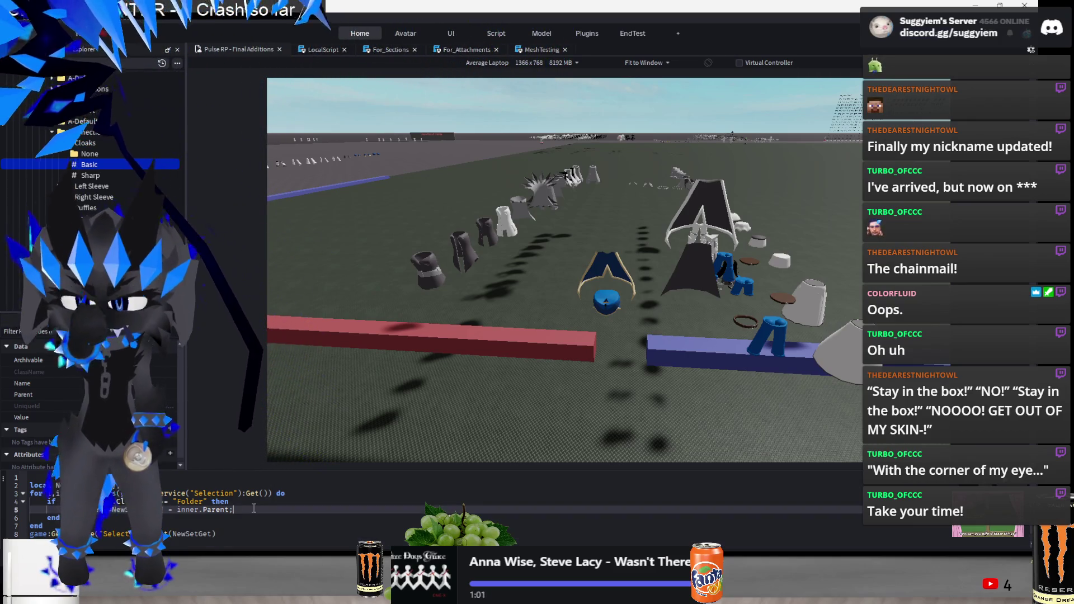
{"action": "key", "text": "Return"}
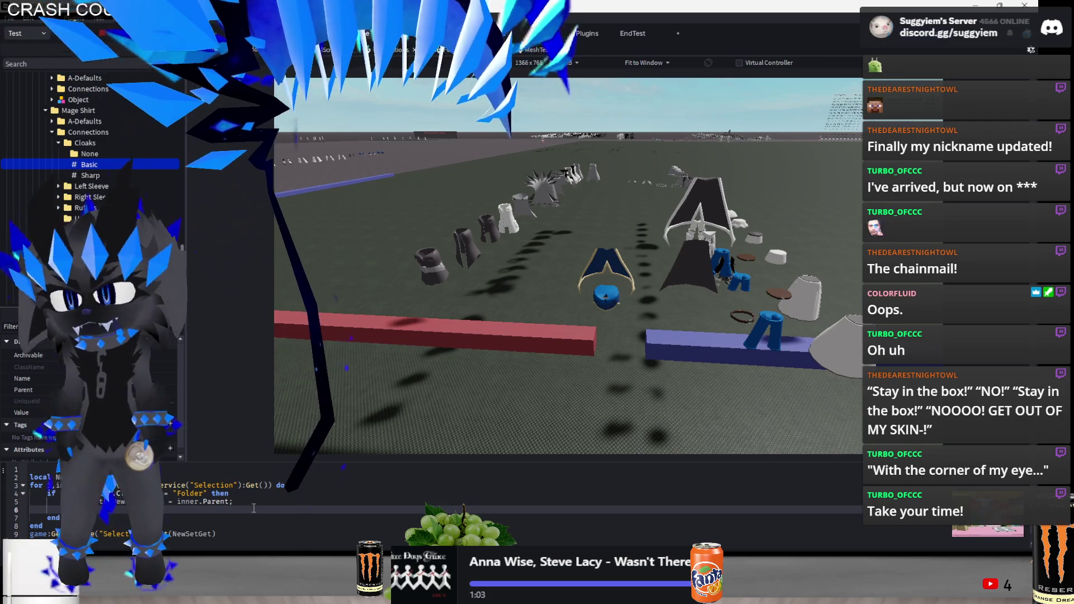
{"action": "type", "text": "el"}
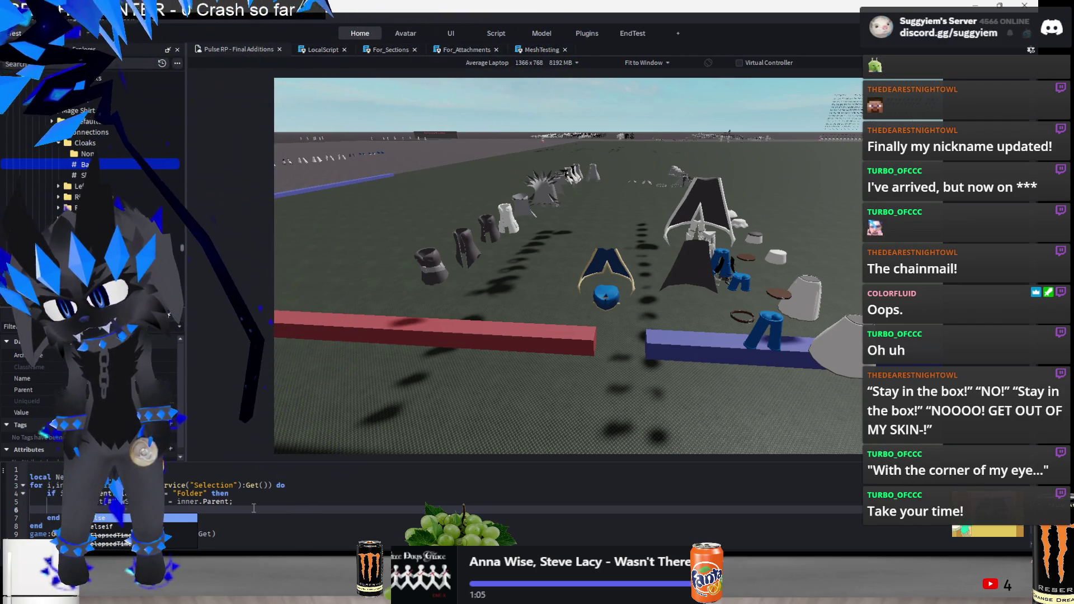
{"action": "key", "text": "BackSpace"}
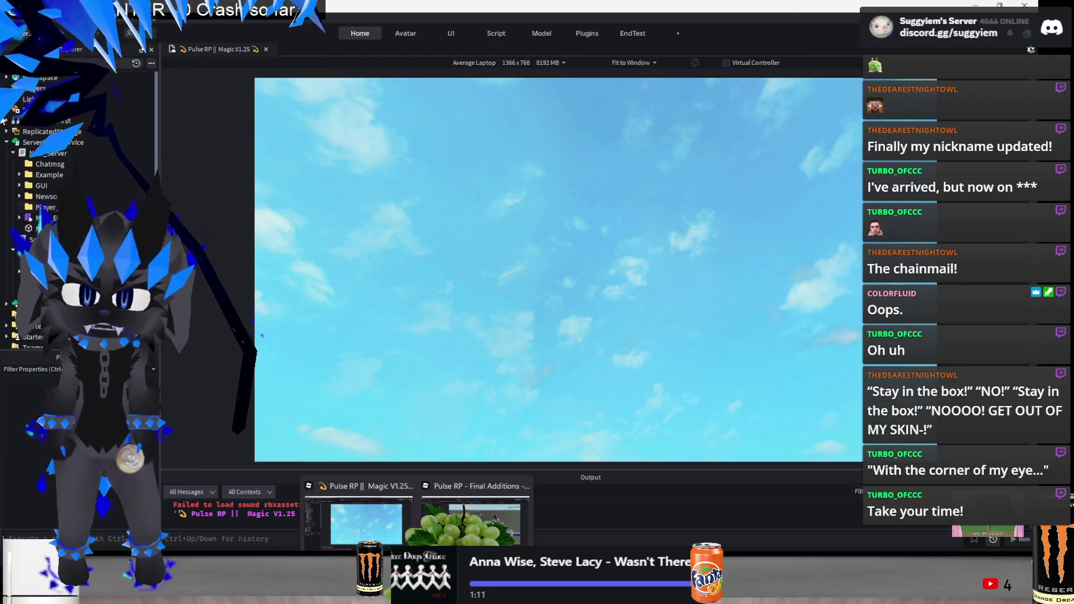
Switch to the Roblox game page in Chrome and join the testing private server.
{"action": "key", "text": "alt+Tab"}
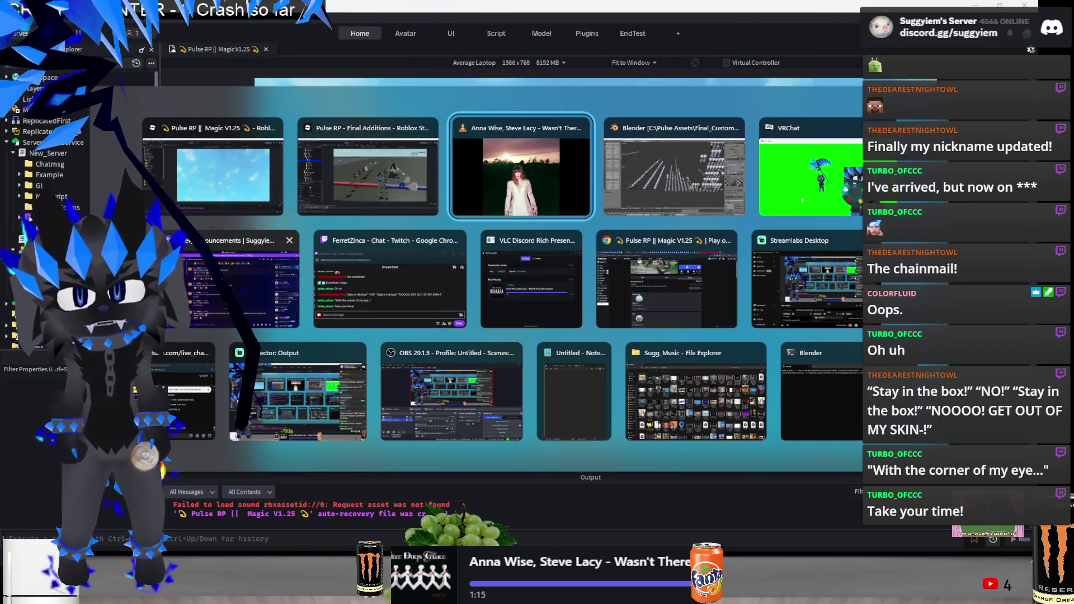
{"action": "left_click", "coordinate": [657, 282]}
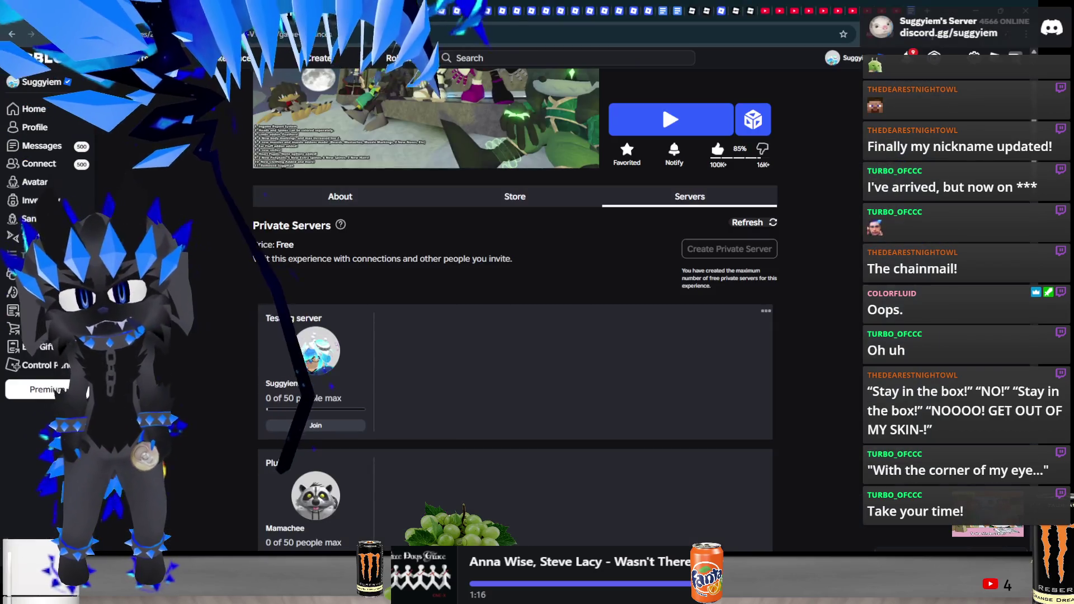
{"action": "left_click", "coordinate": [320, 428]}
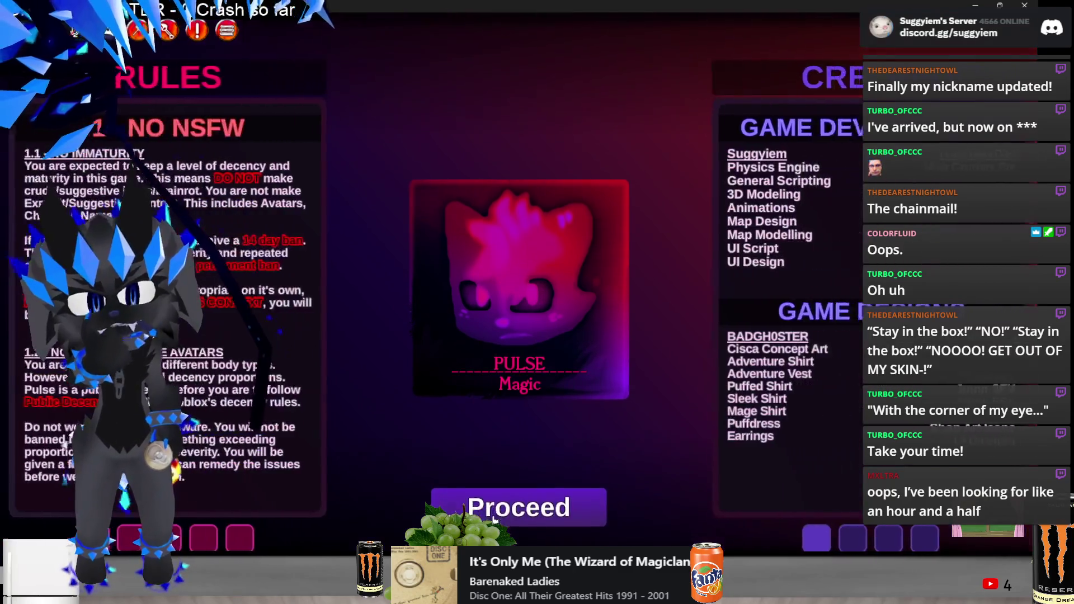
Proceed past the rules screen, open the character files, and create a character in an empty slot.
{"action": "left_click", "coordinate": [495, 518]}
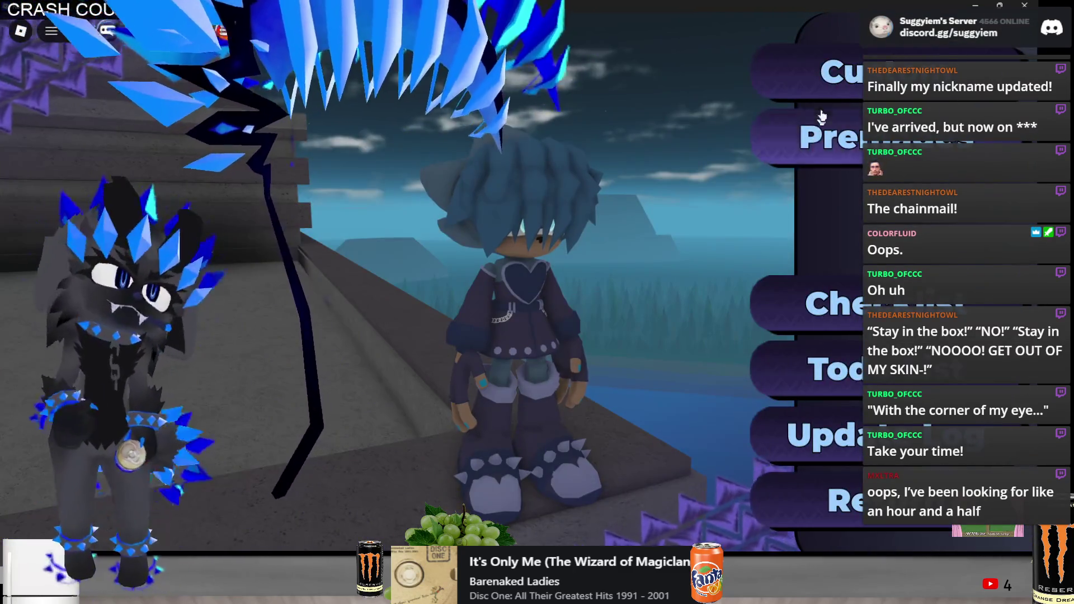
{"action": "left_click", "coordinate": [822, 116]}
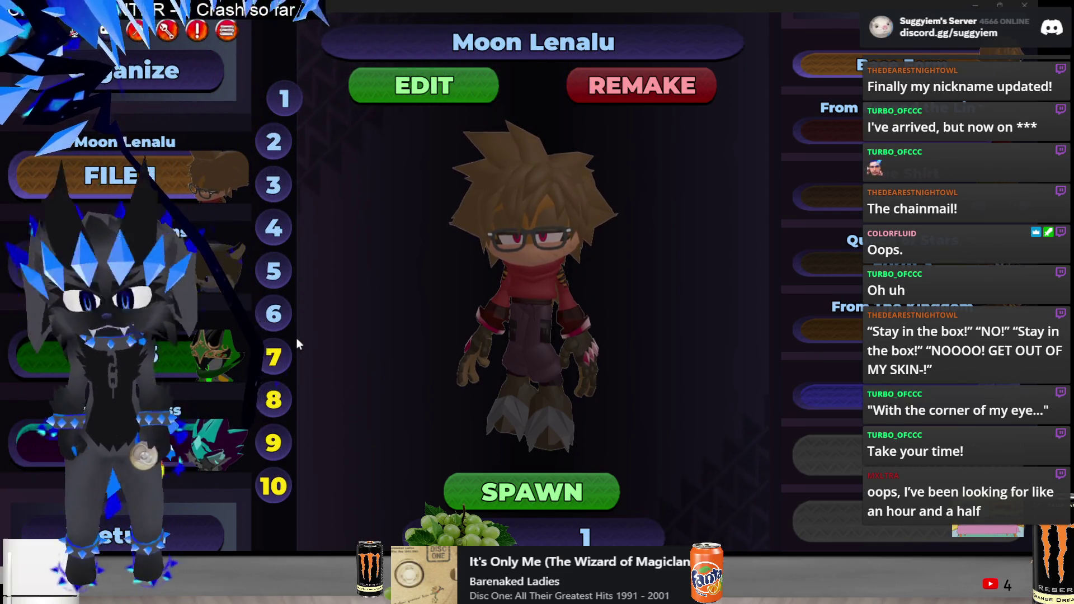
{"action": "key", "text": "alt+Tab"}
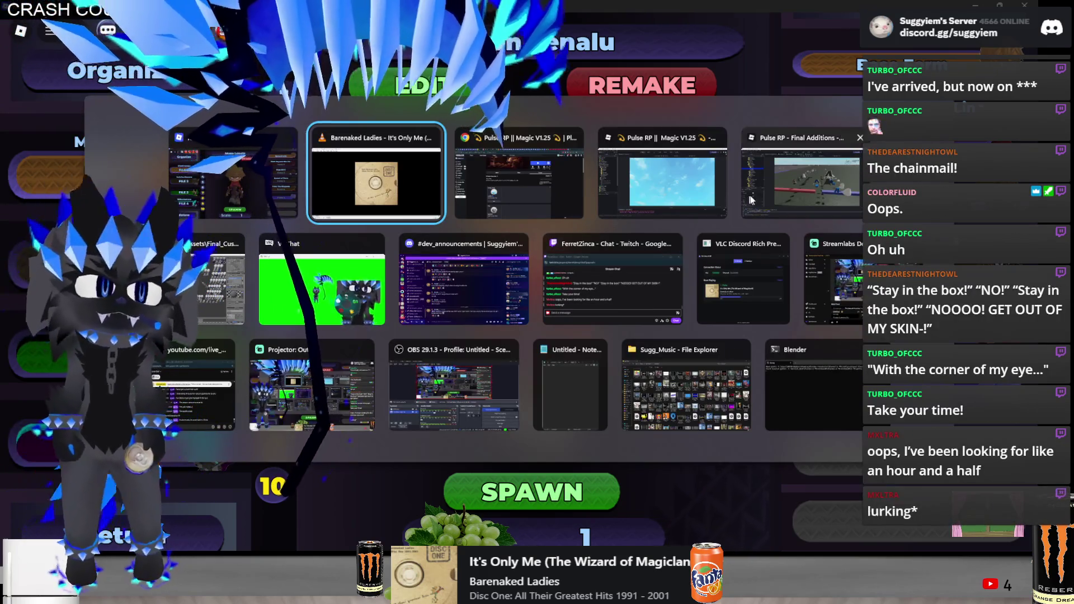
{"action": "left_click", "coordinate": [757, 194]}
{"action": "key", "text": "alt+Tab"}
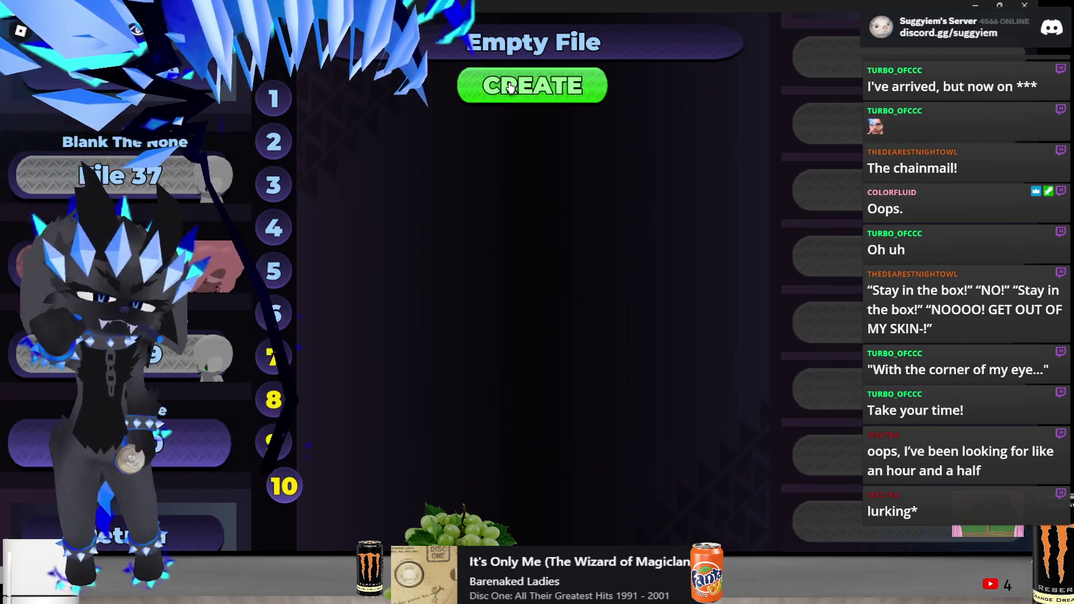
{"action": "left_click", "coordinate": [510, 87]}
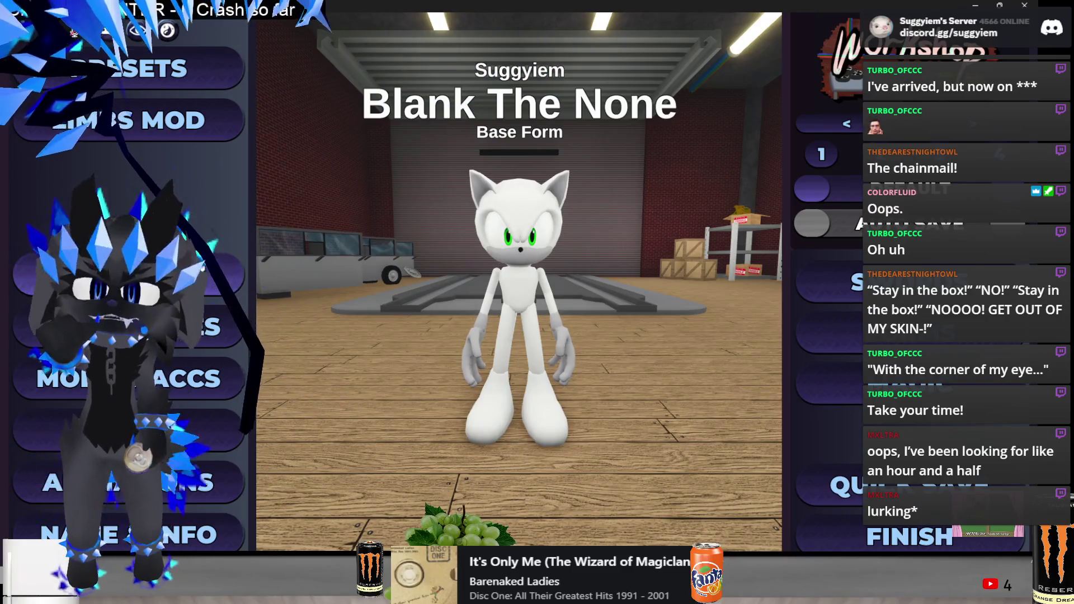
Try the Cowboy Vest, Coalition Sweater, a grey outfit and the Pirate Coat on the blank character.
{"action": "left_click", "coordinate": [129, 378]}
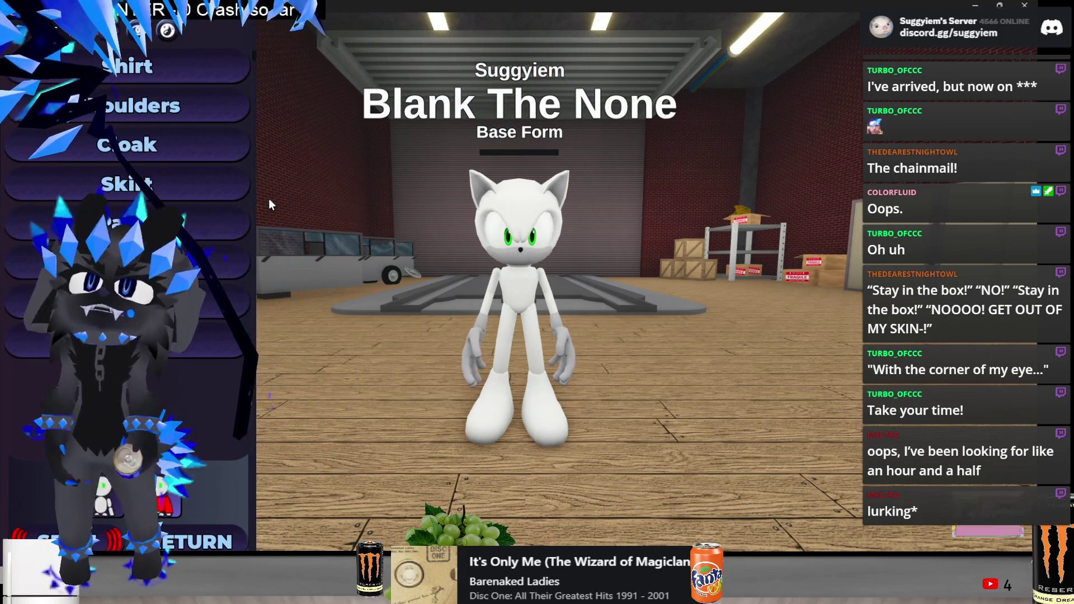
{"action": "left_click", "coordinate": [169, 137]}
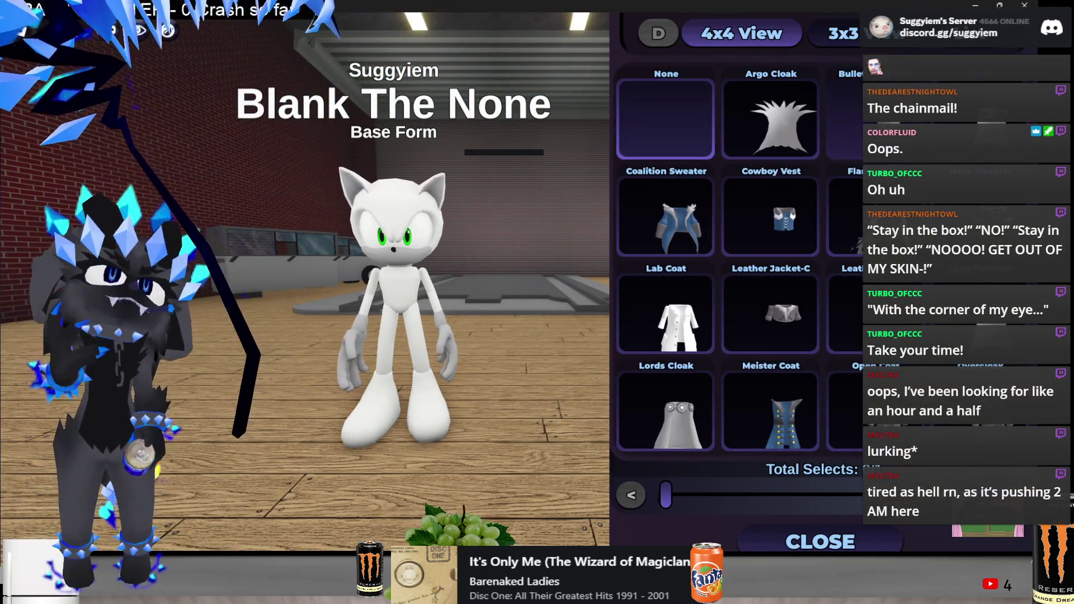
{"action": "left_click", "coordinate": [771, 118]}
{"action": "left_click", "coordinate": [772, 218]}
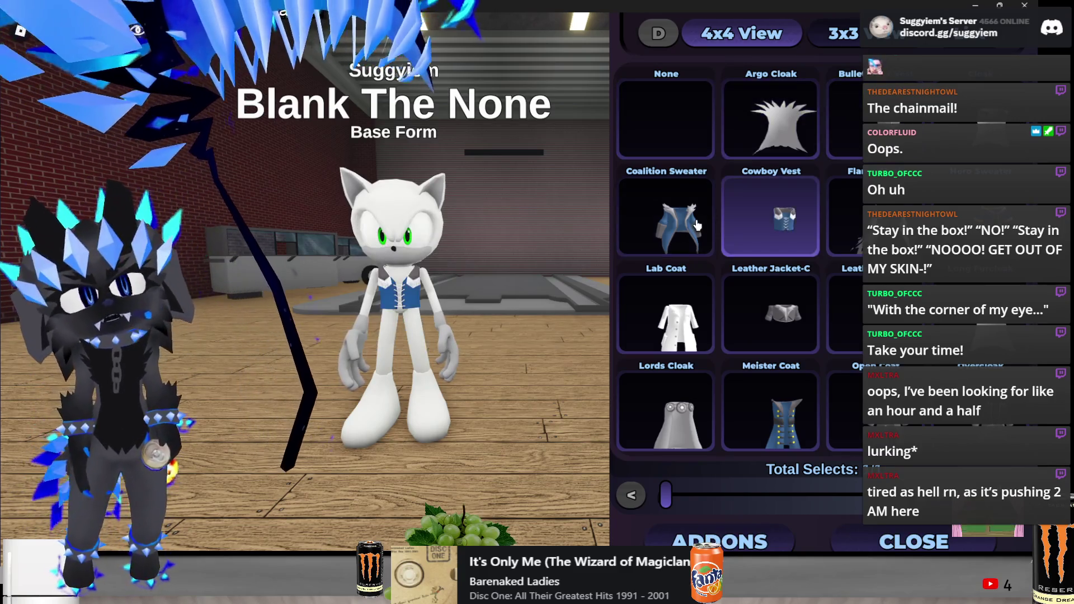
{"action": "left_click", "coordinate": [697, 224]}
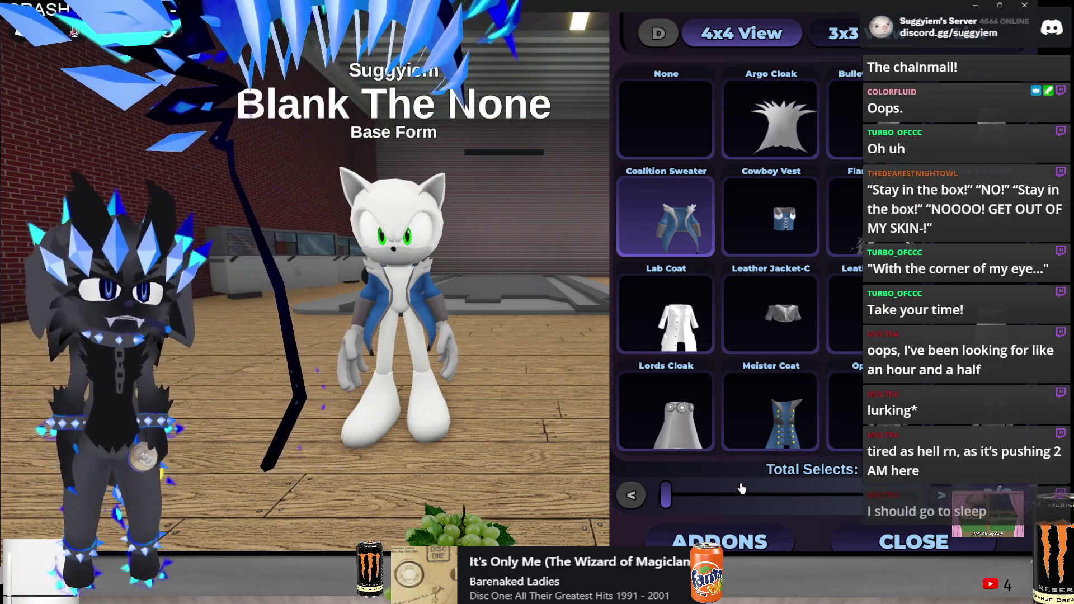
{"action": "scroll", "coordinate": [741, 488], "scroll_direction": "down", "scroll_amount": 5}
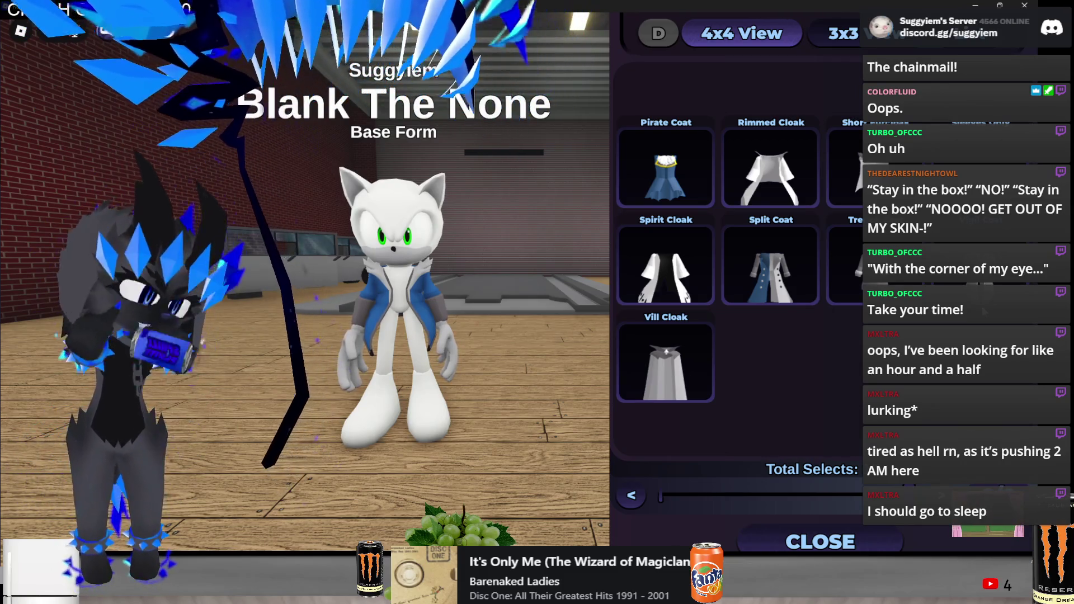
{"action": "left_click", "coordinate": [873, 269]}
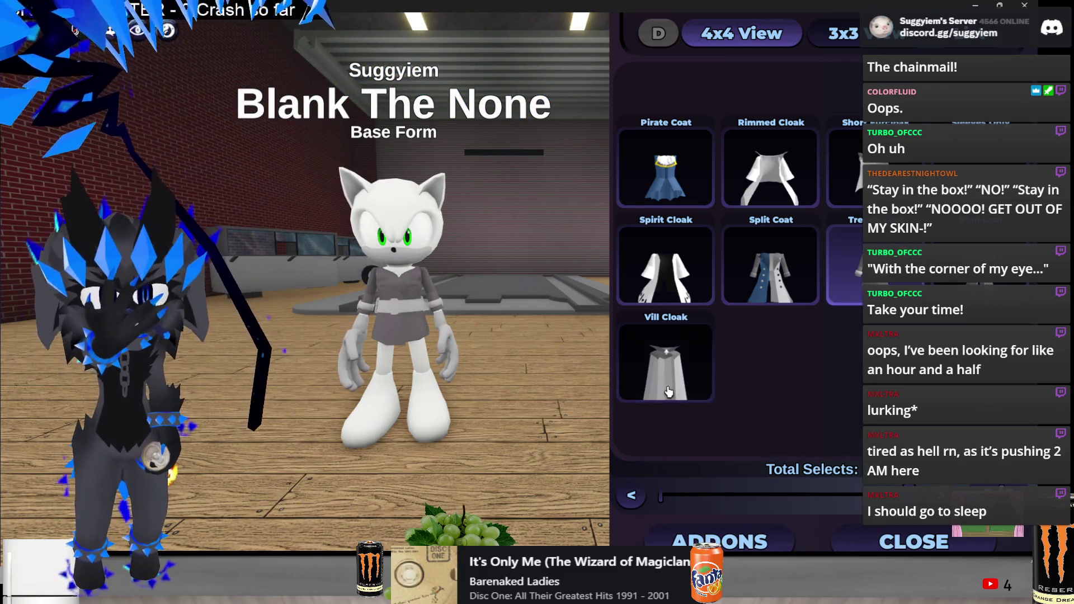
{"action": "left_click", "coordinate": [665, 263]}
{"action": "left_click", "coordinate": [637, 177]}
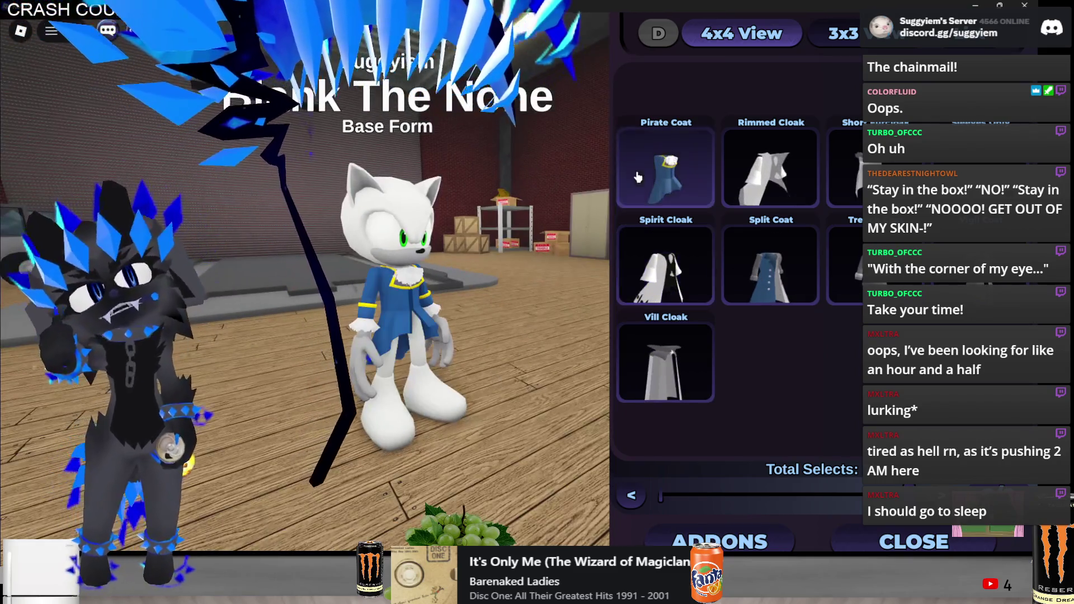
Try the Lords Cloak and Leather Jacket-C, then view the character's back.
{"action": "left_click_drag", "start_coordinate": [499, 355], "coordinate": [501, 360]}
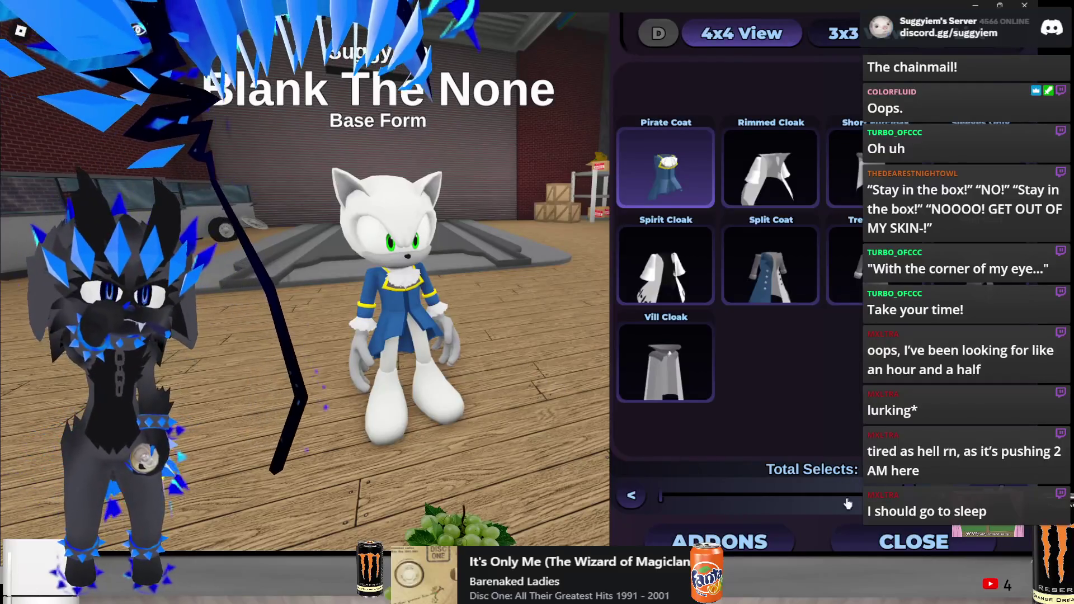
{"action": "left_click", "coordinate": [722, 506]}
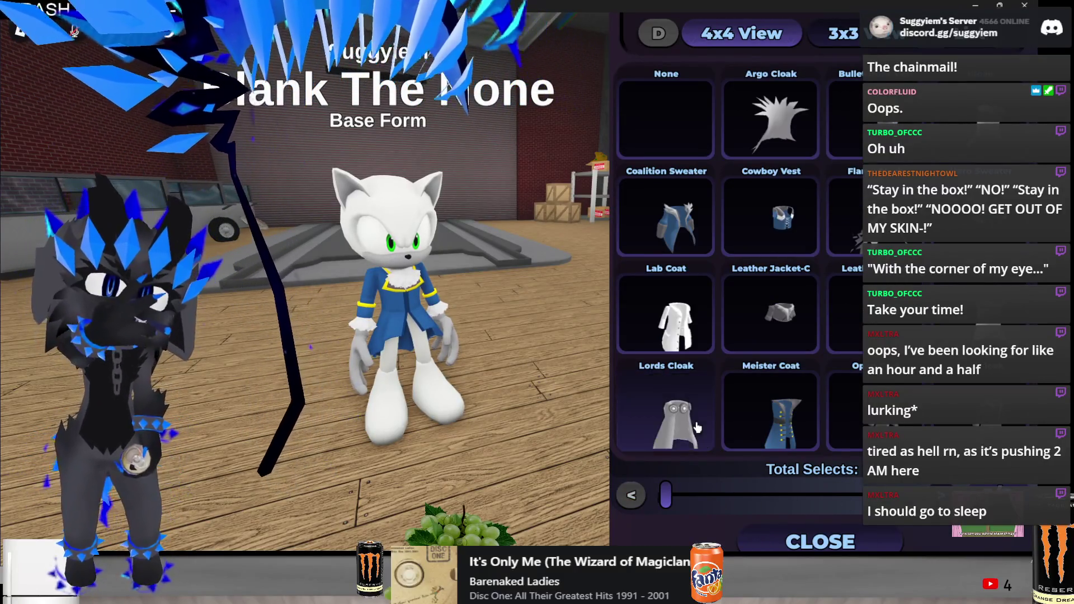
{"action": "left_click", "coordinate": [666, 411]}
{"action": "left_click", "coordinate": [771, 314]}
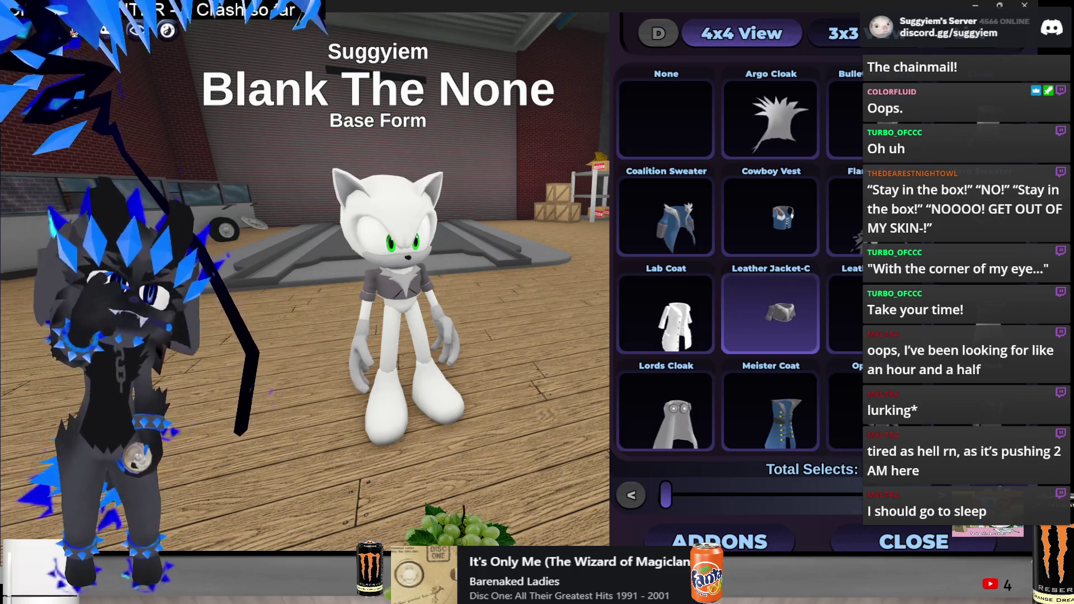
{"action": "left_click", "coordinate": [771, 216]}
{"action": "left_click_drag", "start_coordinate": [443, 310], "coordinate": [443, 310]}
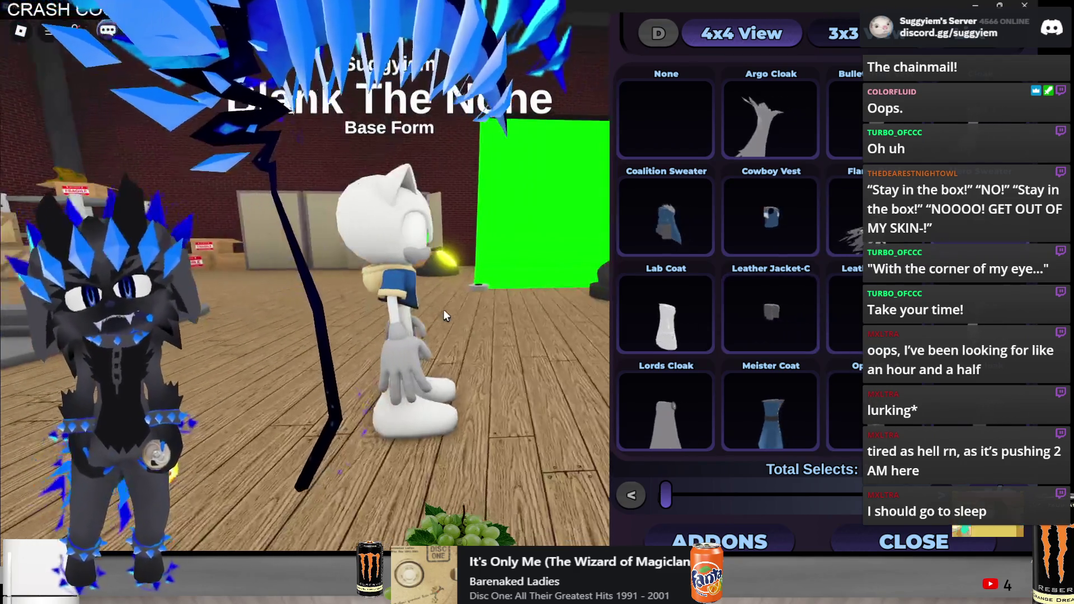
Reopen the cloak list and put the grey Leather Jacket-C back on.
{"action": "left_click", "coordinate": [720, 539]}
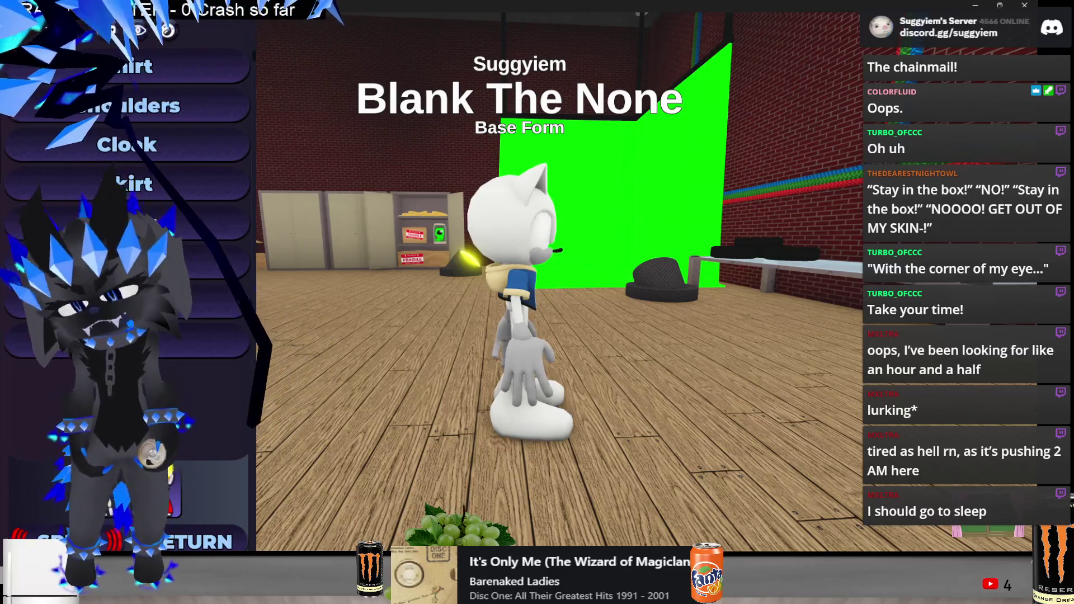
{"action": "left_click", "coordinate": [152, 144]}
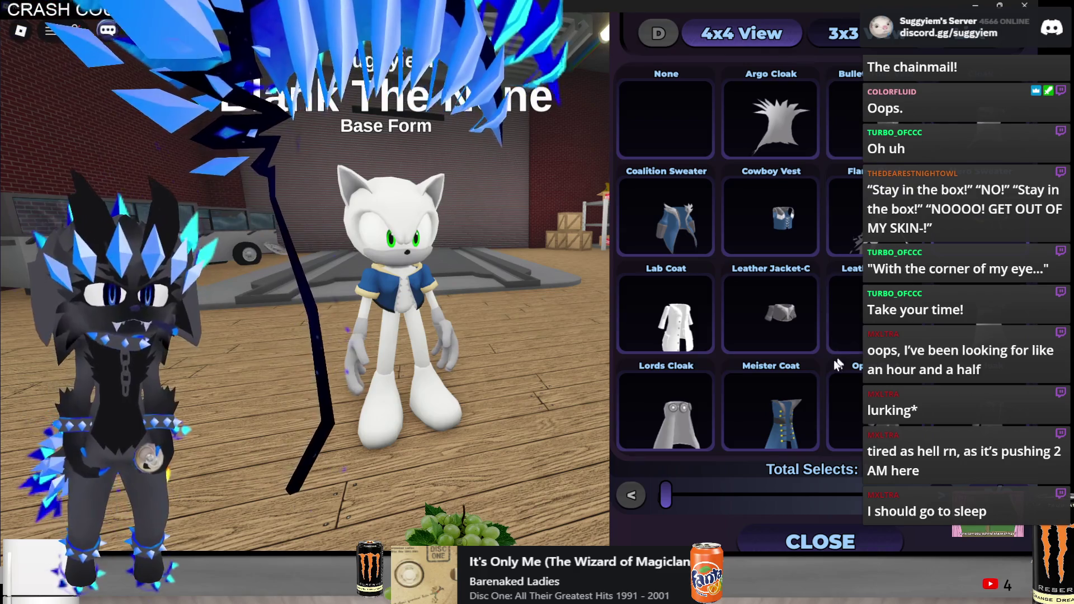
{"action": "scroll", "coordinate": [819, 510], "scroll_direction": "down", "scroll_amount": 10}
{"action": "scroll", "coordinate": [809, 510], "scroll_direction": "up", "scroll_amount": 10}
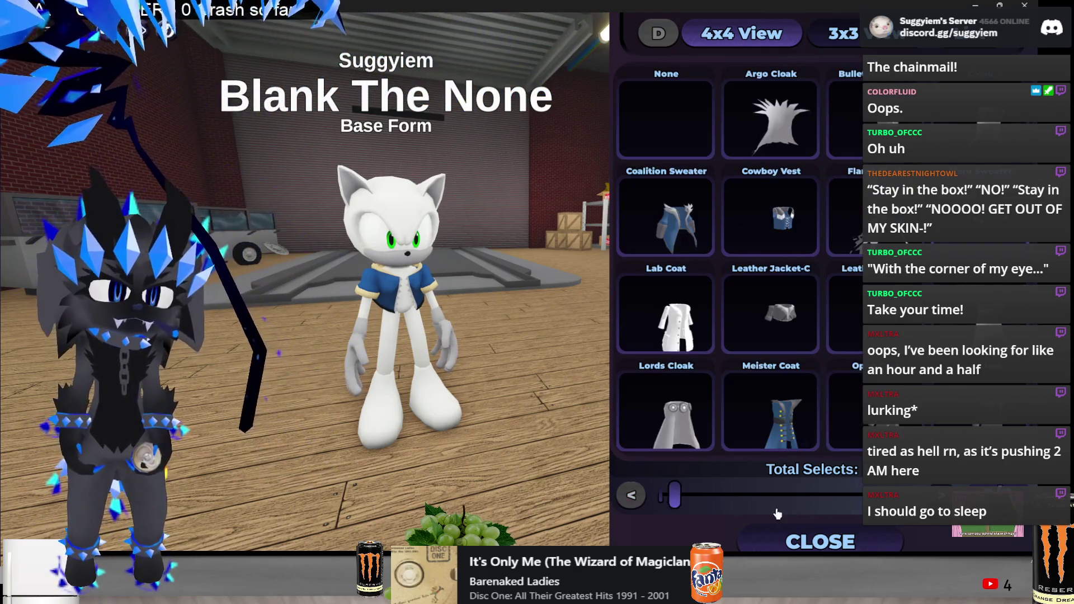
{"action": "scroll", "coordinate": [778, 510], "scroll_direction": "down", "scroll_amount": 10}
{"action": "scroll", "coordinate": [812, 506], "scroll_direction": "up", "scroll_amount": 10}
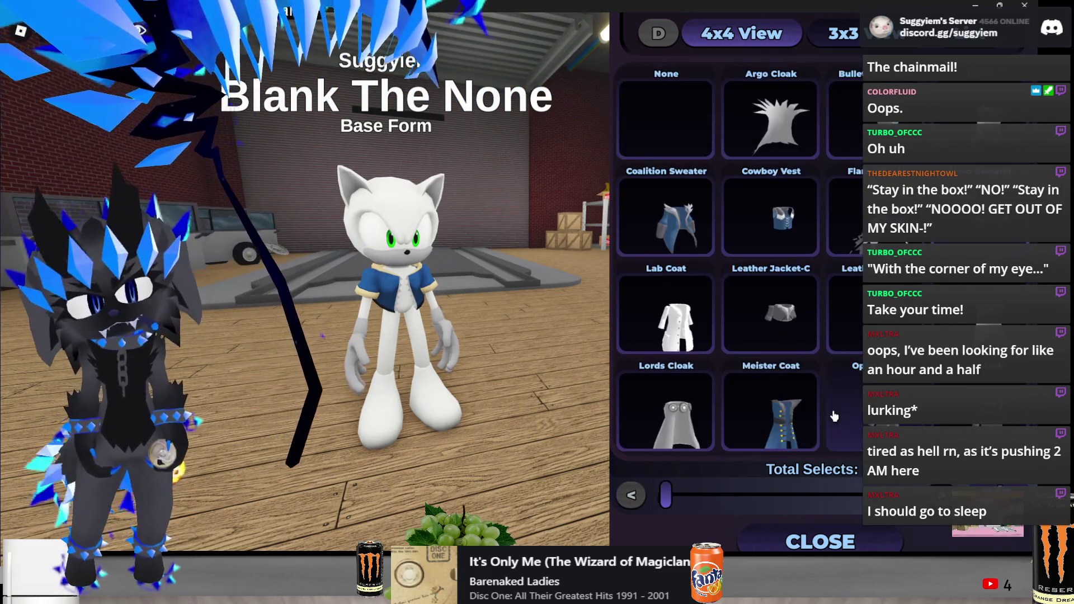
{"action": "left_click", "coordinate": [845, 314]}
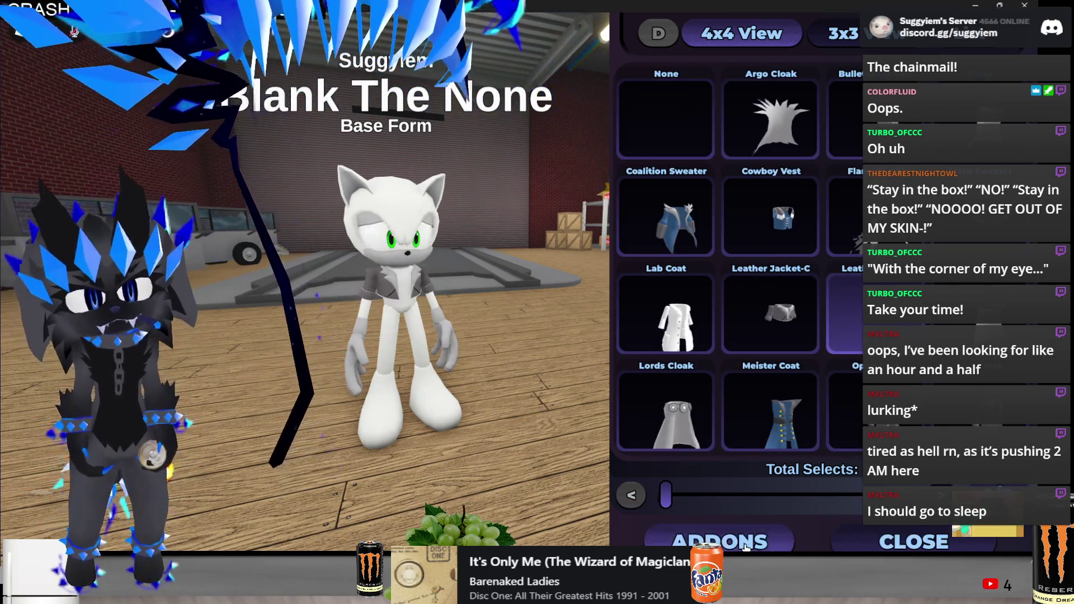
{"action": "left_click", "coordinate": [820, 542]}
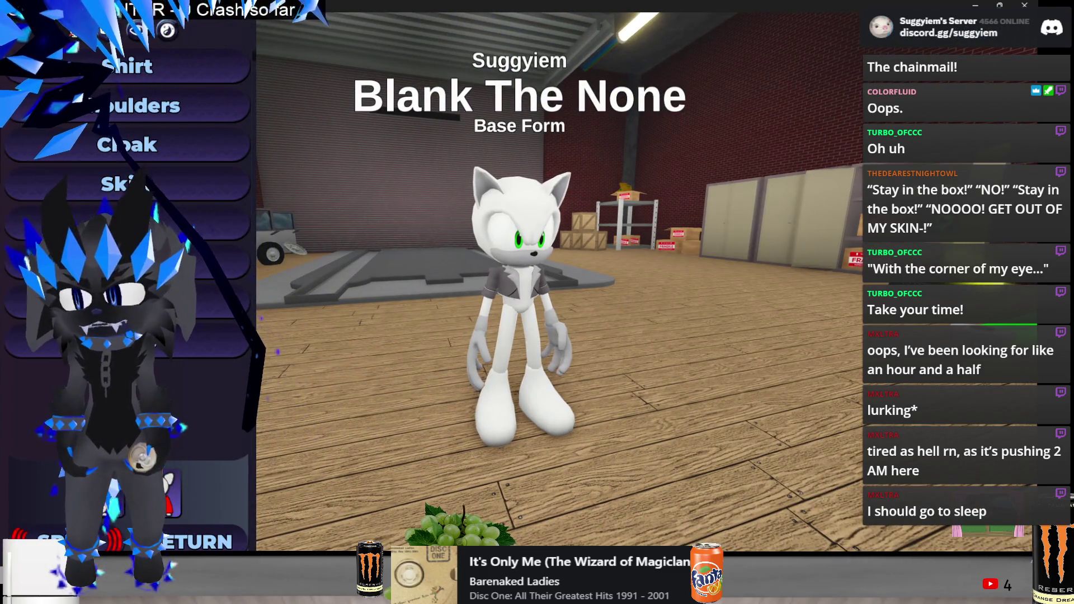
Set the cloak to None and put on the Mage Shirt from the second shirt page.
{"action": "left_click", "coordinate": [144, 140]}
{"action": "left_click", "coordinate": [665, 118]}
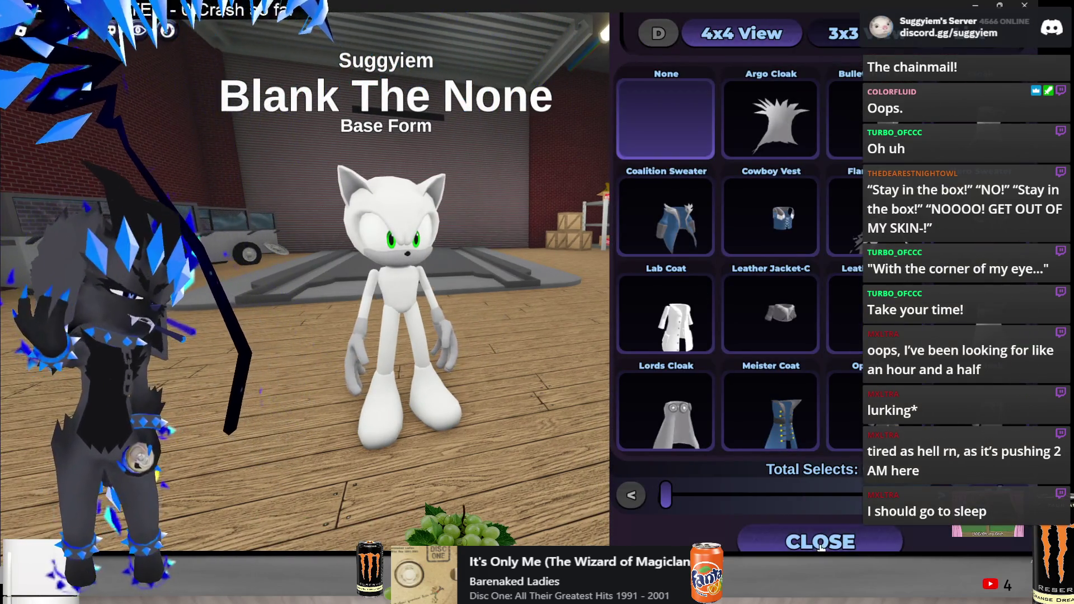
{"action": "left_click", "coordinate": [820, 542]}
{"action": "left_click", "coordinate": [171, 104]}
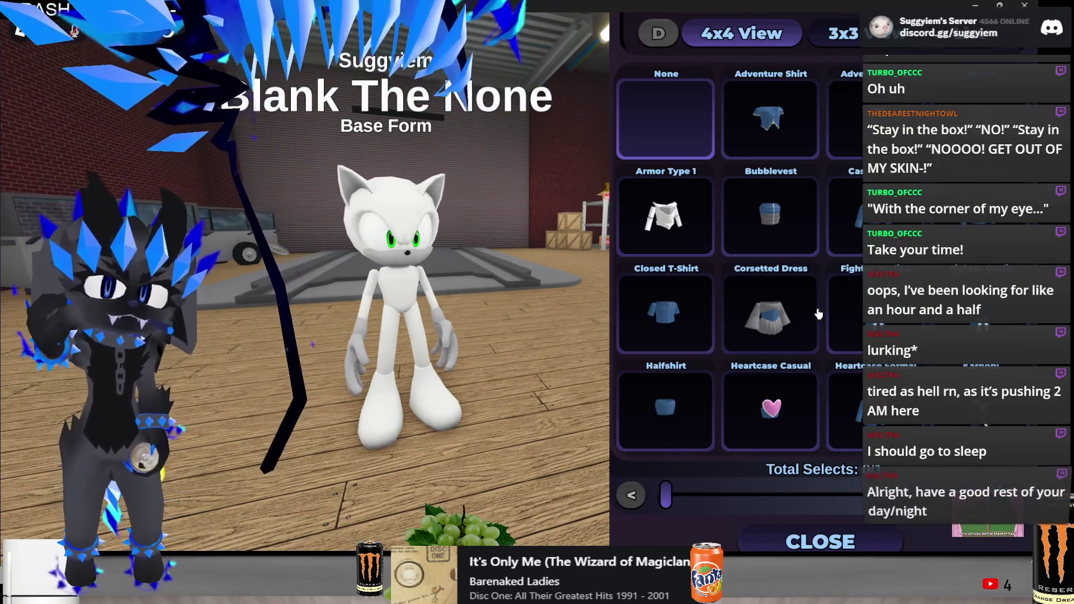
{"action": "left_click", "coordinate": [779, 496]}
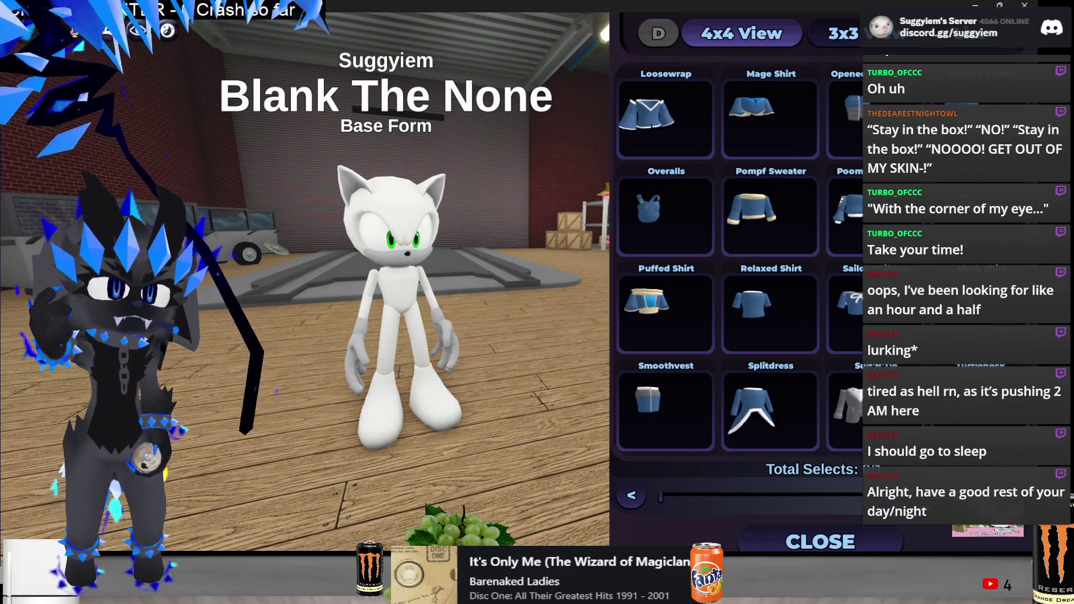
{"action": "left_click", "coordinate": [767, 108]}
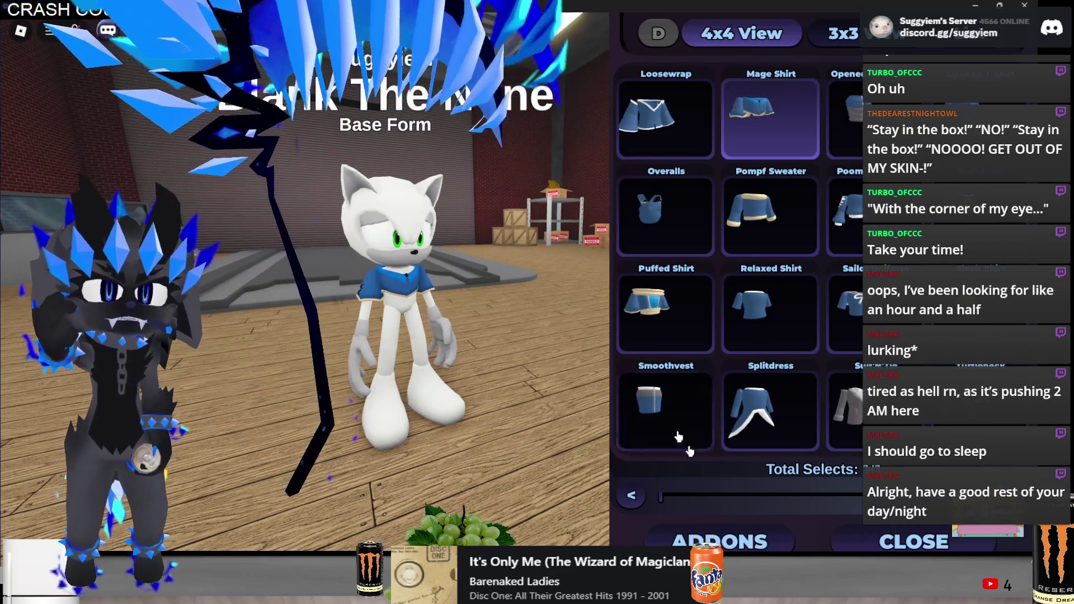
Add the grey Basic cloak and switch the choices to 3x3 View.
{"action": "left_click", "coordinate": [721, 541]}
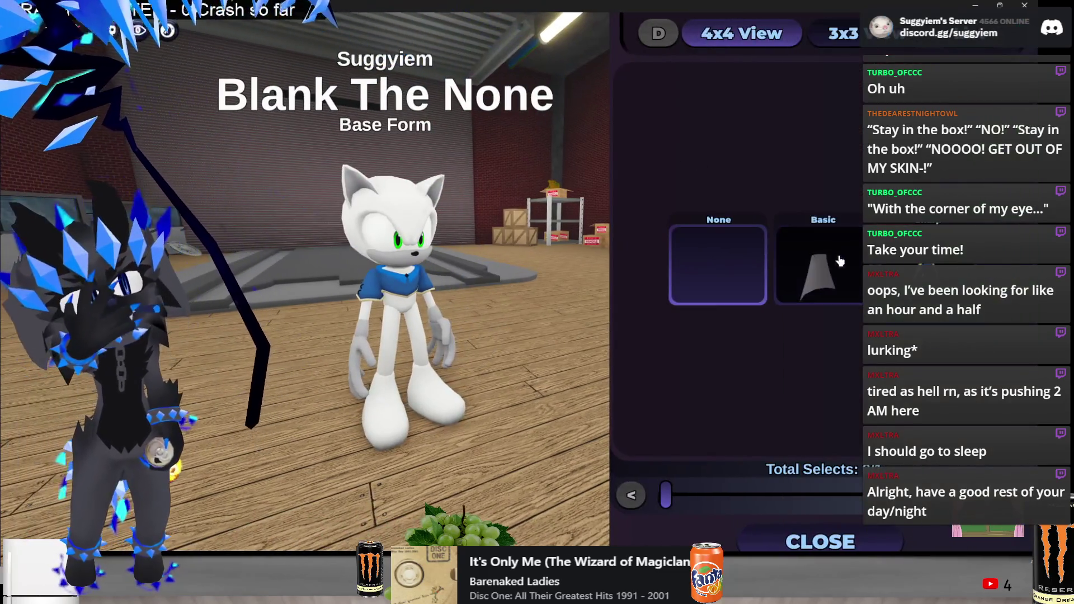
{"action": "left_click", "coordinate": [839, 261]}
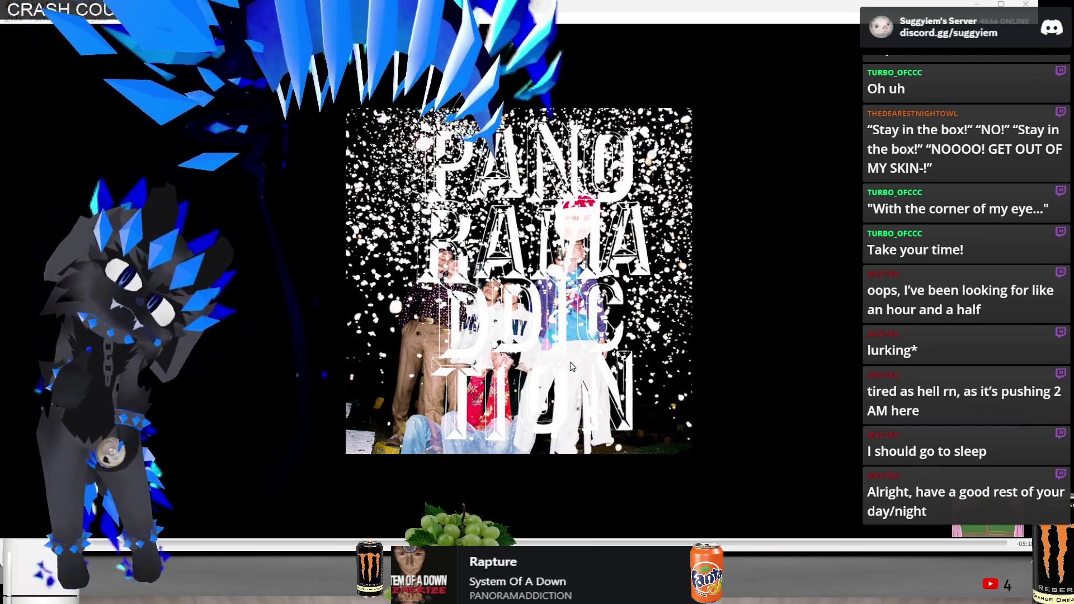
{"action": "key", "text": "alt+Tab"}
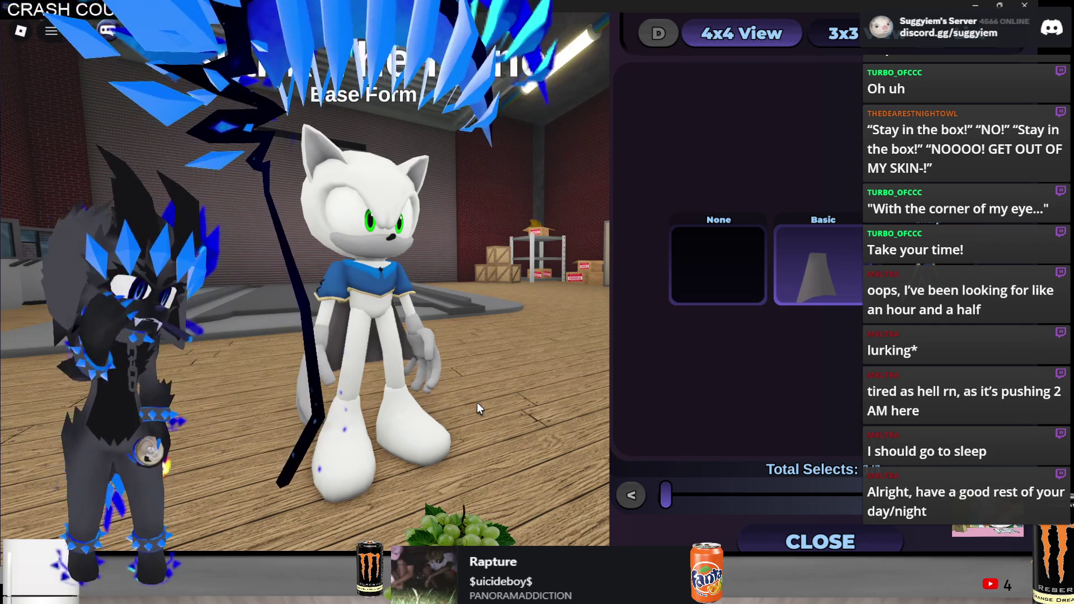
{"action": "left_click", "coordinate": [833, 41]}
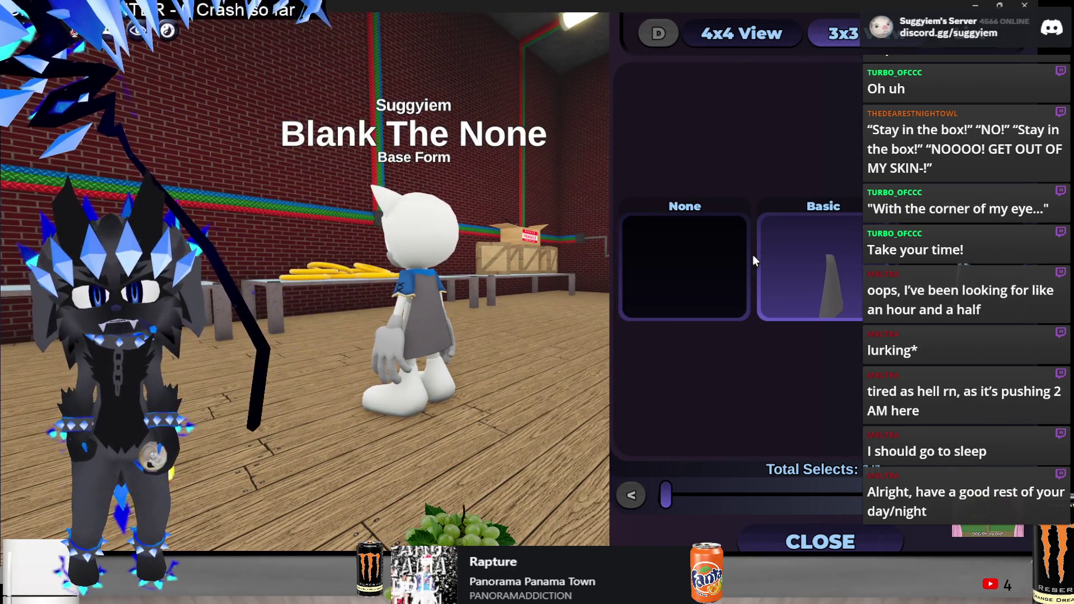
In Roblox Studio, select the cape mesh and focus the view on it.
{"action": "key", "text": "alt+Tab"}
{"action": "type", "text": "dw"}
{"action": "left_click", "coordinate": [710, 193]}
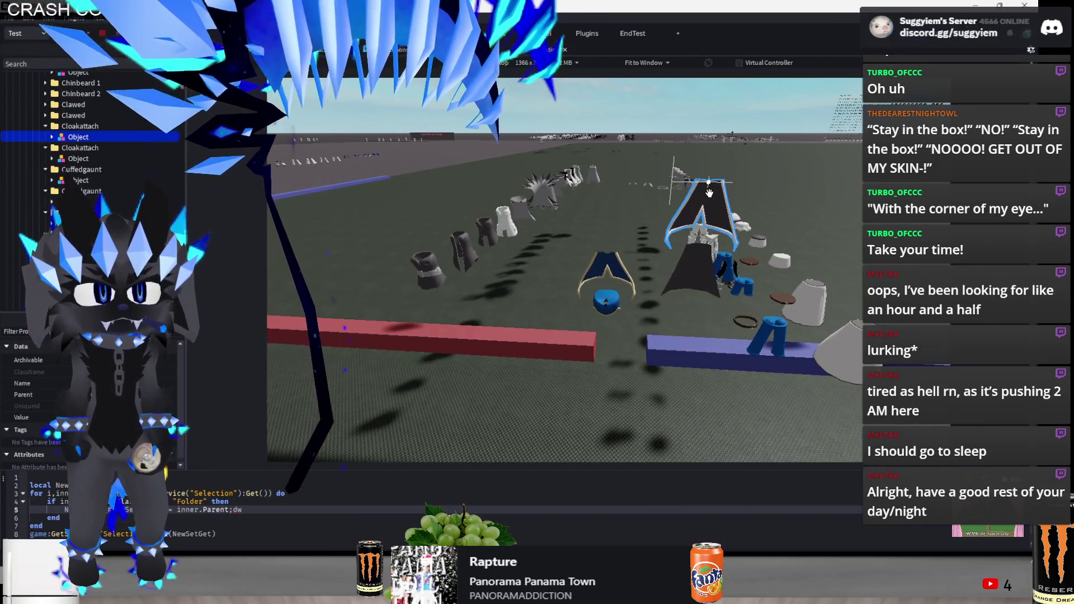
{"action": "scroll", "coordinate": [710, 193], "scroll_direction": "up", "scroll_amount": 5}
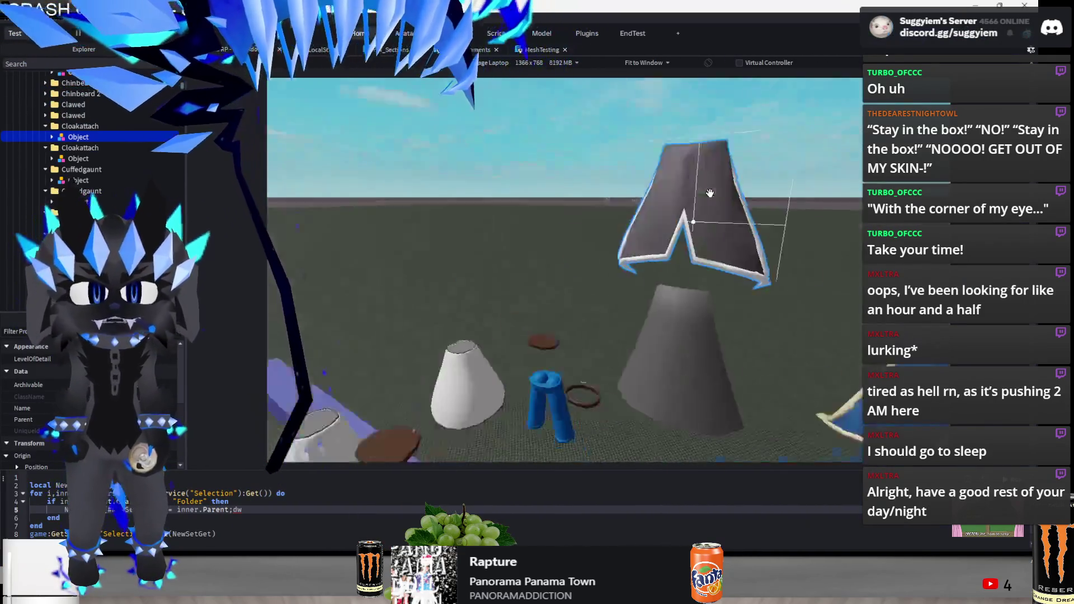
{"action": "key", "text": "f"}
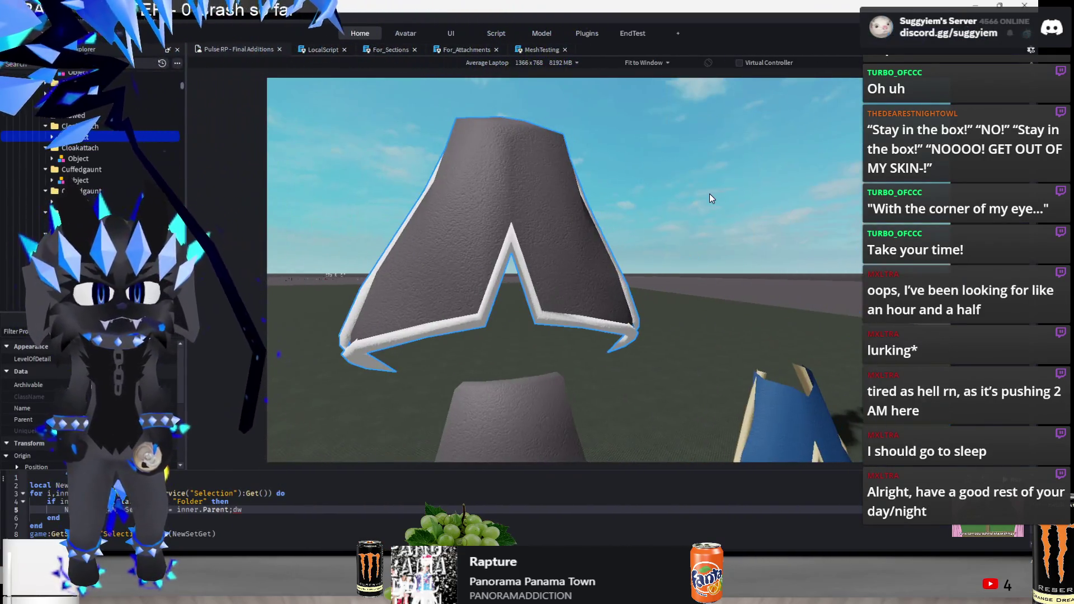
{"action": "key", "text": "alt+Tab"}
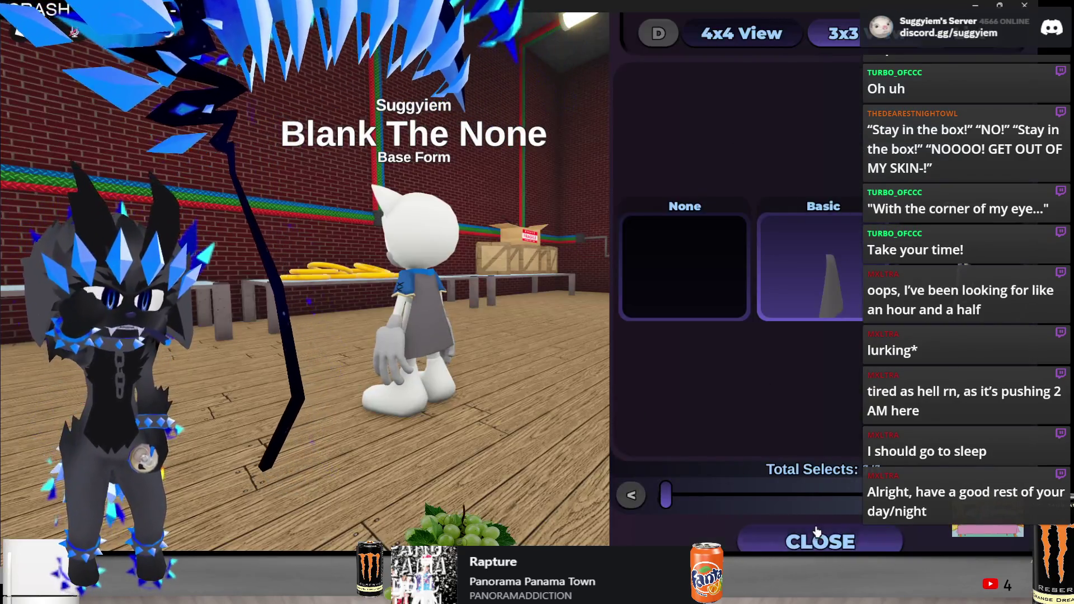
Back in Pulse RP, put the white Armor Type 1 undershirt on the character.
{"action": "left_click", "coordinate": [820, 542]}
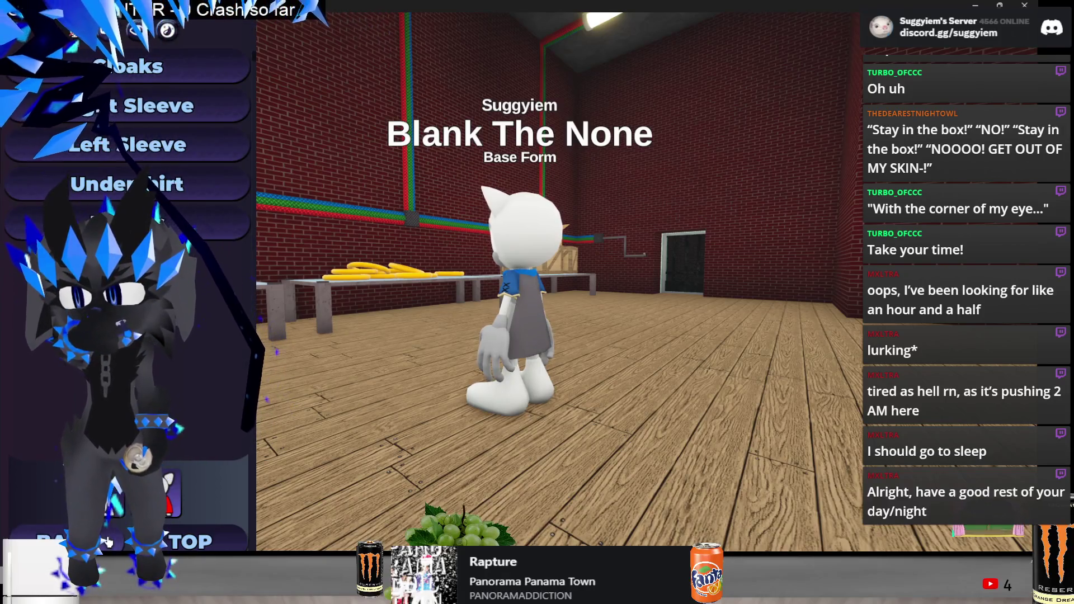
{"action": "left_click", "coordinate": [128, 223]}
{"action": "left_click", "coordinate": [811, 269]}
{"action": "left_click", "coordinate": [820, 539]}
{"action": "left_click", "coordinate": [127, 184]}
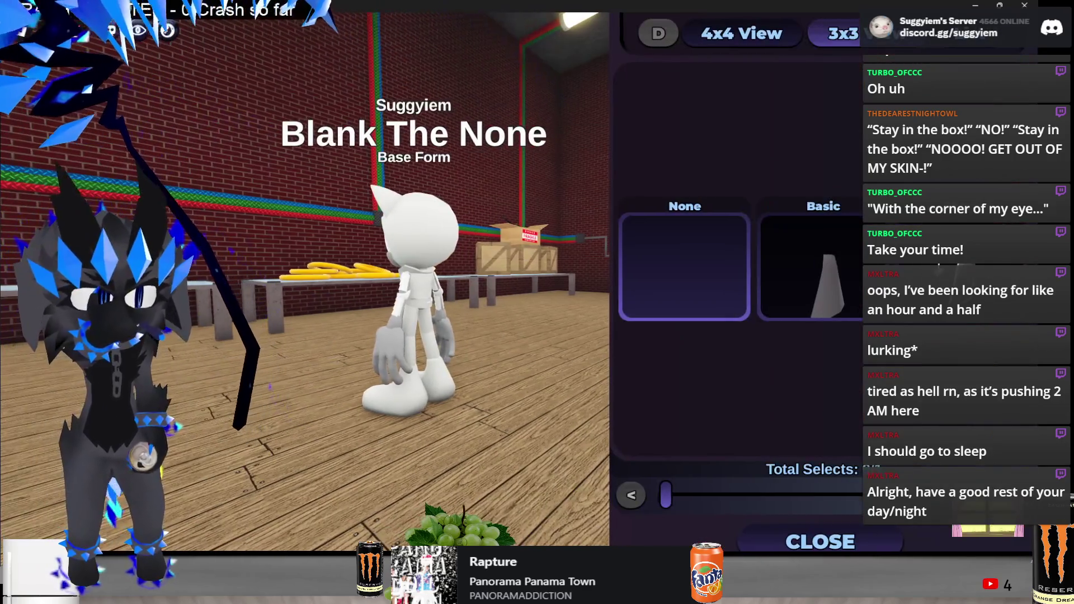
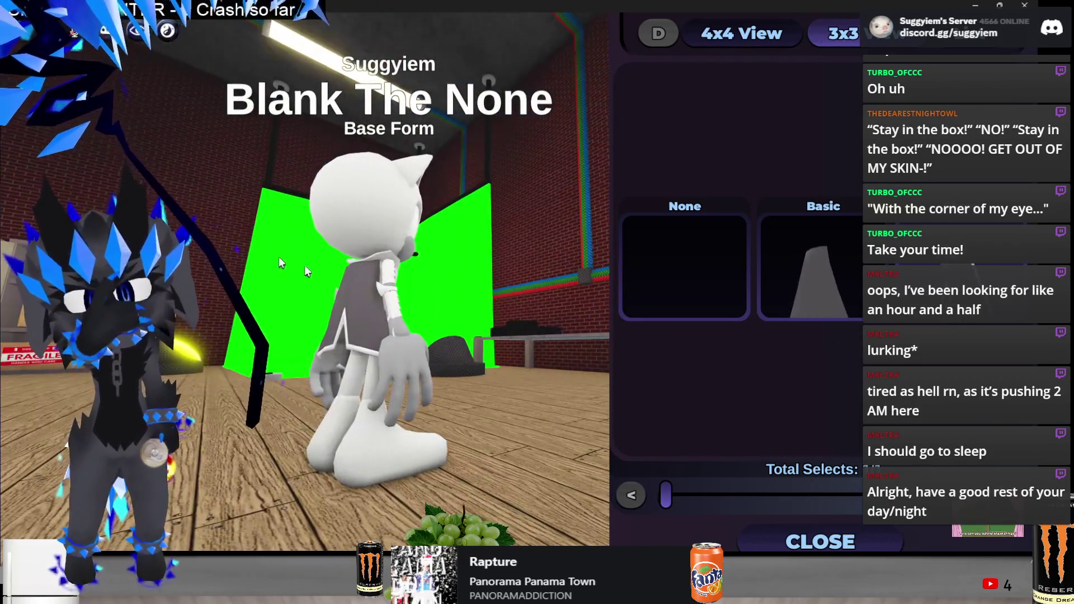
Return to Roblox Studio, focus on the two blue capes and select the left cape.
{"action": "key", "text": "alt+Tab"}
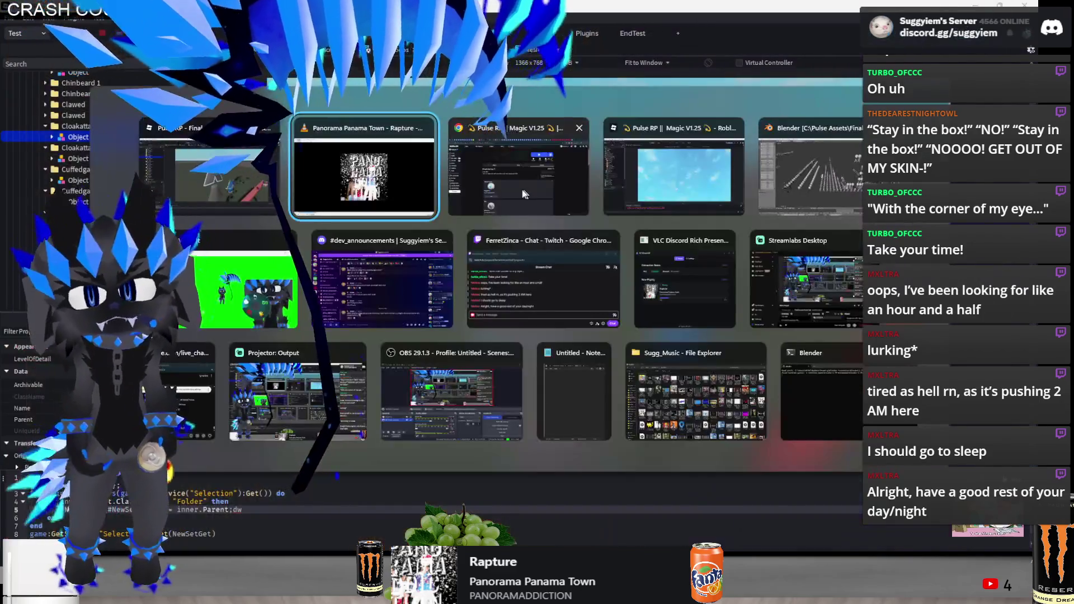
{"action": "key", "text": "Escape"}
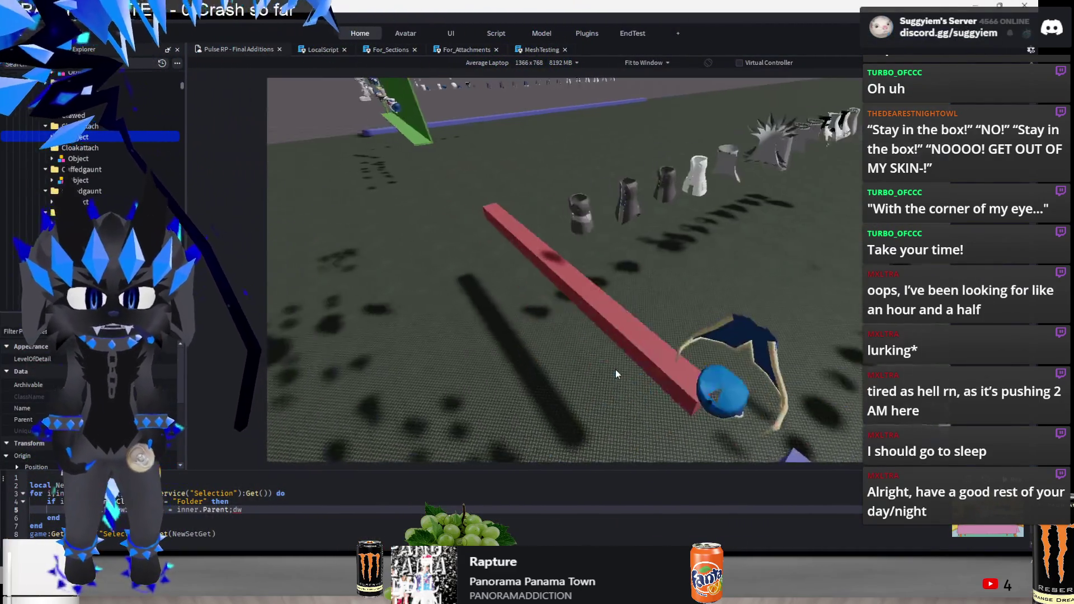
{"action": "key", "text": "f"}
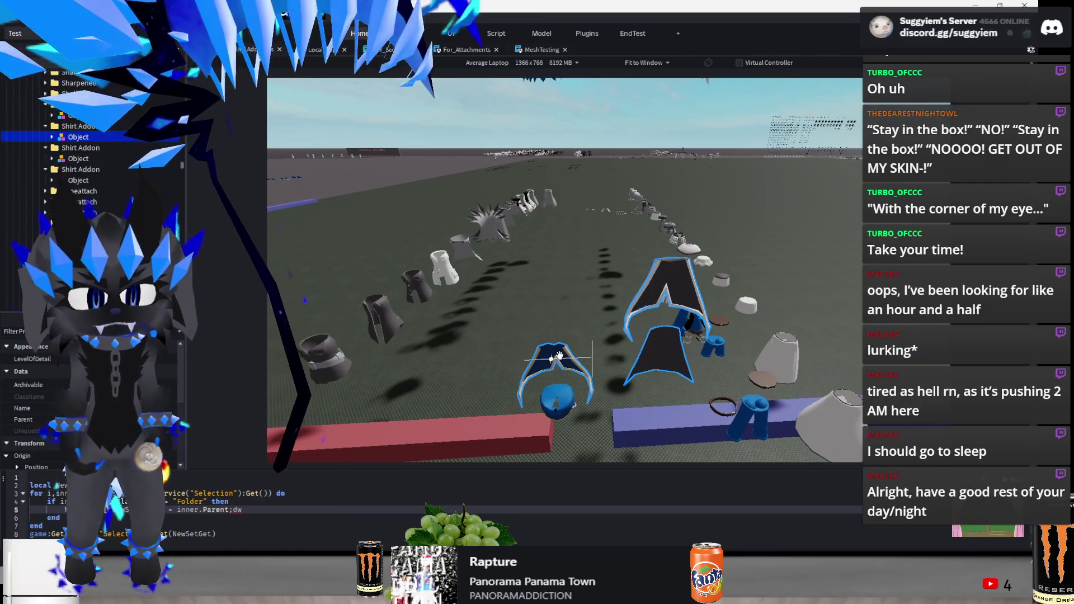
{"action": "left_click", "coordinate": [564, 393], "text": "ctrl"}
Move the two cape pieces onto the green wall, lowering one into the bottom row.
{"action": "mouse_move", "coordinate": [680, 345]}
{"action": "left_mouse_down"}
{"action": "mouse_move", "coordinate": [633, 336]}
{"action": "mouse_move", "coordinate": [632, 313]}
{"action": "mouse_move", "coordinate": [621, 330]}
{"action": "mouse_move", "coordinate": [547, 352]}
{"action": "mouse_move", "coordinate": [593, 338]}
{"action": "mouse_move", "coordinate": [540, 310]}
{"action": "mouse_move", "coordinate": [576, 302]}
{"action": "left_mouse_up"}
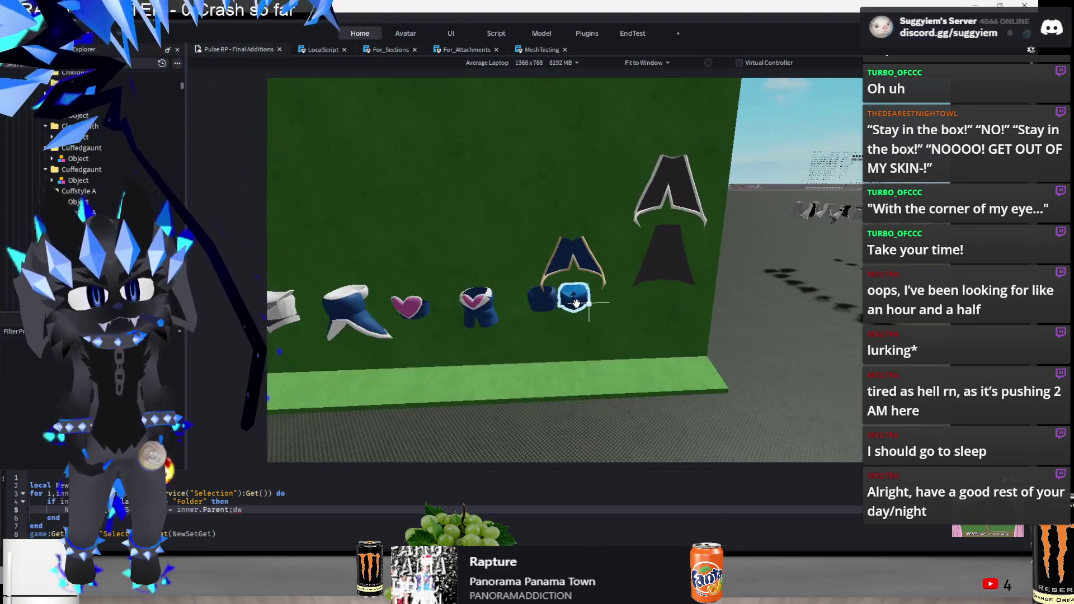
{"action": "mouse_move", "coordinate": [619, 268]}
{"action": "left_mouse_down"}
{"action": "mouse_move", "coordinate": [600, 204]}
{"action": "mouse_move", "coordinate": [597, 245]}
{"action": "left_mouse_up"}
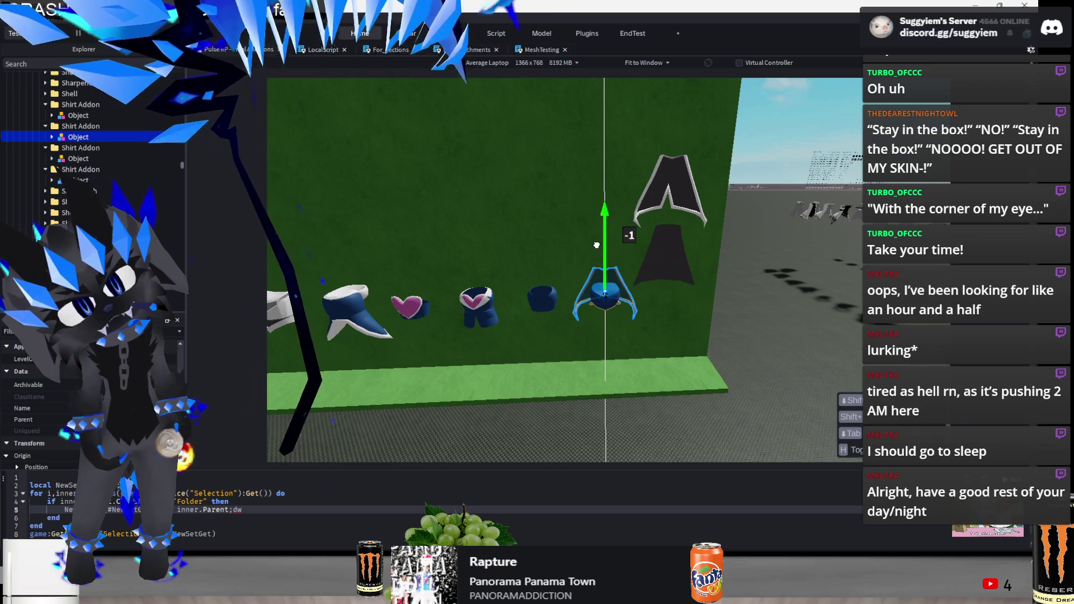
{"action": "left_click", "coordinate": [662, 252]}
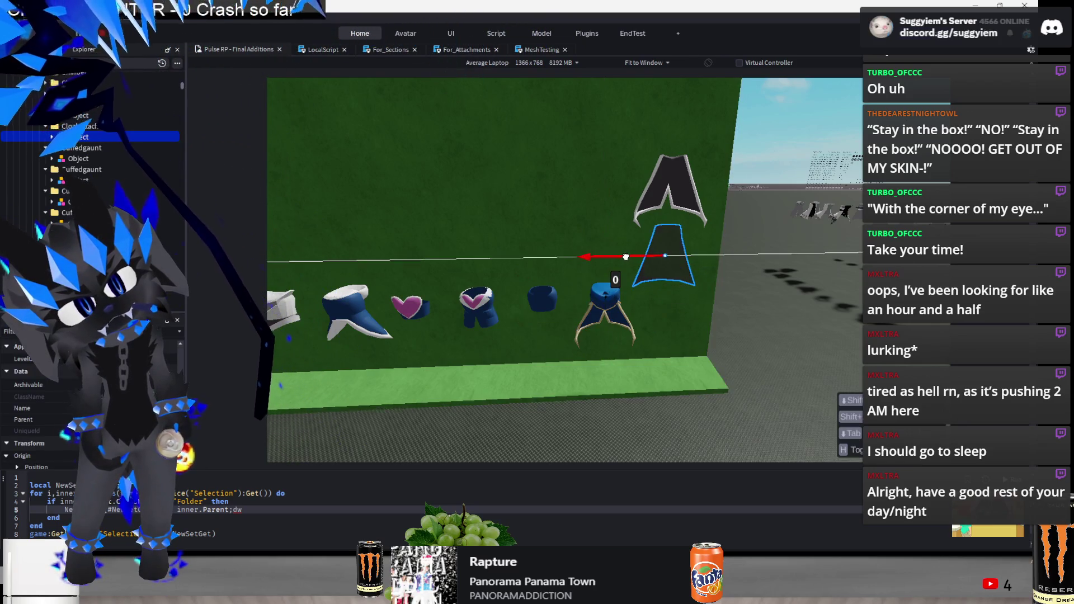
{"action": "left_click", "coordinate": [619, 207]}
{"action": "key", "text": "a"}
{"action": "mouse_move", "coordinate": [608, 211]}
{"action": "left_mouse_down"}
{"action": "mouse_move", "coordinate": [589, 273]}
{"action": "mouse_move", "coordinate": [594, 346]}
{"action": "left_mouse_up"}
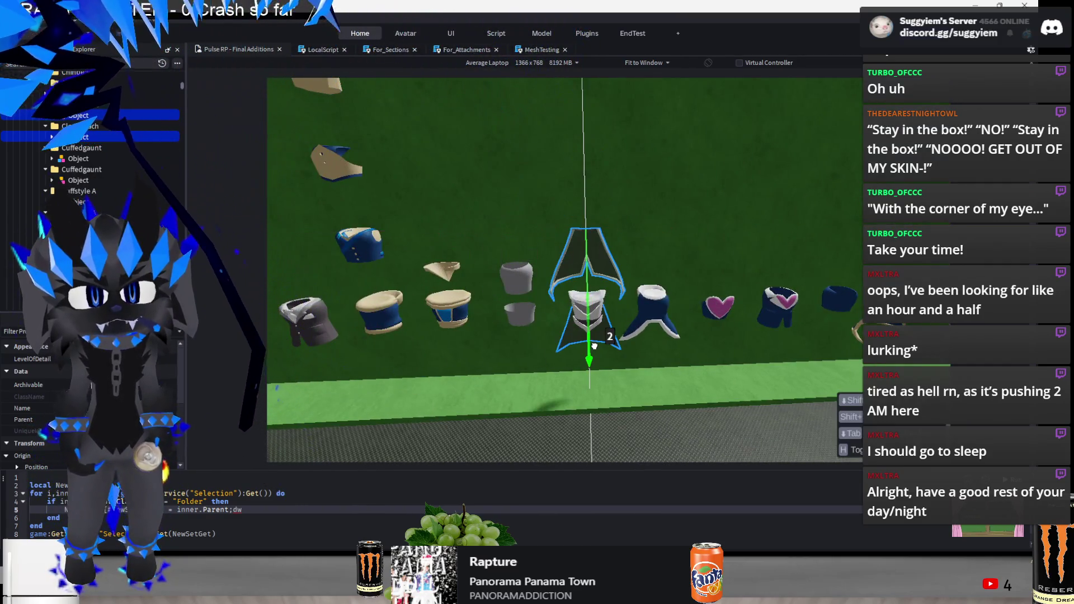
{"action": "scroll", "coordinate": [697, 416], "scroll_direction": "down", "scroll_amount": 5}
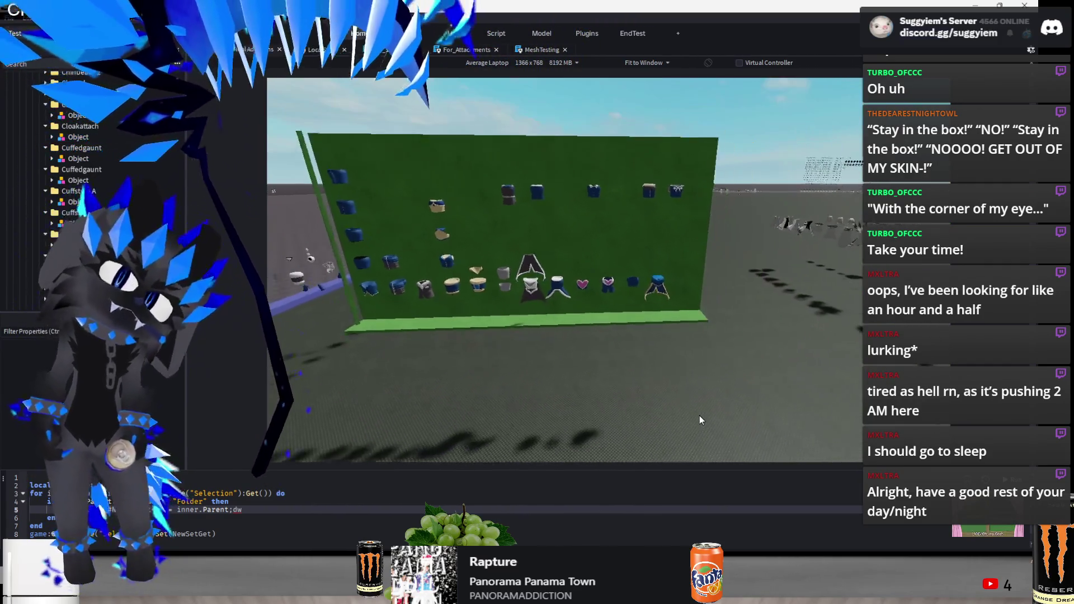
Reposition the blue shirt, raise the blue cup one row and lower the grey cup.
{"action": "left_click", "coordinate": [581, 127]}
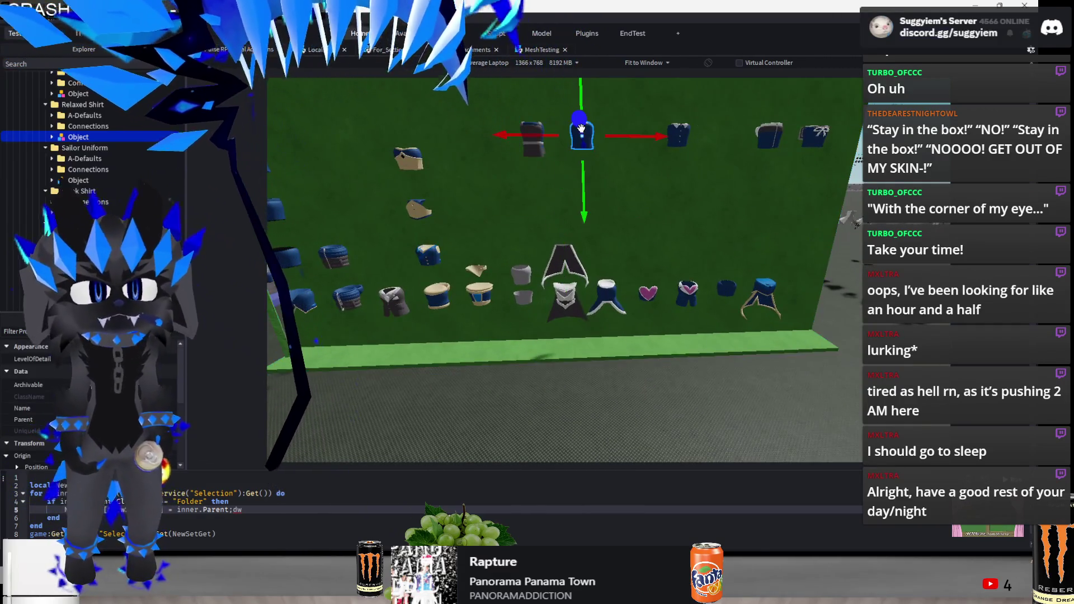
{"action": "left_click_drag", "start_coordinate": [584, 188], "coordinate": [582, 191]}
{"action": "mouse_move", "coordinate": [611, 304]}
{"action": "left_mouse_down"}
{"action": "mouse_move", "coordinate": [587, 313]}
{"action": "mouse_move", "coordinate": [607, 336]}
{"action": "mouse_move", "coordinate": [611, 231]}
{"action": "left_mouse_up"}
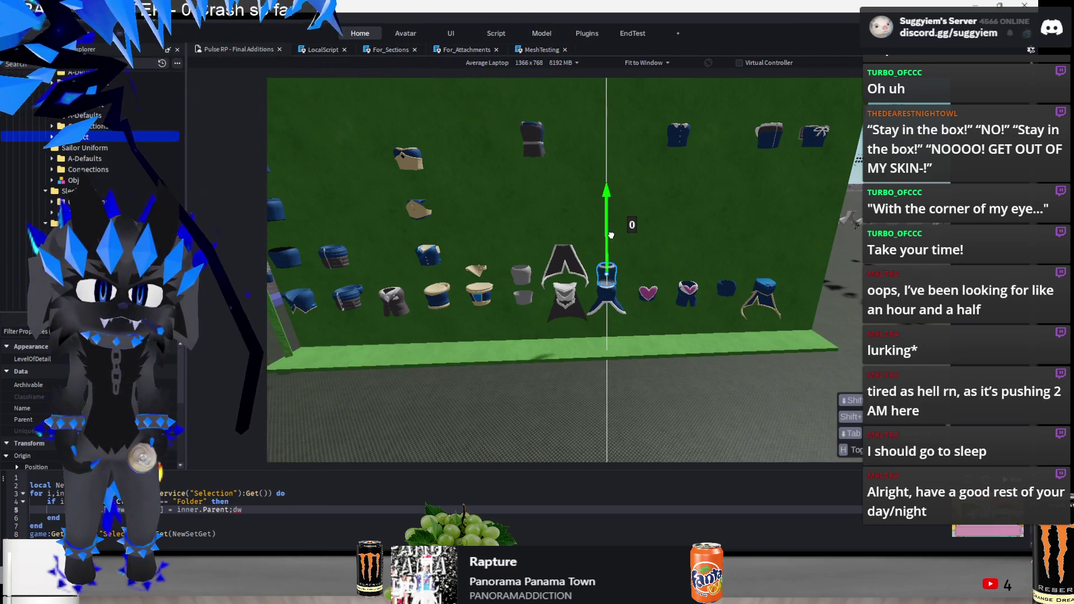
{"action": "left_click_drag", "start_coordinate": [613, 220], "coordinate": [590, 263]}
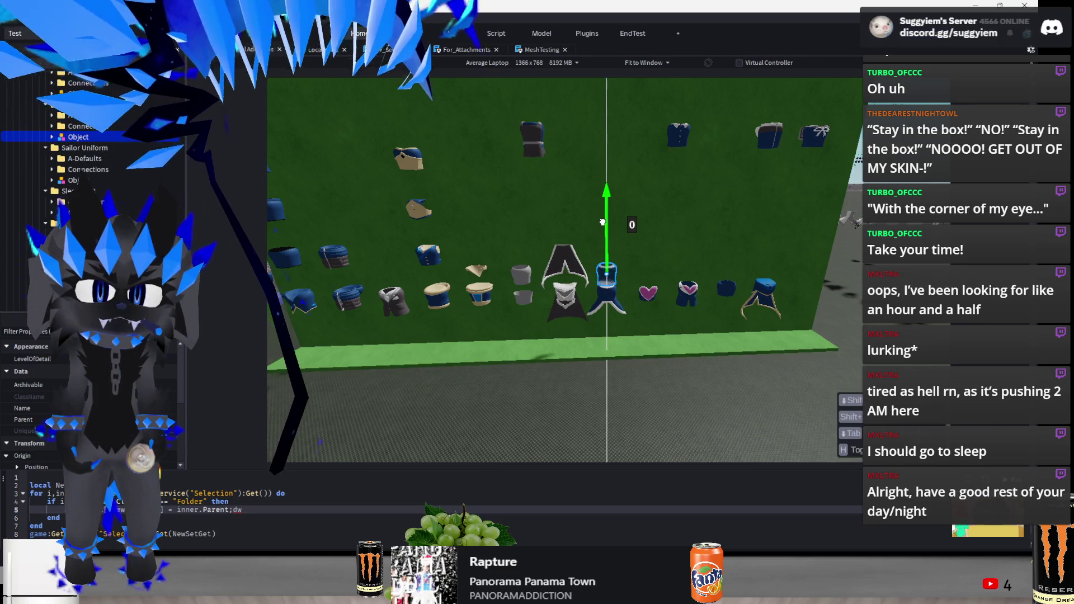
{"action": "left_click_drag", "start_coordinate": [603, 222], "coordinate": [603, 203]}
{"action": "left_click", "coordinate": [522, 274]}
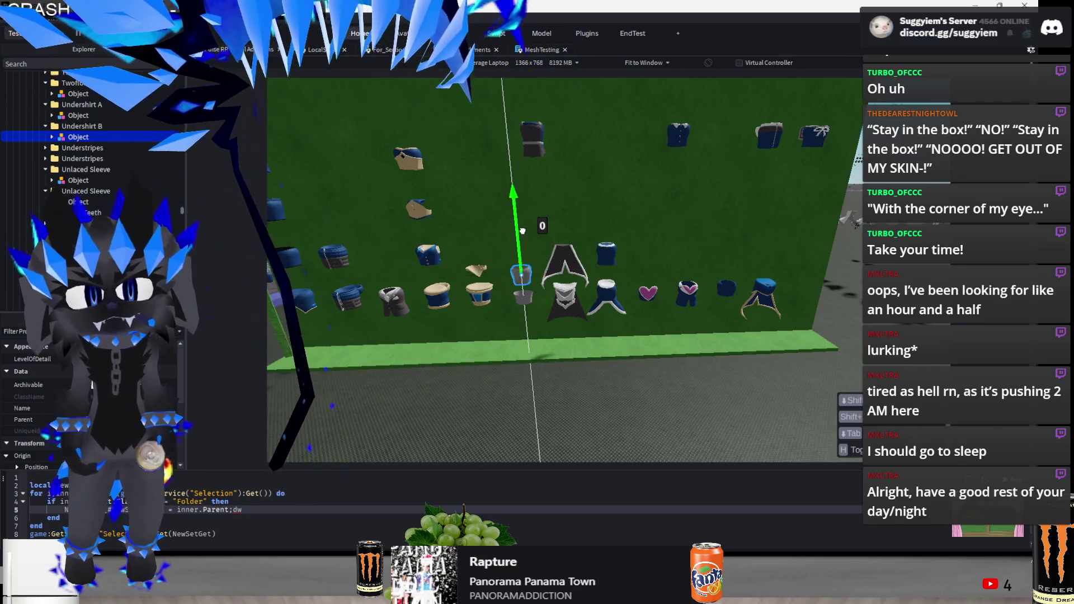
{"action": "left_click_drag", "start_coordinate": [560, 209], "coordinate": [563, 213]}
{"action": "scroll", "coordinate": [571, 230], "scroll_direction": "down", "scroll_amount": 6}
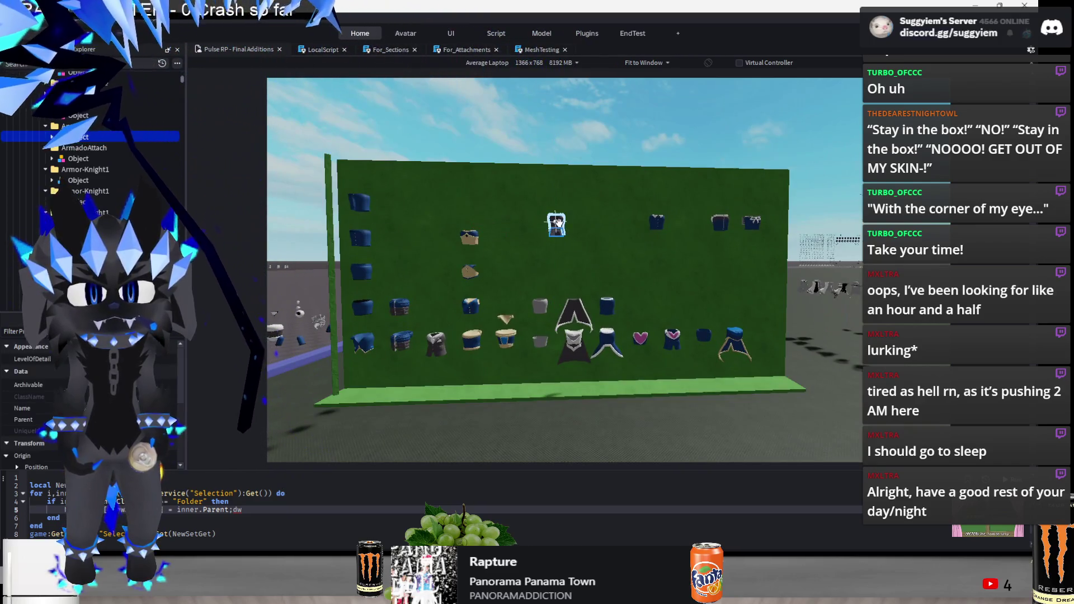
{"action": "left_click_drag", "start_coordinate": [557, 263], "coordinate": [564, 317]}
Slide the blue shirt and neighbouring items sideways and align them vertically with their rows.
{"action": "mouse_move", "coordinate": [582, 276]}
{"action": "left_mouse_down"}
{"action": "mouse_move", "coordinate": [750, 227]}
{"action": "mouse_move", "coordinate": [561, 244]}
{"action": "left_mouse_up"}
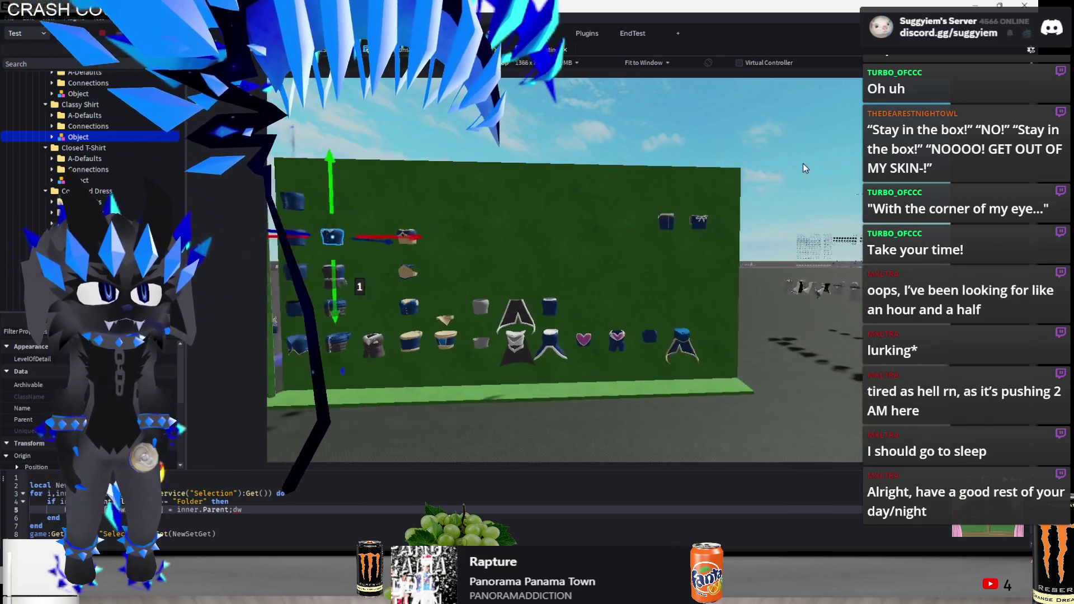
{"action": "scroll", "coordinate": [776, 157], "scroll_direction": "up", "scroll_amount": 5}
{"action": "scroll", "coordinate": [663, 169], "scroll_direction": "down", "scroll_amount": 2}
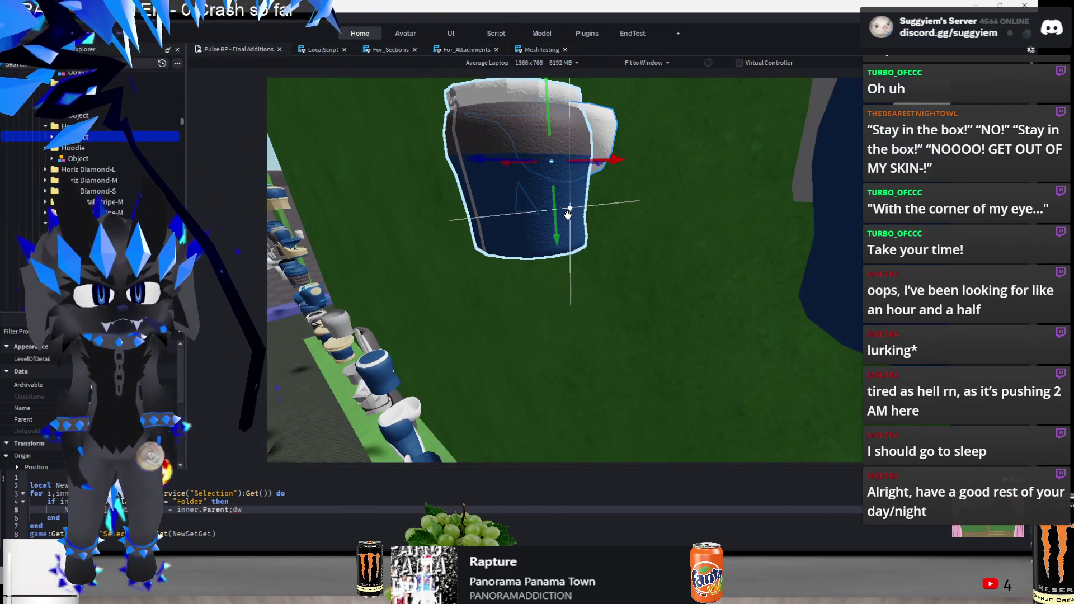
{"action": "scroll", "coordinate": [569, 212], "scroll_direction": "down", "scroll_amount": 5}
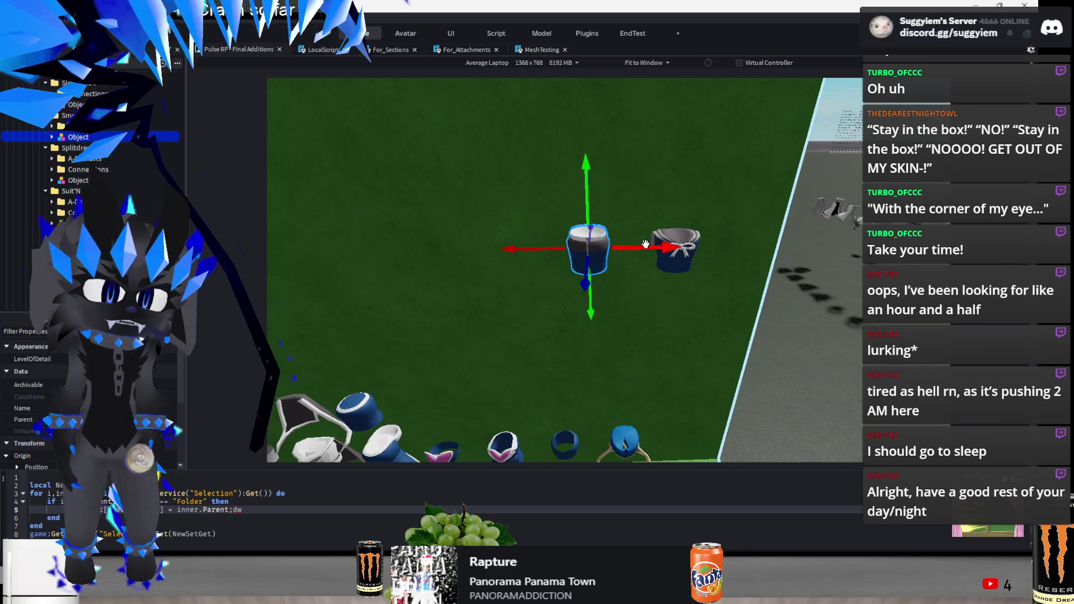
{"action": "mouse_move", "coordinate": [646, 245]}
{"action": "left_mouse_down"}
{"action": "mouse_move", "coordinate": [627, 280]}
{"action": "mouse_move", "coordinate": [604, 276]}
{"action": "mouse_move", "coordinate": [562, 207]}
{"action": "left_mouse_up"}
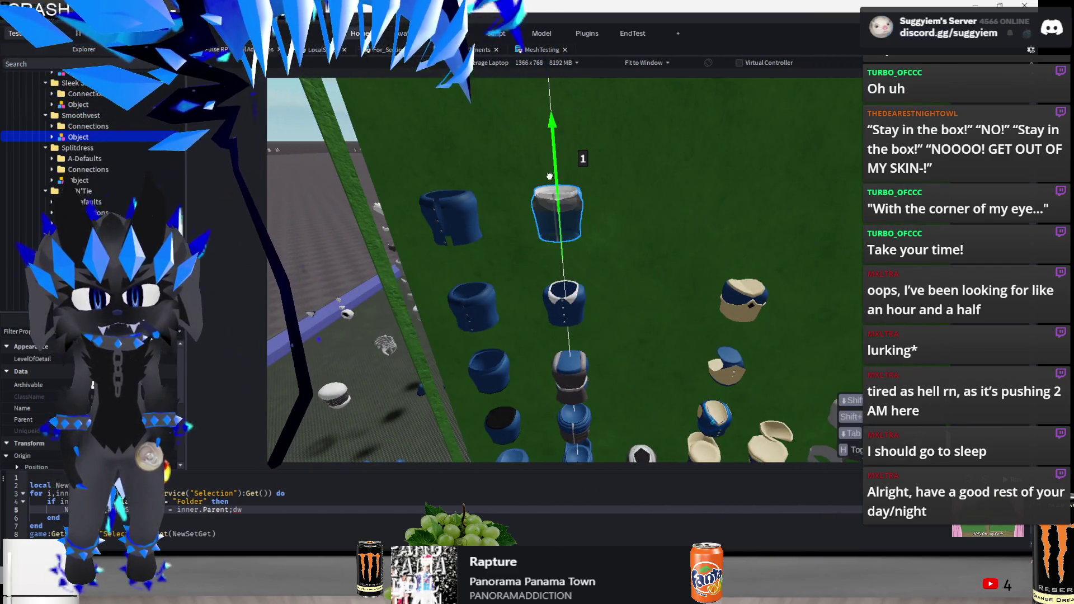
{"action": "scroll", "coordinate": [549, 178], "scroll_direction": "down", "scroll_amount": 5}
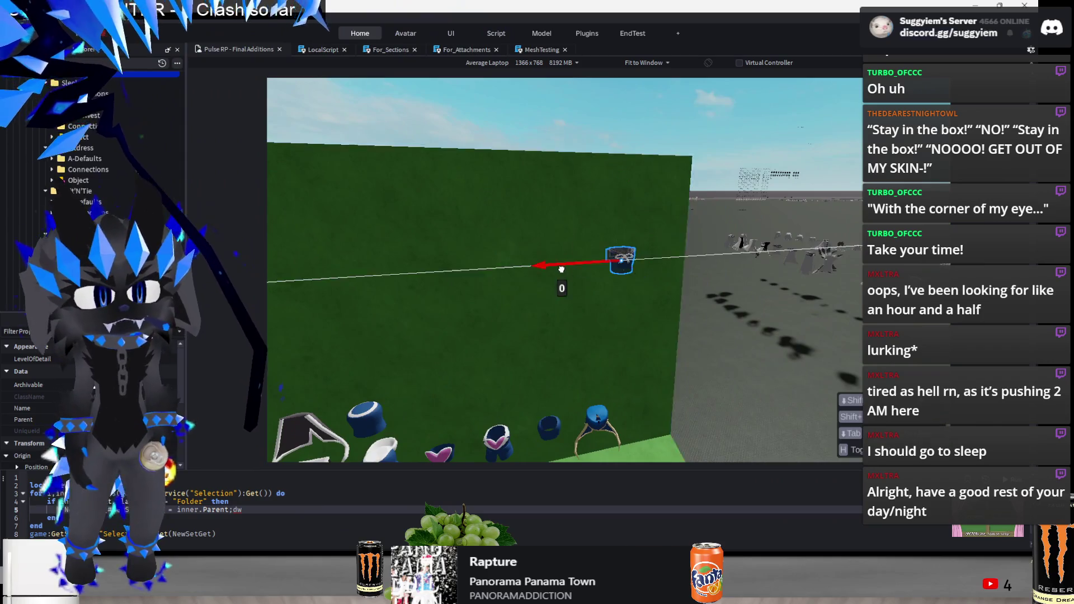
{"action": "mouse_move", "coordinate": [561, 269]}
{"action": "left_mouse_down"}
{"action": "mouse_move", "coordinate": [540, 283]}
{"action": "mouse_move", "coordinate": [464, 284]}
{"action": "left_mouse_up"}
{"action": "left_click_drag", "start_coordinate": [554, 230], "coordinate": [554, 247]}
{"action": "scroll", "coordinate": [560, 268], "scroll_direction": "up", "scroll_amount": 5}
{"action": "scroll", "coordinate": [587, 319], "scroll_direction": "down", "scroll_amount": 8}
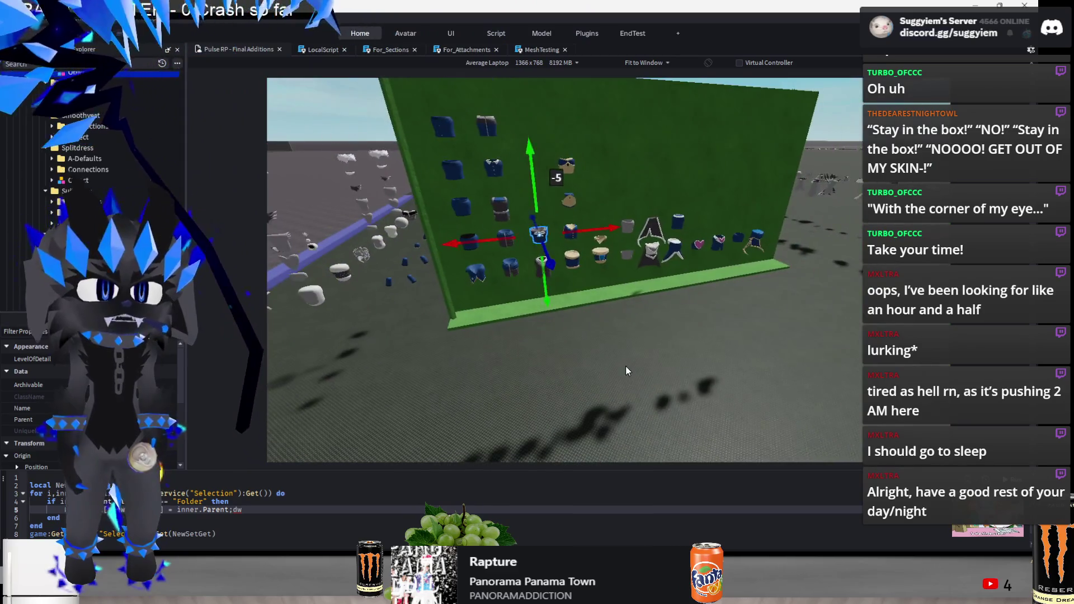
{"action": "left_click", "coordinate": [625, 370]}
{"action": "key", "text": "d"}
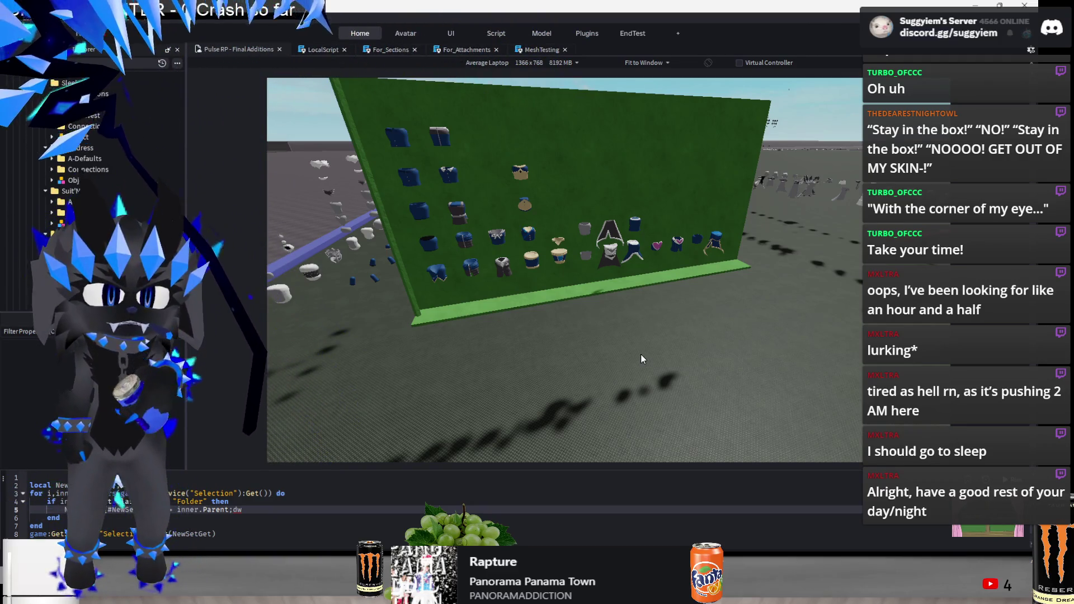
{"action": "scroll", "coordinate": [640, 354], "scroll_direction": "up", "scroll_amount": 10}
Lower the cream cup slightly within its row on the wall.
{"action": "left_click", "coordinate": [554, 301]}
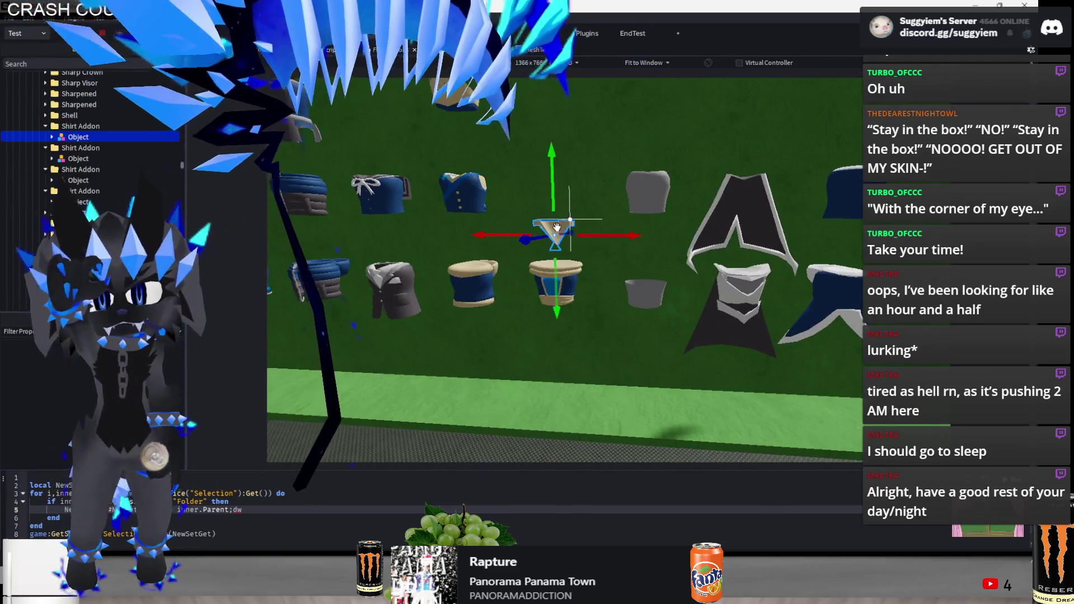
{"action": "left_click_drag", "start_coordinate": [555, 301], "coordinate": [554, 296]}
{"action": "scroll", "coordinate": [516, 419], "scroll_direction": "down", "scroll_amount": 10}
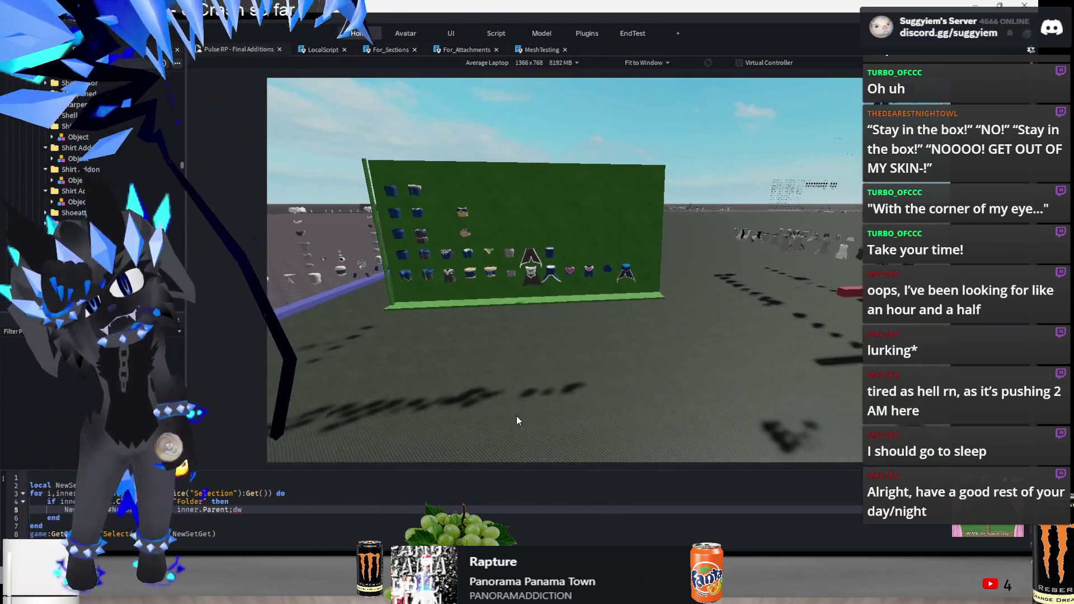
{"action": "scroll", "coordinate": [516, 415], "scroll_direction": "up", "scroll_amount": 10}
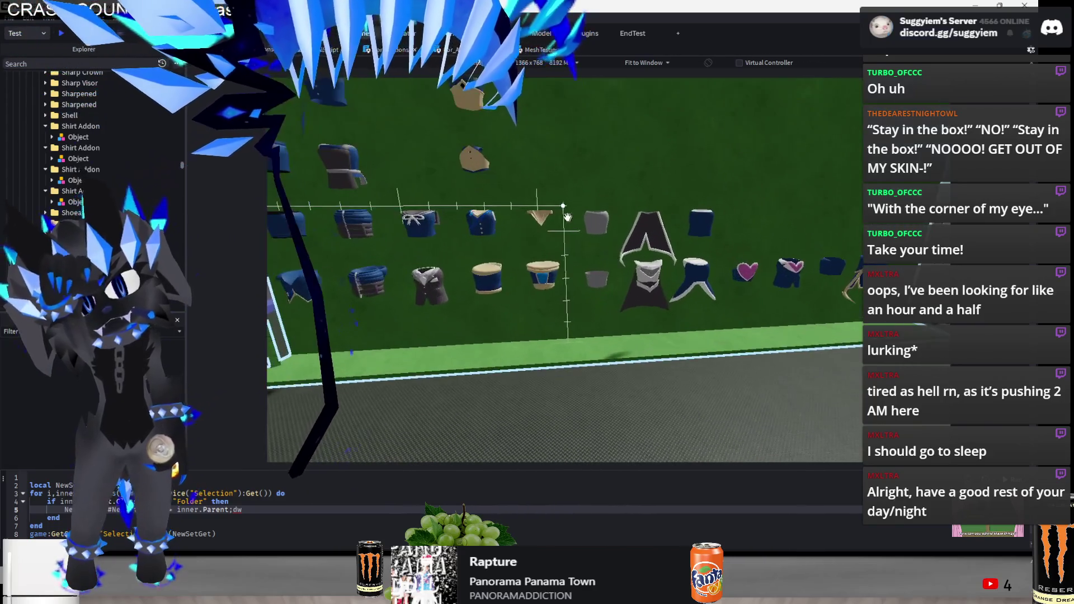
{"action": "scroll", "coordinate": [666, 345], "scroll_direction": "down", "scroll_amount": 5}
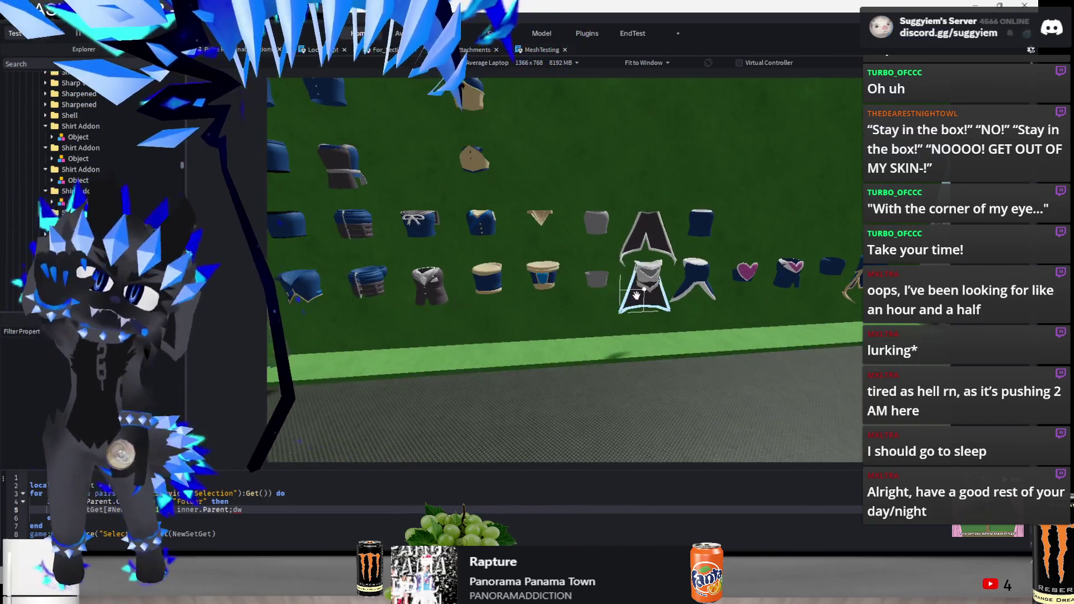
{"action": "scroll", "coordinate": [669, 348], "scroll_direction": "up", "scroll_amount": 5}
{"action": "scroll", "coordinate": [669, 348], "scroll_direction": "down", "scroll_amount": 5}
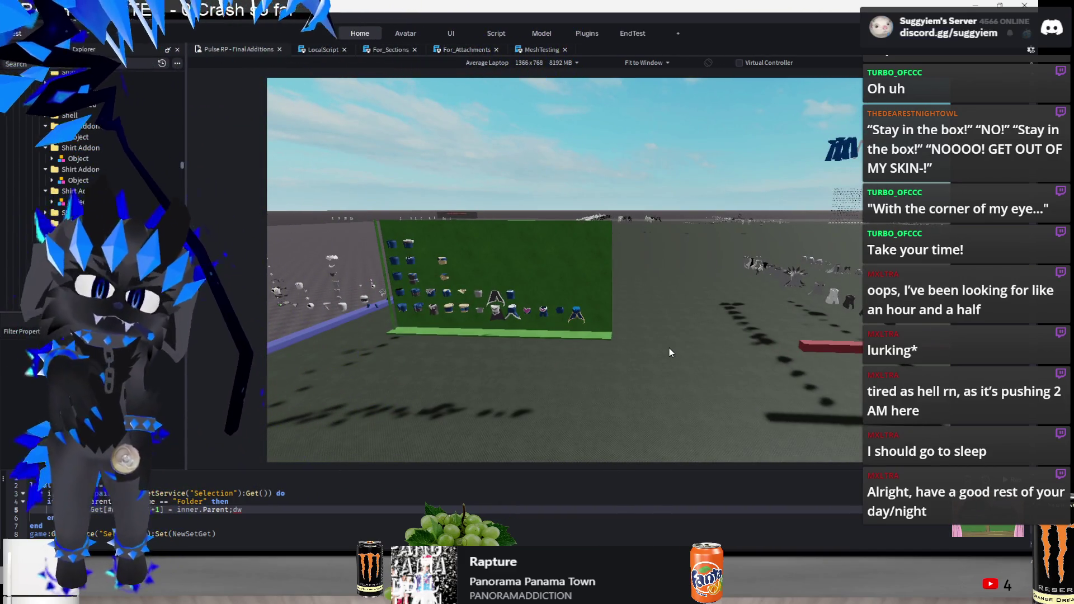
Fly the camera around the green wall's clothing rows, then select a mesh and frame it.
{"action": "key", "text": "f"}
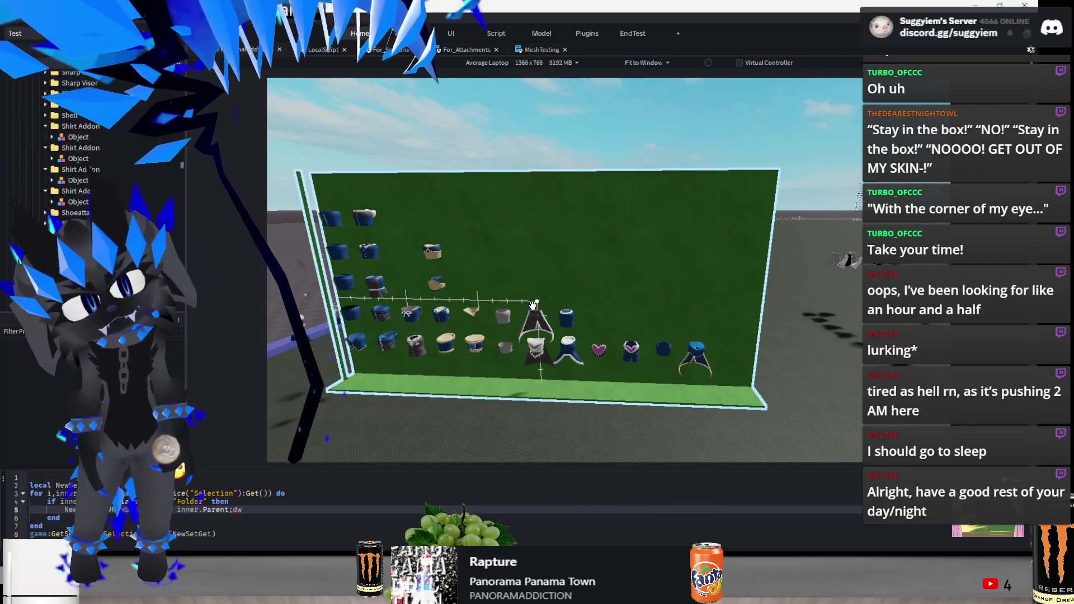
{"action": "key", "text": "a"}
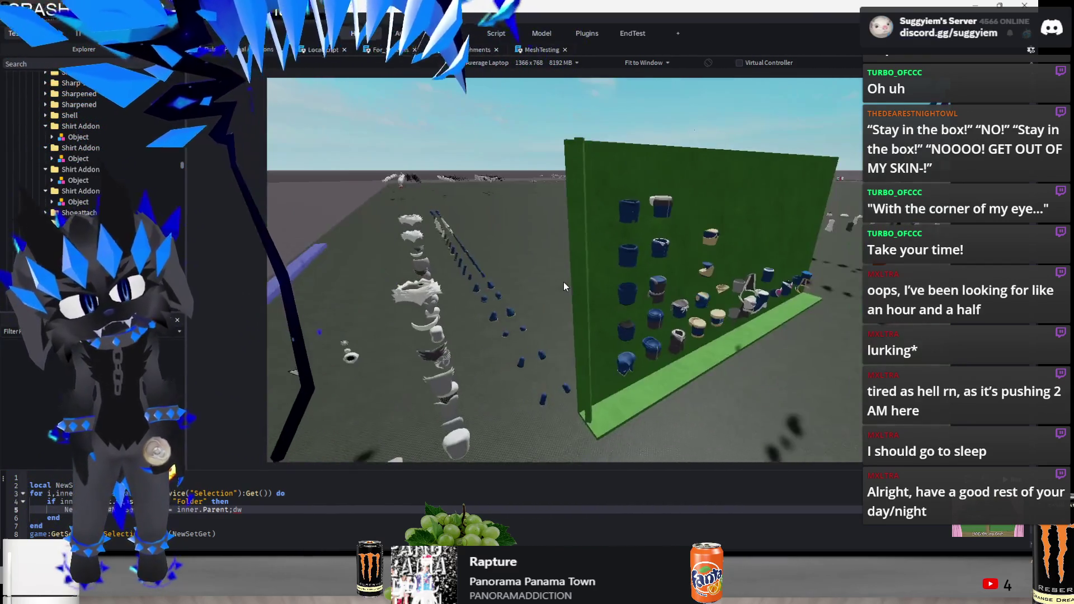
{"action": "key", "text": "d"}
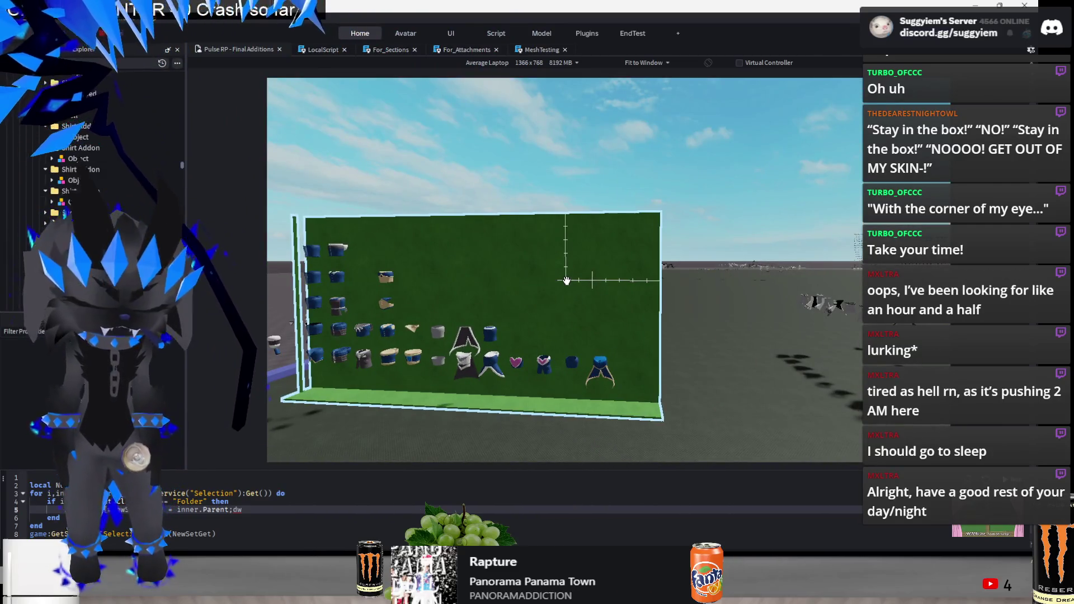
{"action": "key", "text": "d"}
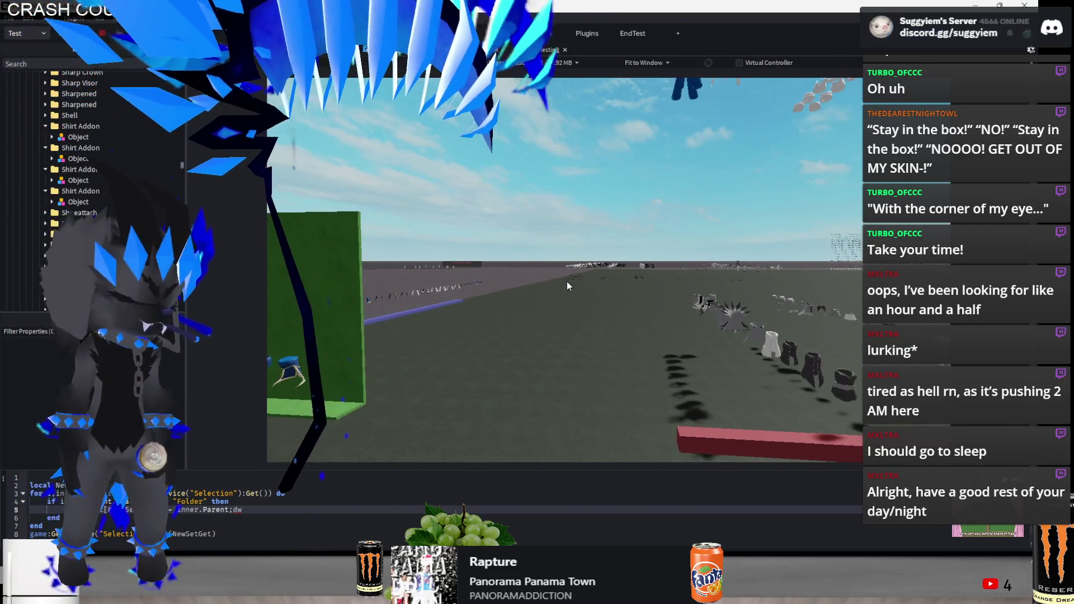
{"action": "key", "text": "w"}
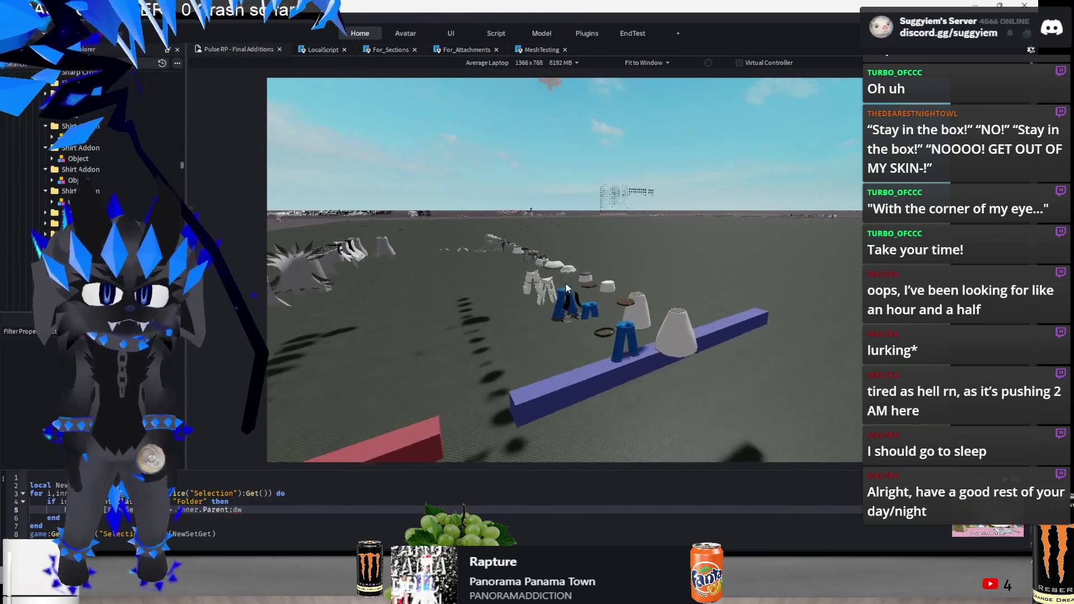
{"action": "key", "text": "w"}
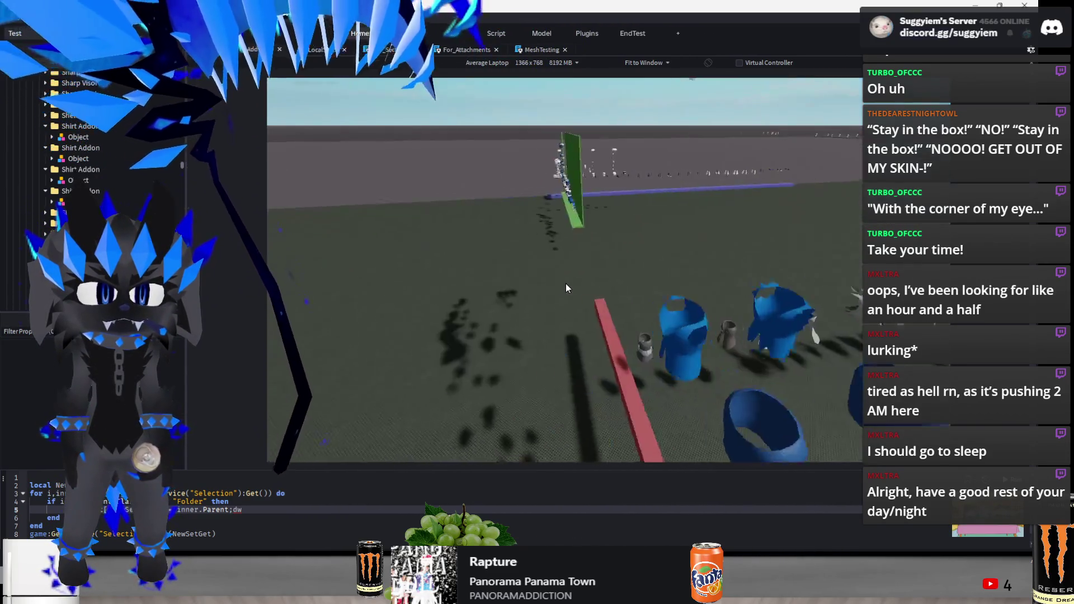
{"action": "left_click", "coordinate": [566, 283]}
{"action": "key", "text": "f"}
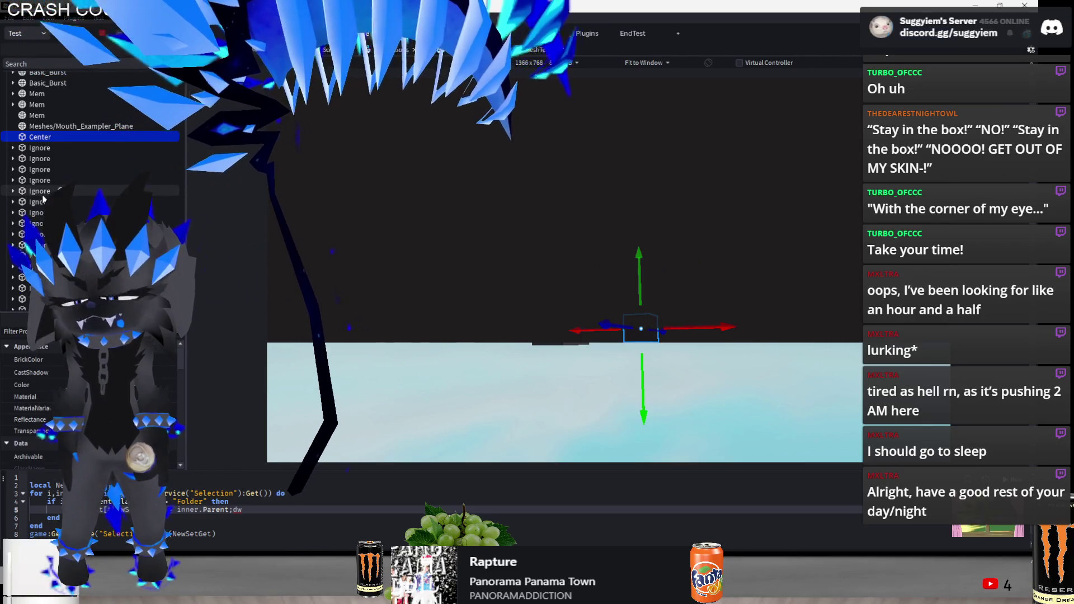
Raise the Center part about 1.931 studs.
{"action": "key", "text": "f"}
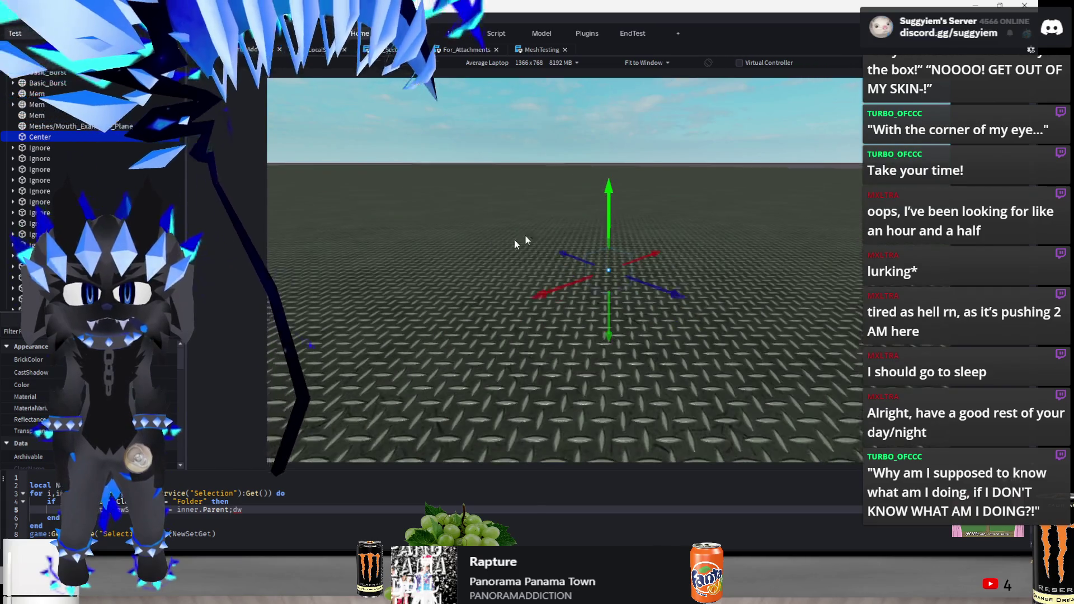
{"action": "mouse_move", "coordinate": [609, 188]}
{"action": "left_mouse_down"}
{"action": "mouse_move", "coordinate": [616, 135]}
{"action": "mouse_move", "coordinate": [598, 152]}
{"action": "left_mouse_up"}
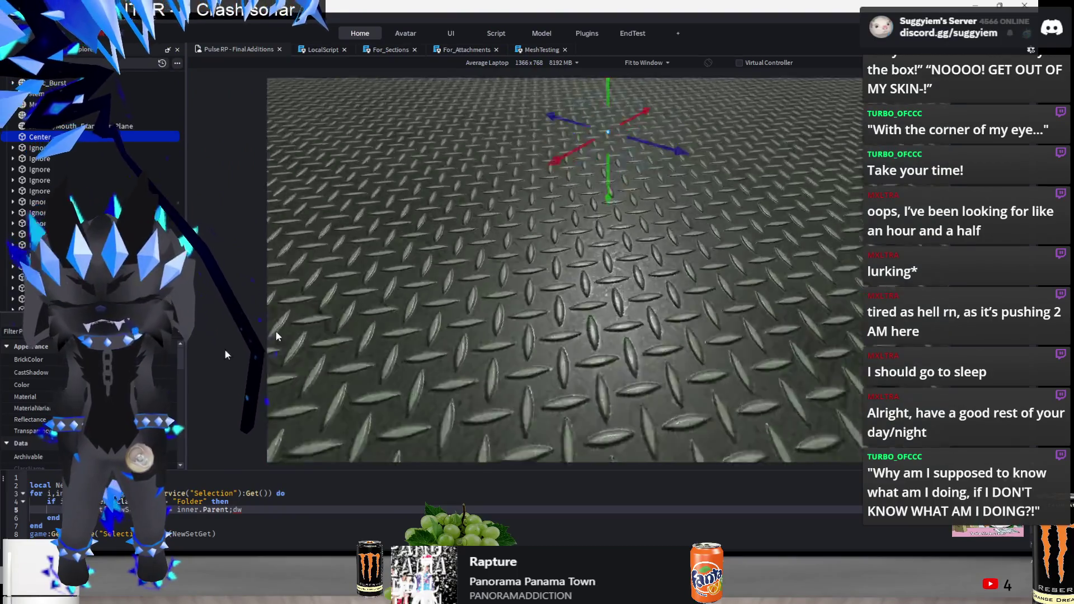
{"action": "scroll", "coordinate": [277, 336], "scroll_direction": "down", "scroll_amount": 3}
{"action": "scroll", "coordinate": [61, 389], "scroll_direction": "down", "scroll_amount": 5}
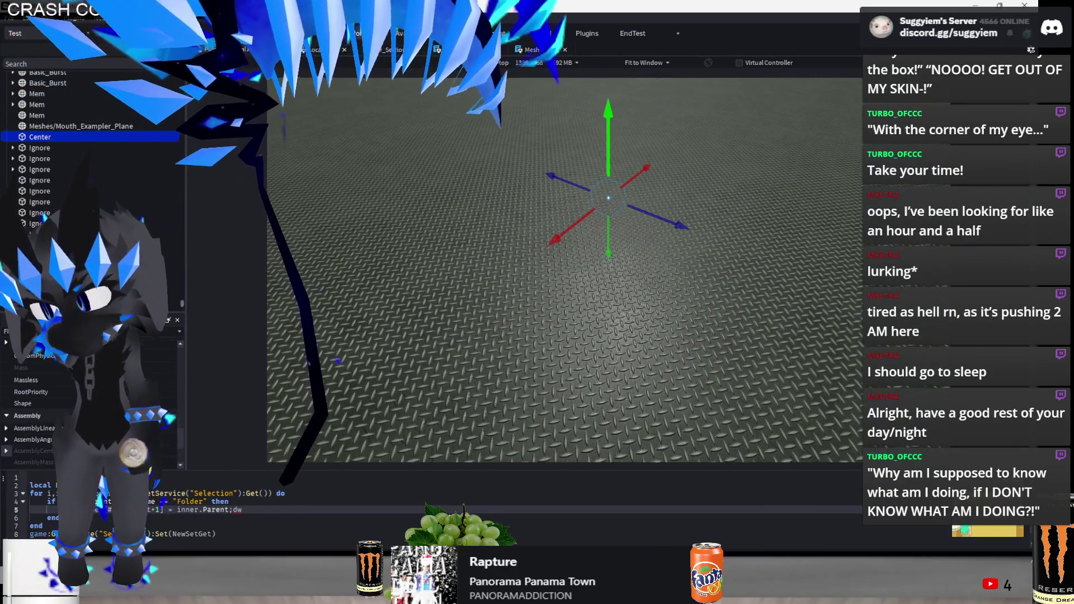
{"action": "scroll", "coordinate": [89, 403], "scroll_direction": "up", "scroll_amount": 2}
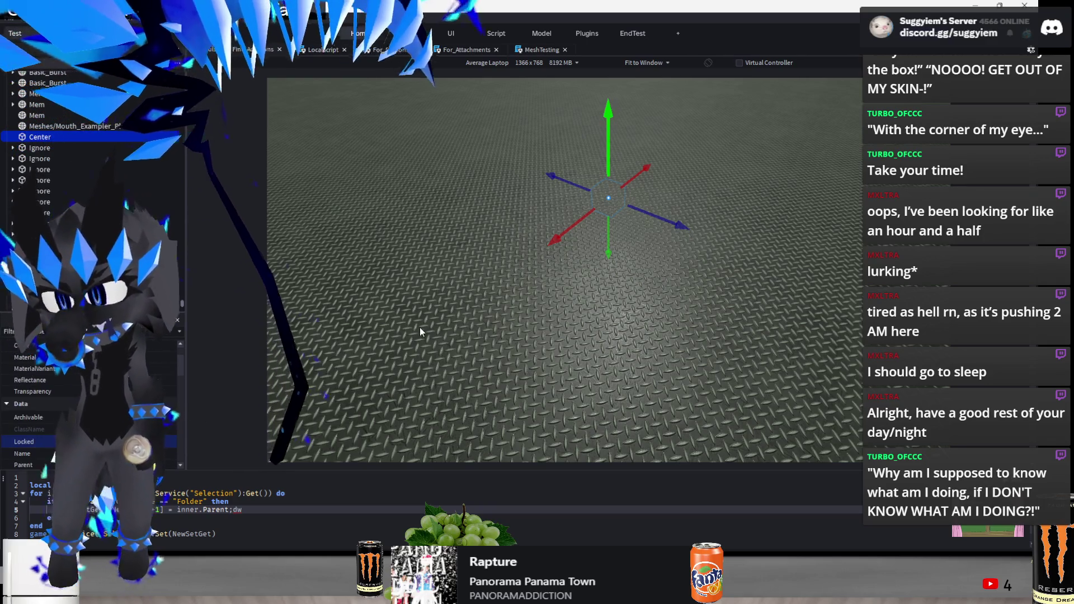
Clear the selection and fly the camera toward the green display wall.
{"action": "left_click", "coordinate": [535, 237]}
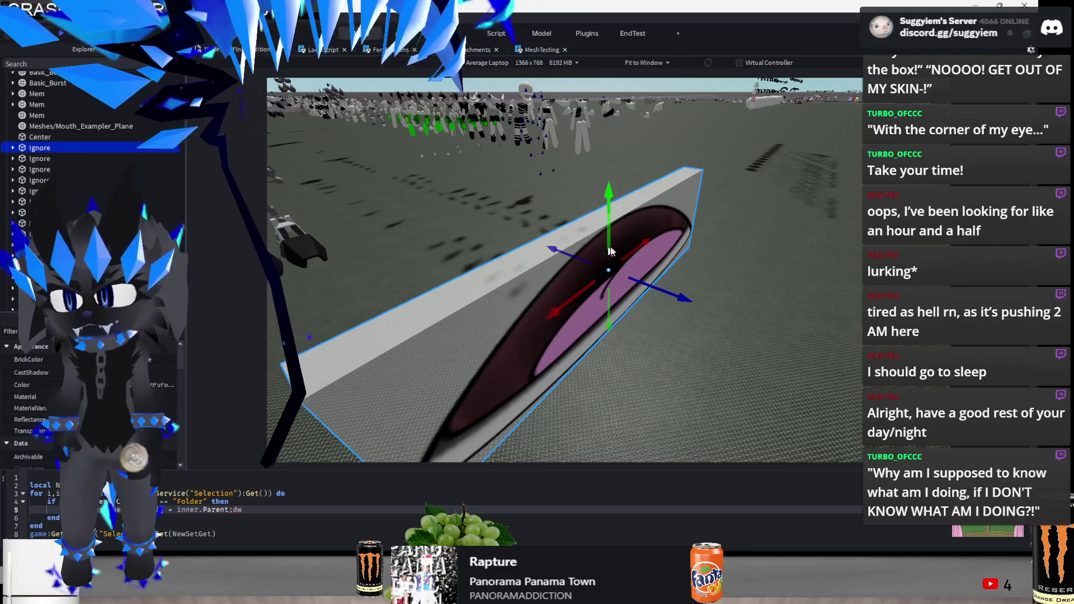
{"action": "mouse_move", "coordinate": [862, 226]}
{"action": "left_mouse_down"}
{"action": "mouse_move", "coordinate": [578, 386]}
{"action": "mouse_move", "coordinate": [457, 364]}
{"action": "left_mouse_up"}
{"action": "key", "text": "w"}
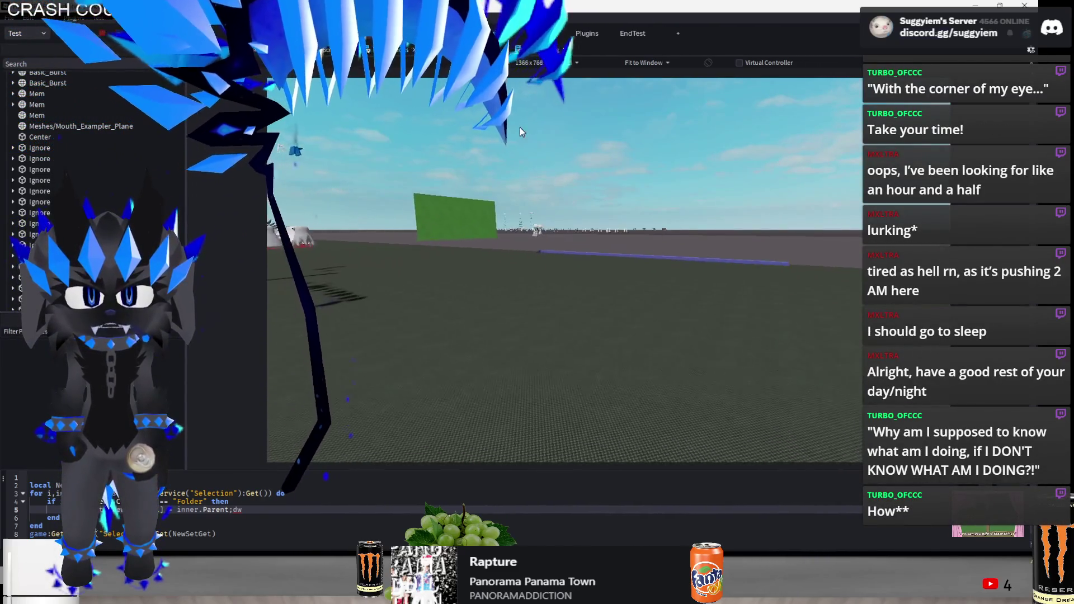
{"action": "left_click_drag", "start_coordinate": [521, 132], "coordinate": [522, 132]}
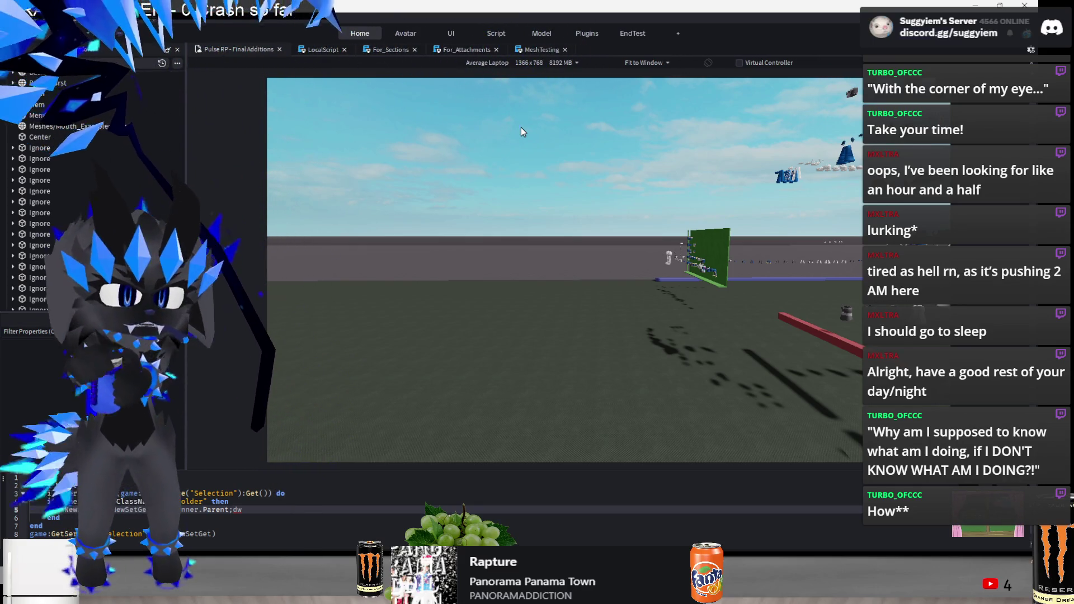
Fly past the green wall of hats to the loose mesh rows and select the jacket mesh.
{"action": "key", "text": "w"}
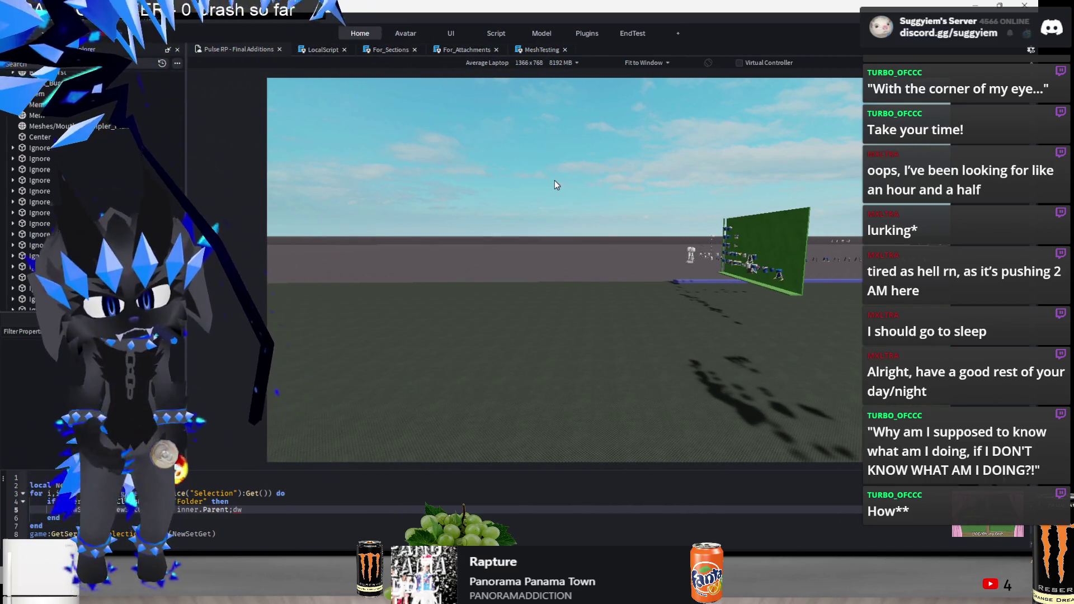
{"action": "key", "text": "d"}
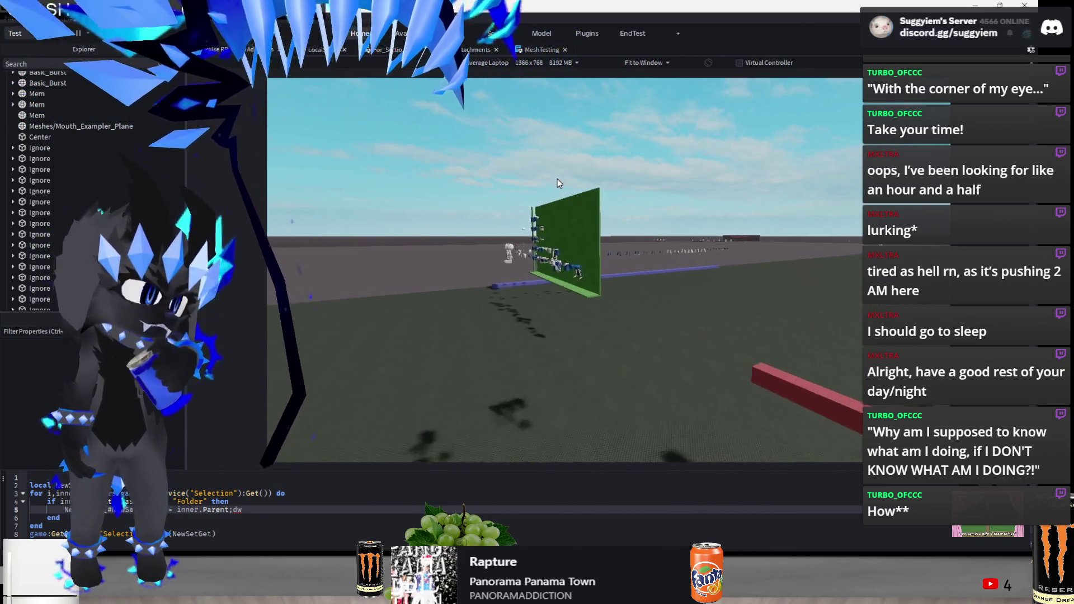
{"action": "key", "text": "f"}
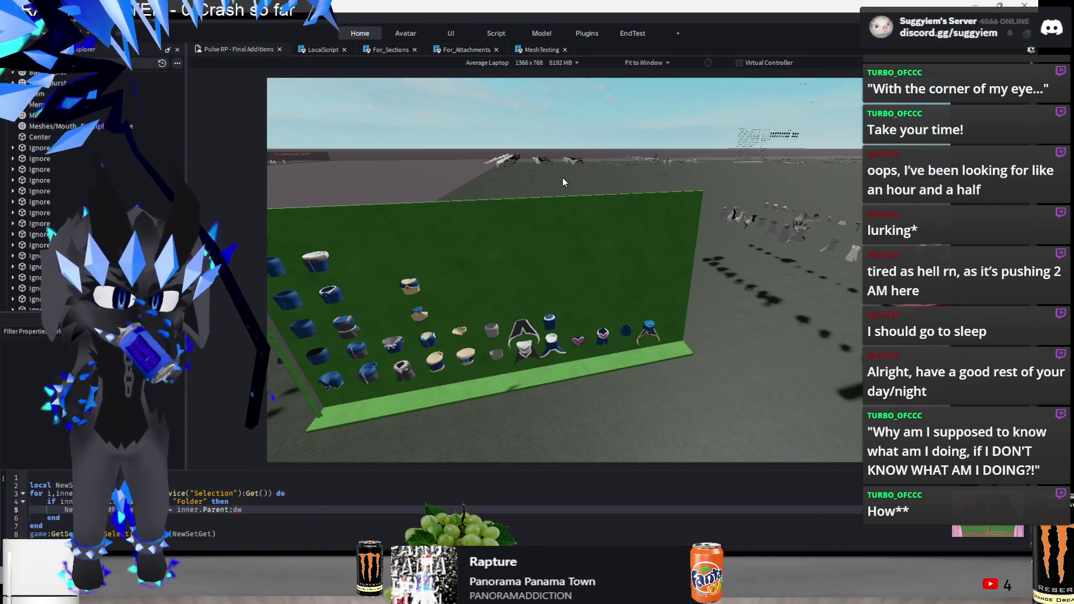
{"action": "key", "text": "d"}
{"action": "key", "text": "w"}
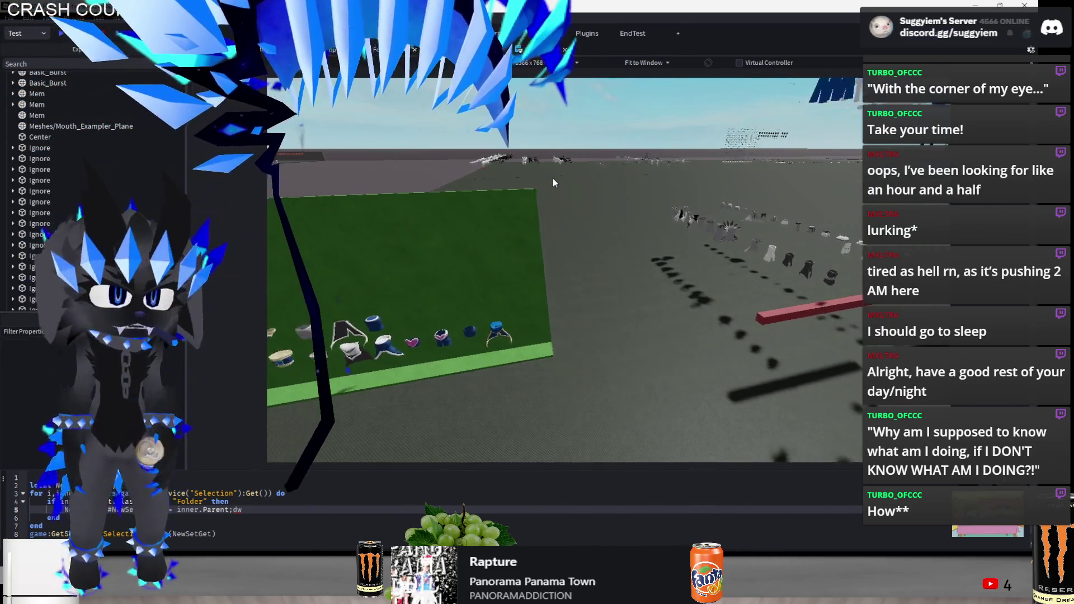
{"action": "key", "text": "s"}
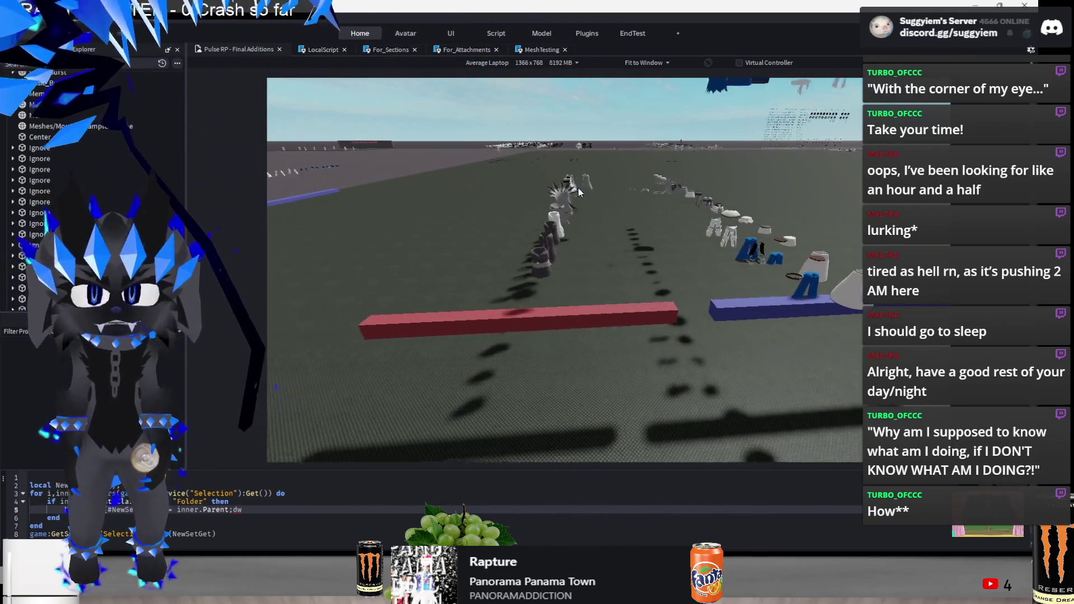
{"action": "left_click", "coordinate": [595, 208]}
Select the jacket and cape meshes together with the Normal clothing objects.
{"action": "key", "text": "f"}
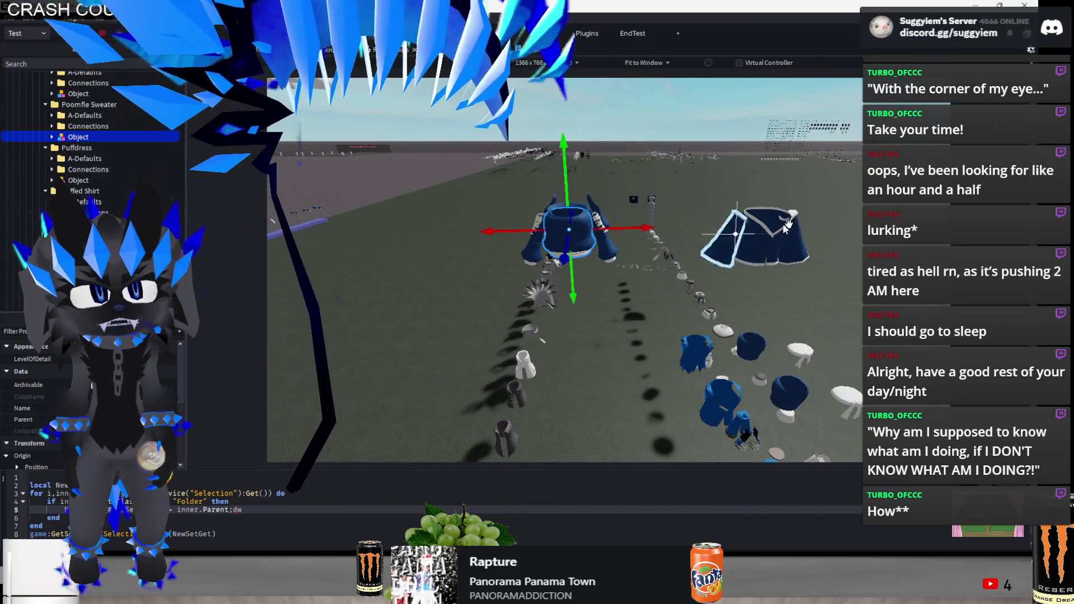
{"action": "left_click", "coordinate": [788, 224], "text": "ctrl"}
{"action": "key", "text": "f"}
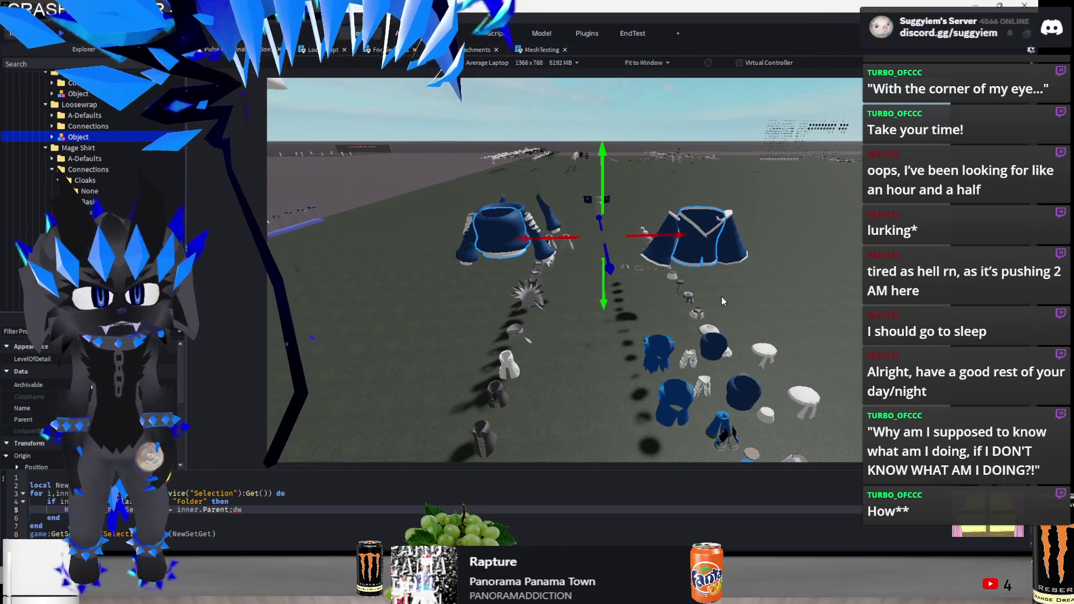
{"action": "key", "text": "d"}
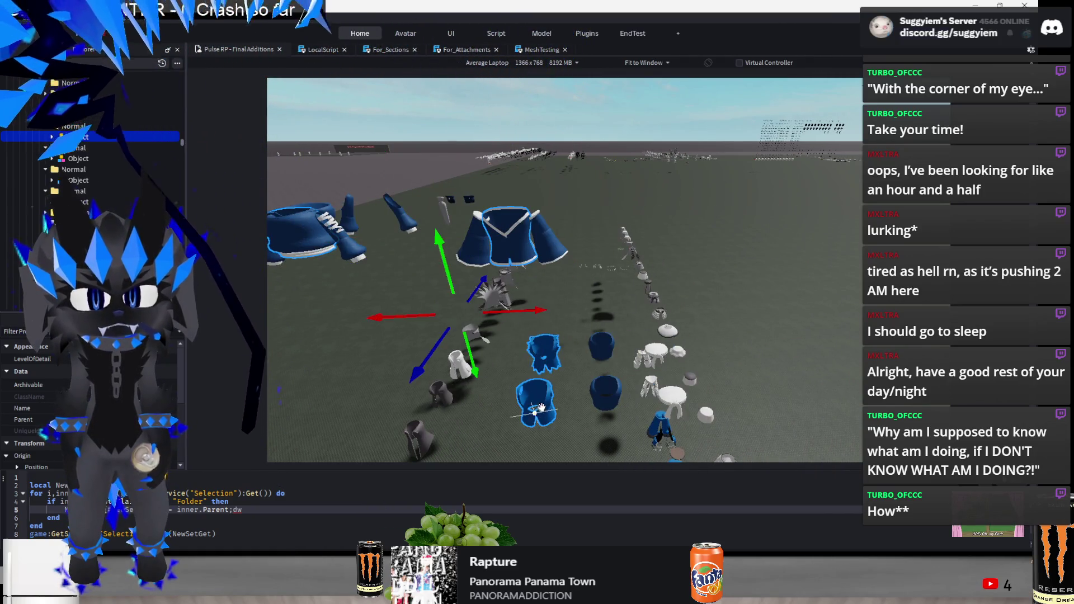
{"action": "right_click", "coordinate": [676, 387]}
{"action": "left_click", "coordinate": [631, 343]}
{"action": "key", "text": "f"}
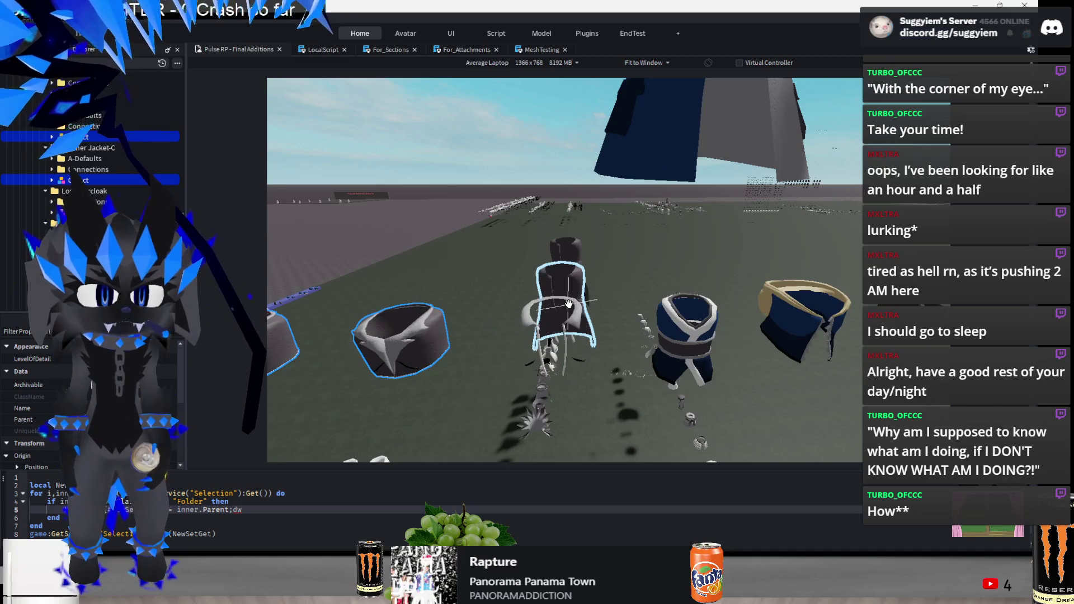
Survey the clothing meshes from above and add the vest mesh to the selection.
{"action": "scroll", "coordinate": [627, 278], "scroll_direction": "down", "scroll_amount": 5}
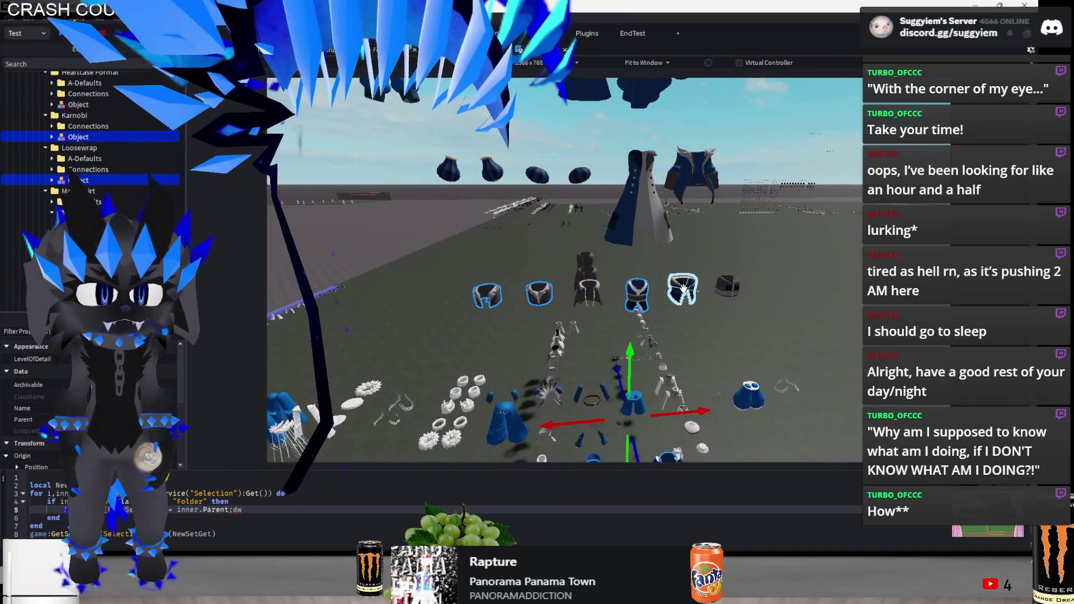
{"action": "scroll", "coordinate": [665, 280], "scroll_direction": "up", "scroll_amount": 5}
{"action": "scroll", "coordinate": [665, 280], "scroll_direction": "down", "scroll_amount": 5}
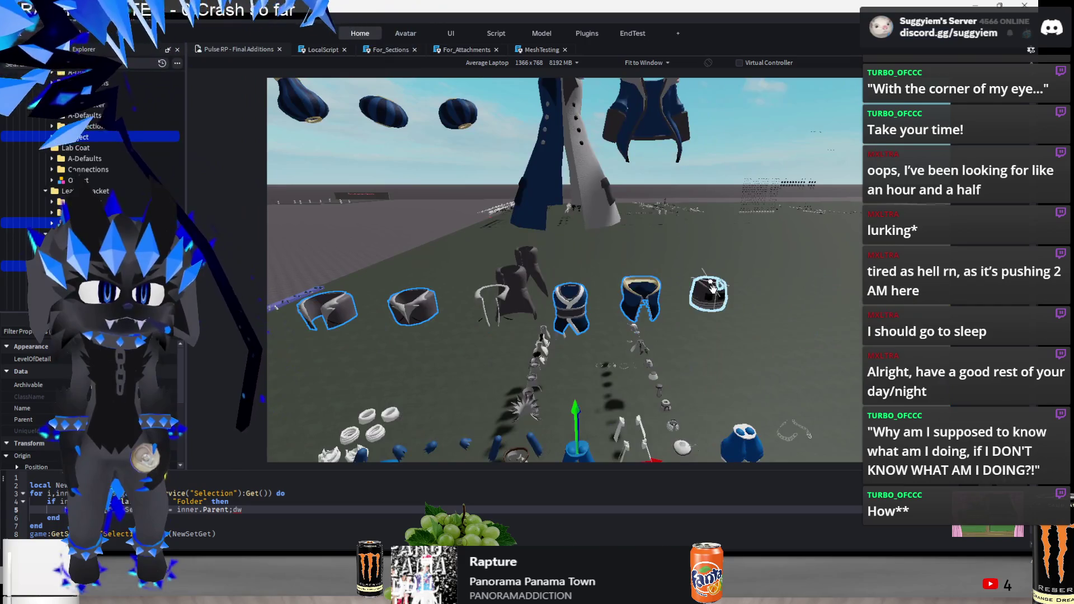
{"action": "scroll", "coordinate": [711, 287], "scroll_direction": "up", "scroll_amount": 3}
{"action": "scroll", "coordinate": [615, 204], "scroll_direction": "down", "scroll_amount": 2}
{"action": "scroll", "coordinate": [680, 219], "scroll_direction": "down", "scroll_amount": 2}
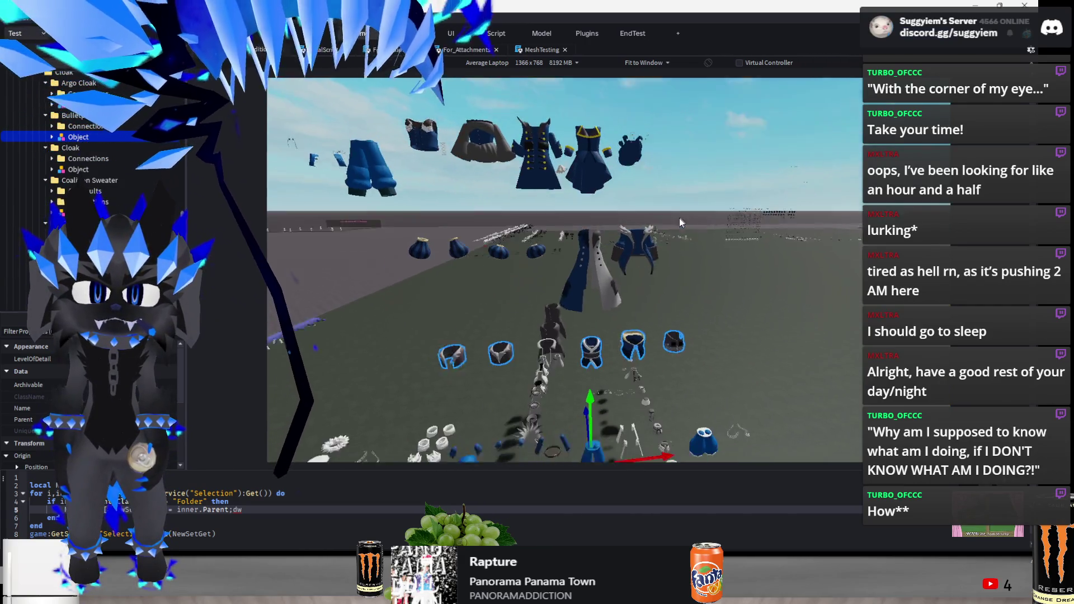
{"action": "scroll", "coordinate": [597, 223], "scroll_direction": "down", "scroll_amount": 2}
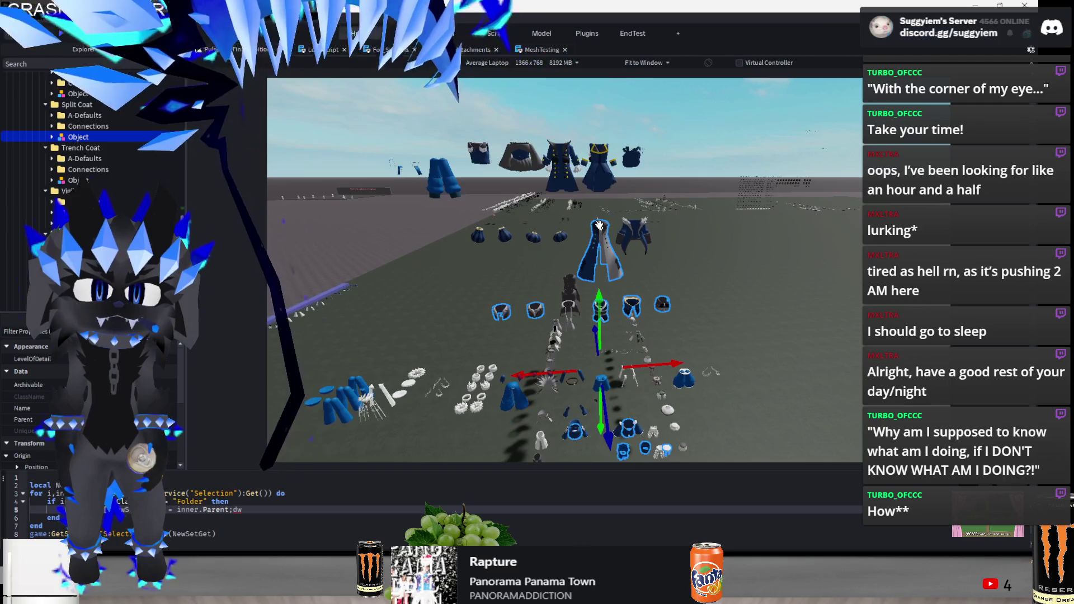
{"action": "scroll", "coordinate": [598, 223], "scroll_direction": "down", "scroll_amount": 1}
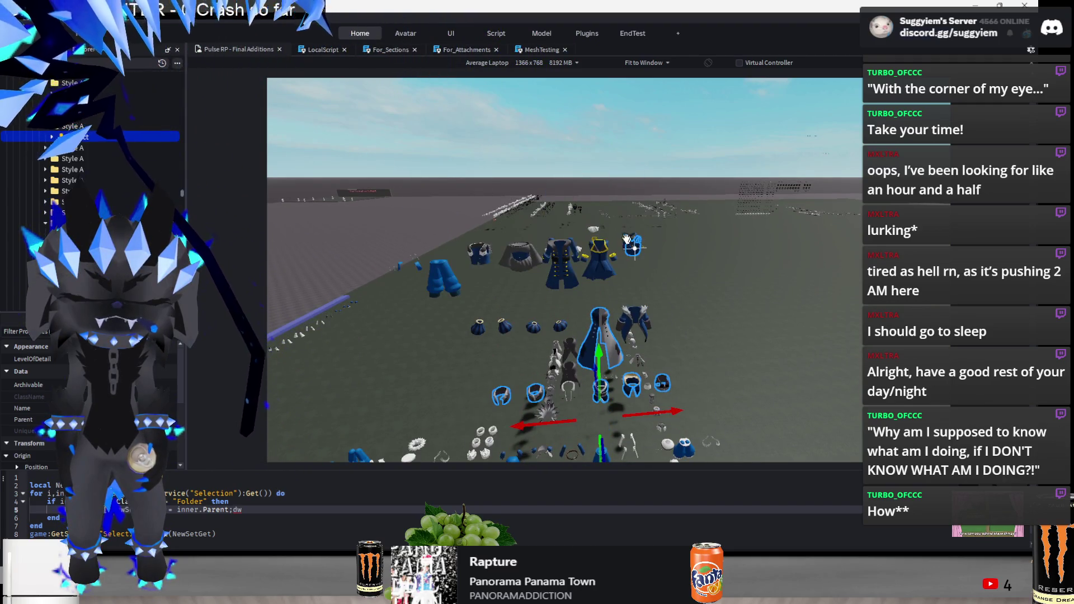
{"action": "key", "text": "e"}
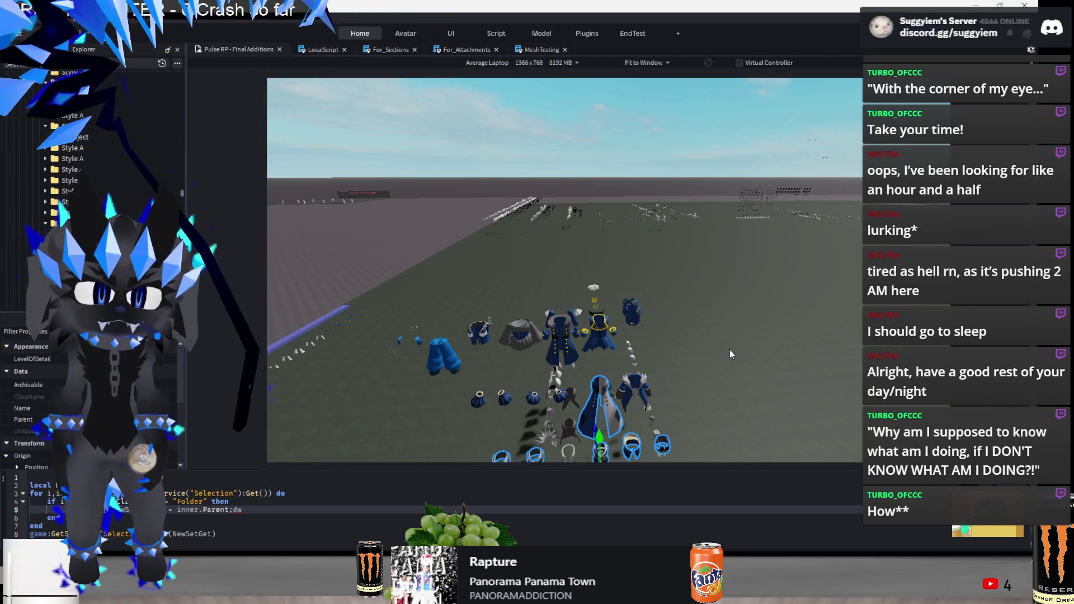
{"action": "scroll", "coordinate": [680, 365], "scroll_direction": "up", "scroll_amount": 3}
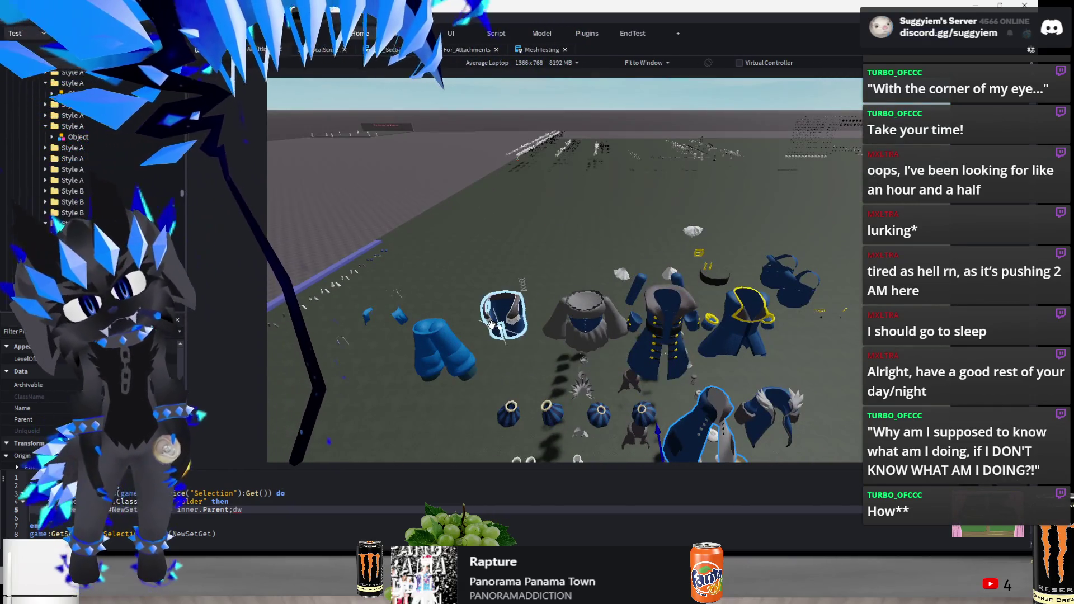
{"action": "scroll", "coordinate": [484, 331], "scroll_direction": "down", "scroll_amount": 2}
{"action": "left_click", "coordinate": [491, 304]}
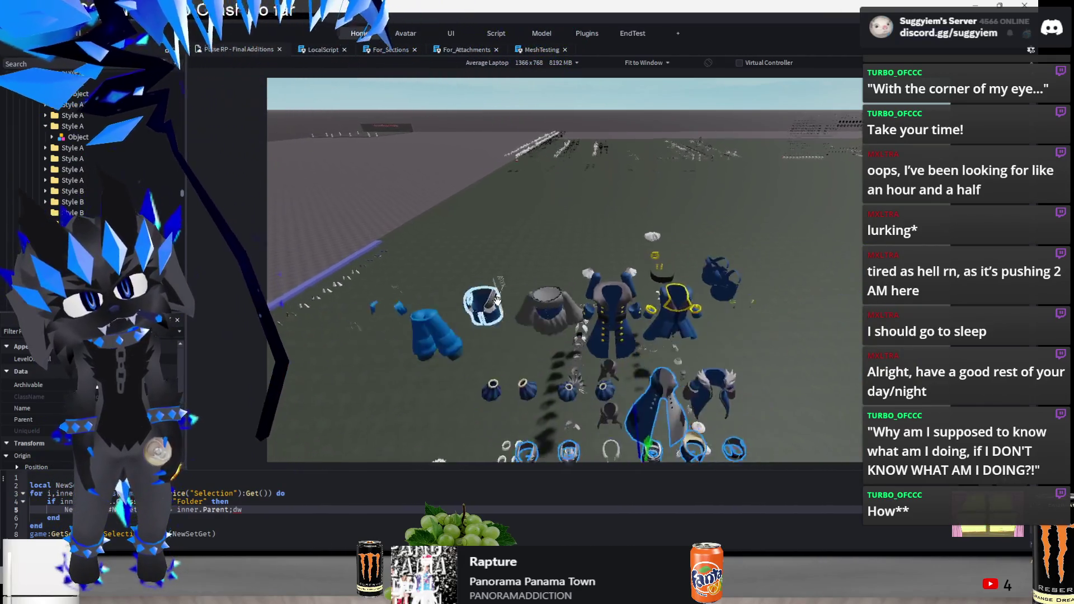
Lower the selected jacket, shirt and cup meshes by 19 studs.
{"action": "scroll", "coordinate": [497, 301], "scroll_direction": "up", "scroll_amount": 5}
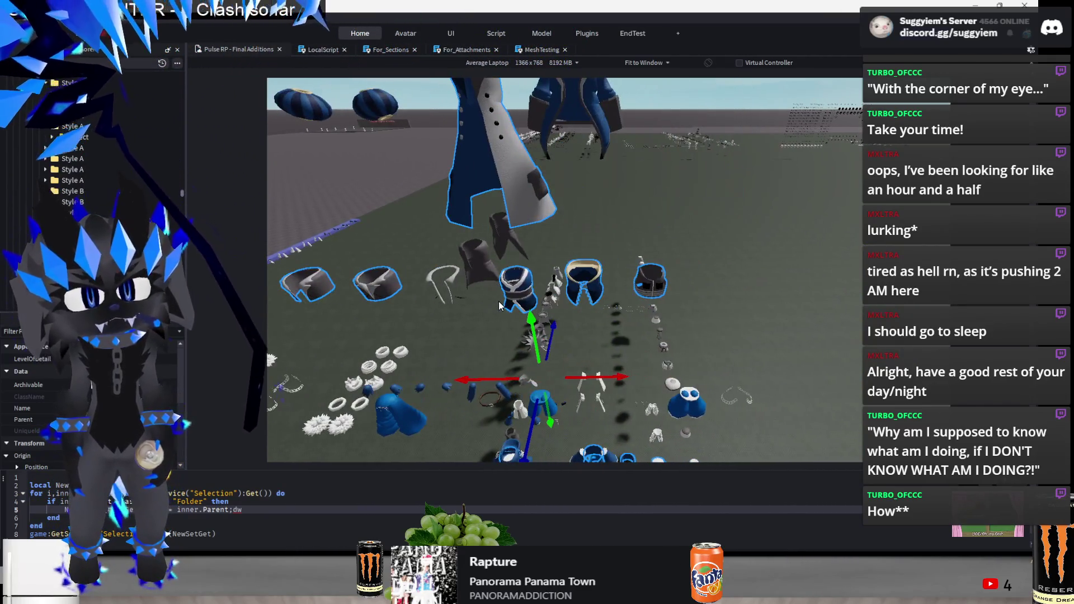
{"action": "key", "text": "a"}
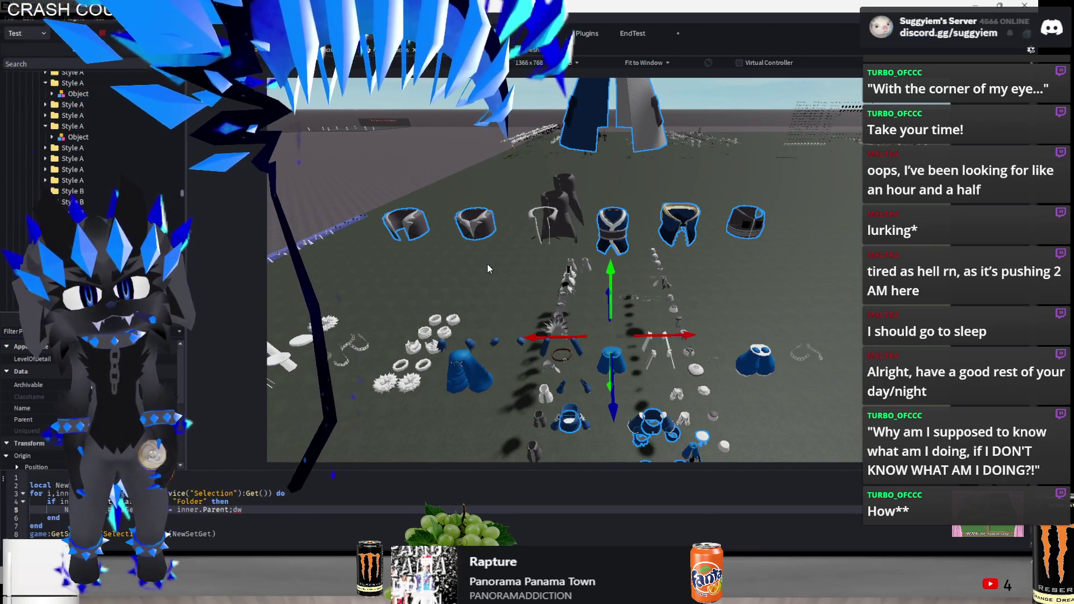
{"action": "key", "text": "w"}
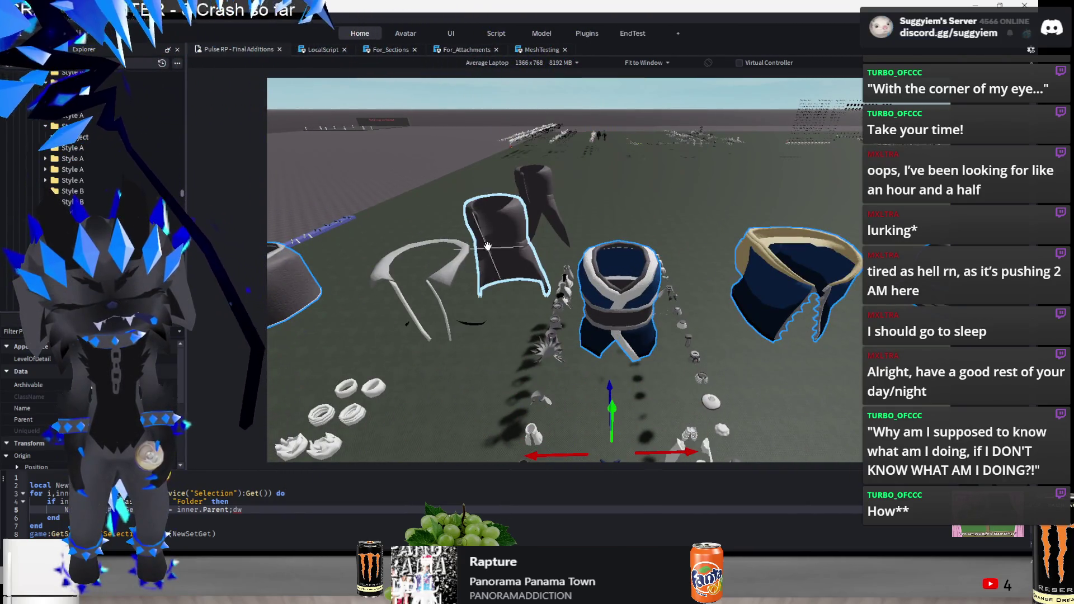
{"action": "key", "text": "Left"}
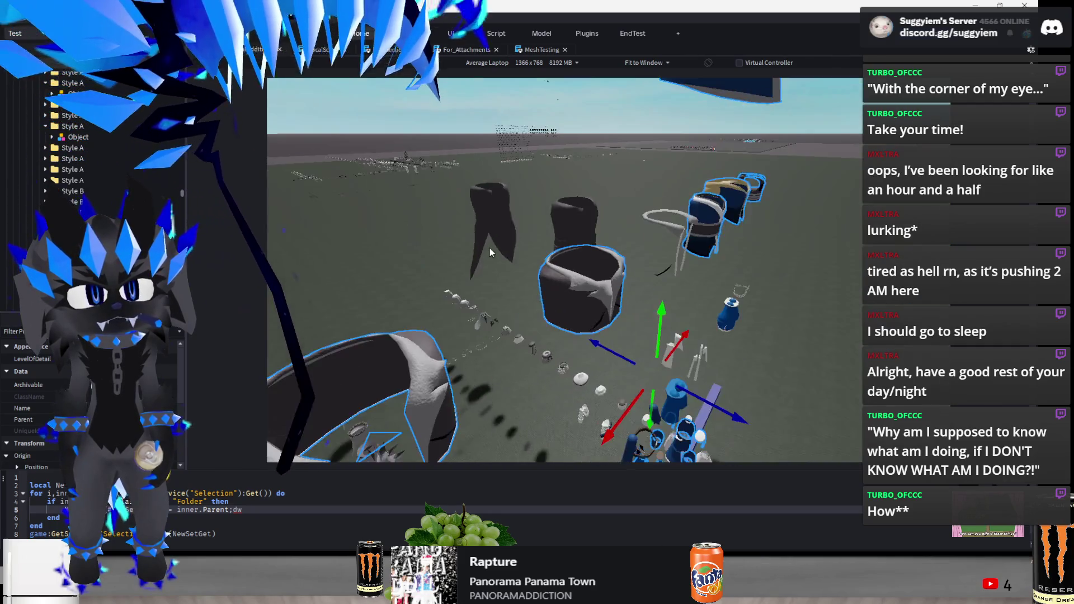
{"action": "key", "text": "s"}
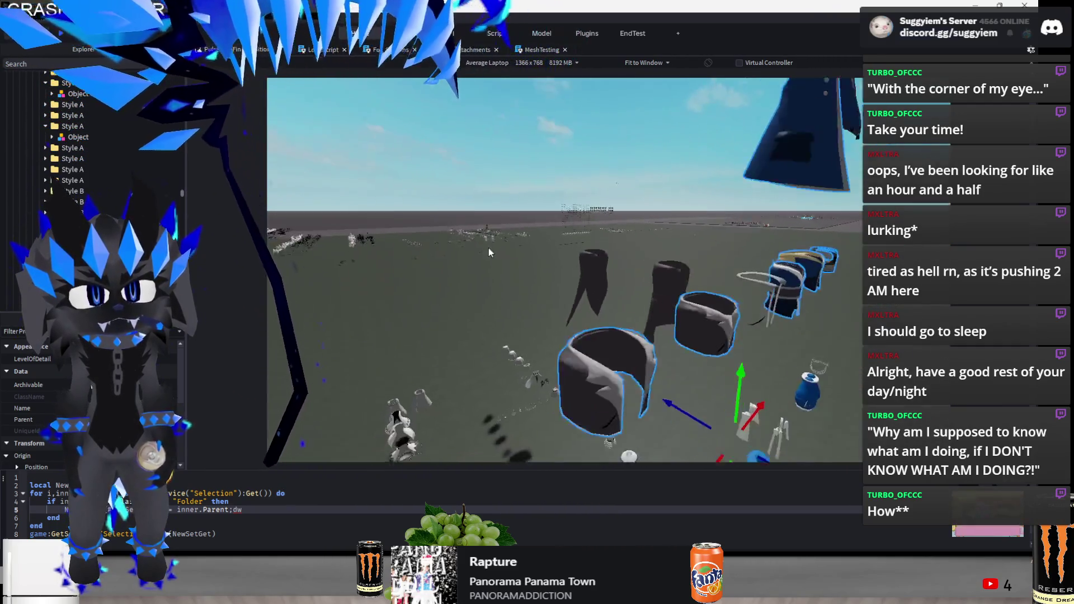
{"action": "key", "text": "s"}
{"action": "mouse_move", "coordinate": [617, 263]}
{"action": "left_mouse_down"}
{"action": "mouse_move", "coordinate": [611, 338]}
{"action": "mouse_move", "coordinate": [622, 378]}
{"action": "left_mouse_up"}
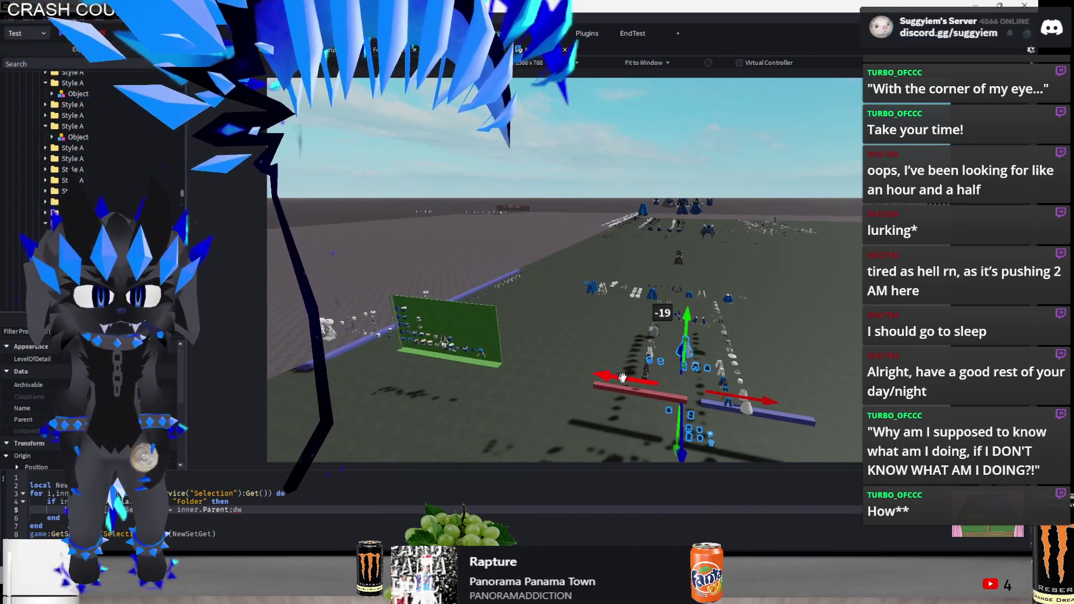
Shift the Split Coat on the green board into line with the other garments.
{"action": "key", "text": "w"}
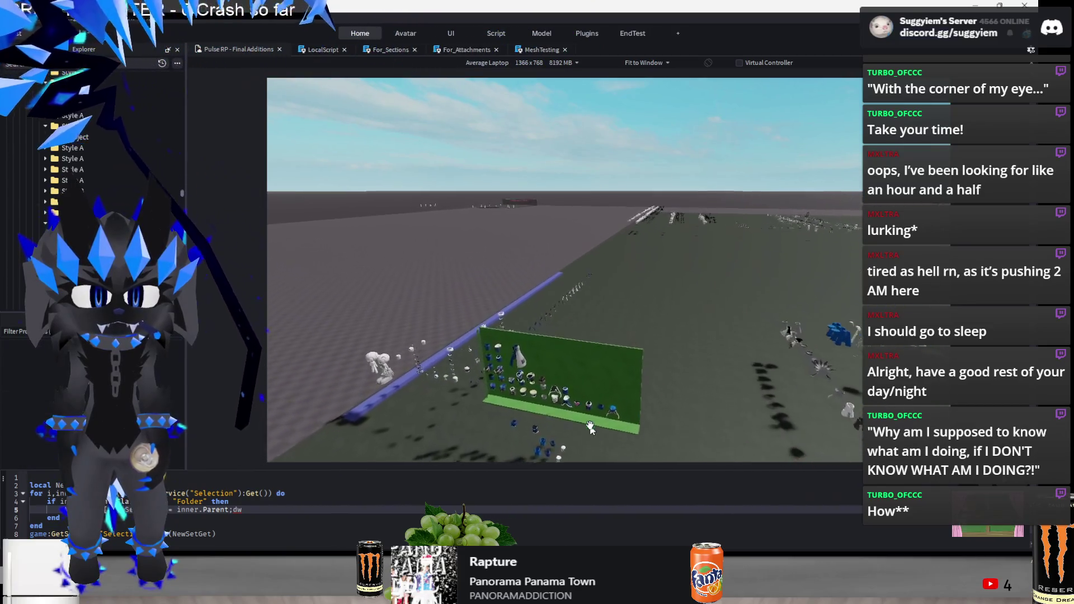
{"action": "key", "text": "w"}
{"action": "left_click", "coordinate": [782, 256]}
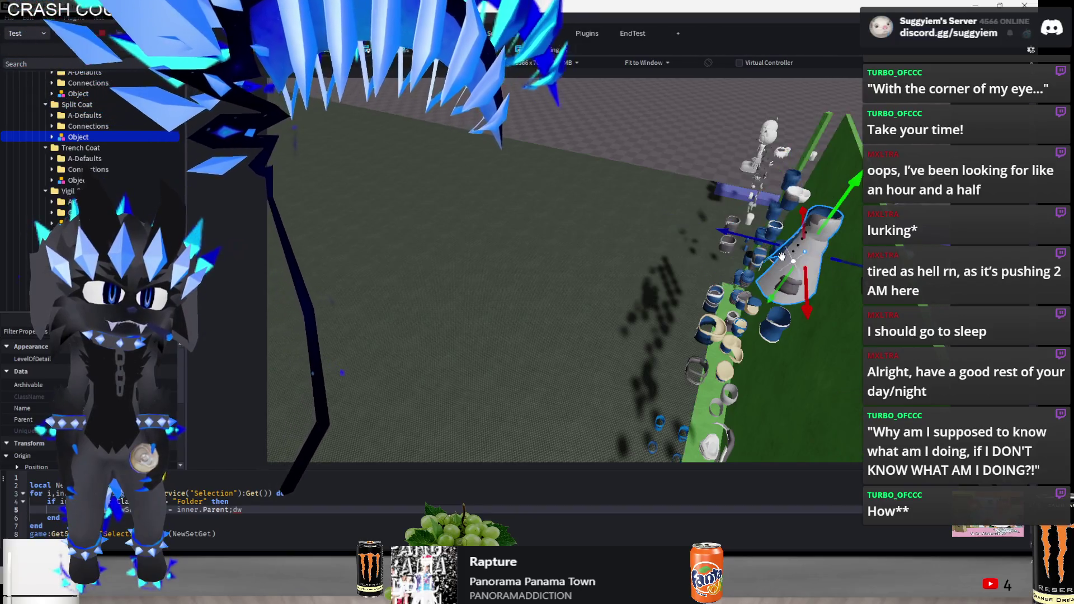
{"action": "key", "text": "f"}
{"action": "scroll", "coordinate": [621, 316], "scroll_direction": "down", "scroll_amount": 5}
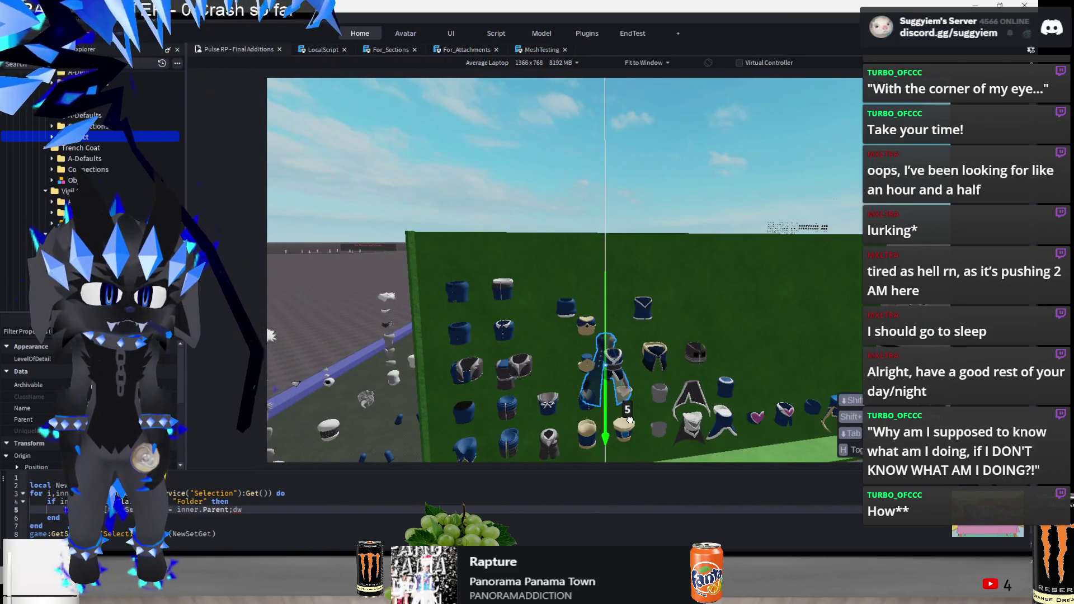
{"action": "key", "text": "f"}
{"action": "scroll", "coordinate": [649, 335], "scroll_direction": "down", "scroll_amount": 5}
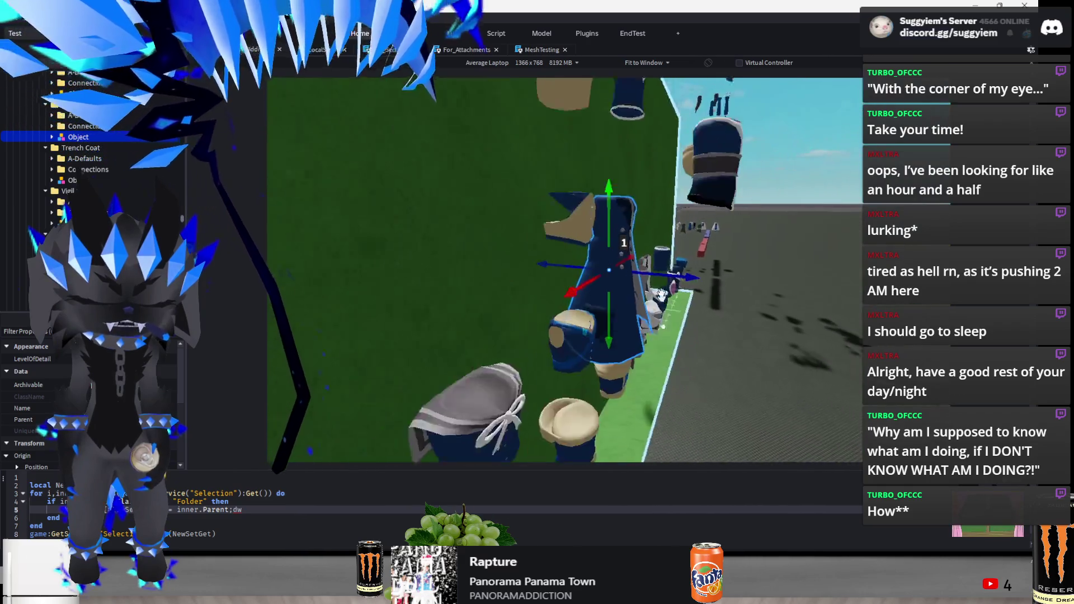
{"action": "mouse_move", "coordinate": [656, 263]}
{"action": "left_mouse_down"}
{"action": "mouse_move", "coordinate": [631, 269]}
{"action": "mouse_move", "coordinate": [696, 272]}
{"action": "mouse_move", "coordinate": [591, 281]}
{"action": "mouse_move", "coordinate": [643, 290]}
{"action": "left_mouse_up"}
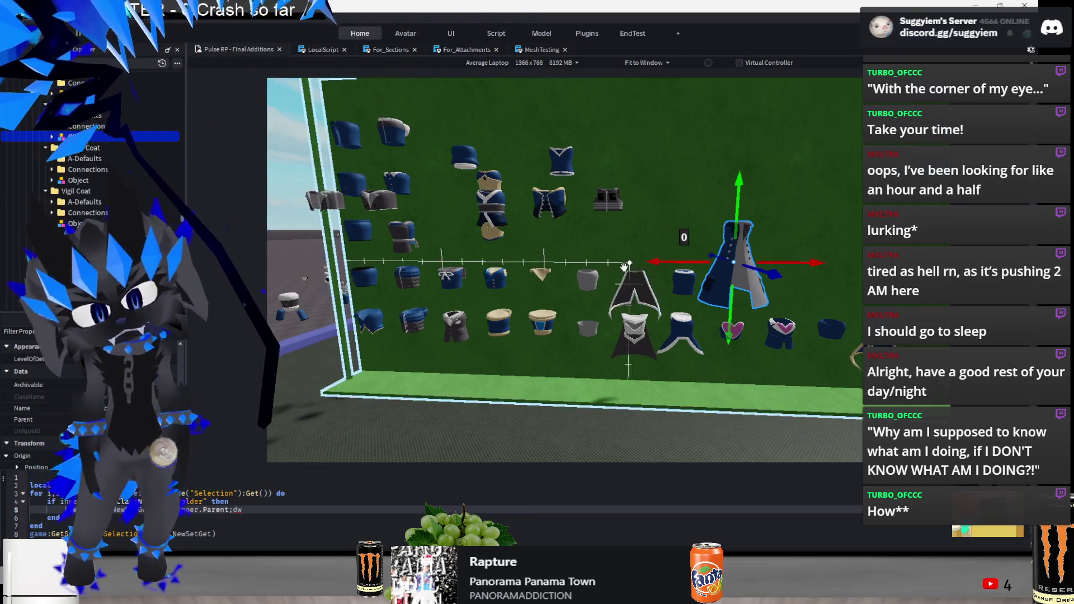
Lift another blue garment up the wall into its row.
{"action": "left_click", "coordinate": [636, 316]}
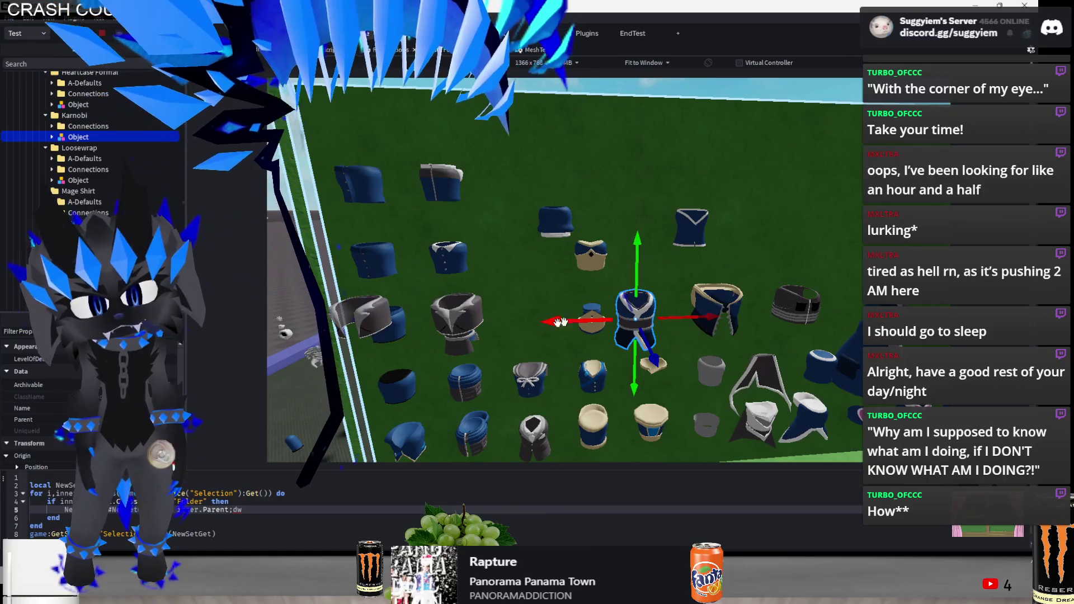
{"action": "key", "text": "a"}
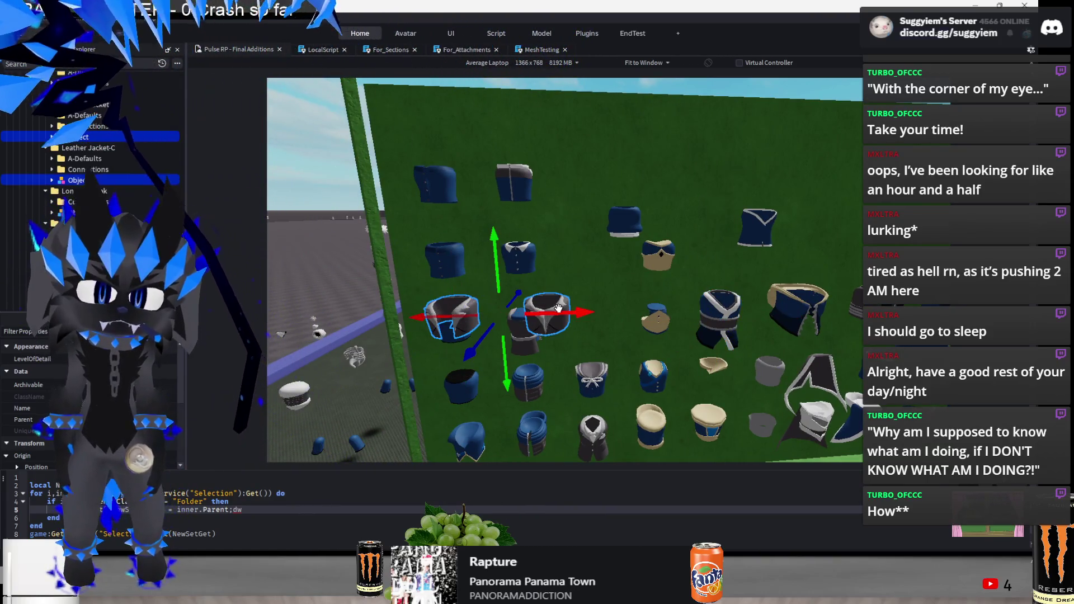
{"action": "right_click", "coordinate": [683, 311]}
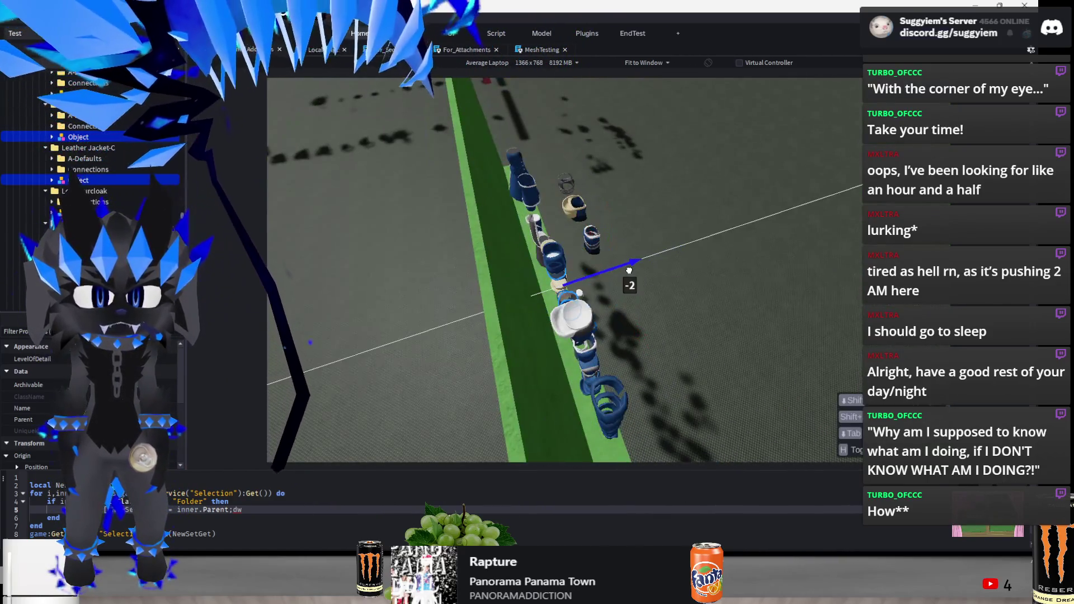
{"action": "key", "text": "f"}
{"action": "left_click_drag", "start_coordinate": [611, 203], "coordinate": [611, 203]}
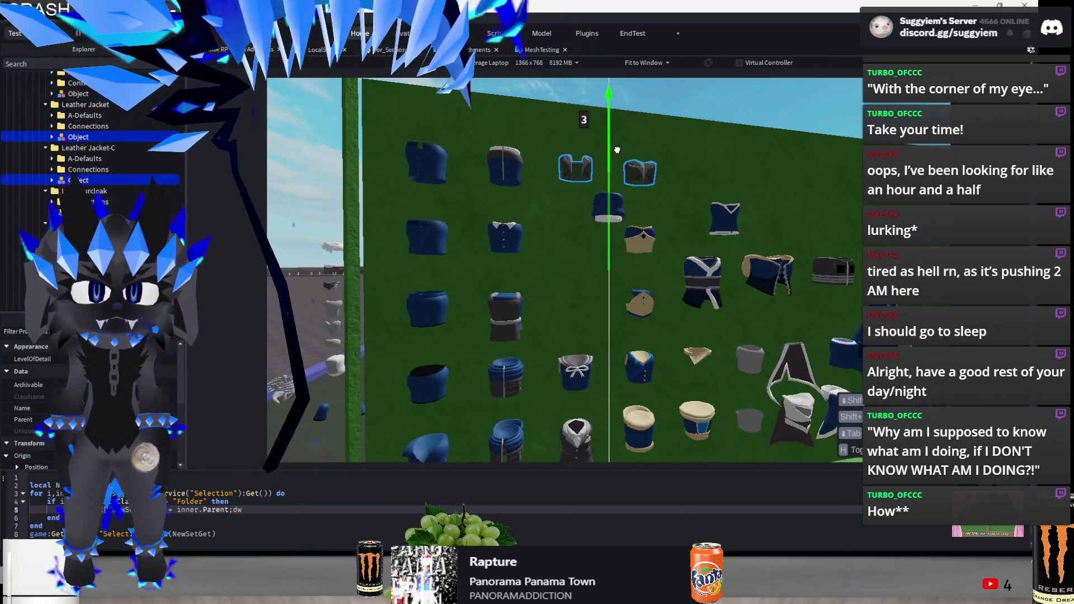
{"action": "left_click_drag", "start_coordinate": [617, 150], "coordinate": [636, 139]}
{"action": "key", "text": "f"}
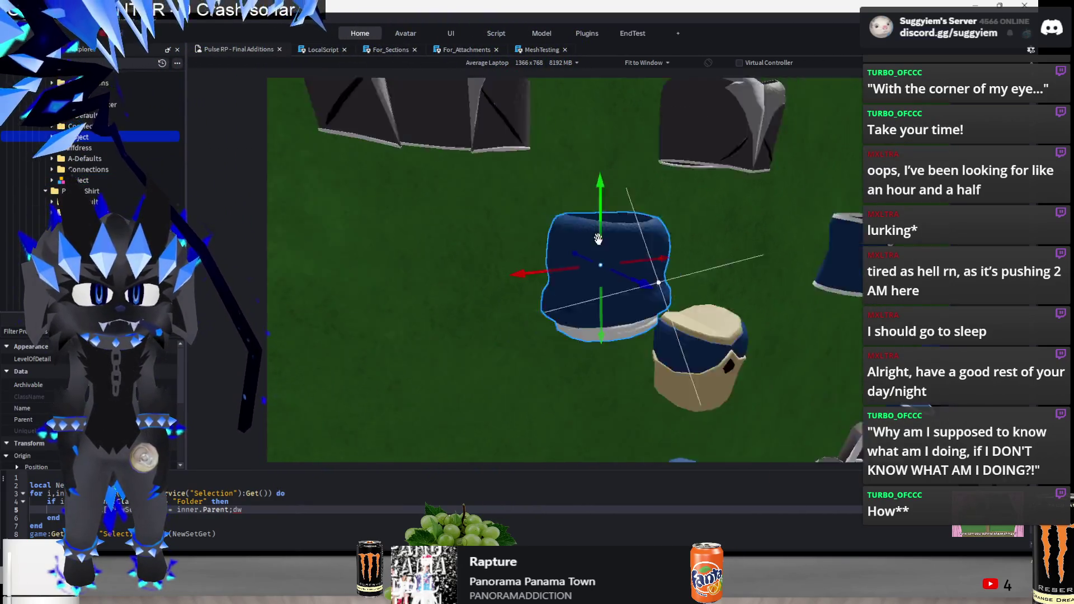
{"action": "scroll", "coordinate": [598, 239], "scroll_direction": "down", "scroll_amount": 5}
{"action": "key", "text": "f"}
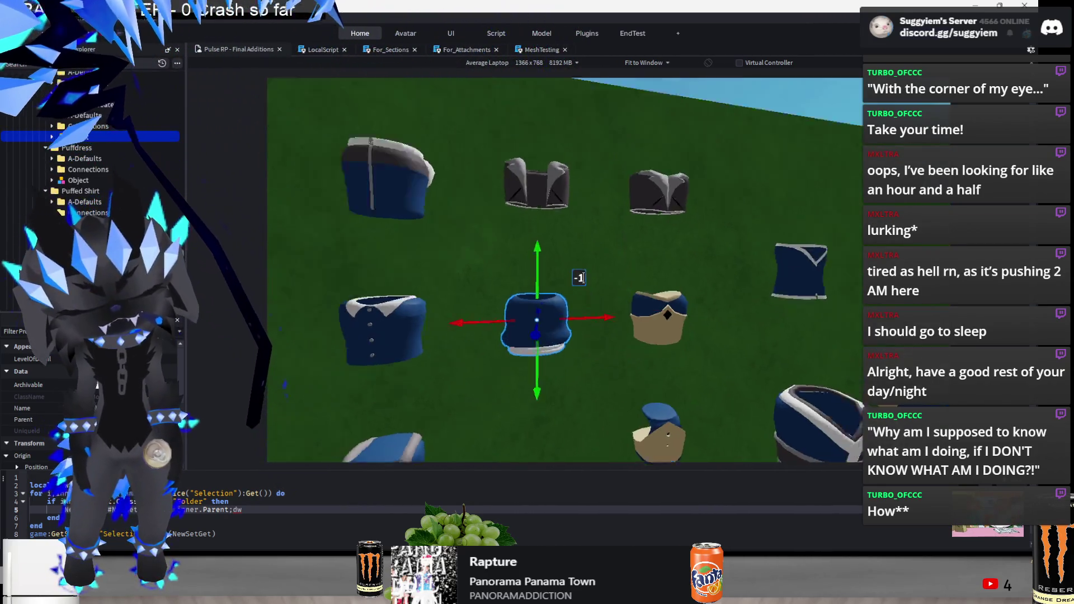
Select the large blue vest and frame it up close to check its alignment.
{"action": "left_click", "coordinate": [604, 349]}
{"action": "key", "text": "f"}
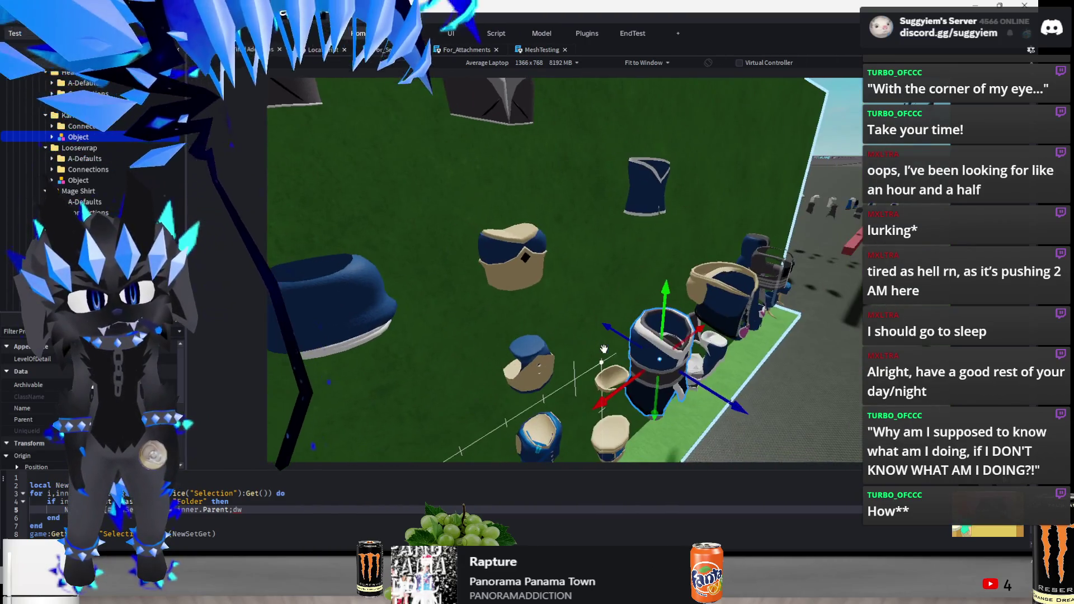
{"action": "key", "text": "f"}
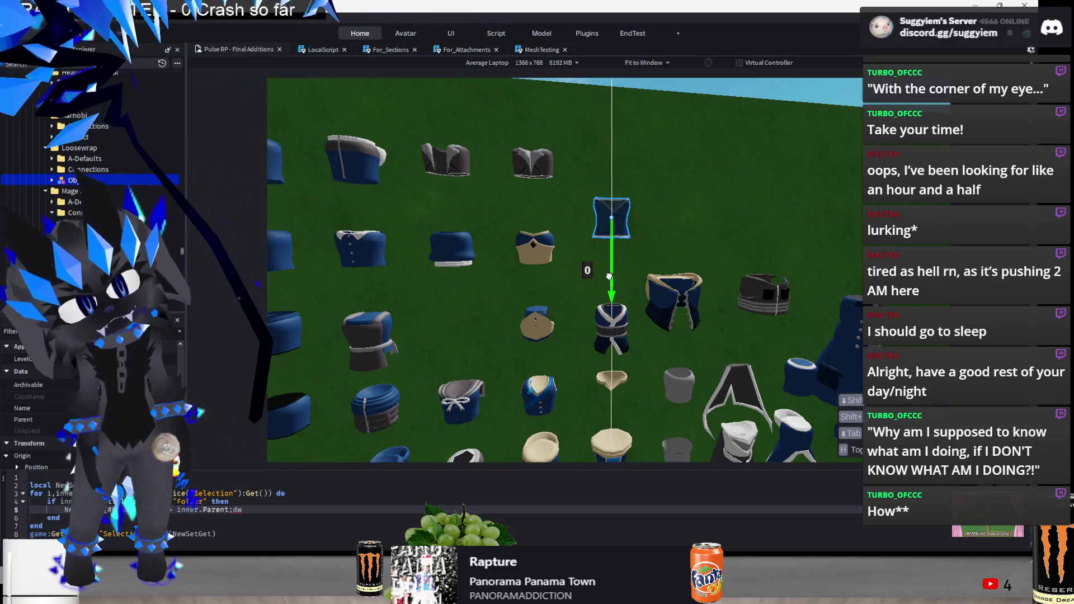
{"action": "scroll", "coordinate": [609, 276], "scroll_direction": "down", "scroll_amount": 5}
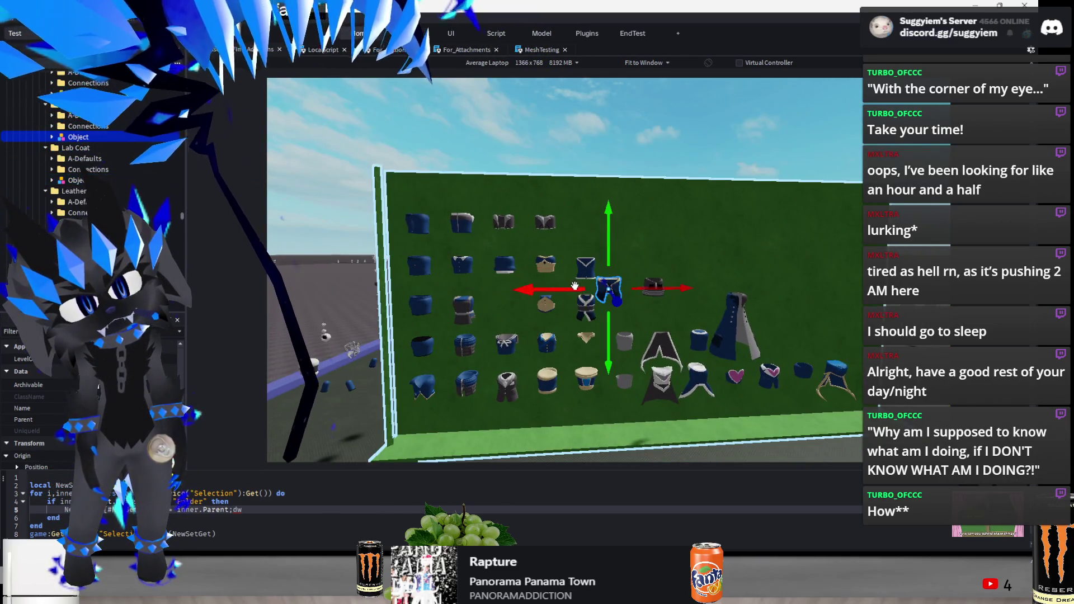
{"action": "key", "text": "f"}
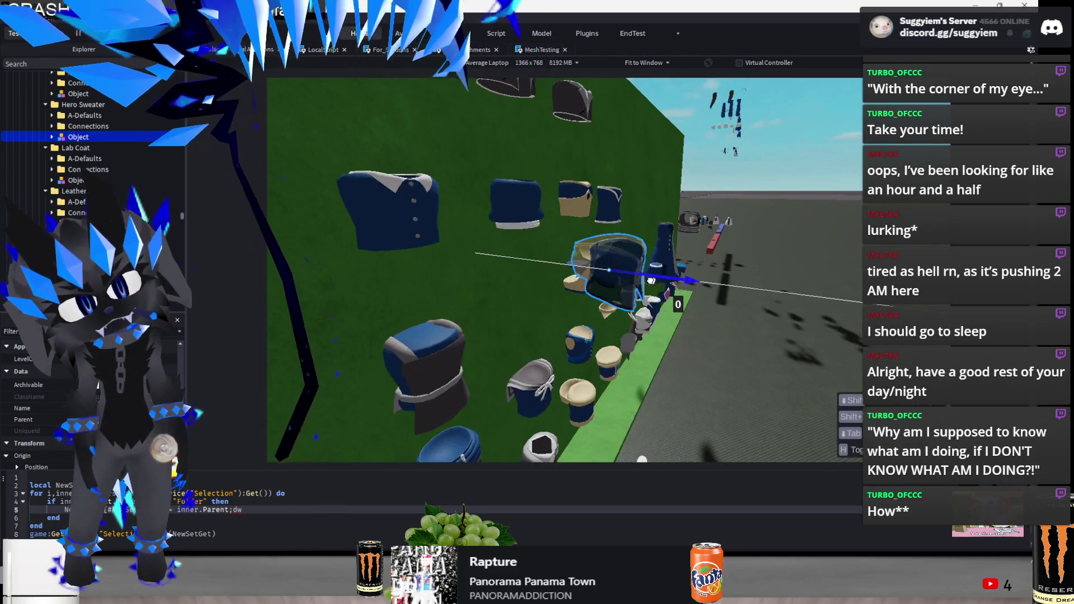
{"action": "scroll", "coordinate": [525, 295], "scroll_direction": "down", "scroll_amount": 10}
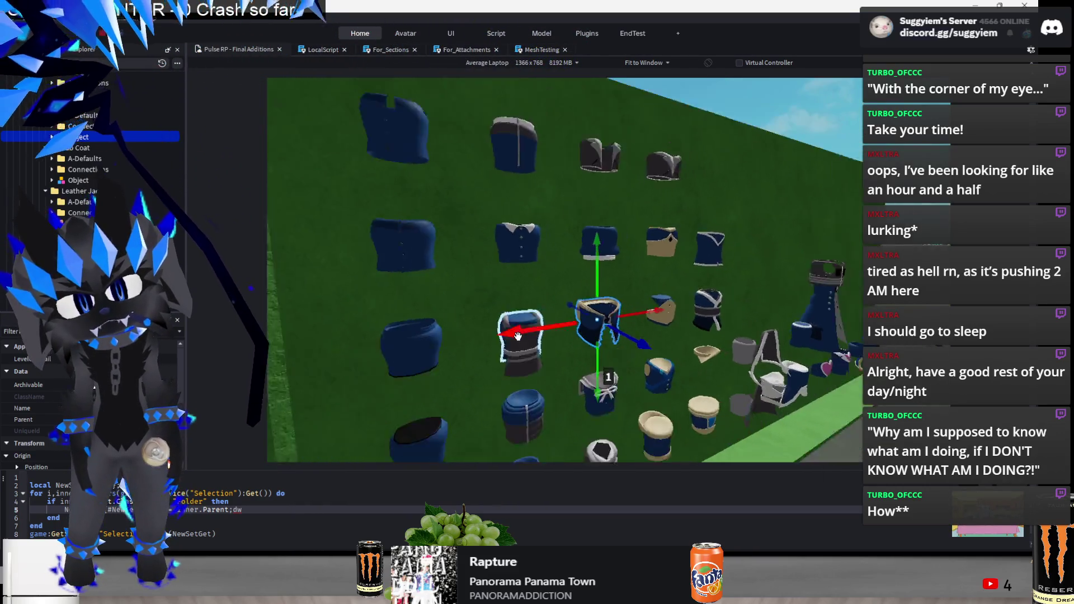
{"action": "scroll", "coordinate": [672, 132], "scroll_direction": "up", "scroll_amount": 10}
Slide the Bulletproof Vest left and raise it into the empty wall slot.
{"action": "left_click", "coordinate": [652, 239]}
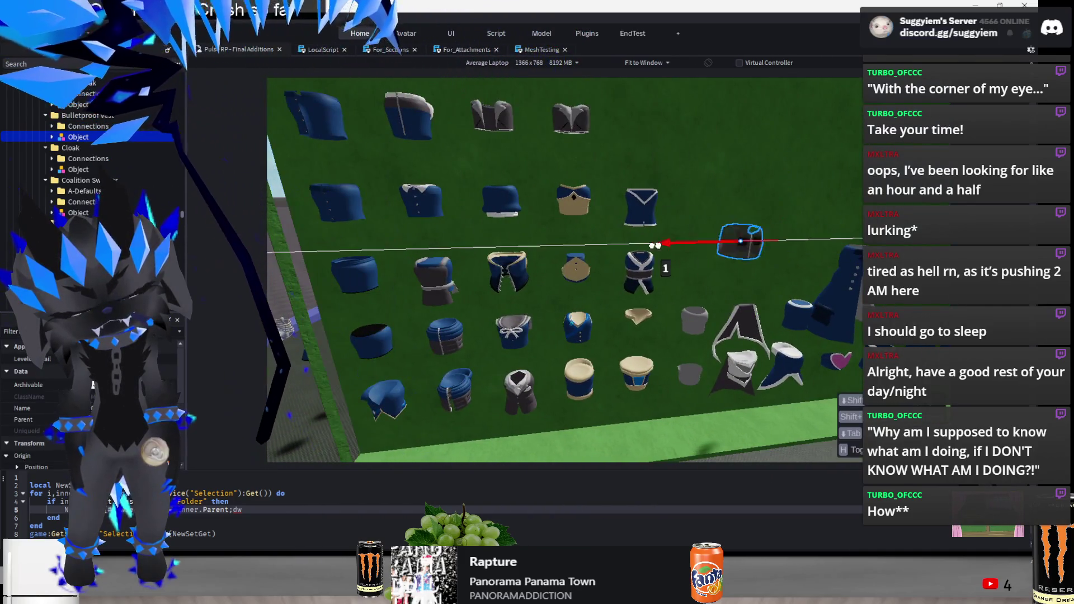
{"action": "key", "text": "f"}
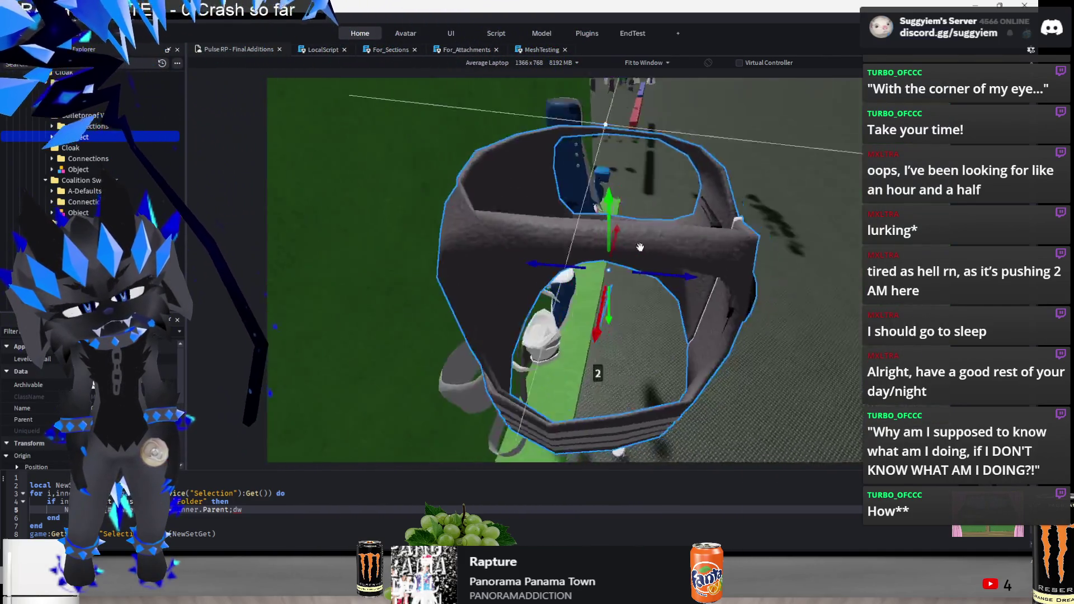
{"action": "scroll", "coordinate": [643, 274], "scroll_direction": "down", "scroll_amount": 5}
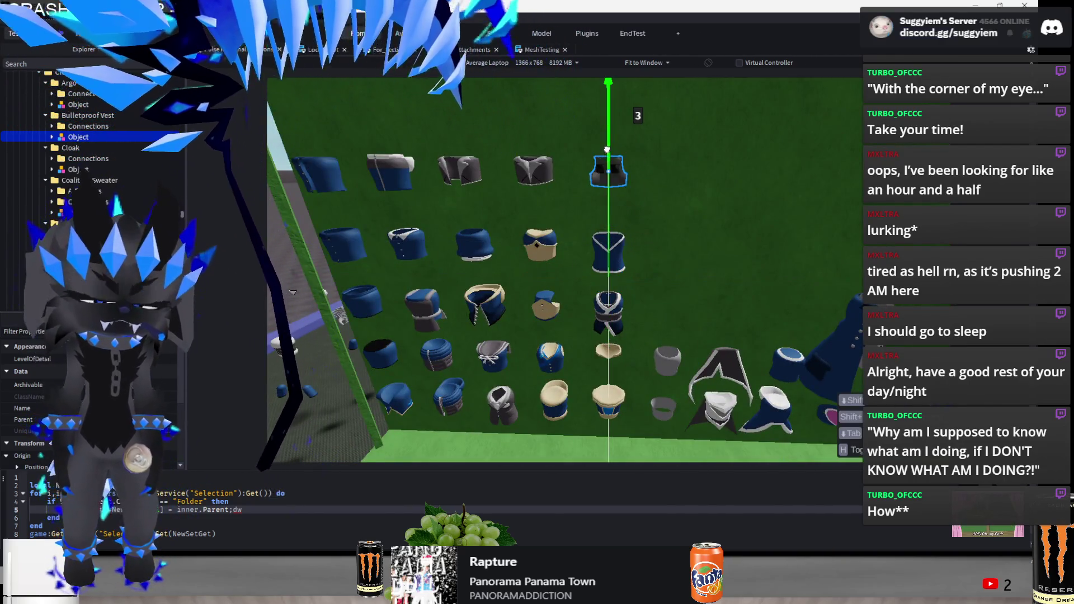
{"action": "scroll", "coordinate": [609, 156], "scroll_direction": "down", "scroll_amount": 10}
{"action": "scroll", "coordinate": [609, 154], "scroll_direction": "up", "scroll_amount": 5}
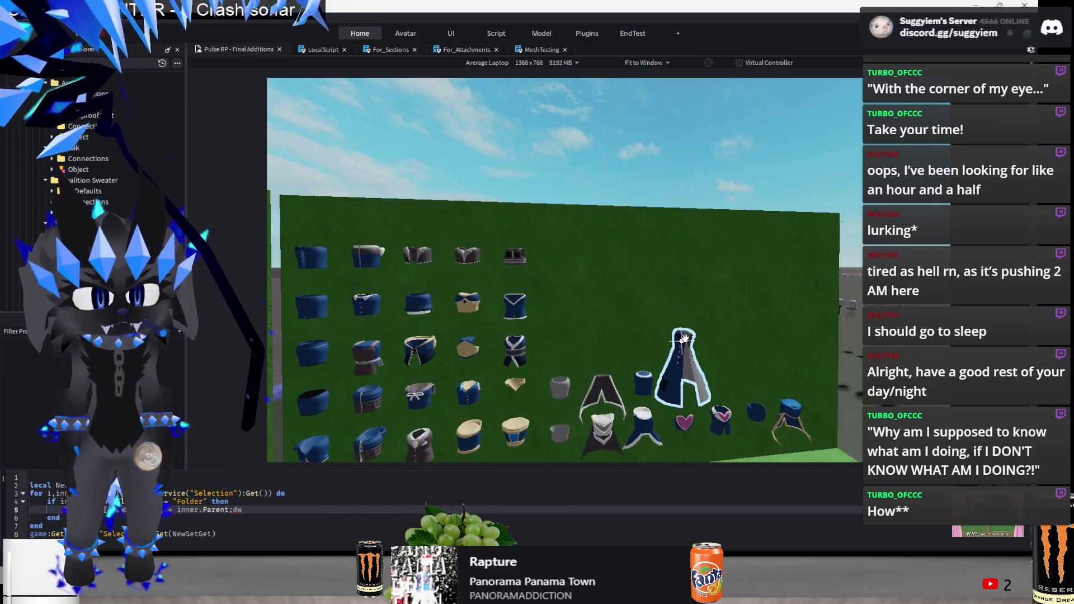
{"action": "left_click_drag", "start_coordinate": [515, 365], "coordinate": [492, 369]}
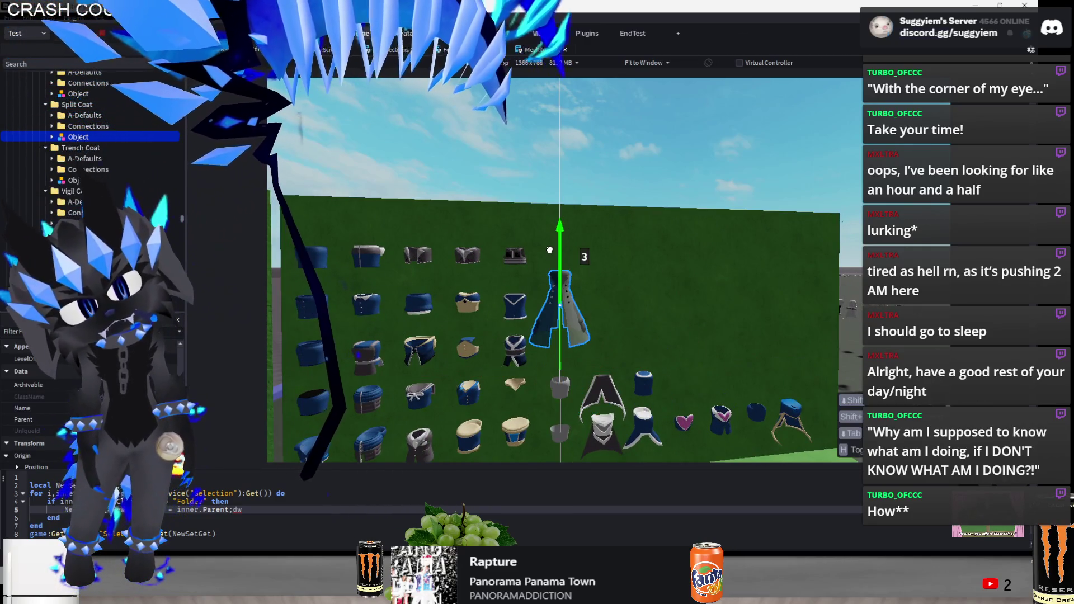
{"action": "left_click_drag", "start_coordinate": [560, 246], "coordinate": [561, 168]}
{"action": "scroll", "coordinate": [635, 164], "scroll_direction": "down", "scroll_amount": 5}
{"action": "scroll", "coordinate": [568, 146], "scroll_direction": "up", "scroll_amount": 4}
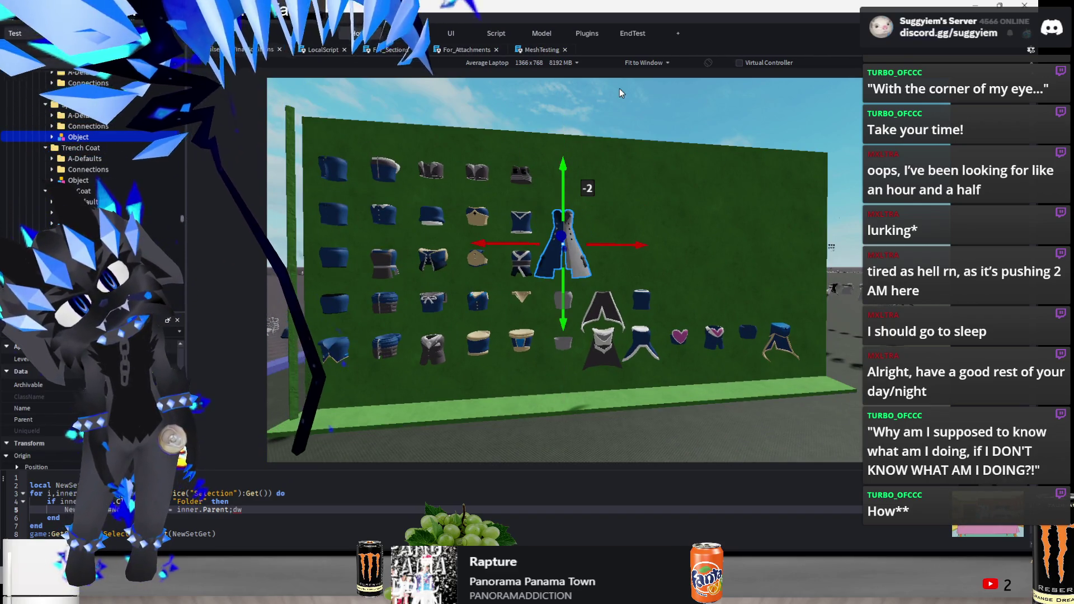
{"action": "left_click", "coordinate": [621, 109]}
Move the Spirit Cloak coat 40 studs off the wall and lower it onto the red bar.
{"action": "scroll", "coordinate": [621, 109], "scroll_direction": "up", "scroll_amount": 3}
{"action": "scroll", "coordinate": [621, 111], "scroll_direction": "down", "scroll_amount": 5}
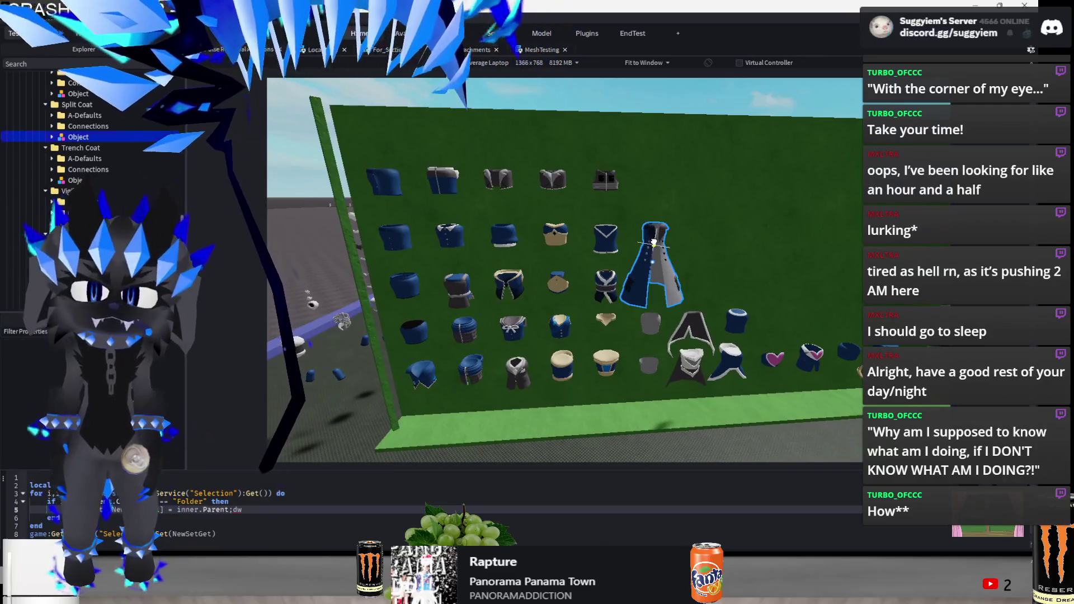
{"action": "left_click", "coordinate": [135, 156]}
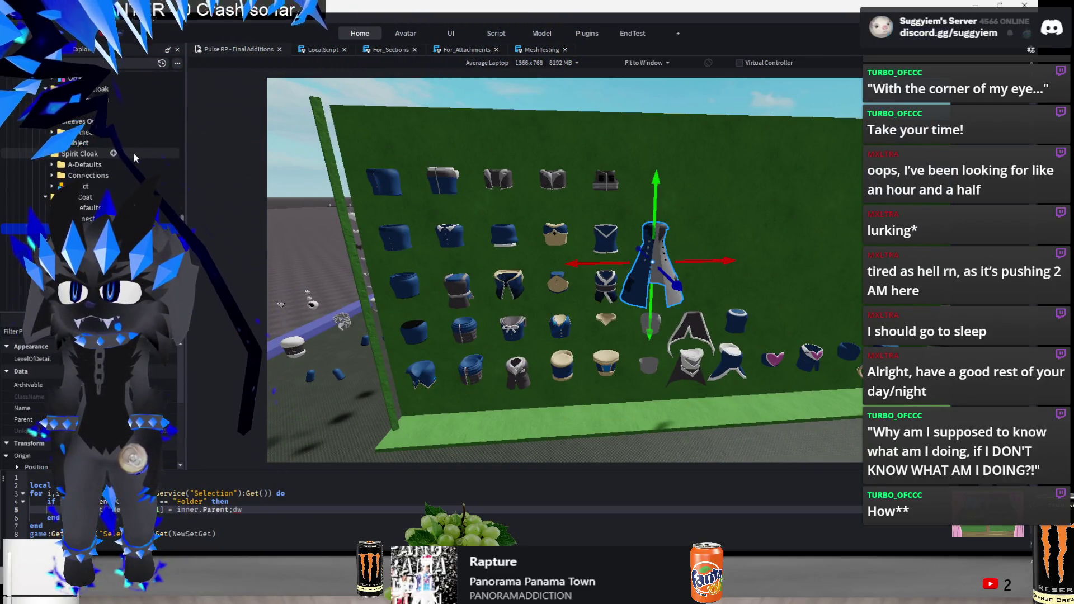
{"action": "left_click_drag", "start_coordinate": [638, 257], "coordinate": [716, 262]}
{"action": "mouse_move", "coordinate": [648, 224]}
{"action": "left_mouse_down"}
{"action": "mouse_move", "coordinate": [657, 394]}
{"action": "mouse_move", "coordinate": [669, 288]}
{"action": "left_mouse_up"}
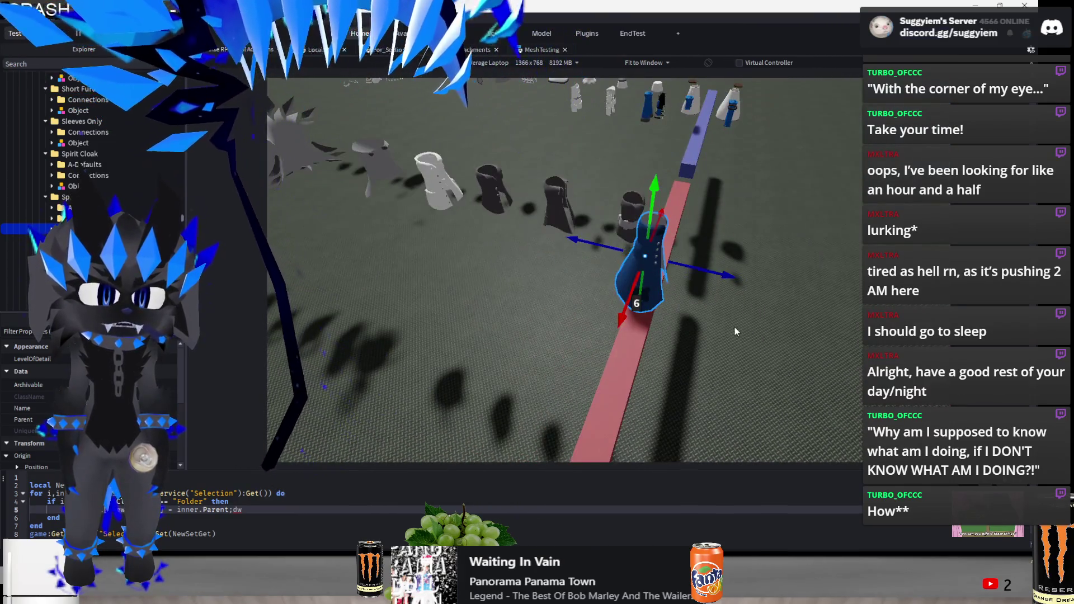
Frame the green display wall, then bring the view back over the loose floor items.
{"action": "scroll", "coordinate": [734, 327], "scroll_direction": "down", "scroll_amount": 5}
{"action": "key", "text": "a"}
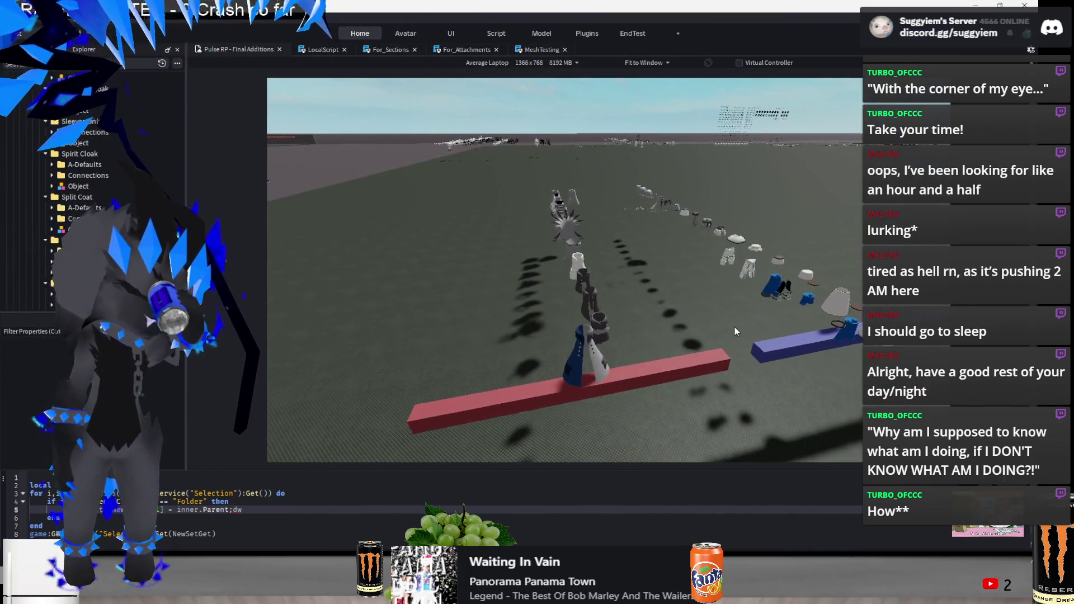
{"action": "scroll", "coordinate": [604, 226], "scroll_direction": "up", "scroll_amount": 10}
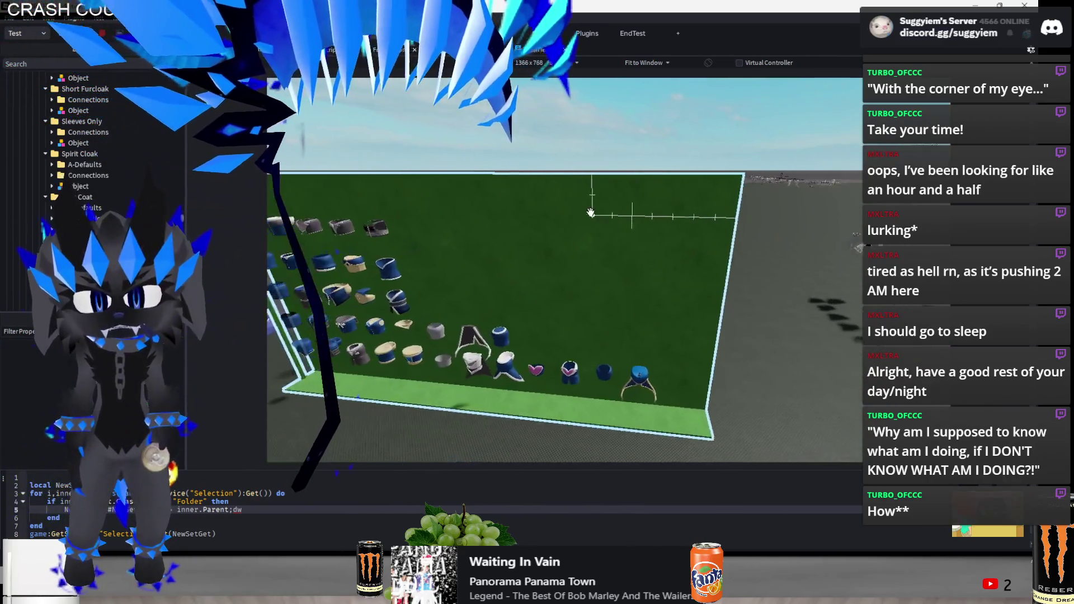
{"action": "key", "text": "a"}
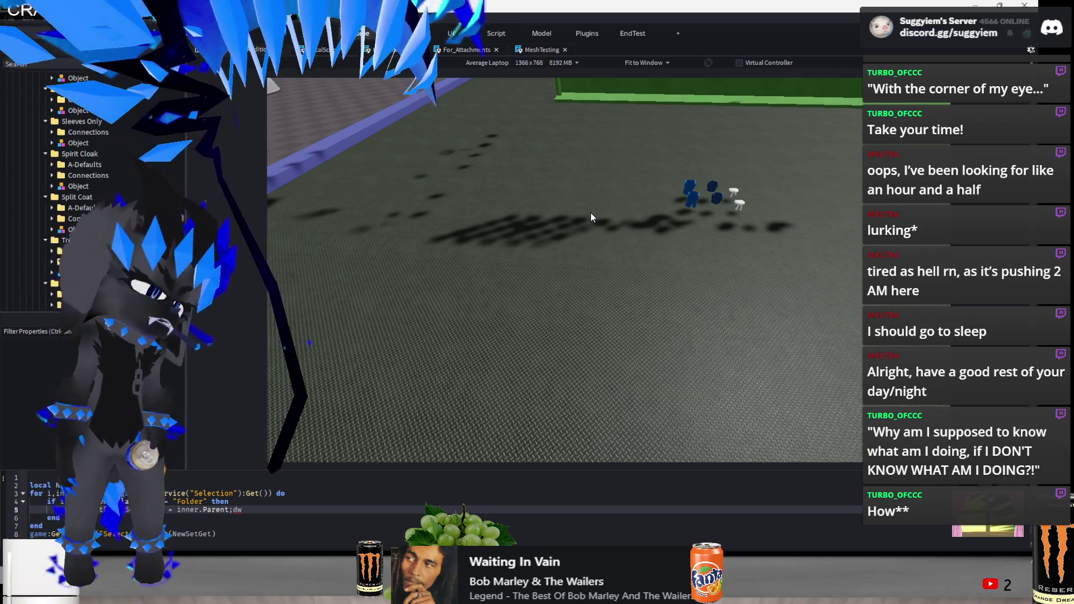
{"action": "key", "text": "s"}
{"action": "left_click", "coordinate": [593, 219]}
{"action": "key", "text": "f"}
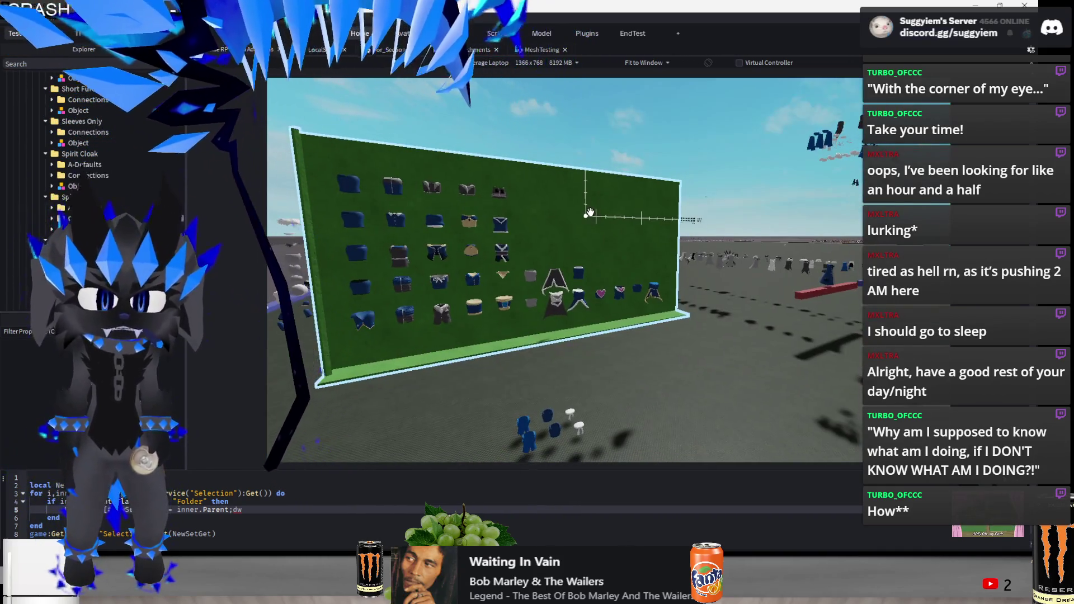
{"action": "scroll", "coordinate": [591, 212], "scroll_direction": "up", "scroll_amount": 5}
{"action": "scroll", "coordinate": [590, 211], "scroll_direction": "up", "scroll_amount": 3}
{"action": "left_click", "coordinate": [684, 263]}
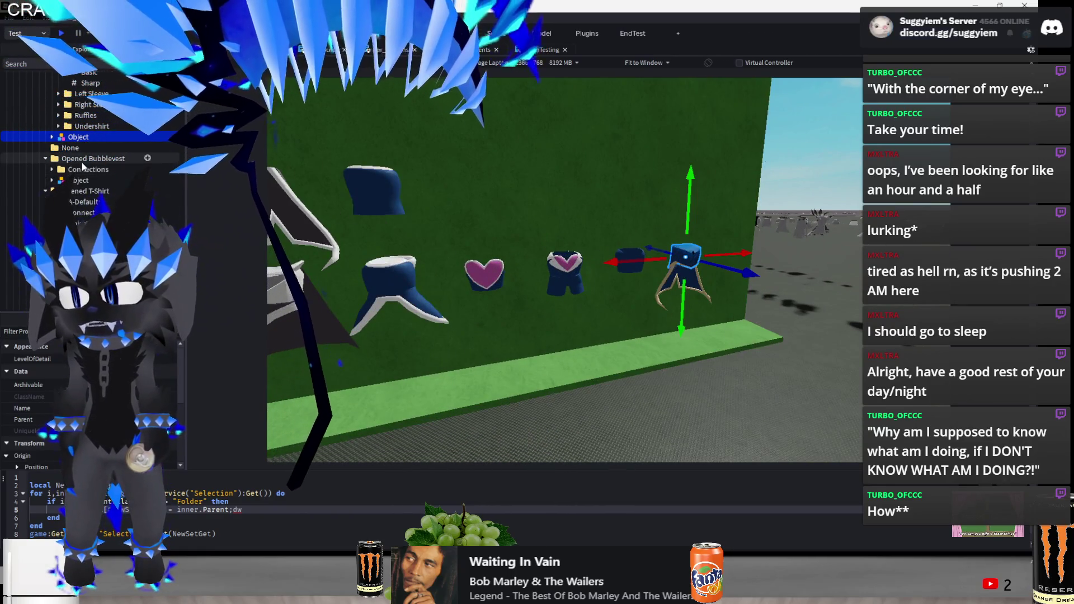
{"action": "key", "text": "s"}
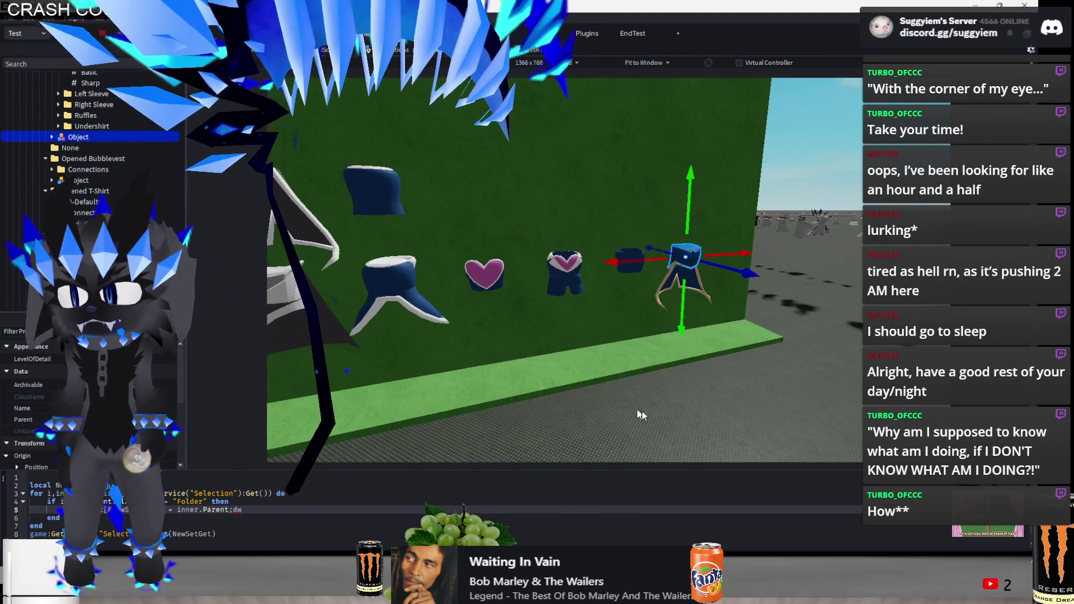
{"action": "left_click", "coordinate": [666, 418]}
{"action": "key", "text": "w"}
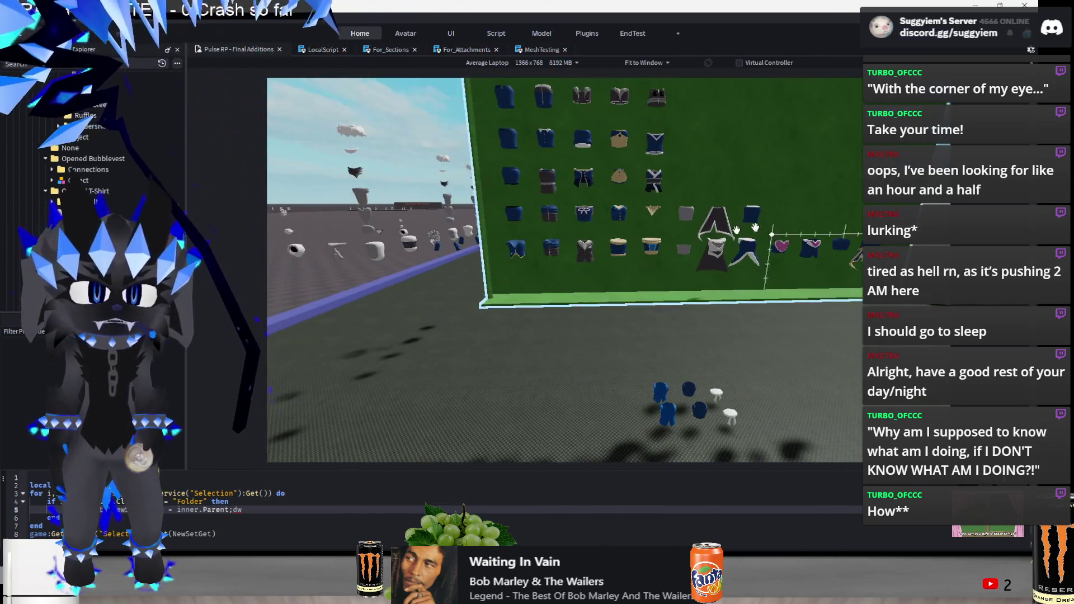
{"action": "key", "text": "w"}
Select the blue and white floor items, including the spiky and ring pieces, and slide them toward the wall.
{"action": "left_click_drag", "start_coordinate": [342, 283], "coordinate": [696, 462]}
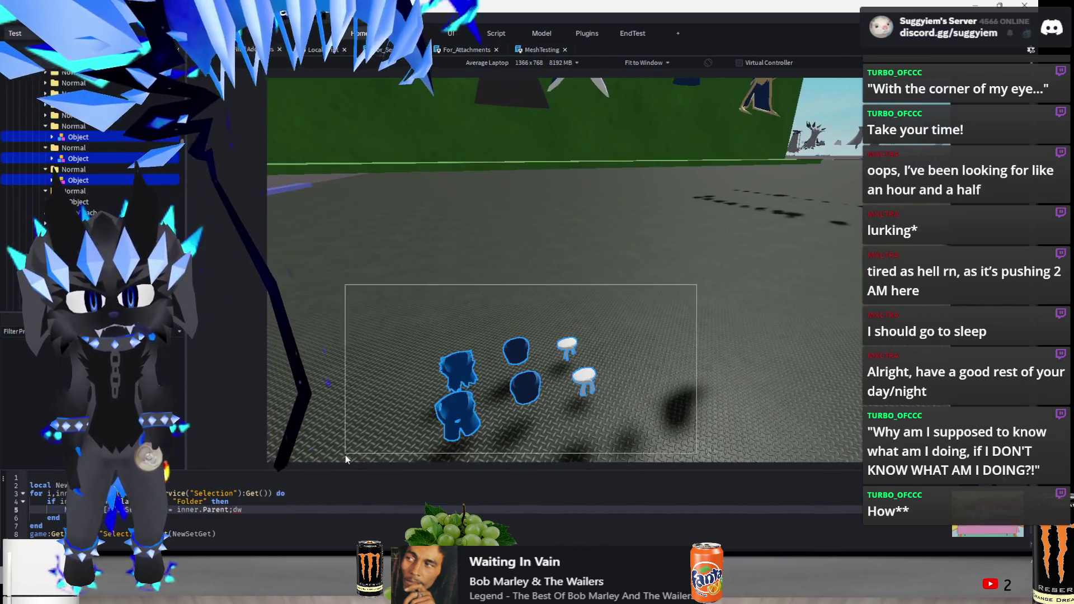
{"action": "key", "text": "w"}
{"action": "left_click", "coordinate": [456, 395]}
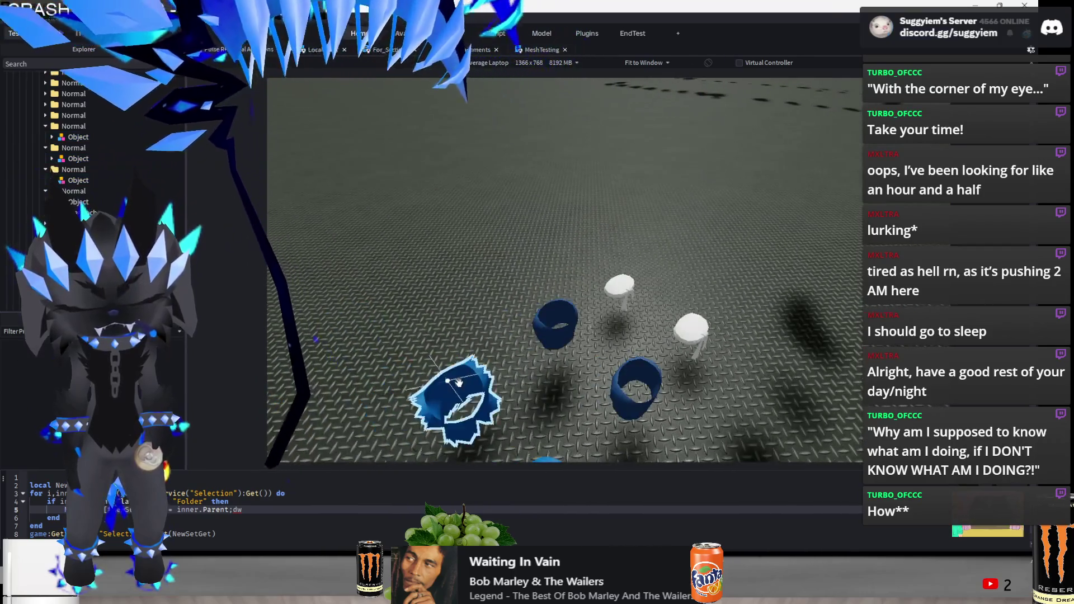
{"action": "left_click", "coordinate": [573, 305]}
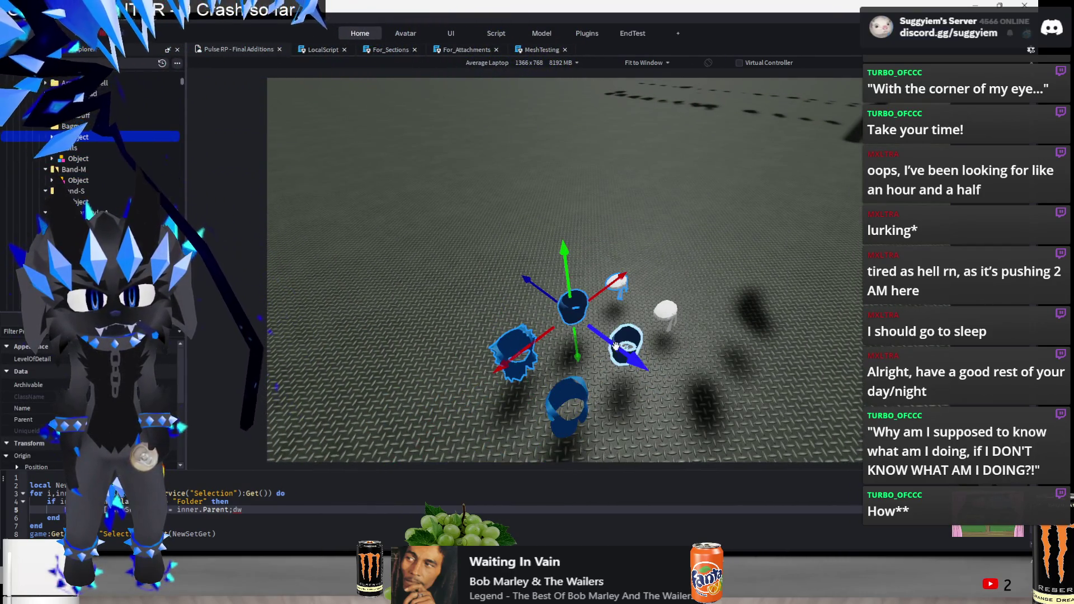
{"action": "left_click_drag", "start_coordinate": [573, 305], "coordinate": [626, 312]}
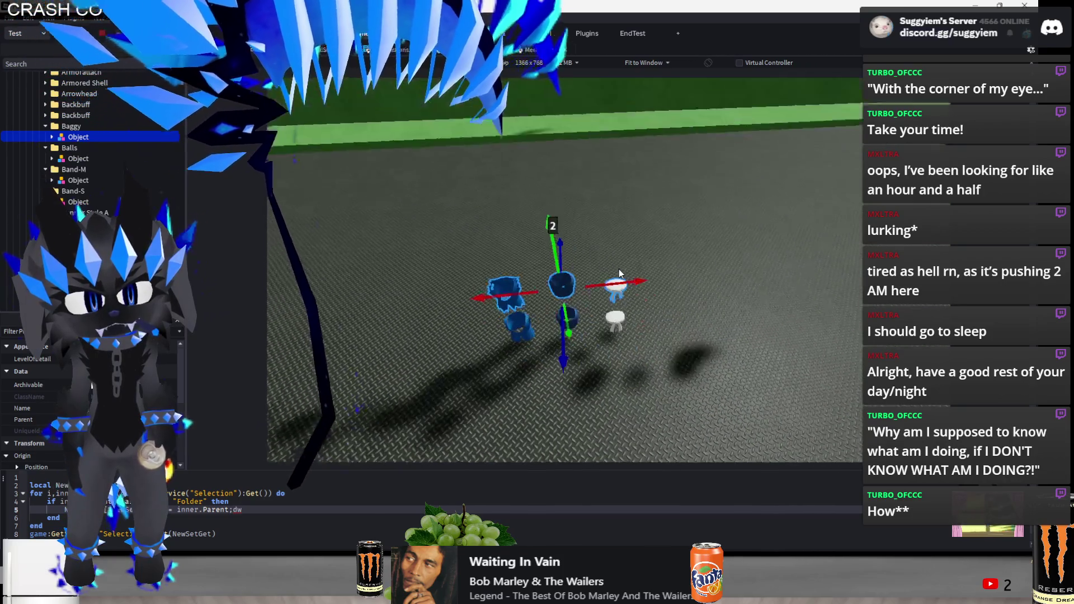
{"action": "left_click_drag", "start_coordinate": [479, 252], "coordinate": [647, 336]}
{"action": "mouse_move", "coordinate": [539, 276]}
{"action": "left_mouse_down"}
{"action": "mouse_move", "coordinate": [576, 247]}
{"action": "mouse_move", "coordinate": [582, 263]}
{"action": "mouse_move", "coordinate": [728, 281]}
{"action": "left_mouse_up"}
{"action": "left_click", "coordinate": [749, 235]}
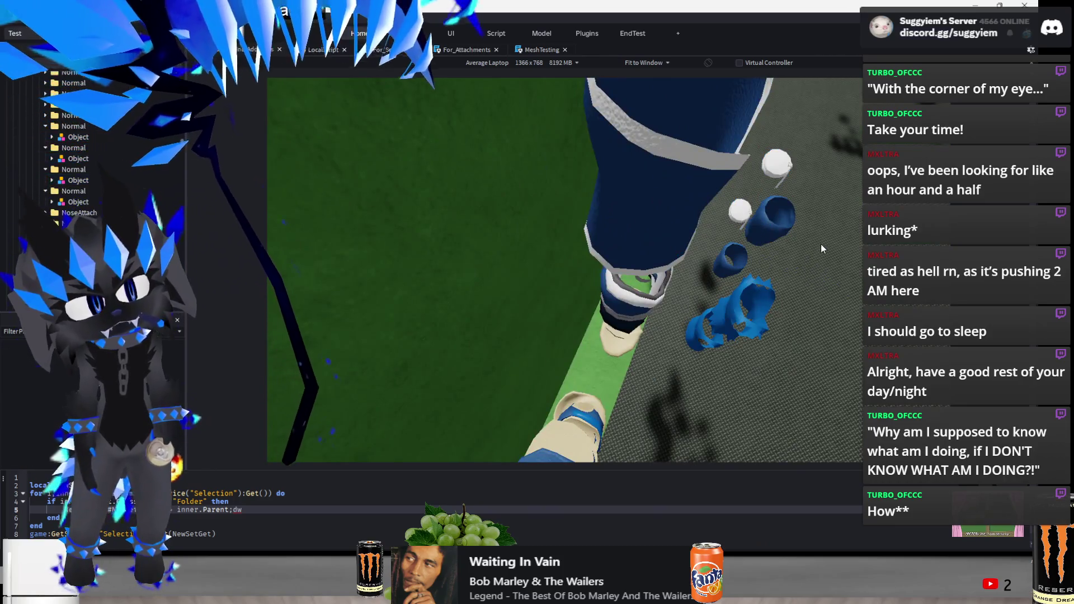
{"action": "left_click_drag", "start_coordinate": [709, 393], "coordinate": [710, 391]}
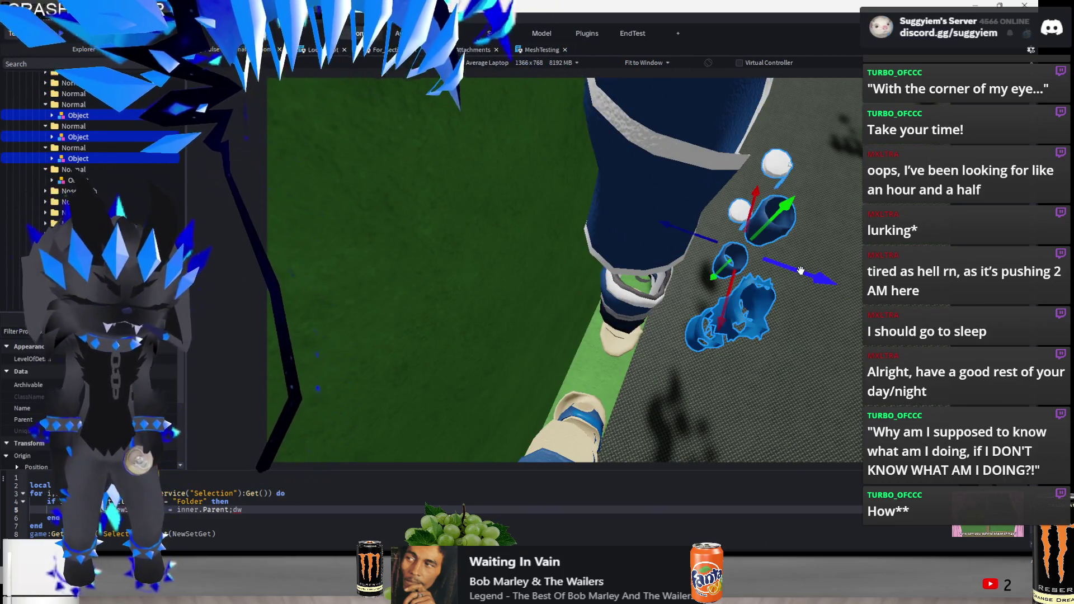
{"action": "mouse_move", "coordinate": [801, 271]}
{"action": "left_mouse_down"}
{"action": "mouse_move", "coordinate": [753, 278]}
{"action": "mouse_move", "coordinate": [710, 264]}
{"action": "left_mouse_up"}
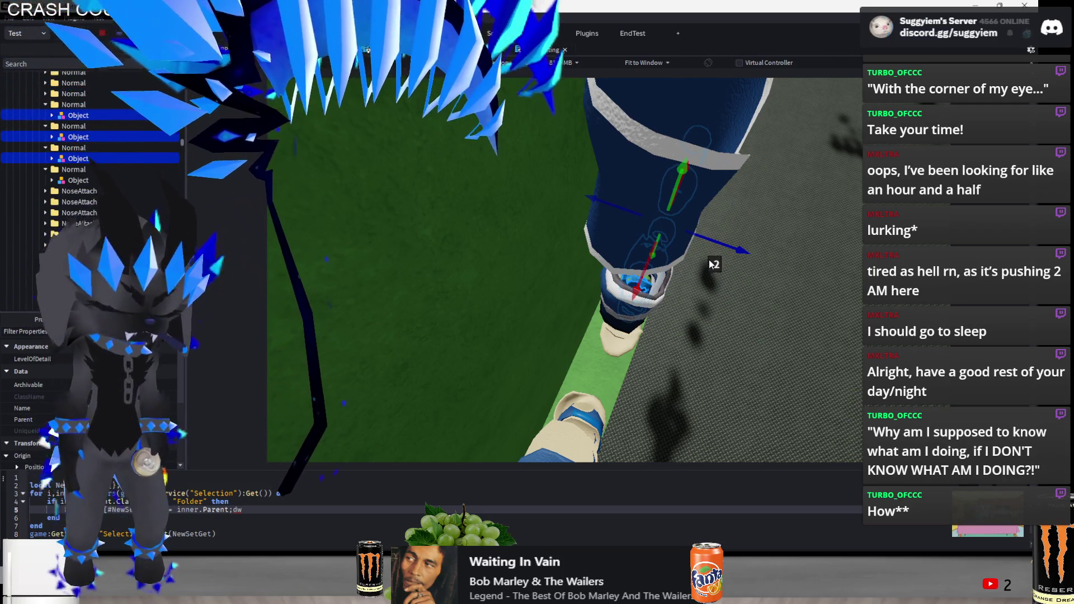
Shift the selected blue items right and raise them up onto the wall's rows.
{"action": "scroll", "coordinate": [705, 260], "scroll_direction": "up", "scroll_amount": 5}
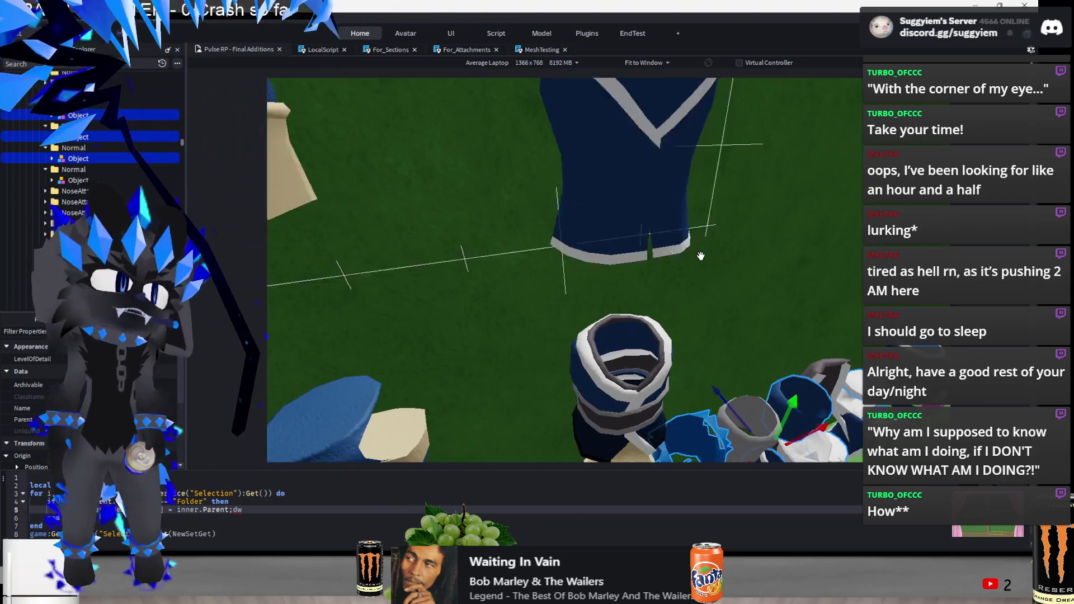
{"action": "scroll", "coordinate": [700, 256], "scroll_direction": "down", "scroll_amount": 5}
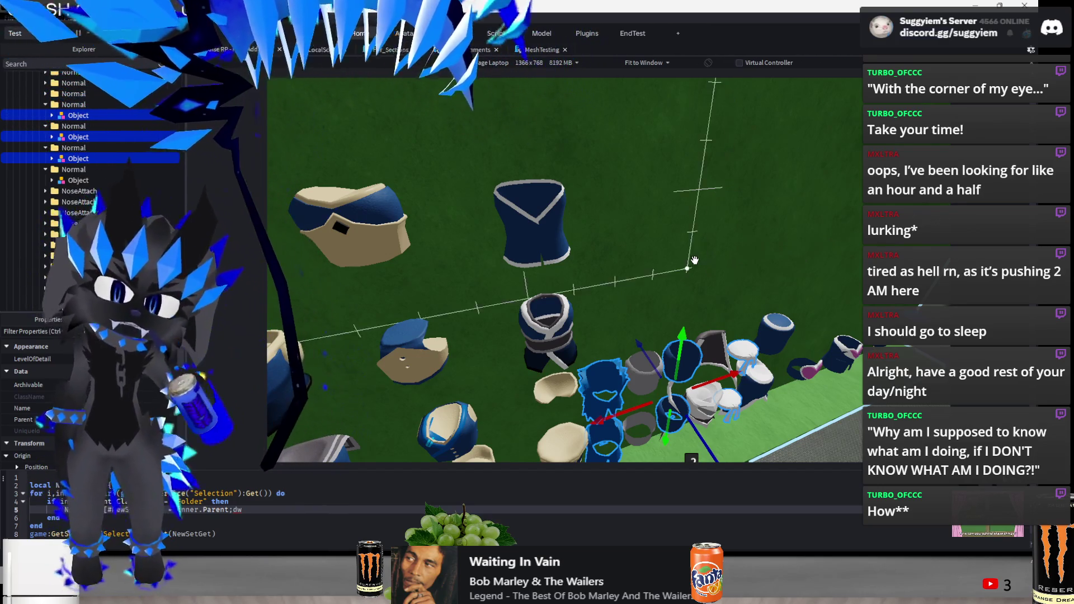
{"action": "scroll", "coordinate": [701, 257], "scroll_direction": "up", "scroll_amount": 5}
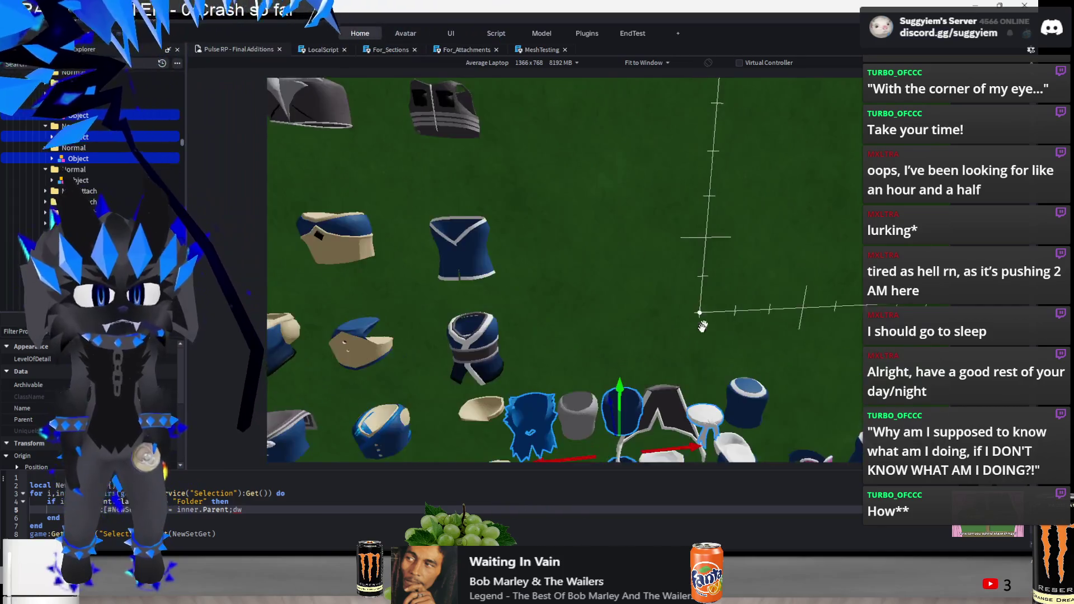
{"action": "scroll", "coordinate": [703, 326], "scroll_direction": "down", "scroll_amount": 5}
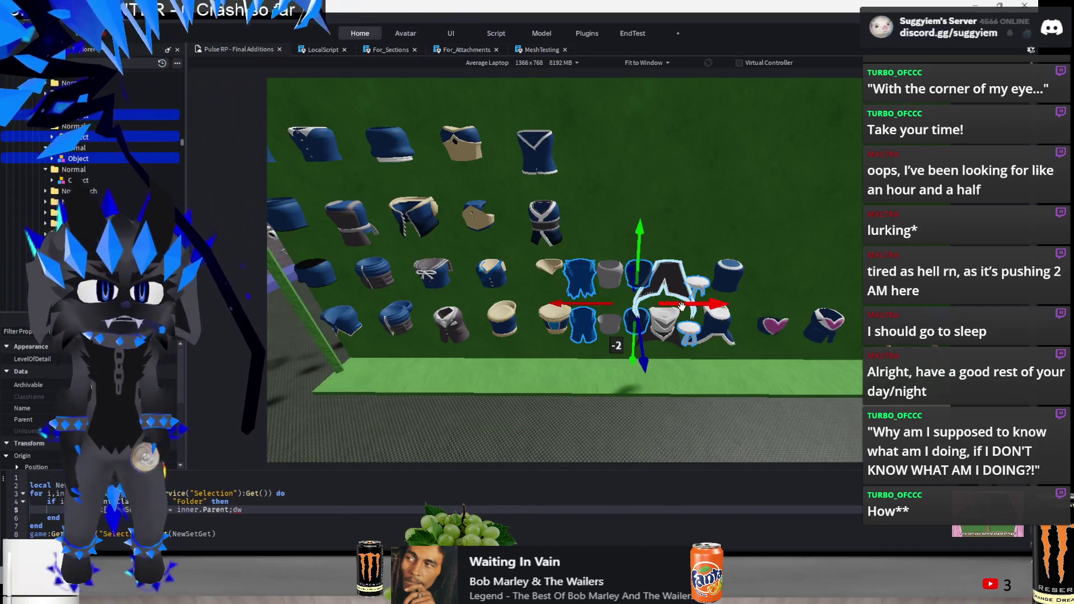
{"action": "left_click_drag", "start_coordinate": [681, 305], "coordinate": [716, 305]}
{"action": "left_click_drag", "start_coordinate": [667, 260], "coordinate": [684, 138]}
{"action": "scroll", "coordinate": [760, 351], "scroll_direction": "down", "scroll_amount": 3}
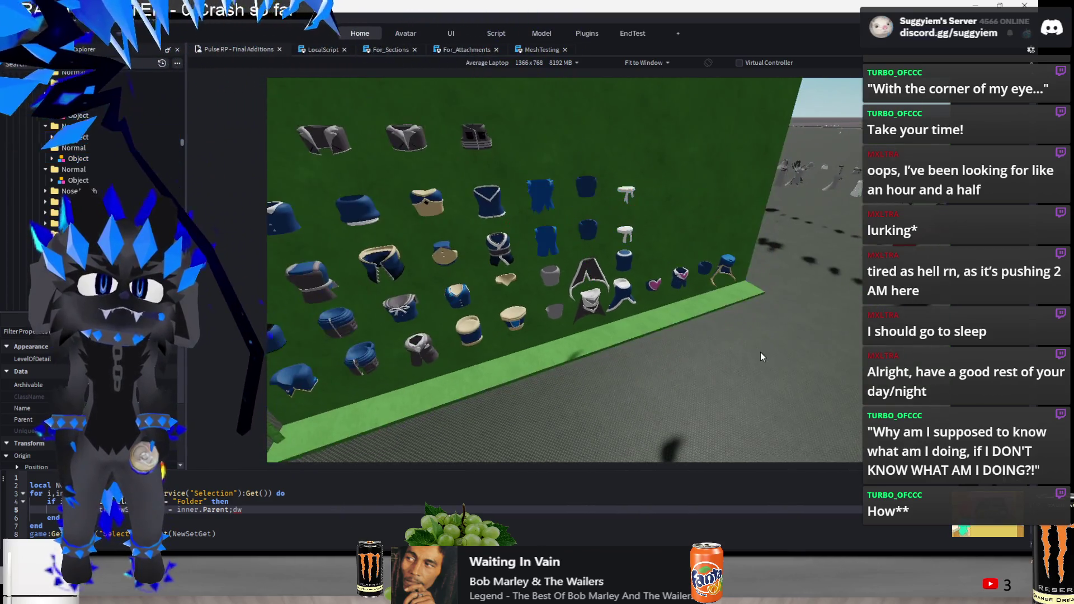
Select the small white piece and its neighbour and push them further right along the wall.
{"action": "scroll", "coordinate": [760, 351], "scroll_direction": "up", "scroll_amount": 10}
{"action": "scroll", "coordinate": [743, 334], "scroll_direction": "down", "scroll_amount": 5}
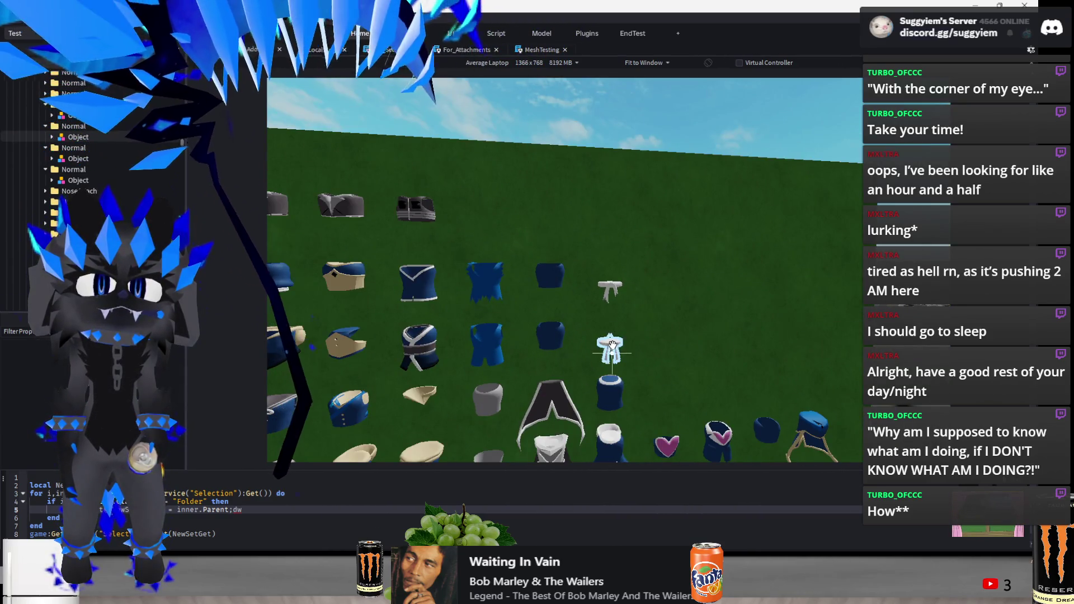
{"action": "left_click", "coordinate": [613, 288]}
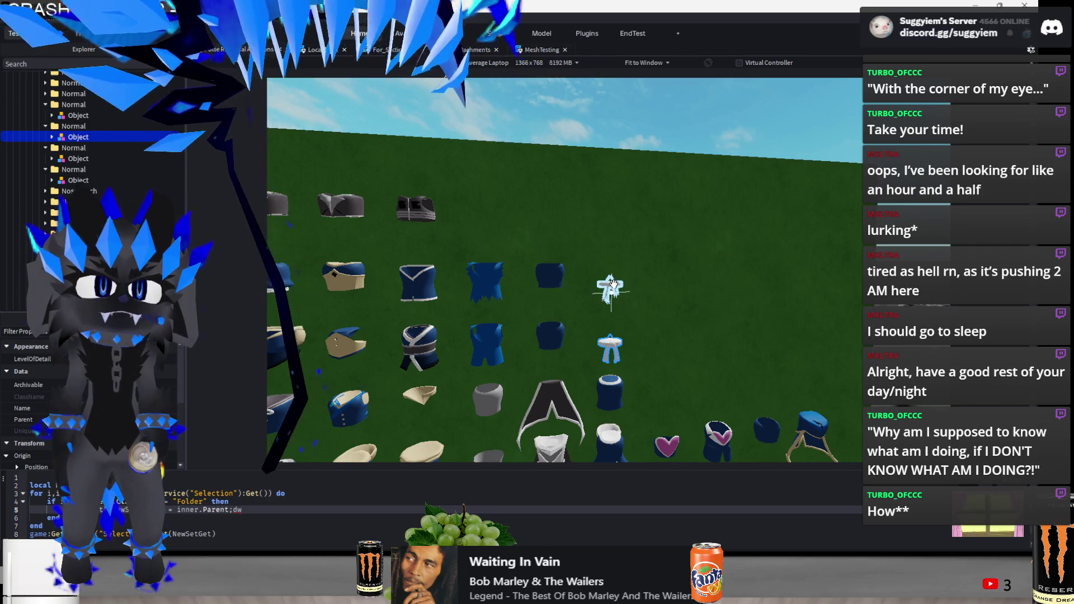
{"action": "left_click", "coordinate": [546, 330]}
{"action": "mouse_move", "coordinate": [560, 319]}
{"action": "left_mouse_down"}
{"action": "mouse_move", "coordinate": [641, 317]}
{"action": "mouse_move", "coordinate": [644, 282]}
{"action": "left_mouse_up"}
{"action": "scroll", "coordinate": [644, 281], "scroll_direction": "down", "scroll_amount": 10}
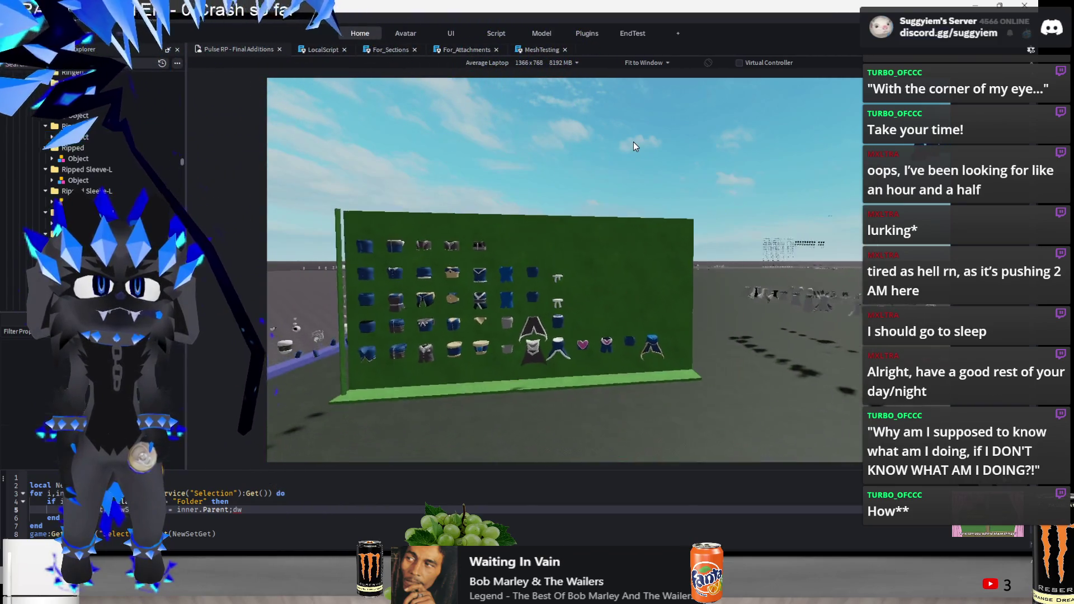
{"action": "scroll", "coordinate": [641, 193], "scroll_direction": "up", "scroll_amount": 4}
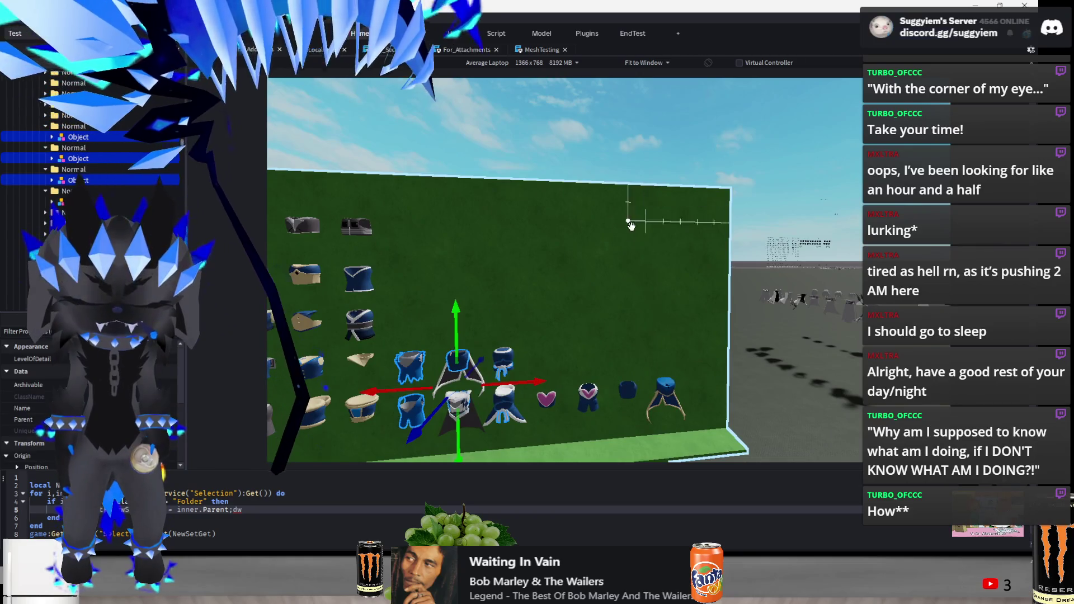
{"action": "left_click_drag", "start_coordinate": [539, 381], "coordinate": [731, 377]}
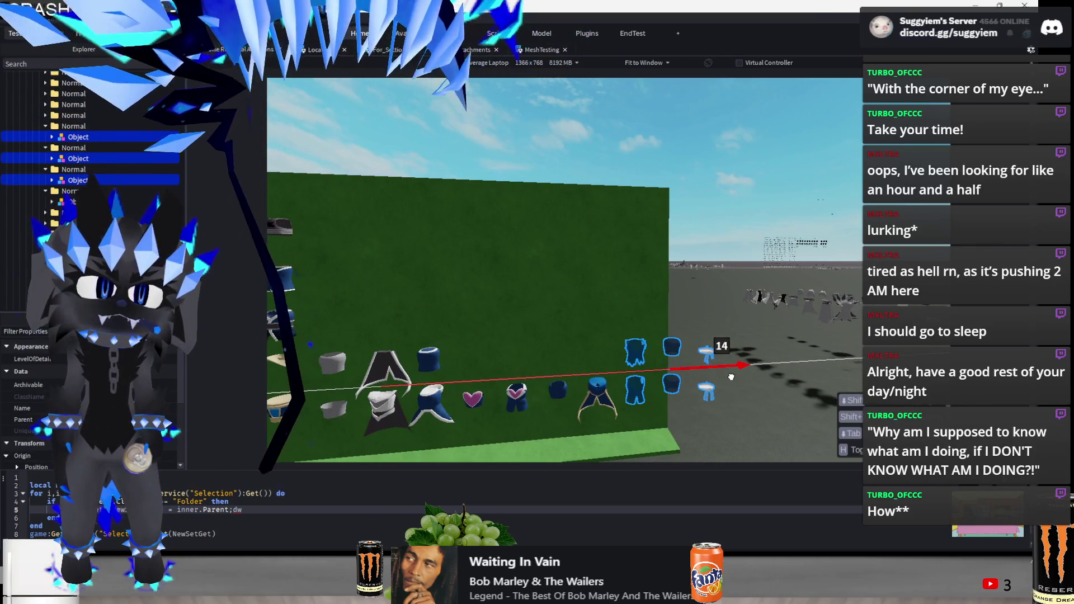
{"action": "mouse_move", "coordinate": [673, 394]}
{"action": "left_mouse_down"}
{"action": "mouse_move", "coordinate": [638, 394]}
{"action": "mouse_move", "coordinate": [710, 394]}
{"action": "left_mouse_up"}
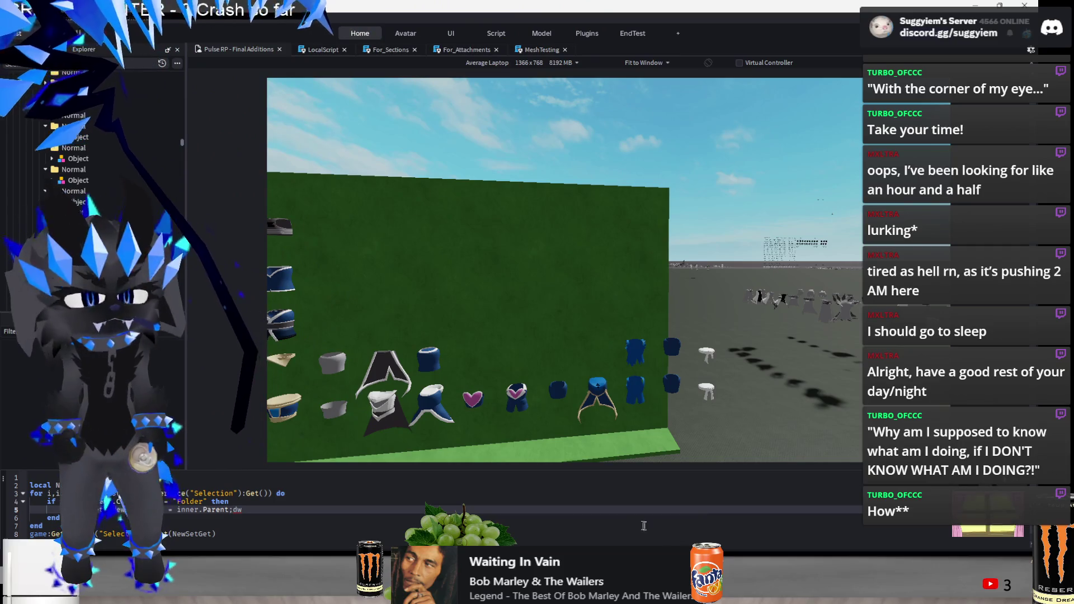
Skip VLC tracks with n and p until DECO*27's 'Parasite' plays, then return past Discord to Studio.
{"action": "key", "text": "n"}
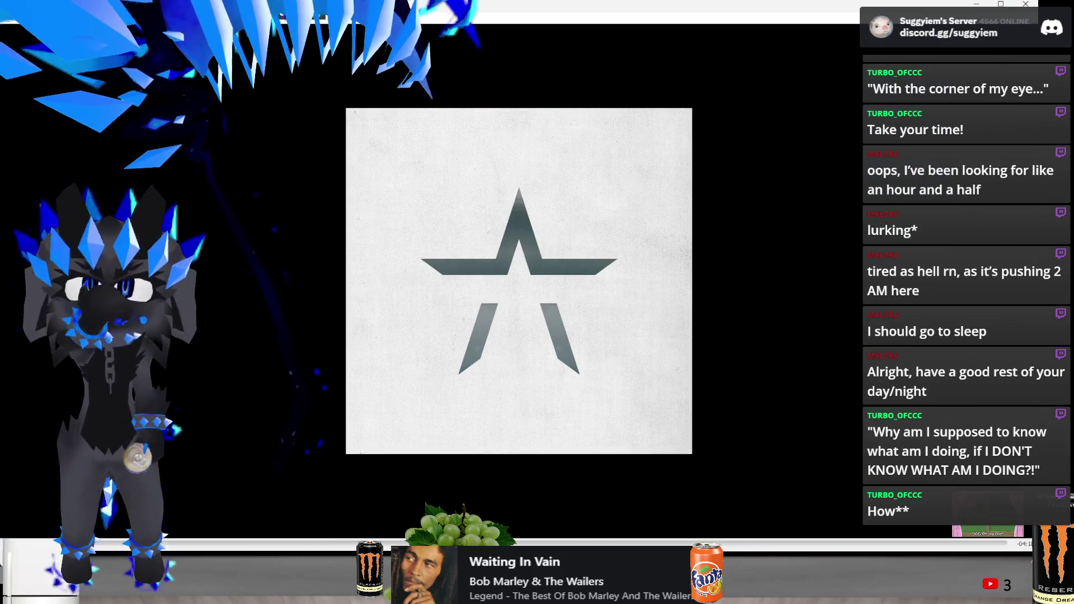
{"action": "key", "text": "n"}
{"action": "key", "text": "p"}
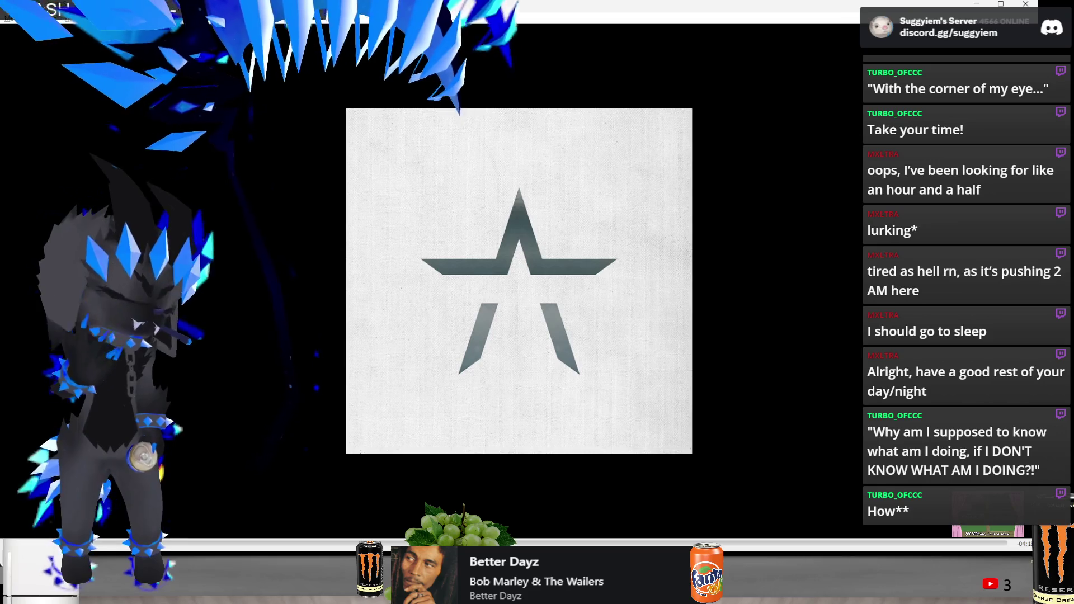
{"action": "key", "text": "n"}
{"action": "key", "text": "n"}
{"action": "key", "text": "n"}
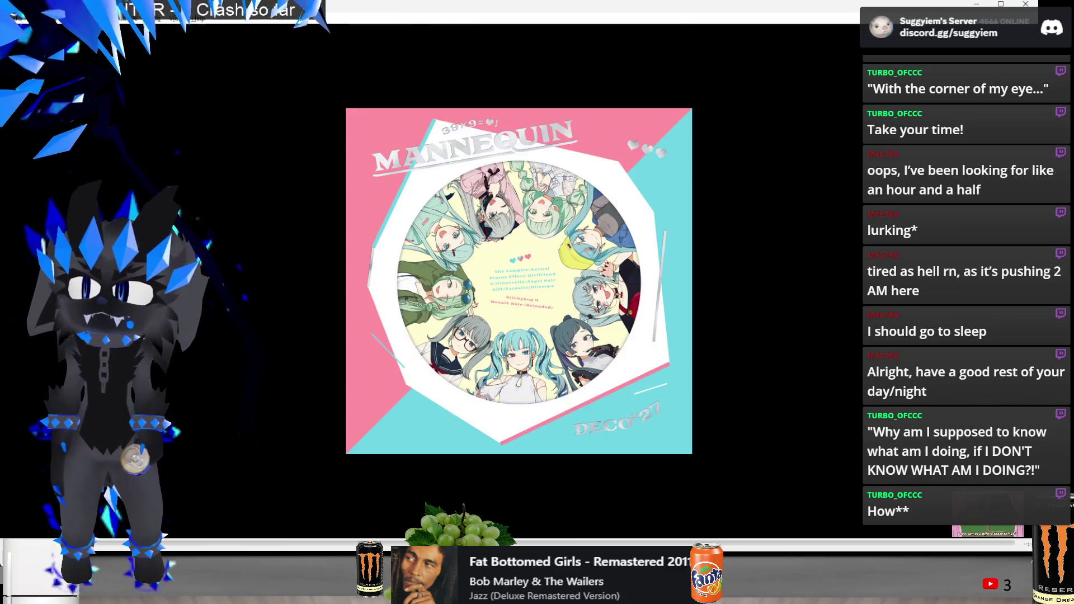
{"action": "key", "text": "alt+Tab"}
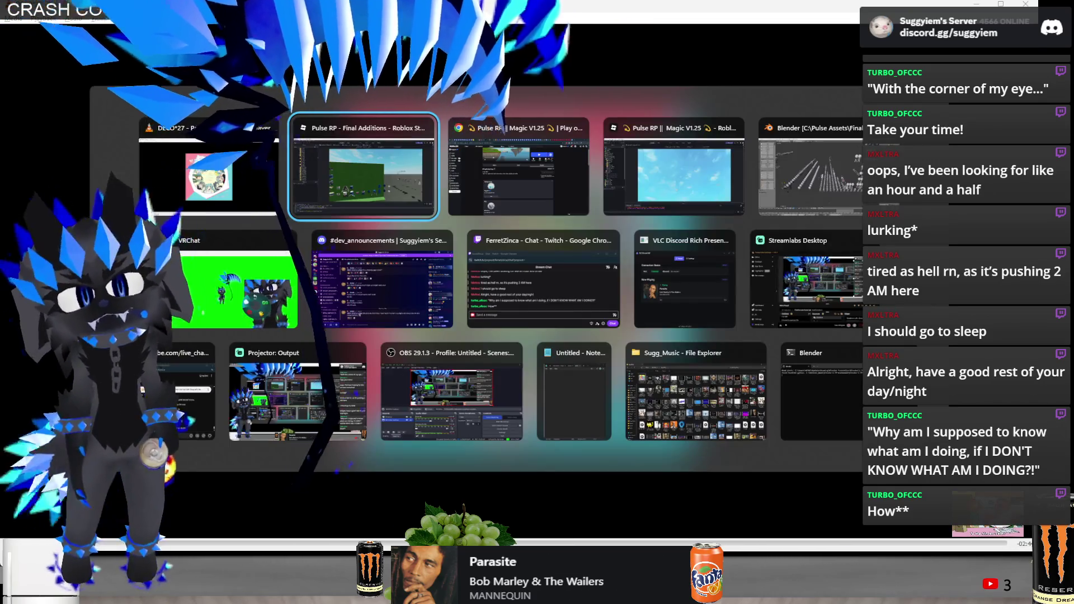
{"action": "key", "text": "alt+Tab"}
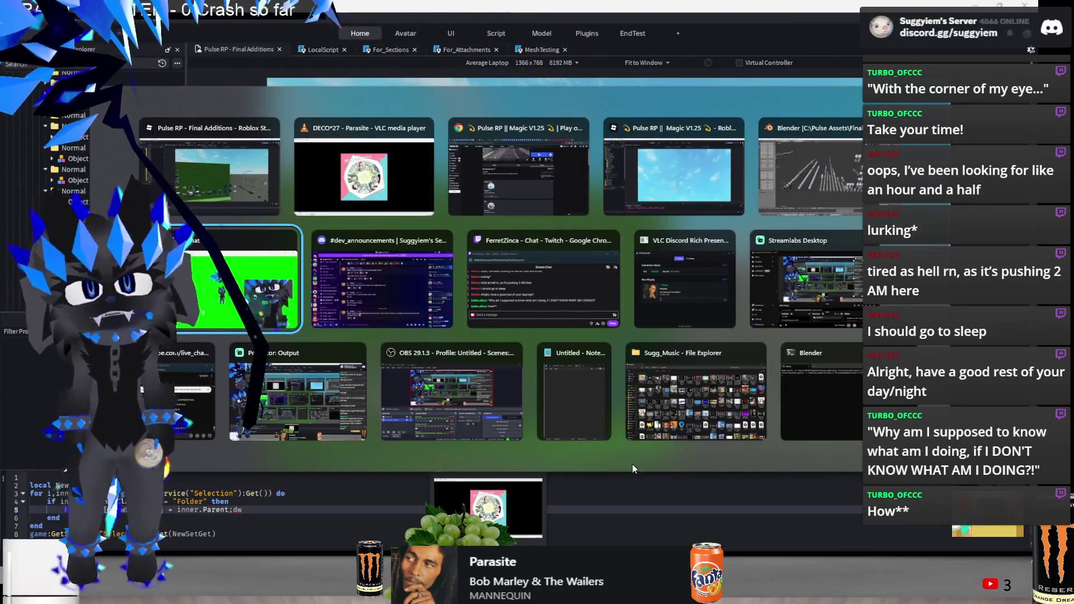
{"action": "key", "text": "alt+Tab"}
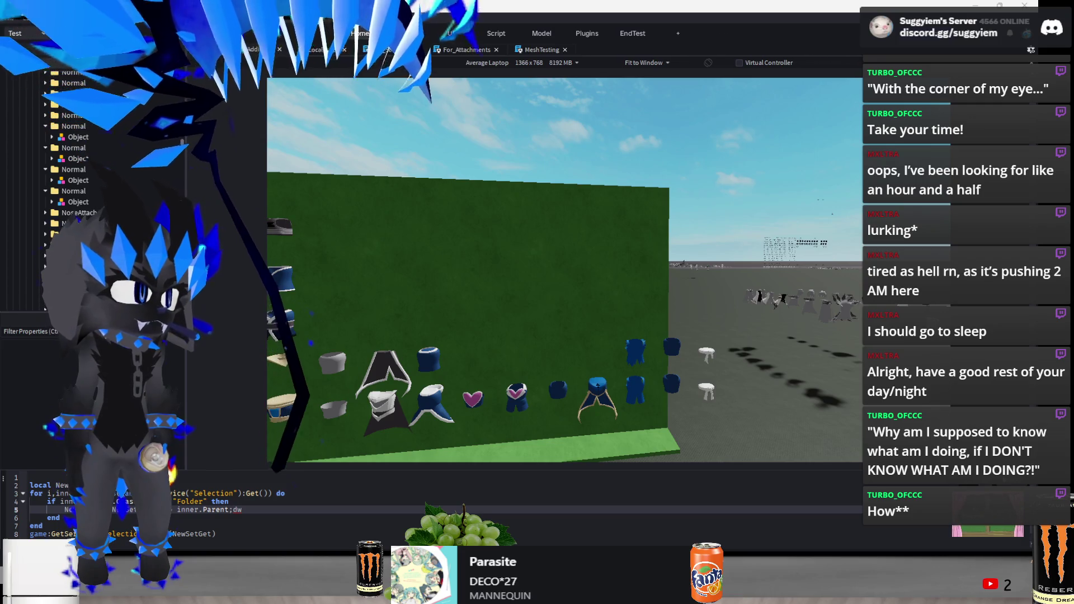
Stretch the green wall to the right and lengthen its base strip to 31.5.
{"action": "left_click", "coordinate": [362, 423]}
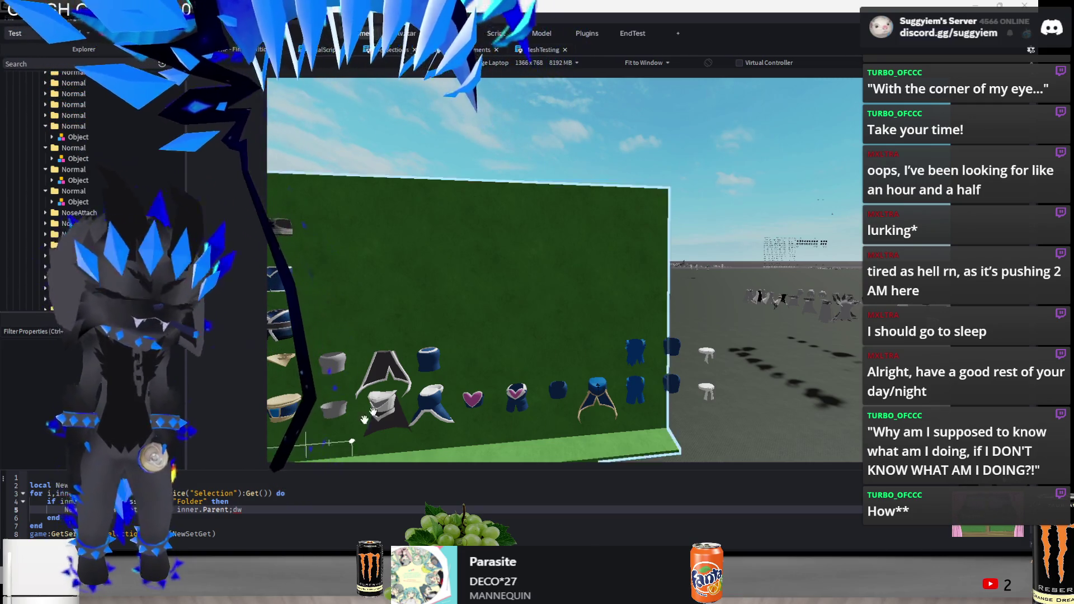
{"action": "key", "text": "f"}
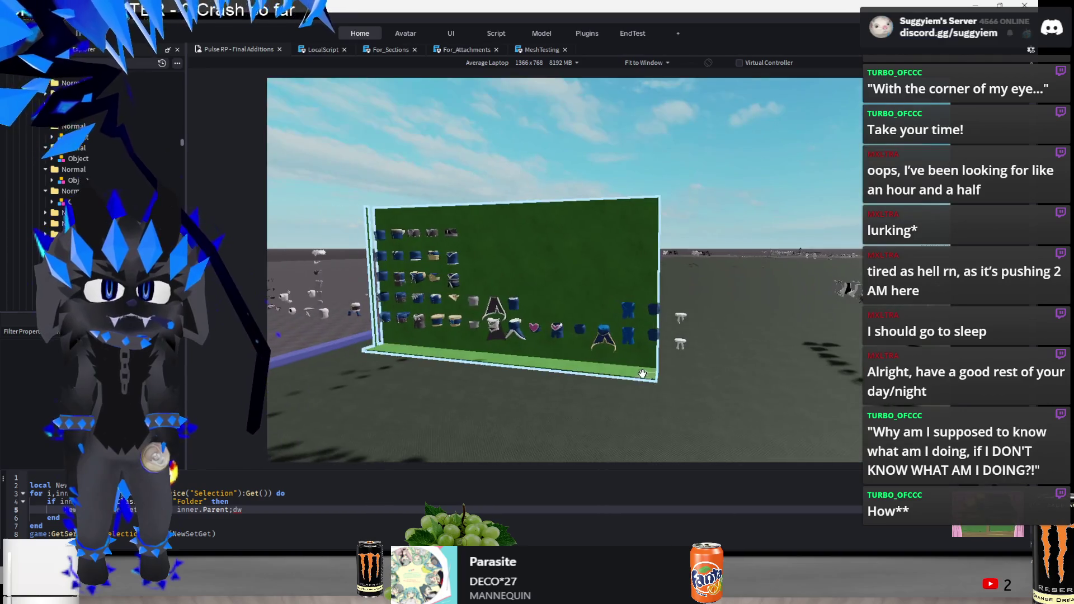
{"action": "left_click_drag", "start_coordinate": [692, 290], "coordinate": [738, 292]}
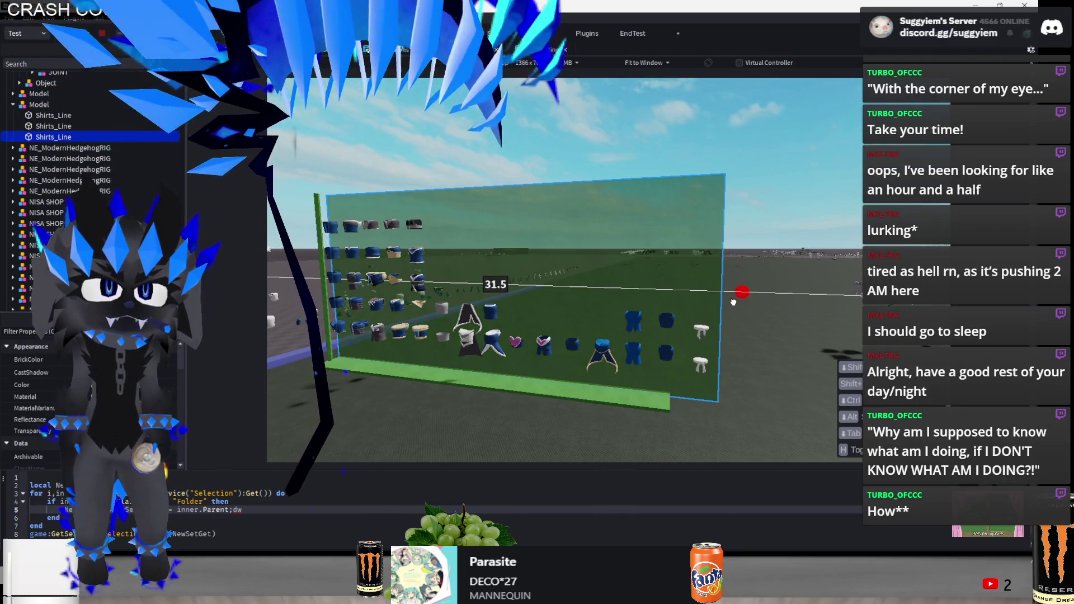
{"action": "left_click", "coordinate": [642, 399]}
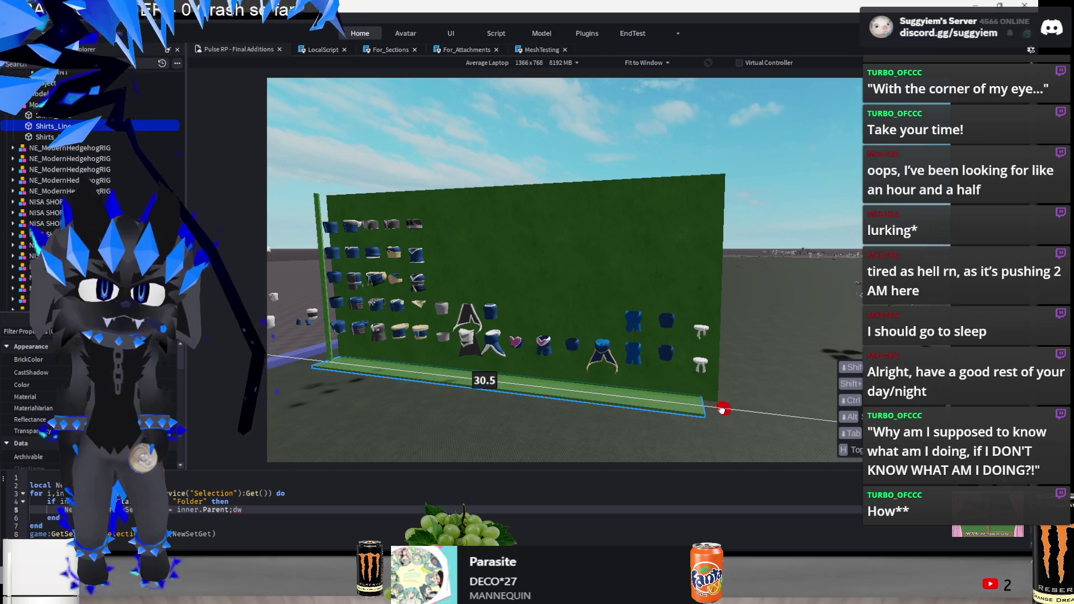
{"action": "left_click_drag", "start_coordinate": [740, 412], "coordinate": [744, 414]}
Extend the base strip further along the wall and stretch the wall to 43.5.
{"action": "key", "text": "a"}
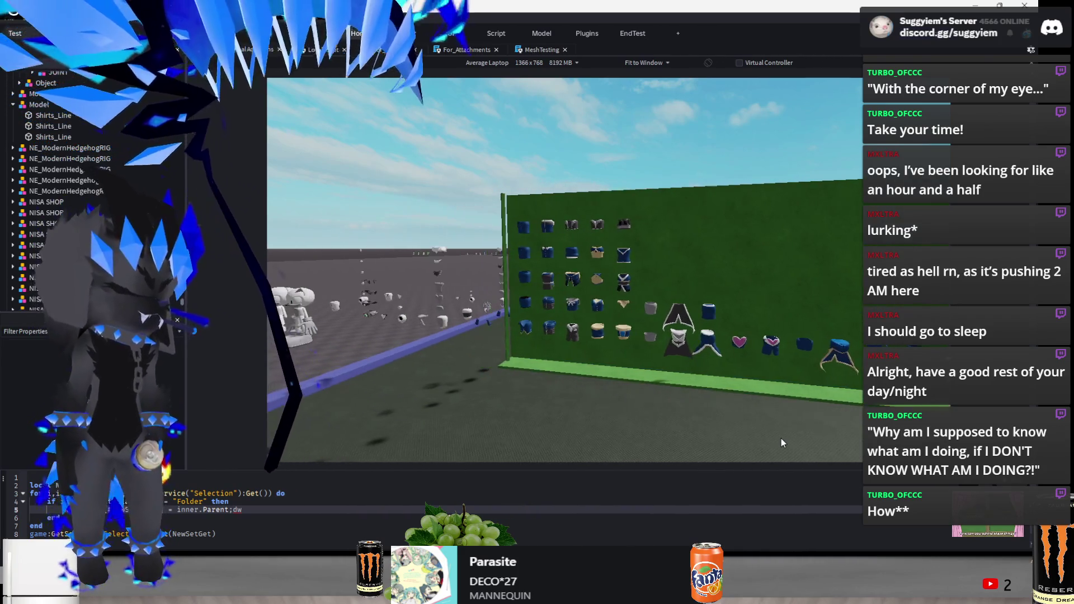
{"action": "key", "text": "f"}
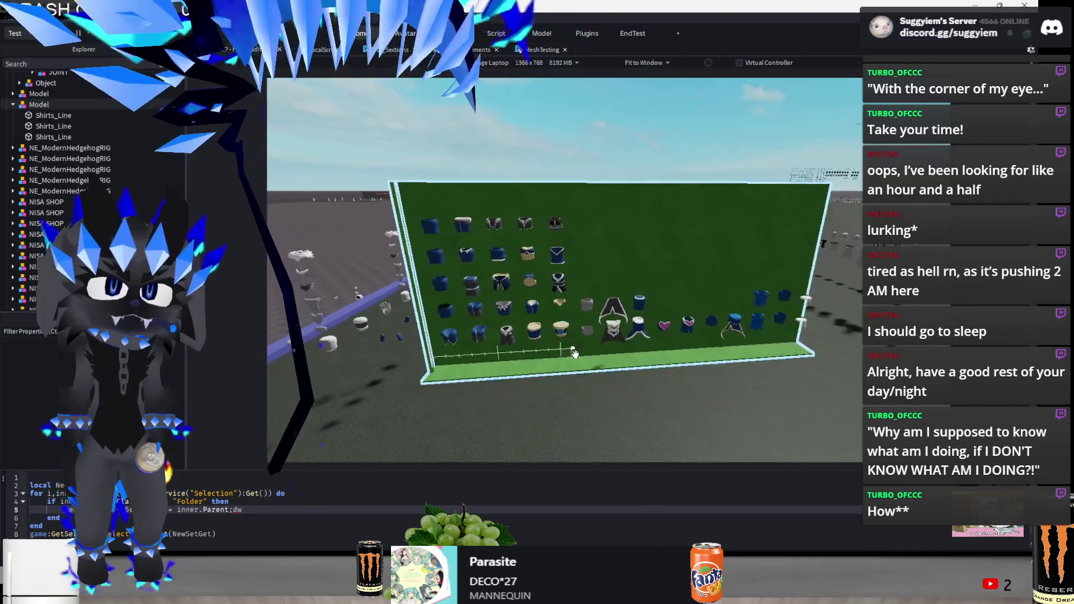
{"action": "left_click", "coordinate": [630, 344]}
{"action": "left_click_drag", "start_coordinate": [645, 342], "coordinate": [655, 334]}
{"action": "left_click", "coordinate": [499, 271]}
{"action": "mouse_move", "coordinate": [499, 268]}
{"action": "left_mouse_down"}
{"action": "mouse_move", "coordinate": [598, 277]}
{"action": "mouse_move", "coordinate": [638, 384]}
{"action": "left_mouse_up"}
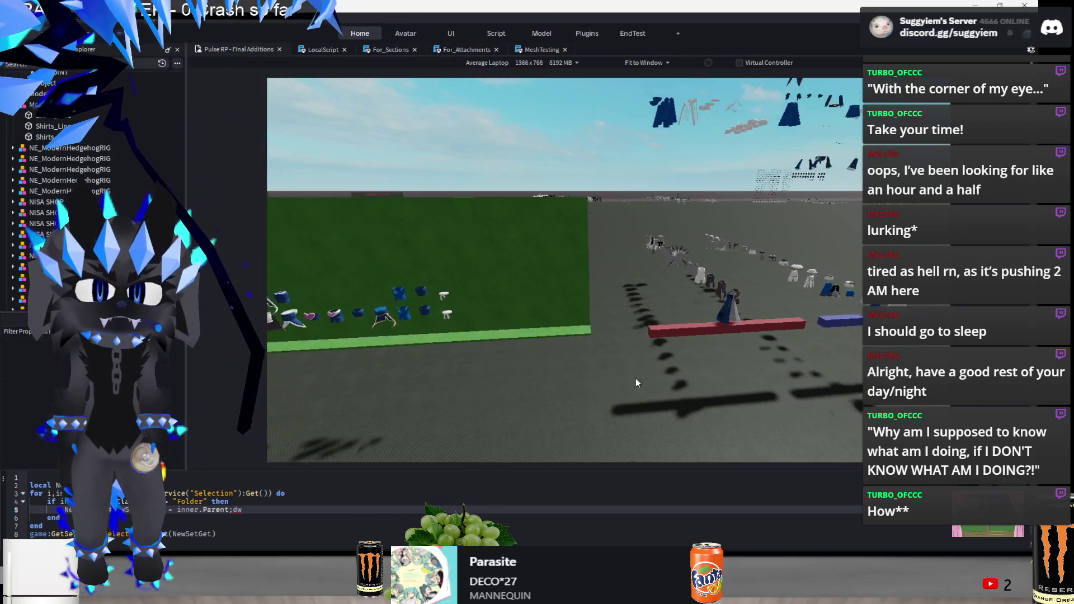
{"action": "scroll", "coordinate": [608, 381], "scroll_direction": "down", "scroll_amount": 3}
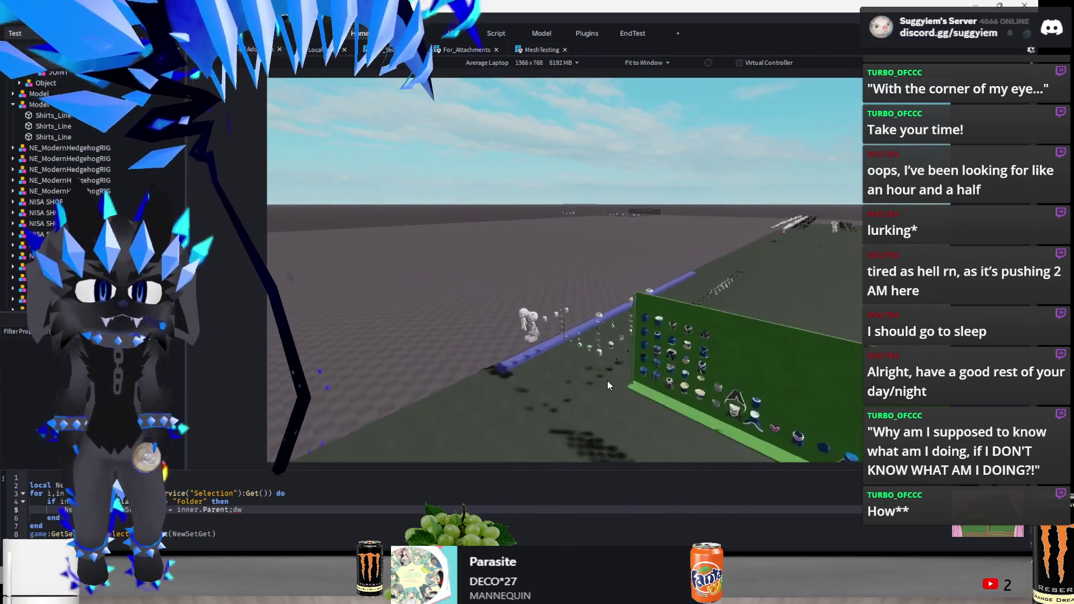
{"action": "scroll", "coordinate": [622, 382], "scroll_direction": "up", "scroll_amount": 3}
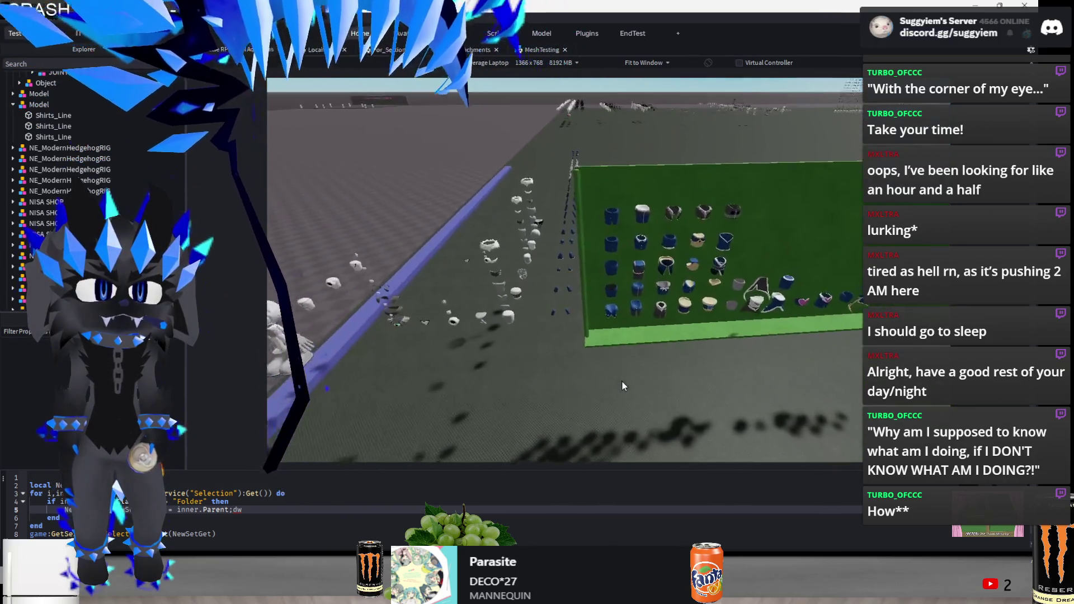
Extend the thin green Shirts_Line strip to 50.5 and reselect the green wall.
{"action": "left_click_drag", "start_coordinate": [563, 343], "coordinate": [536, 347]}
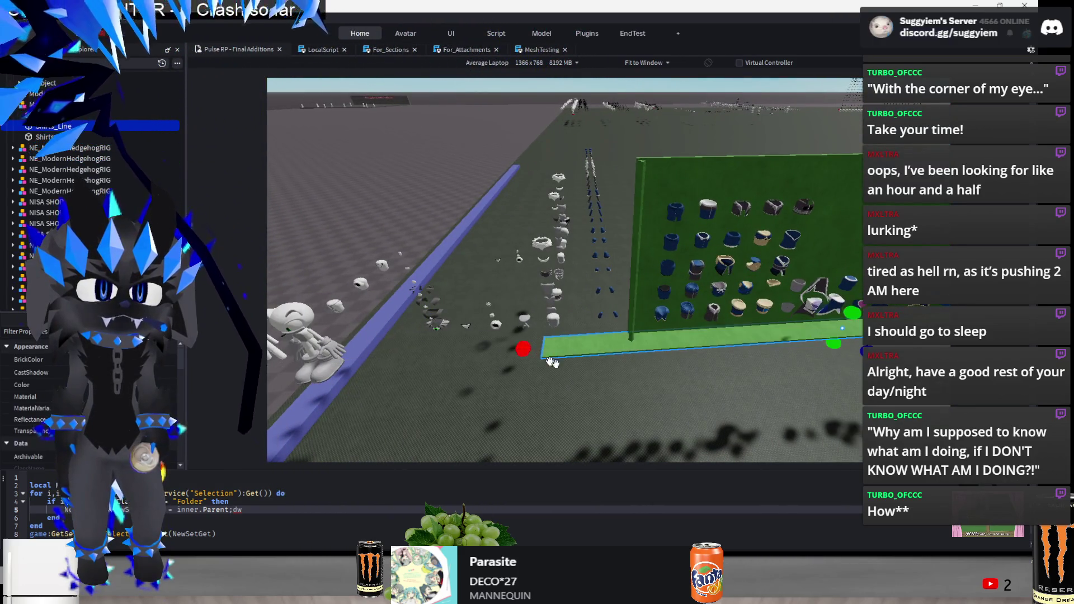
{"action": "scroll", "coordinate": [610, 385], "scroll_direction": "up", "scroll_amount": 5}
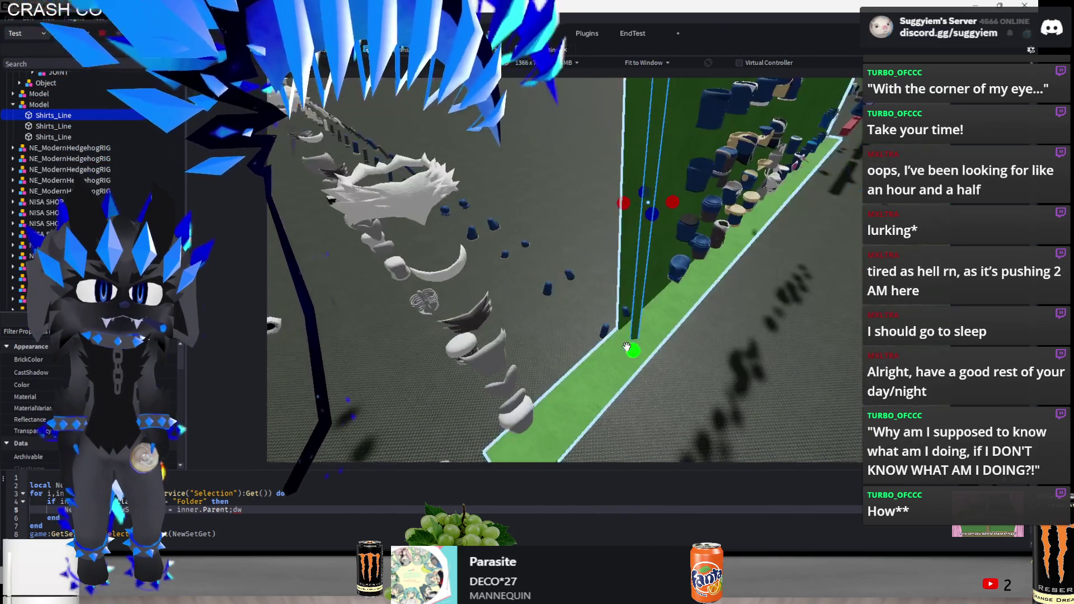
{"action": "left_click", "coordinate": [627, 346]}
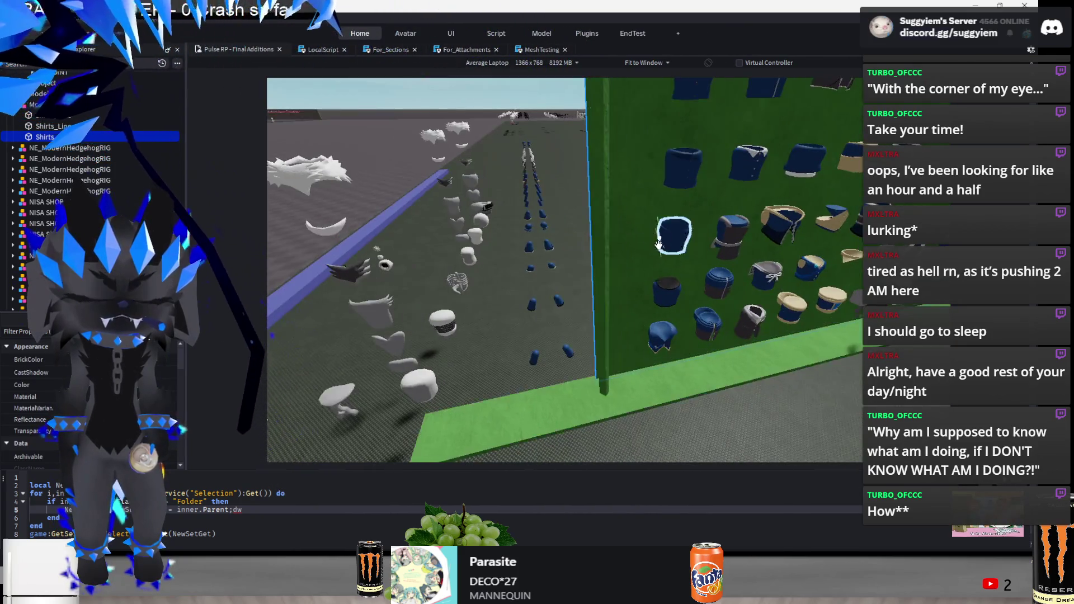
{"action": "scroll", "coordinate": [658, 244], "scroll_direction": "down", "scroll_amount": 5}
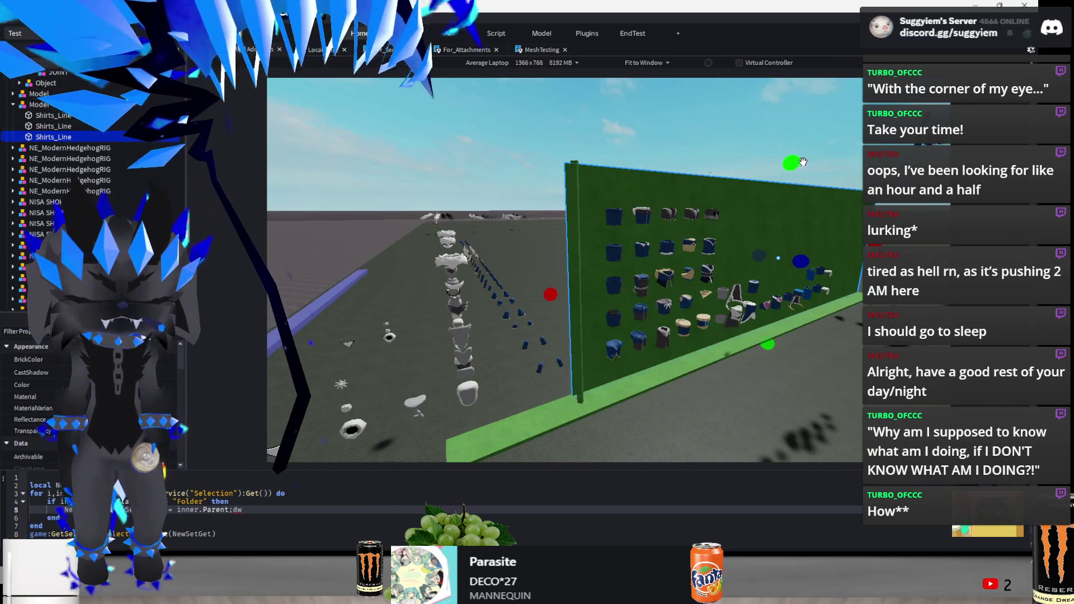
{"action": "left_click", "coordinate": [725, 192]}
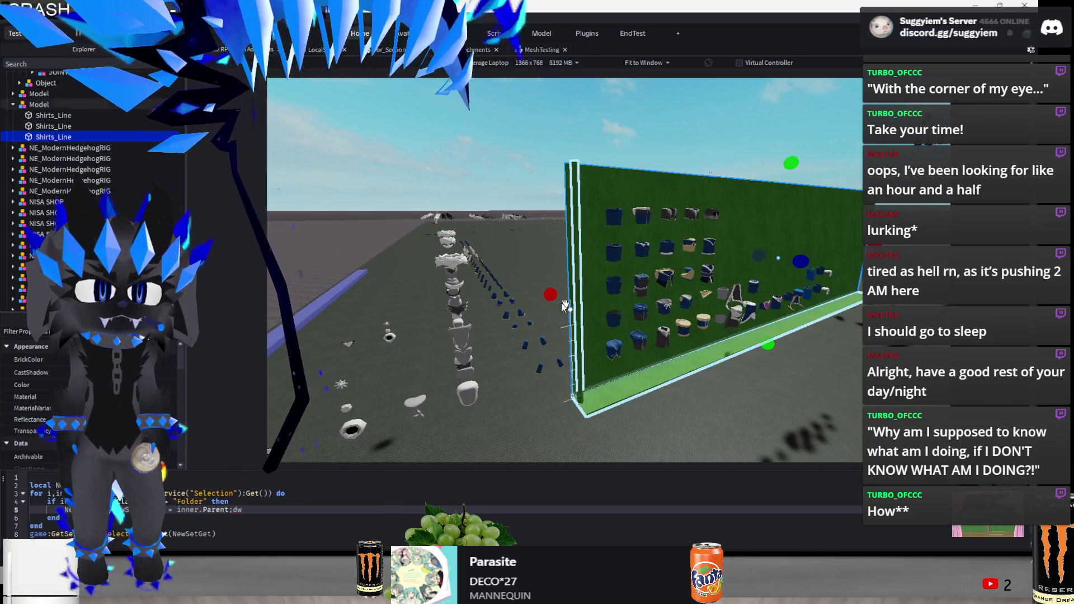
Extend the 50.5 wall part left and slim the new panel into a thin green post.
{"action": "left_click_drag", "start_coordinate": [552, 296], "coordinate": [439, 325]}
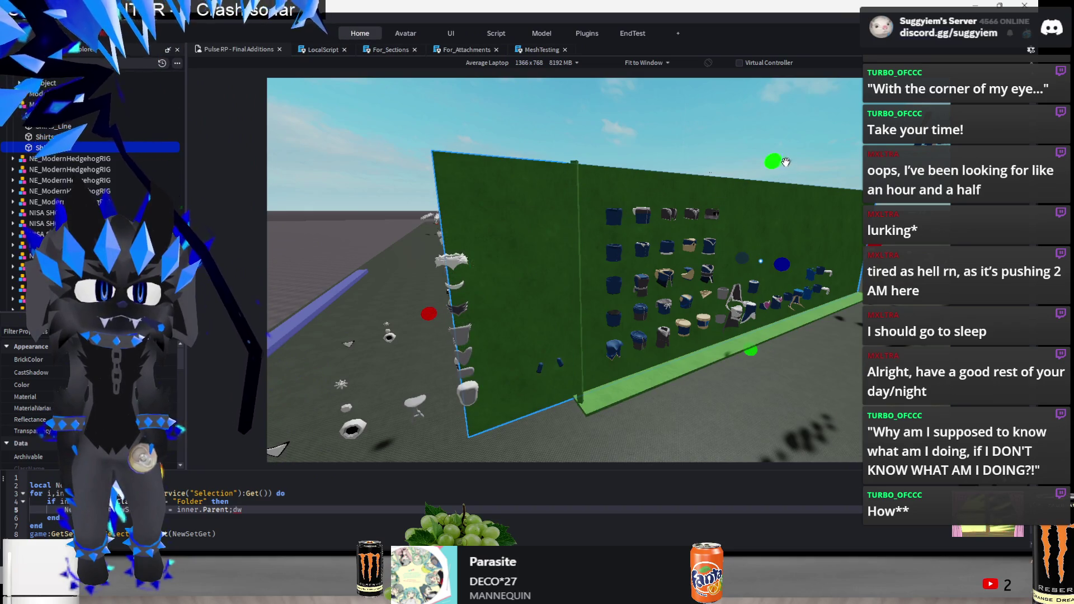
{"action": "mouse_move", "coordinate": [775, 164]}
{"action": "left_mouse_down"}
{"action": "mouse_move", "coordinate": [727, 263]}
{"action": "mouse_move", "coordinate": [749, 313]}
{"action": "left_mouse_up"}
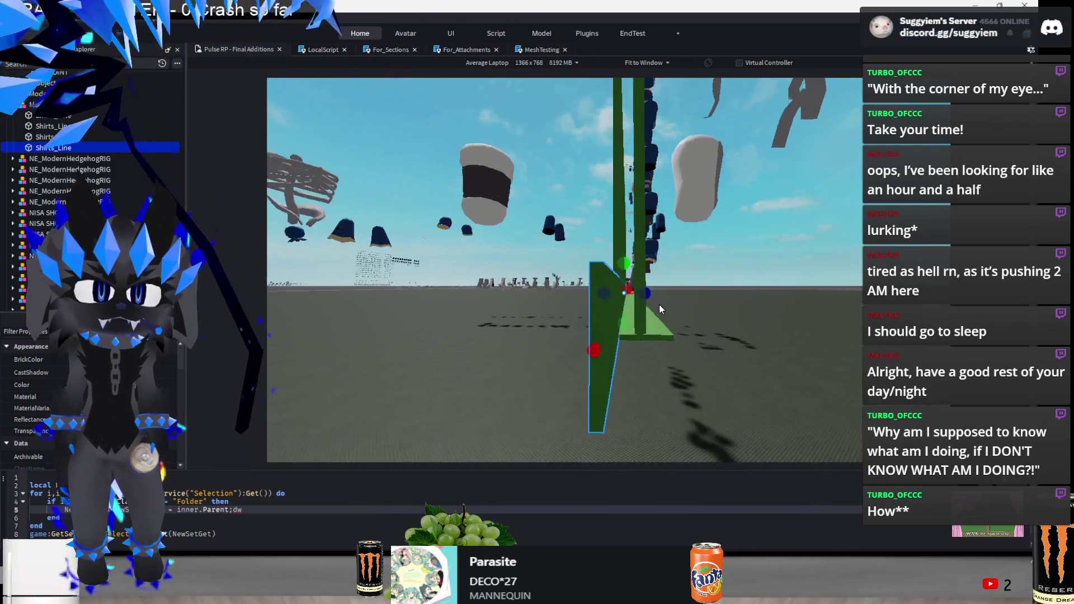
{"action": "mouse_move", "coordinate": [585, 246]}
{"action": "left_mouse_down"}
{"action": "mouse_move", "coordinate": [583, 225]}
{"action": "mouse_move", "coordinate": [591, 239]}
{"action": "left_mouse_up"}
{"action": "scroll", "coordinate": [591, 237], "scroll_direction": "up", "scroll_amount": 5}
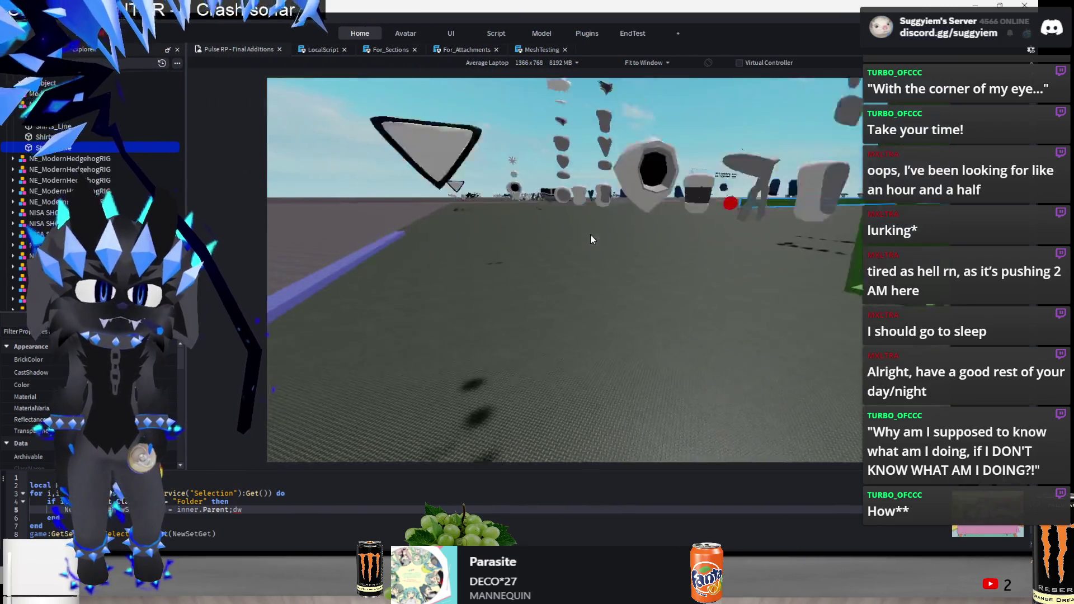
{"action": "scroll", "coordinate": [591, 236], "scroll_direction": "down", "scroll_amount": 5}
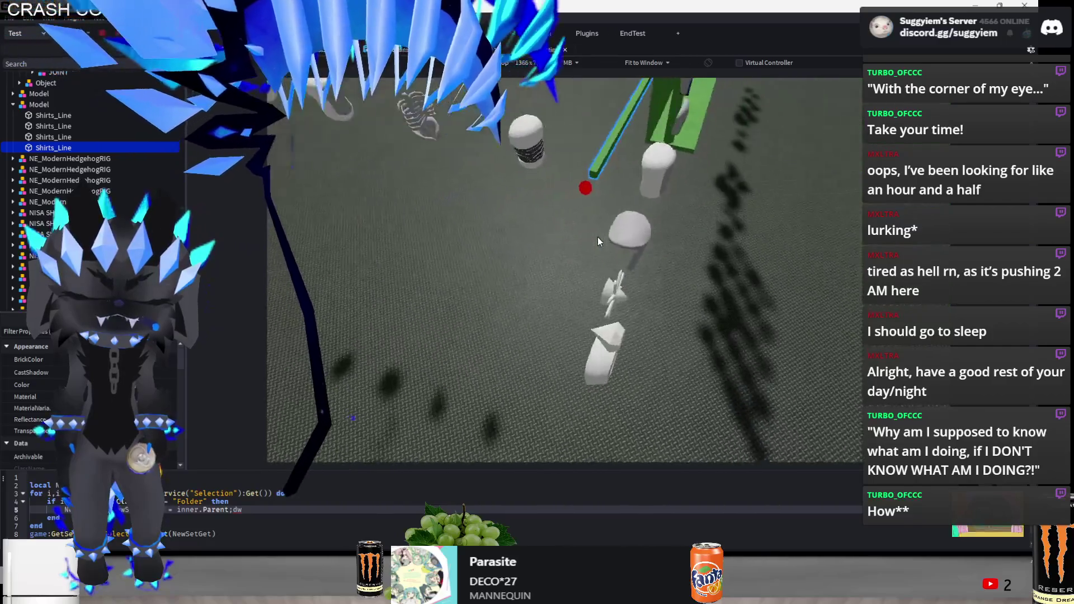
{"action": "left_click_drag", "start_coordinate": [645, 156], "coordinate": [649, 155]}
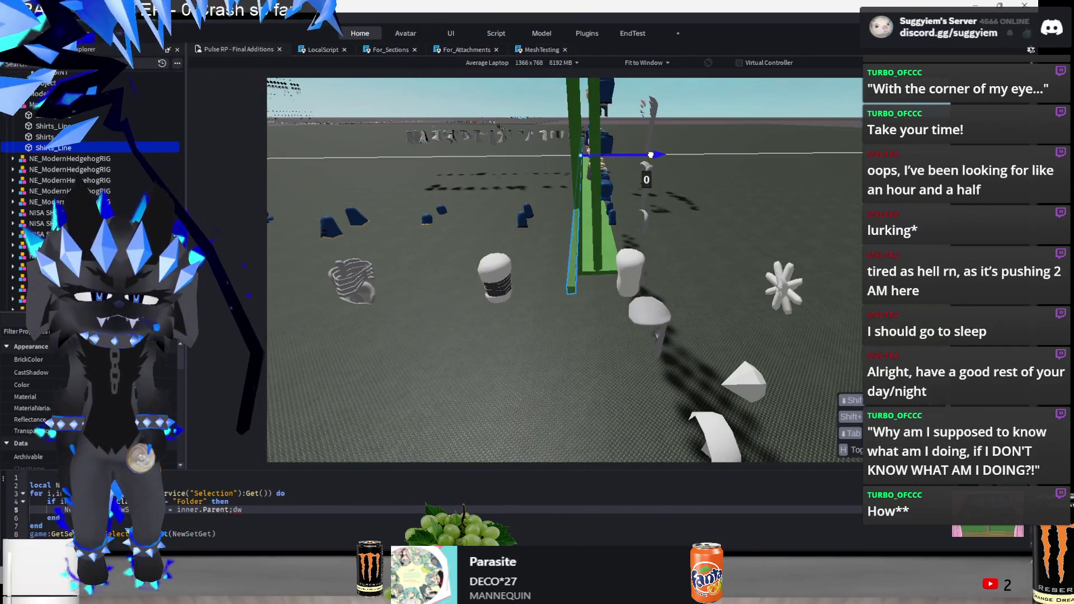
Slide the selected Shirts_Line strip along the wall and fine-tune its position.
{"action": "key", "text": "w"}
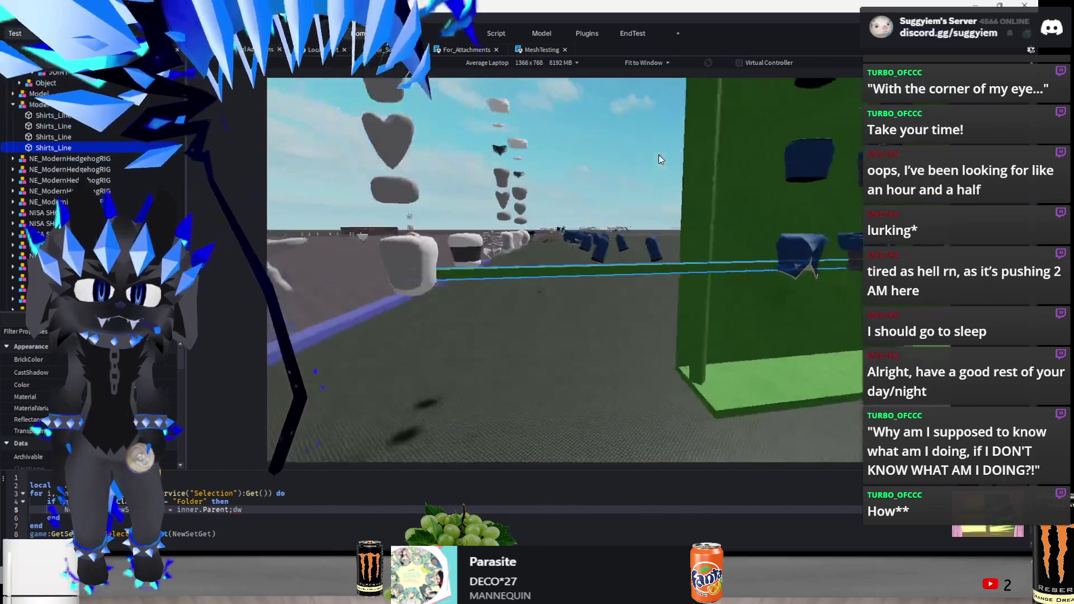
{"action": "scroll", "coordinate": [659, 154], "scroll_direction": "down", "scroll_amount": 5}
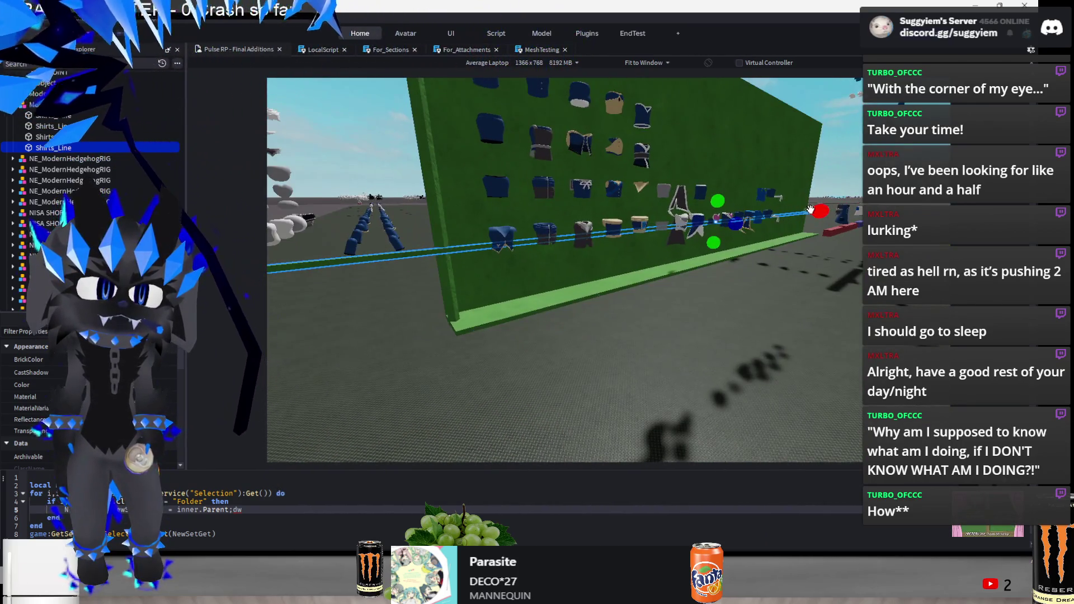
{"action": "left_click_drag", "start_coordinate": [787, 213], "coordinate": [514, 258]}
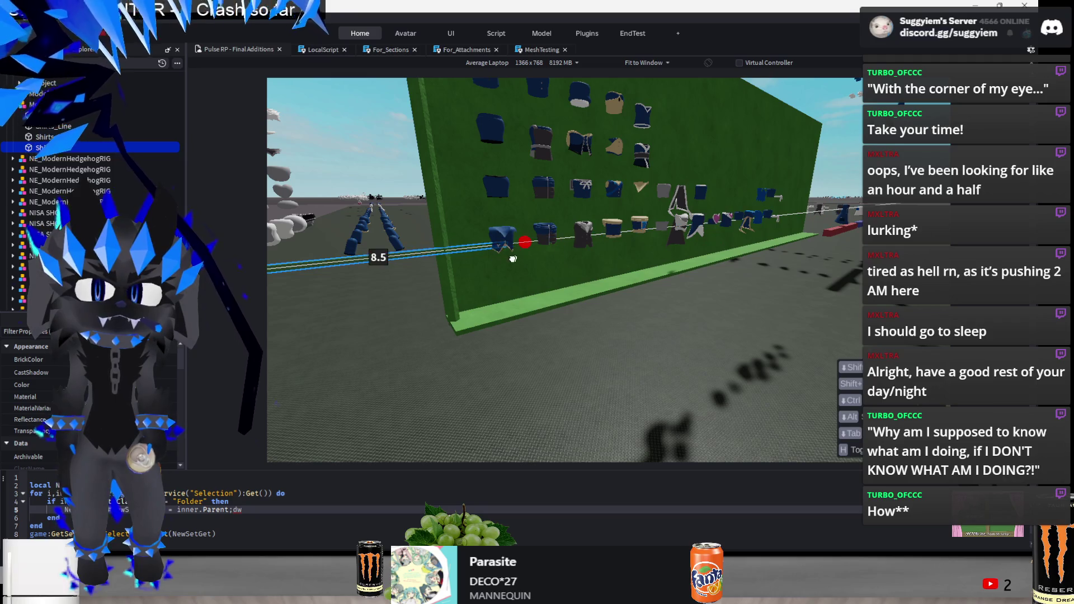
{"action": "left_click_drag", "start_coordinate": [463, 279], "coordinate": [569, 348]}
Move the green Shirts_Line bar along its axis and shift the whole display wall sideways.
{"action": "key", "text": "a"}
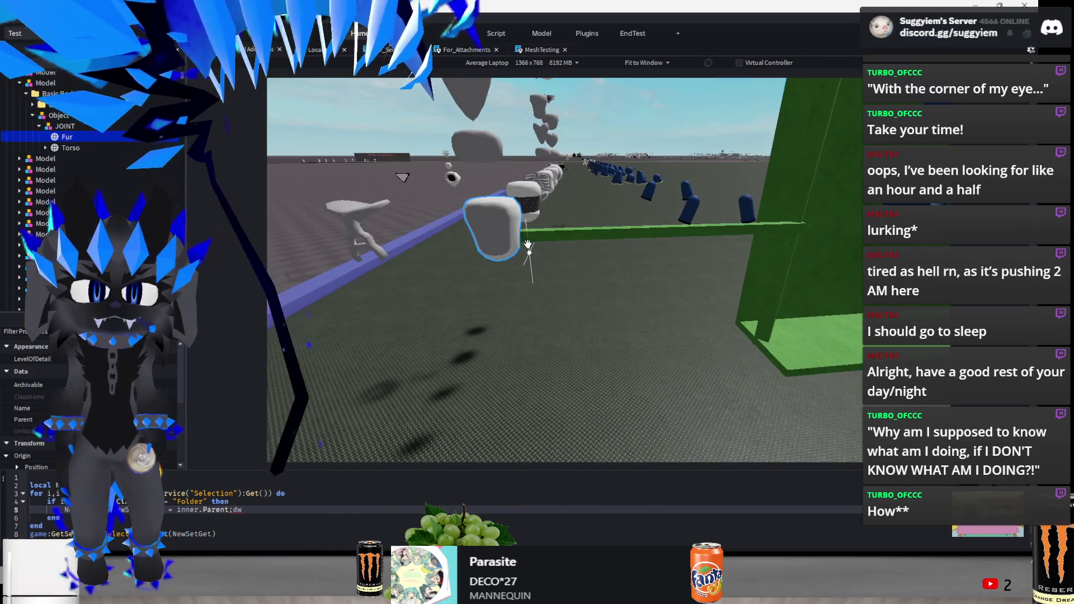
{"action": "left_click", "coordinate": [526, 230]}
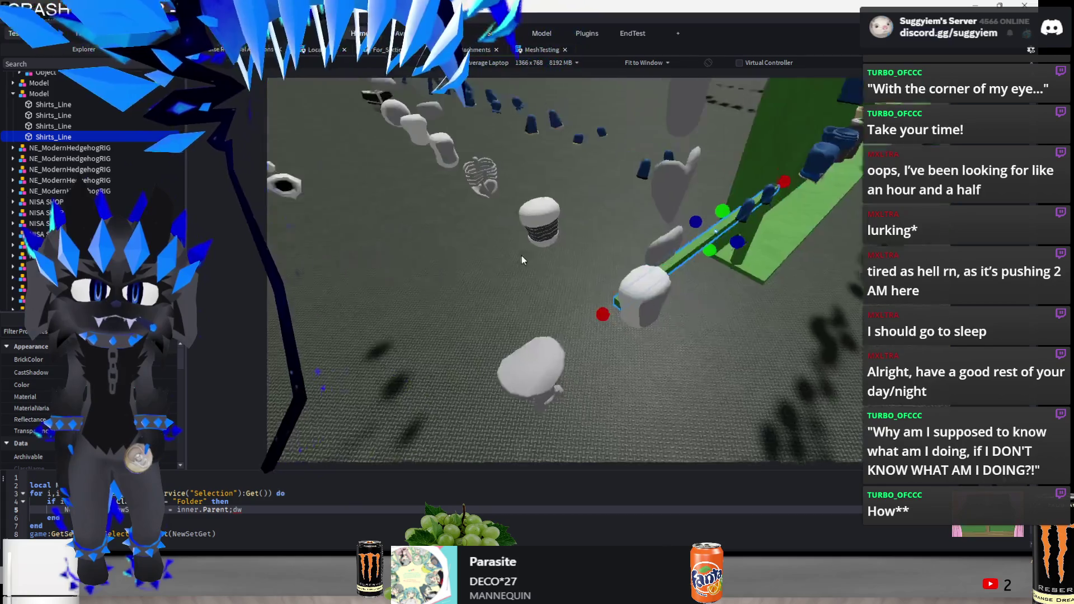
{"action": "left_click_drag", "start_coordinate": [491, 324], "coordinate": [700, 387]}
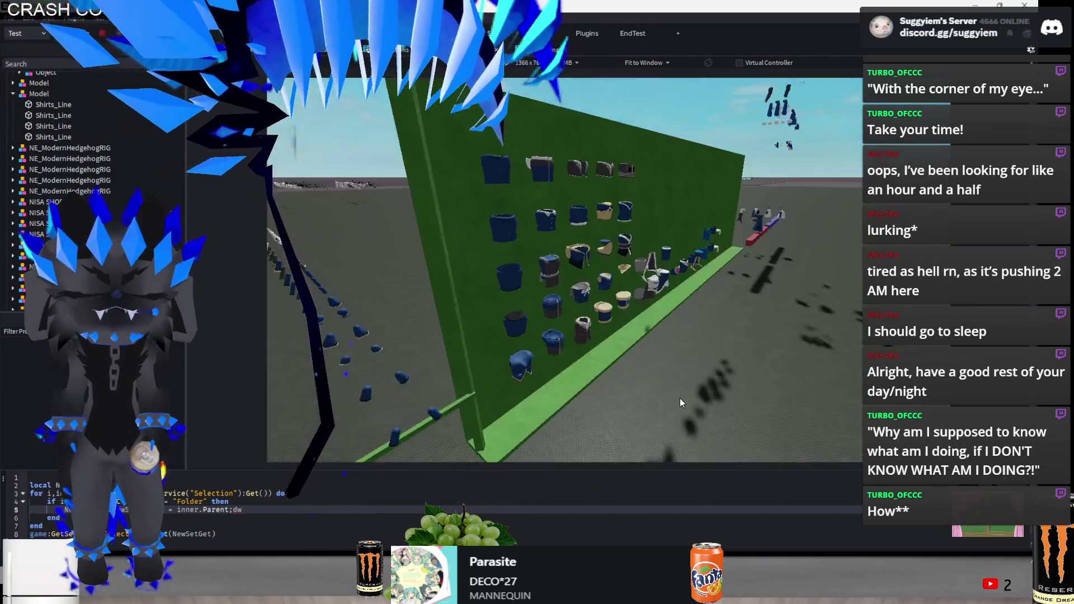
{"action": "left_click", "coordinate": [588, 385]}
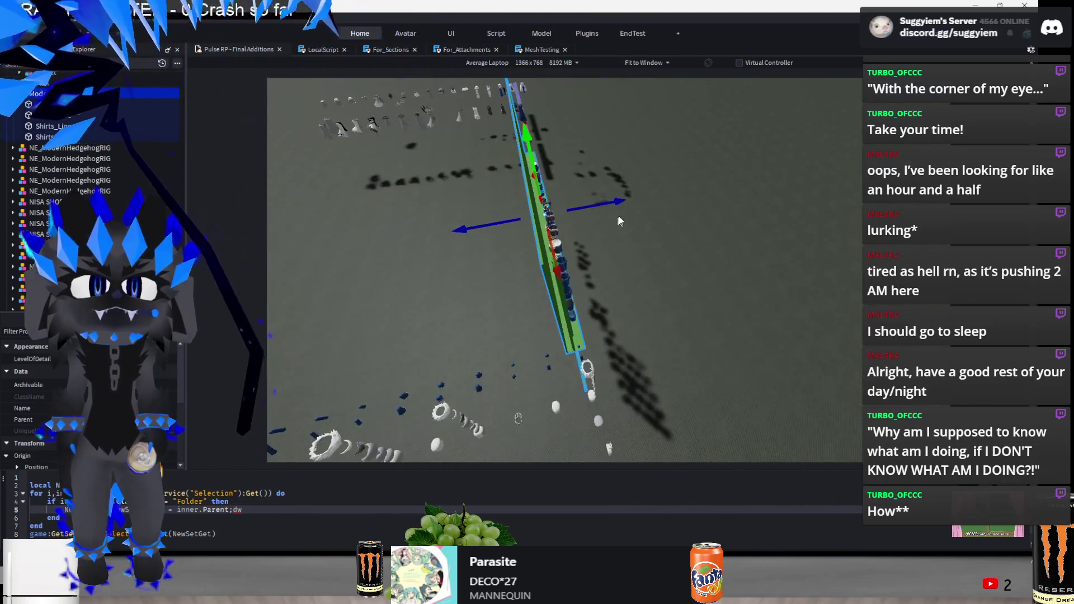
{"action": "mouse_move", "coordinate": [623, 207]}
{"action": "left_mouse_down"}
{"action": "mouse_move", "coordinate": [658, 209]}
{"action": "mouse_move", "coordinate": [599, 355]}
{"action": "mouse_move", "coordinate": [583, 428]}
{"action": "left_mouse_up"}
Resize the thin green bar, shortening it then stretching it lengthwise.
{"action": "left_click", "coordinate": [583, 428]}
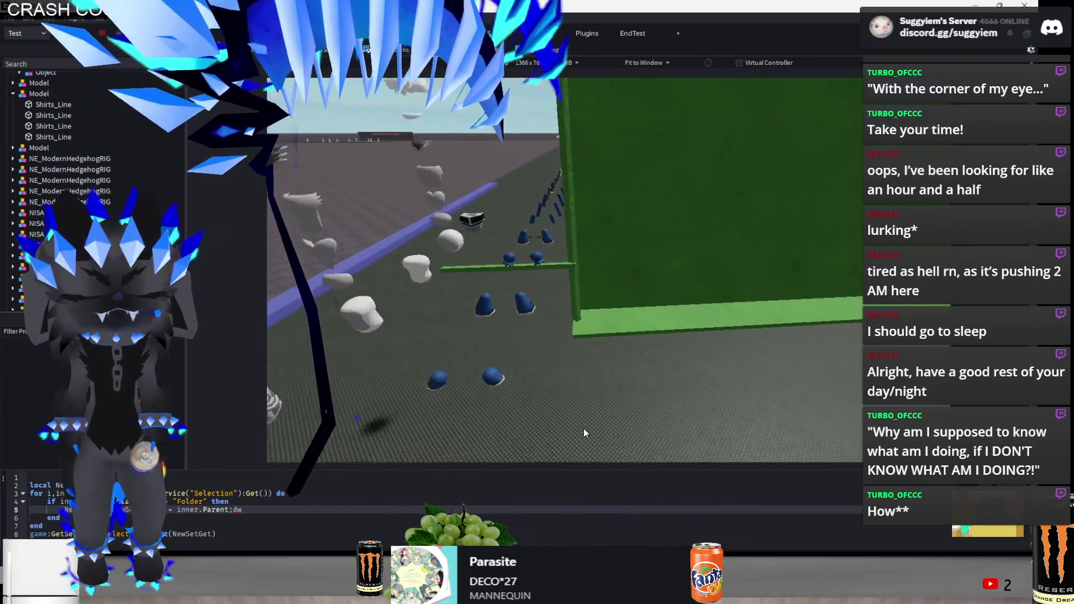
{"action": "left_click", "coordinate": [565, 267]}
{"action": "key", "text": "Right"}
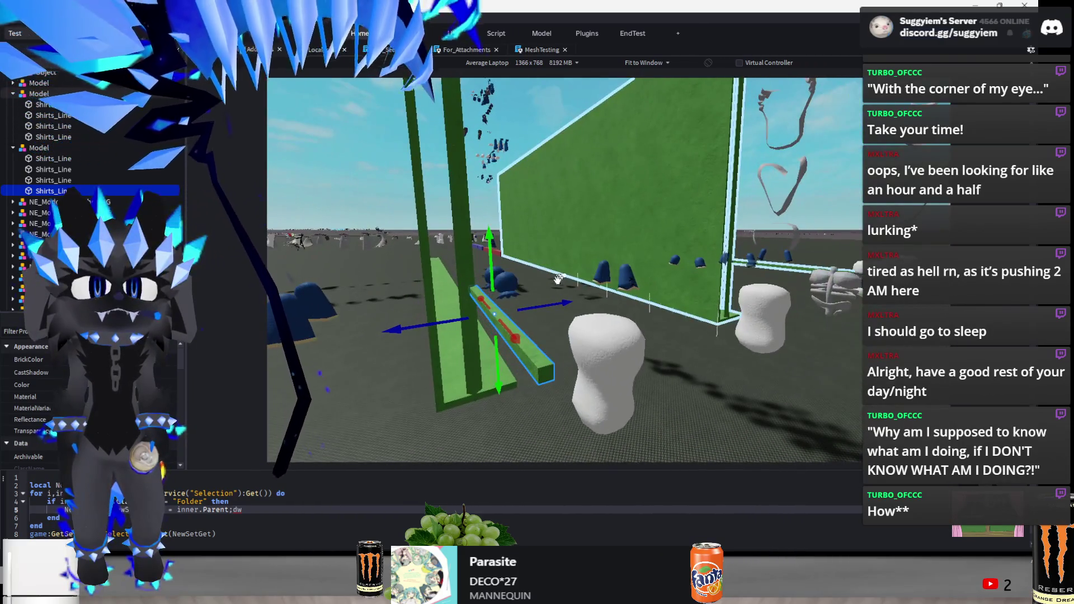
{"action": "left_click", "coordinate": [469, 386]}
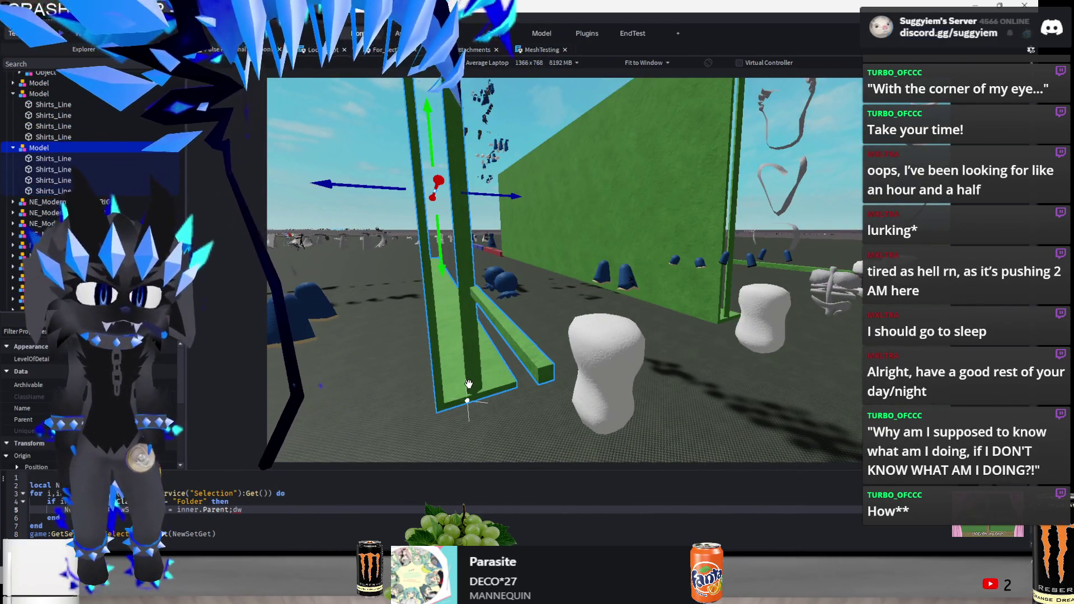
{"action": "key", "text": "w"}
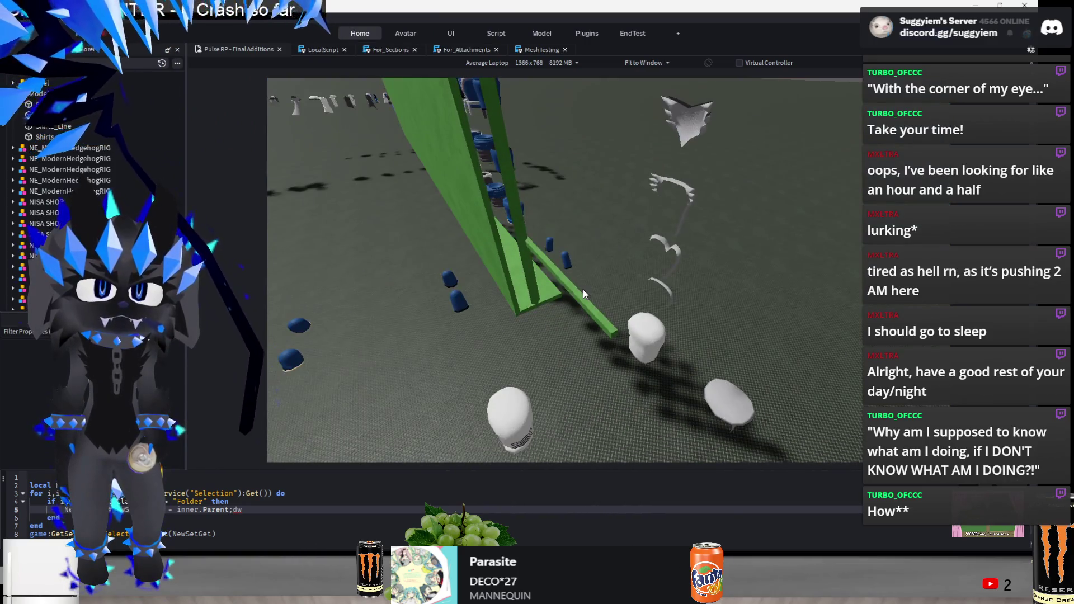
{"action": "left_click", "coordinate": [583, 290]}
{"action": "key", "text": "ctrl+2"}
{"action": "left_click_drag", "start_coordinate": [586, 366], "coordinate": [577, 358]}
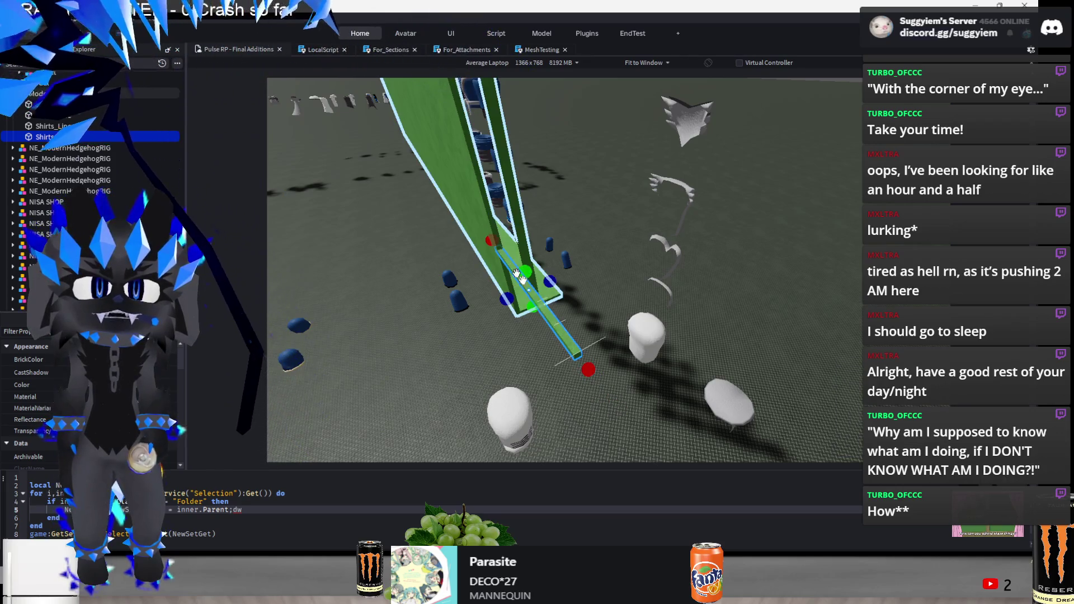
{"action": "left_click_drag", "start_coordinate": [500, 245], "coordinate": [627, 420]}
{"action": "key", "text": "f"}
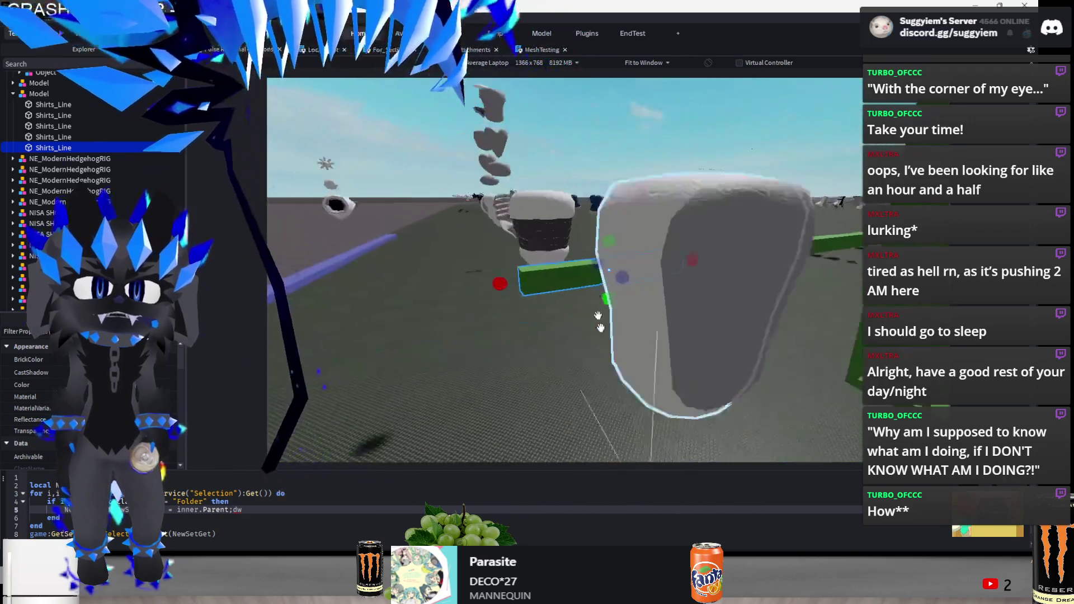
Lengthen the green block, then trim it slightly along its length.
{"action": "left_click_drag", "start_coordinate": [602, 224], "coordinate": [607, 152]}
{"action": "key", "text": "f"}
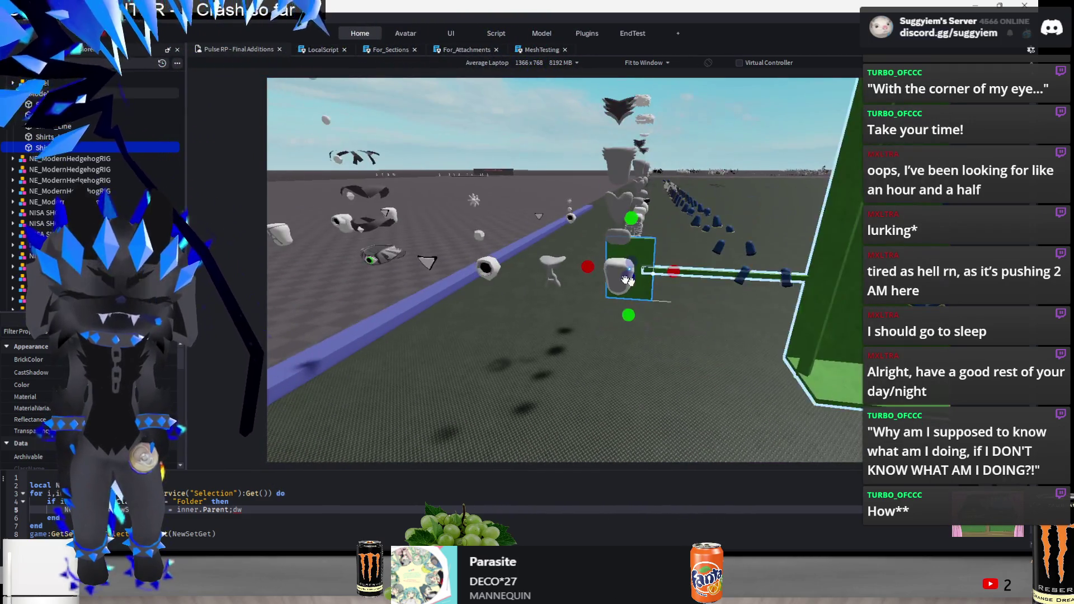
{"action": "left_click_drag", "start_coordinate": [621, 268], "coordinate": [607, 270]}
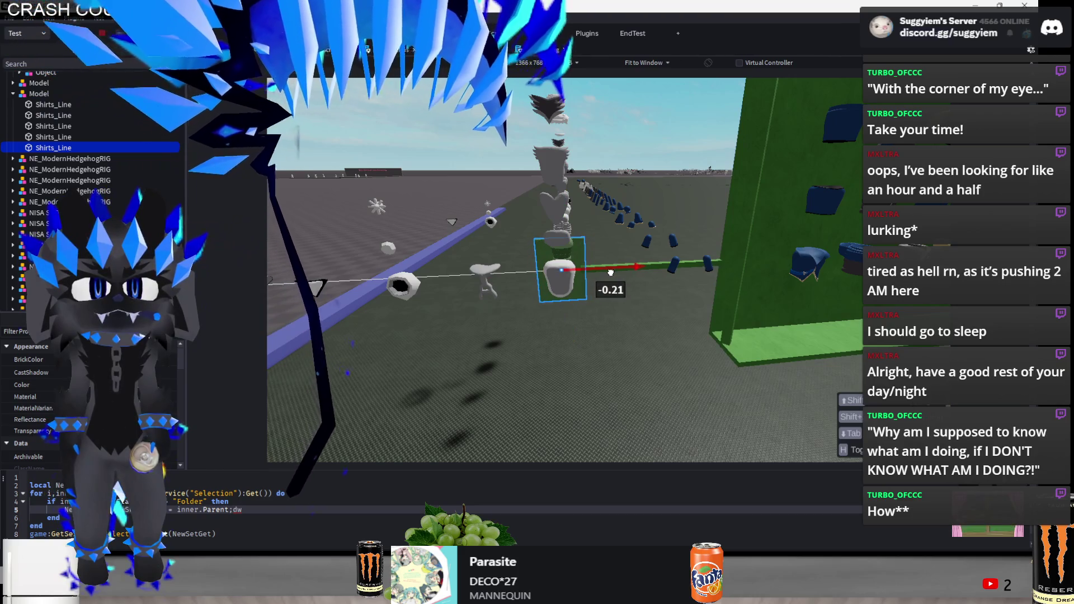
{"action": "key", "text": "s"}
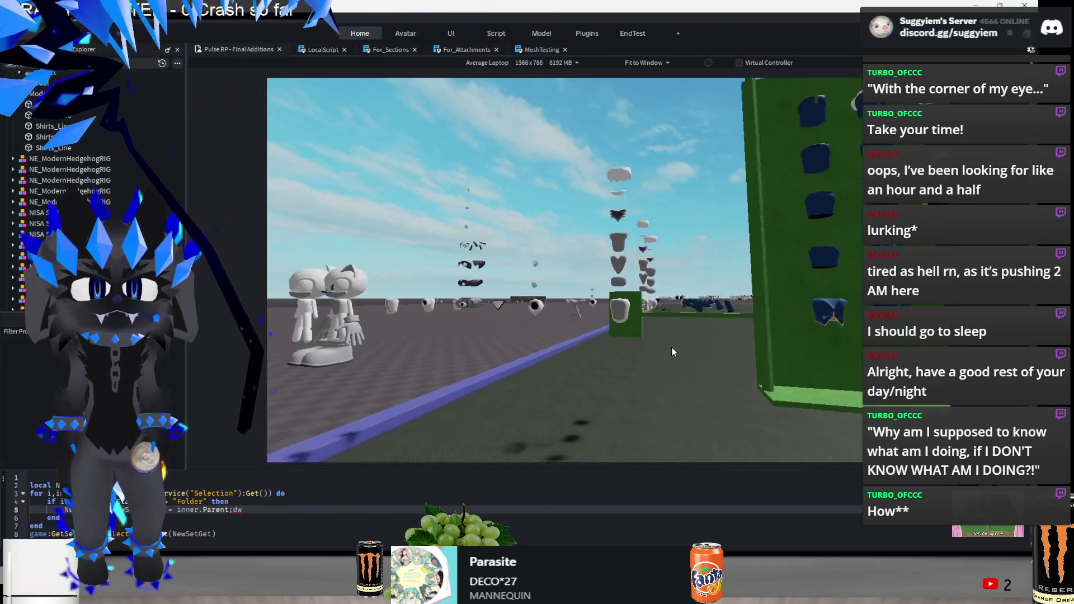
{"action": "key", "text": "q"}
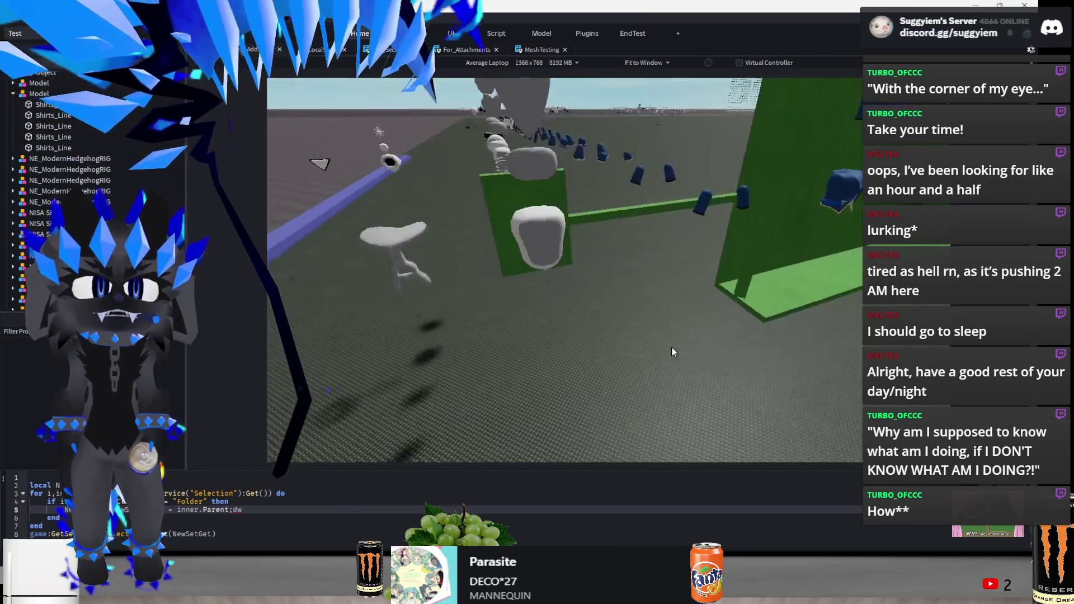
{"action": "key", "text": "w"}
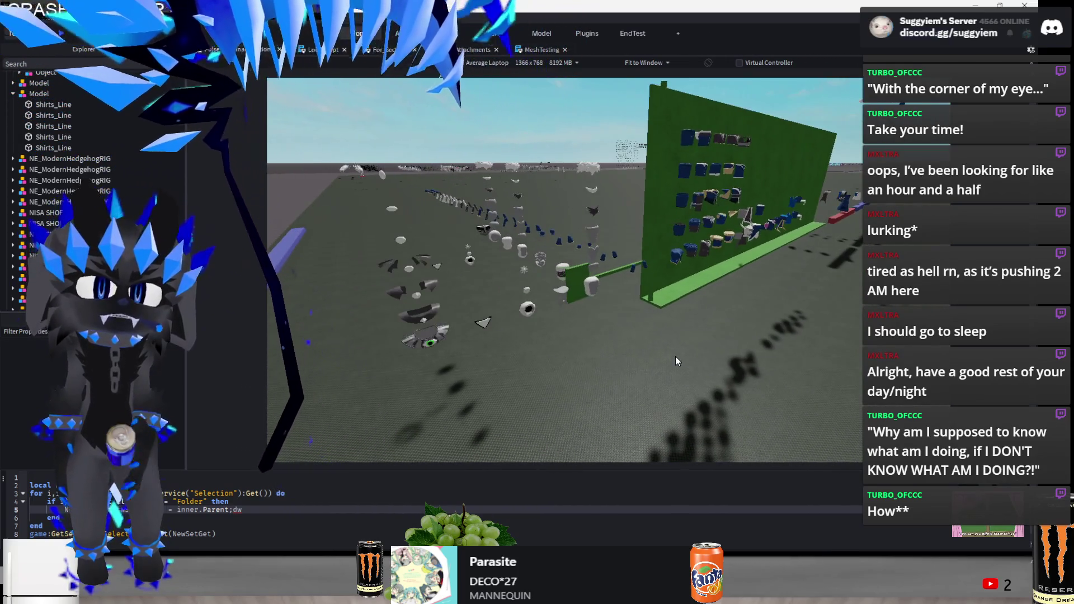
Reposition the small green mounting block vertically and sideways beside the shirt wall.
{"action": "left_click", "coordinate": [542, 306]}
{"action": "left_click_drag", "start_coordinate": [549, 240], "coordinate": [548, 256]}
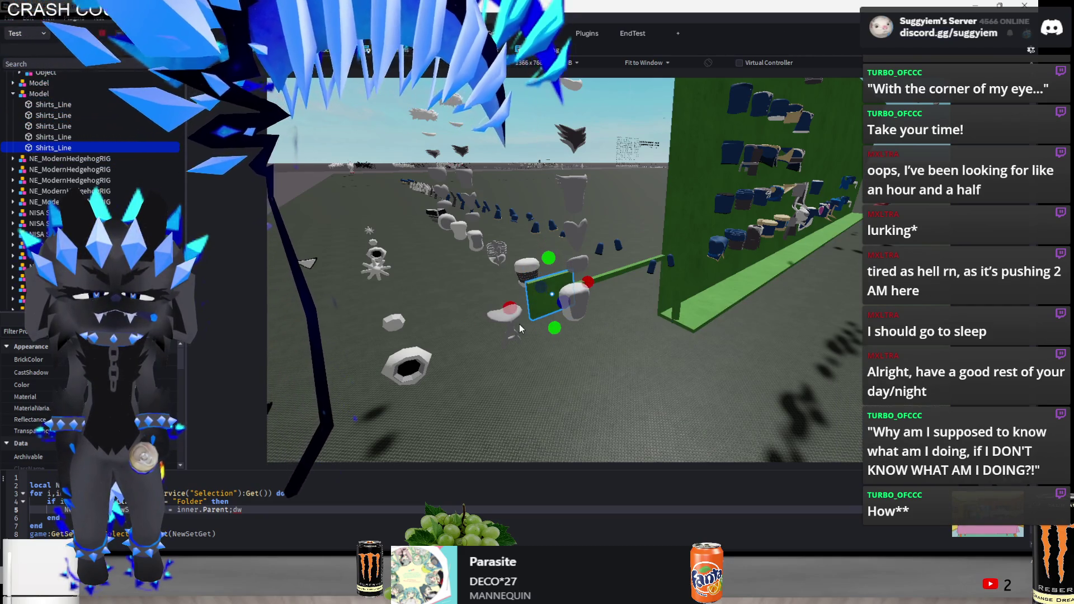
{"action": "left_click_drag", "start_coordinate": [508, 309], "coordinate": [518, 307]}
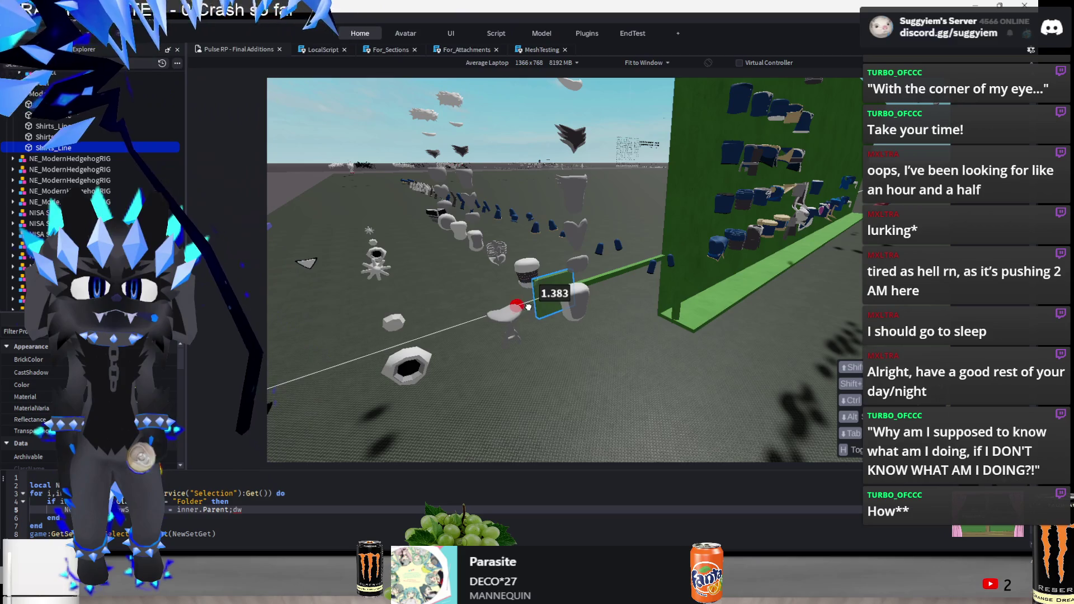
{"action": "left_click_drag", "start_coordinate": [537, 306], "coordinate": [622, 384]}
{"action": "key", "text": "w"}
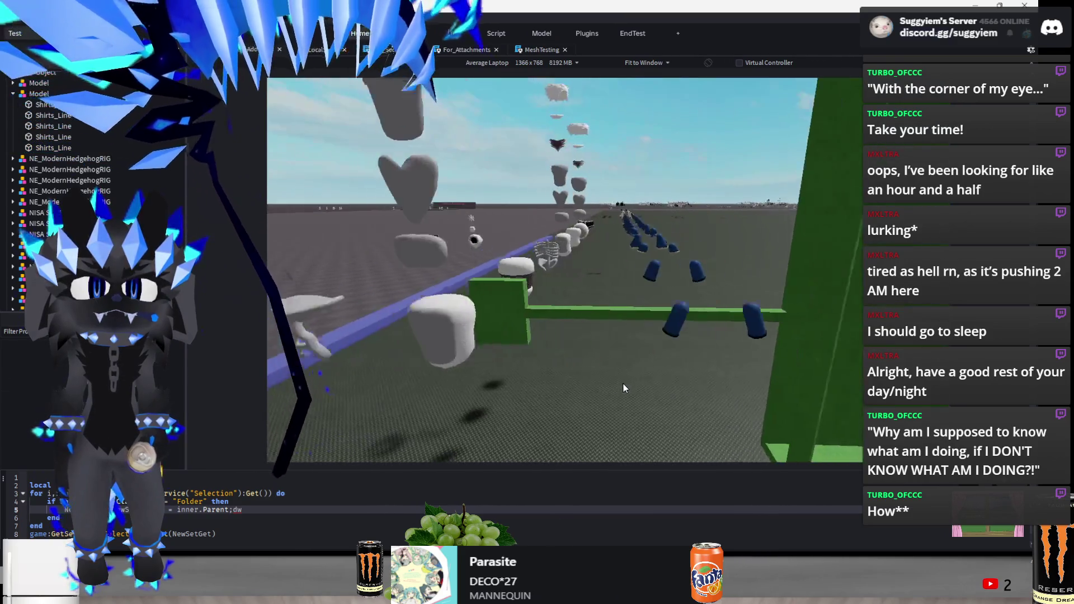
{"action": "left_click_drag", "start_coordinate": [605, 320], "coordinate": [605, 316]}
Slide the long green bar about 5.5 studs along its length.
{"action": "left_click", "coordinate": [604, 317]}
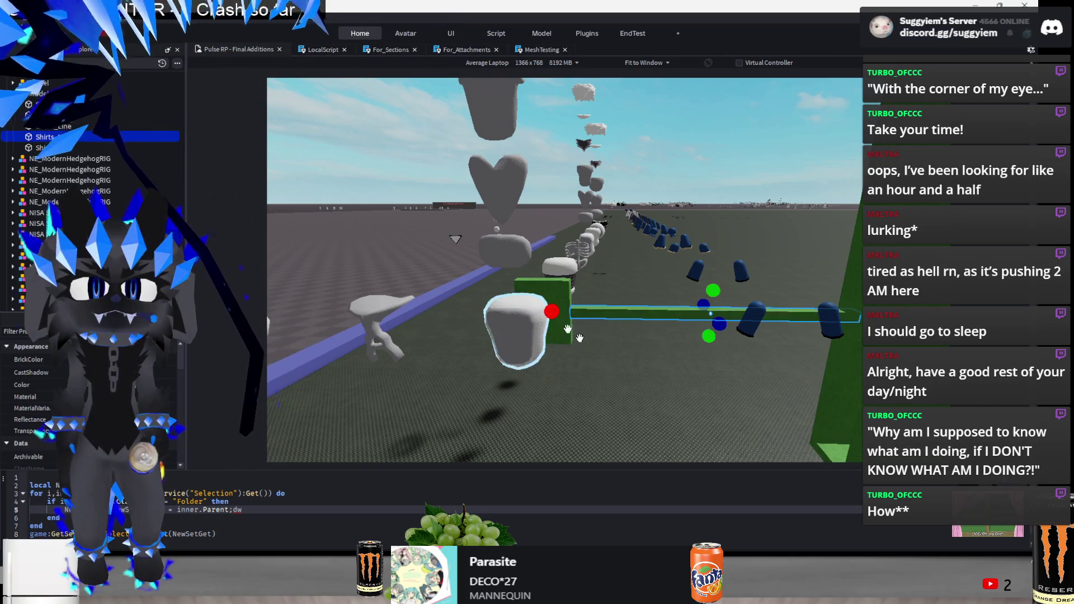
{"action": "left_click", "coordinate": [687, 408]}
{"action": "left_click", "coordinate": [687, 306]}
{"action": "left_click_drag", "start_coordinate": [569, 297], "coordinate": [570, 302]}
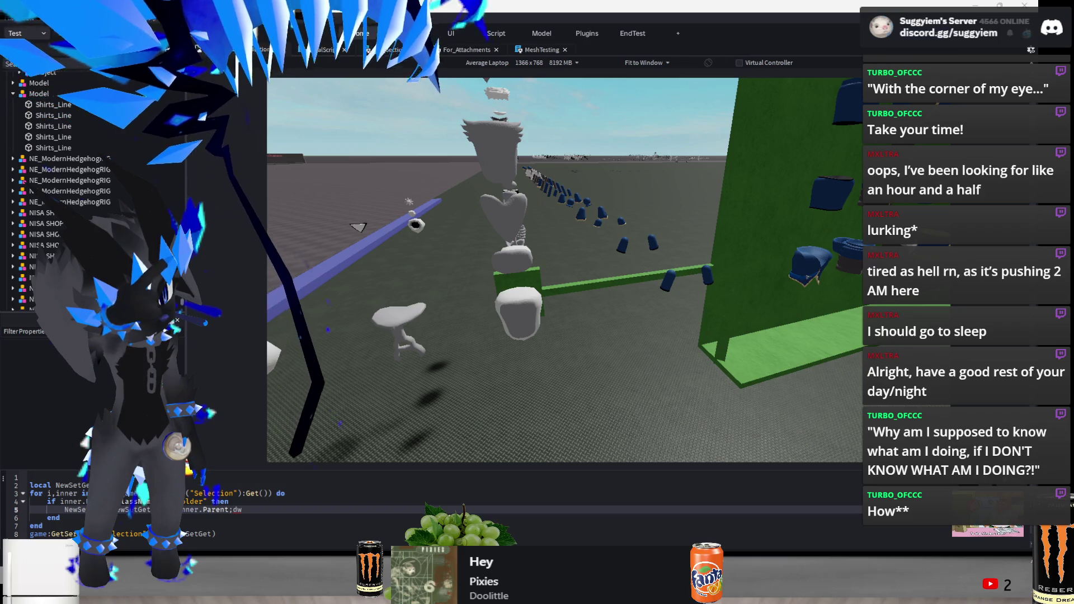
{"action": "key", "text": "alt+Tab"}
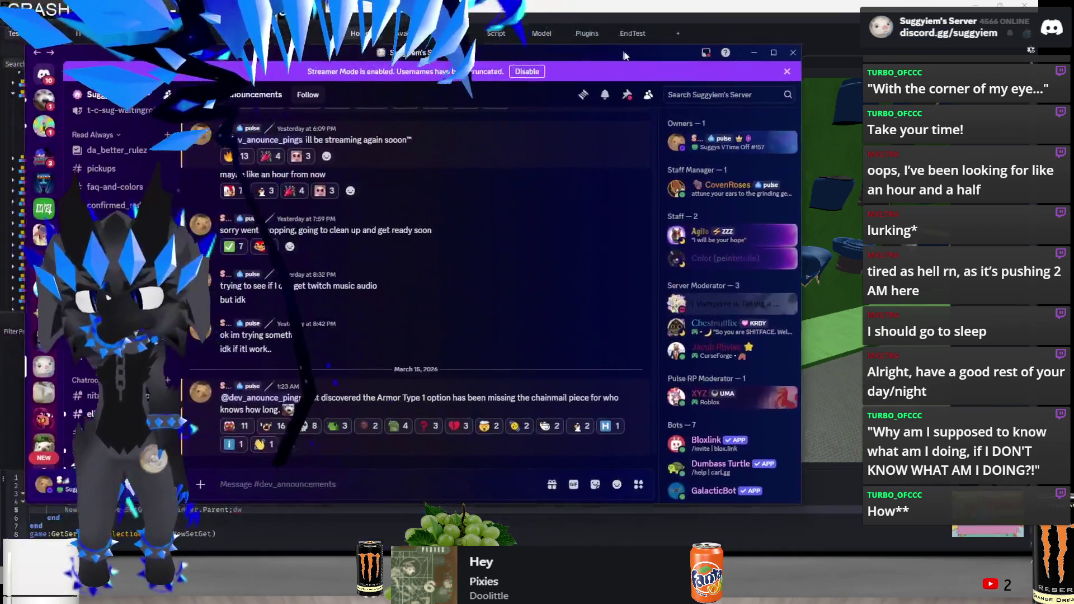
{"action": "left_click", "coordinate": [537, 4]}
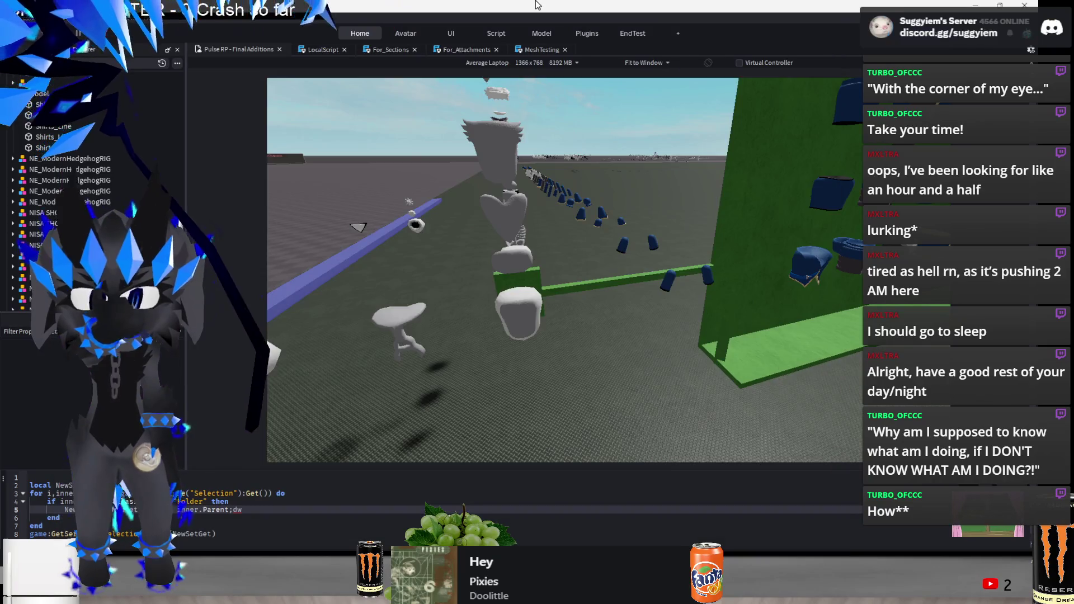
{"action": "key", "text": "Right"}
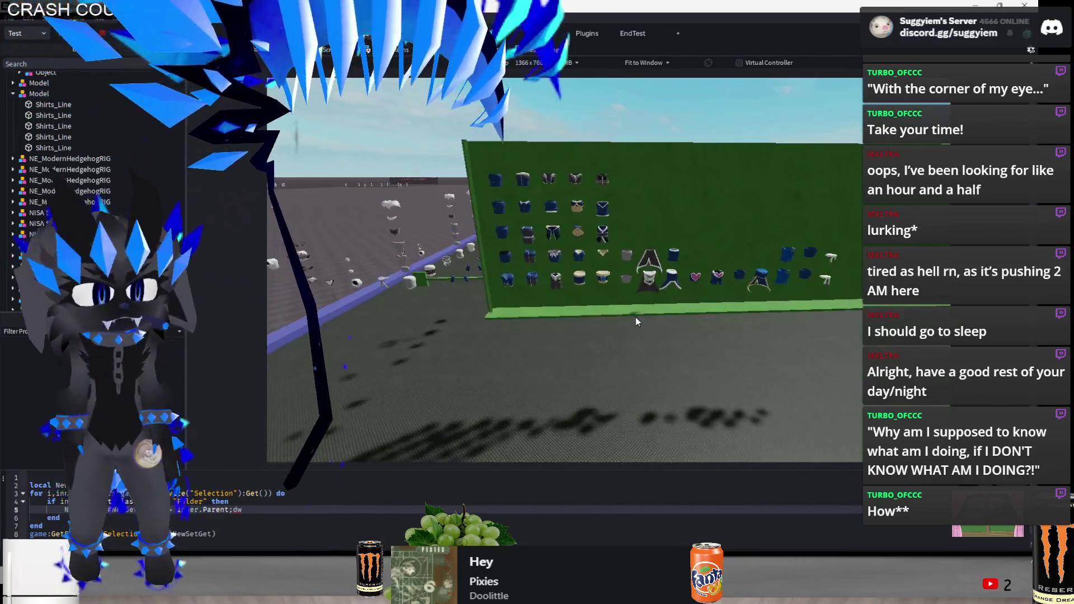
{"action": "key", "text": "alt+Tab"}
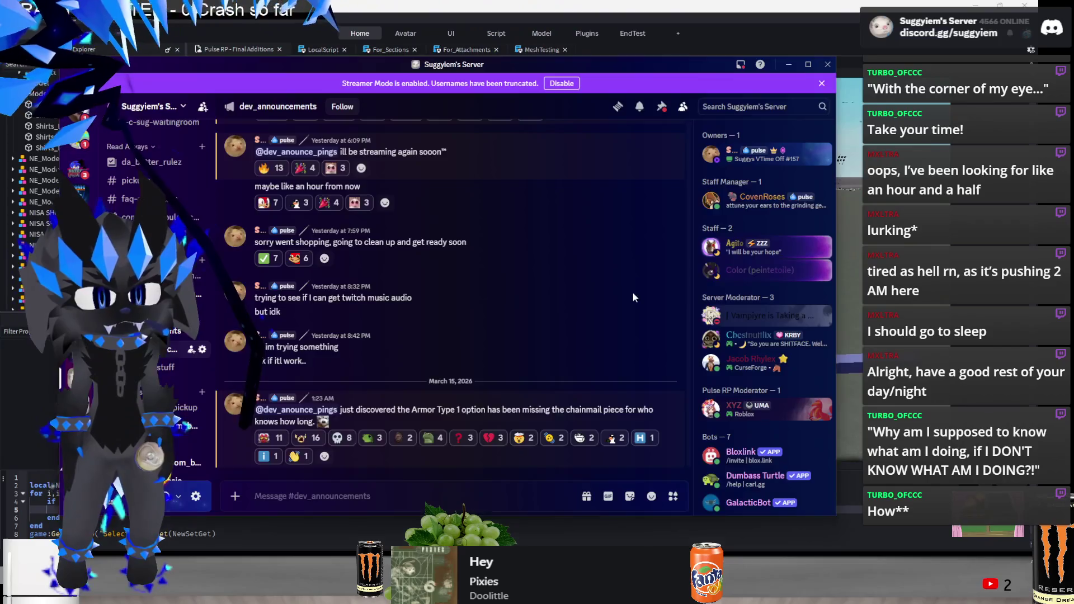
{"action": "type", "text": "Oh also someone"}
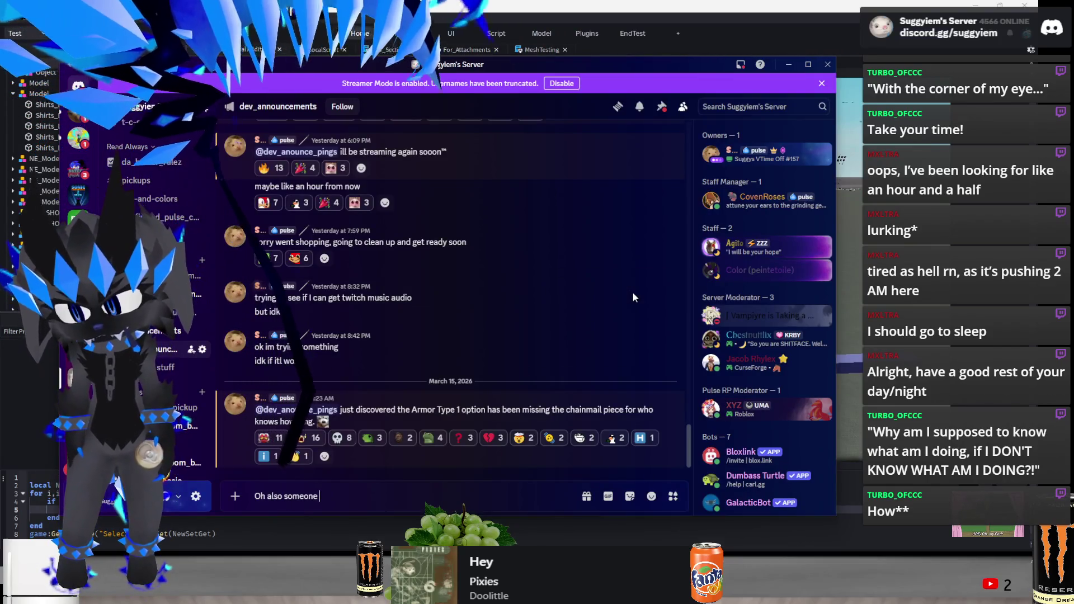
{"action": "type", "text": "pointed out the"}
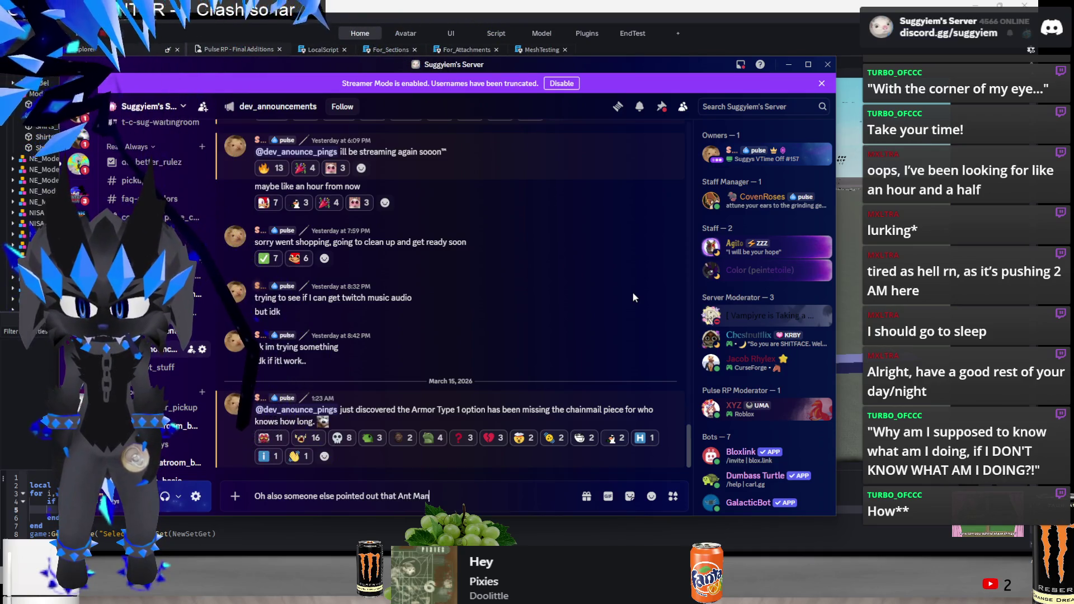
{"action": "key", "text": "Home"}
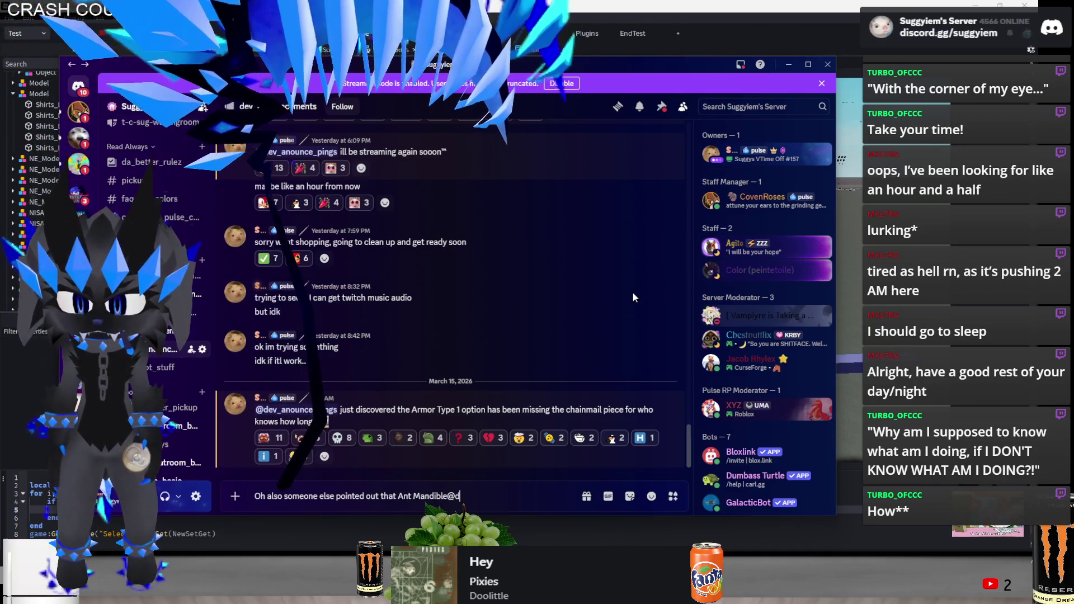
{"action": "type", "text": "@devann"}
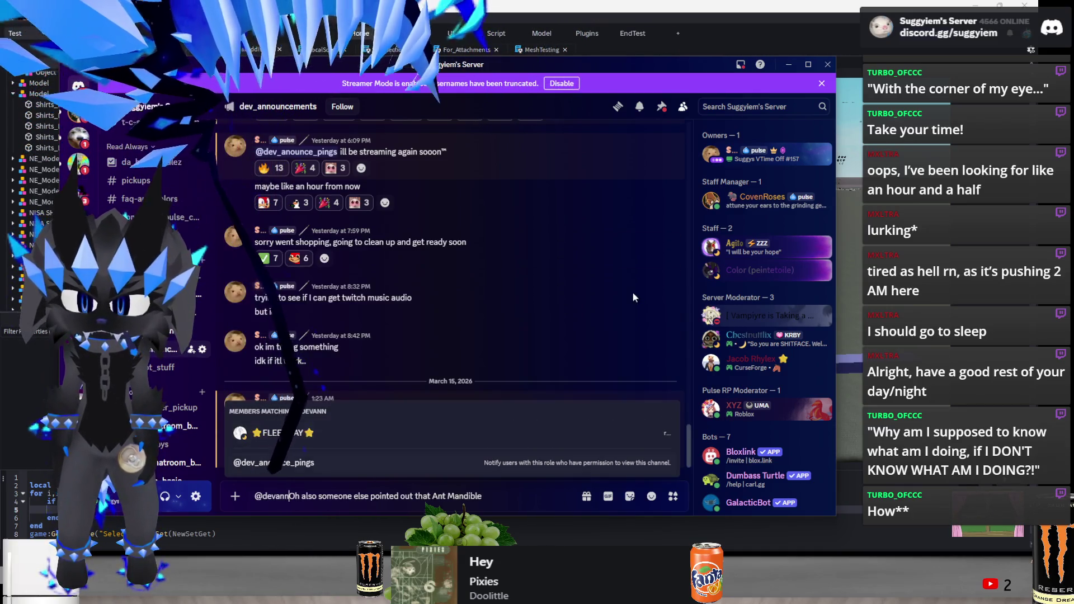
{"action": "key", "text": "Tab"}
{"action": "key", "text": "BackSpace"}
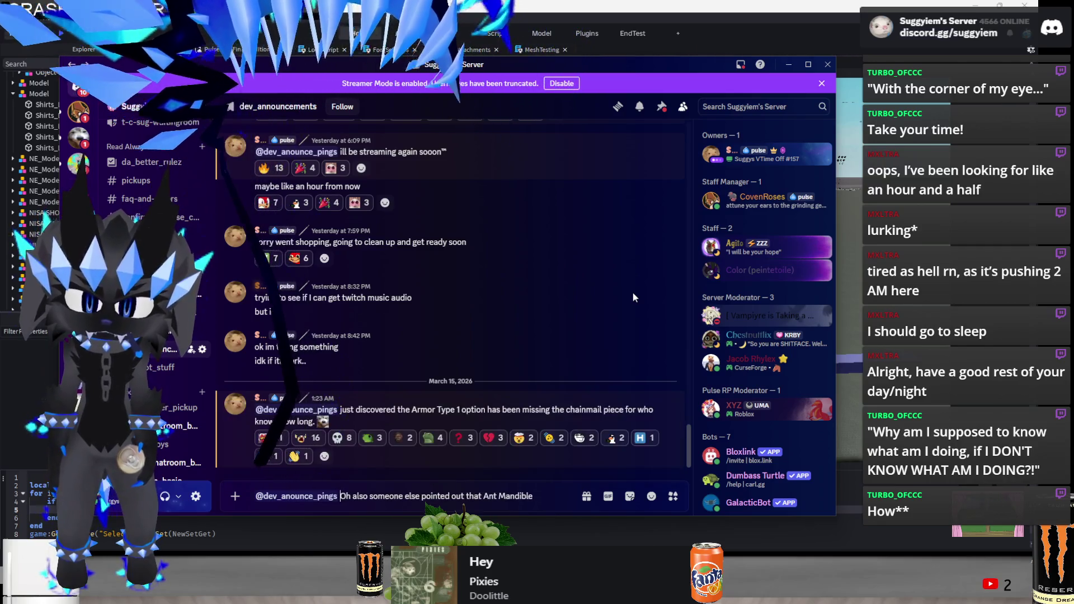
{"action": "type", "text": "have"}
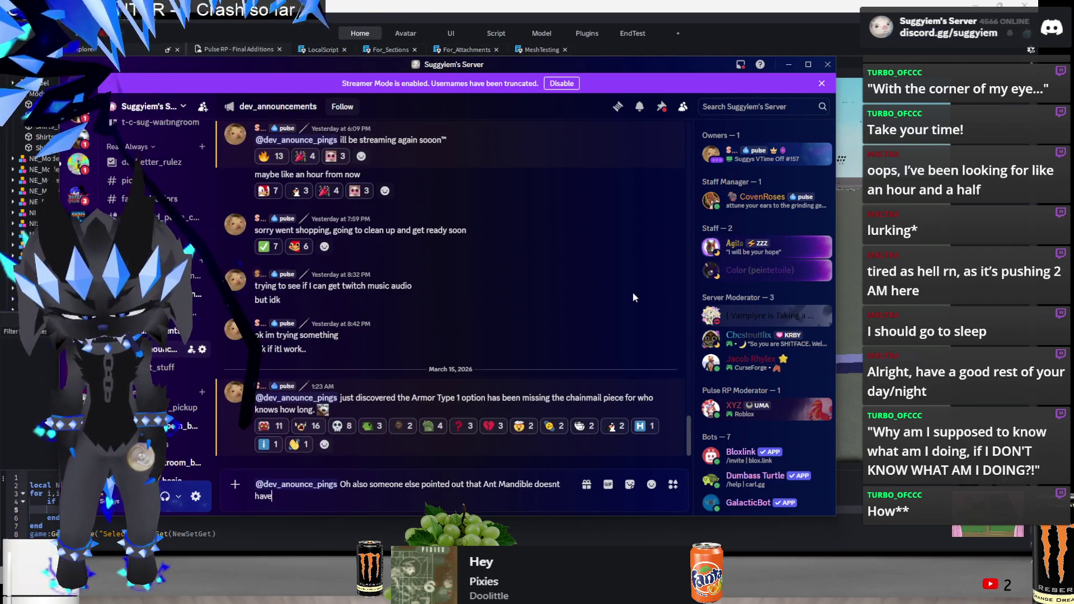
{"action": "type", "text": "cor lol, so that was also fixed"}
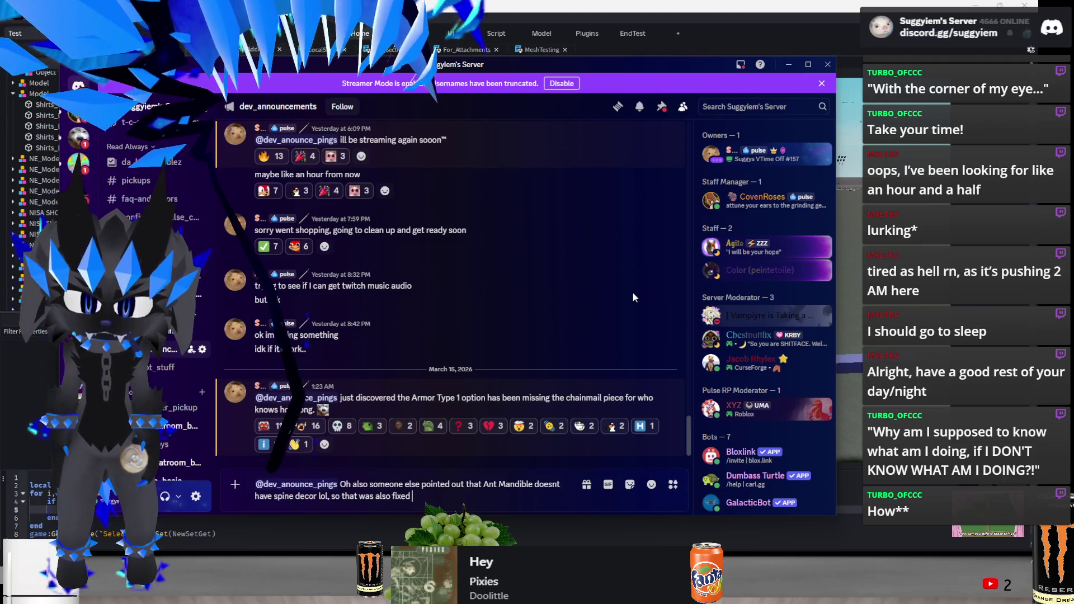
{"action": "type", "text": " t"}
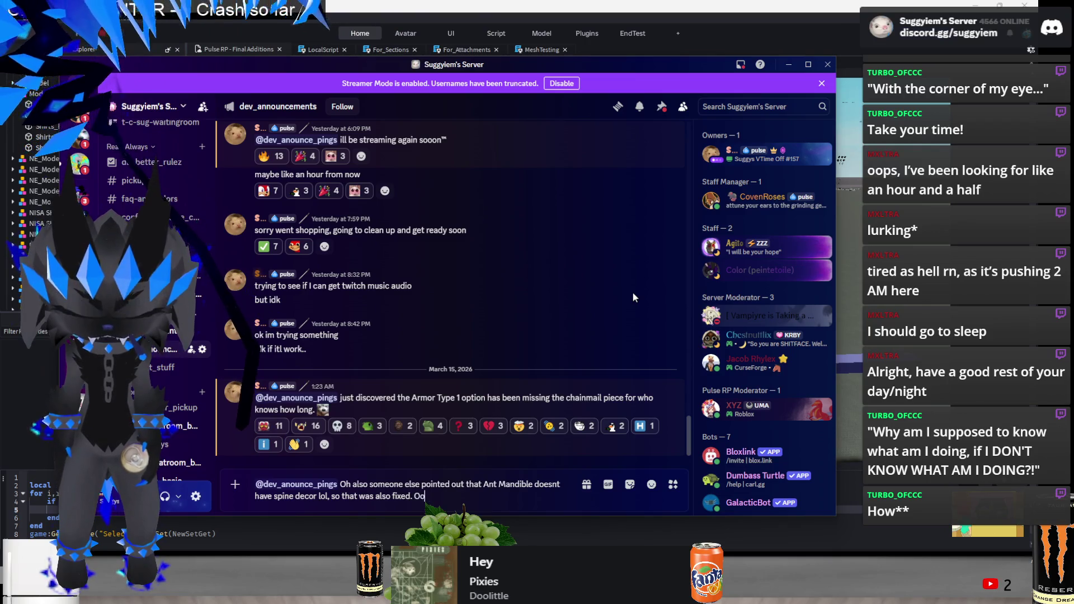
{"action": "type", "text": " :bunny"}
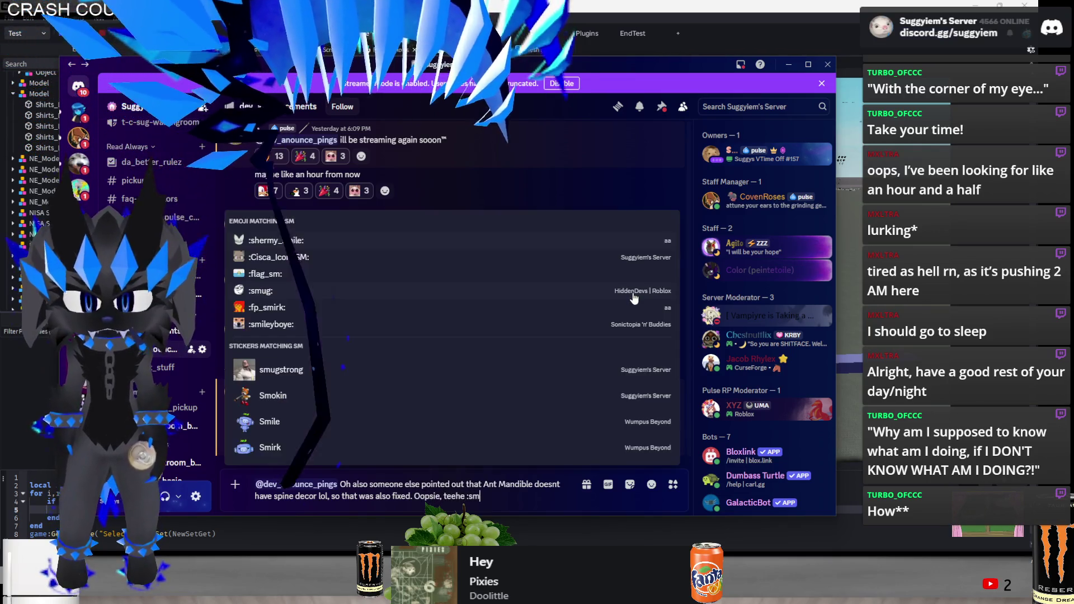
{"action": "key", "text": "Return"}
{"action": "key", "text": "Return"}
{"action": "key", "text": "alt+Tab"}
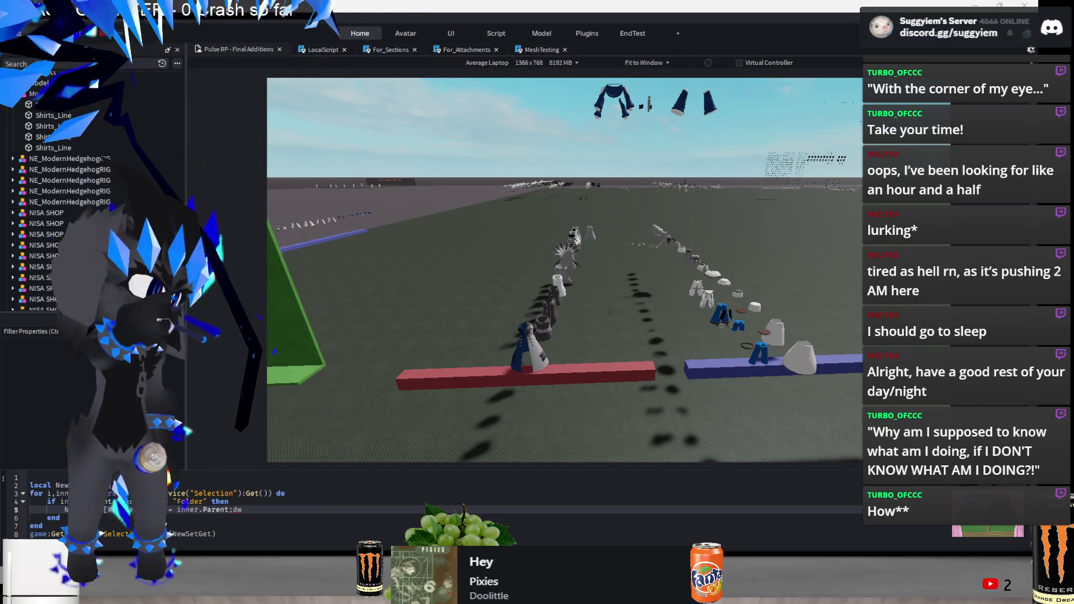
Select the green slab of the display plate and flatten it to 0.001 along one axis.
{"action": "key", "text": "a"}
{"action": "key", "text": "w"}
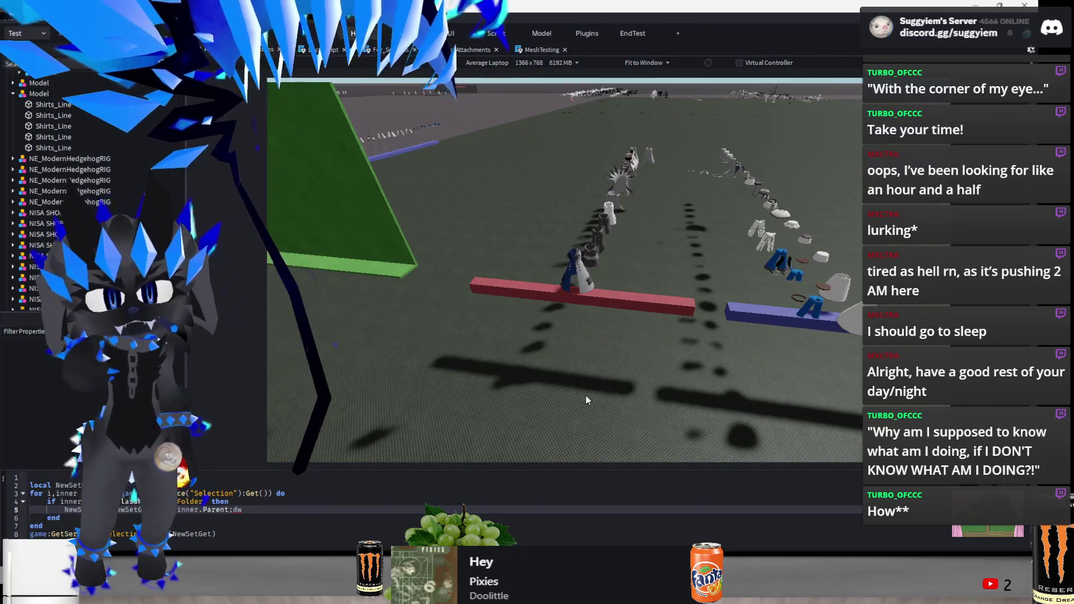
{"action": "key", "text": "a"}
{"action": "key", "text": "w"}
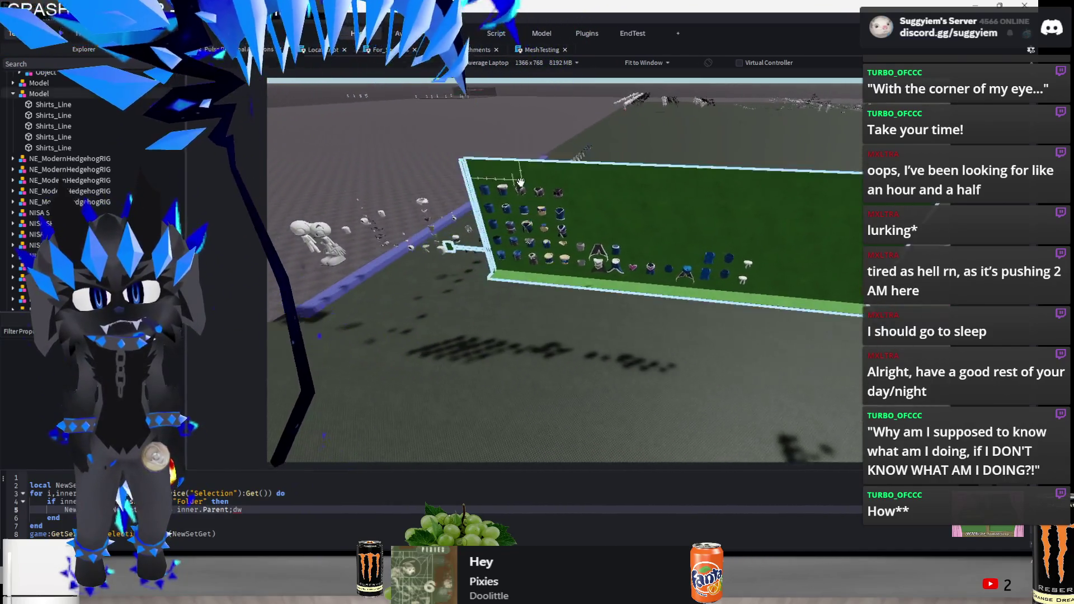
{"action": "left_click", "coordinate": [584, 151]}
{"action": "mouse_move", "coordinate": [584, 151]}
{"action": "left_mouse_down"}
{"action": "mouse_move", "coordinate": [602, 161]}
{"action": "mouse_move", "coordinate": [711, 374]}
{"action": "mouse_move", "coordinate": [640, 223]}
{"action": "left_mouse_up"}
{"action": "scroll", "coordinate": [751, 374], "scroll_direction": "up", "scroll_amount": 5}
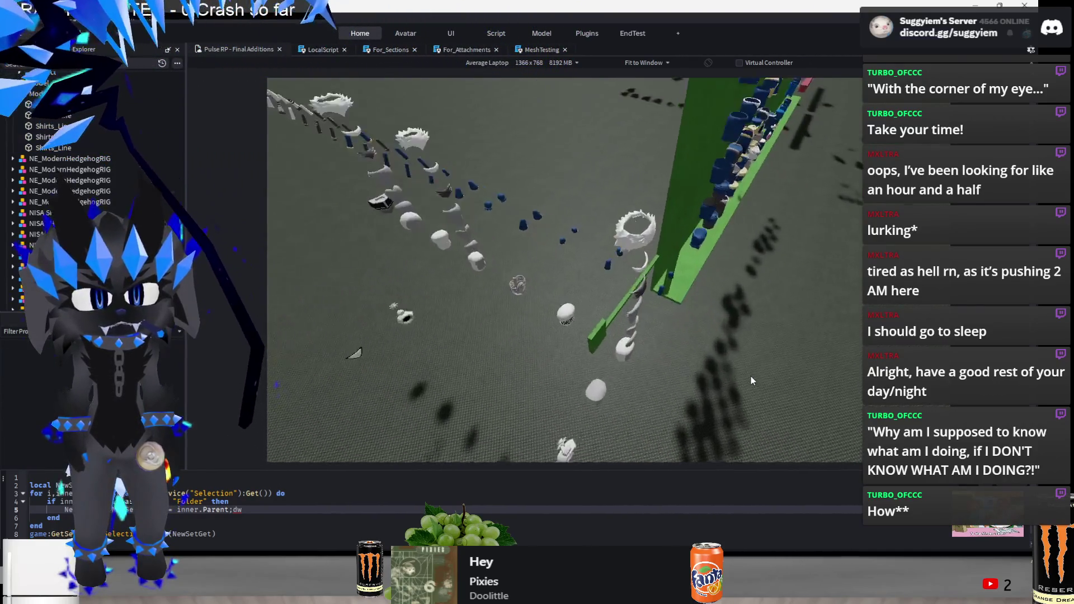
{"action": "left_click", "coordinate": [578, 130]}
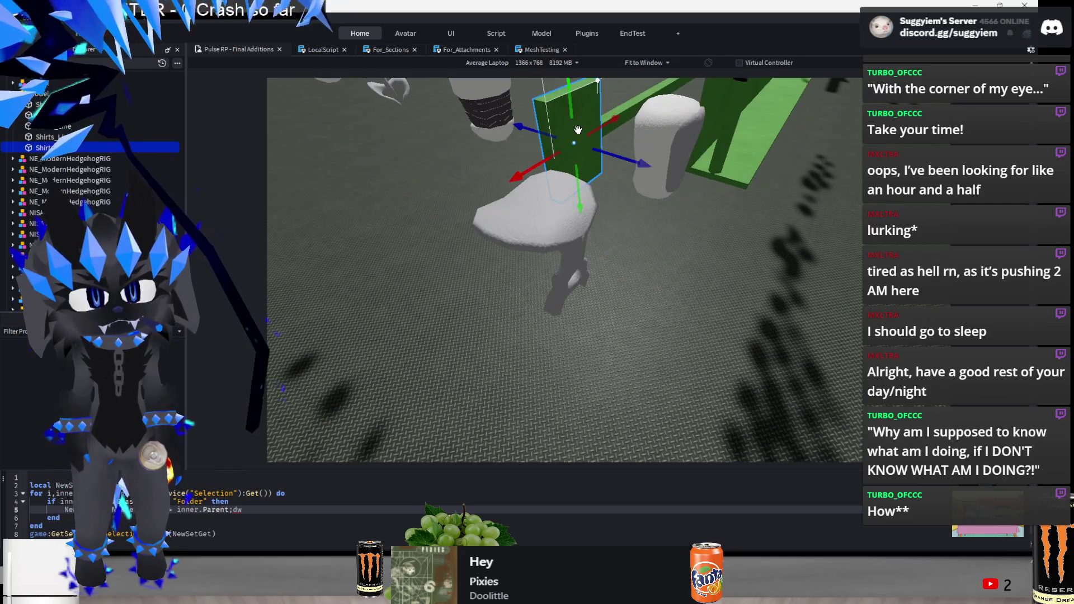
{"action": "left_click_drag", "start_coordinate": [578, 130], "coordinate": [583, 157]}
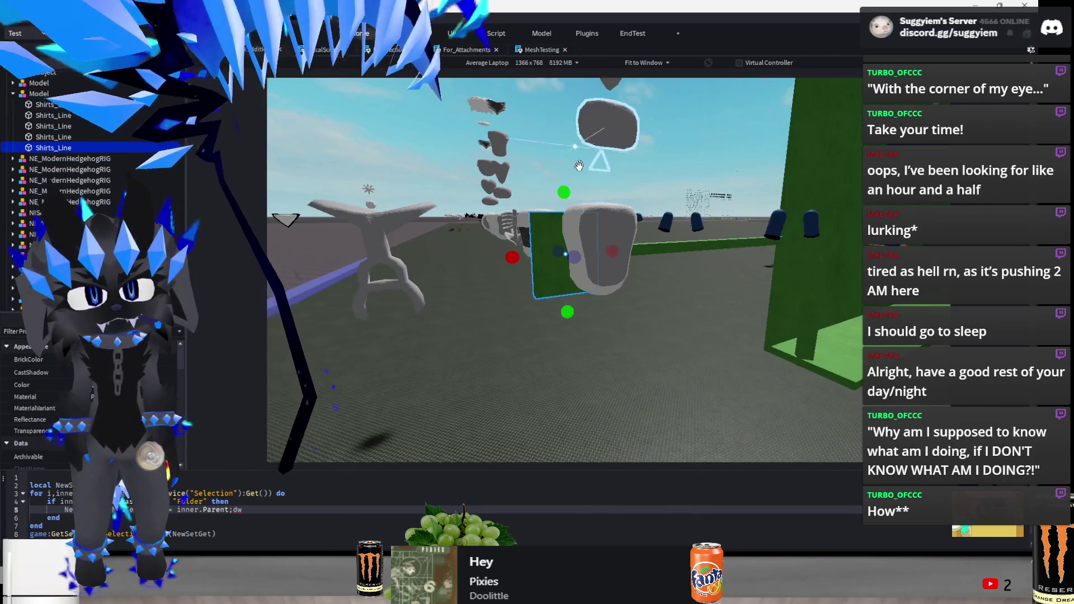
{"action": "left_click_drag", "start_coordinate": [564, 192], "coordinate": [593, 268]}
{"action": "key", "text": "f"}
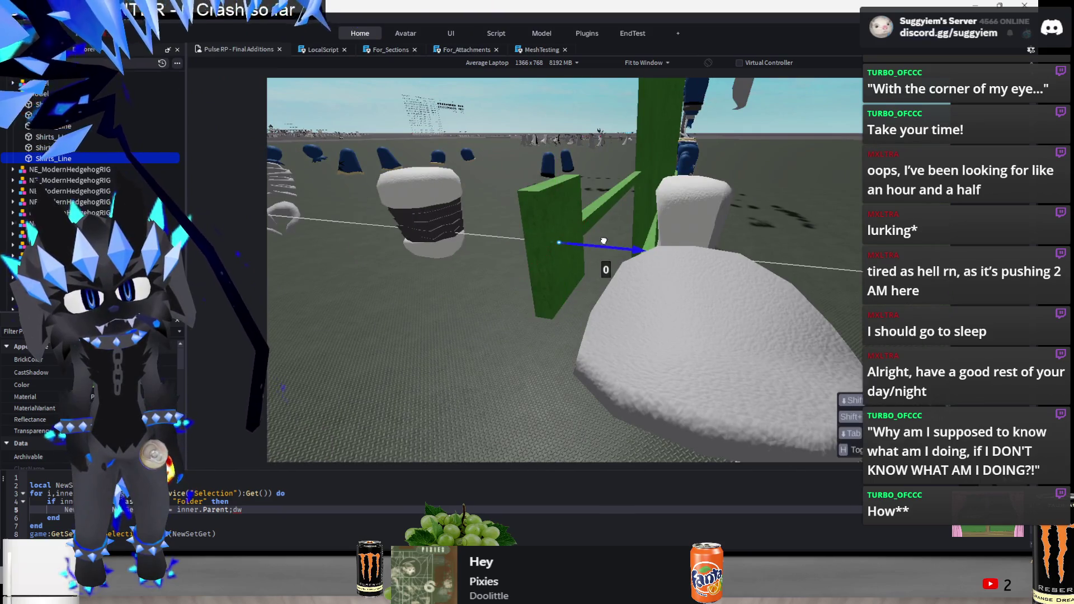
Move the green plate beside the white shirt mesh and raise the green model vertically.
{"action": "left_click_drag", "start_coordinate": [594, 248], "coordinate": [713, 260]}
{"action": "left_click", "coordinate": [629, 249]}
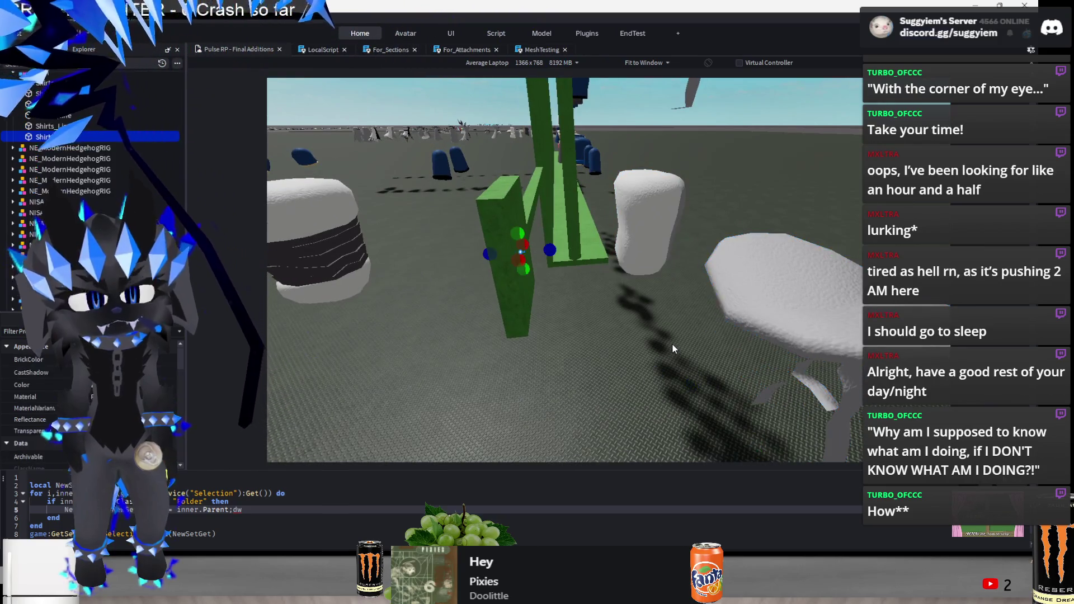
{"action": "left_click", "coordinate": [582, 257]}
{"action": "mouse_move", "coordinate": [570, 254]}
{"action": "left_mouse_down"}
{"action": "mouse_move", "coordinate": [577, 263]}
{"action": "mouse_move", "coordinate": [571, 185]}
{"action": "left_mouse_up"}
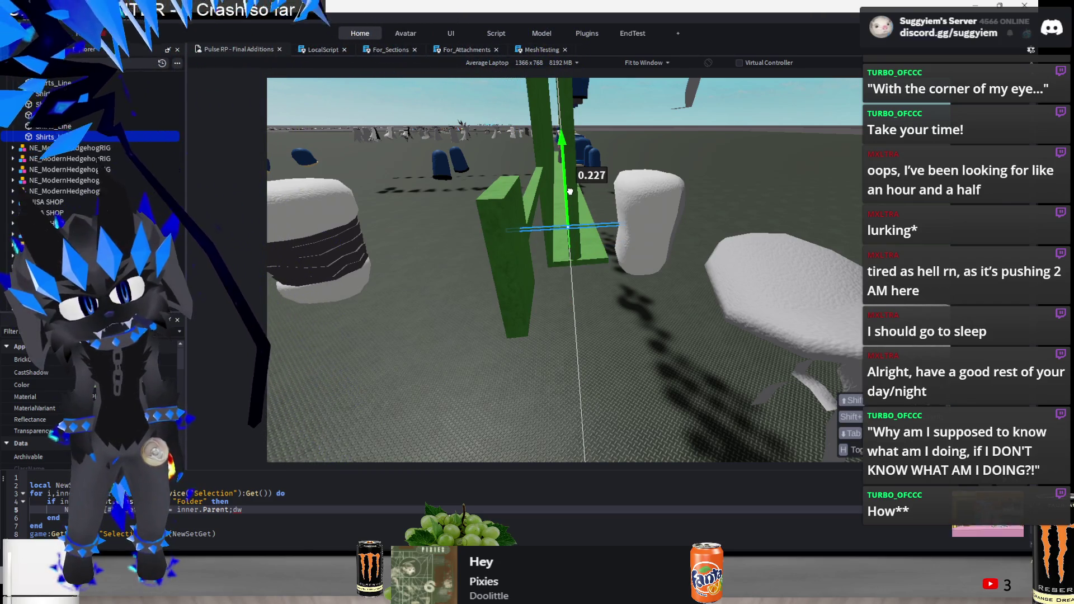
Shift the thin strip beside the green wall about 1.188 studs to the right.
{"action": "key", "text": "a"}
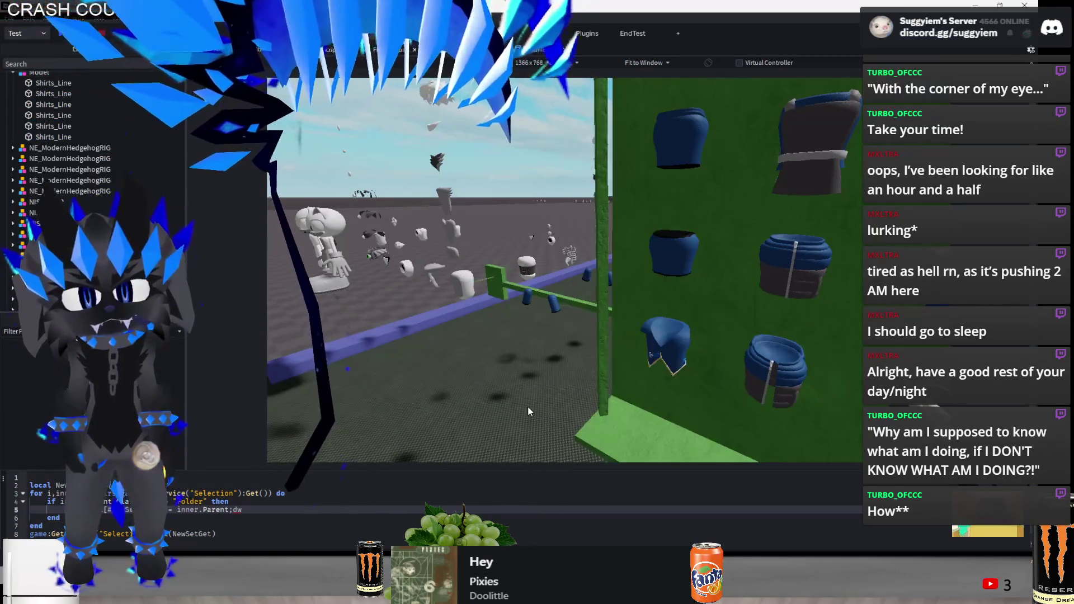
{"action": "key", "text": "s"}
{"action": "key", "text": "s"}
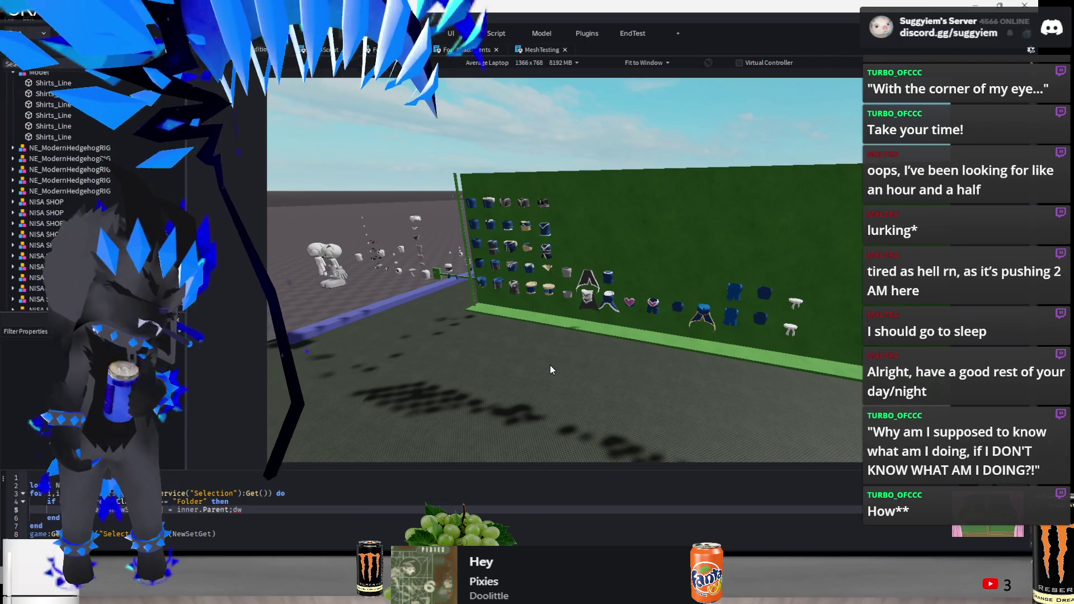
{"action": "key", "text": "w"}
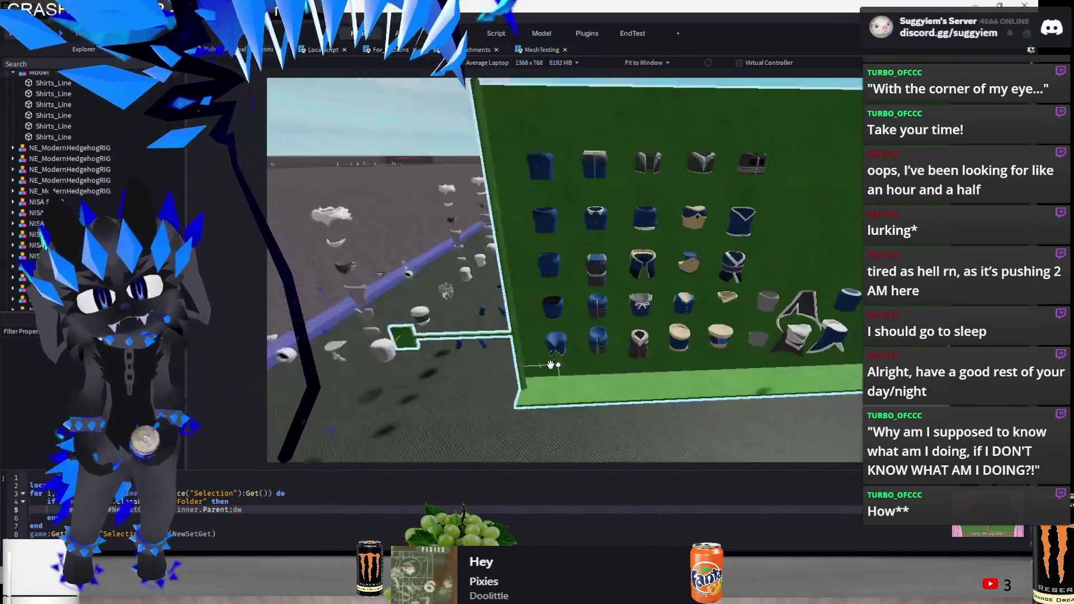
{"action": "left_click", "coordinate": [551, 230]}
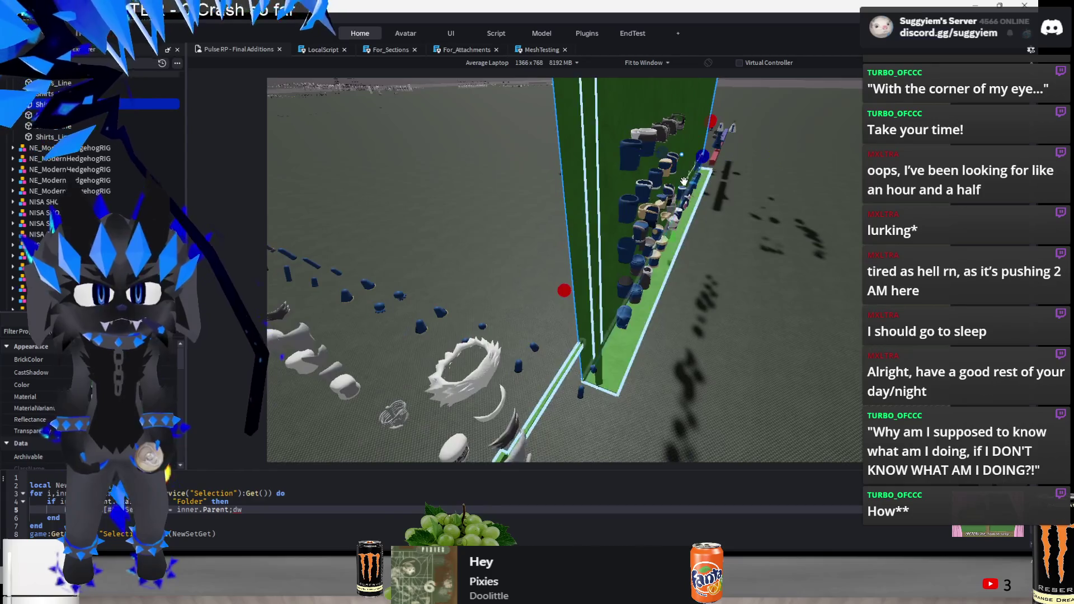
{"action": "left_click_drag", "start_coordinate": [570, 275], "coordinate": [617, 287]}
Select the green display wall and view its rows of clothing items.
{"action": "scroll", "coordinate": [612, 289], "scroll_direction": "up", "scroll_amount": 8}
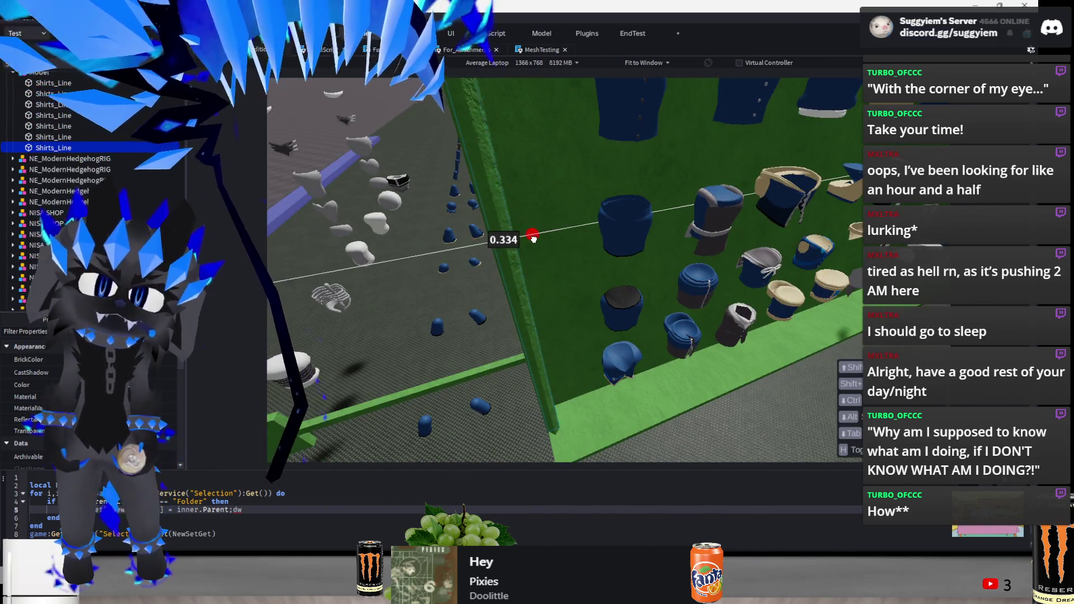
{"action": "scroll", "coordinate": [806, 432], "scroll_direction": "down", "scroll_amount": 10}
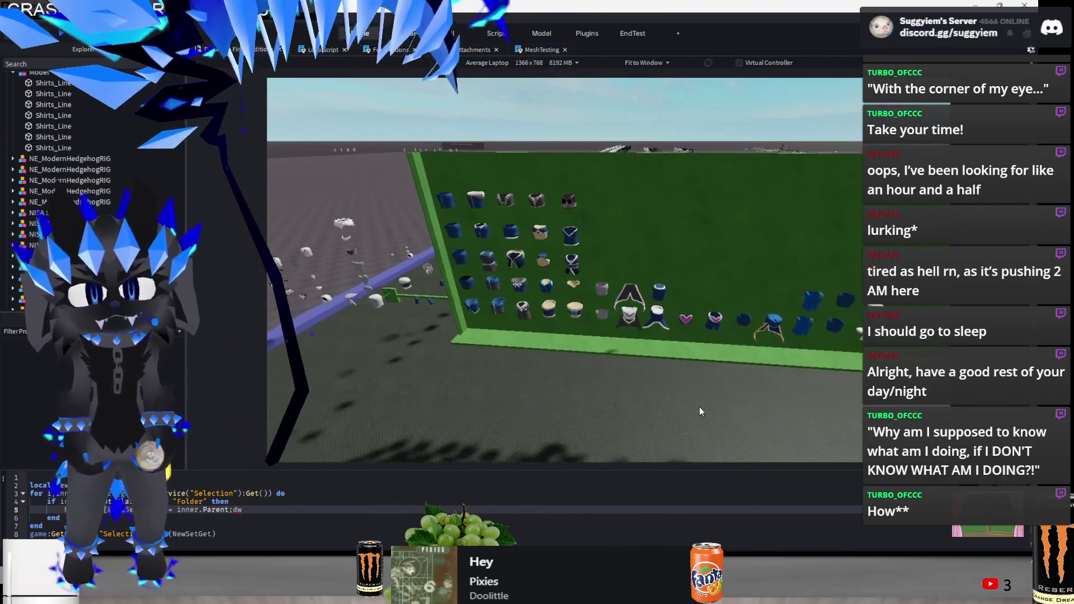
{"action": "scroll", "coordinate": [699, 412], "scroll_direction": "down", "scroll_amount": 10}
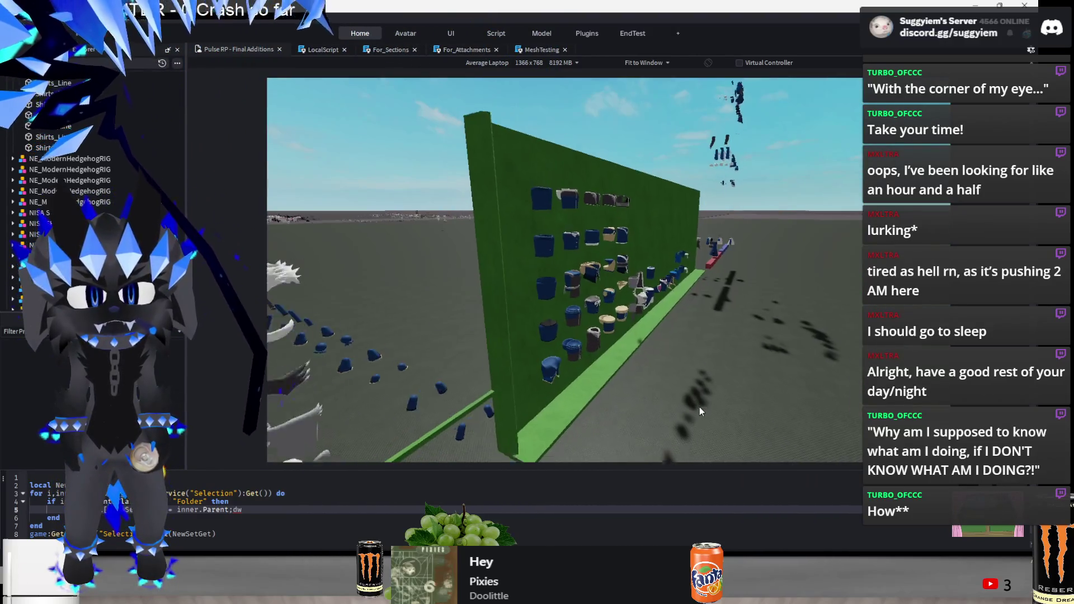
{"action": "scroll", "coordinate": [699, 411], "scroll_direction": "up", "scroll_amount": 3}
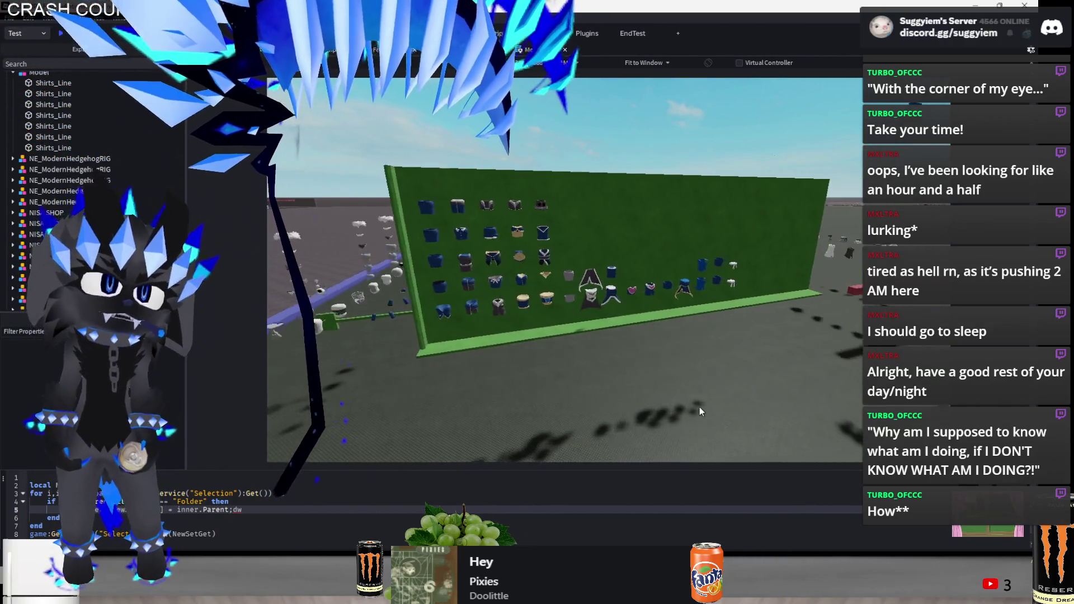
{"action": "left_click", "coordinate": [499, 341]}
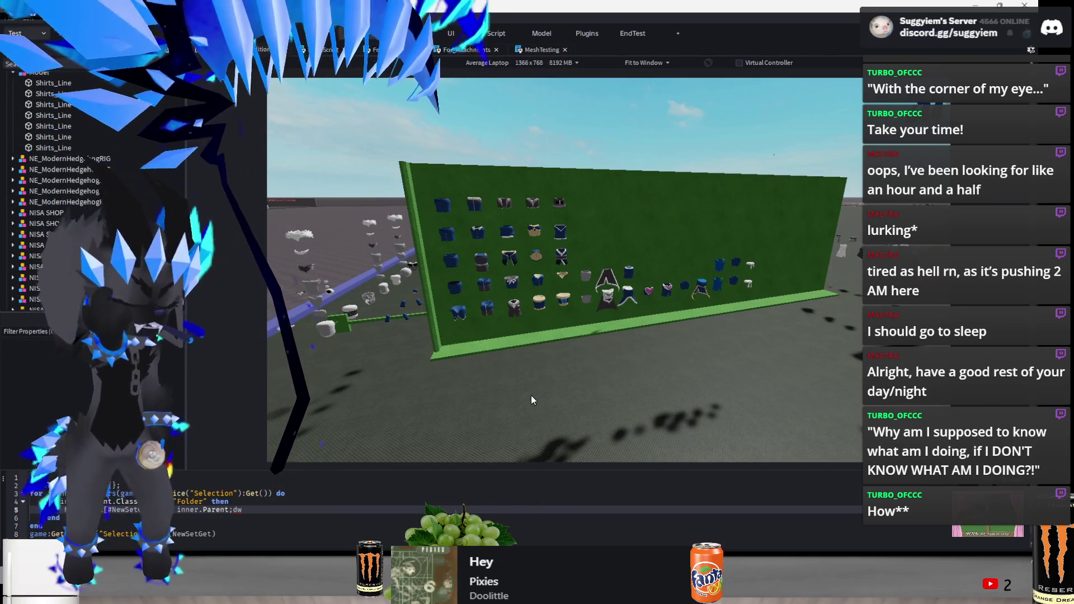
{"action": "key", "text": "d"}
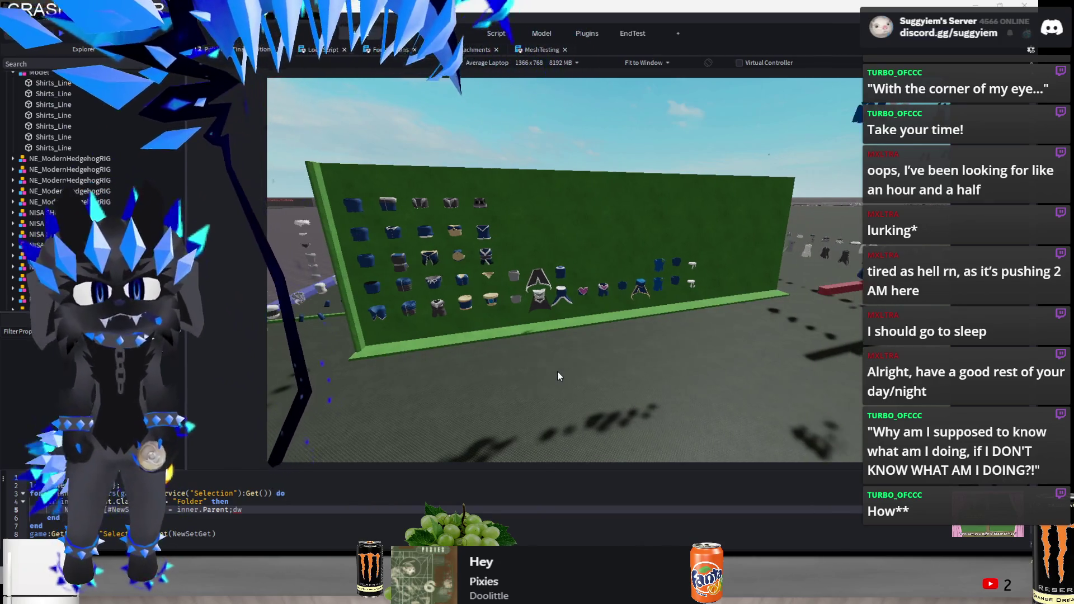
{"action": "key", "text": "alt+Tab"}
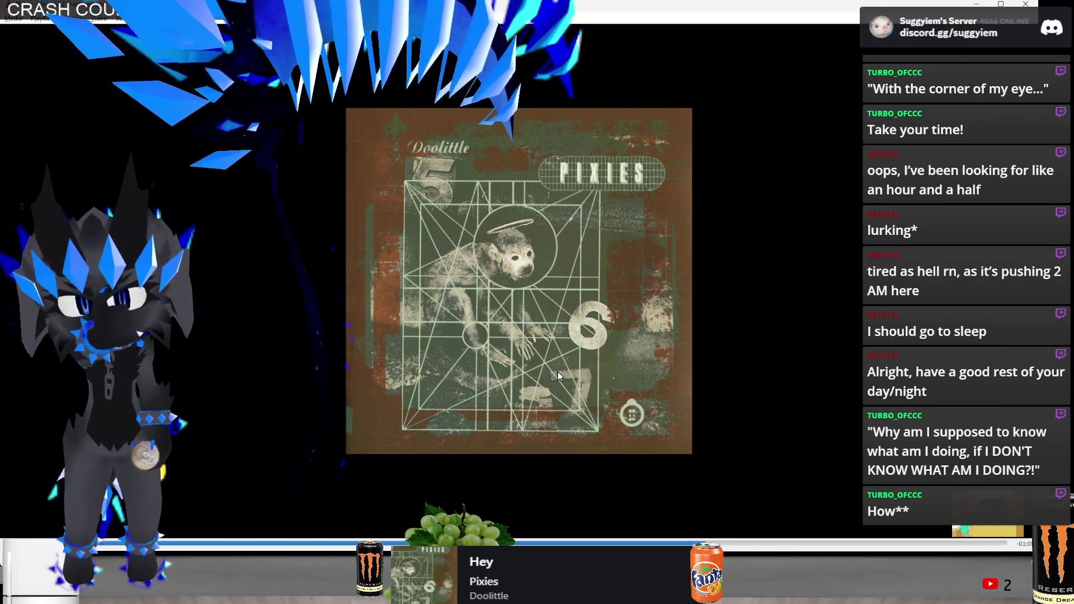
Skip VLC ahead to Melody's Echo Chamber's 'I Follow You' and return to Roblox Studio.
{"action": "key", "text": "ctrl+Right"}
{"action": "key", "text": "ctrl+Right"}
{"action": "key", "text": "ctrl+Right"}
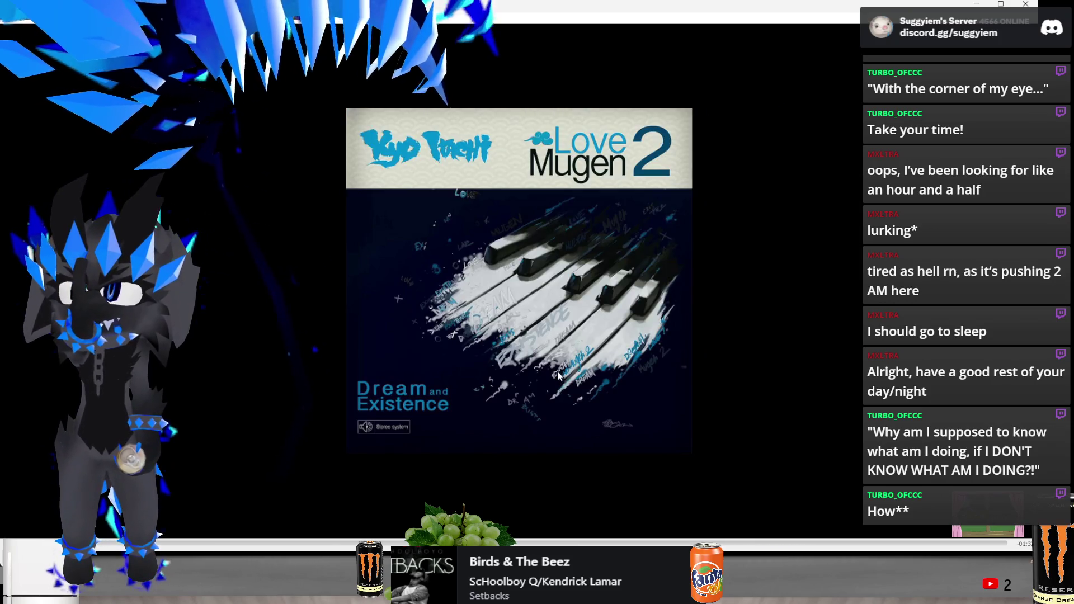
{"action": "key", "text": "ctrl+Right"}
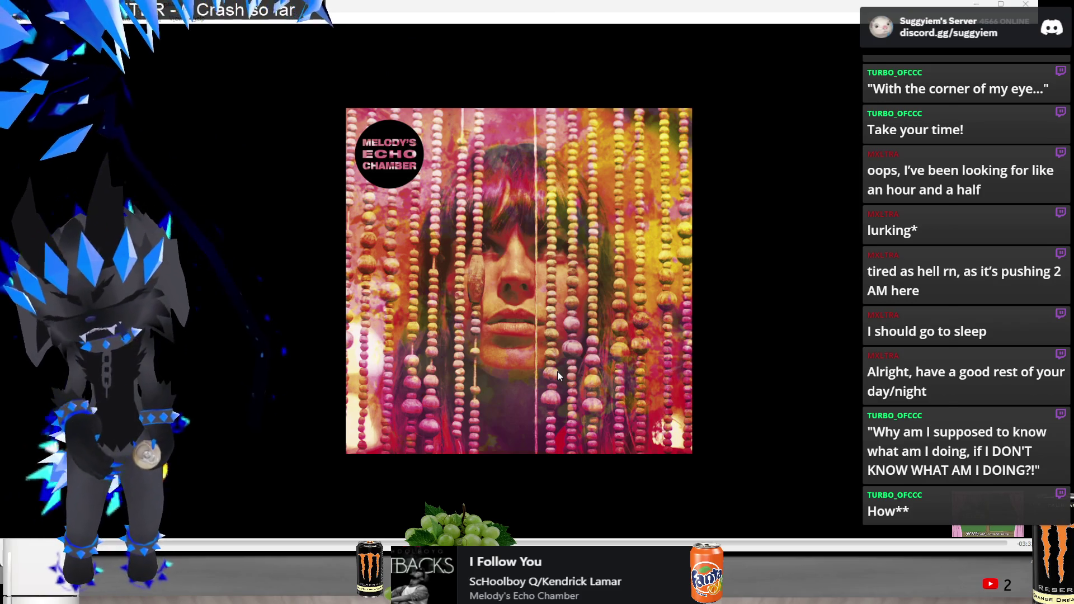
{"action": "key", "text": "alt+Tab"}
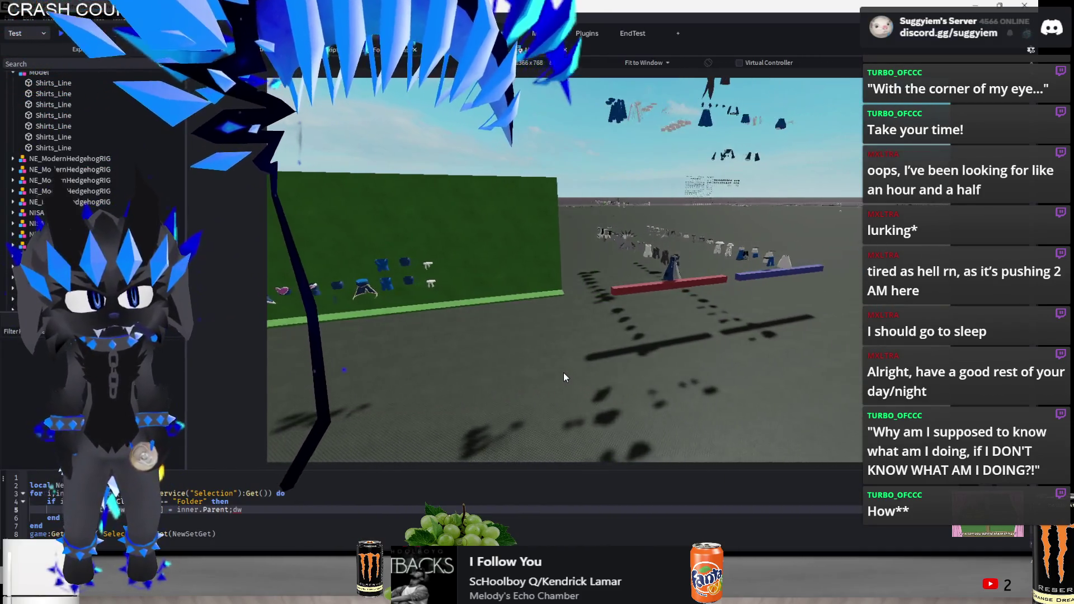
Inspect the navy coats and nearby small parts, centring the view on the blue vest.
{"action": "key", "text": "w"}
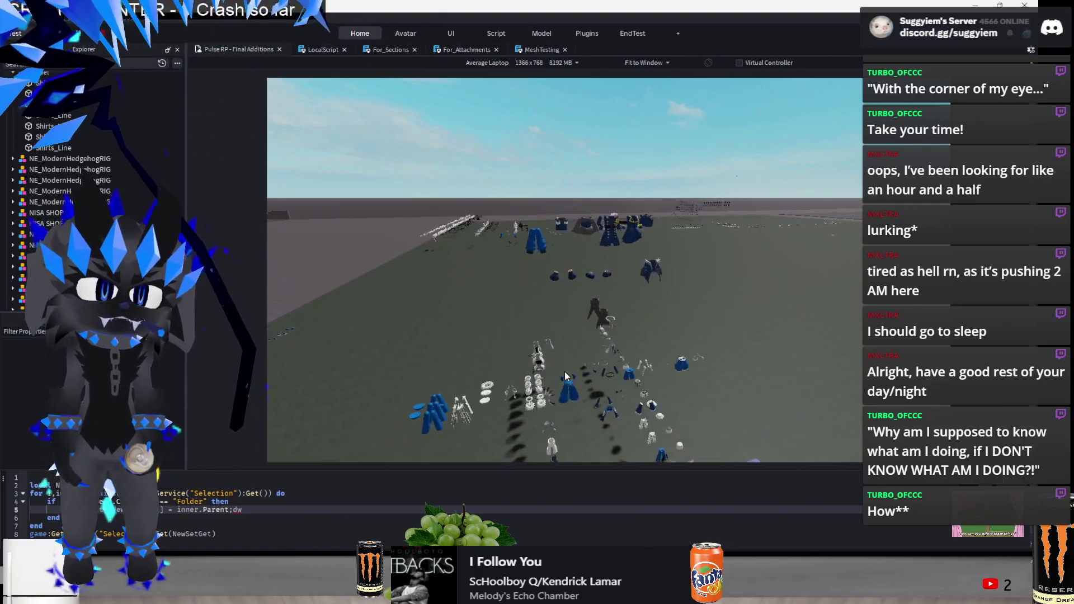
{"action": "left_click", "coordinate": [601, 329]}
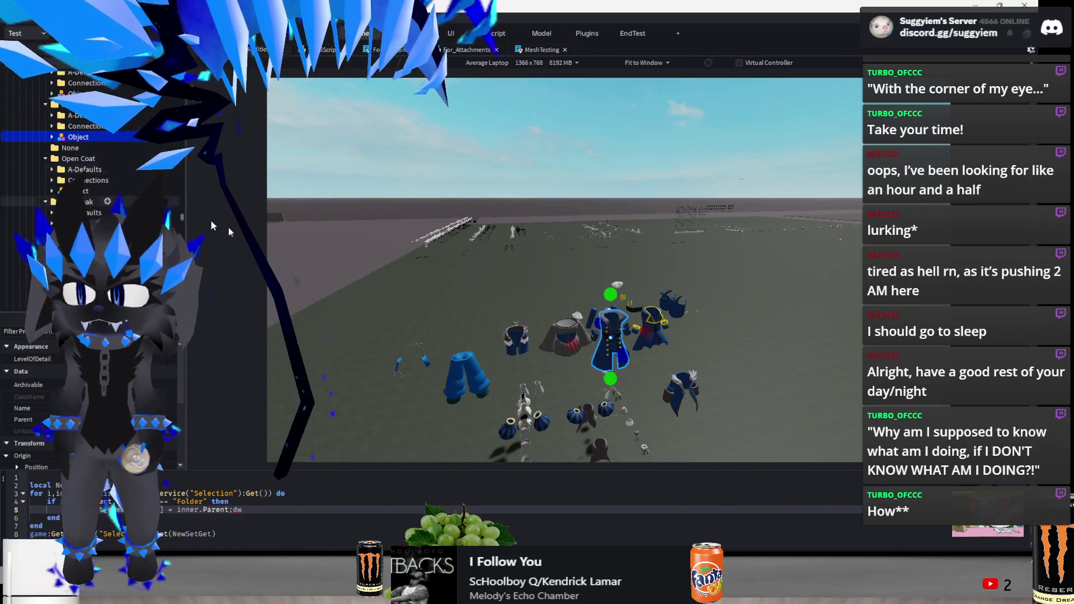
{"action": "left_click", "coordinate": [580, 287]}
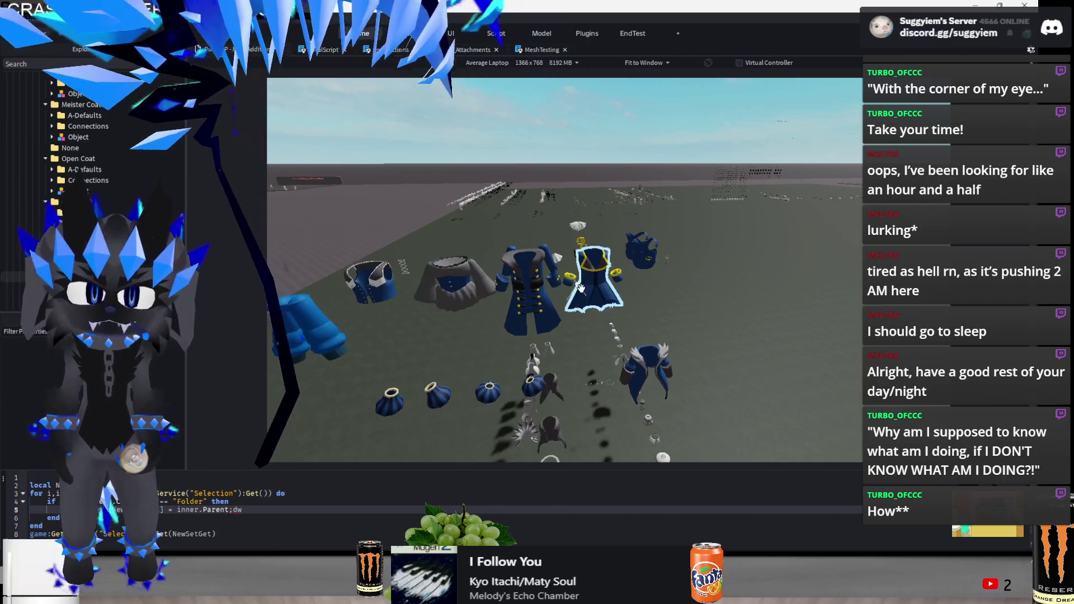
{"action": "left_click", "coordinate": [582, 287]}
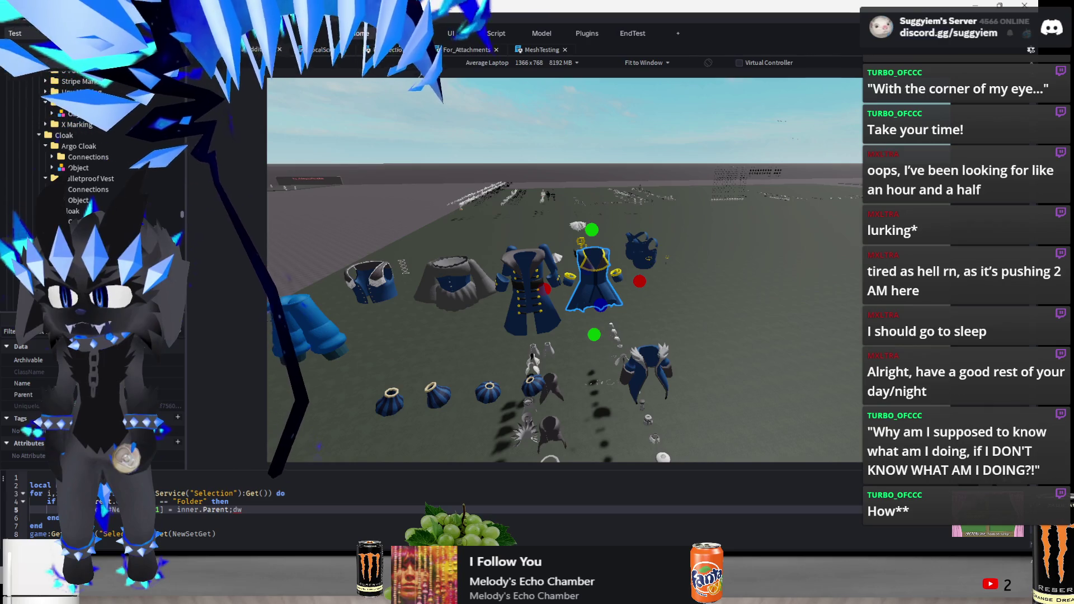
{"action": "left_click", "coordinate": [642, 252]}
{"action": "key", "text": "f"}
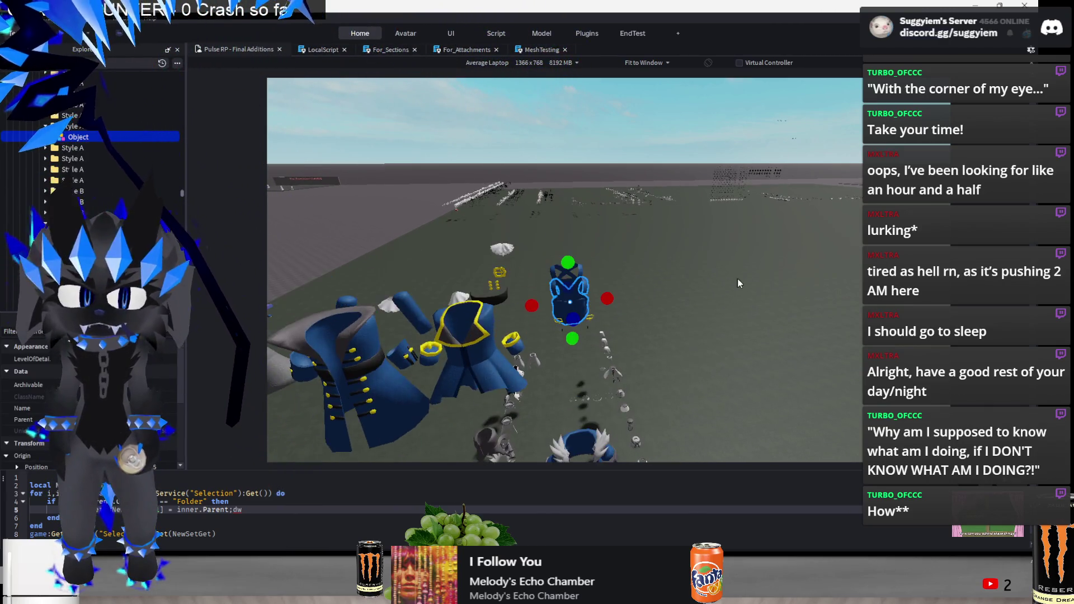
{"action": "scroll", "coordinate": [738, 279], "scroll_direction": "up", "scroll_amount": 5}
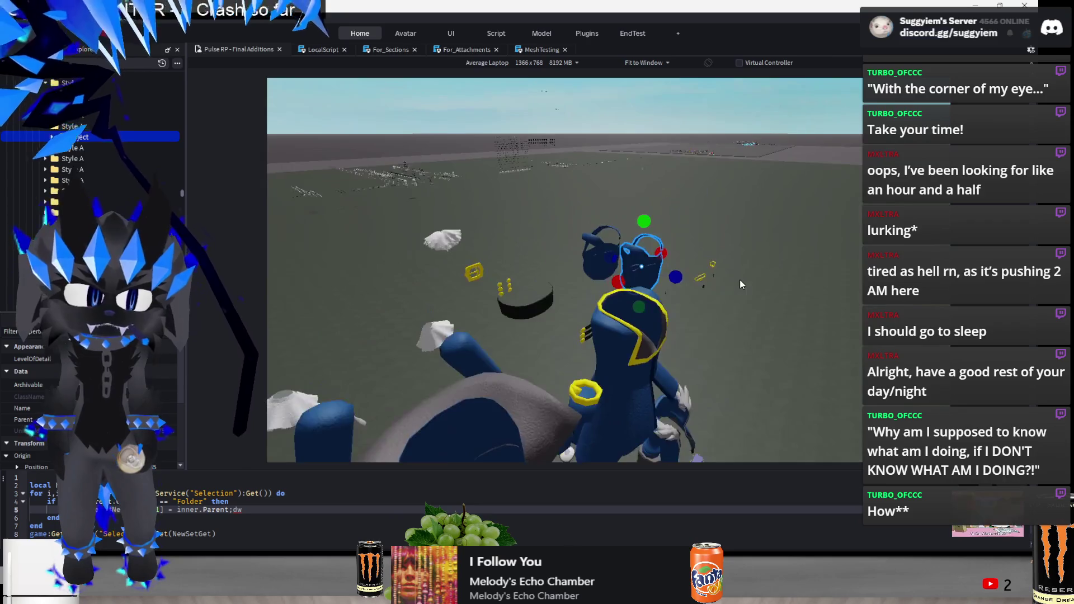
{"action": "left_click", "coordinate": [631, 281]}
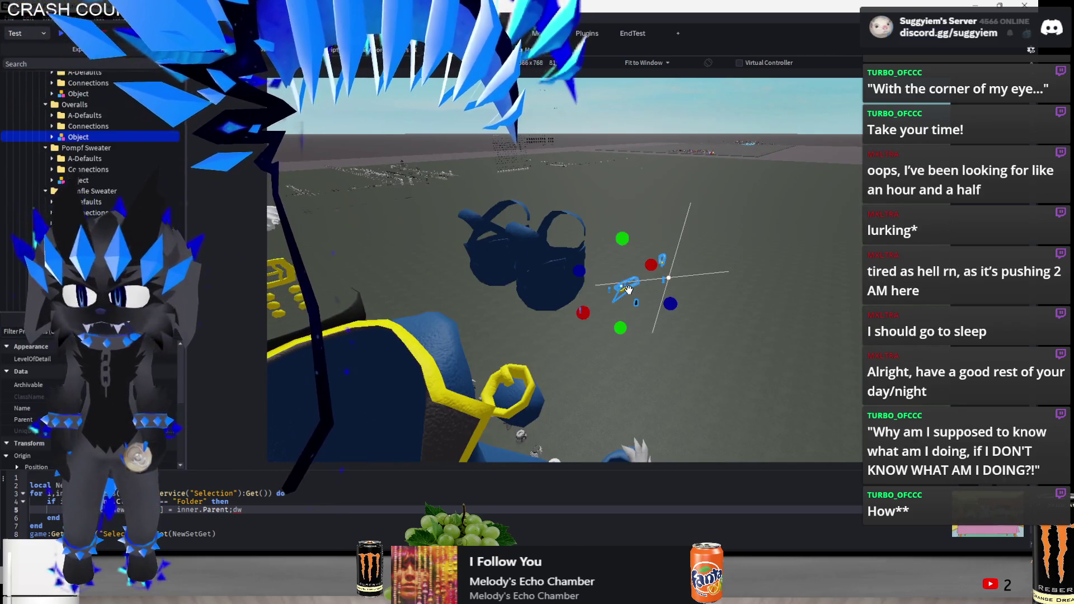
{"action": "left_click_drag", "start_coordinate": [611, 229], "coordinate": [724, 205]}
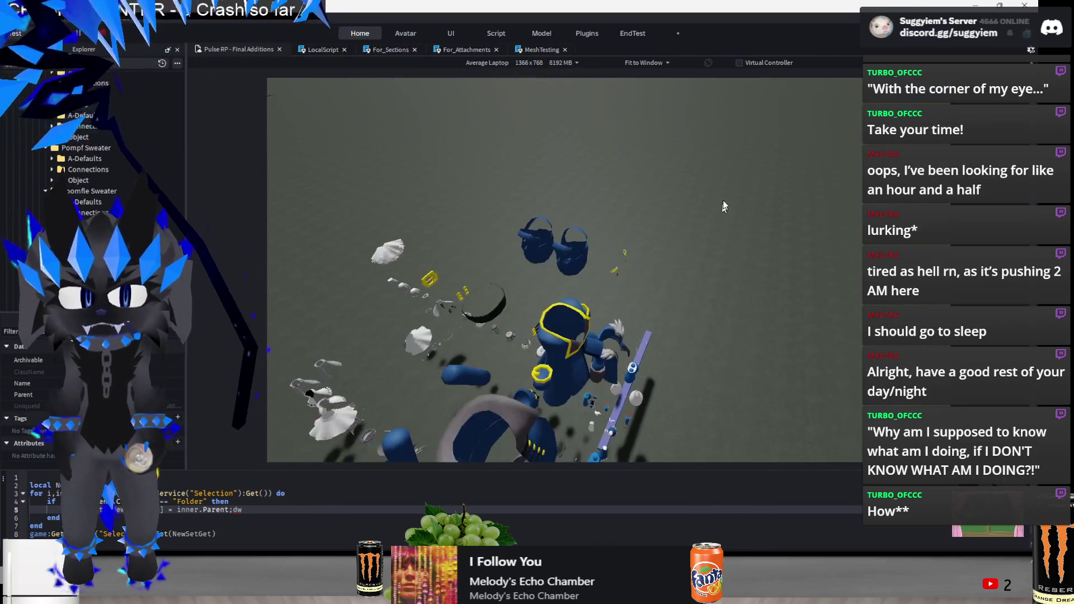
Move the blue pouch about 2 studs along the X axis so it sits beside its twin.
{"action": "left_click_drag", "start_coordinate": [613, 271], "coordinate": [649, 277]}
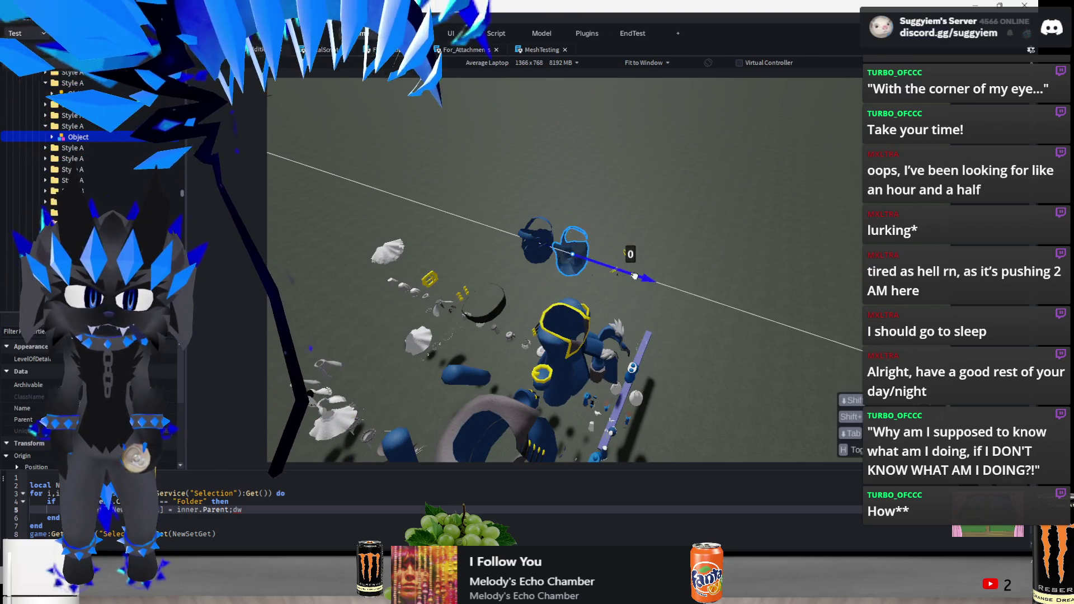
{"action": "left_click", "coordinate": [538, 241]}
{"action": "key", "text": "ctrl+2"}
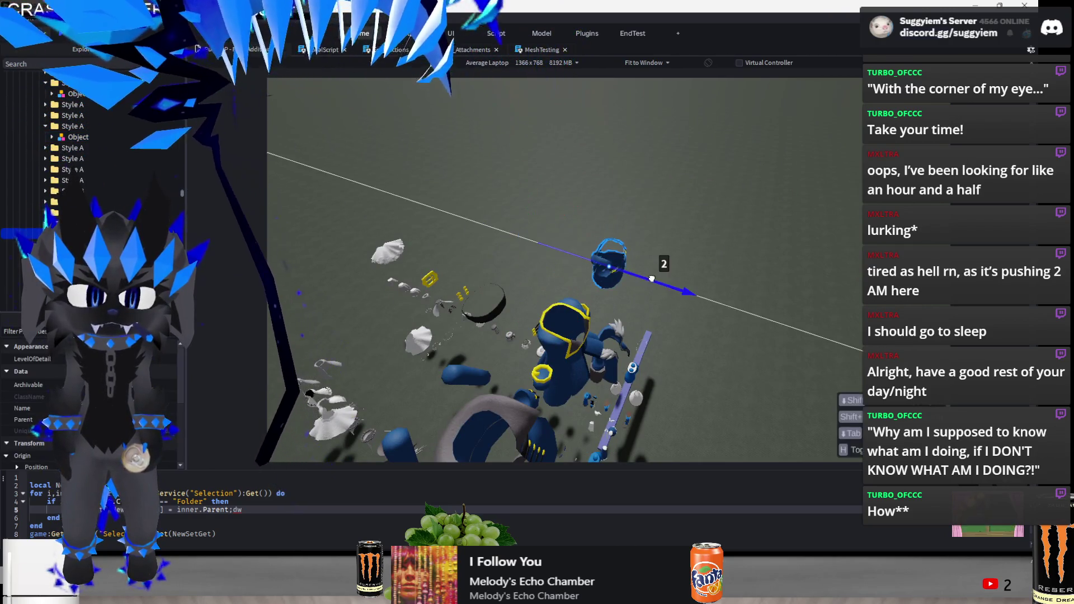
{"action": "scroll", "coordinate": [633, 266], "scroll_direction": "up", "scroll_amount": 5}
{"action": "left_click_drag", "start_coordinate": [773, 301], "coordinate": [677, 263]}
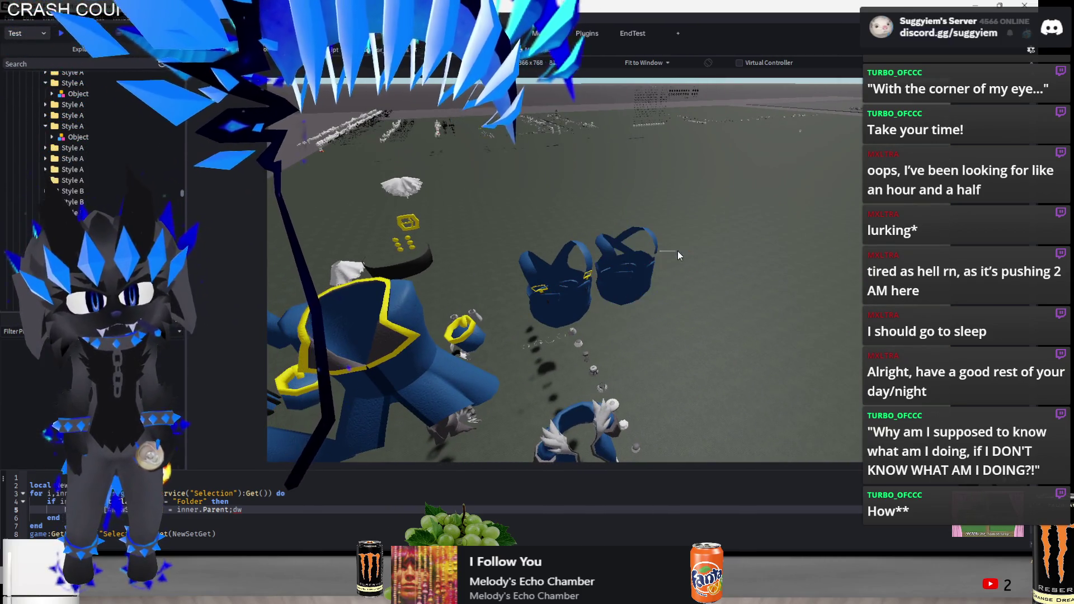
{"action": "mouse_move", "coordinate": [671, 259]}
{"action": "left_mouse_down"}
{"action": "mouse_move", "coordinate": [791, 297]}
{"action": "mouse_move", "coordinate": [700, 245]}
{"action": "left_mouse_up"}
{"action": "scroll", "coordinate": [790, 297], "scroll_direction": "up", "scroll_amount": 5}
{"action": "scroll", "coordinate": [791, 296], "scroll_direction": "down", "scroll_amount": 5}
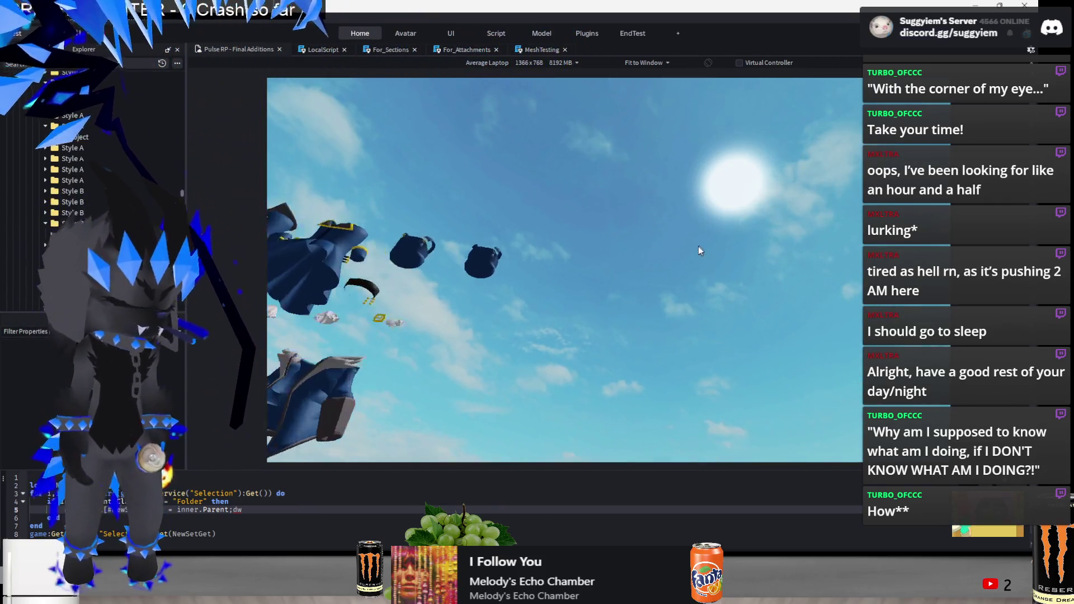
Lower the two floating dark accessory pieces and slide them into the wall's row.
{"action": "key", "text": "a"}
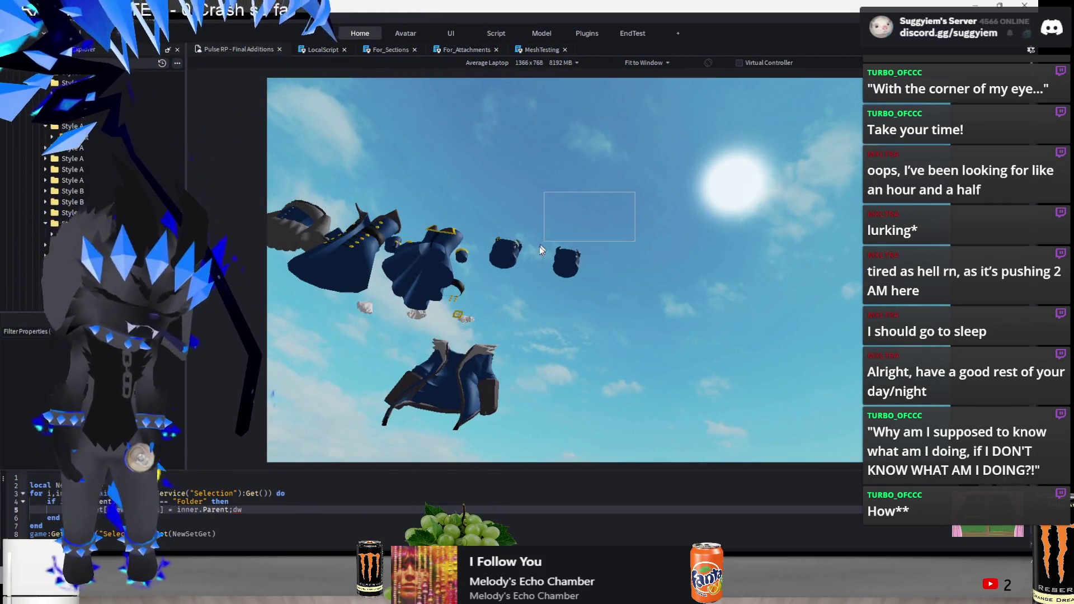
{"action": "left_click_drag", "start_coordinate": [493, 281], "coordinate": [494, 280]}
{"action": "left_click_drag", "start_coordinate": [558, 246], "coordinate": [529, 405]}
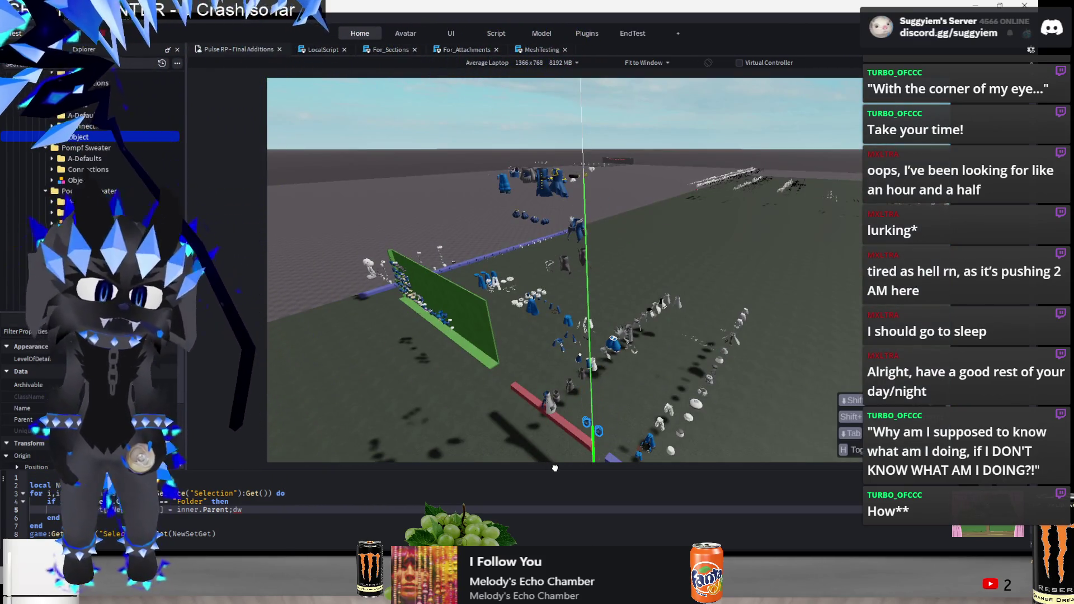
{"action": "mouse_move", "coordinate": [557, 411]}
{"action": "left_mouse_down"}
{"action": "mouse_move", "coordinate": [492, 321]}
{"action": "mouse_move", "coordinate": [587, 386]}
{"action": "mouse_move", "coordinate": [460, 333]}
{"action": "mouse_move", "coordinate": [649, 270]}
{"action": "mouse_move", "coordinate": [700, 282]}
{"action": "mouse_move", "coordinate": [604, 286]}
{"action": "mouse_move", "coordinate": [615, 213]}
{"action": "mouse_move", "coordinate": [613, 227]}
{"action": "left_mouse_up"}
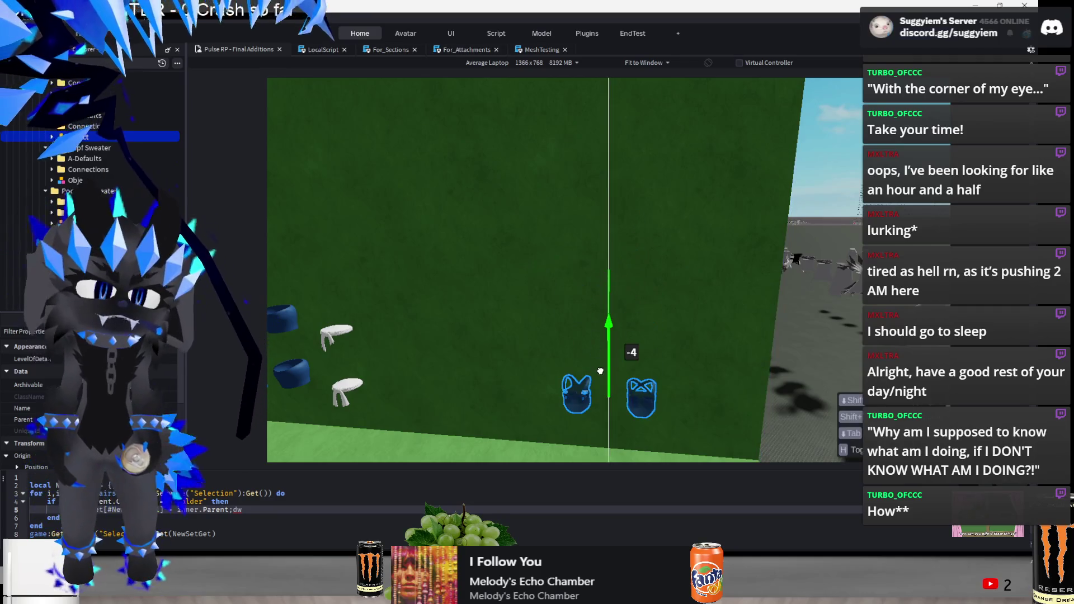
{"action": "mouse_move", "coordinate": [563, 398]}
{"action": "left_mouse_down"}
{"action": "mouse_move", "coordinate": [504, 388]}
{"action": "mouse_move", "coordinate": [554, 288]}
{"action": "left_mouse_up"}
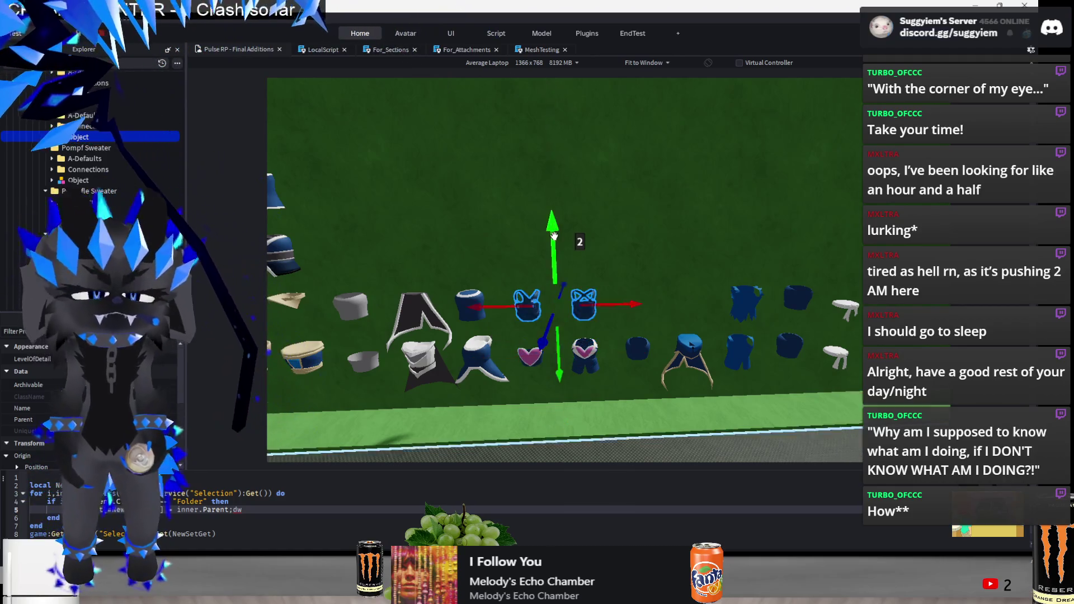
Focus on the placed pieces and select the middle blue bag on the wall.
{"action": "scroll", "coordinate": [629, 388], "scroll_direction": "down", "scroll_amount": 10}
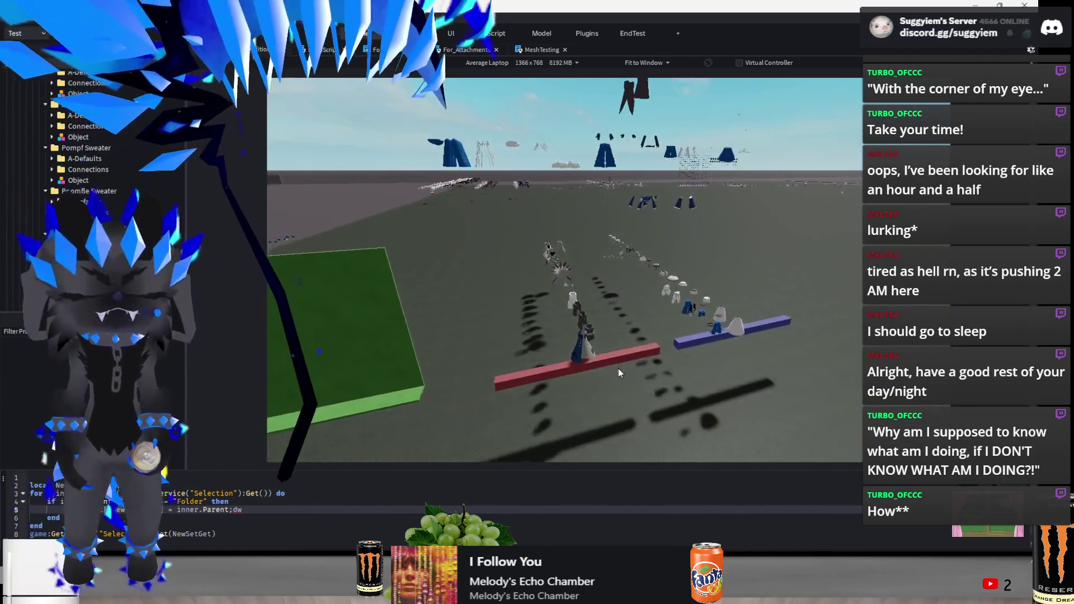
{"action": "key", "text": "f"}
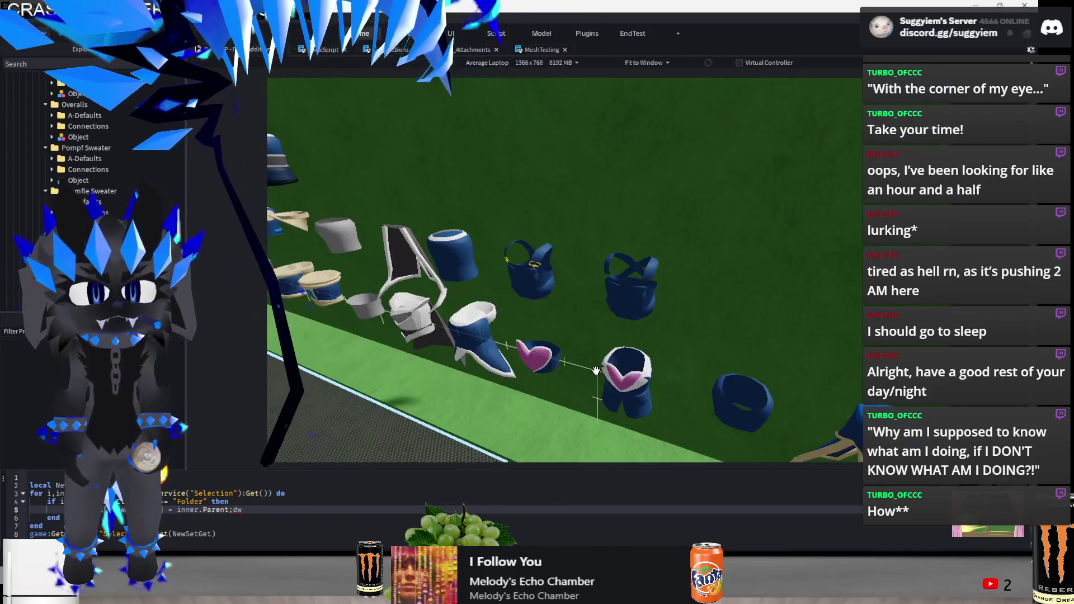
{"action": "scroll", "coordinate": [595, 370], "scroll_direction": "up", "scroll_amount": 5}
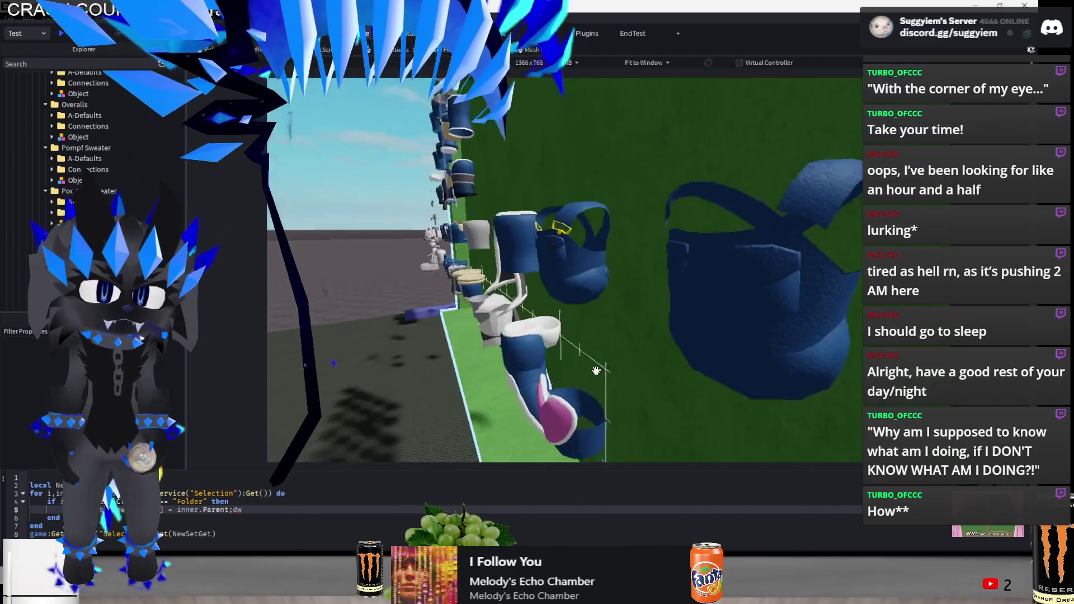
{"action": "left_click", "coordinate": [754, 289]}
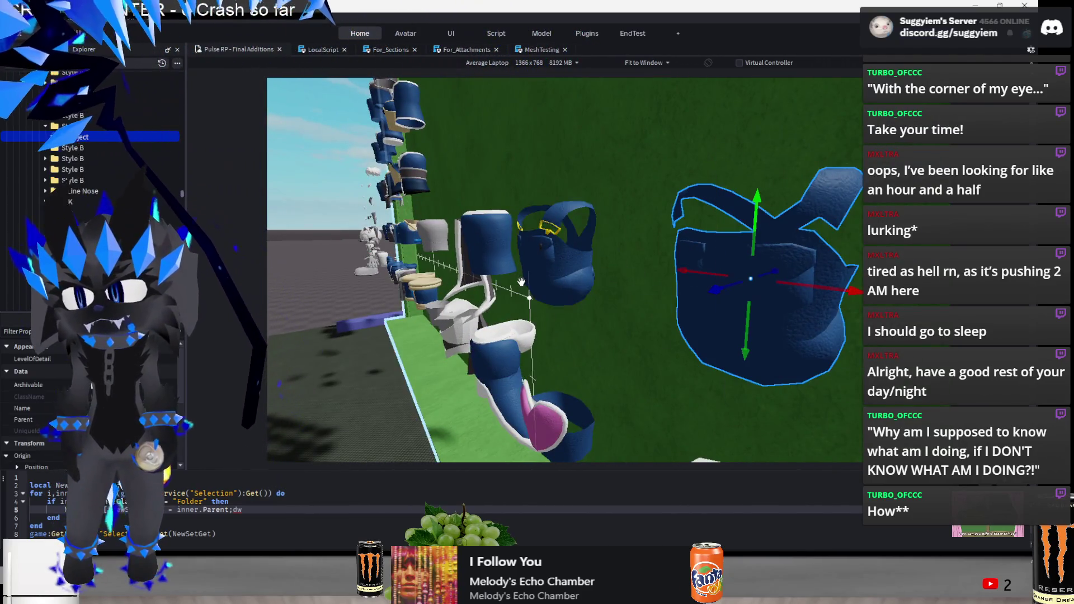
{"action": "left_click", "coordinate": [544, 281]}
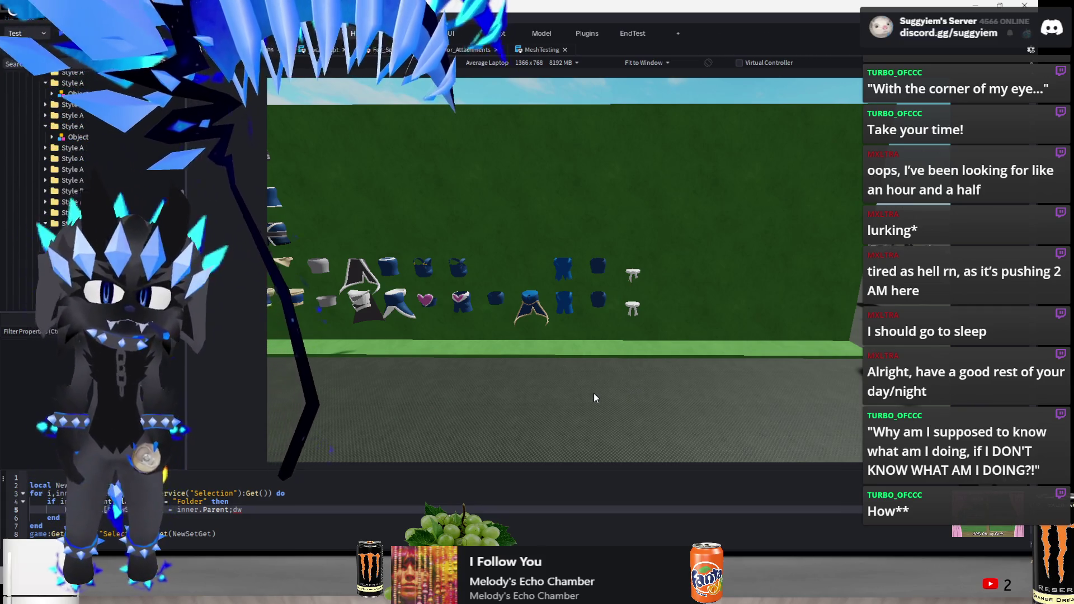
{"action": "scroll", "coordinate": [595, 396], "scroll_direction": "up", "scroll_amount": 2}
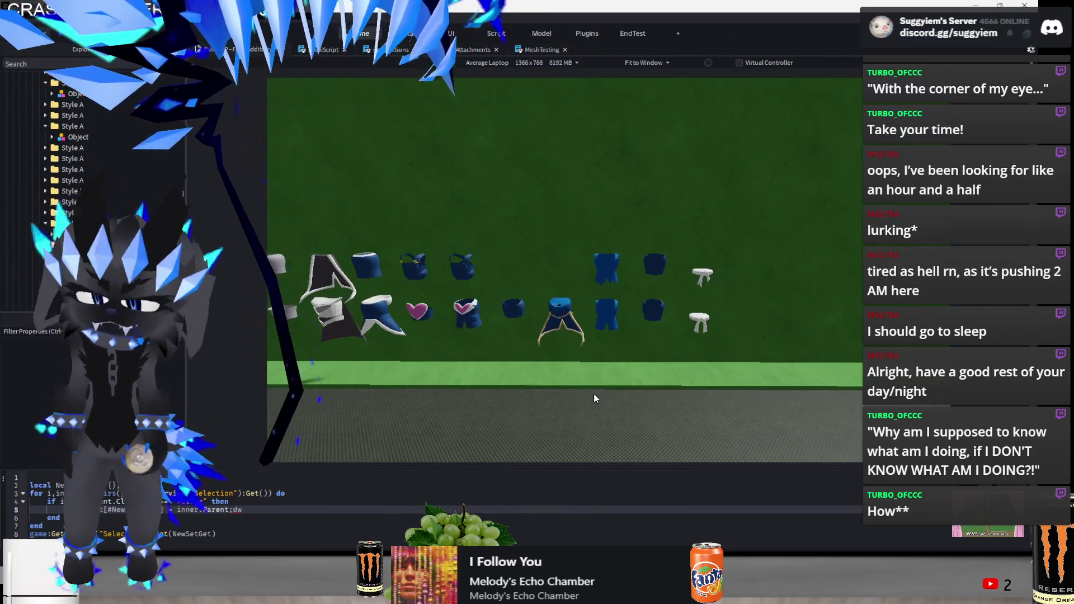
{"action": "left_click", "coordinate": [580, 384]}
{"action": "key", "text": "f"}
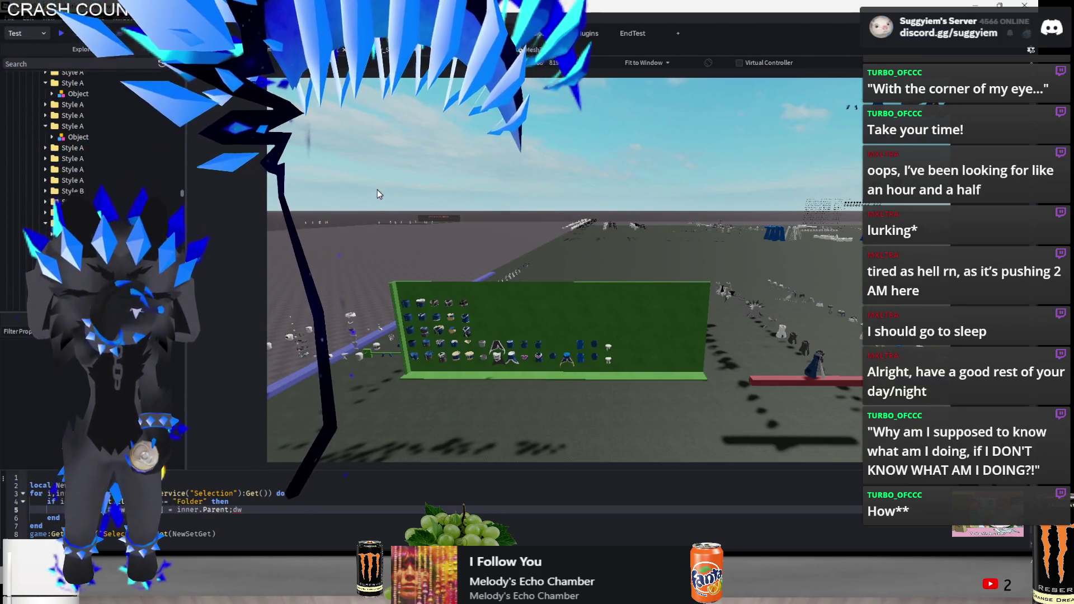
{"action": "scroll", "coordinate": [371, 201], "scroll_direction": "down", "scroll_amount": 3}
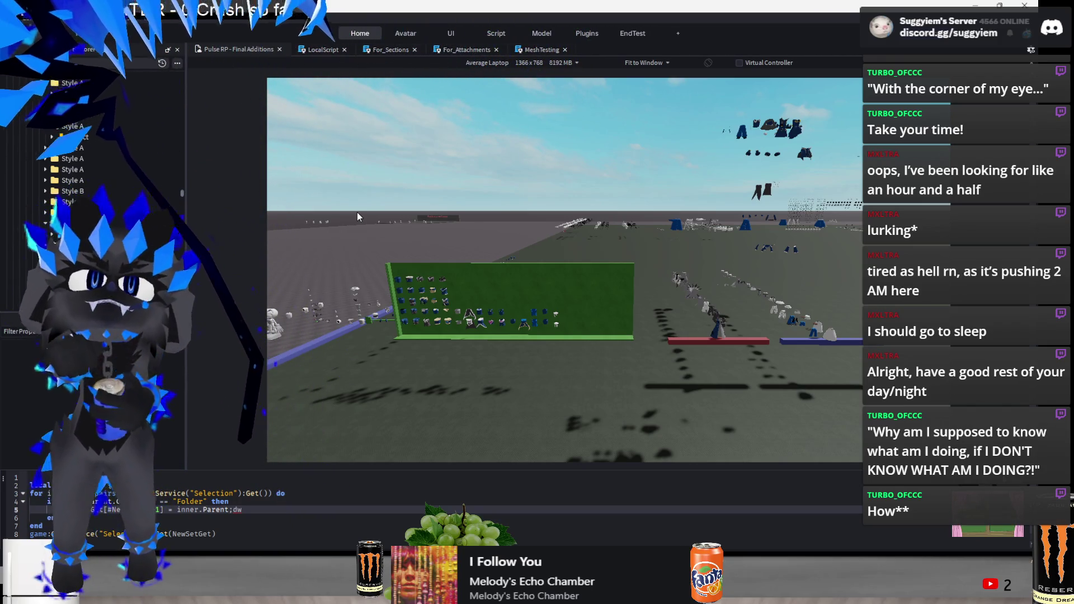
{"action": "scroll", "coordinate": [557, 385], "scroll_direction": "up", "scroll_amount": 1}
{"action": "key", "text": "w"}
{"action": "key", "text": "d"}
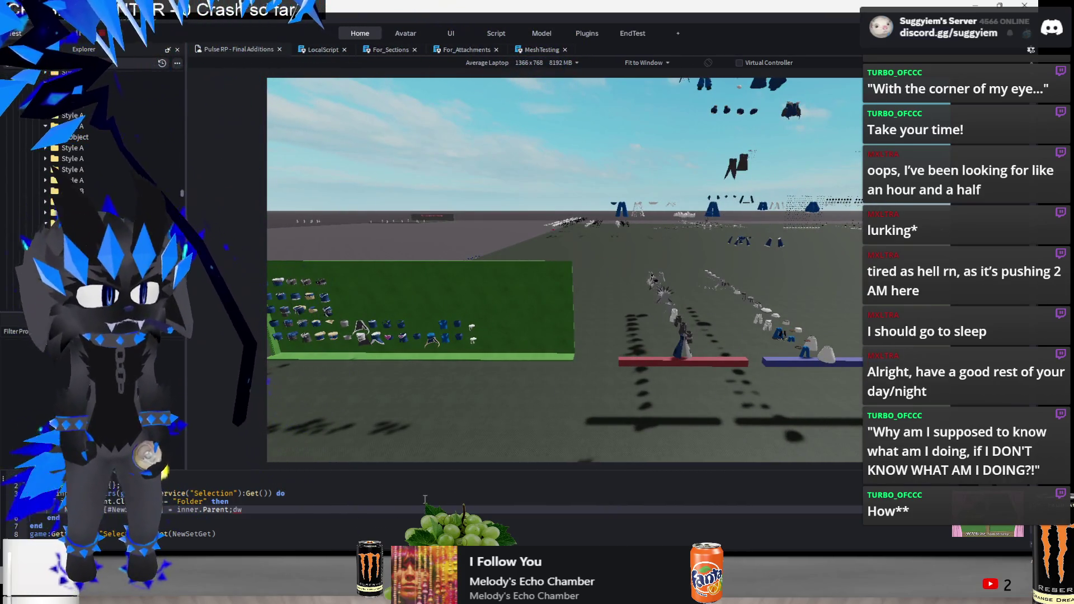
{"action": "key", "text": "alt+Tab"}
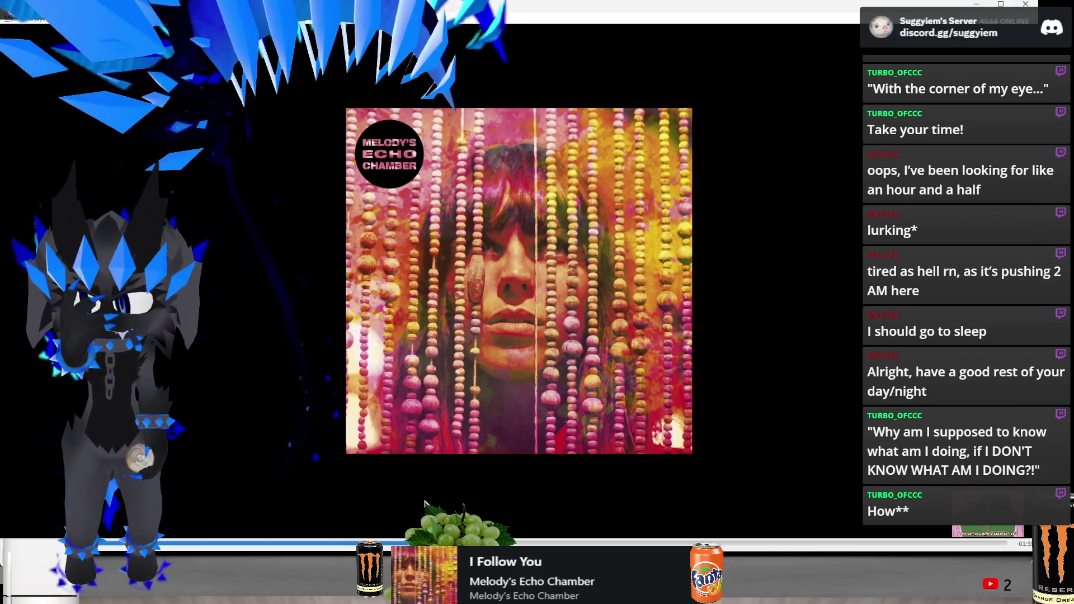
{"action": "key", "text": "alt+Tab"}
{"action": "key", "text": "w"}
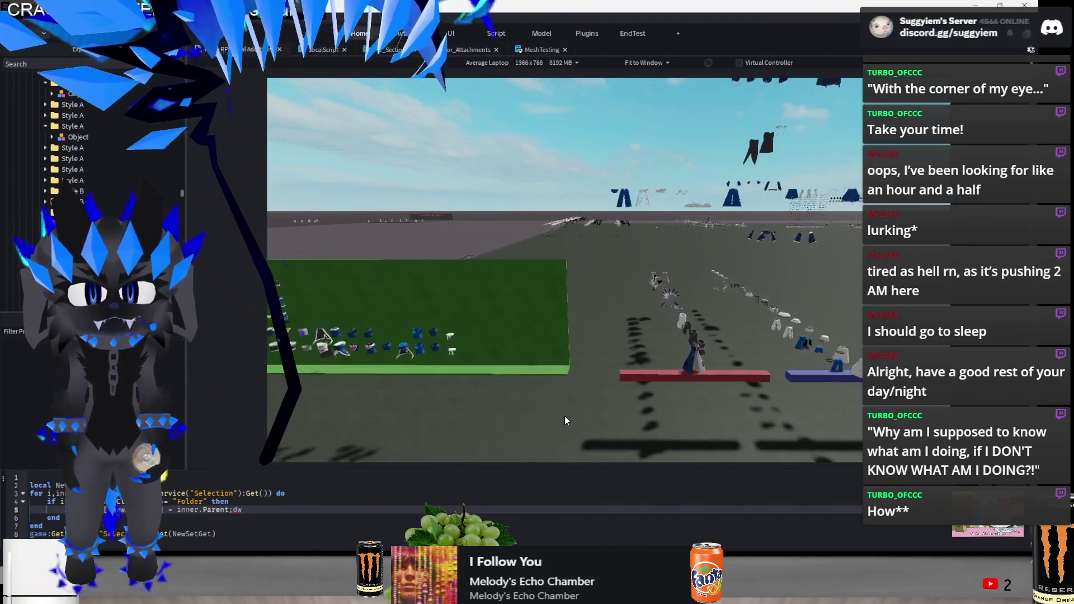
{"action": "key", "text": "s"}
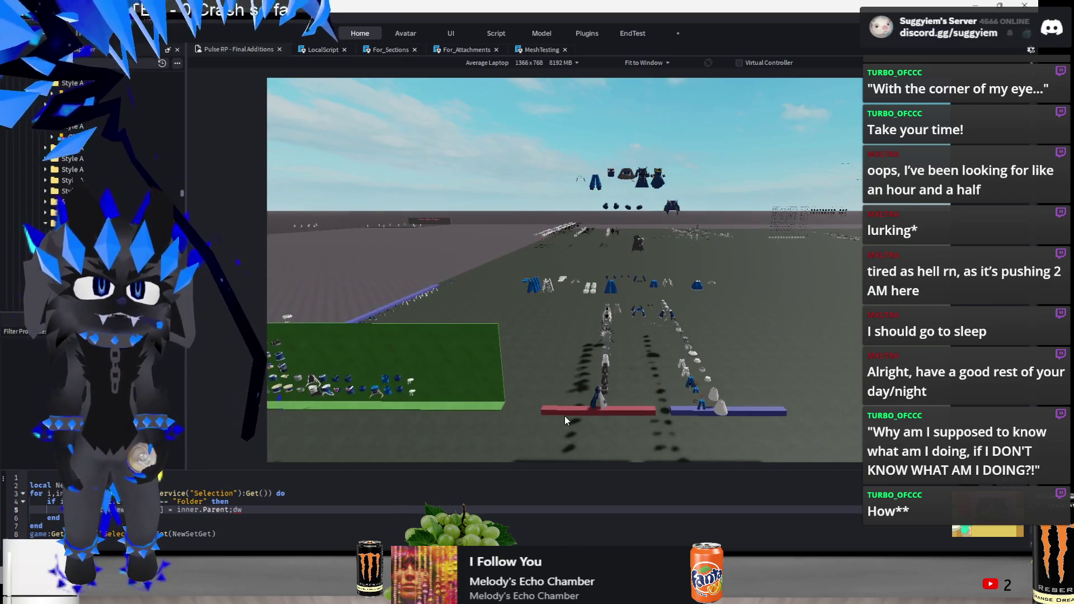
{"action": "key", "text": "w"}
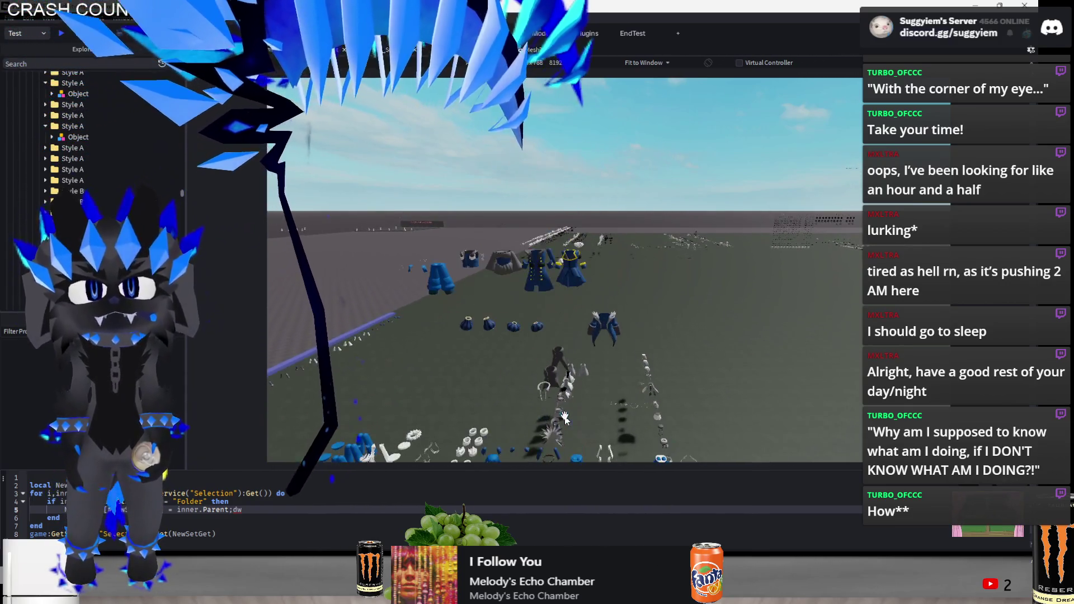
Lower the dark Corsetted Dress skirt piece 34 studs into the clothing rows on the wall.
{"action": "key", "text": "w"}
{"action": "left_click", "coordinate": [492, 251]}
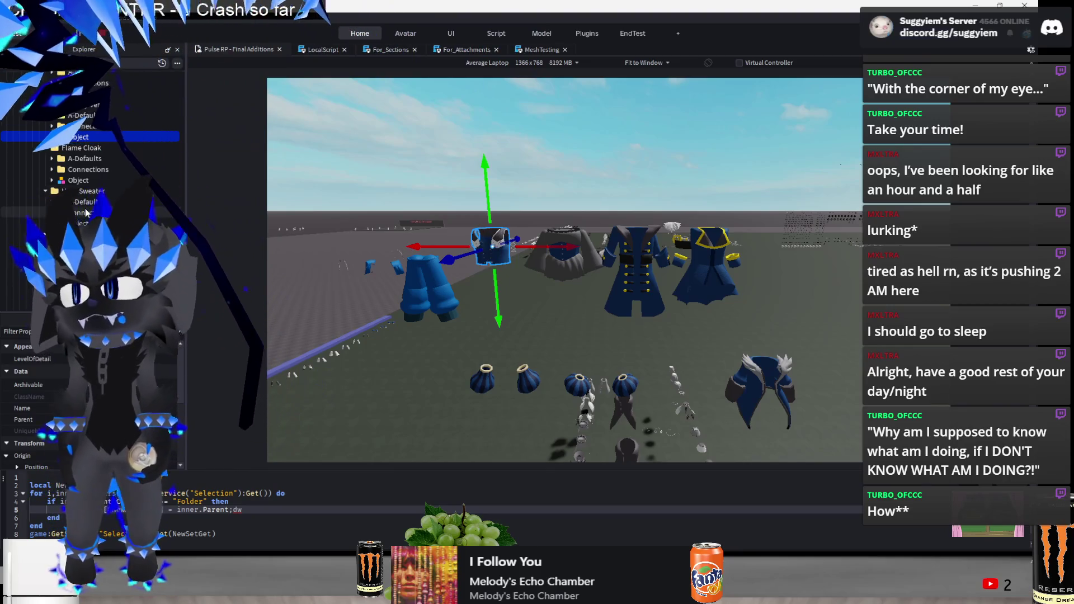
{"action": "key", "text": "w"}
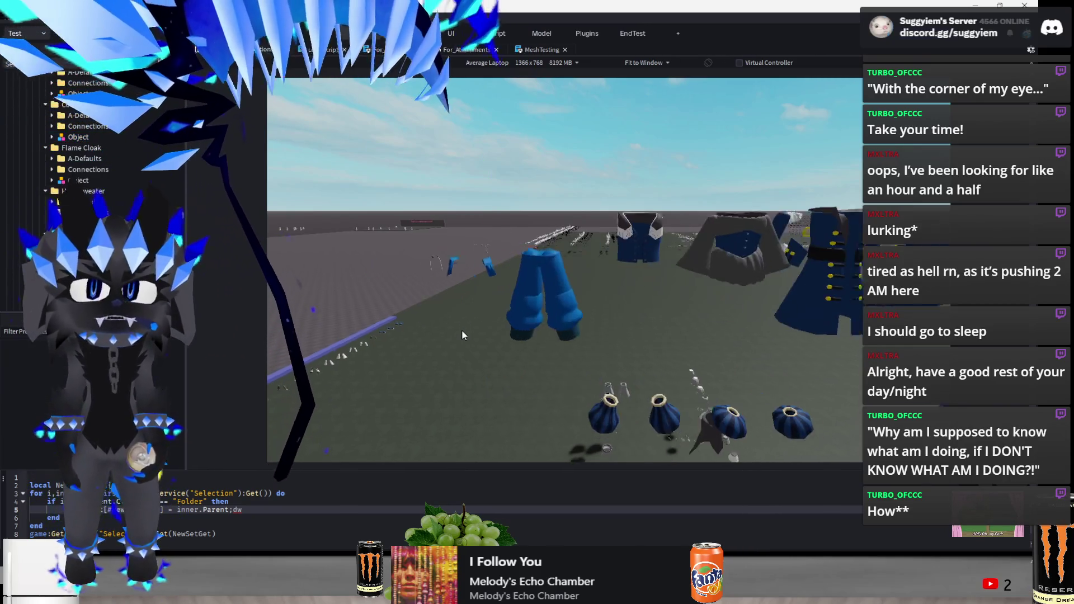
{"action": "key", "text": "s"}
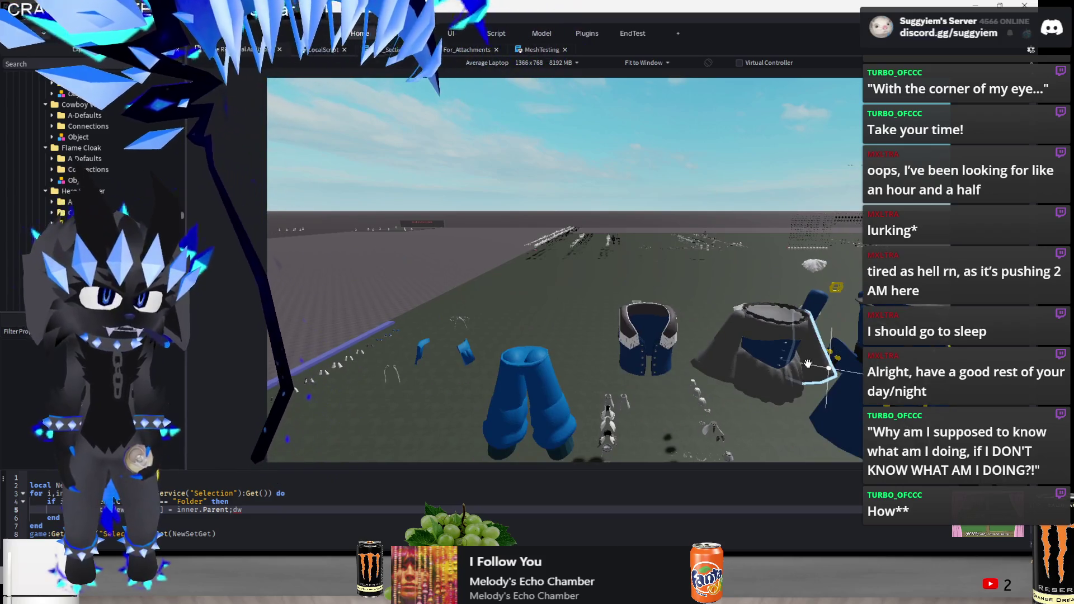
{"action": "left_click", "coordinate": [801, 363]}
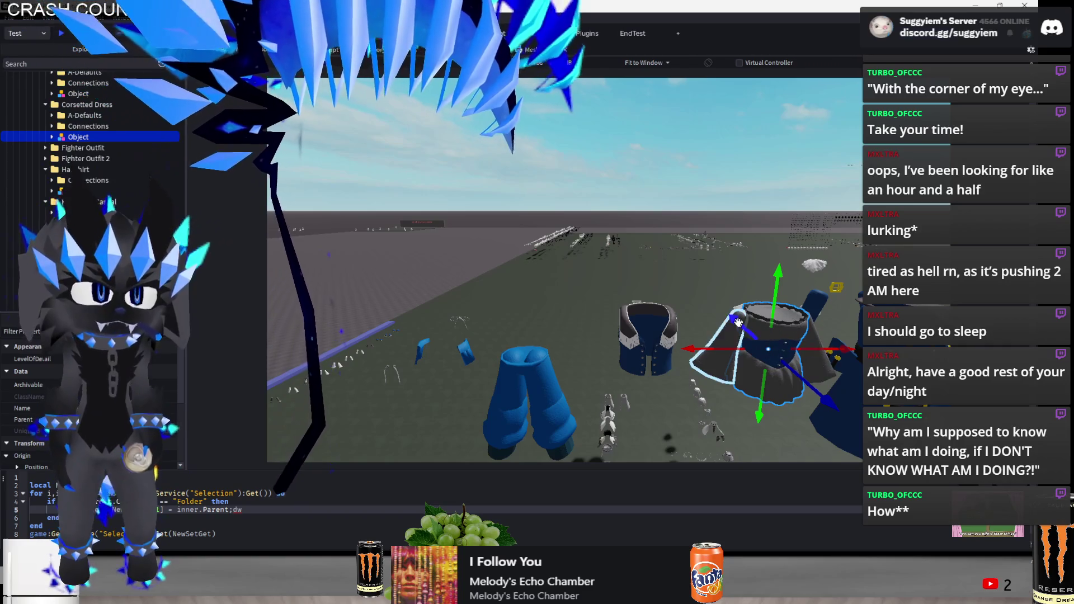
{"action": "left_click", "coordinate": [735, 329]}
{"action": "key", "text": "d"}
{"action": "mouse_move", "coordinate": [632, 259]}
{"action": "left_mouse_down"}
{"action": "mouse_move", "coordinate": [627, 293]}
{"action": "mouse_move", "coordinate": [515, 364]}
{"action": "mouse_move", "coordinate": [493, 416]}
{"action": "mouse_move", "coordinate": [537, 275]}
{"action": "mouse_move", "coordinate": [589, 324]}
{"action": "mouse_move", "coordinate": [626, 330]}
{"action": "mouse_move", "coordinate": [600, 305]}
{"action": "mouse_move", "coordinate": [636, 227]}
{"action": "mouse_move", "coordinate": [696, 431]}
{"action": "mouse_move", "coordinate": [648, 353]}
{"action": "left_mouse_up"}
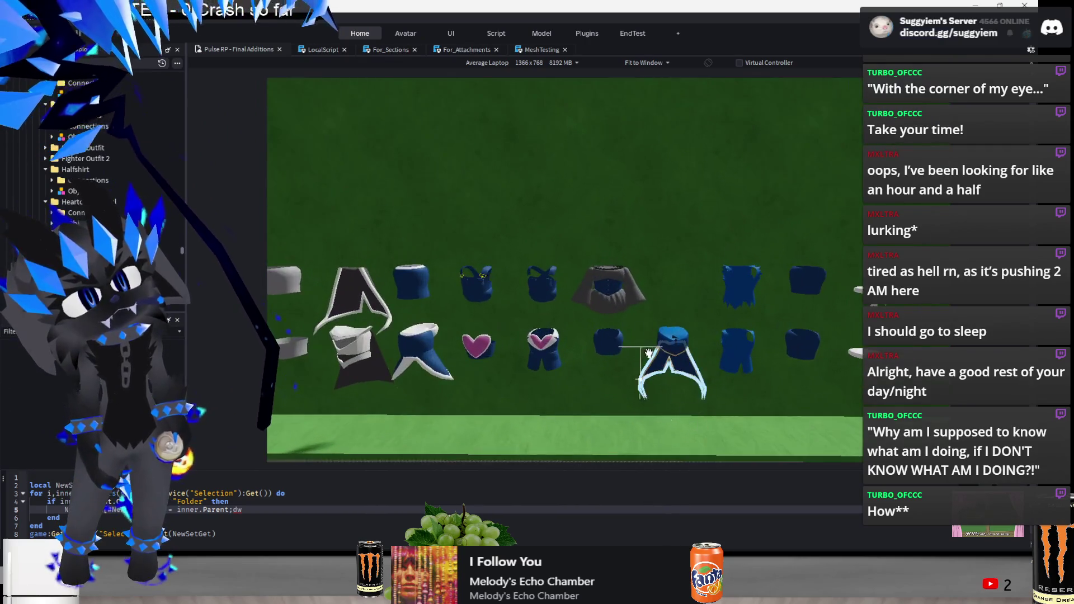
{"action": "scroll", "coordinate": [643, 404], "scroll_direction": "down", "scroll_amount": 5}
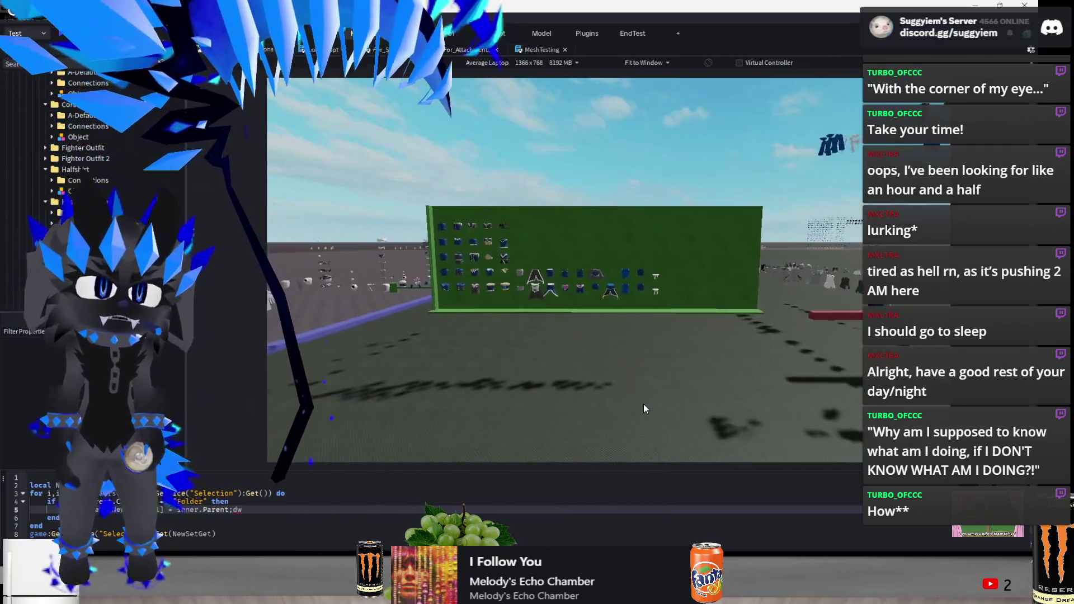
{"action": "key", "text": "w"}
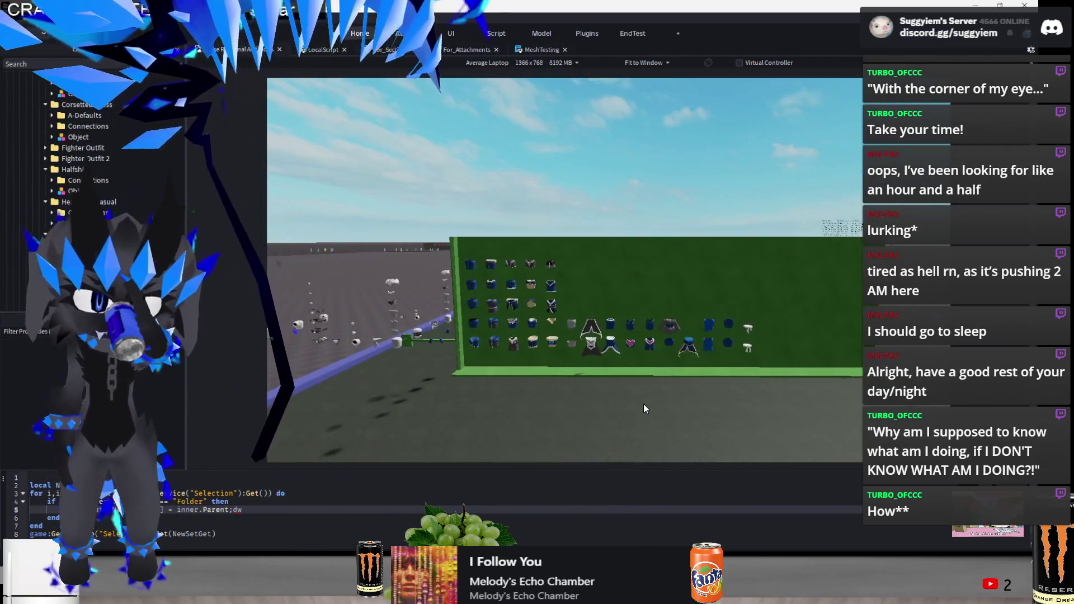
{"action": "scroll", "coordinate": [643, 404], "scroll_direction": "down", "scroll_amount": 3}
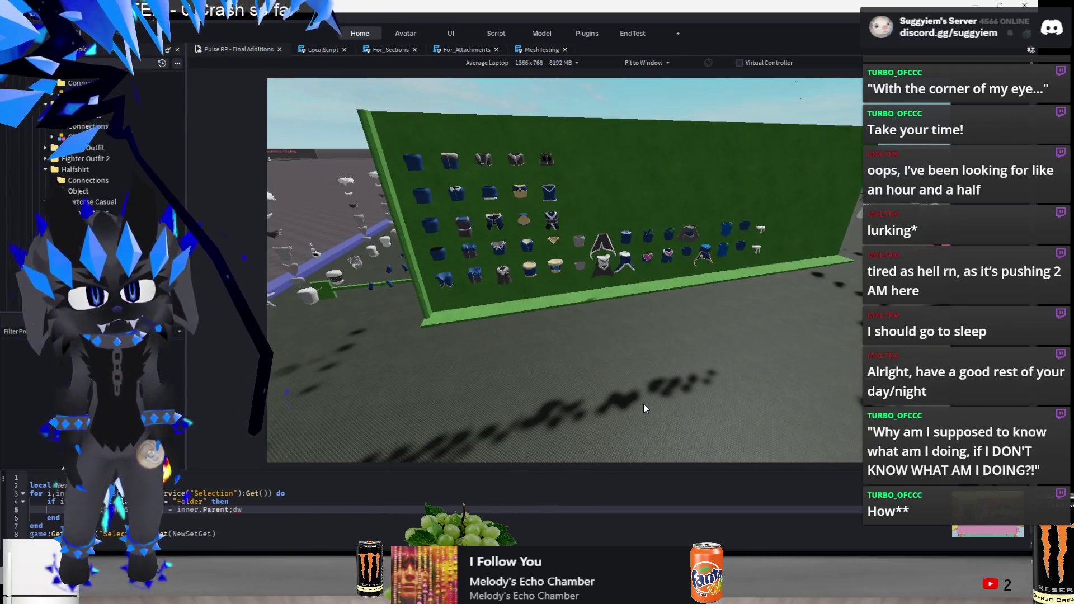
{"action": "scroll", "coordinate": [644, 404], "scroll_direction": "up", "scroll_amount": 4}
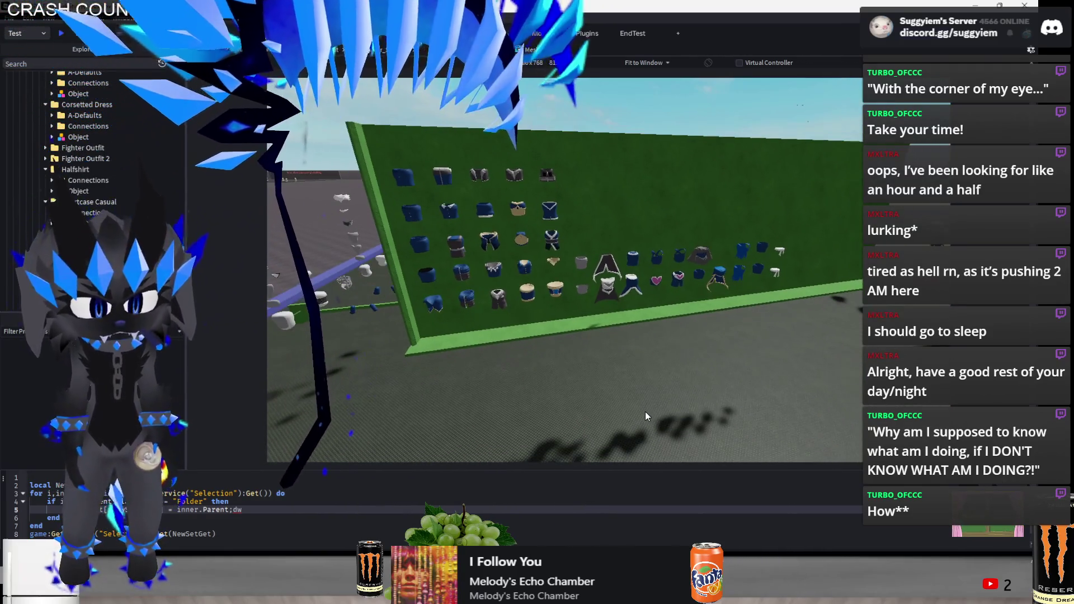
{"action": "key", "text": "super+Tab"}
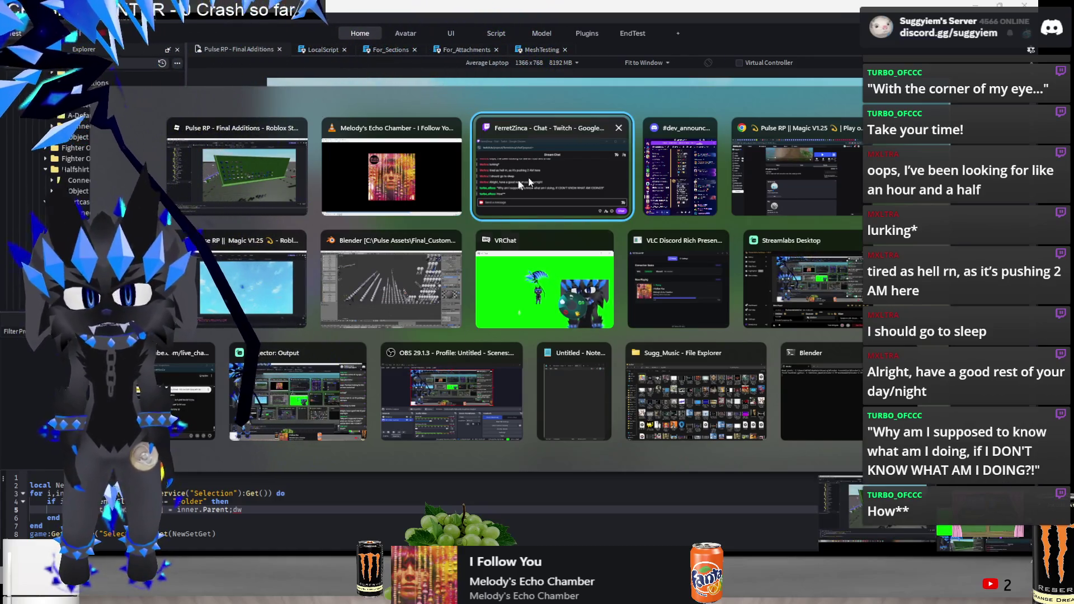
{"action": "left_click", "coordinate": [238, 168]}
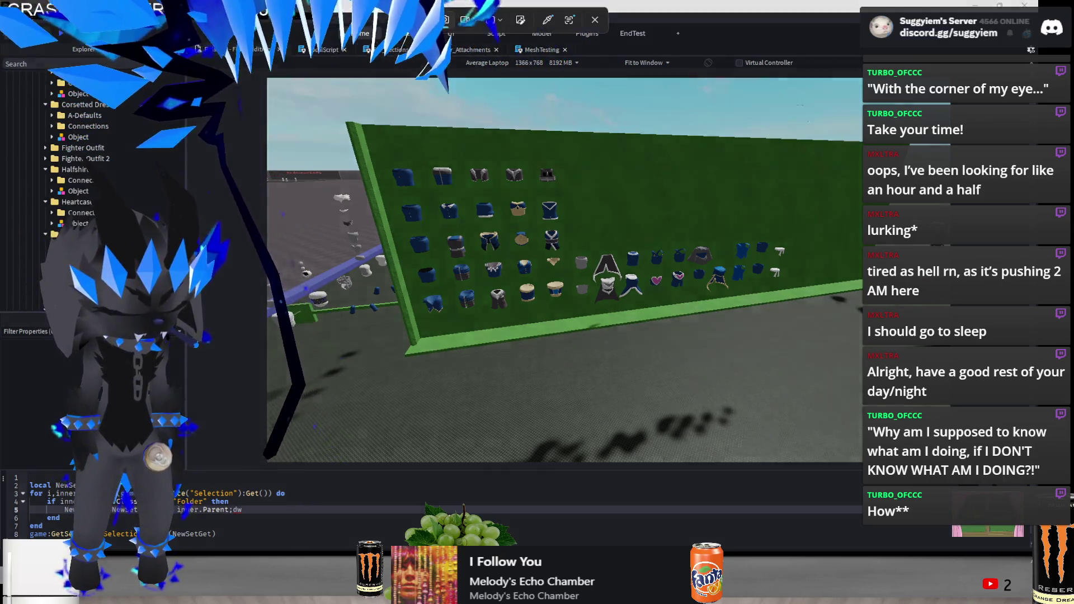
{"action": "key", "text": "super+shift+s"}
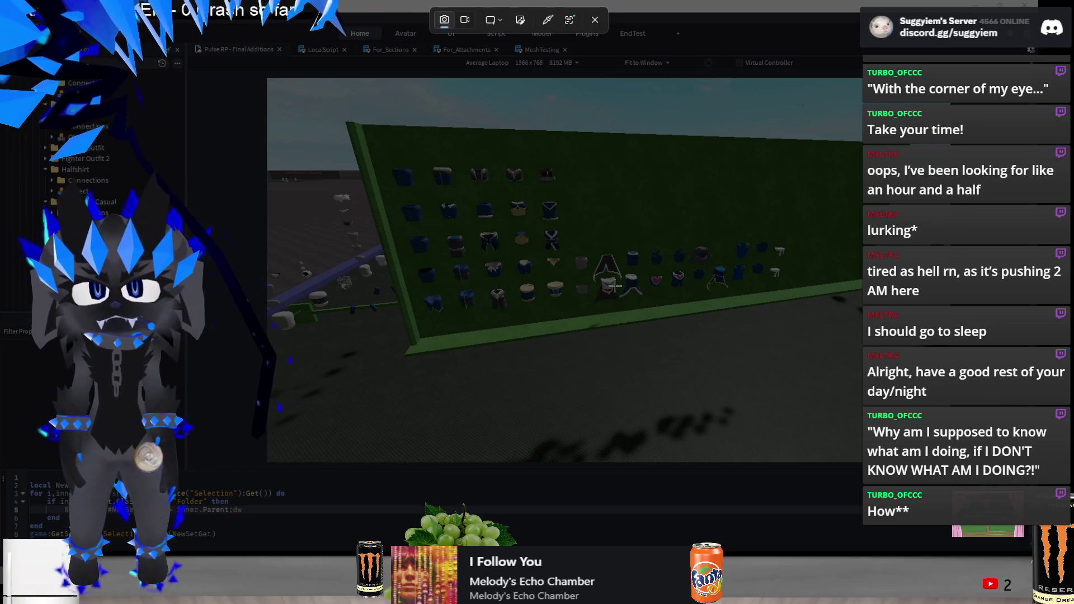
{"action": "key", "text": "Escape"}
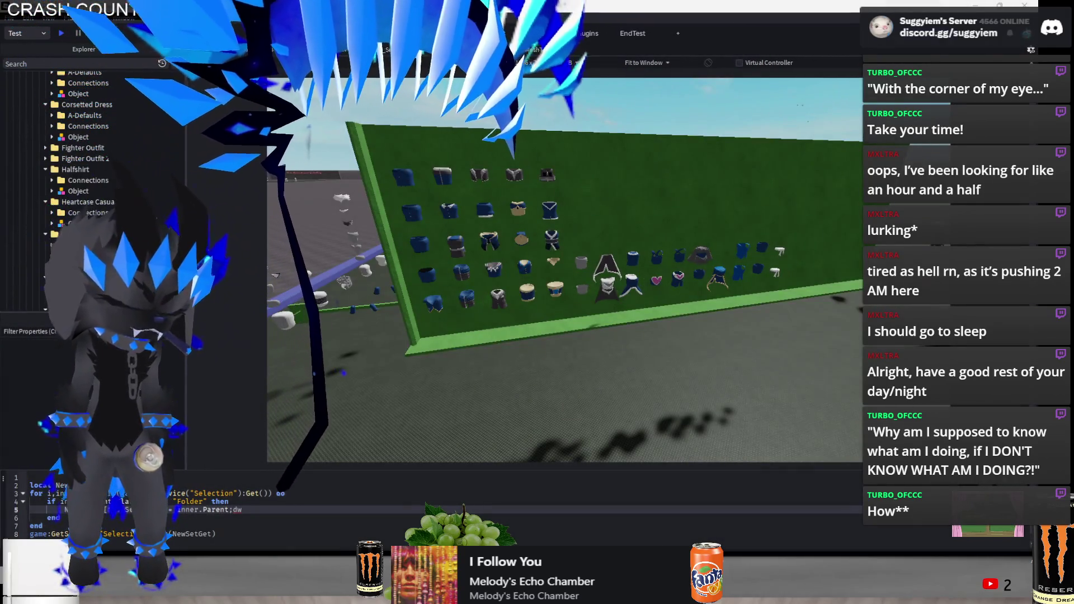
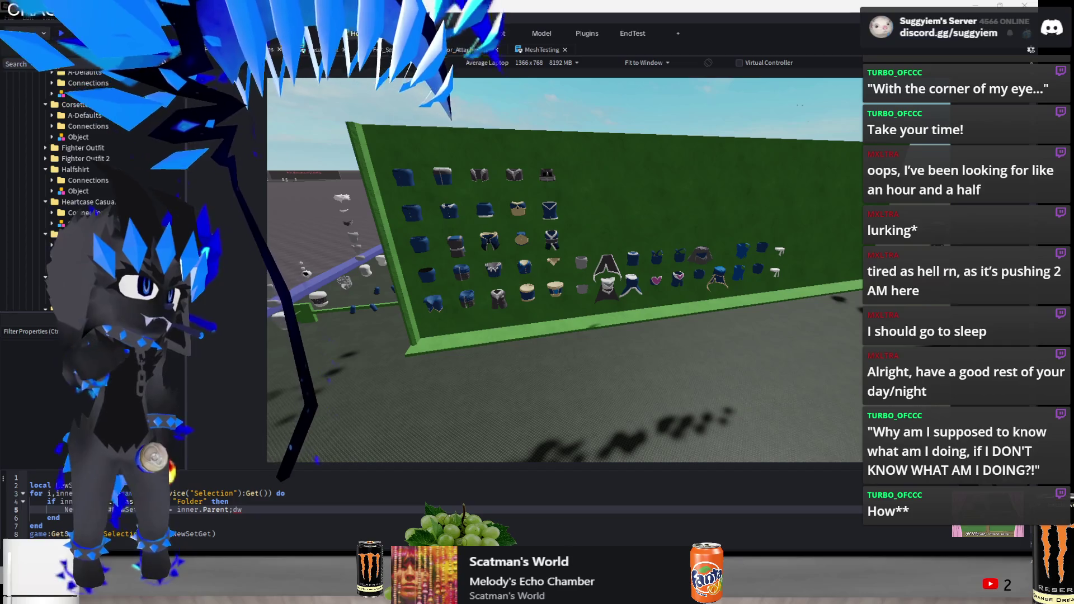
Bring up Discord's dev_announcements window, widen it, and skip to the next song.
{"action": "left_click", "coordinate": [783, 594]}
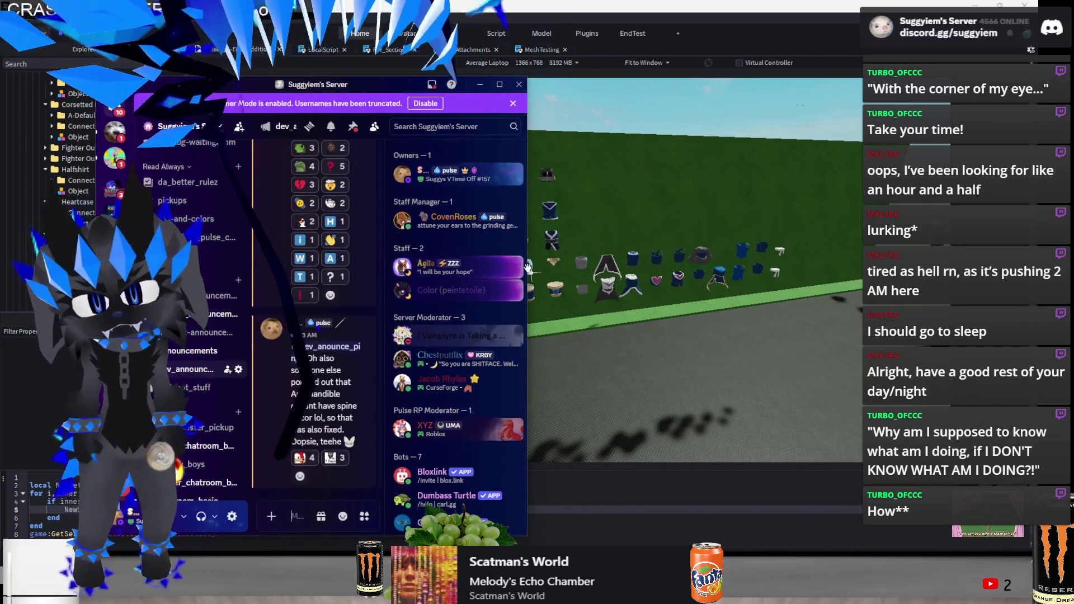
{"action": "left_click_drag", "start_coordinate": [524, 271], "coordinate": [864, 271]}
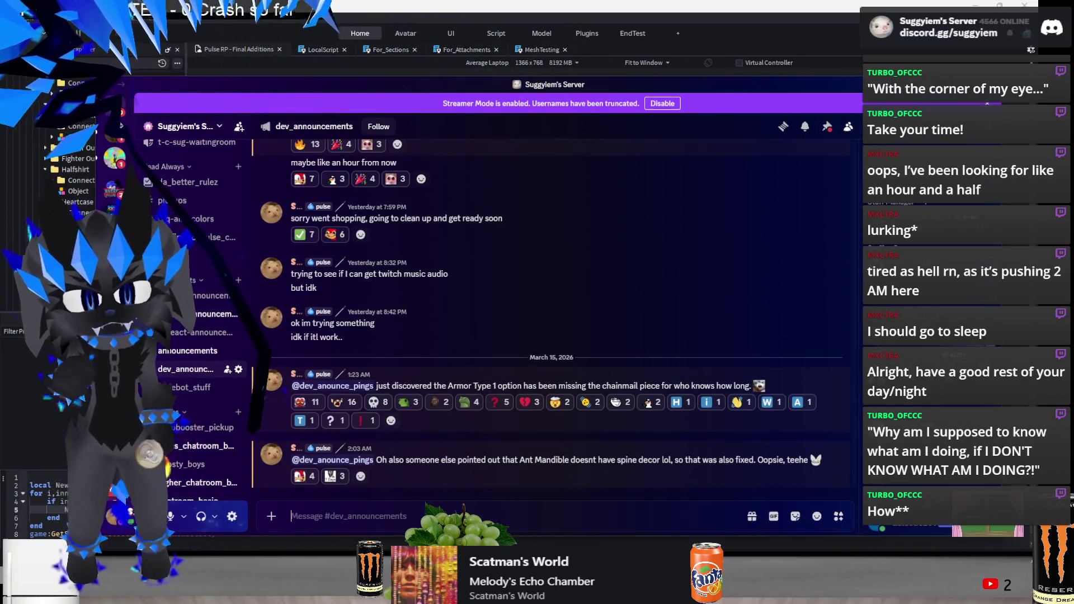
{"action": "key", "text": "n"}
{"action": "key", "text": "n"}
{"action": "key", "text": "n"}
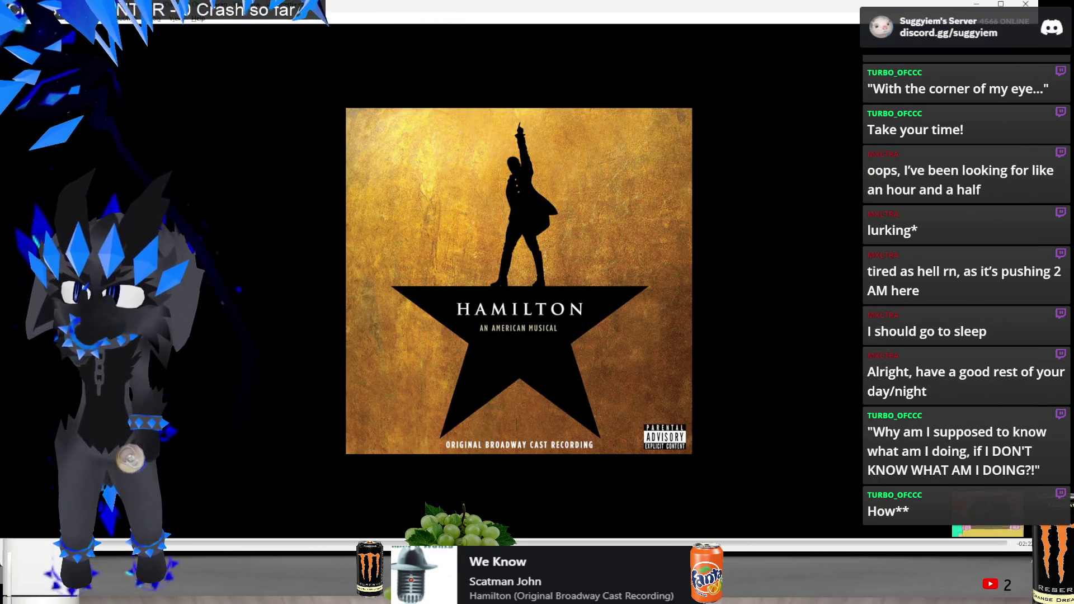
Skip VLC ahead two more tracks to reach High Life, then return to Roblox Studio.
{"action": "key", "text": "n"}
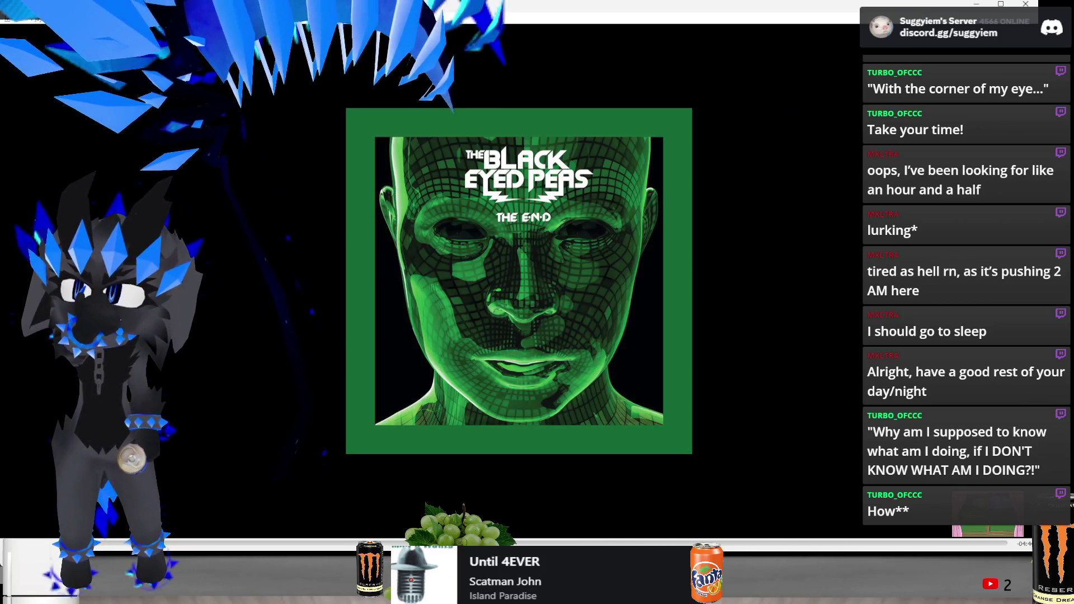
{"action": "key", "text": "n"}
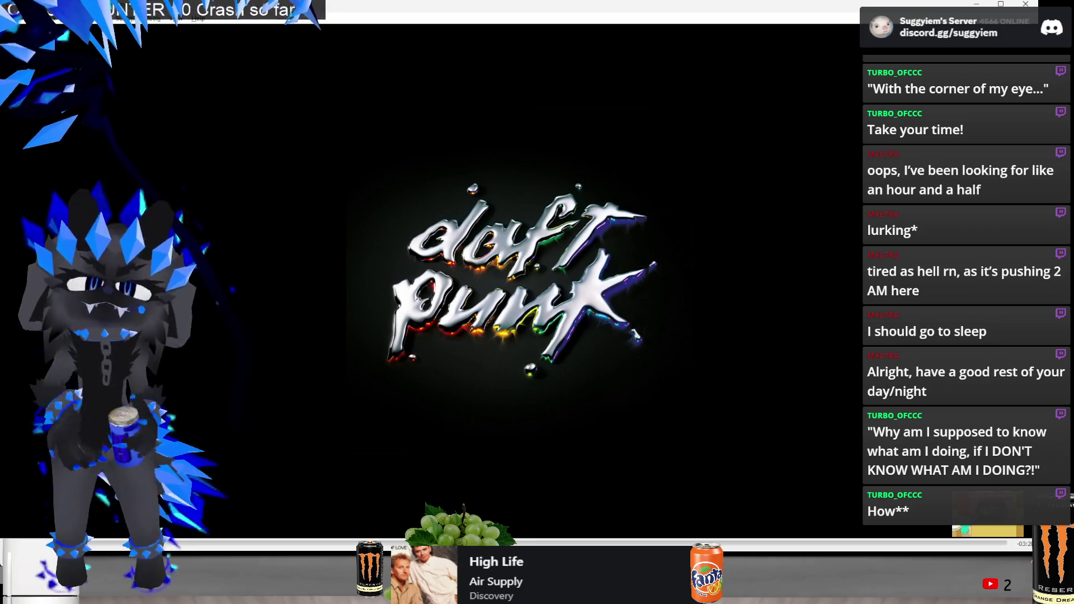
{"action": "key", "text": "alt+Tab"}
Bring Roblox Studio forward and fly the camera in to face the green clothing wall head-on.
{"action": "left_click", "coordinate": [558, 444]}
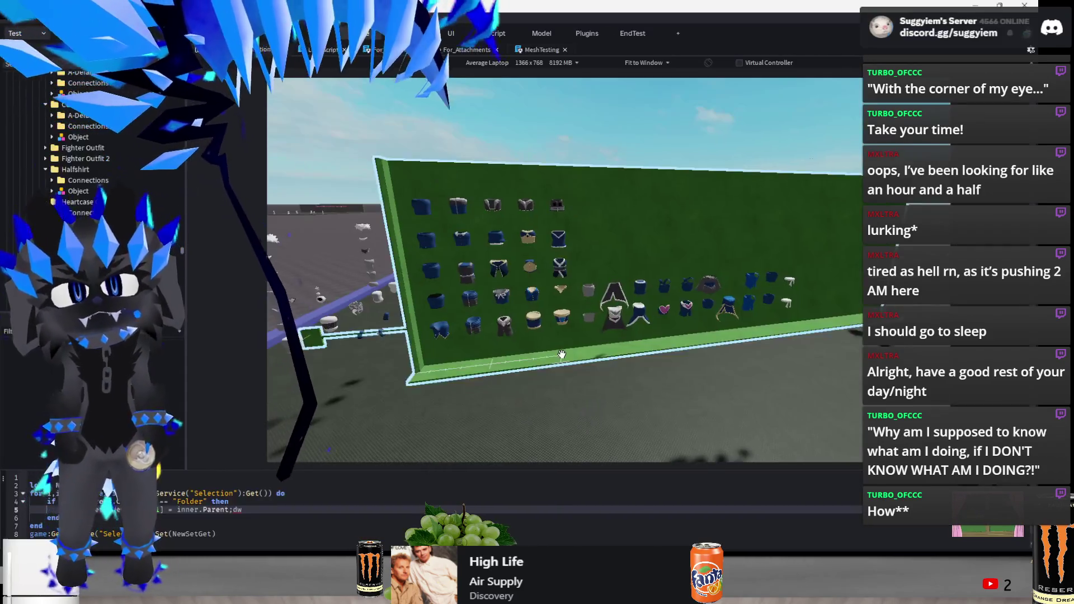
{"action": "right_click", "coordinate": [561, 355]}
{"action": "left_click", "coordinate": [517, 382]}
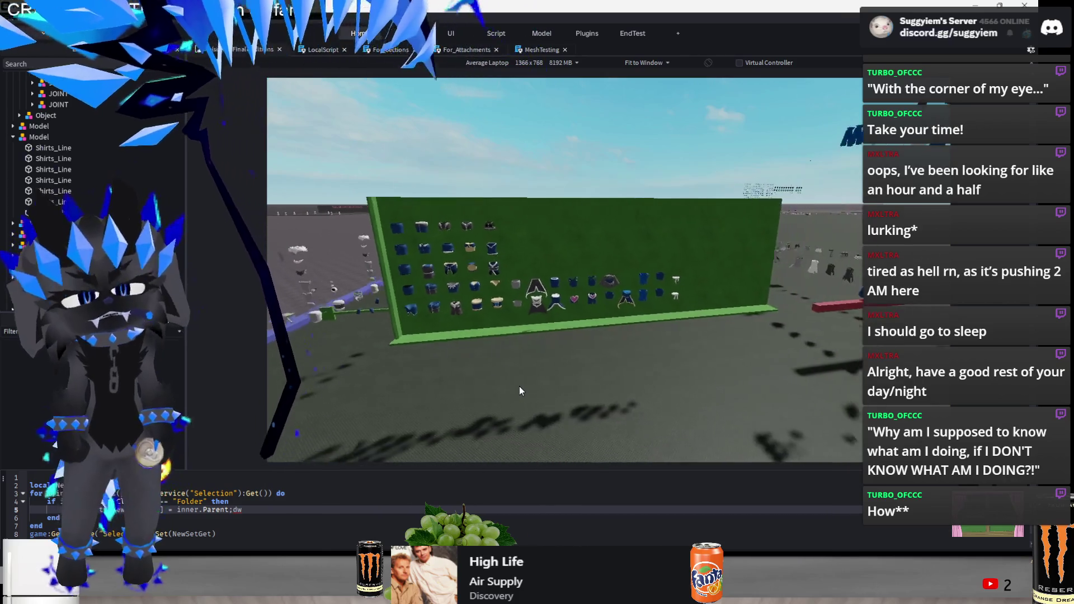
{"action": "key", "text": "d"}
{"action": "key", "text": "w"}
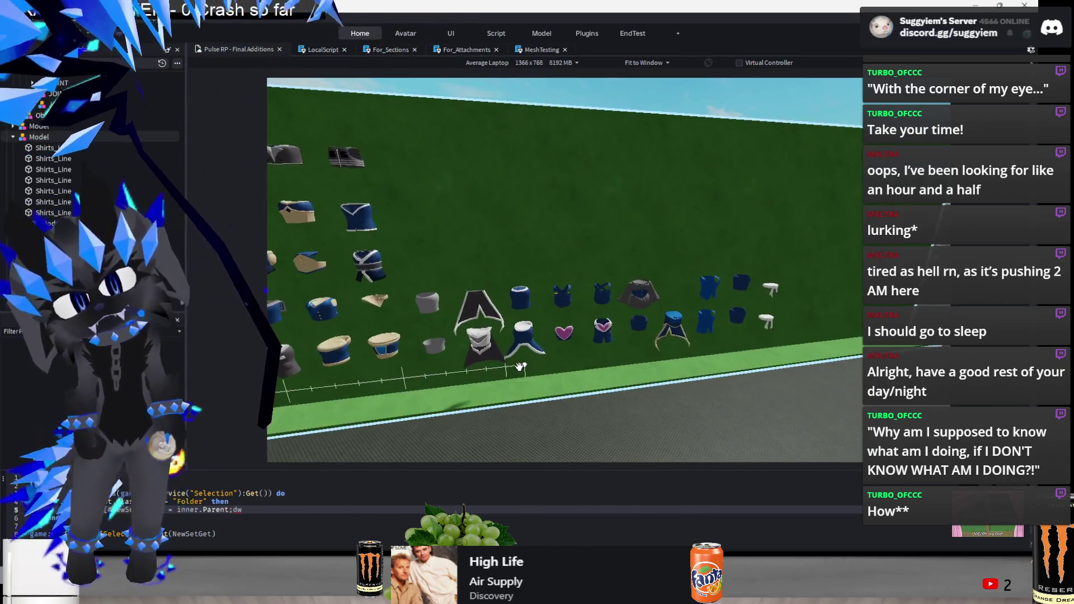
{"action": "key", "text": "s"}
{"action": "key", "text": "a"}
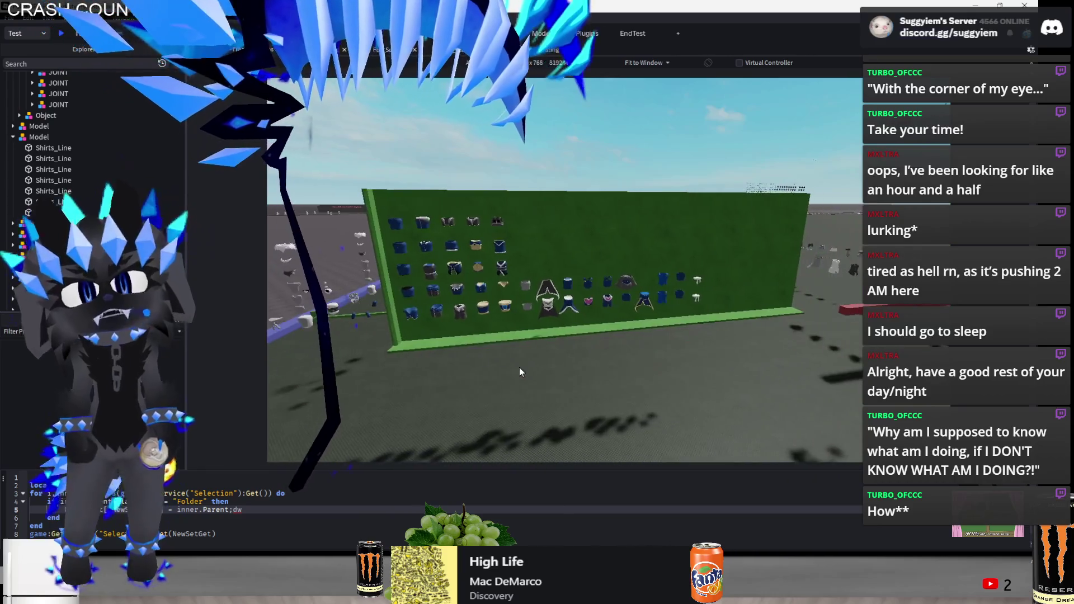
{"action": "key", "text": "d"}
{"action": "key", "text": "w"}
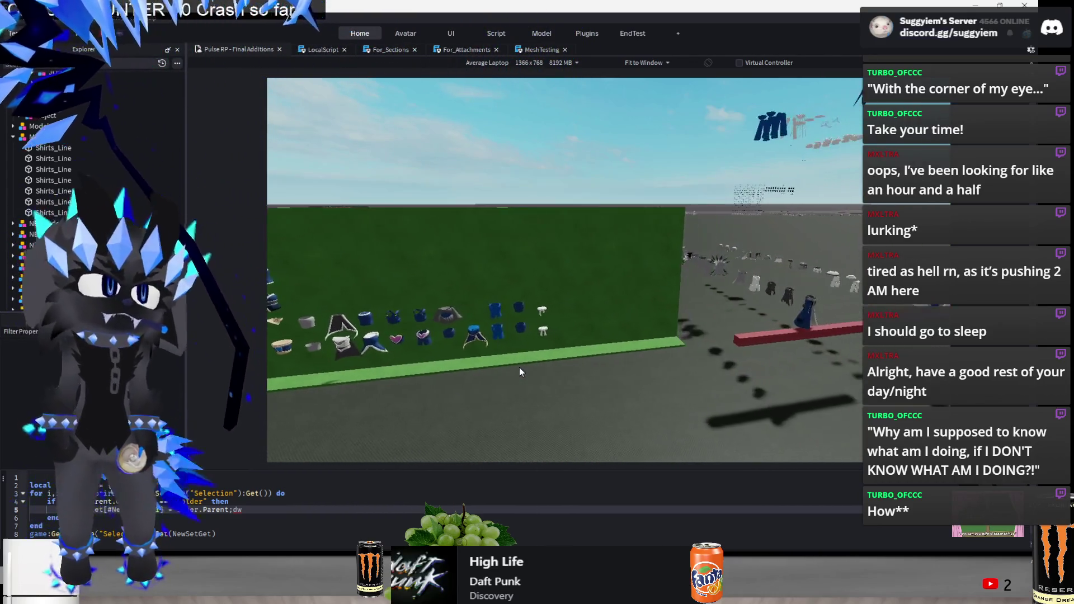
Select the green clothing wall, cancelling the window switch to stay on the scene.
{"action": "left_click", "coordinate": [520, 366]}
{"action": "key", "text": "alt+Tab"}
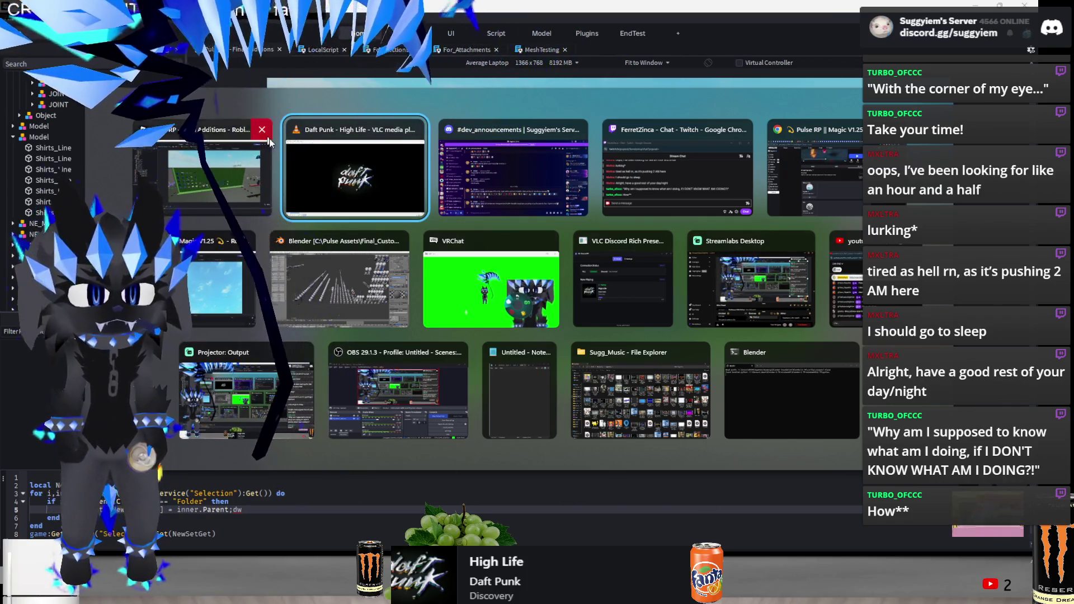
{"action": "key", "text": "Escape"}
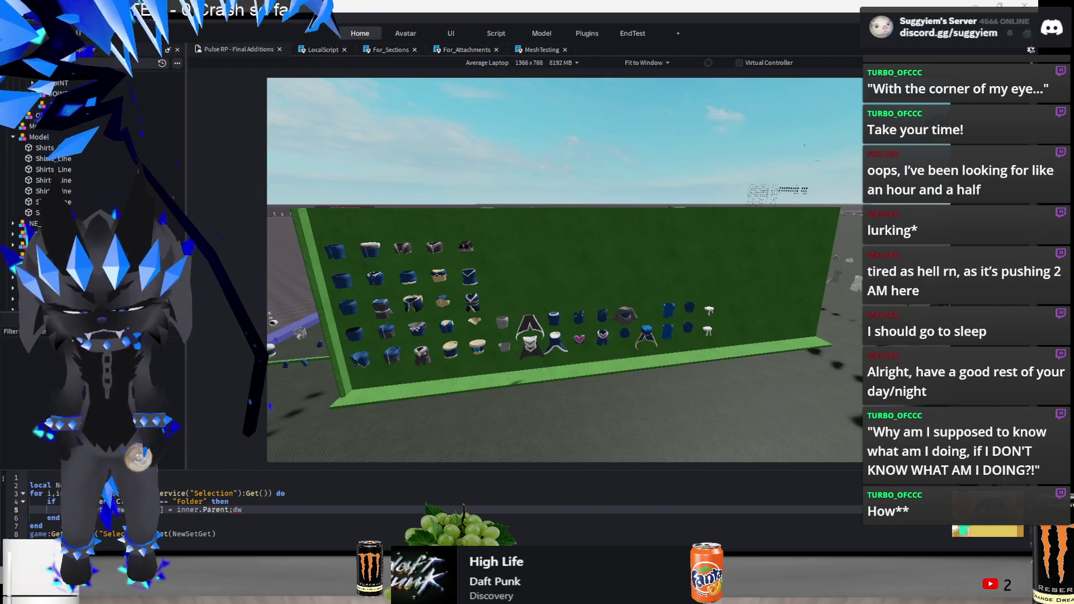
Paste the wall screenshot into Paint.NET and cut out its Roblox viewport region.
{"action": "left_click", "coordinate": [240, 591]}
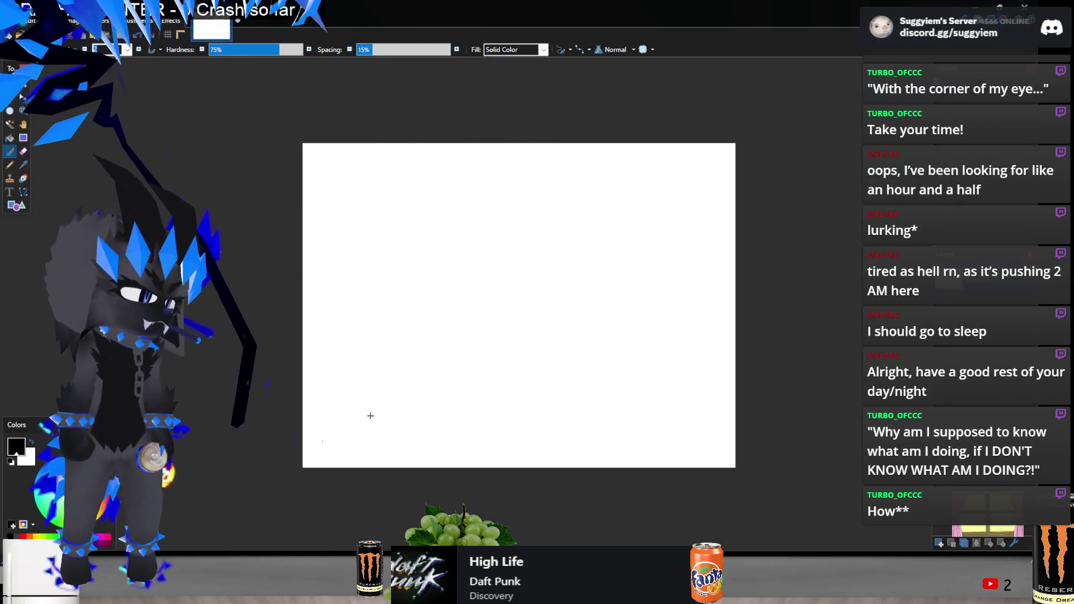
{"action": "key", "text": "ctrl+v"}
{"action": "key", "text": "s"}
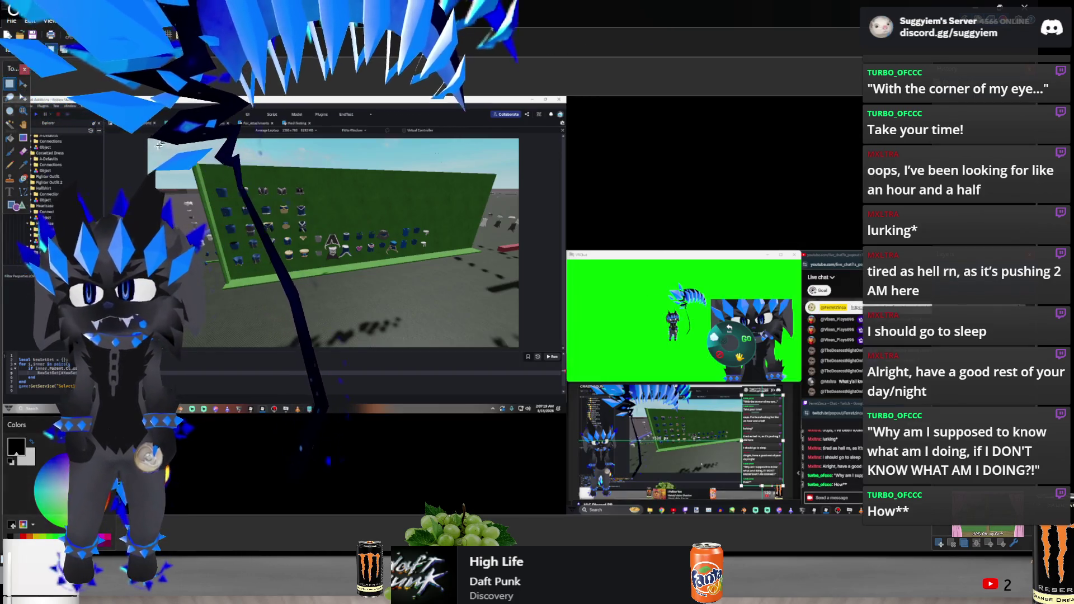
{"action": "left_click_drag", "start_coordinate": [142, 136], "coordinate": [511, 334]}
{"action": "key", "text": "ctrl+x"}
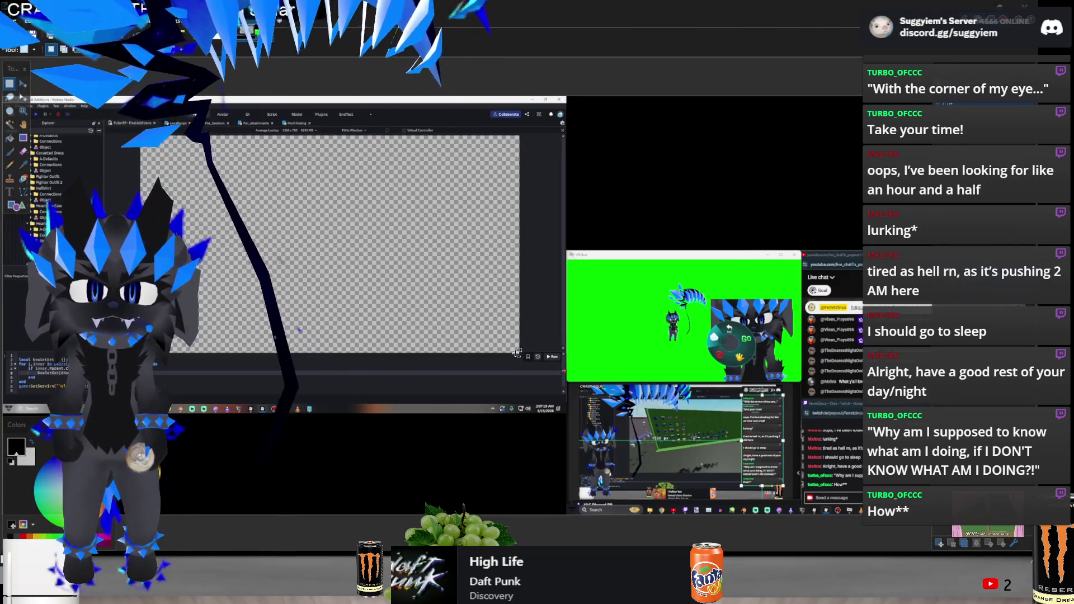
{"action": "key", "text": "alt+Tab"}
{"action": "key", "text": "Tab"}
{"action": "key", "text": "Tab"}
Start a Discord message pinging dev_anounce_pings: 'give an update: im currently organizing my studio because its a mess.'.
{"action": "type", "text": "@deva"}
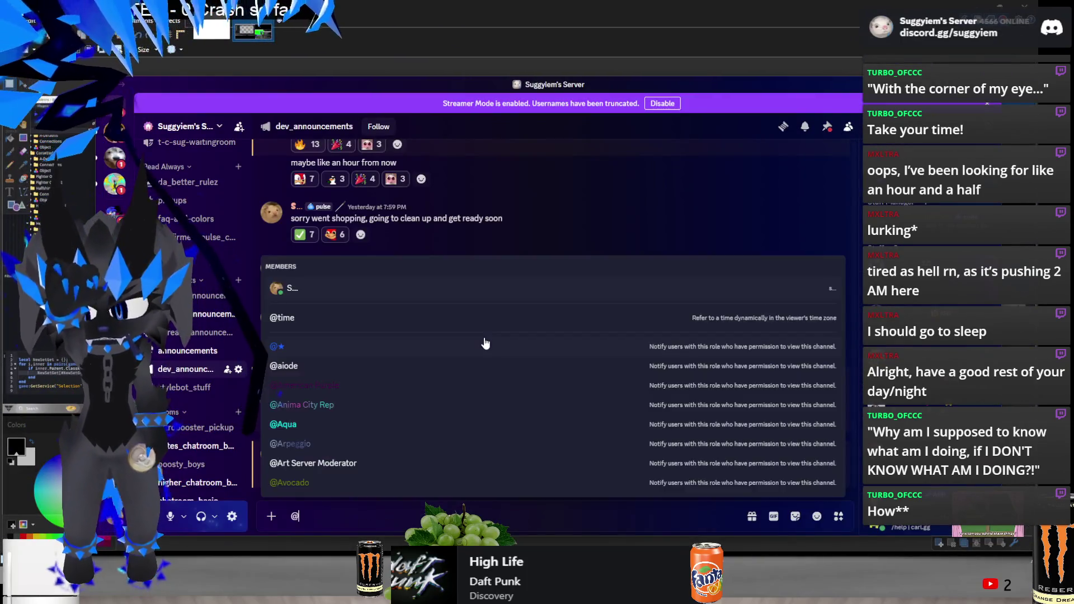
{"action": "key", "text": "Up"}
{"action": "key", "text": "Tab"}
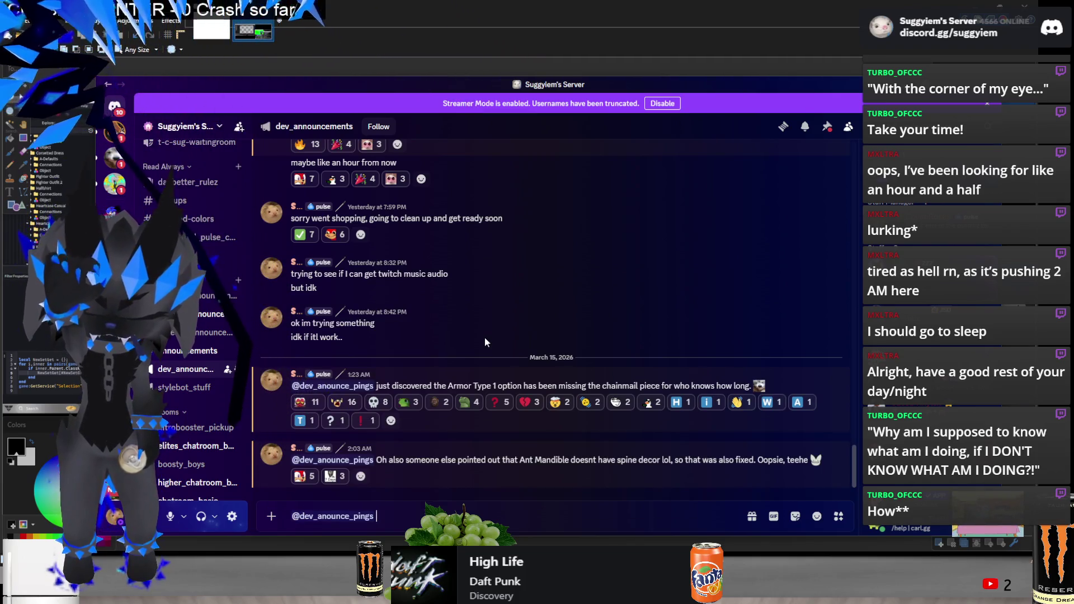
{"action": "type", "text": "To"}
{"action": "key", "text": "BackSpace"}
{"action": "type", "text": "give an update:"}
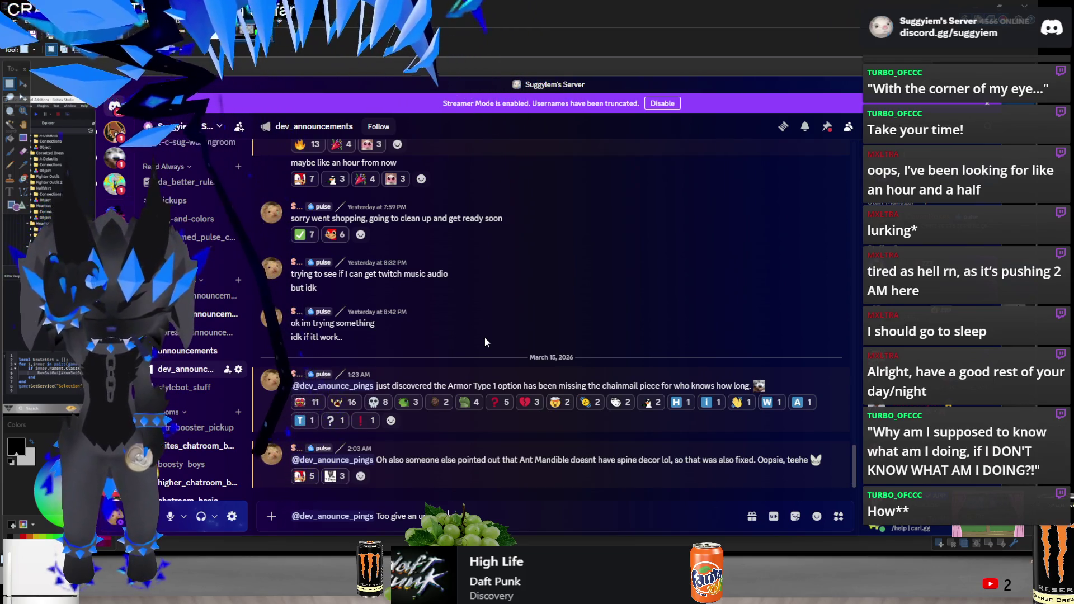
{"action": "type", "text": " im currently organizing"}
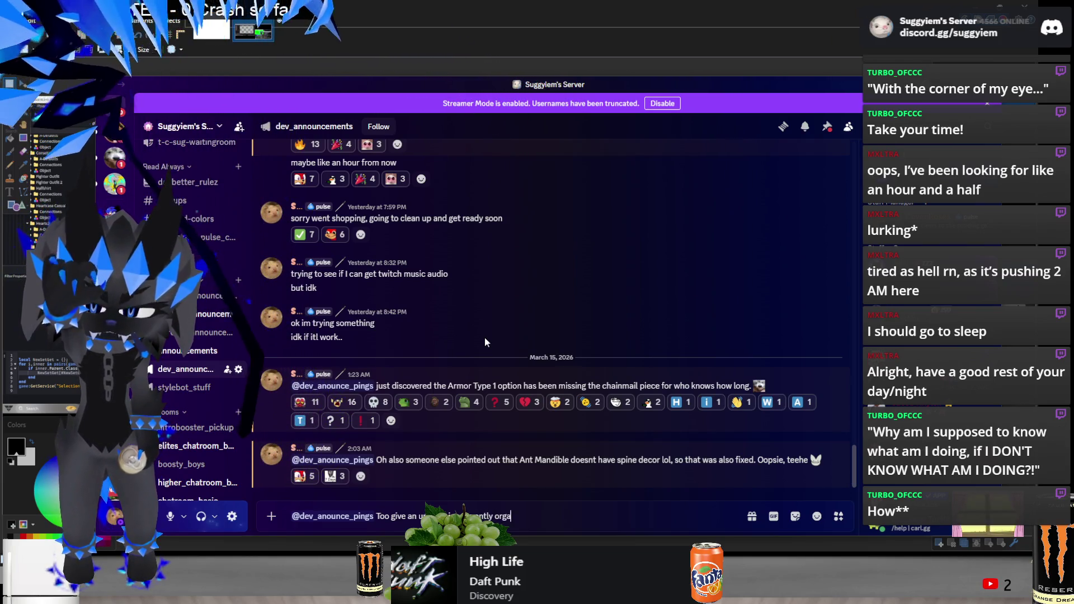
{"action": "type", "text": " my studio because its a mess"}
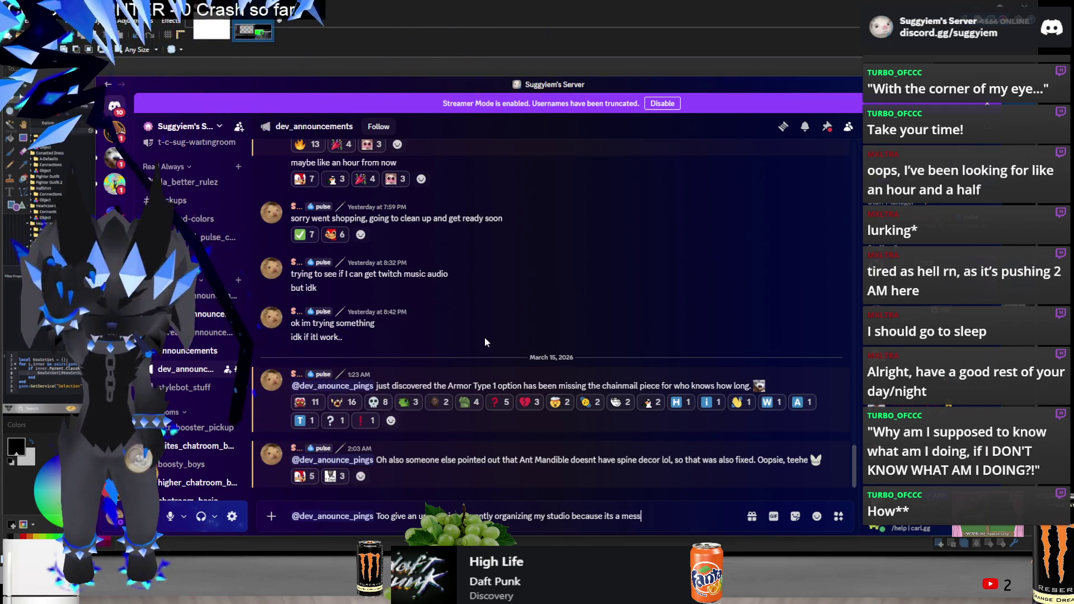
{"action": "type", "text": "."}
{"action": "key", "text": "shift+Return"}
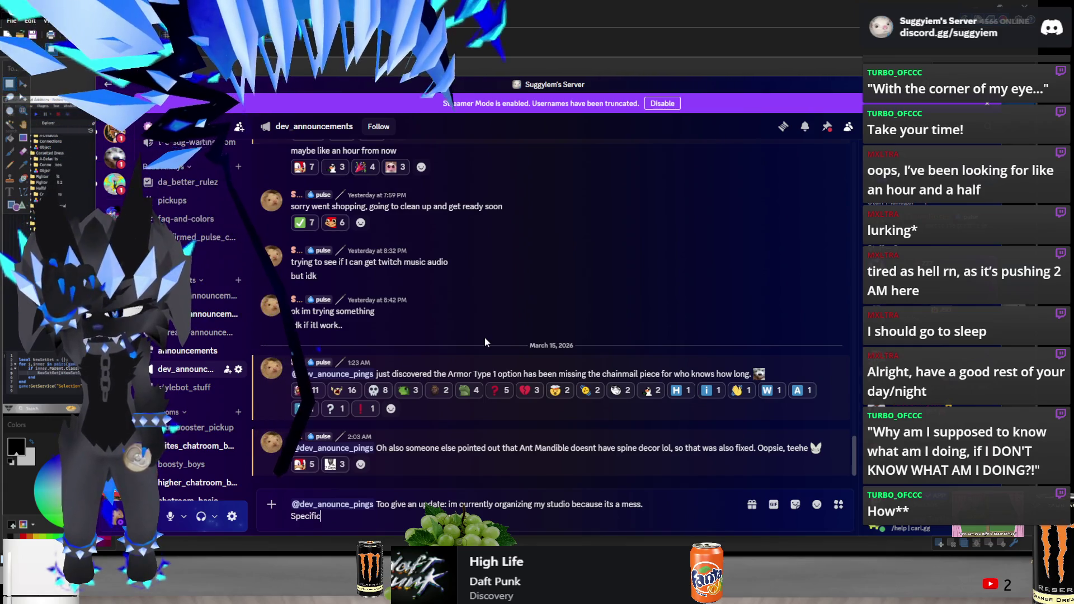
{"action": "type", "text": "ally in regards"}
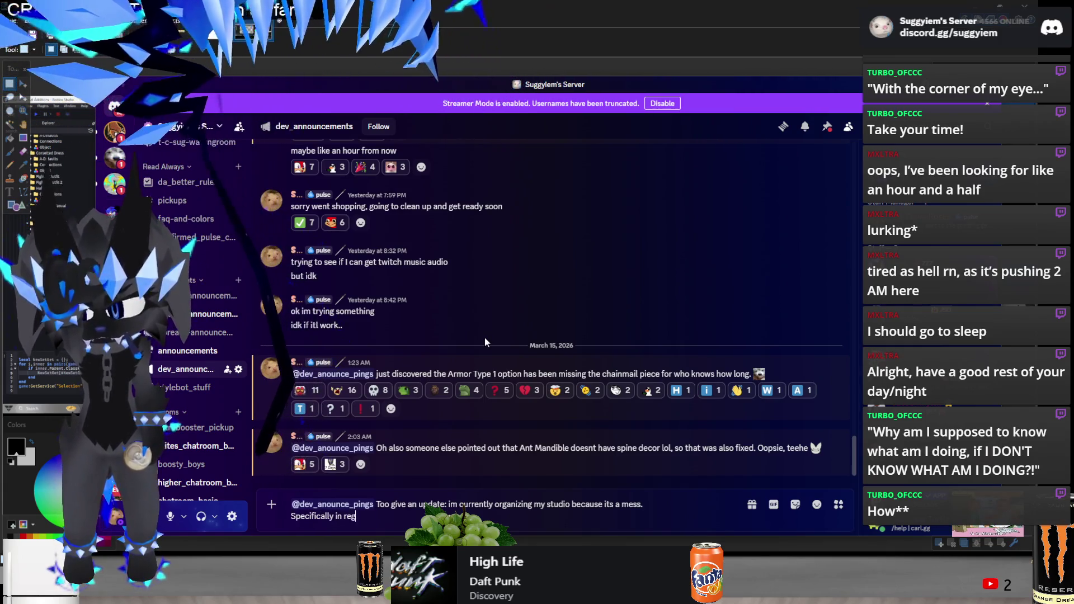
{"action": "type", "text": " to torso stu"}
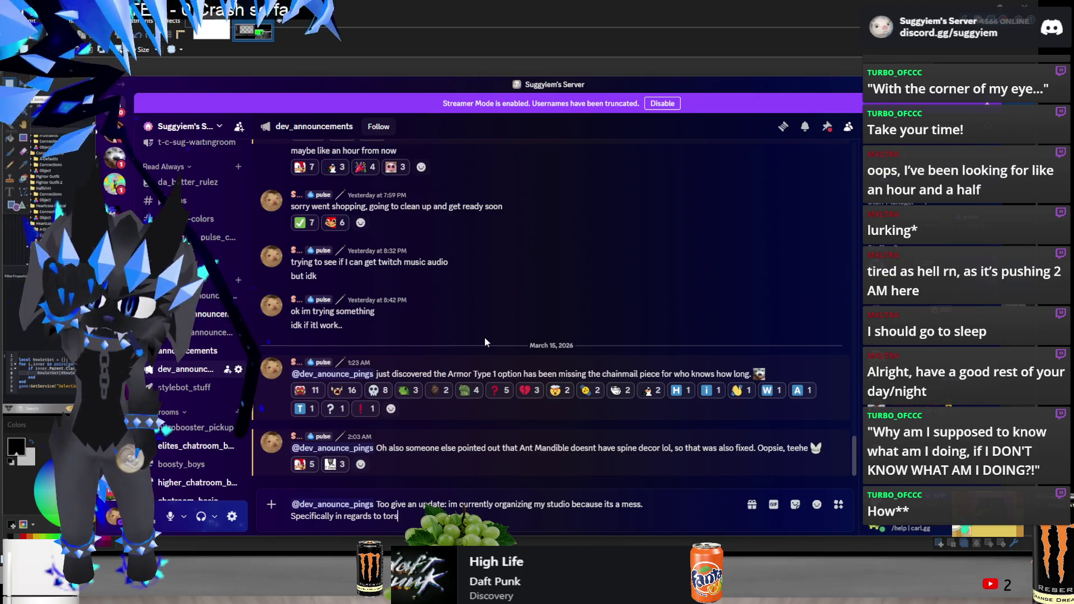
{"action": "type", "text": "ff."}
{"action": "key", "text": "shift+Return"}
{"action": "key", "text": "shift+Return"}
Explain the torso-clothing cleanup, attach the clothing wall screenshot, and post the update.
{"action": "type", "text": "So im cl"}
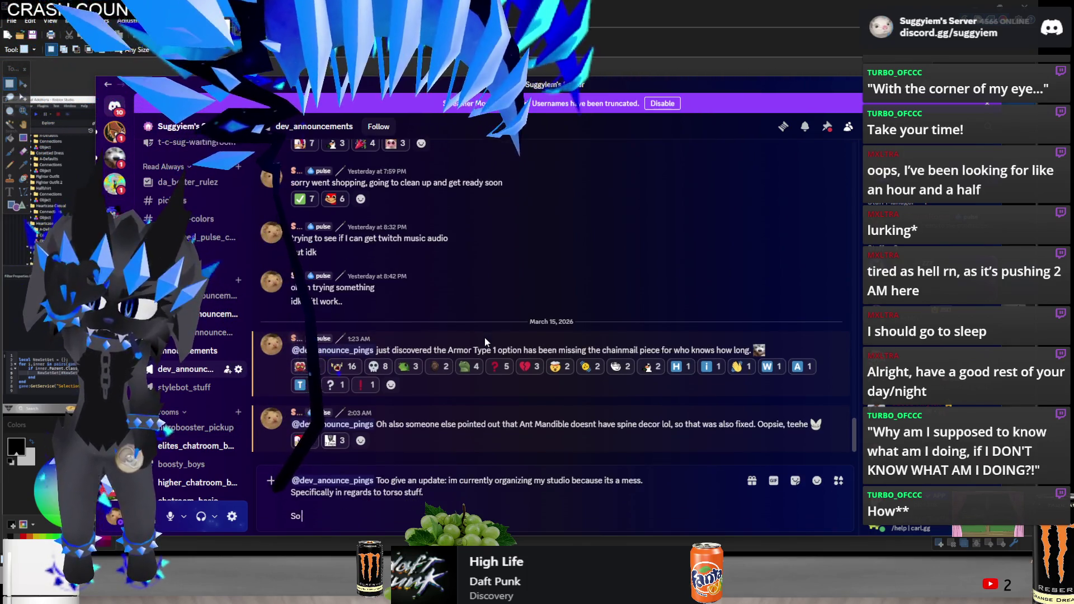
{"action": "type", "text": "eaning it up so when I make t"}
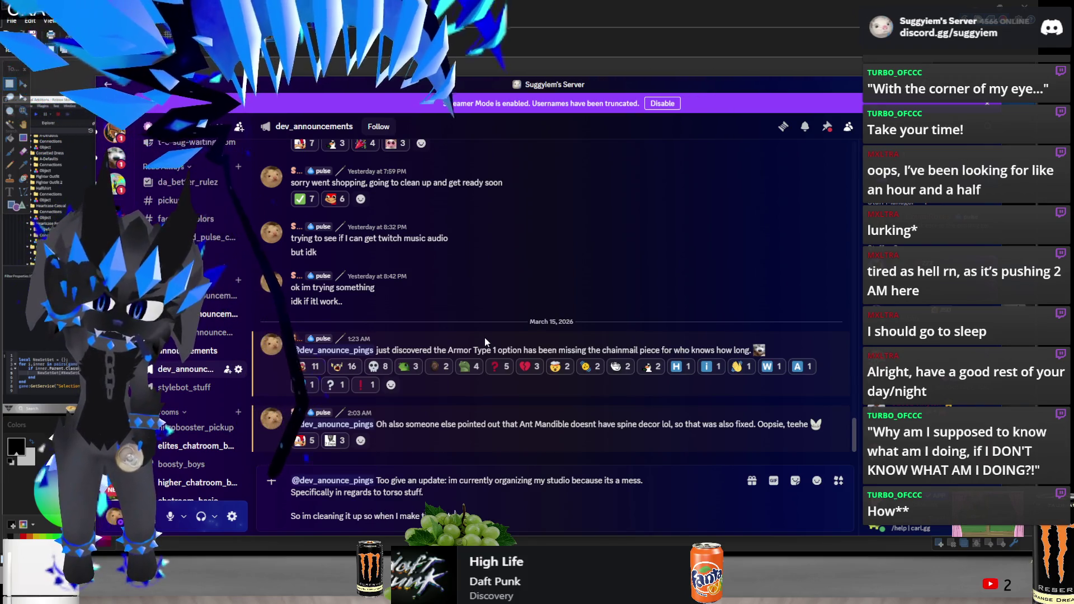
{"action": "type", "text": "he thing that lets me make alternate swaps f"}
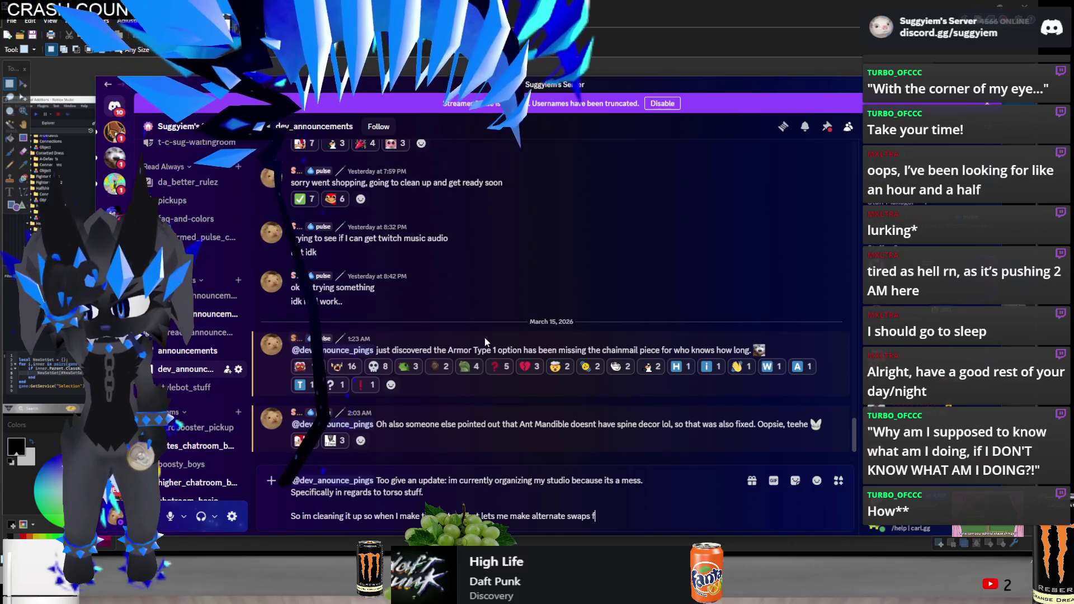
{"action": "type", "text": "'(e"}
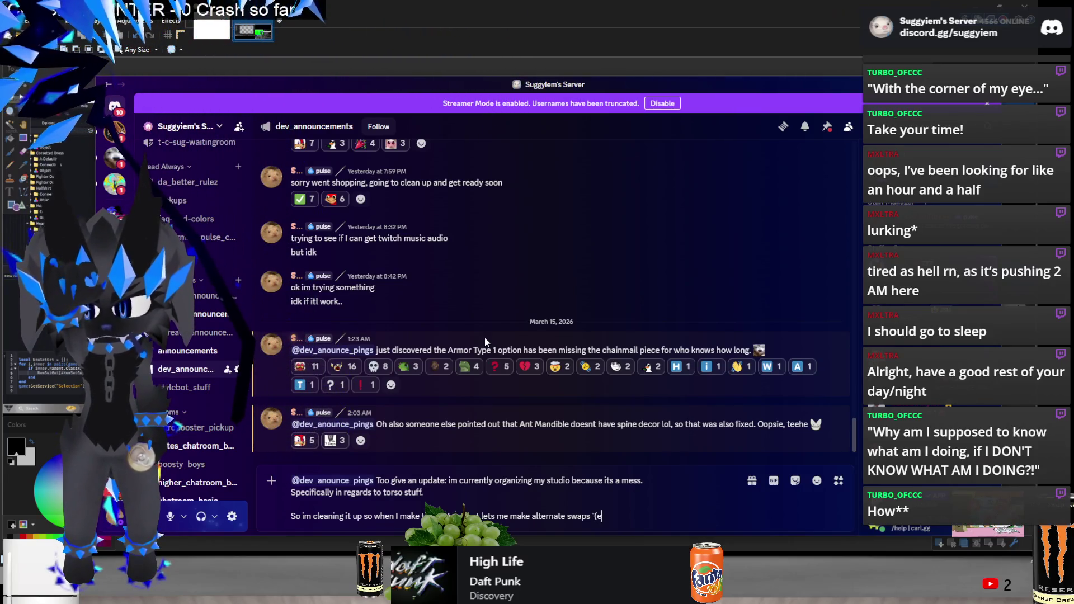
{"action": "type", "text": "x: be"}
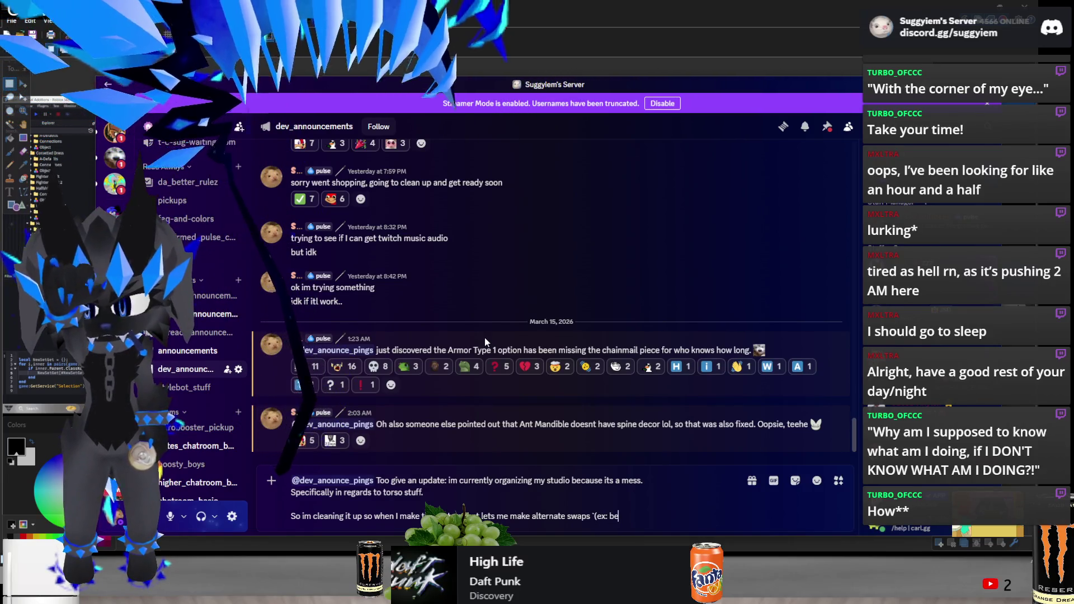
{"action": "key", "text": "BackSpace"}
{"action": "key", "text": "BackSpace"}
{"action": "type", "text": "compatible "}
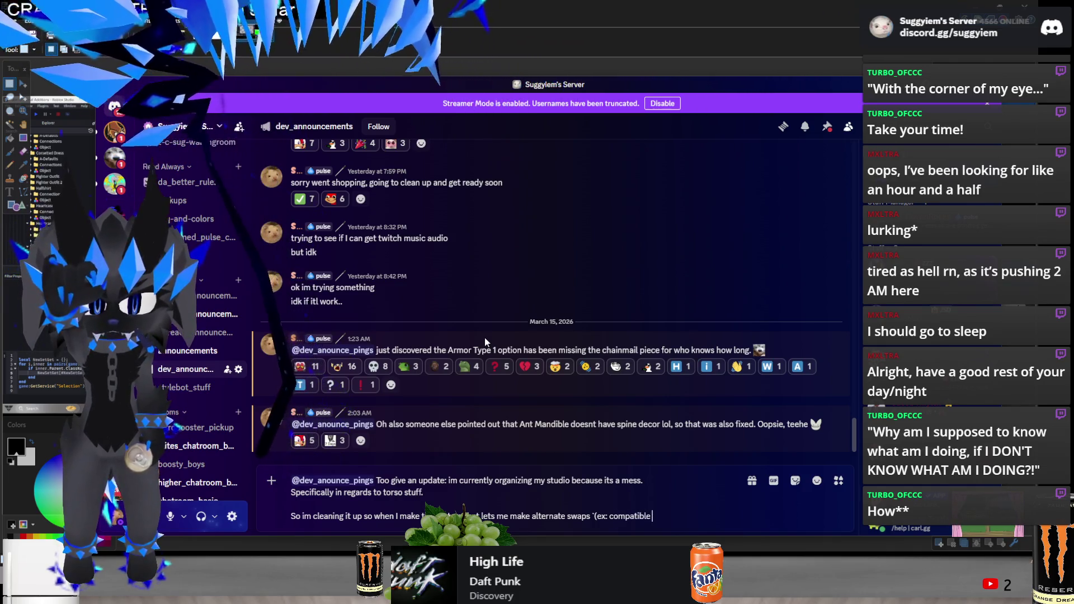
{"action": "type", "text": "clothing for fem torso or the roun"}
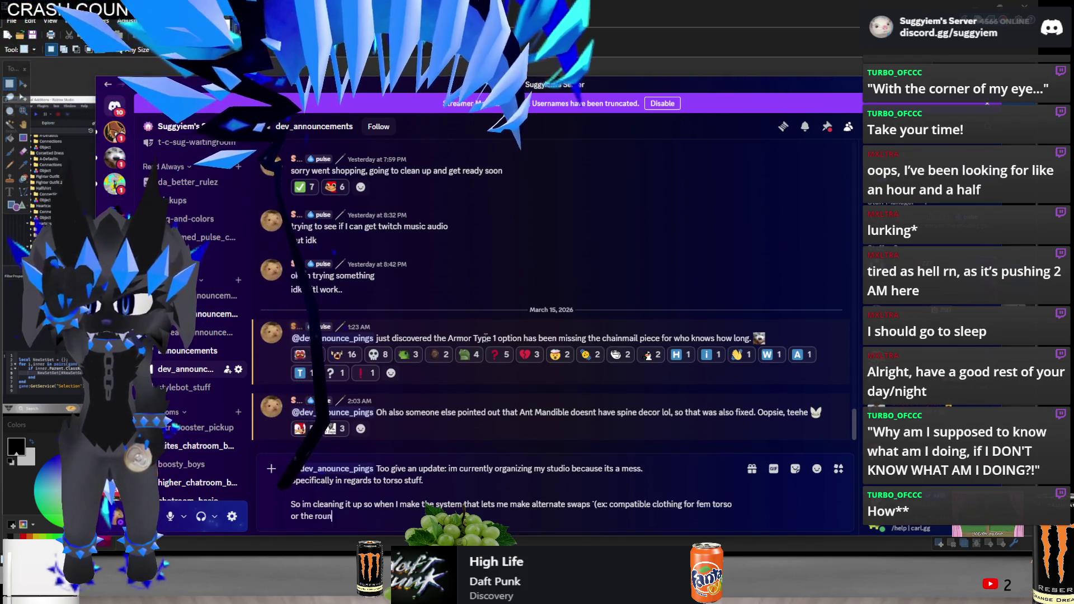
{"action": "type", "text": "d torso"}
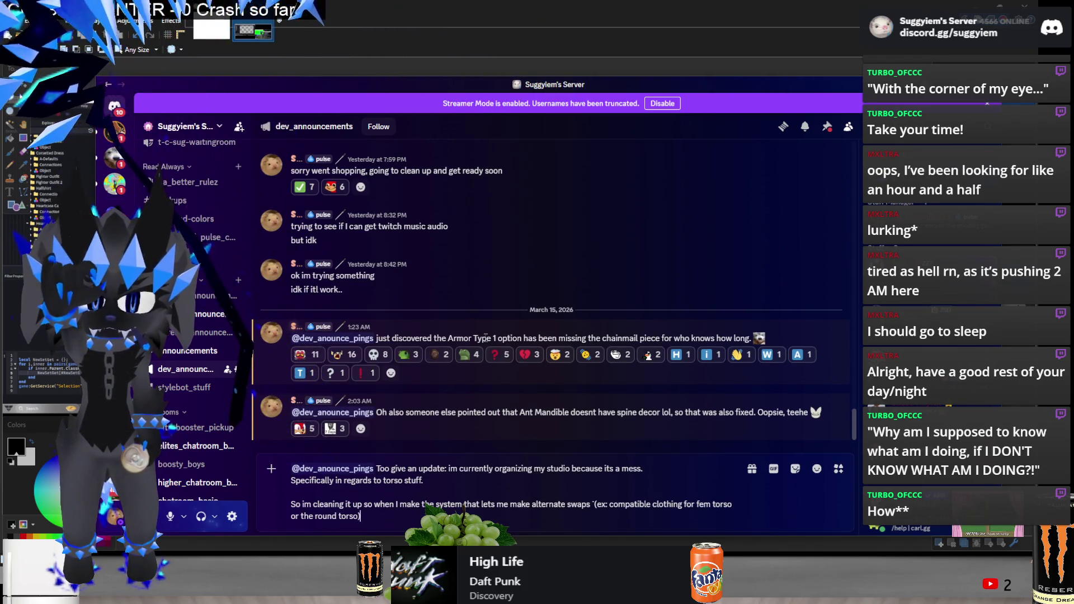
{"action": "type", "text": "`,id"}
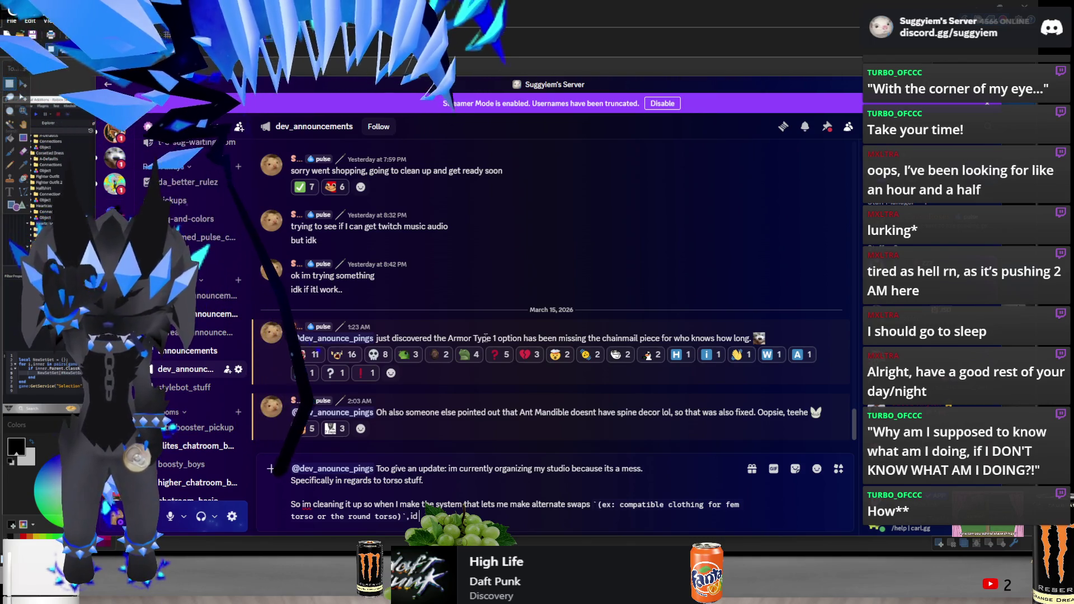
{"action": "type", "text": " li"}
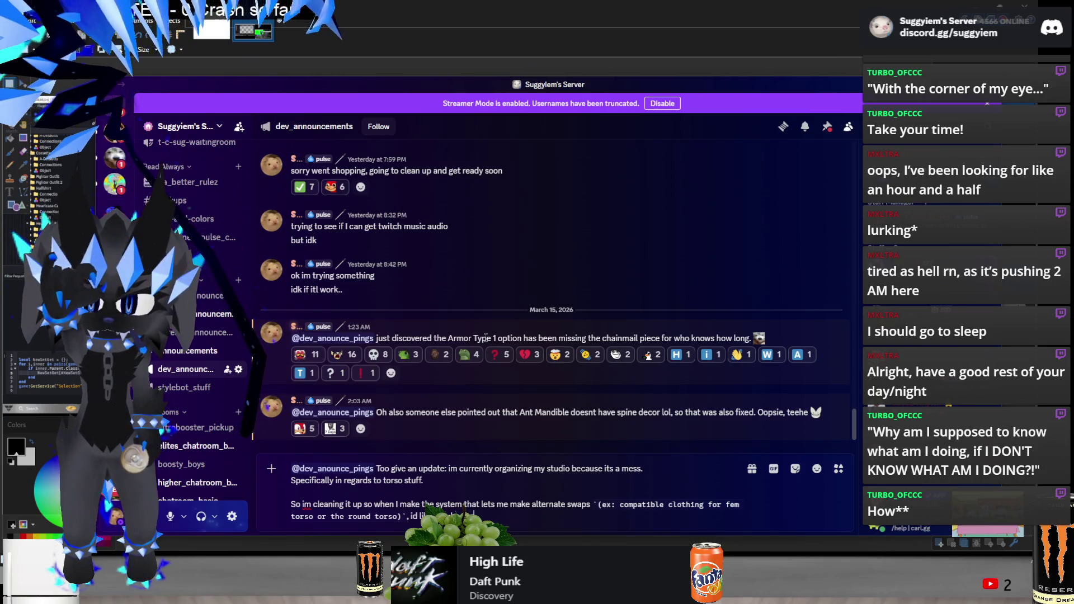
{"action": "type", "text": "ed and easy to t"}
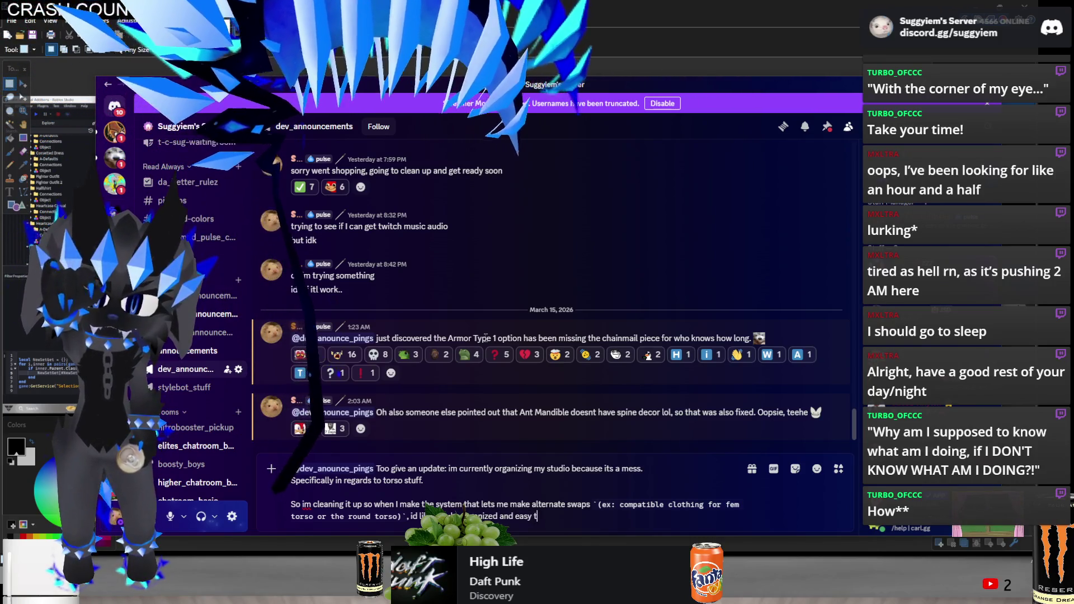
{"action": "type", "text": "ell what goes were lol"}
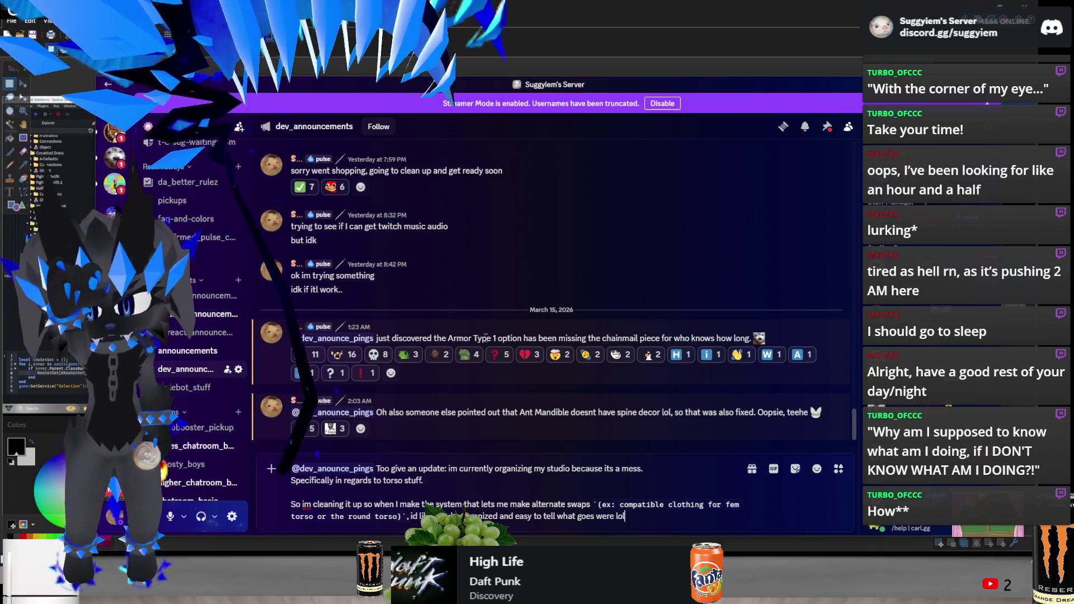
{"action": "type", "text": "."}
{"action": "key", "text": "ctrl+v"}
{"action": "key", "text": "Return"}
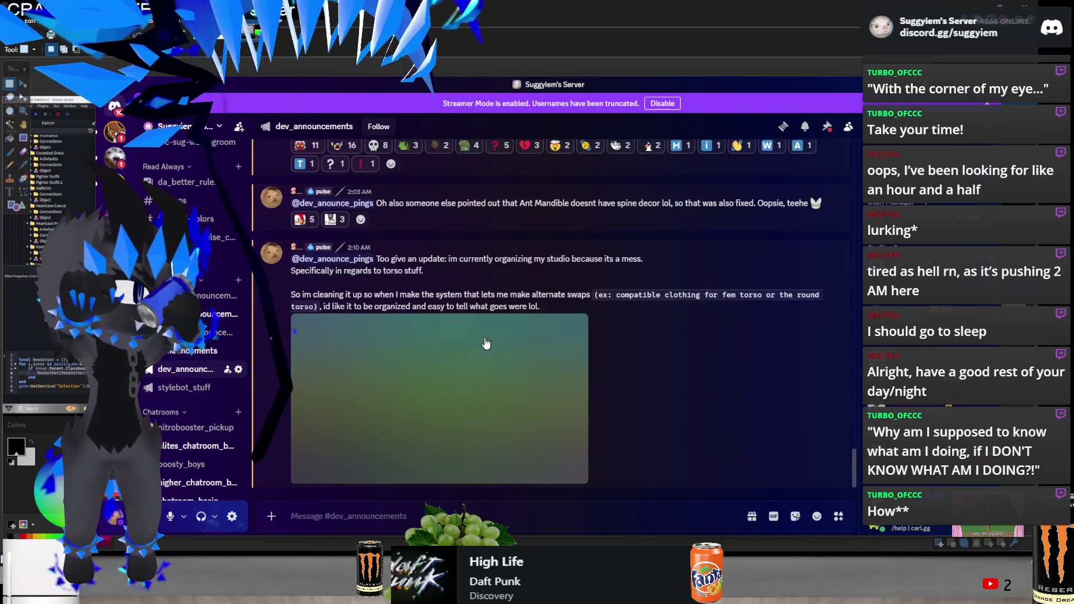
Post a follow-up message explaining other torso types are coming too.
{"action": "key", "text": "alt+Tab"}
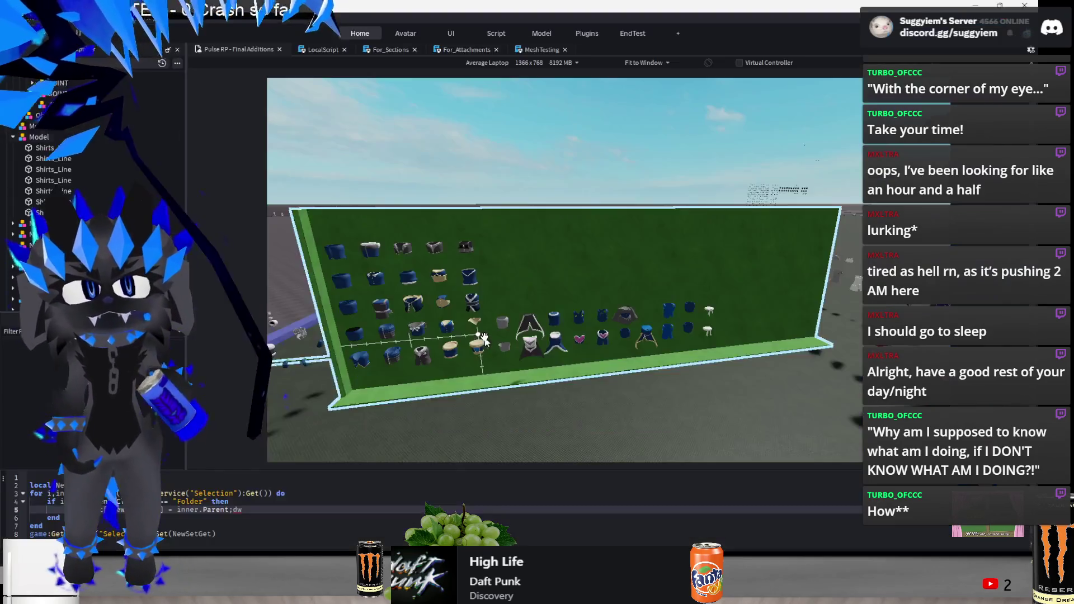
{"action": "key", "text": "alt+Tab"}
{"action": "type", "text": "ut yes that means it"}
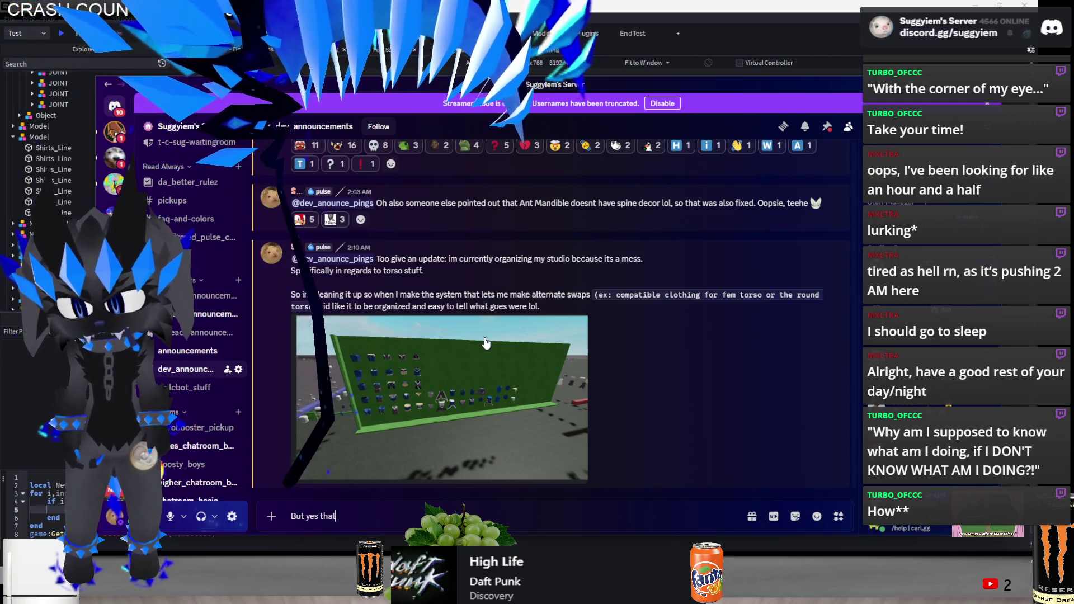
{"action": "type", "text": "l be adding cl"}
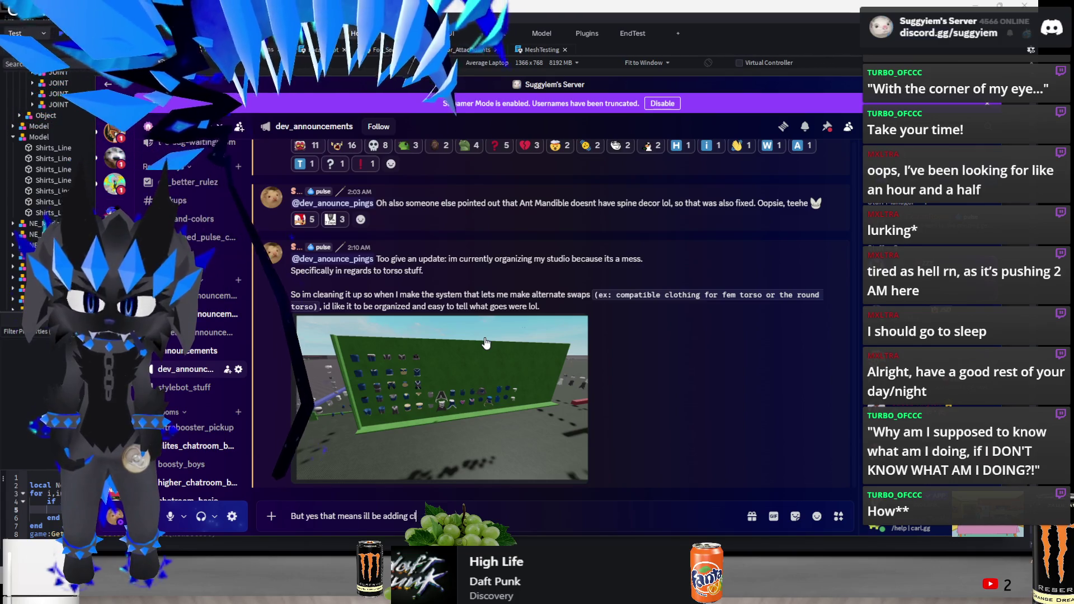
{"action": "type", "text": "othing I've fixed"}
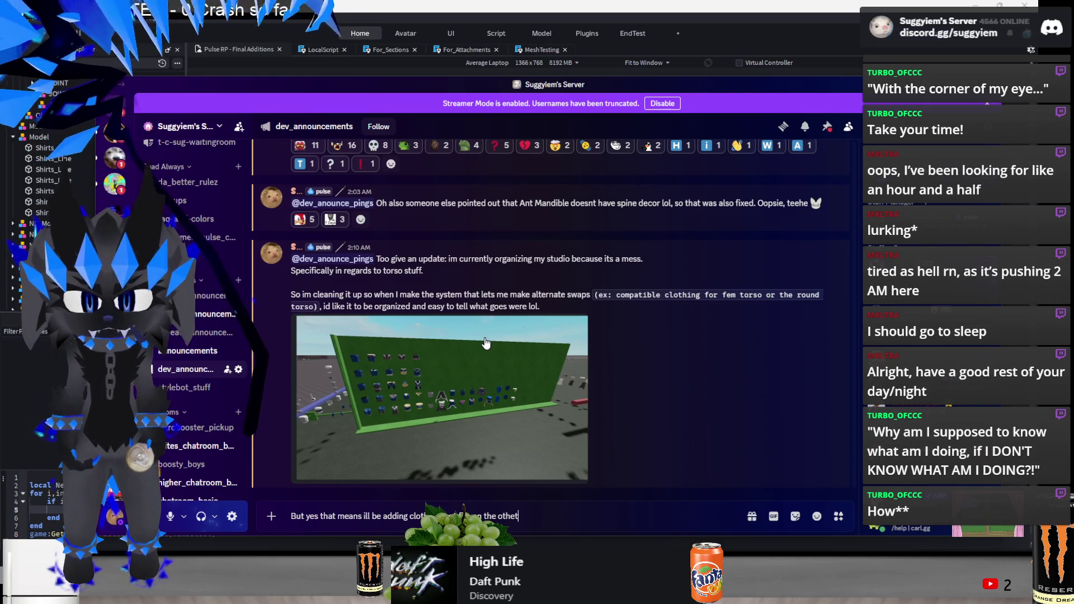
{"action": "type", "text": "pes at some point."}
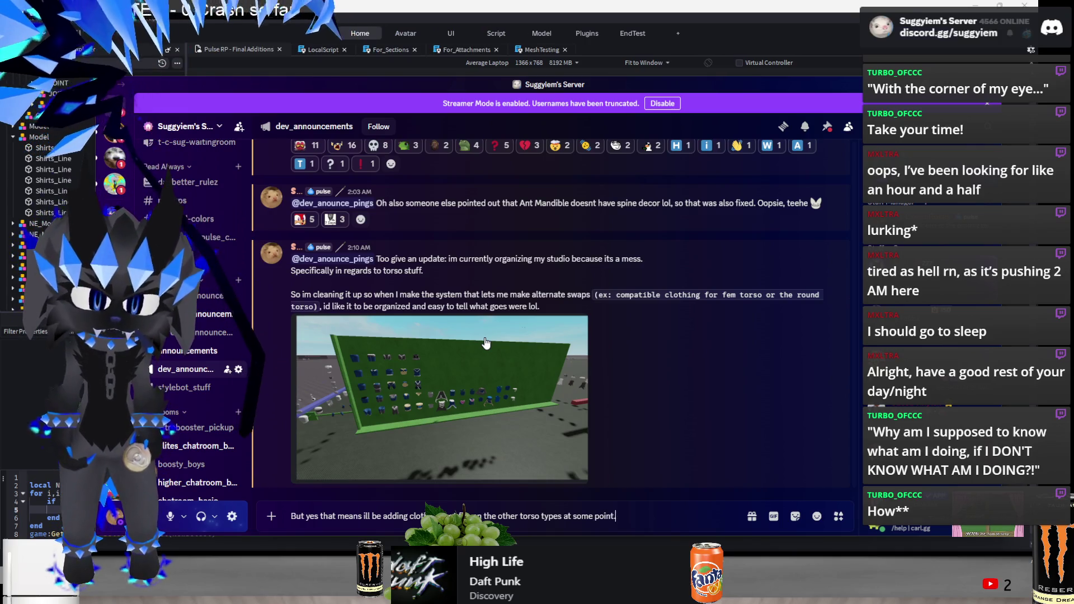
{"action": "key", "text": "Return"}
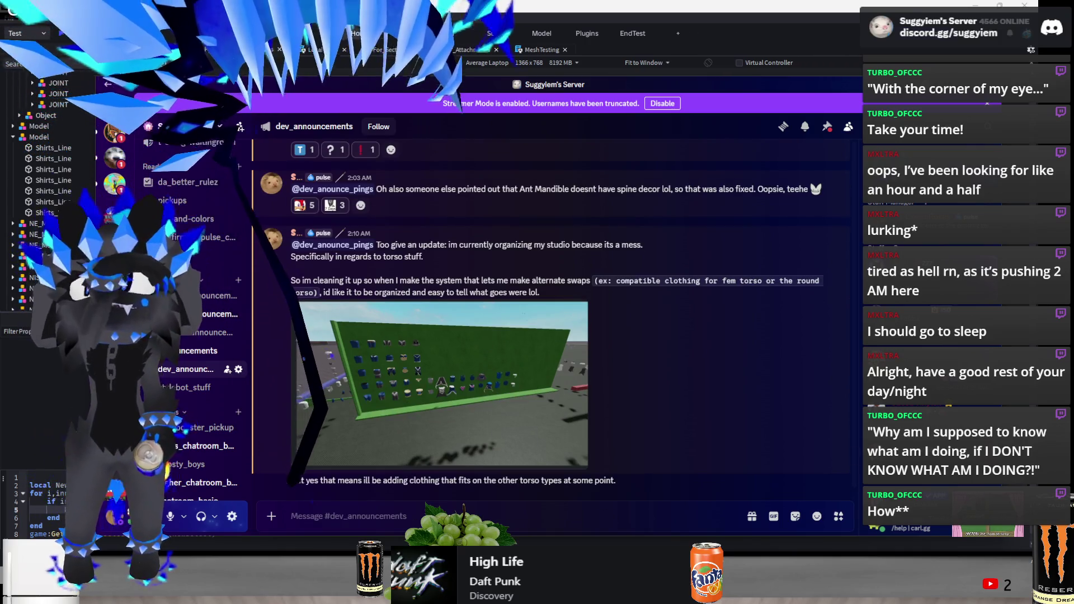
Widen and reposition the Discord chat window, then return to Roblox Studio.
{"action": "key", "text": "alt+Tab"}
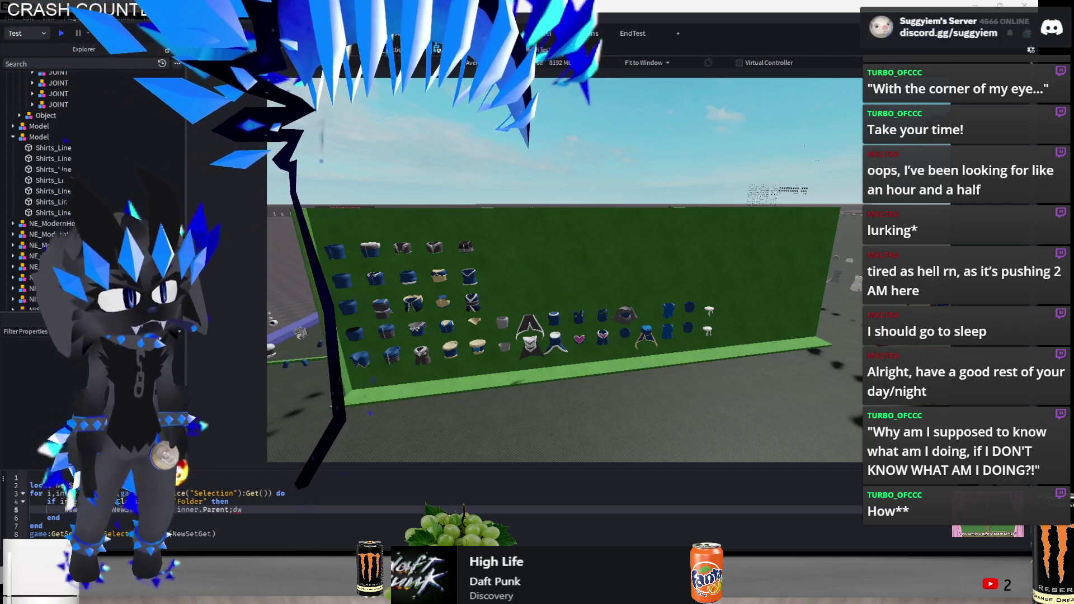
{"action": "key", "text": "alt+Tab"}
{"action": "left_click_drag", "start_coordinate": [519, 324], "coordinate": [532, 200]}
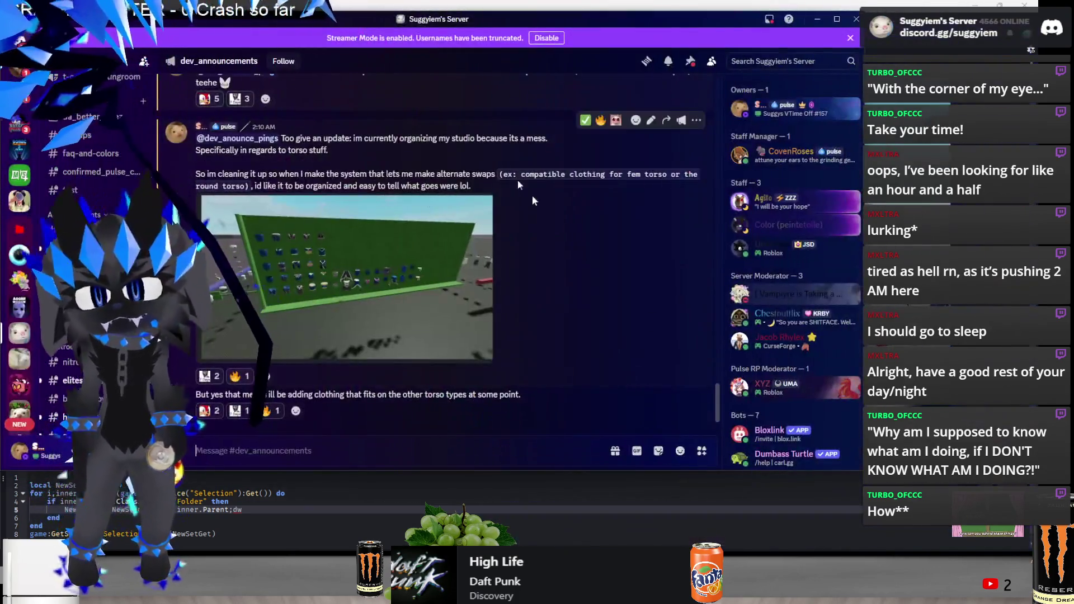
{"action": "mouse_move", "coordinate": [460, 31]}
{"action": "left_mouse_down"}
{"action": "mouse_move", "coordinate": [500, 57]}
{"action": "mouse_move", "coordinate": [504, 81]}
{"action": "left_mouse_up"}
{"action": "key", "text": "alt+Tab"}
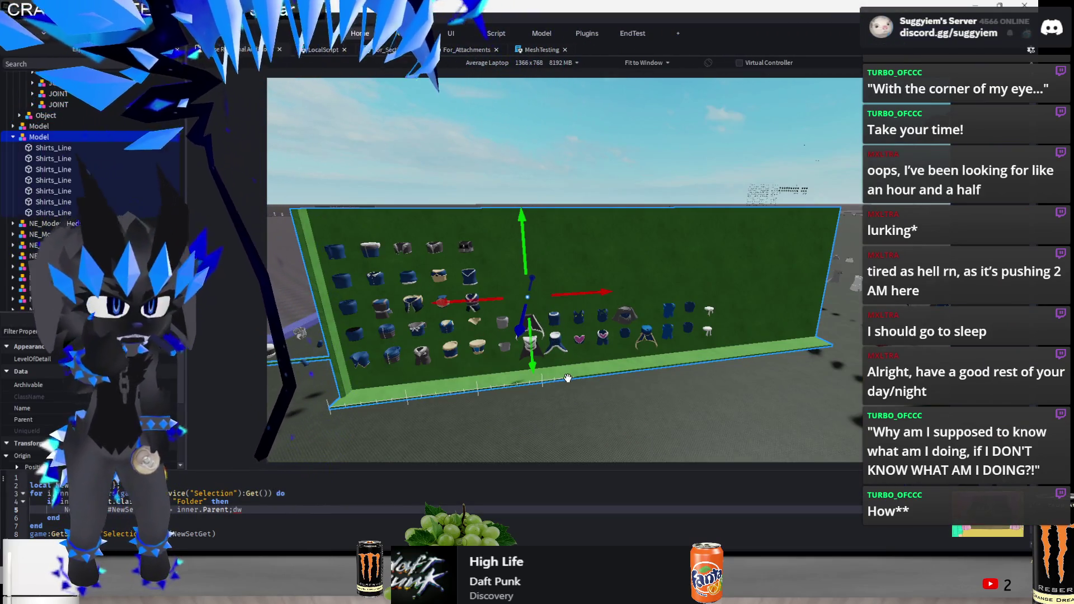
{"action": "key", "text": "a"}
{"action": "key", "text": "a"}
{"action": "key", "text": "a"}
{"action": "key", "text": "w"}
{"action": "key", "text": "w"}
{"action": "left_click", "coordinate": [555, 401]}
{"action": "key", "text": "s"}
{"action": "key", "text": "s"}
{"action": "key", "text": "s"}
{"action": "key", "text": "d"}
{"action": "key", "text": "d"}
{"action": "key", "text": "d"}
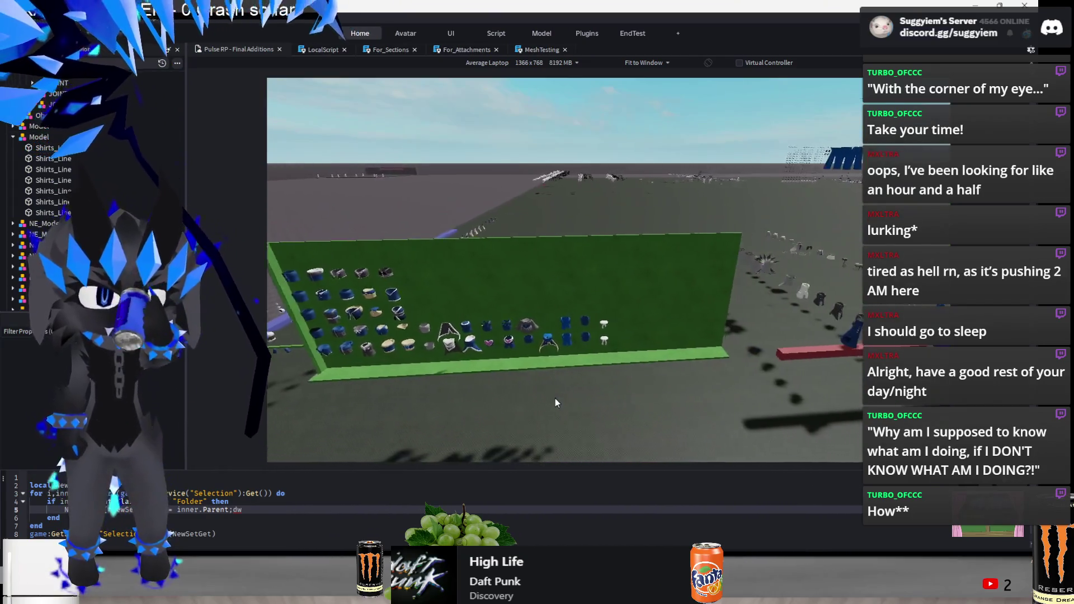
{"action": "key", "text": "w"}
{"action": "key", "text": "w"}
{"action": "key", "text": "w"}
{"action": "key", "text": "d"}
{"action": "key", "text": "d"}
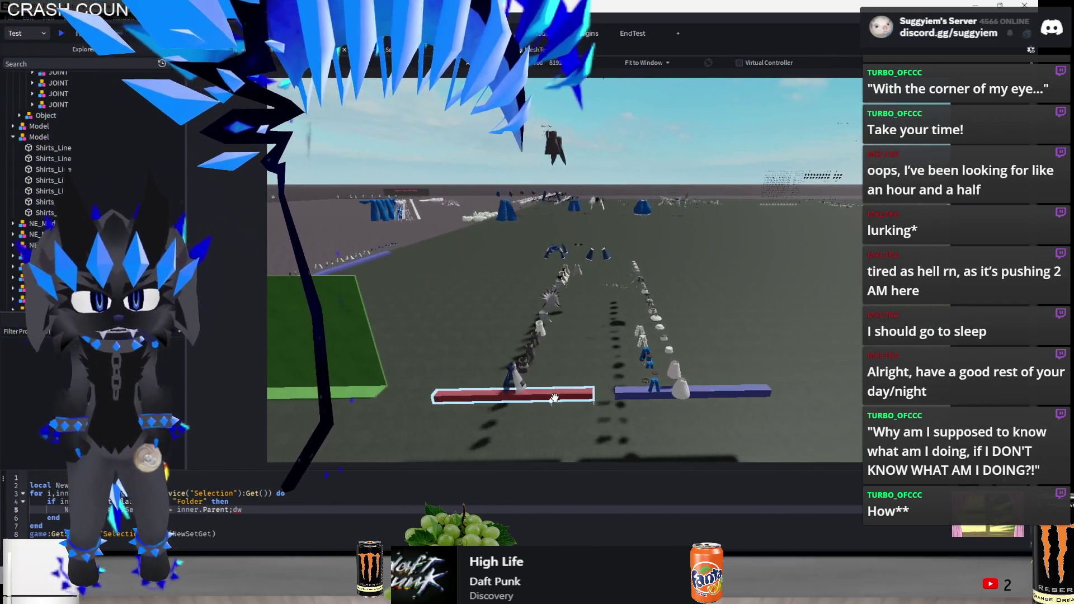
{"action": "key", "text": "w"}
{"action": "key", "text": "w"}
{"action": "key", "text": "w"}
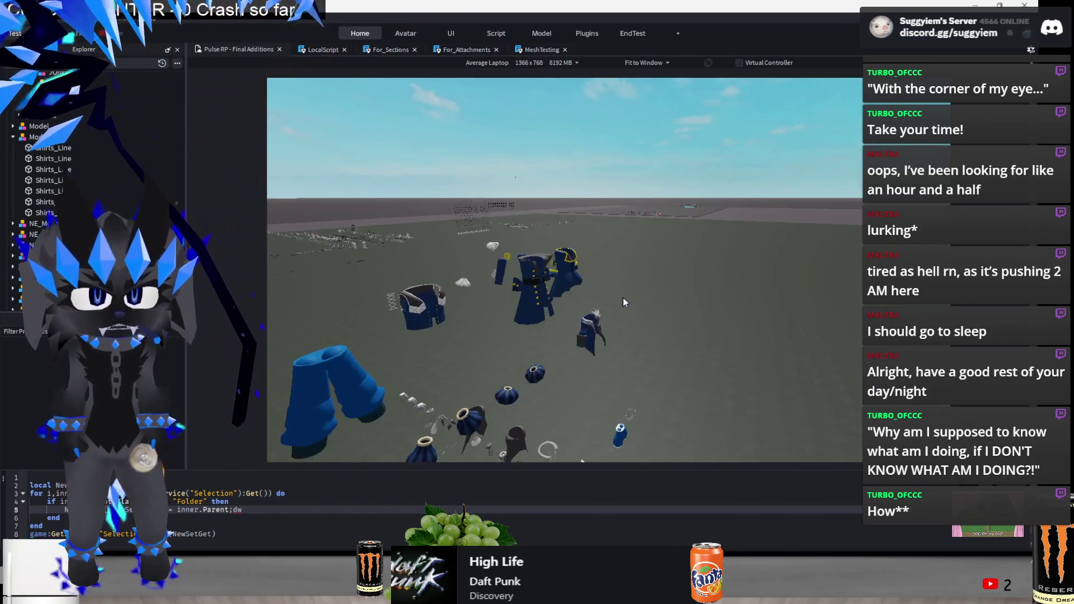
{"action": "key", "text": "w"}
{"action": "key", "text": "d"}
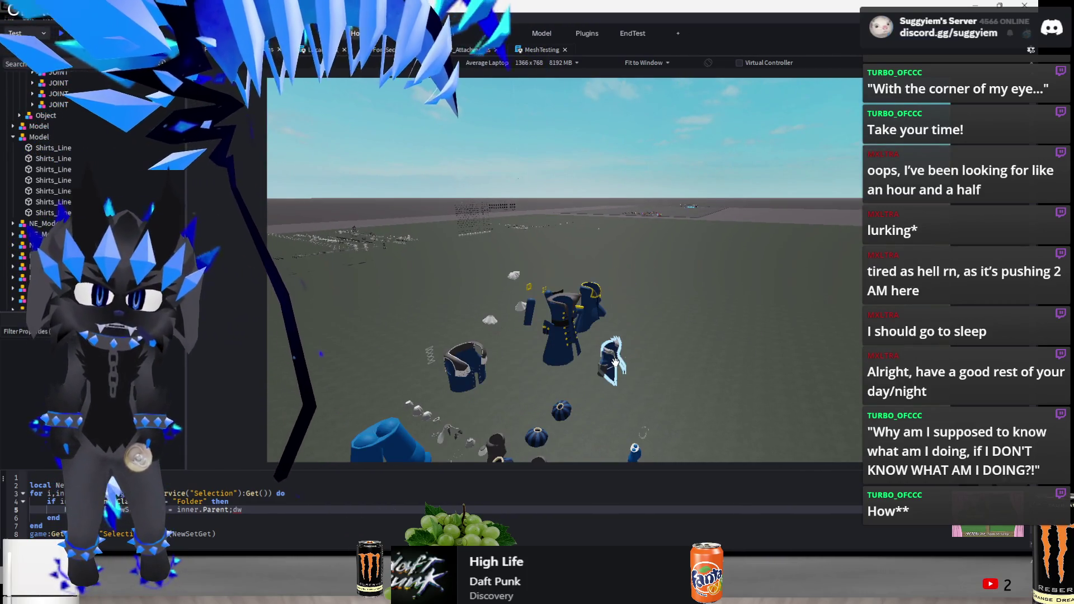
{"action": "left_click", "coordinate": [614, 361]}
{"action": "left_click", "coordinate": [811, 297]}
{"action": "key", "text": "s"}
{"action": "key", "text": "s"}
{"action": "key", "text": "e"}
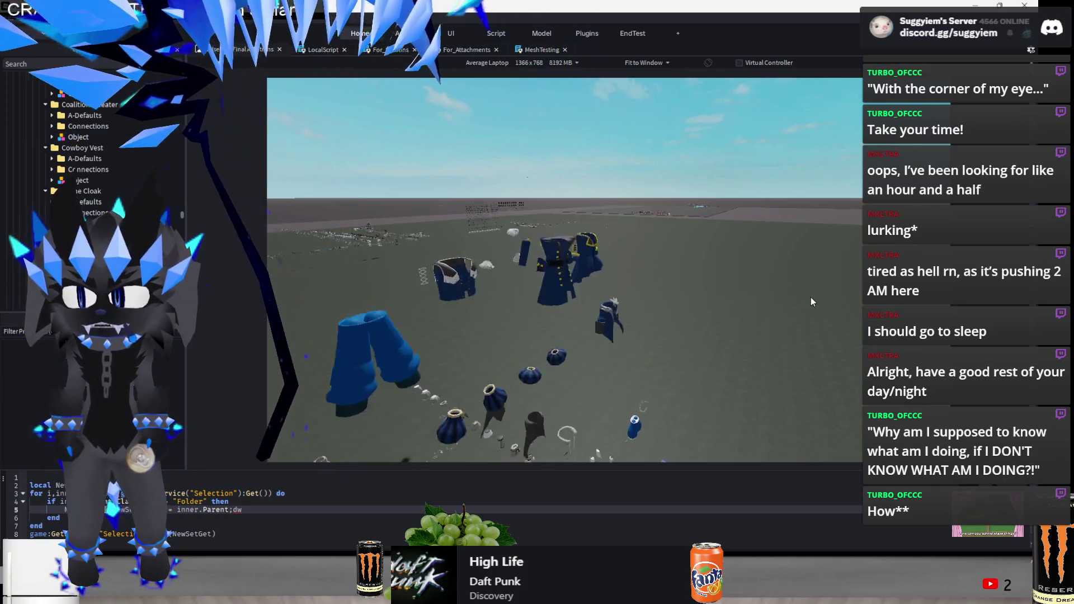
{"action": "key", "text": "w"}
{"action": "key", "text": "w"}
{"action": "key", "text": "w"}
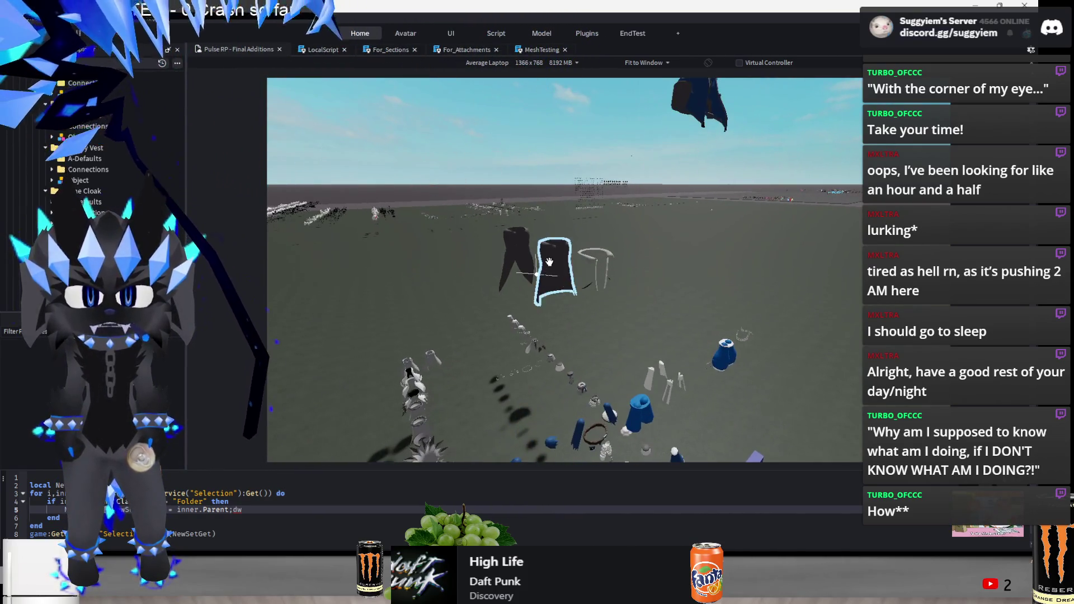
{"action": "left_click", "coordinate": [604, 272]}
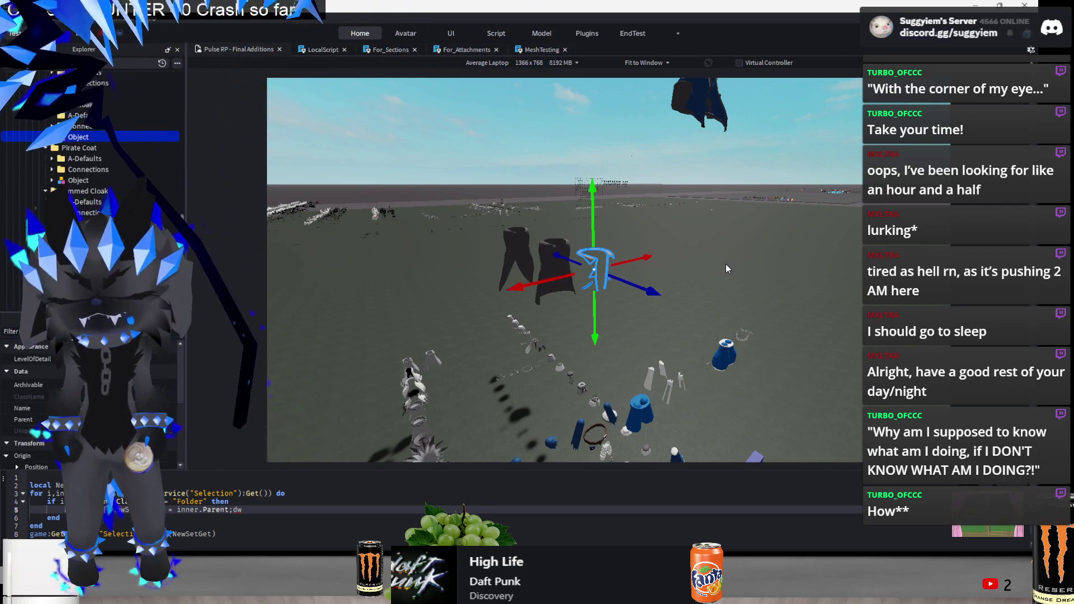
{"action": "left_click", "coordinate": [724, 263]}
{"action": "key", "text": "w"}
{"action": "key", "text": "w"}
{"action": "key", "text": "w"}
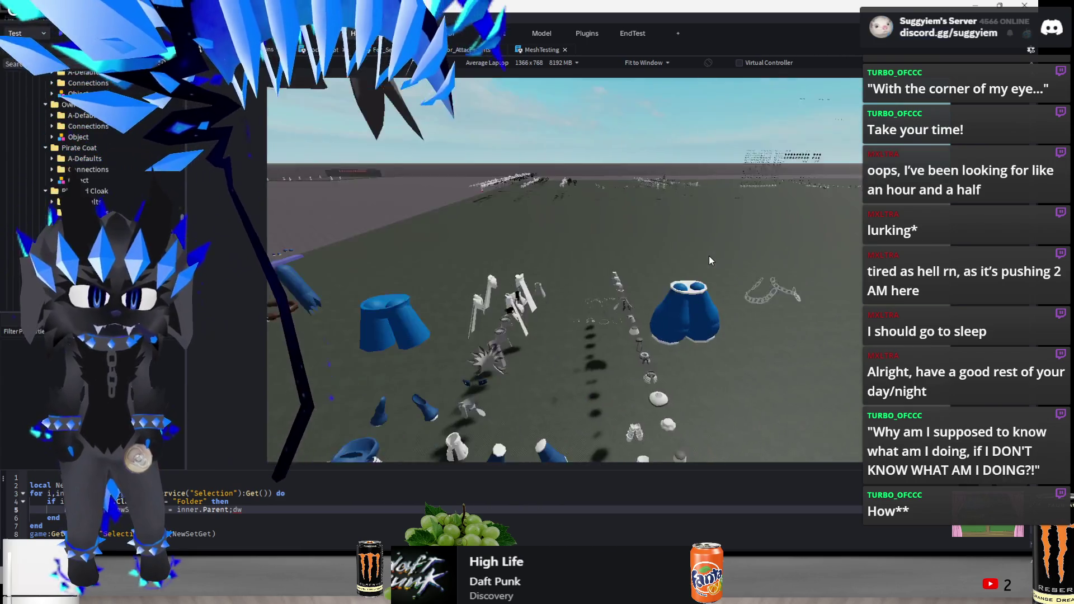
{"action": "key", "text": "w"}
{"action": "key", "text": "w"}
{"action": "key", "text": "w"}
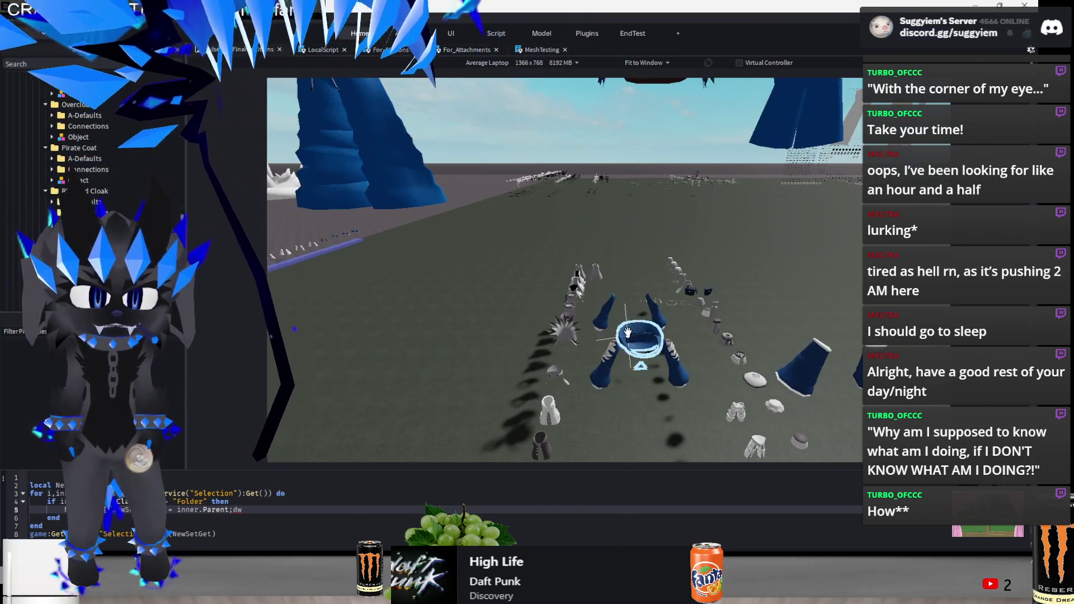
{"action": "left_click", "coordinate": [627, 333]}
{"action": "left_click_drag", "start_coordinate": [579, 355], "coordinate": [570, 359]}
{"action": "left_click_drag", "start_coordinate": [564, 315], "coordinate": [565, 442]}
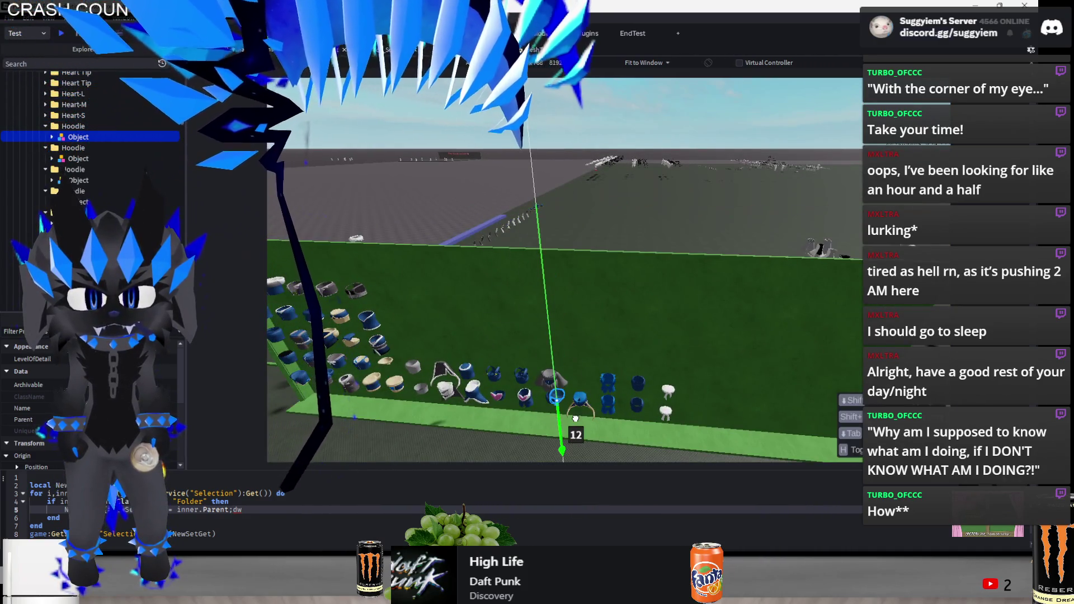
{"action": "key", "text": "d"}
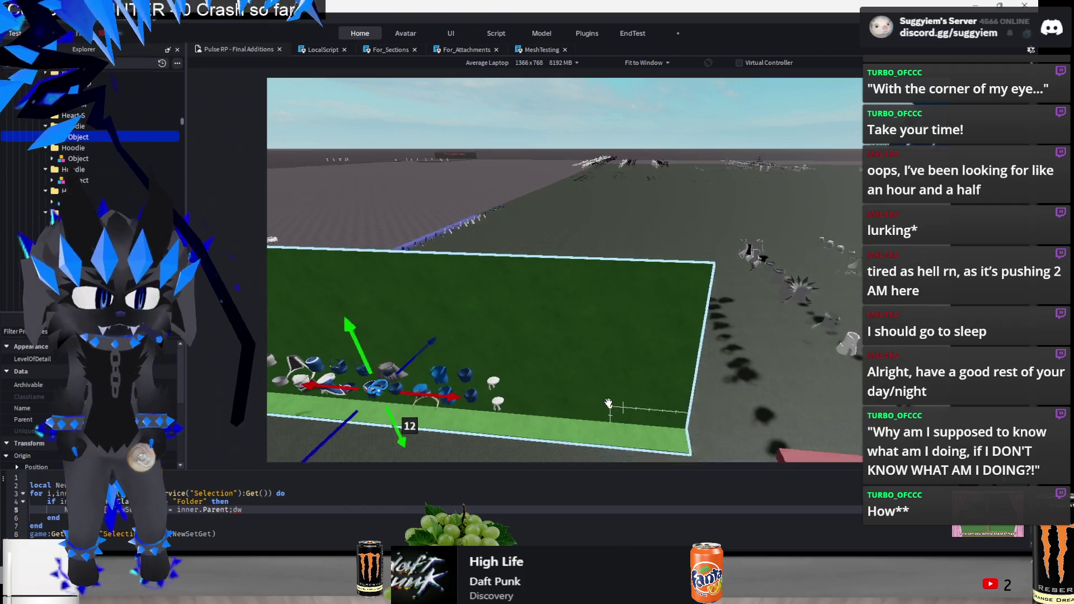
{"action": "key", "text": "a"}
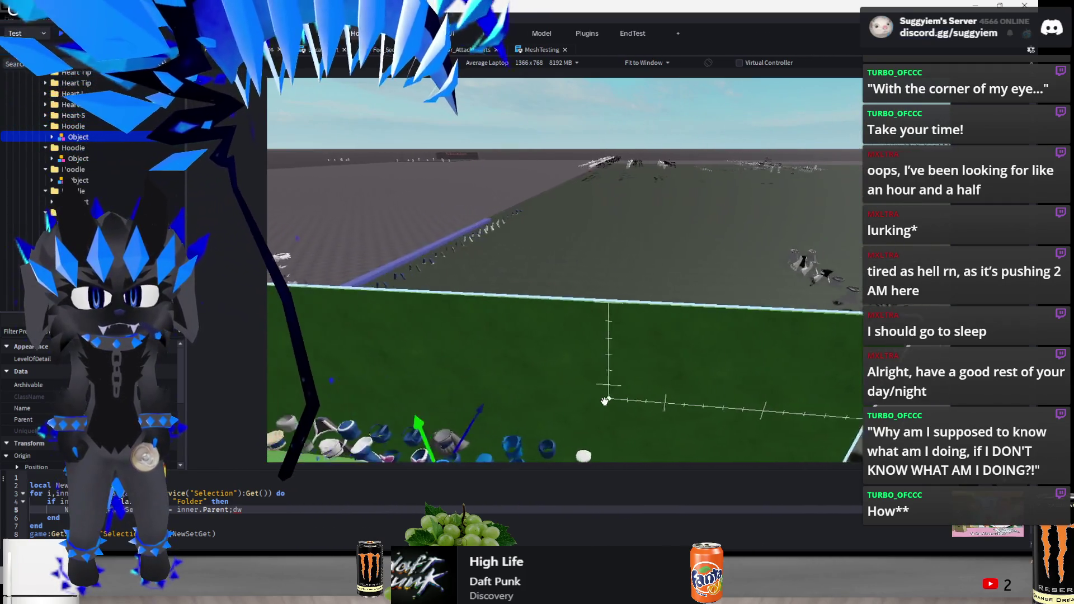
{"action": "left_click_drag", "start_coordinate": [634, 372], "coordinate": [639, 367]}
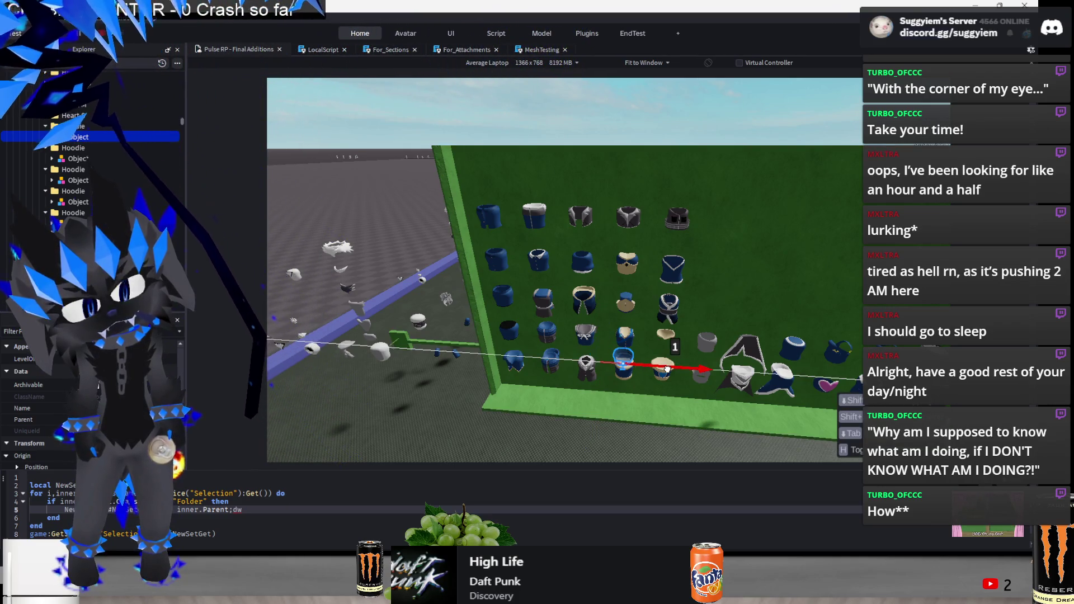
{"action": "mouse_move", "coordinate": [698, 368]}
{"action": "left_mouse_down"}
{"action": "mouse_move", "coordinate": [603, 396]}
{"action": "mouse_move", "coordinate": [582, 358]}
{"action": "mouse_move", "coordinate": [663, 291]}
{"action": "left_mouse_up"}
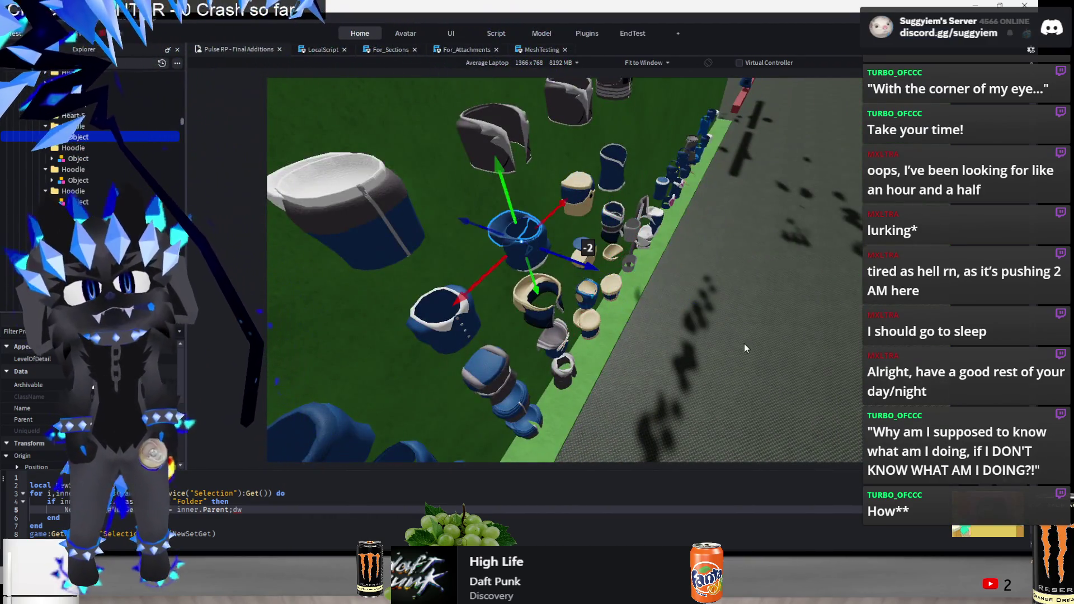
{"action": "key", "text": "s"}
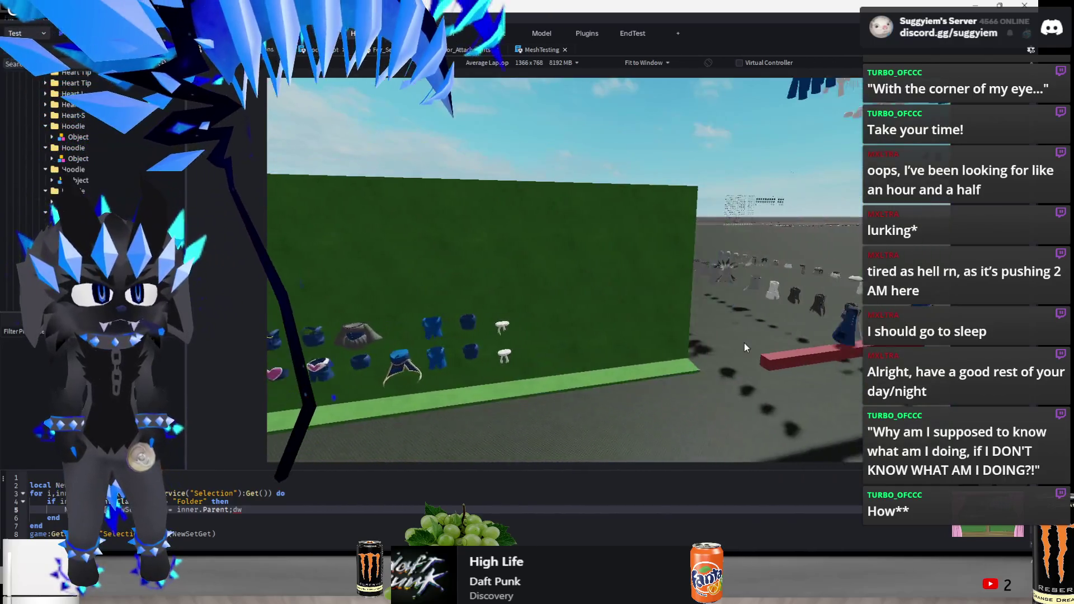
{"action": "key", "text": "w"}
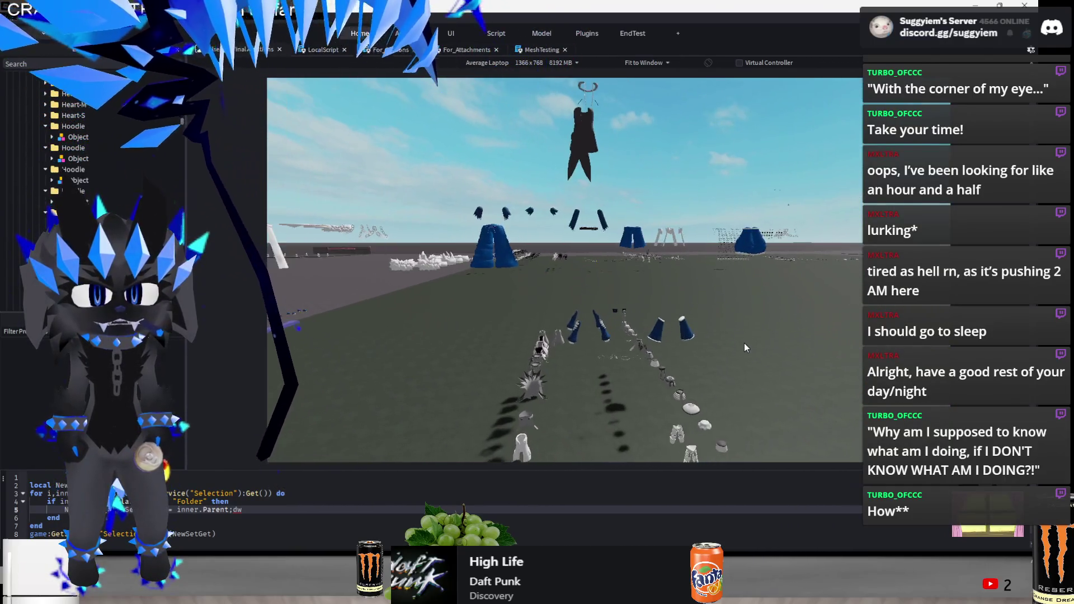
{"action": "key", "text": "w"}
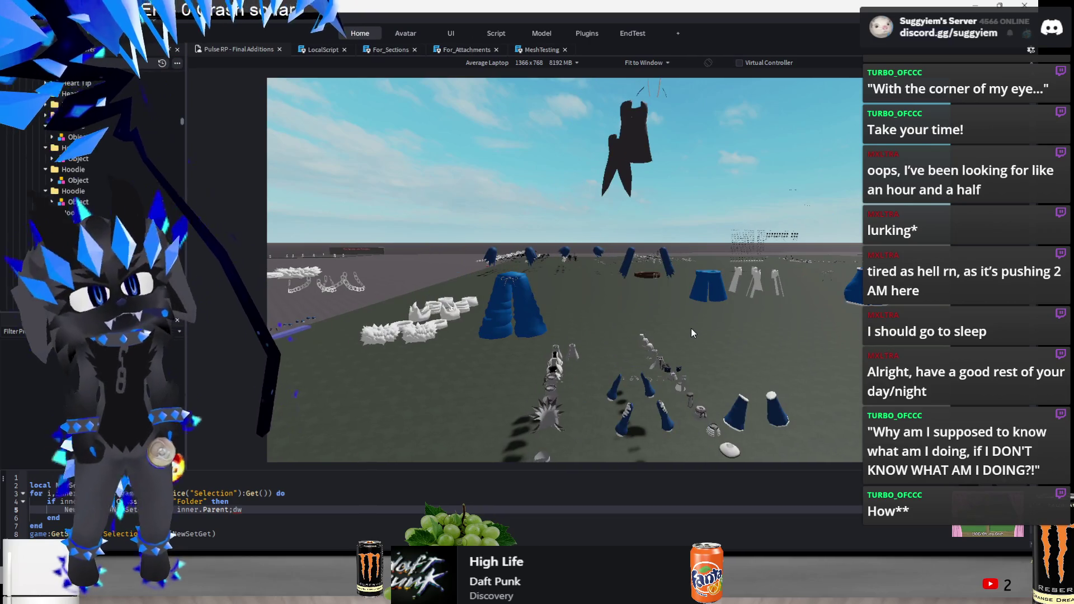
{"action": "key", "text": "s"}
{"action": "key", "text": "f"}
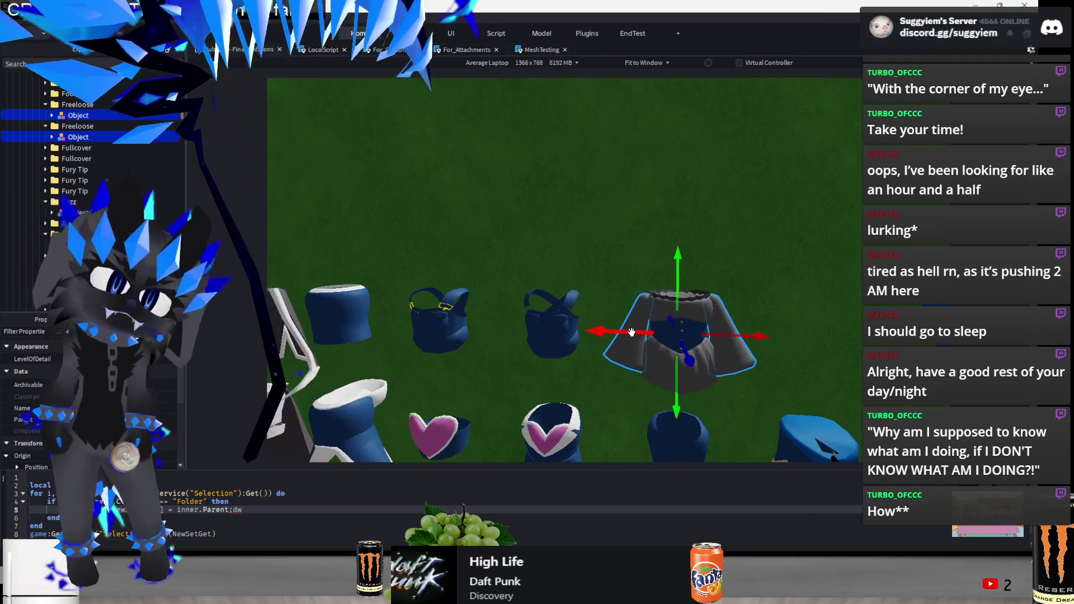
Slide an item sideways along the wall row and reframe the view on the green wall.
{"action": "scroll", "coordinate": [631, 332], "scroll_direction": "down", "scroll_amount": 8}
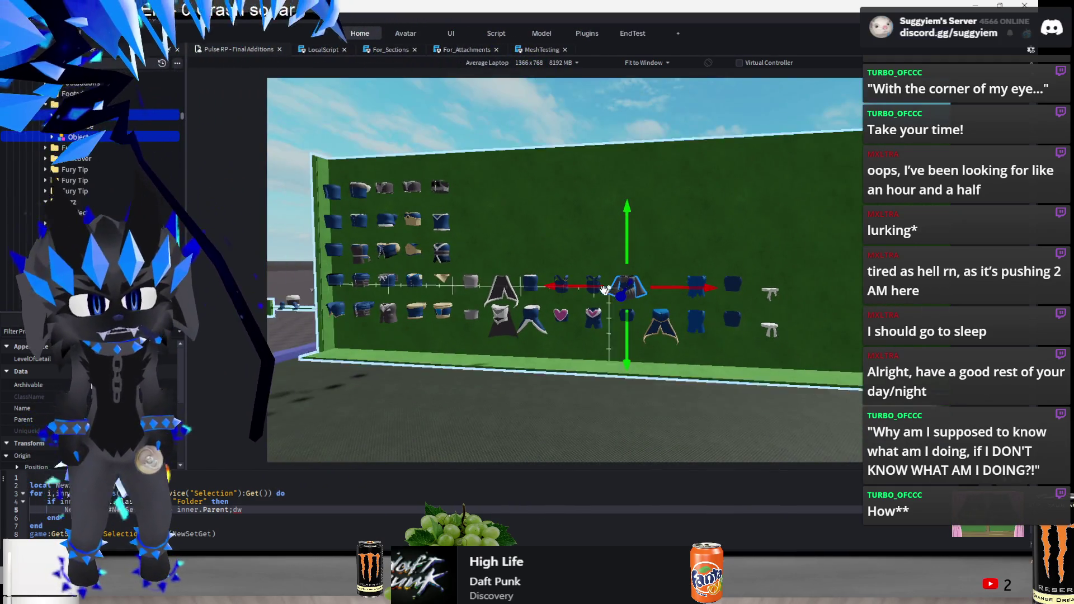
{"action": "key", "text": "a"}
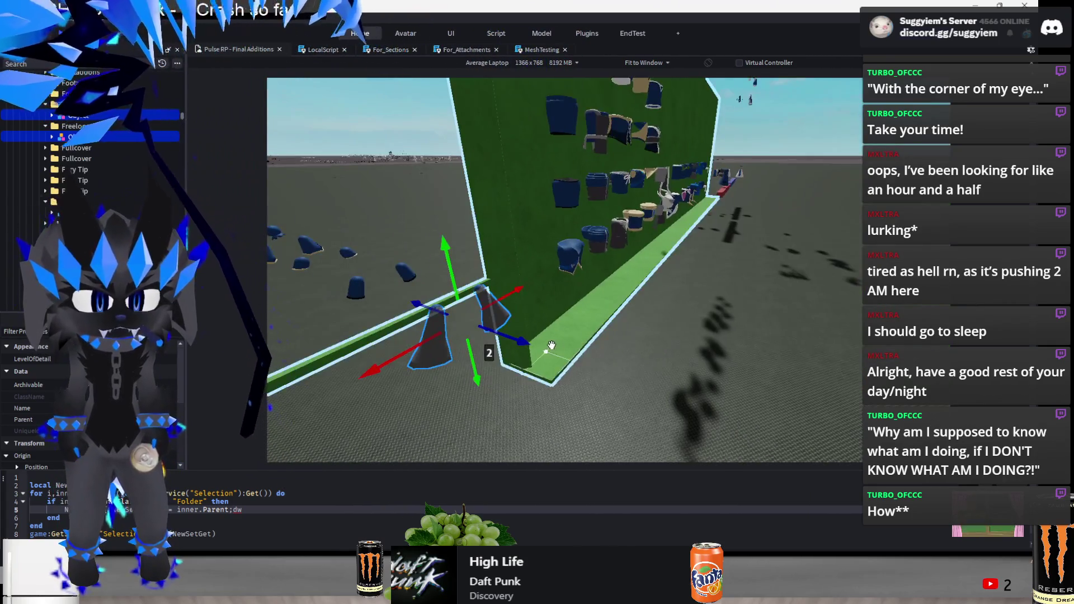
{"action": "left_click_drag", "start_coordinate": [530, 342], "coordinate": [635, 338]}
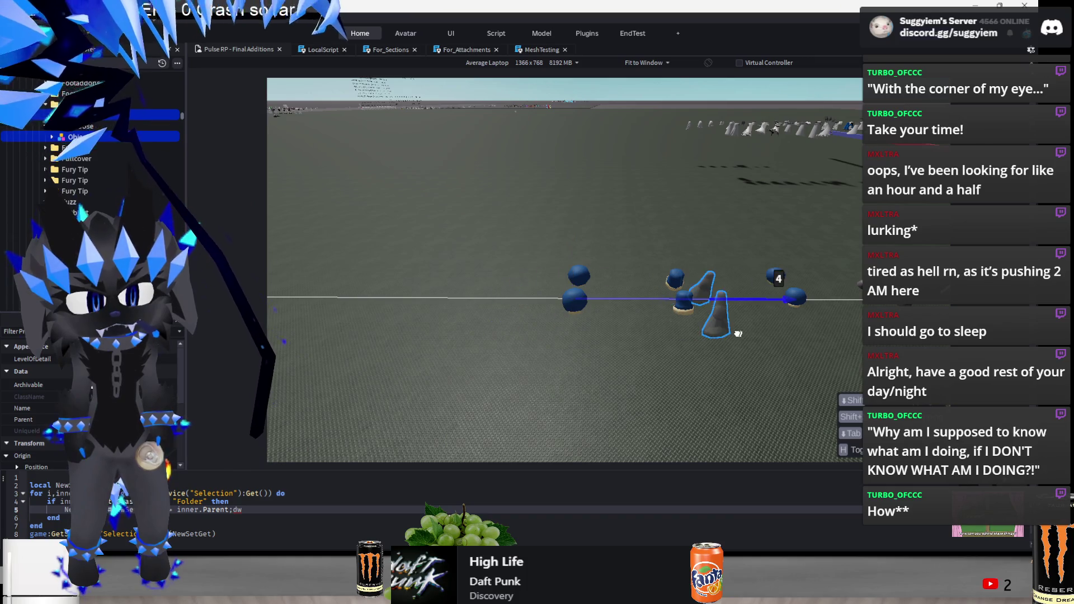
{"action": "key", "text": "s"}
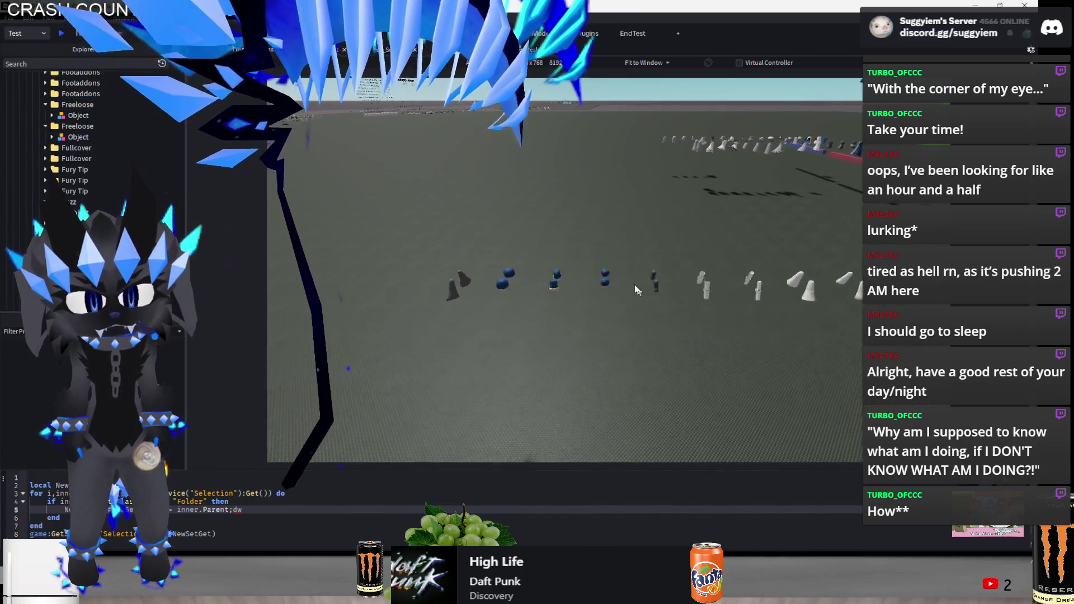
{"action": "key", "text": "w"}
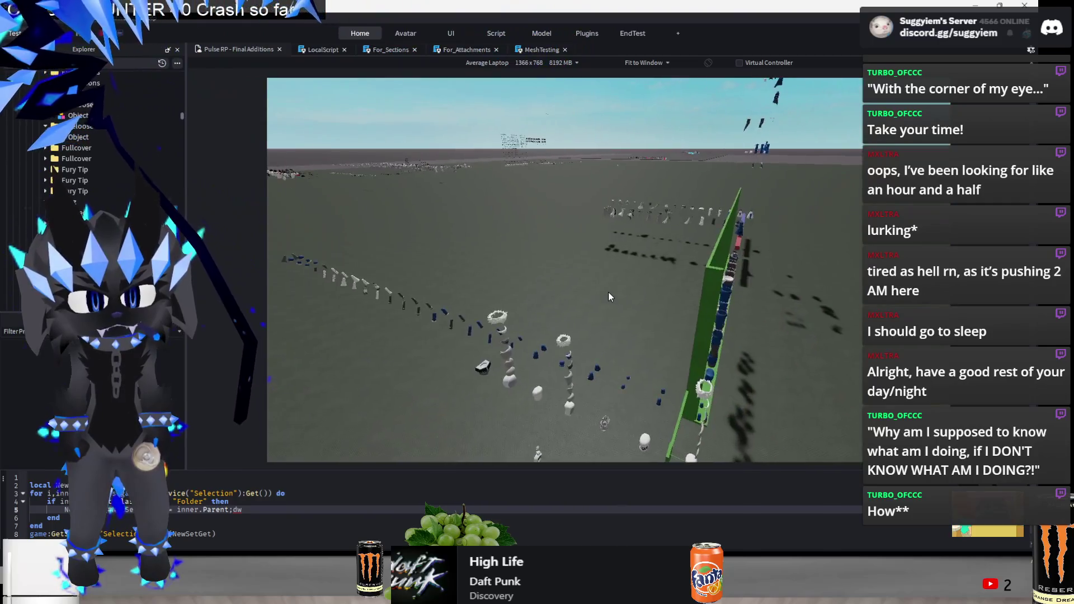
{"action": "key", "text": "a"}
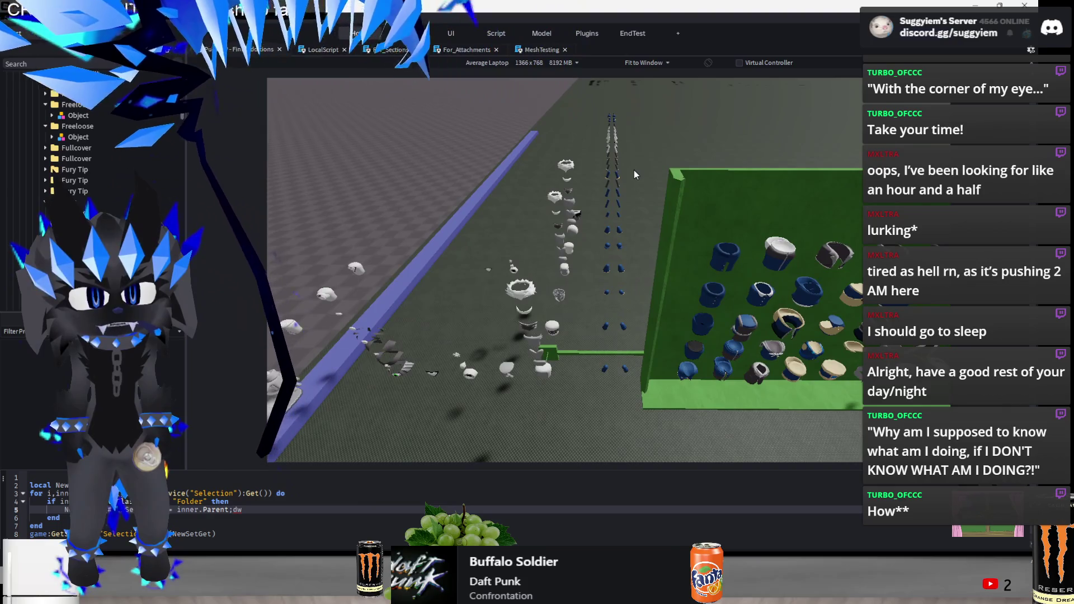
{"action": "key", "text": "s"}
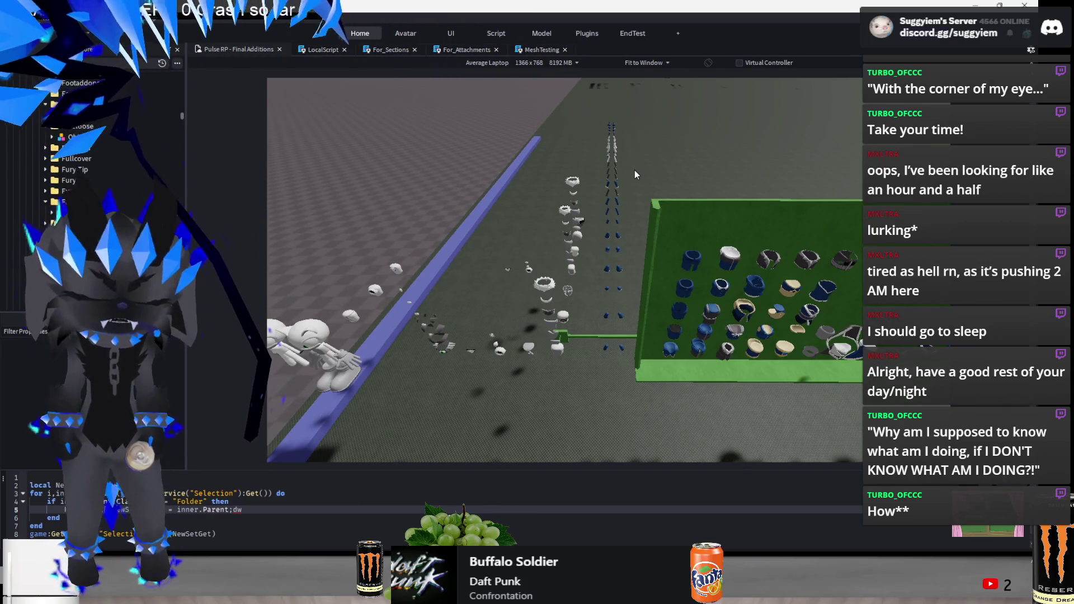
{"action": "key", "text": "Return"}
{"action": "key", "text": "d"}
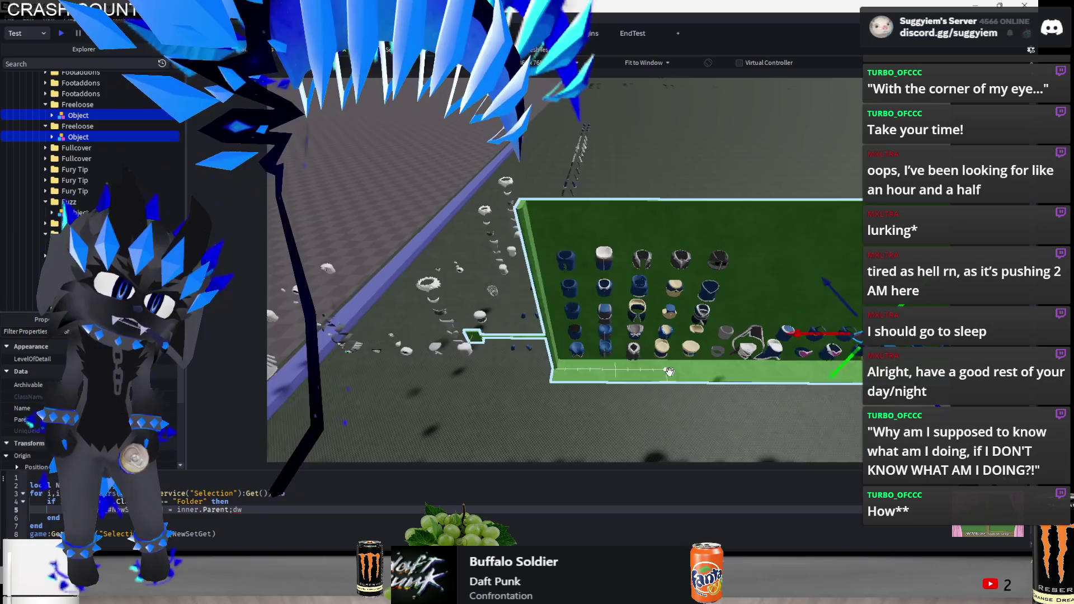
{"action": "left_click", "coordinate": [686, 363]}
{"action": "right_click", "coordinate": [661, 304]}
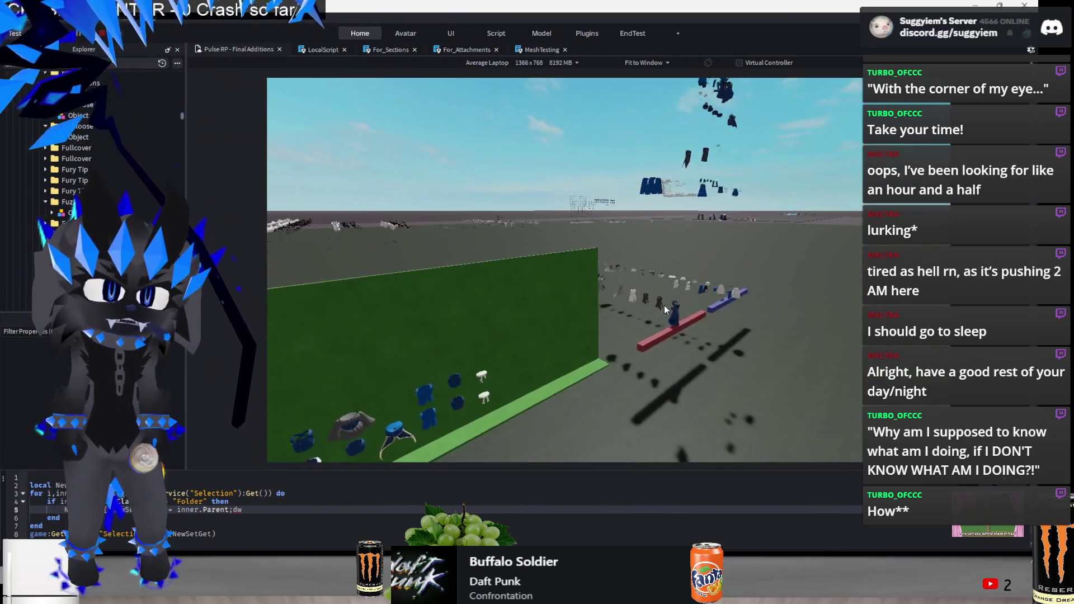
{"action": "scroll", "coordinate": [664, 304], "scroll_direction": "up", "scroll_amount": 5}
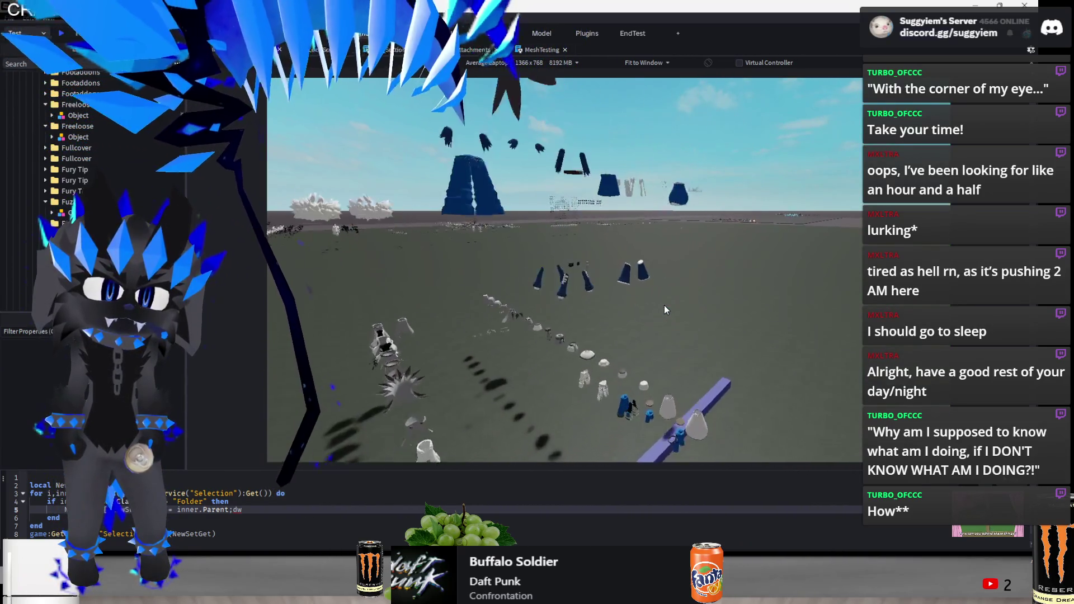
{"action": "right_click", "coordinate": [664, 304]}
{"action": "right_click", "coordinate": [646, 308]}
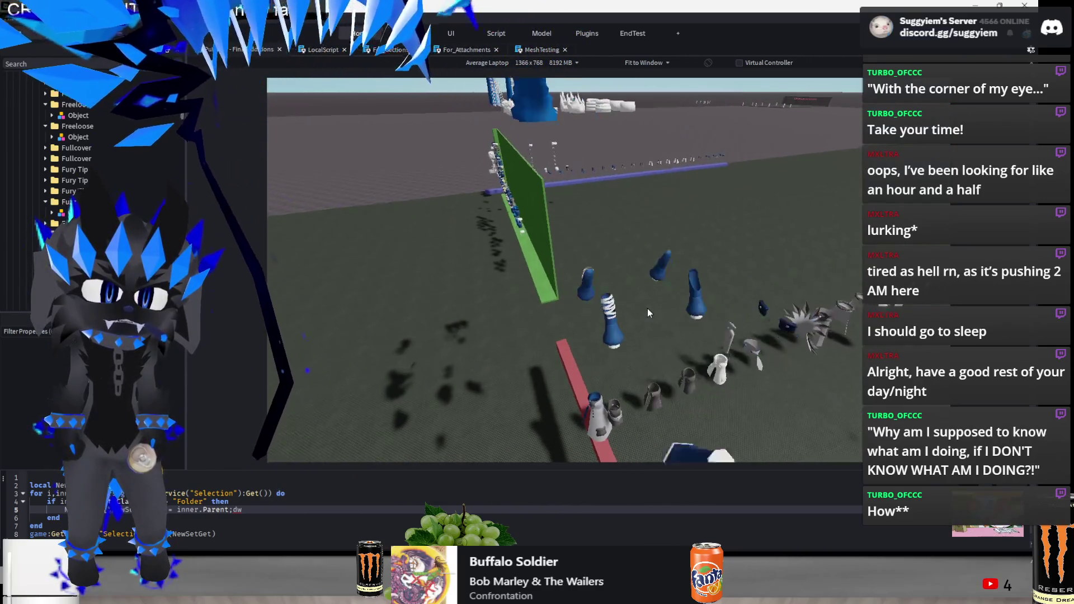
Box-select the two blue Laced Sleeve pieces and place them into a wall row.
{"action": "mouse_move", "coordinate": [542, 310]}
{"action": "left_mouse_down"}
{"action": "mouse_move", "coordinate": [623, 211]}
{"action": "mouse_move", "coordinate": [524, 229]}
{"action": "mouse_move", "coordinate": [512, 186]}
{"action": "left_mouse_up"}
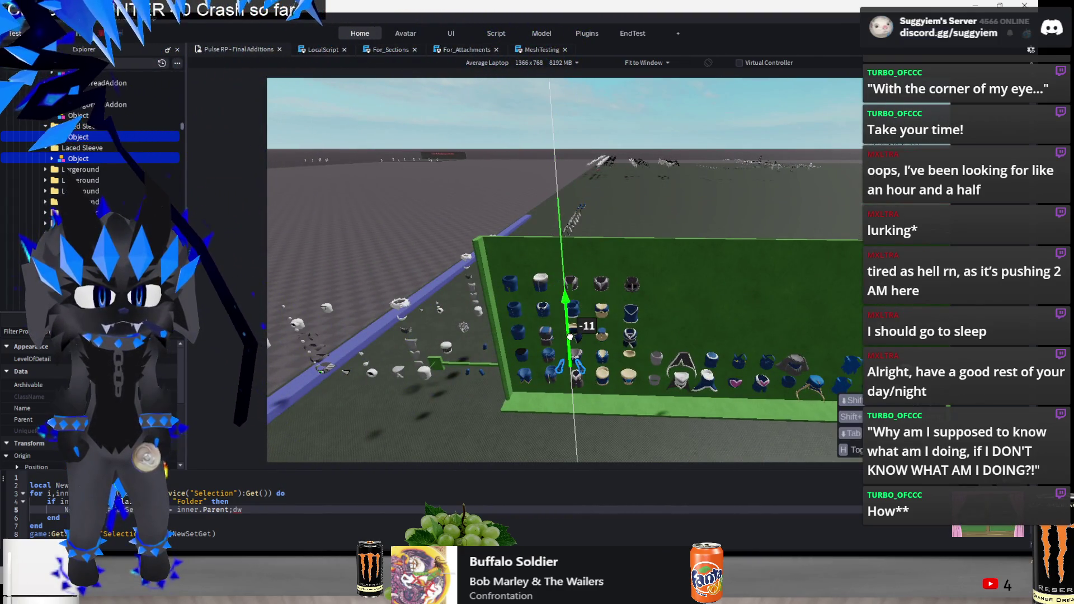
{"action": "scroll", "coordinate": [570, 335], "scroll_direction": "up", "scroll_amount": 10}
{"action": "right_click", "coordinate": [576, 296]}
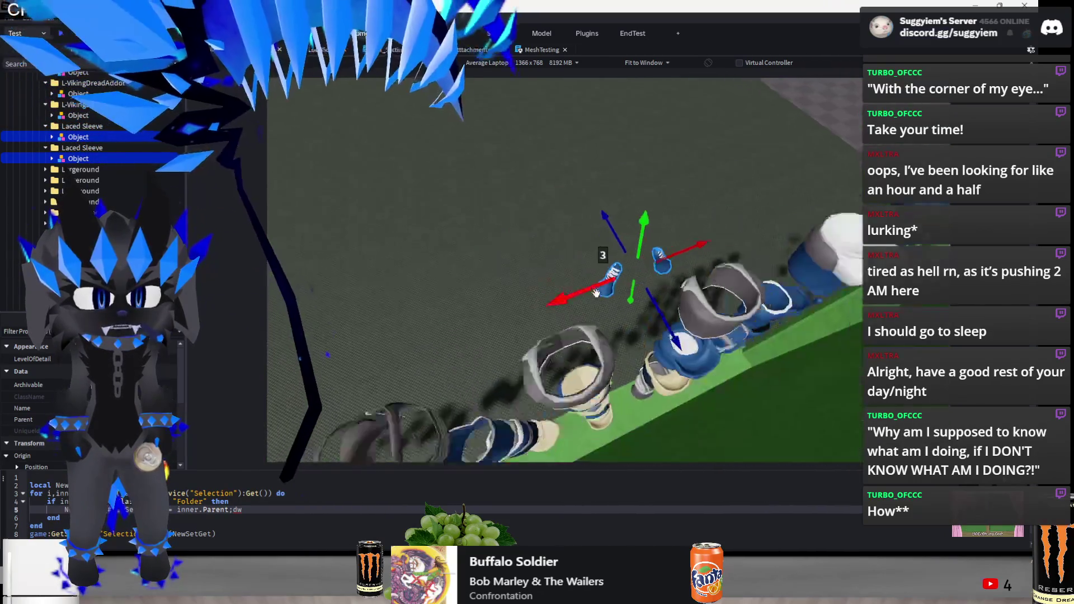
{"action": "scroll", "coordinate": [672, 420], "scroll_direction": "down", "scroll_amount": 10}
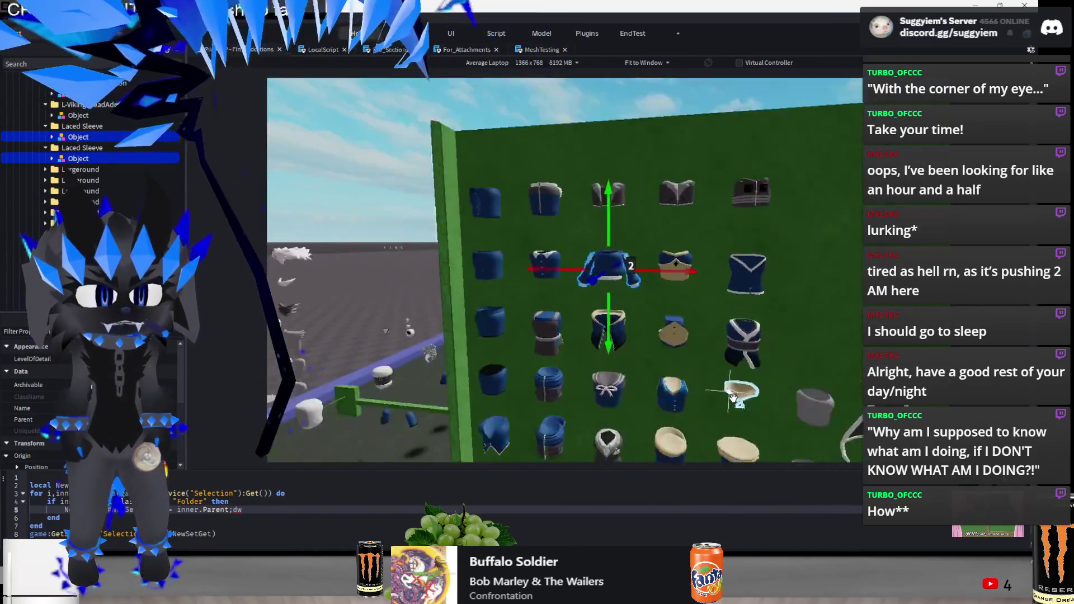
{"action": "left_click", "coordinate": [629, 438]}
{"action": "key", "text": "Right"}
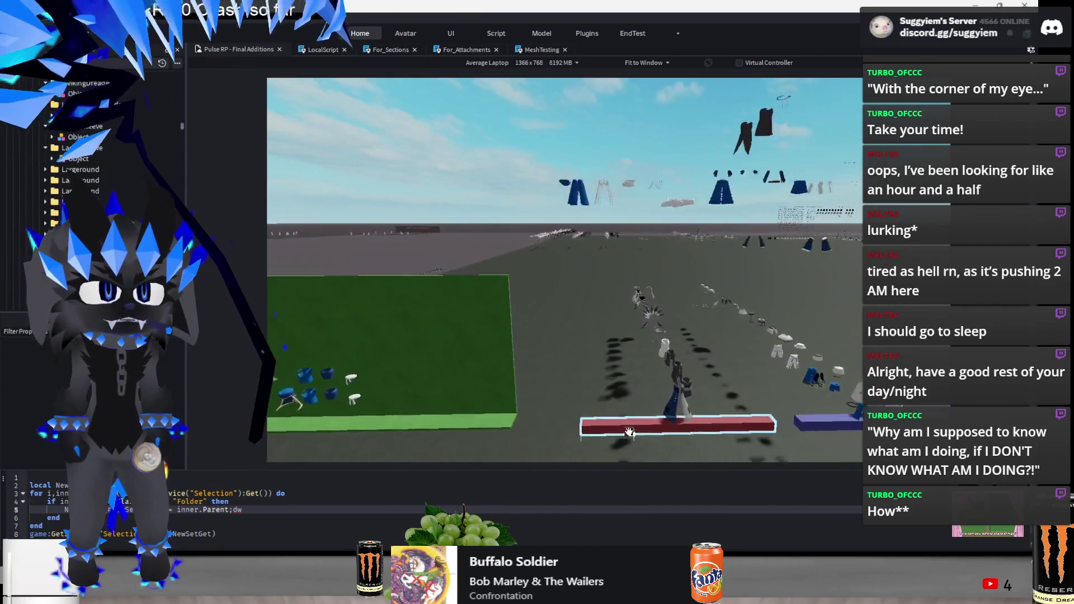
Move the Unlaced Sleeve pieces onto the green wall and line them up in a row.
{"action": "left_click", "coordinate": [551, 289]}
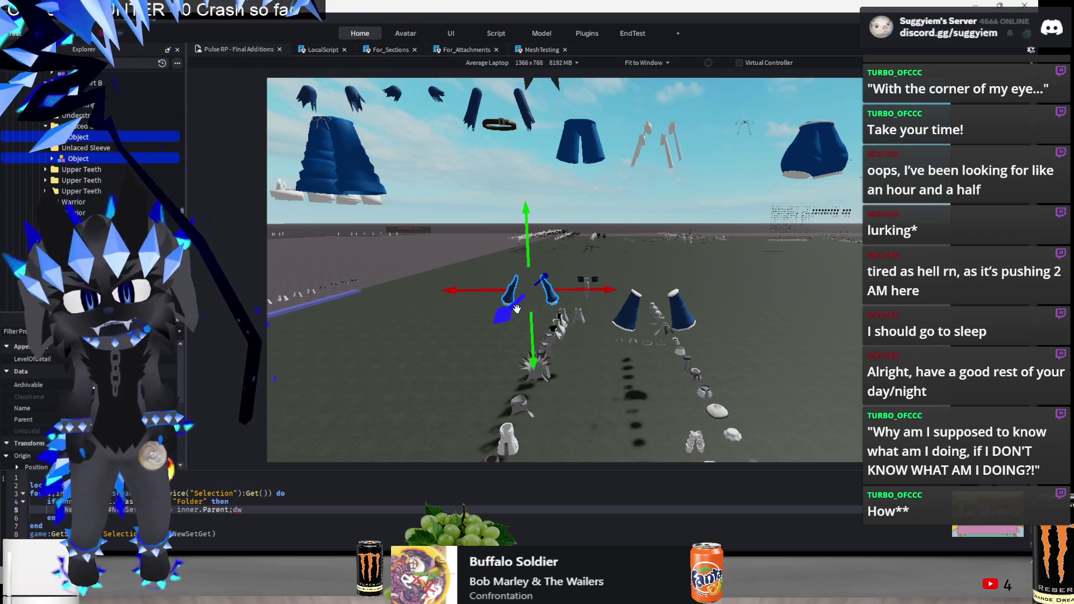
{"action": "left_click_drag", "start_coordinate": [517, 308], "coordinate": [516, 309]}
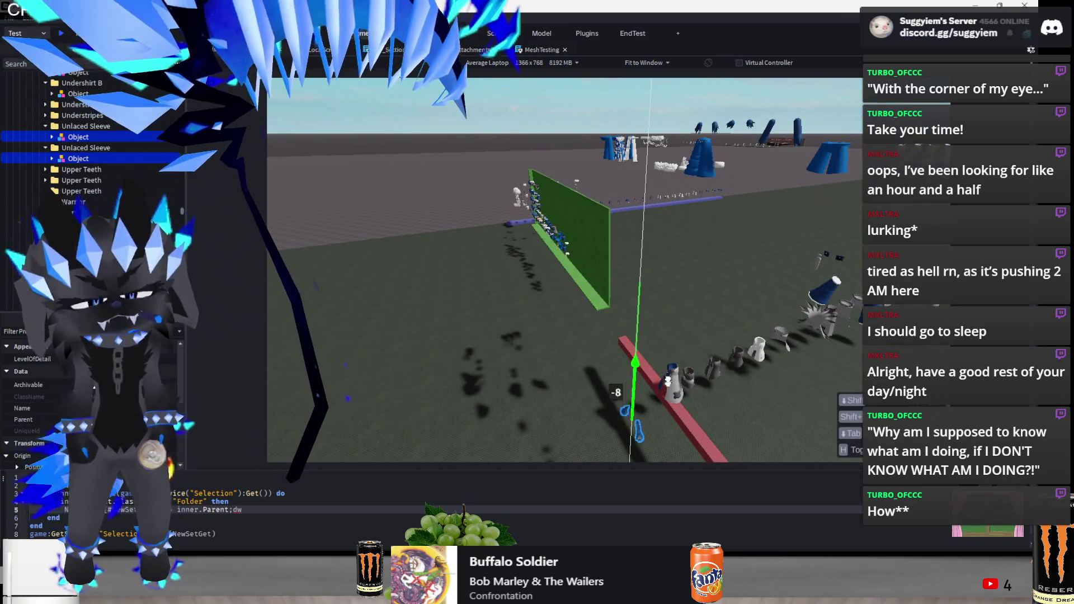
{"action": "key", "text": "f"}
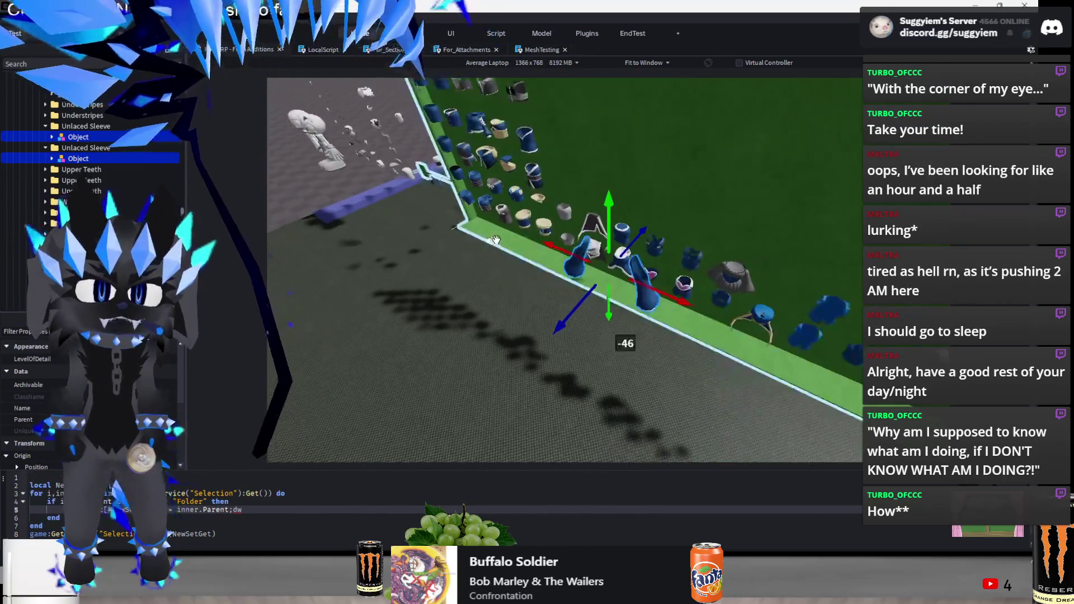
{"action": "mouse_move", "coordinate": [636, 182]}
{"action": "left_mouse_down"}
{"action": "mouse_move", "coordinate": [612, 252]}
{"action": "mouse_move", "coordinate": [605, 222]}
{"action": "mouse_move", "coordinate": [597, 237]}
{"action": "mouse_move", "coordinate": [653, 239]}
{"action": "mouse_move", "coordinate": [616, 238]}
{"action": "left_mouse_up"}
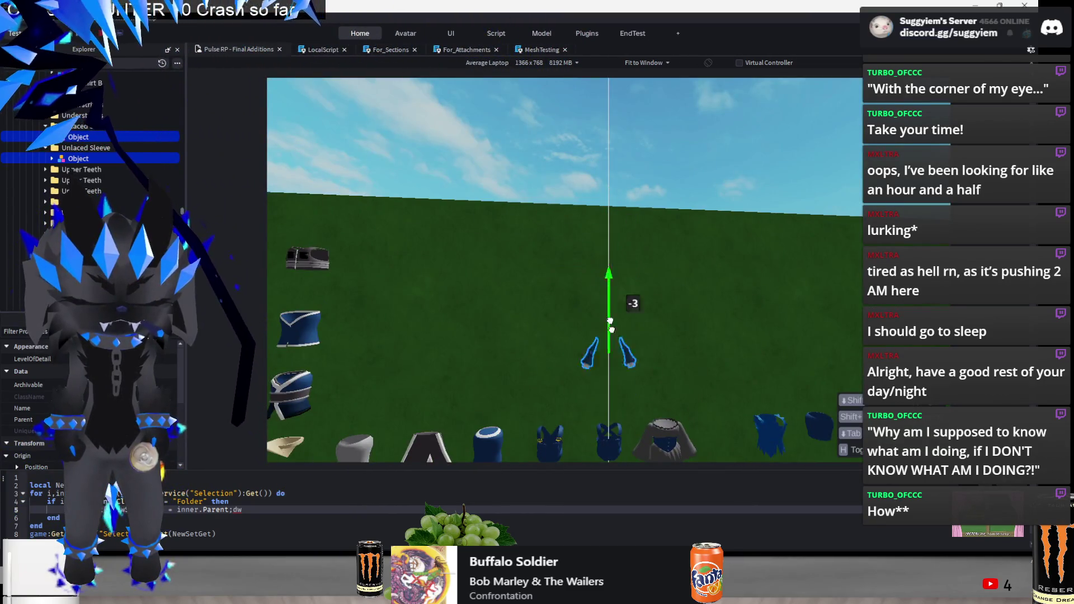
{"action": "left_click_drag", "start_coordinate": [668, 436], "coordinate": [668, 440]}
{"action": "right_click", "coordinate": [670, 442]}
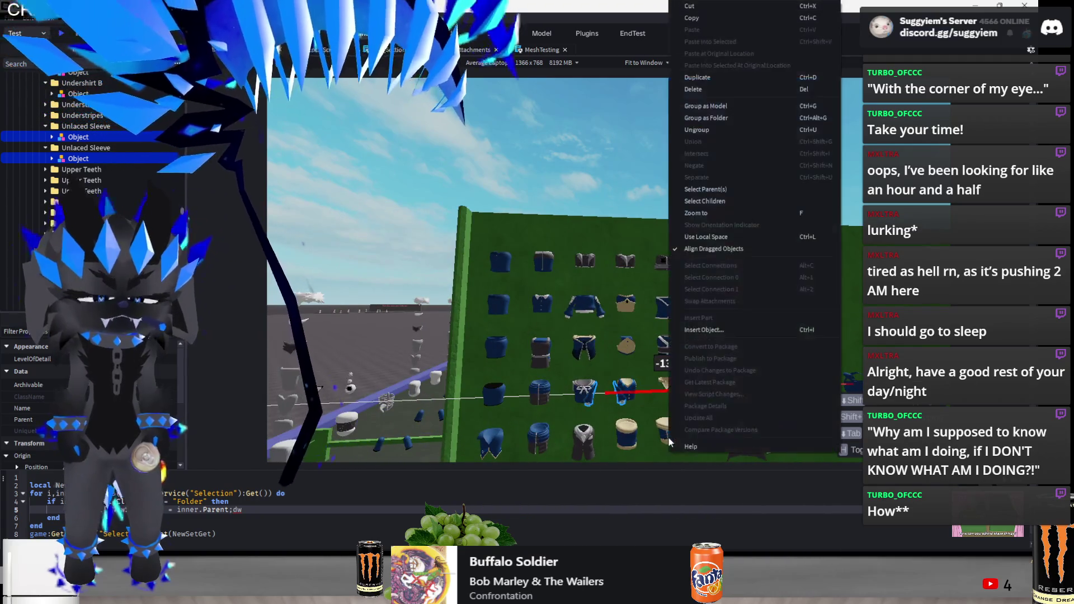
{"action": "mouse_move", "coordinate": [627, 403]}
{"action": "left_mouse_down"}
{"action": "mouse_move", "coordinate": [619, 391]}
{"action": "mouse_move", "coordinate": [629, 381]}
{"action": "left_mouse_up"}
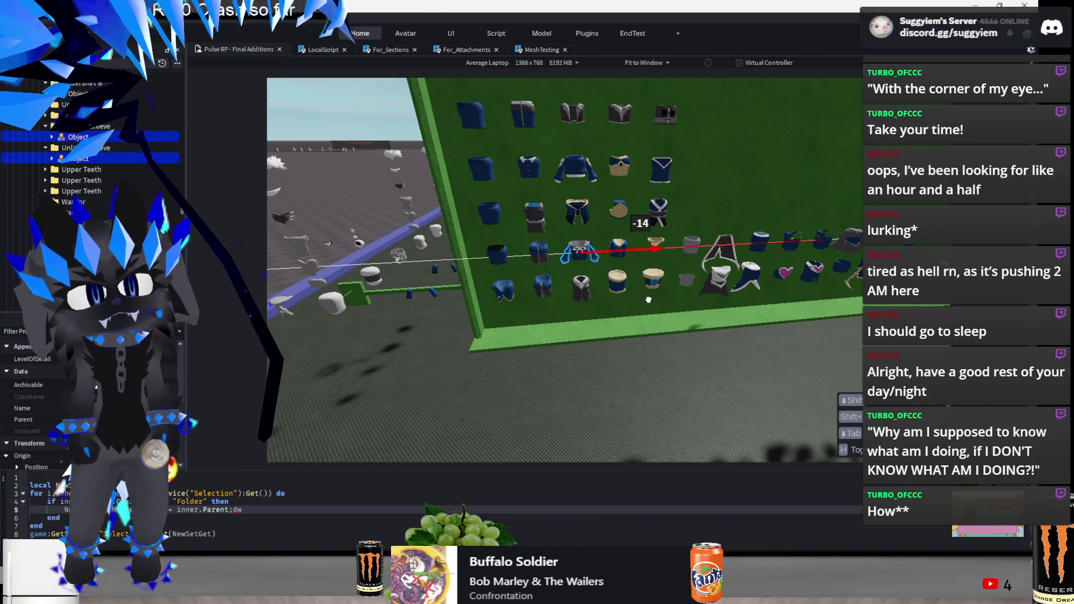
Lower one sleeve piece slightly on the Y axis to align it with its row.
{"action": "scroll", "coordinate": [672, 379], "scroll_direction": "up", "scroll_amount": 5}
{"action": "left_click", "coordinate": [672, 379]}
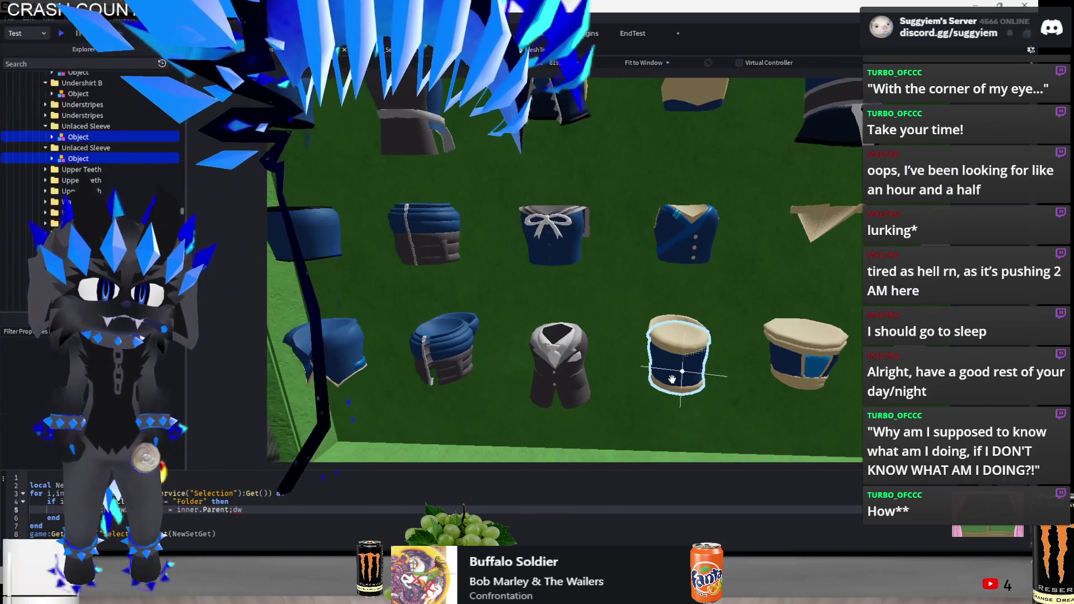
{"action": "left_click_drag", "start_coordinate": [559, 304], "coordinate": [543, 391]}
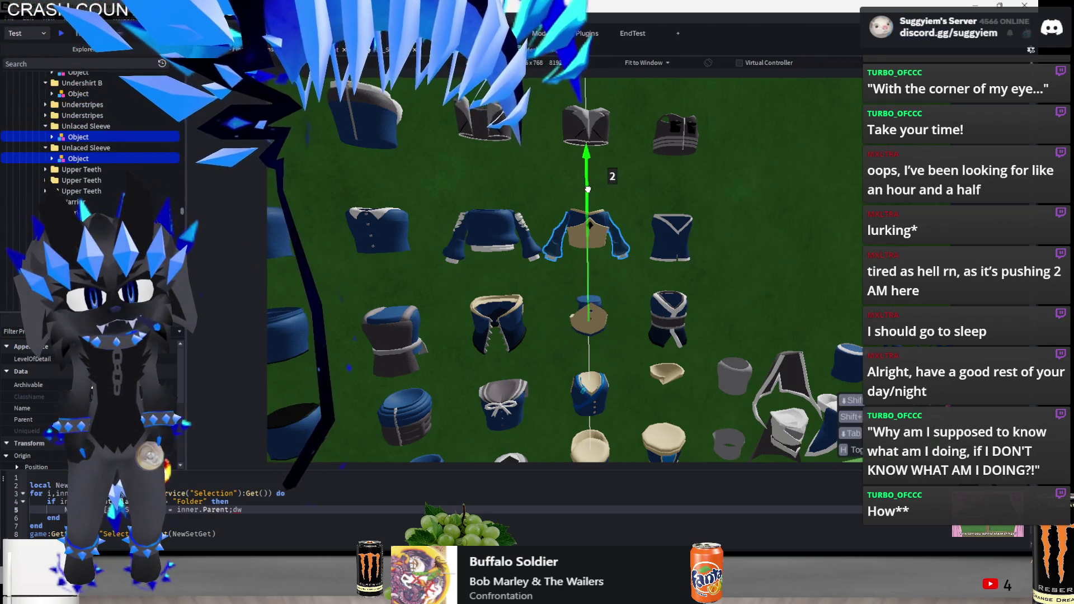
{"action": "scroll", "coordinate": [585, 262], "scroll_direction": "down", "scroll_amount": 5}
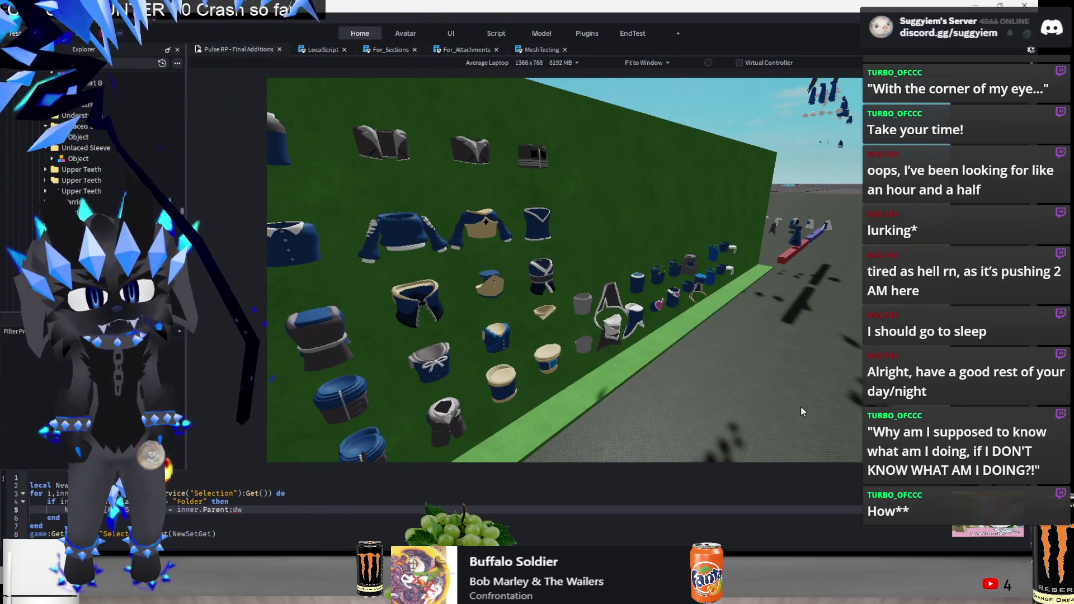
{"action": "scroll", "coordinate": [795, 404], "scroll_direction": "up", "scroll_amount": 10}
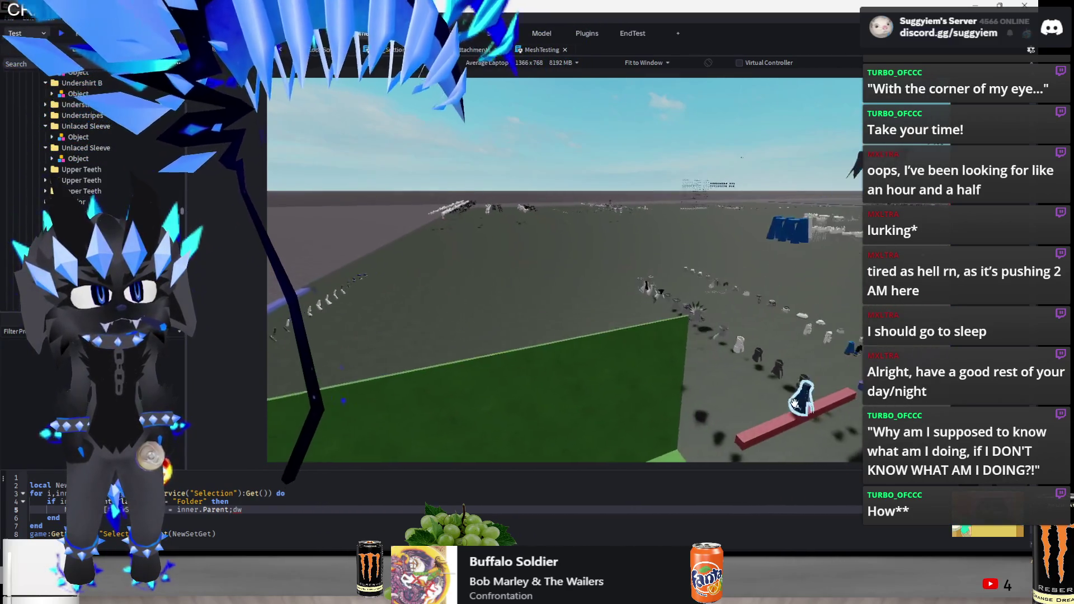
Move the blue cone meshes toward the green wall.
{"action": "scroll", "coordinate": [794, 404], "scroll_direction": "down", "scroll_amount": 5}
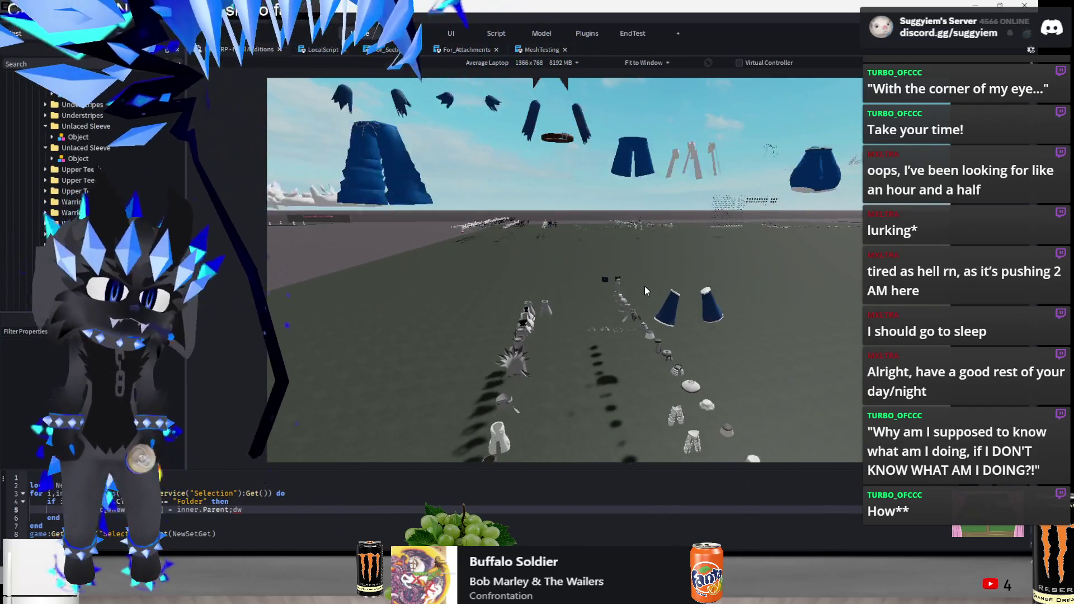
{"action": "left_click", "coordinate": [645, 317]}
{"action": "mouse_move", "coordinate": [661, 306]}
{"action": "left_mouse_down"}
{"action": "mouse_move", "coordinate": [643, 313]}
{"action": "mouse_move", "coordinate": [527, 289]}
{"action": "mouse_move", "coordinate": [605, 270]}
{"action": "left_mouse_up"}
{"action": "key", "text": "w"}
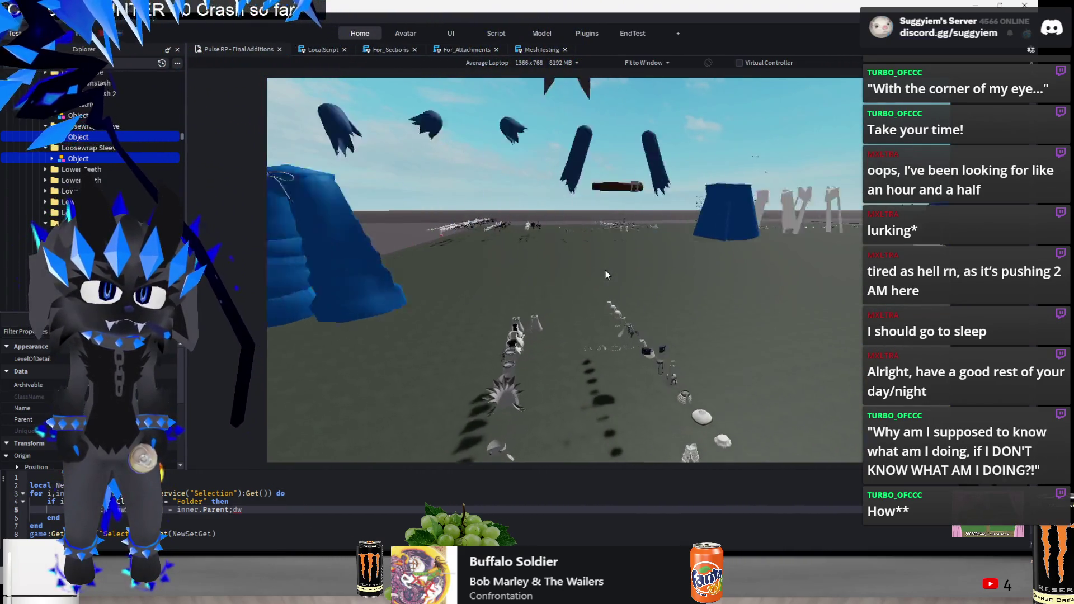
{"action": "key", "text": "s"}
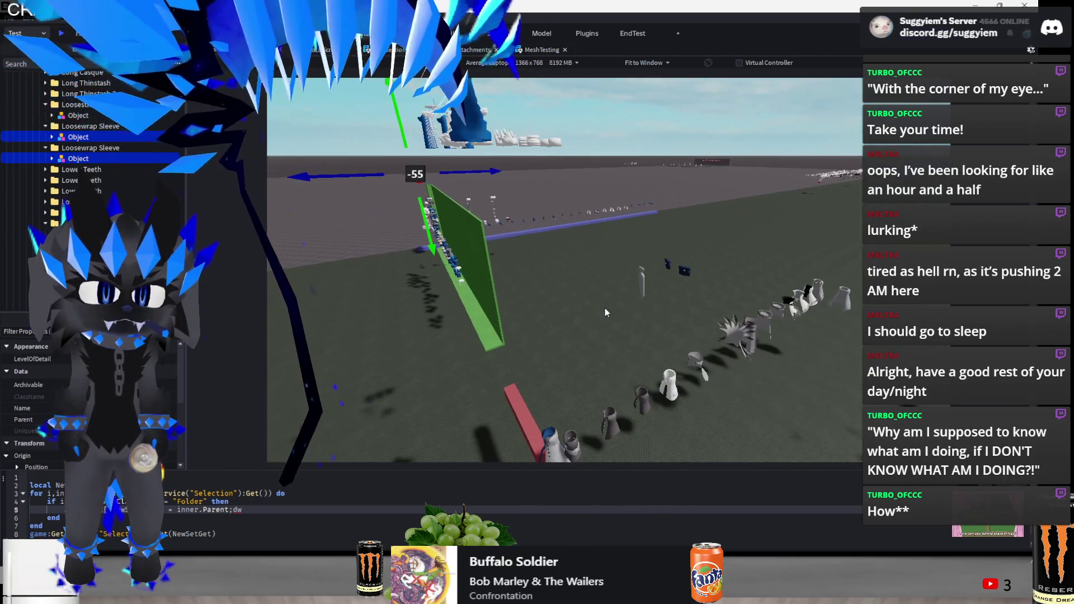
Slide the dark pocket pieces over to the green wall and zoom in on them.
{"action": "left_click", "coordinate": [696, 272]}
{"action": "left_click_drag", "start_coordinate": [710, 299], "coordinate": [610, 308]}
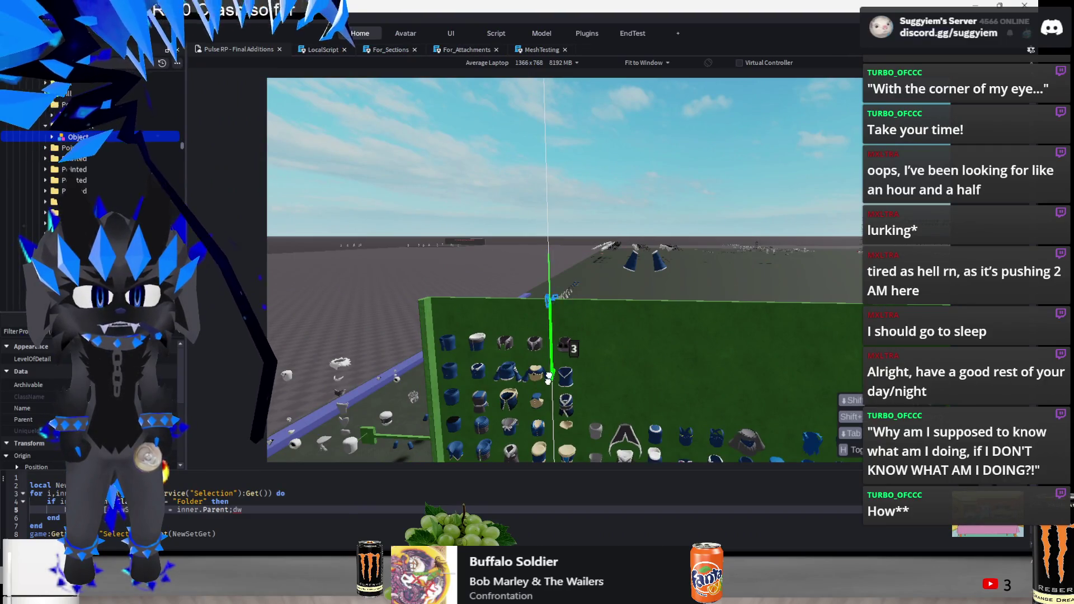
{"action": "key", "text": "a"}
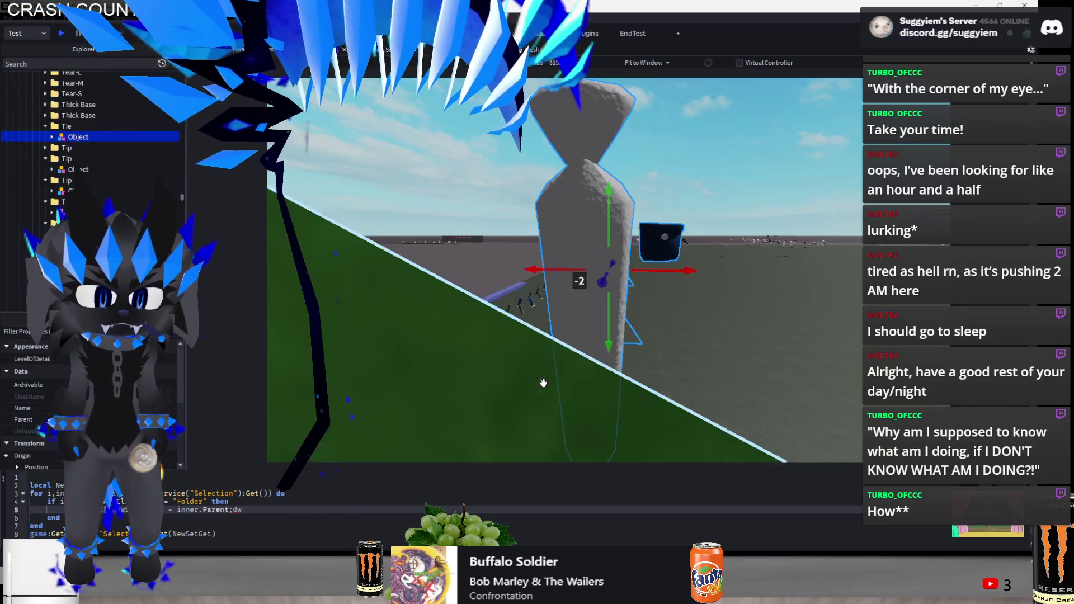
{"action": "key", "text": "f"}
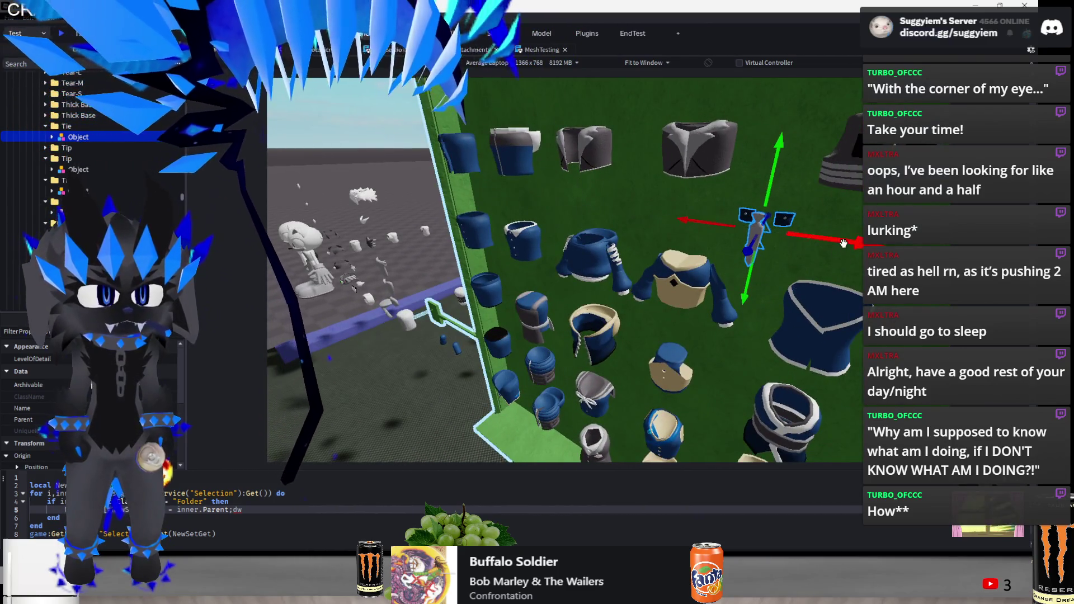
{"action": "key", "text": "f"}
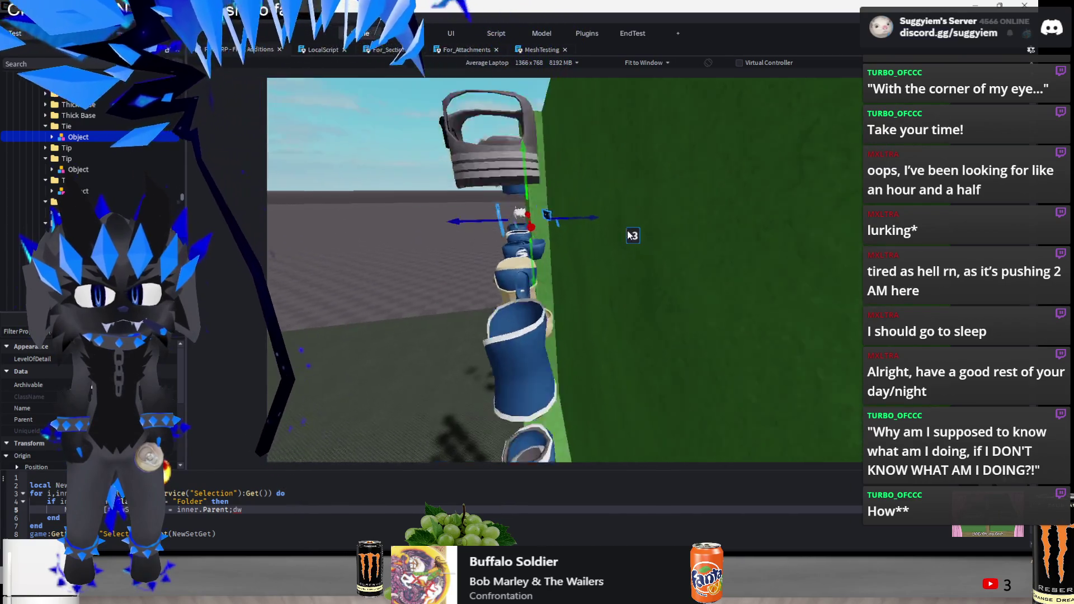
Lower the next clothing piece 3 studs into its row and inspect the tie piece at an angle.
{"action": "left_click", "coordinate": [579, 244]}
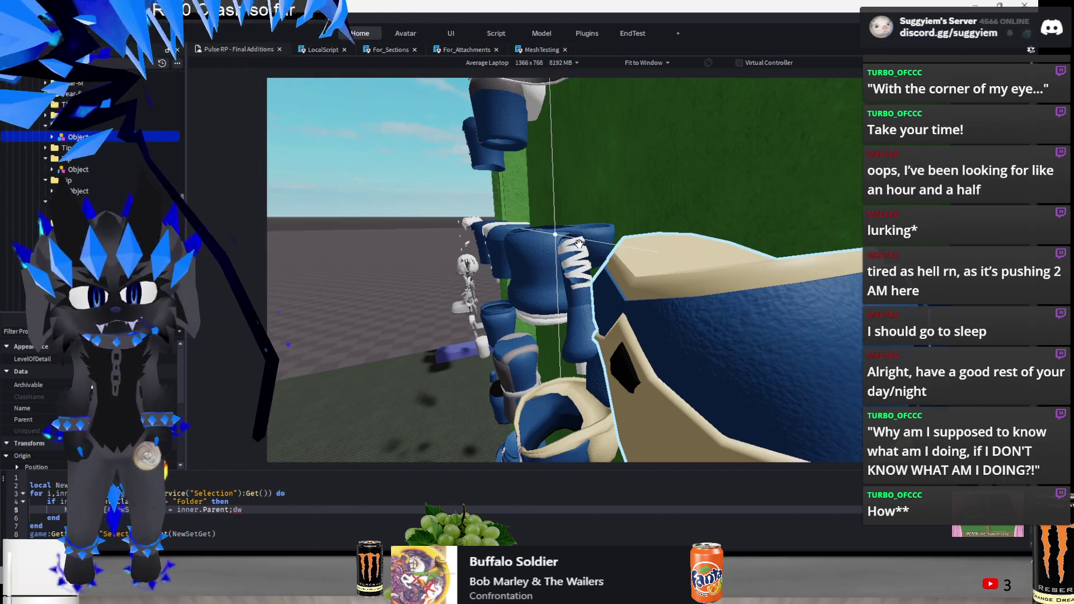
{"action": "key", "text": "f"}
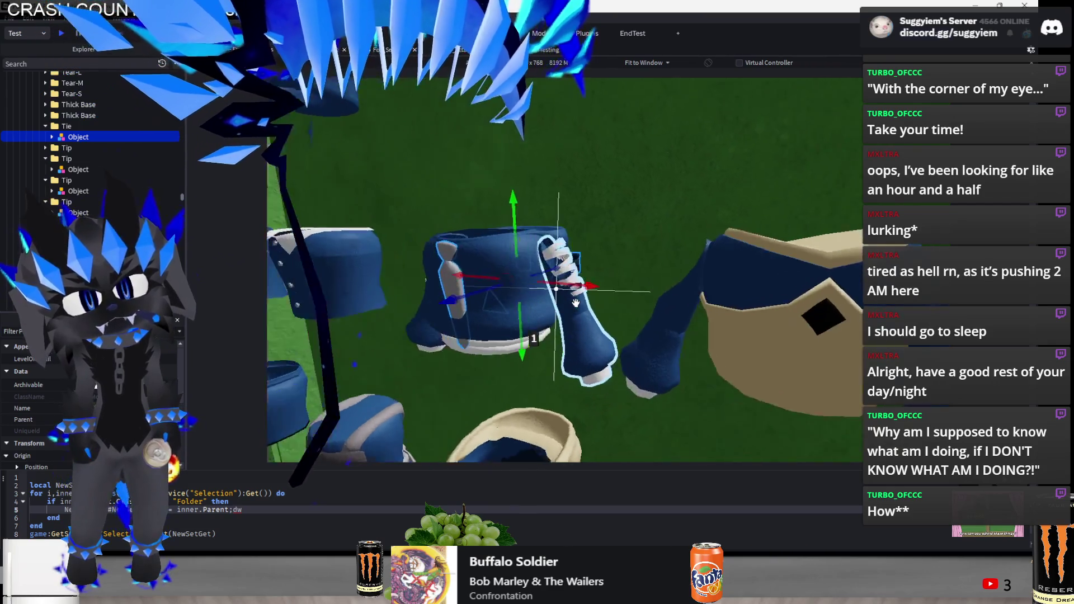
{"action": "left_click_drag", "start_coordinate": [570, 224], "coordinate": [569, 225]}
{"action": "scroll", "coordinate": [571, 282], "scroll_direction": "down", "scroll_amount": 3}
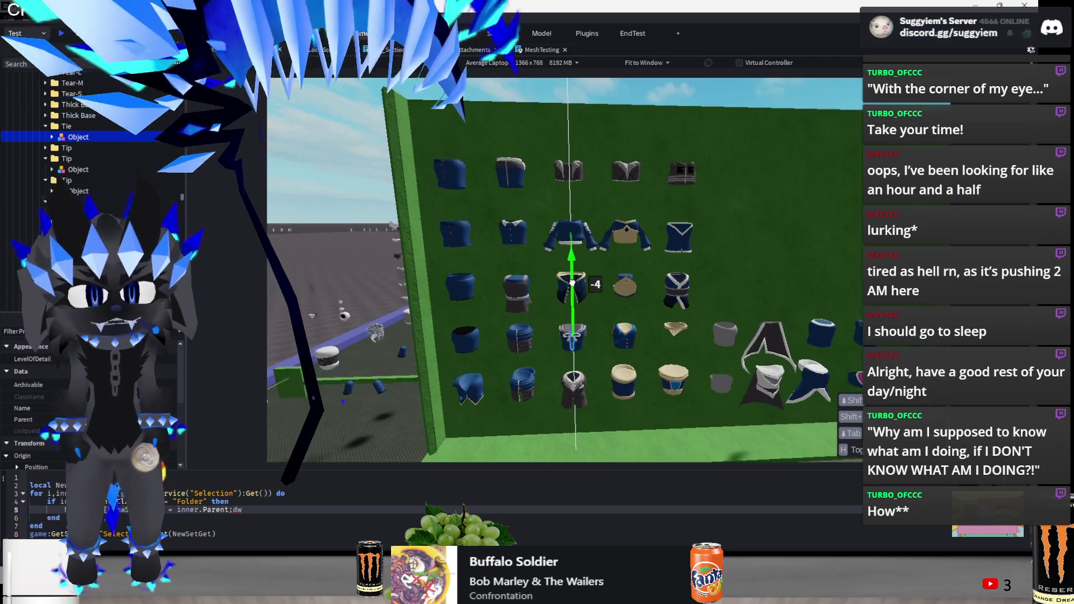
{"action": "right_click", "coordinate": [551, 237]}
{"action": "key", "text": "Escape"}
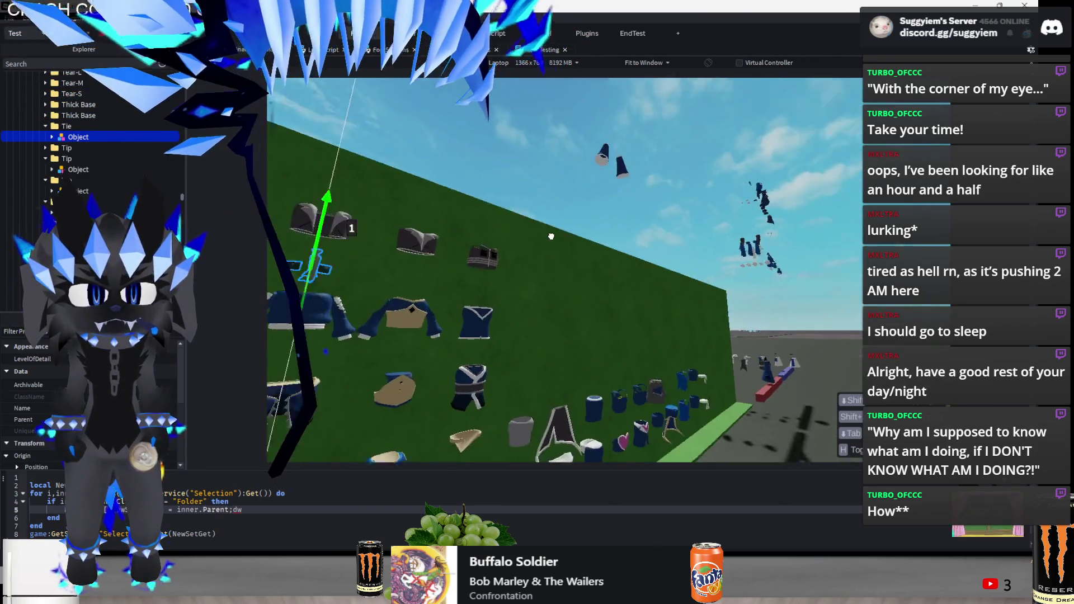
{"action": "key", "text": "f"}
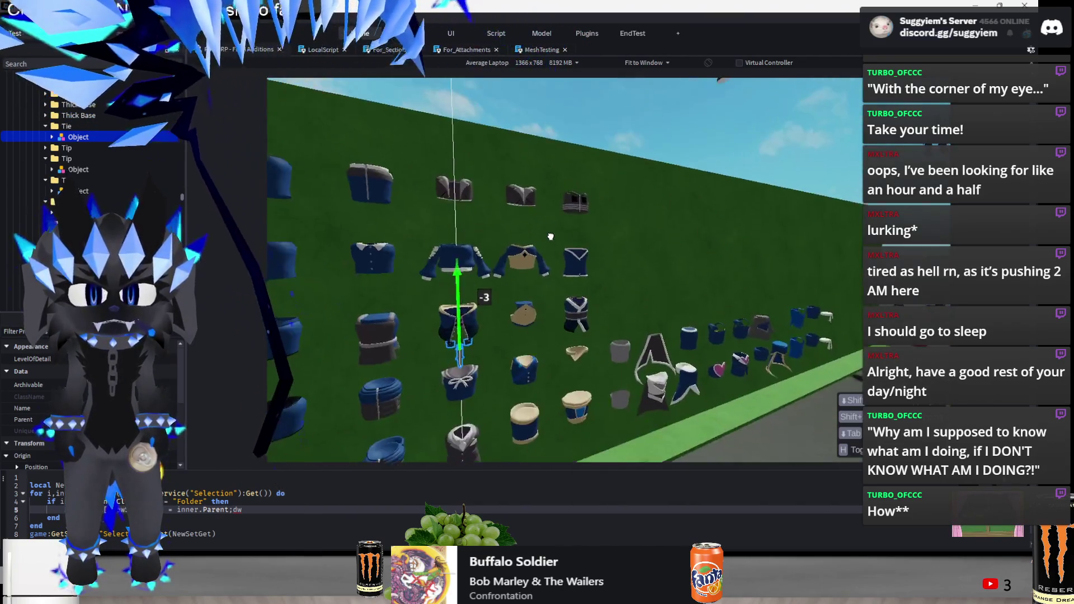
{"action": "left_click_drag", "start_coordinate": [550, 237], "coordinate": [615, 351]}
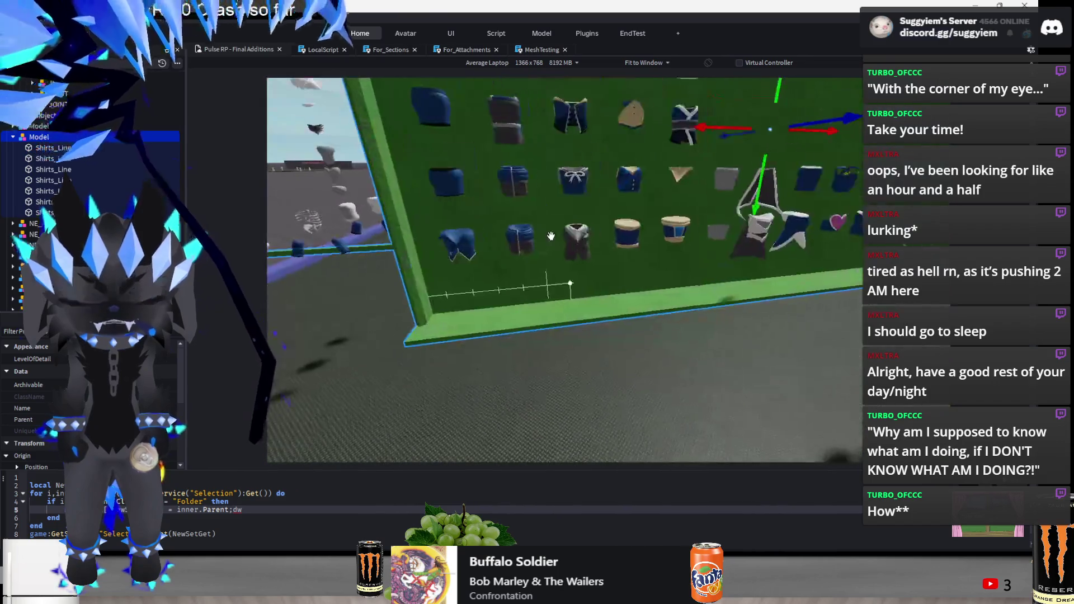
{"action": "key", "text": "f"}
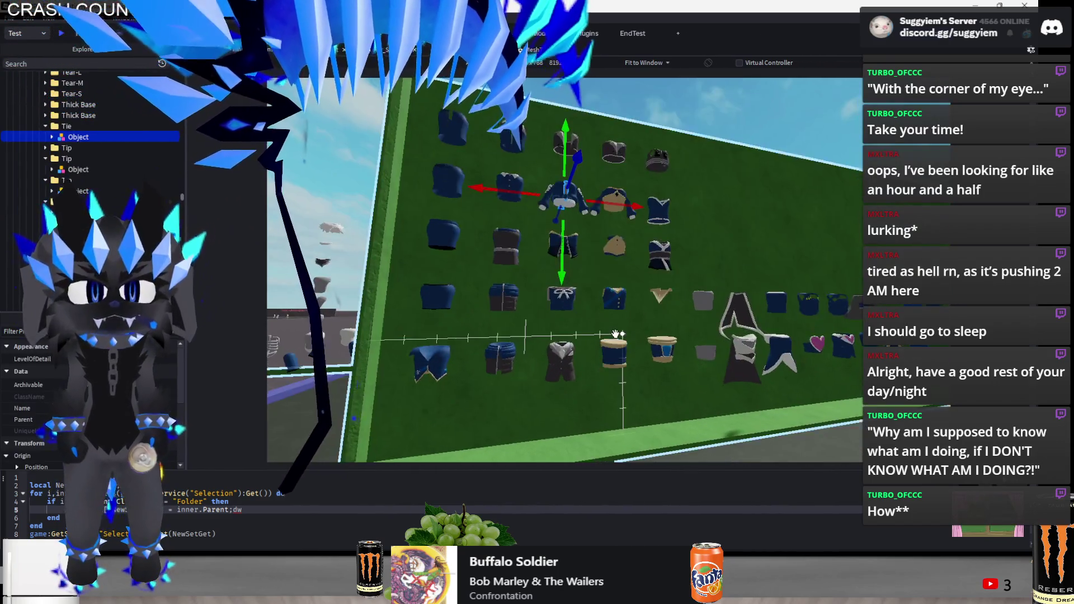
Select another pocket piece on the wall.
{"action": "scroll", "coordinate": [616, 334], "scroll_direction": "down", "scroll_amount": 5}
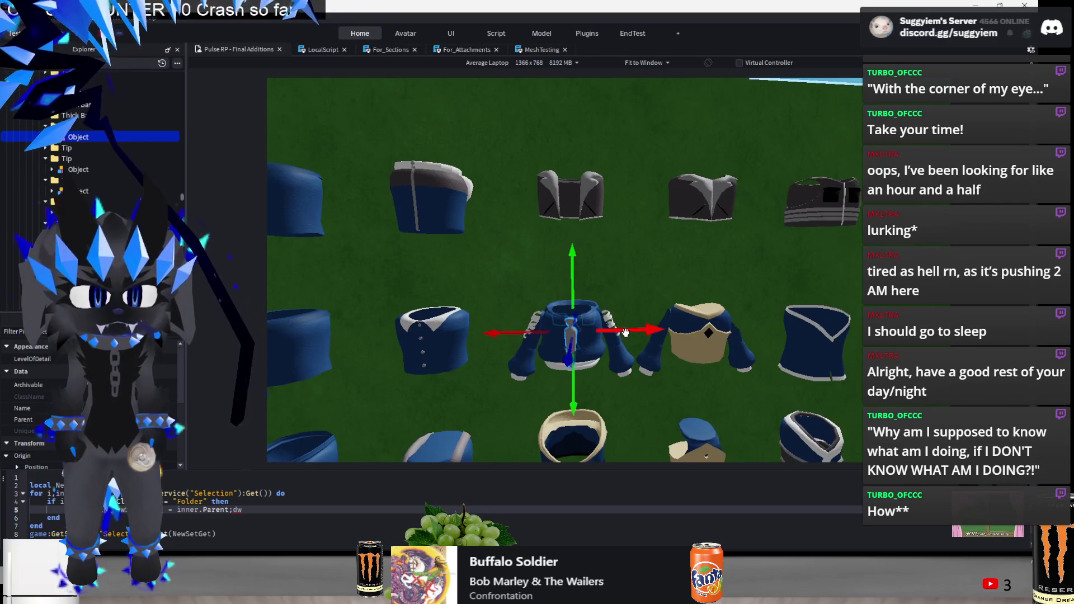
{"action": "scroll", "coordinate": [486, 349], "scroll_direction": "up", "scroll_amount": 6}
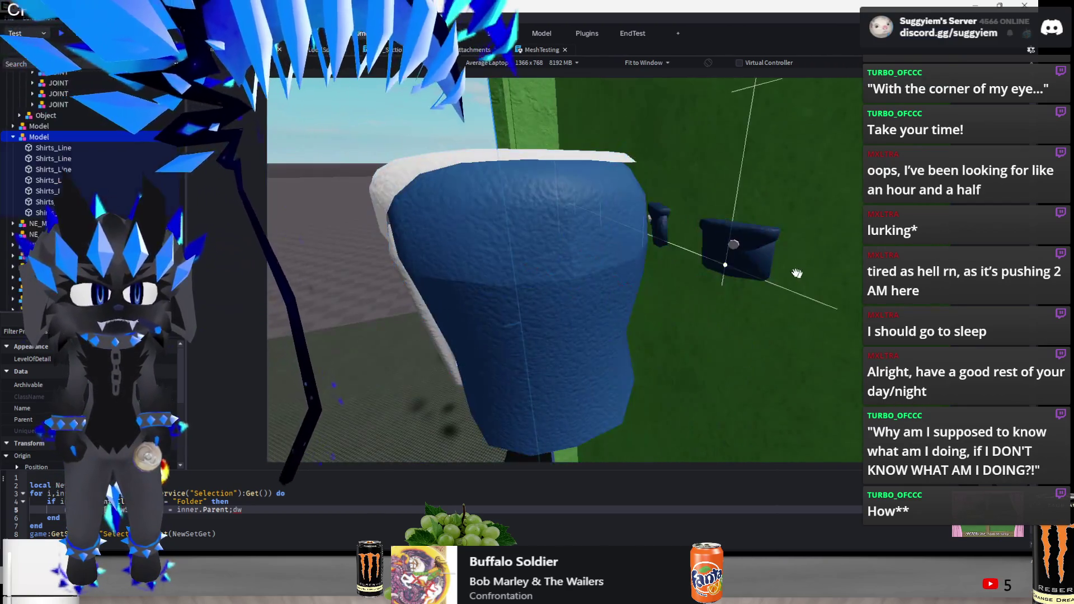
{"action": "left_click", "coordinate": [738, 246]}
{"action": "scroll", "coordinate": [465, 307], "scroll_direction": "down", "scroll_amount": 6}
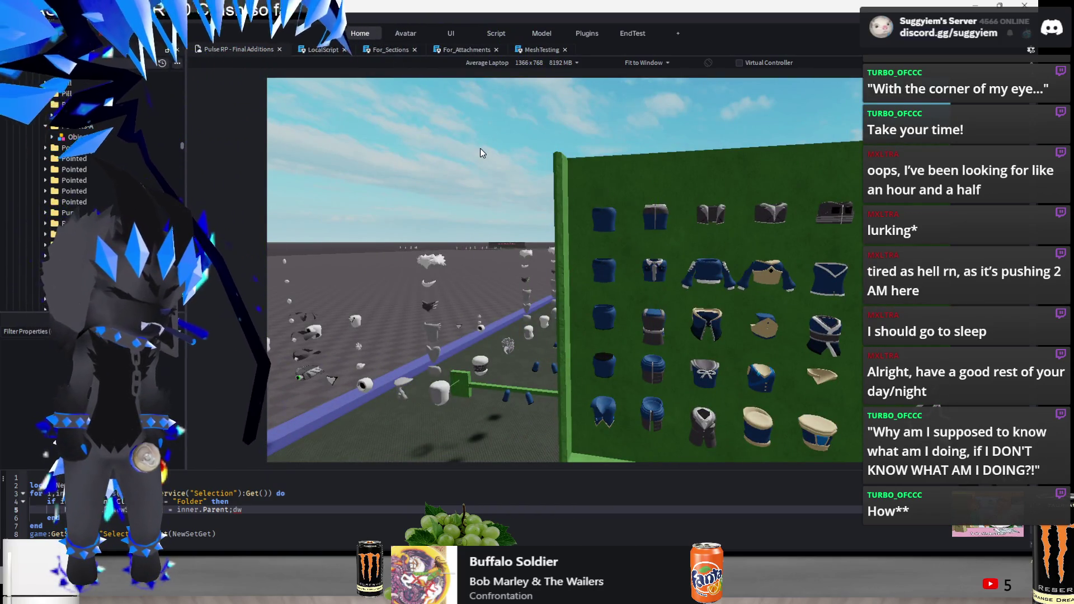
Skip VLC tracks until 'Sinners (scene) - All The Way to Dublin' plays, then return to Roblox Studio.
{"action": "key", "text": "alt+Tab"}
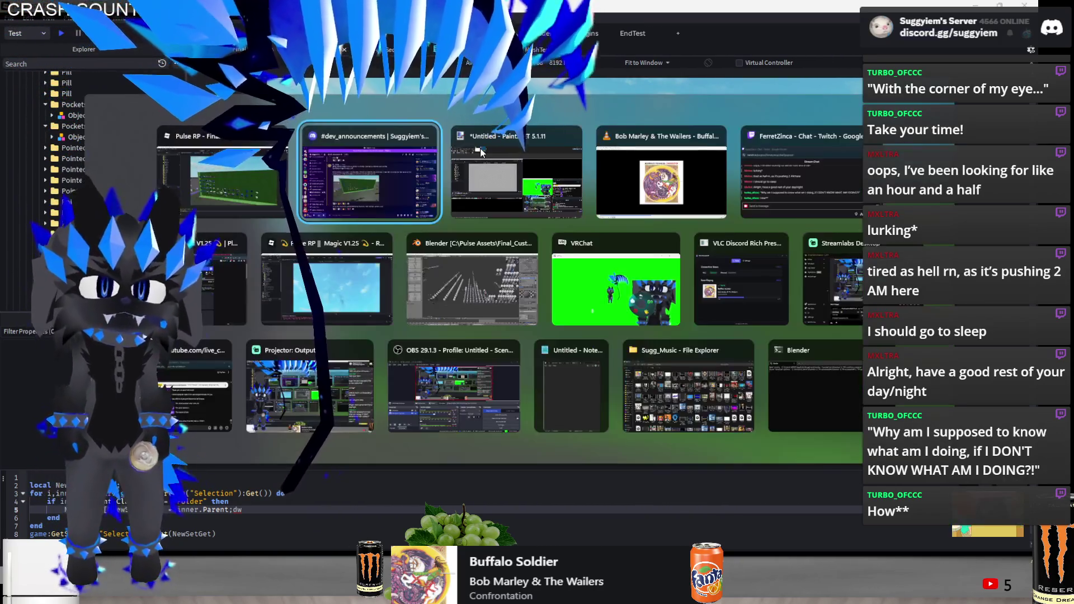
{"action": "key", "text": "Tab"}
{"action": "key", "text": "Tab"}
{"action": "key", "text": "Right"}
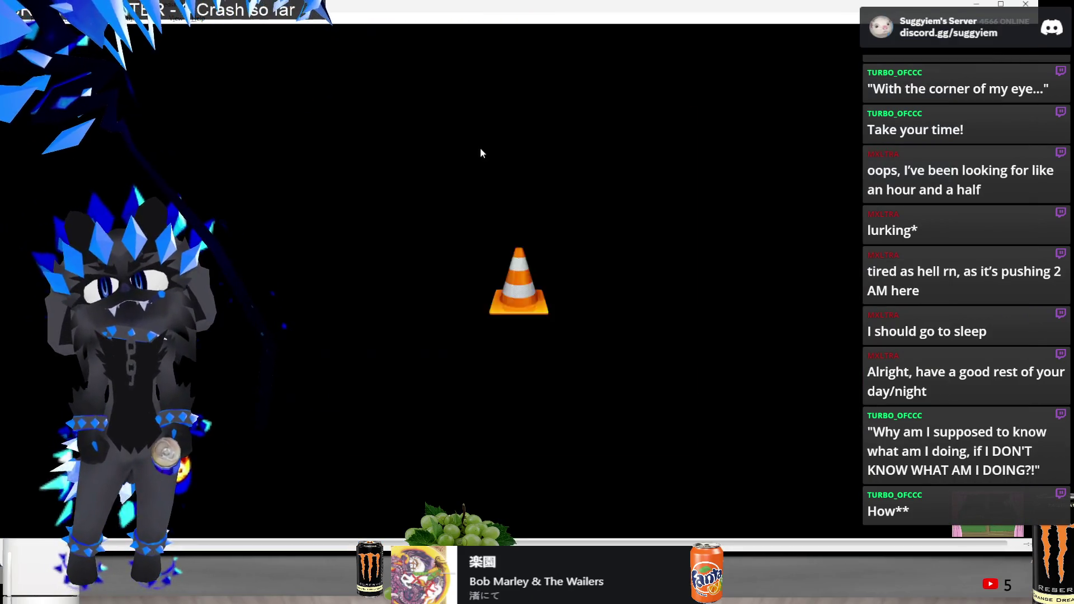
{"action": "key", "text": "Right"}
{"action": "key", "text": "alt+Tab"}
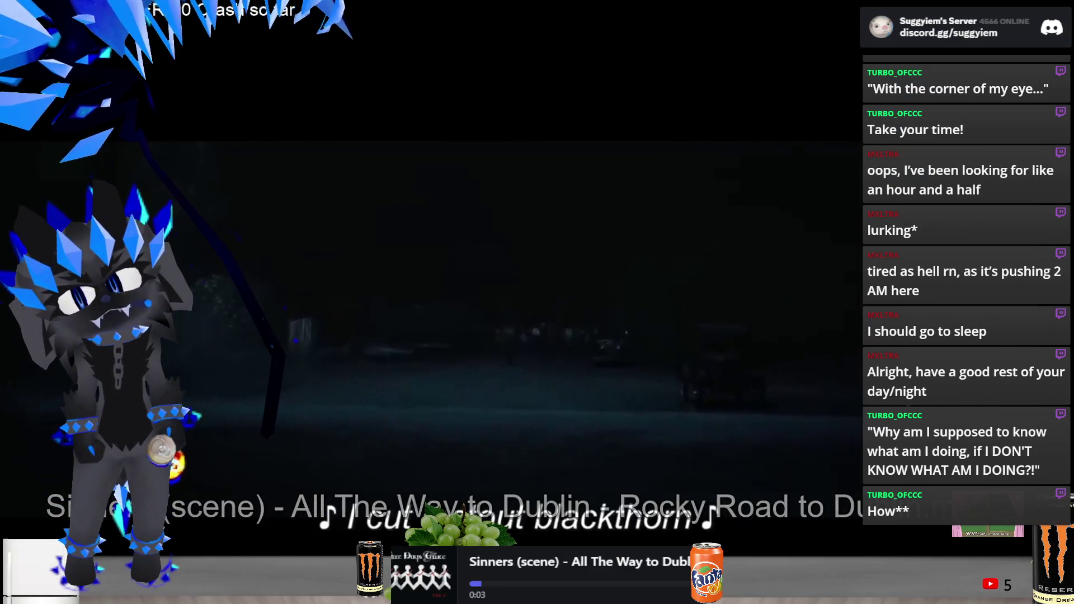
{"action": "key", "text": "alt+Tab"}
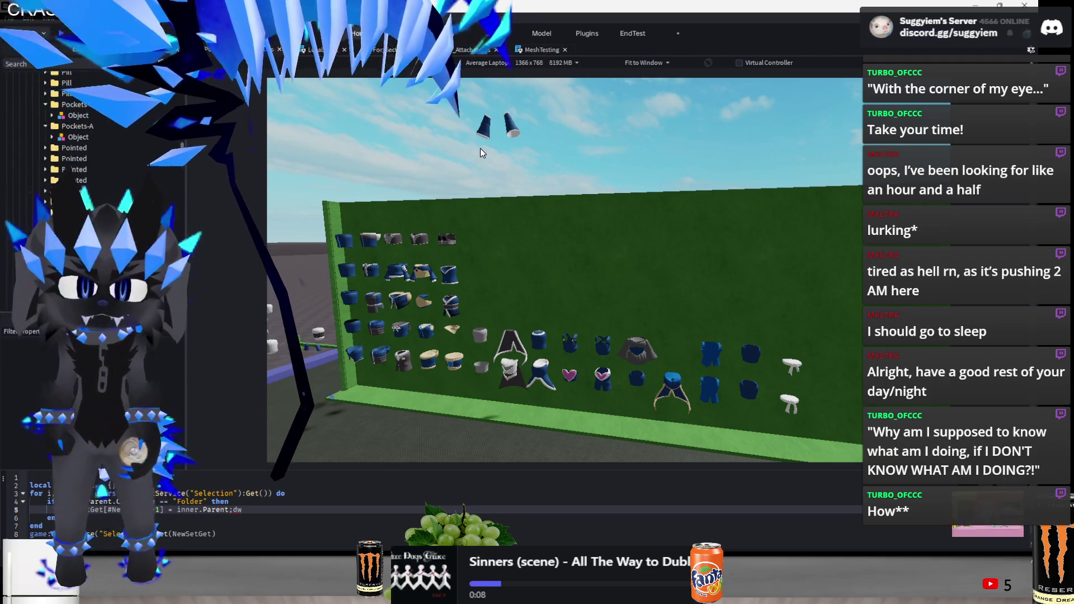
Lower the stray floating piece onto the wall, shift it 2 studs sideways and 1 stud inward.
{"action": "left_click", "coordinate": [484, 128]}
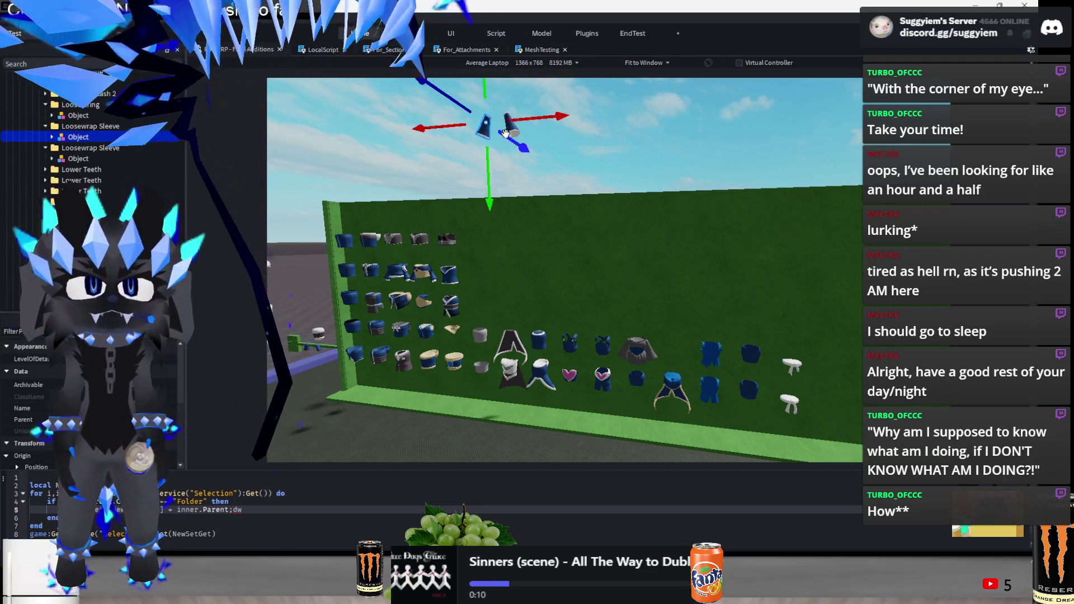
{"action": "mouse_move", "coordinate": [497, 166]}
{"action": "left_mouse_down"}
{"action": "mouse_move", "coordinate": [516, 337]}
{"action": "mouse_move", "coordinate": [515, 317]}
{"action": "left_mouse_up"}
{"action": "left_click_drag", "start_coordinate": [551, 282], "coordinate": [505, 290]}
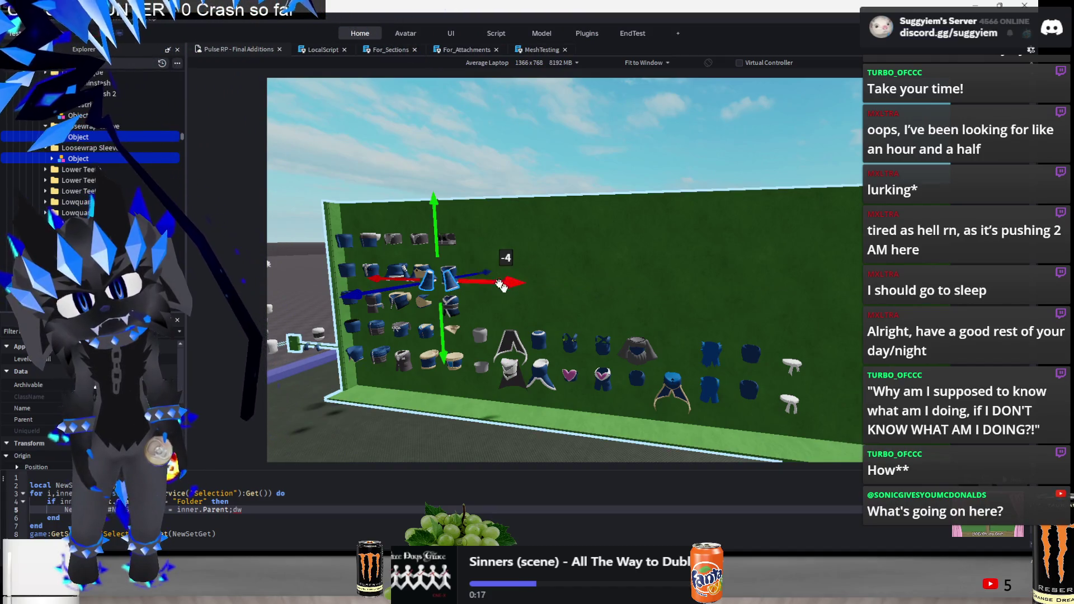
{"action": "left_click_drag", "start_coordinate": [388, 297], "coordinate": [414, 287]}
Zoom and pan around to review the five rows of clothing meshes on the wall.
{"action": "scroll", "coordinate": [454, 433], "scroll_direction": "down", "scroll_amount": 4}
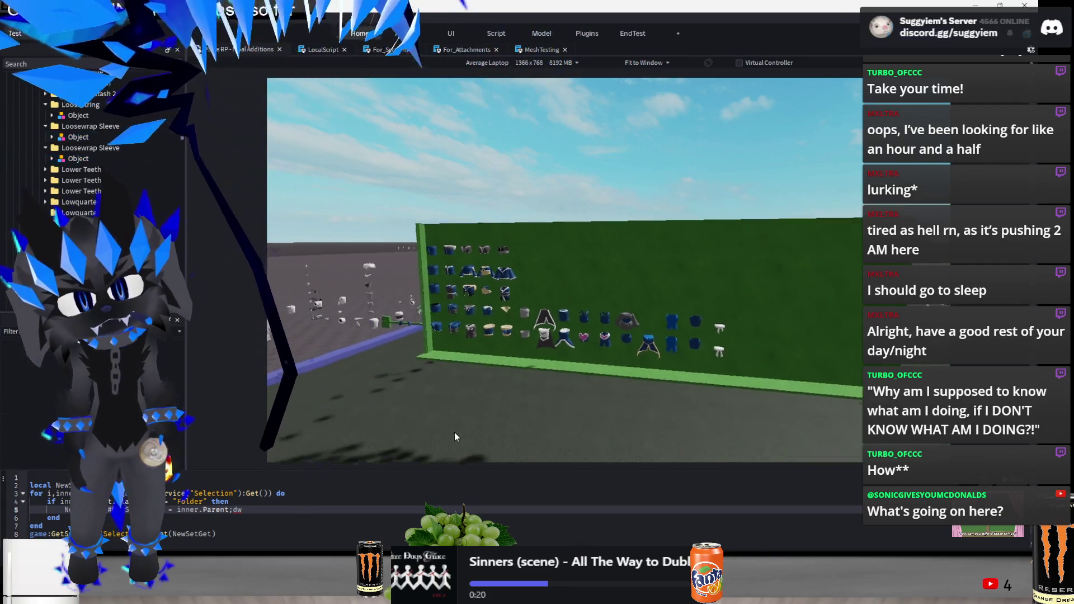
{"action": "scroll", "coordinate": [464, 424], "scroll_direction": "down", "scroll_amount": 3}
{"action": "key", "text": "a"}
{"action": "scroll", "coordinate": [464, 422], "scroll_direction": "up", "scroll_amount": 3}
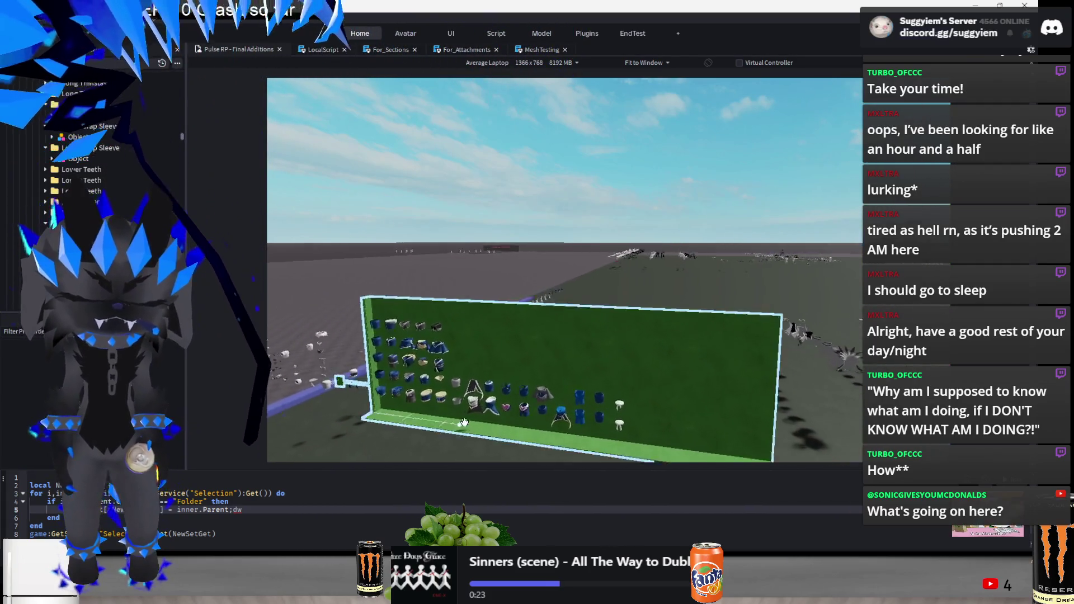
{"action": "scroll", "coordinate": [464, 421], "scroll_direction": "up", "scroll_amount": 6}
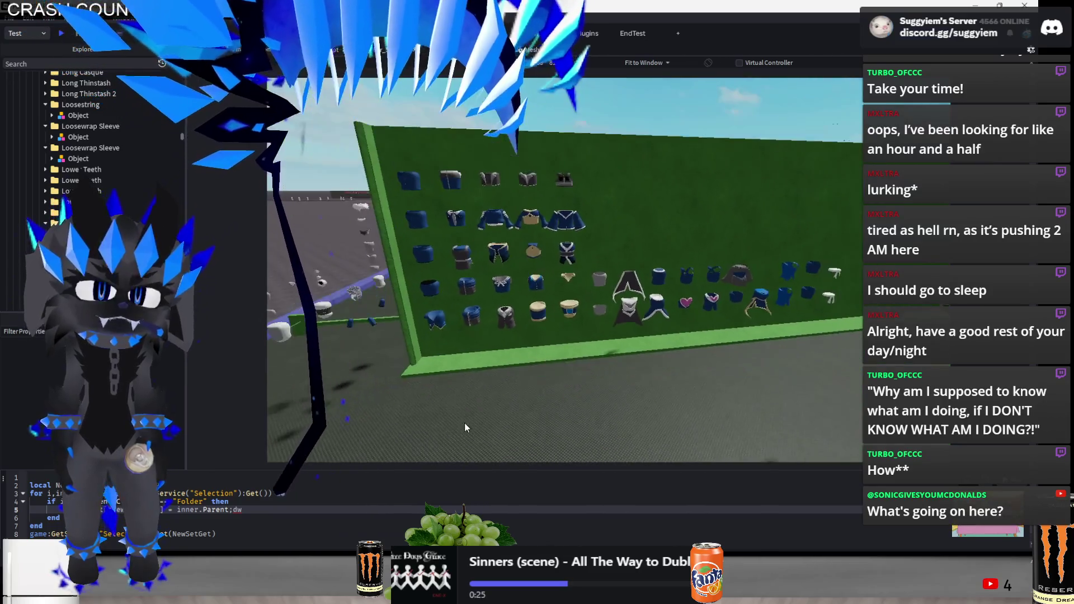
{"action": "key", "text": "a"}
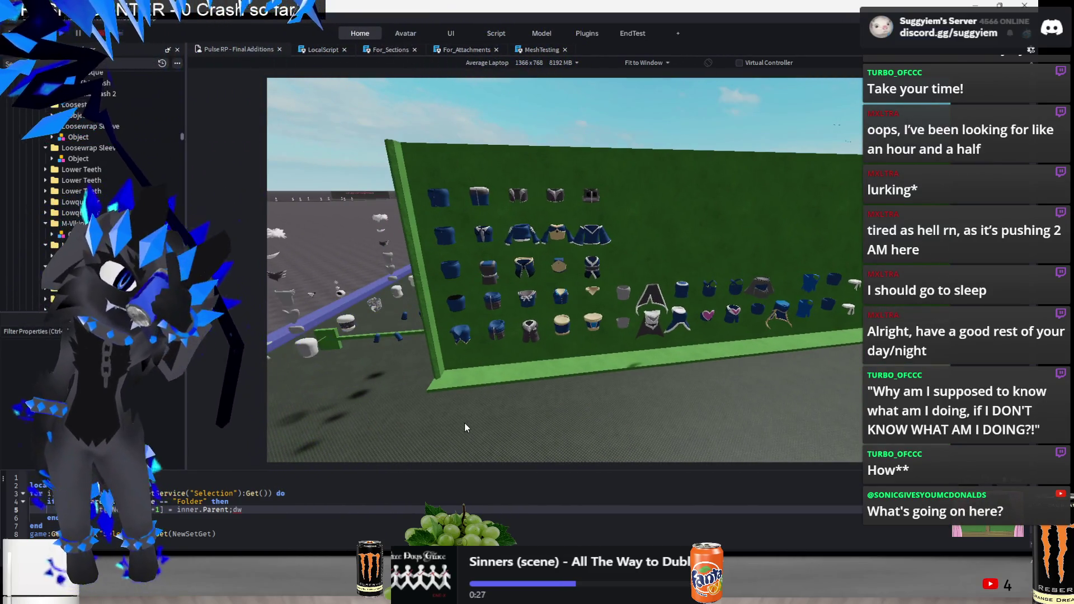
{"action": "scroll", "coordinate": [465, 423], "scroll_direction": "up", "scroll_amount": 10}
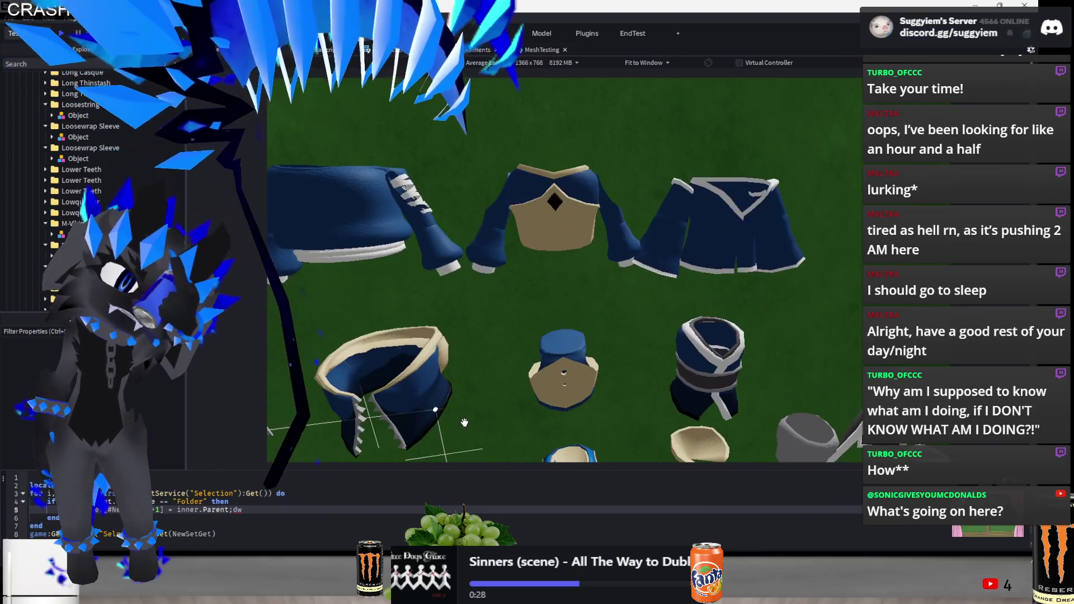
{"action": "scroll", "coordinate": [465, 422], "scroll_direction": "down", "scroll_amount": 10}
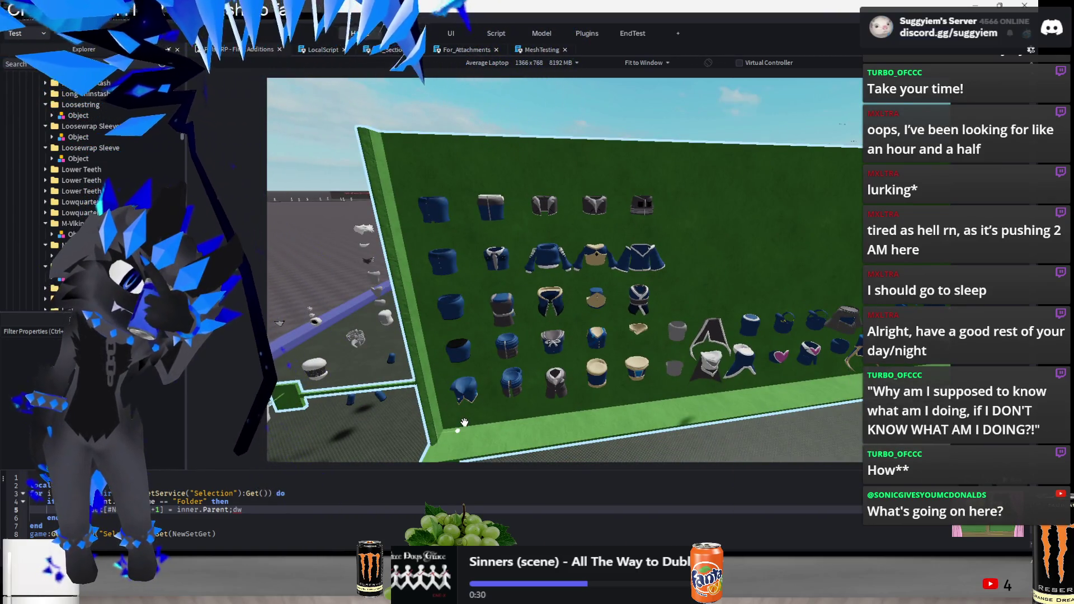
{"action": "scroll", "coordinate": [464, 422], "scroll_direction": "down", "scroll_amount": 5}
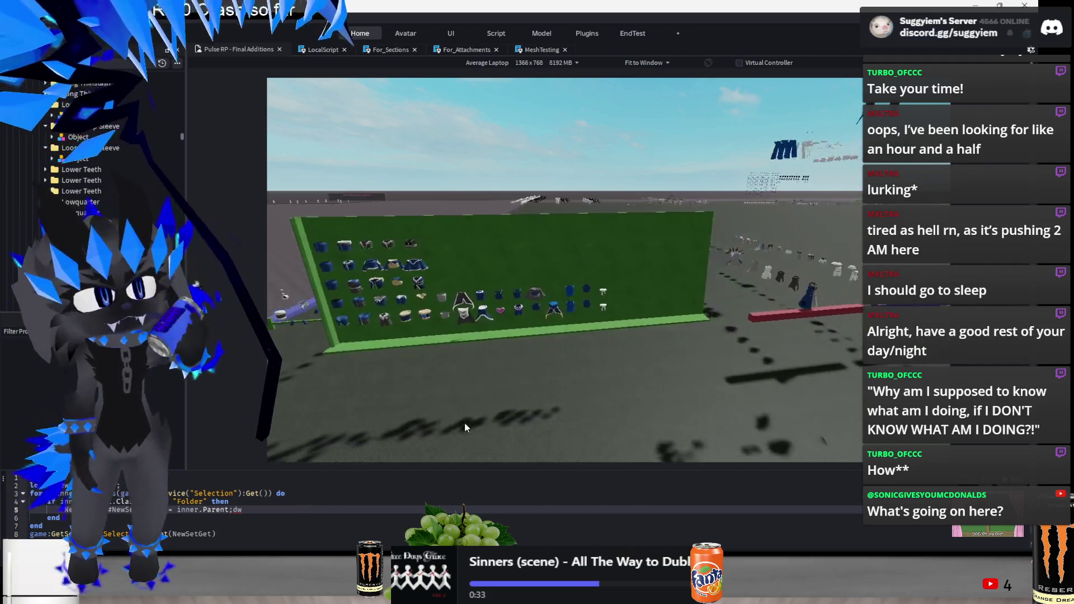
{"action": "key", "text": "d"}
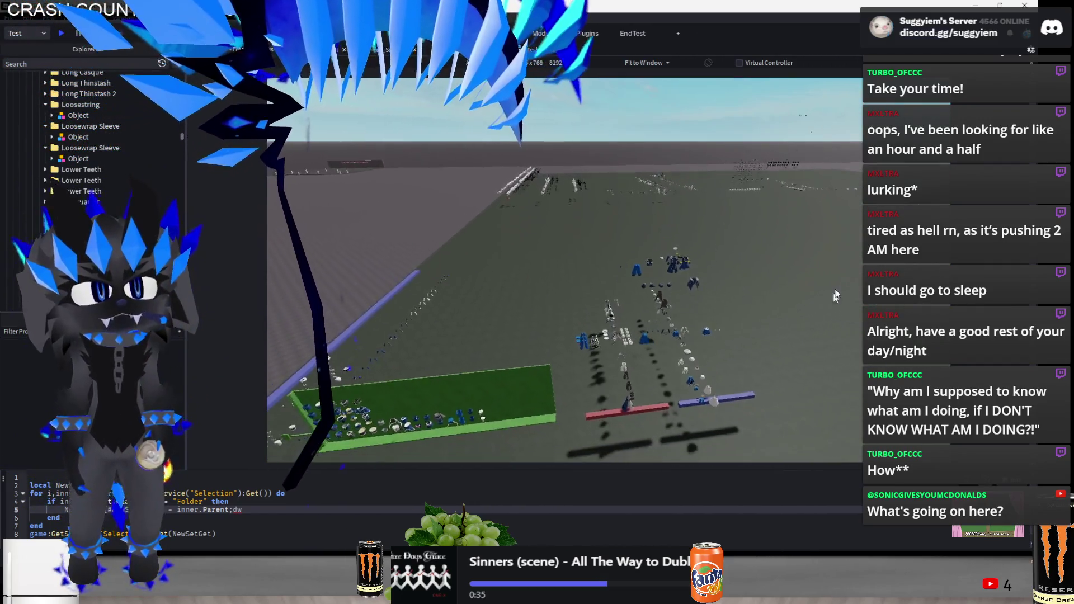
Stretch the green display wall longer to the right with the Scale tool.
{"action": "left_click_drag", "start_coordinate": [820, 251], "coordinate": [585, 443]}
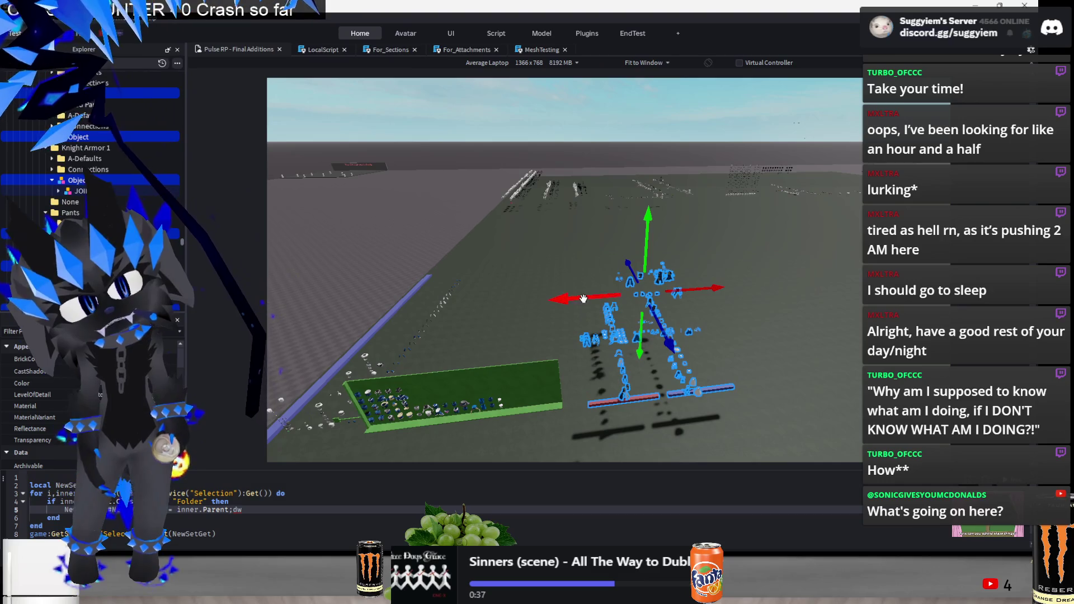
{"action": "left_click", "coordinate": [649, 320]}
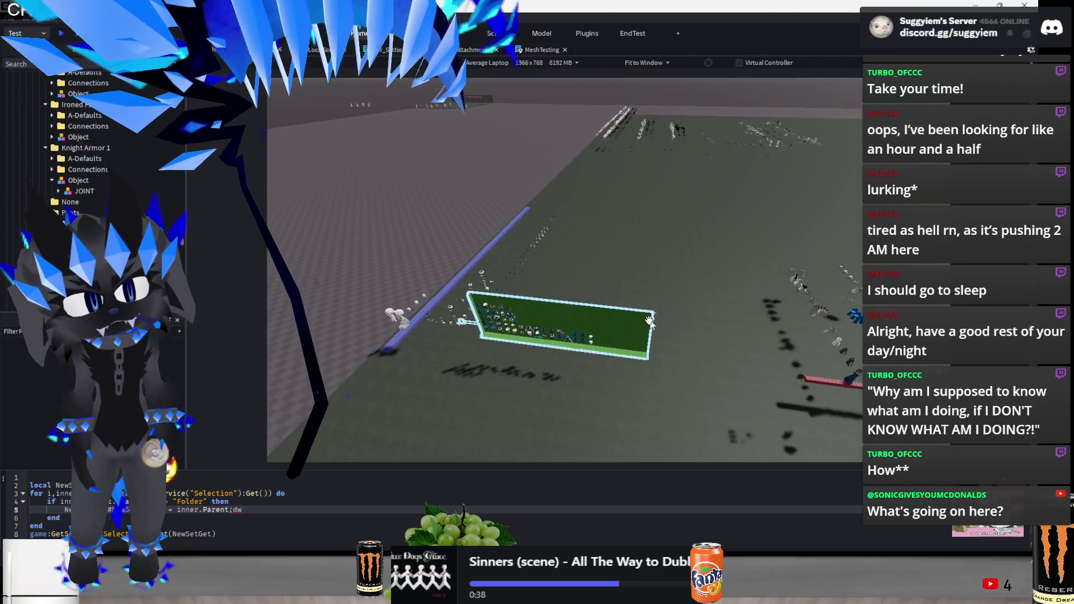
{"action": "key", "text": "ctrl+3"}
{"action": "mouse_move", "coordinate": [669, 335]}
{"action": "left_mouse_down"}
{"action": "mouse_move", "coordinate": [693, 358]}
{"action": "mouse_move", "coordinate": [670, 392]}
{"action": "mouse_move", "coordinate": [672, 380]}
{"action": "mouse_move", "coordinate": [741, 377]}
{"action": "left_mouse_up"}
{"action": "left_click", "coordinate": [672, 374]}
With the Move tool active, box-select the clothing meshes on the wall's right half.
{"action": "scroll", "coordinate": [473, 383], "scroll_direction": "up", "scroll_amount": 5}
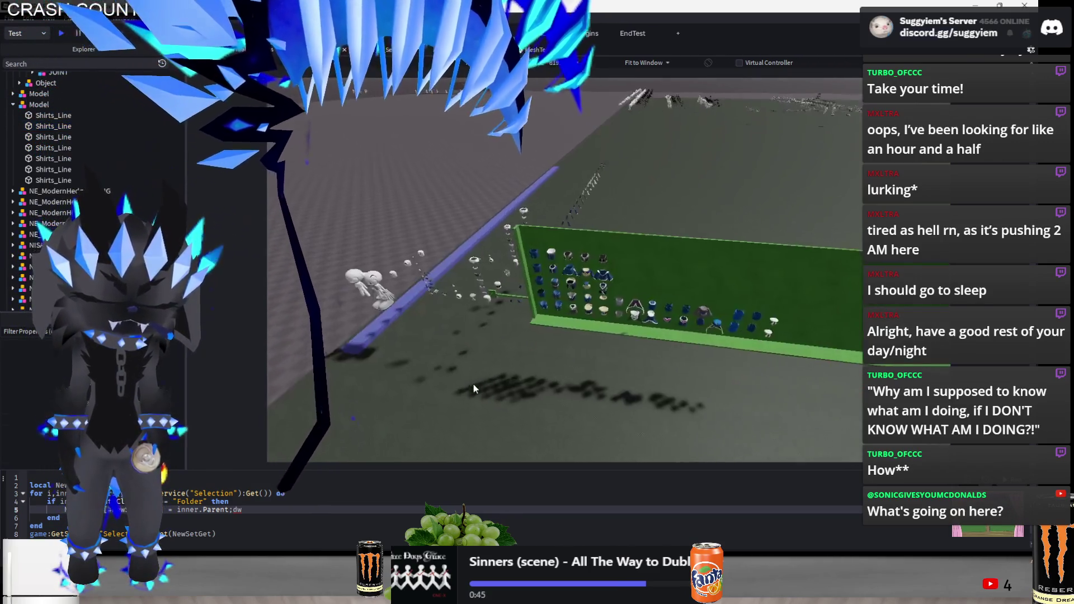
{"action": "scroll", "coordinate": [488, 378], "scroll_direction": "down", "scroll_amount": 5}
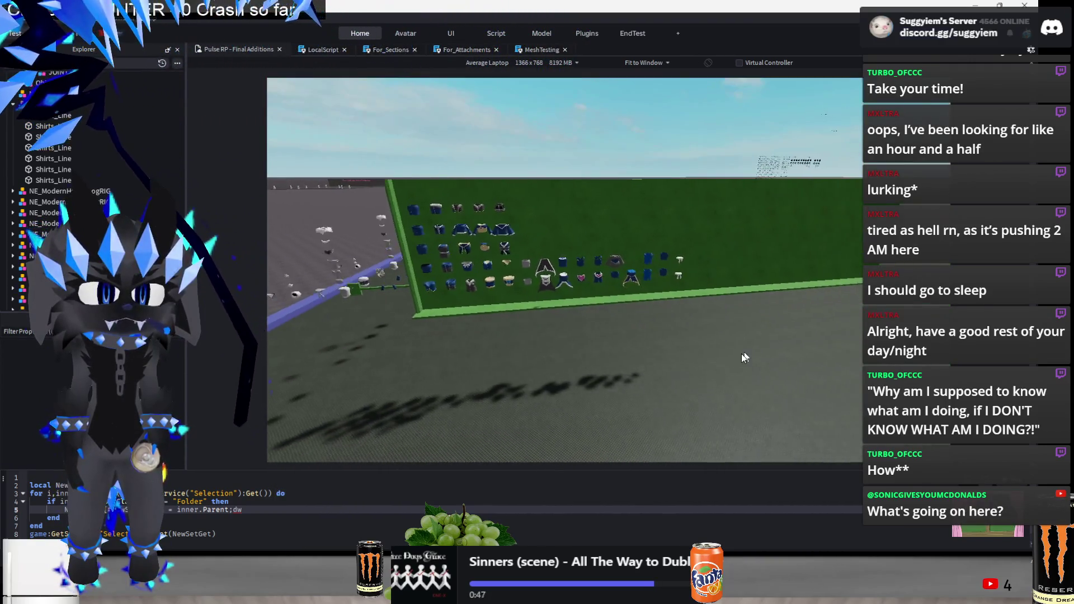
{"action": "scroll", "coordinate": [721, 358], "scroll_direction": "up", "scroll_amount": 5}
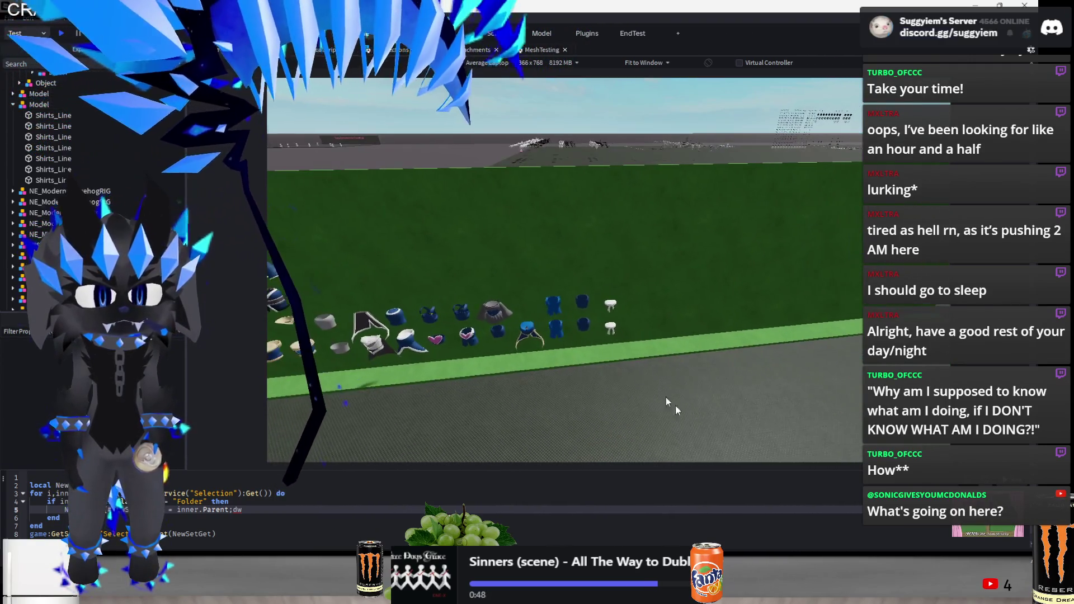
{"action": "left_click", "coordinate": [588, 316]}
{"action": "key", "text": "ctrl+2"}
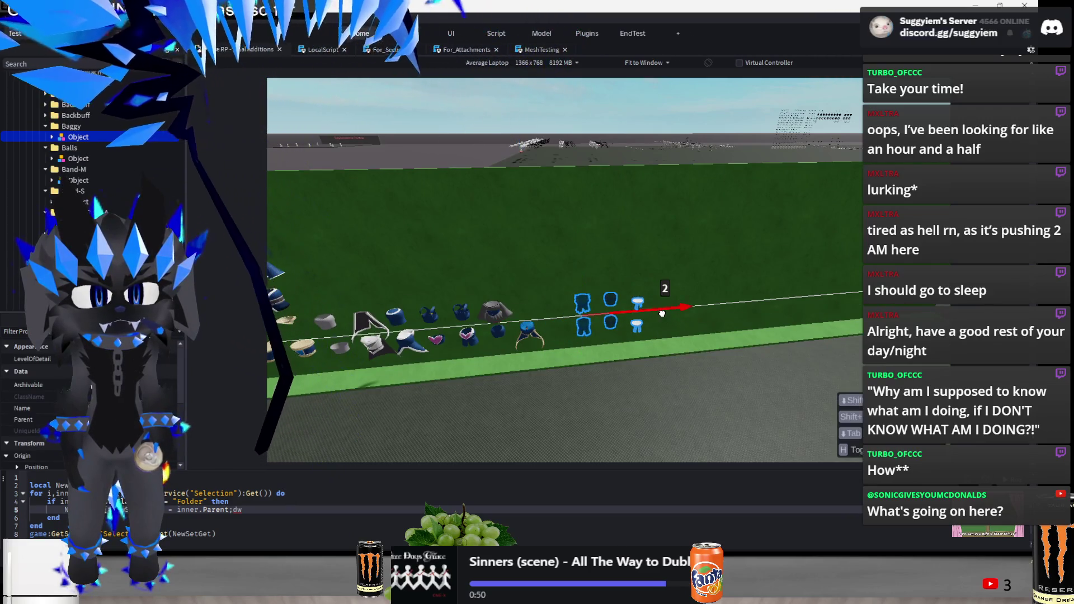
{"action": "left_click_drag", "start_coordinate": [732, 411], "coordinate": [529, 298]}
{"action": "left_click_drag", "start_coordinate": [535, 339], "coordinate": [526, 330]}
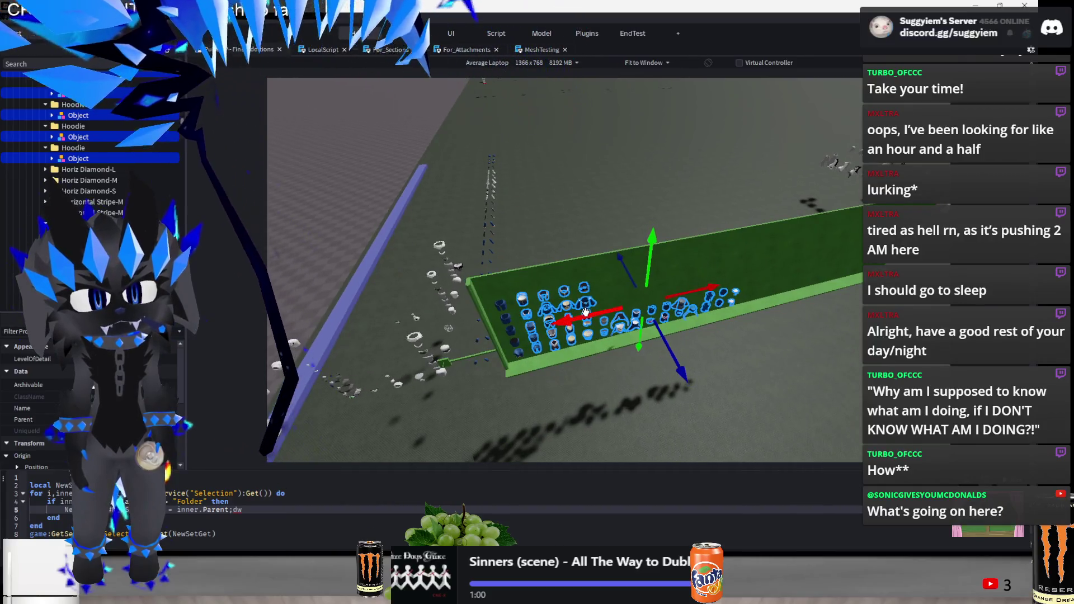
{"action": "left_click", "coordinate": [569, 388]}
{"action": "mouse_move", "coordinate": [791, 246]}
{"action": "left_mouse_down"}
{"action": "mouse_move", "coordinate": [554, 299]}
{"action": "mouse_move", "coordinate": [551, 355]}
{"action": "left_mouse_up"}
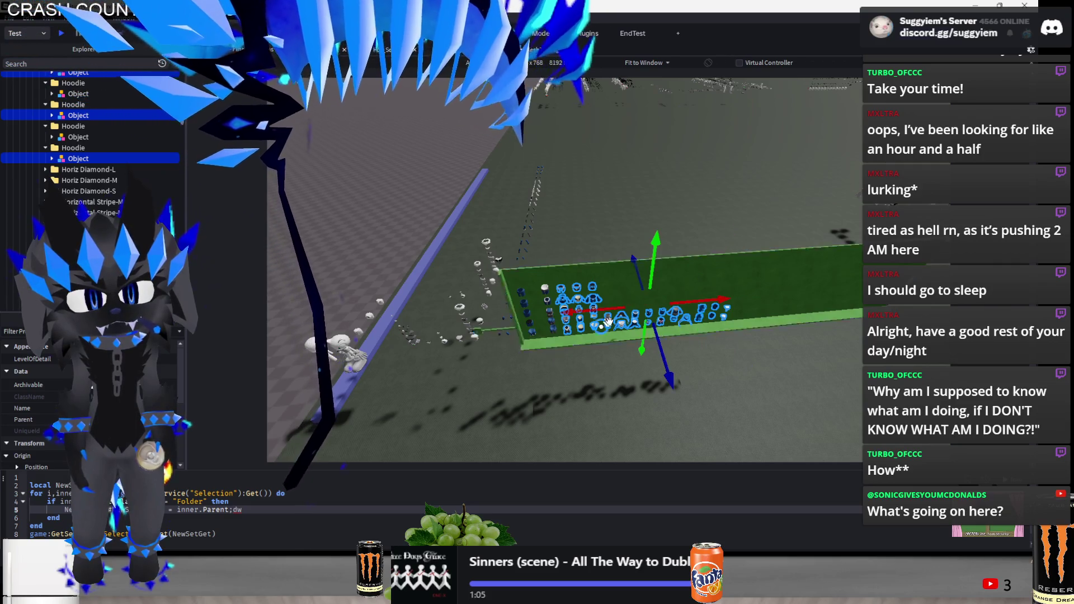
{"action": "left_click_drag", "start_coordinate": [761, 361], "coordinate": [582, 274]}
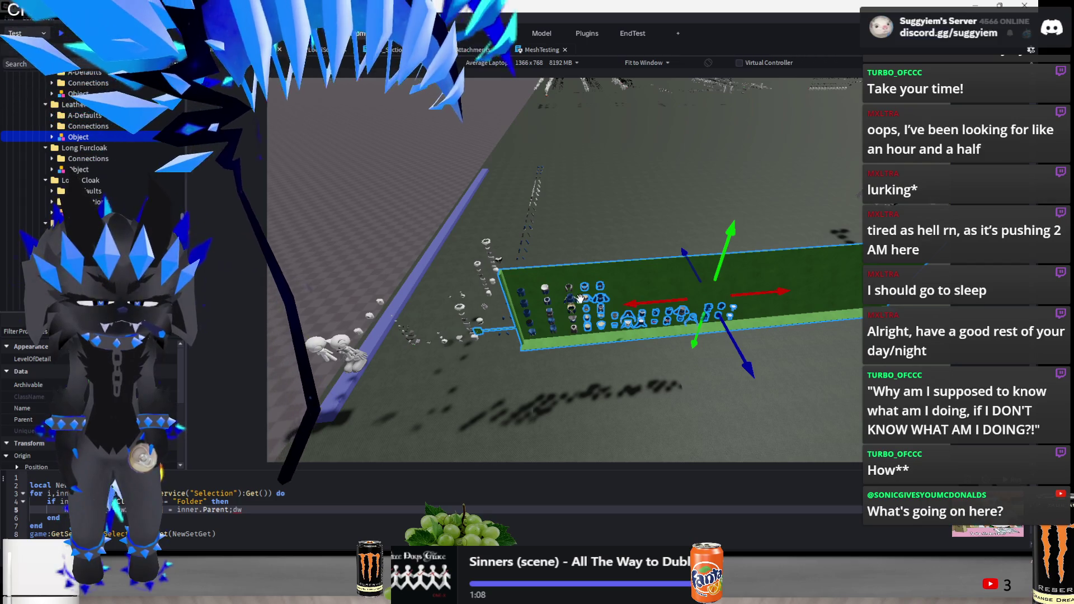
Slide the selected meshes sideways along the wall, then select the next group.
{"action": "left_click_drag", "start_coordinate": [581, 298], "coordinate": [613, 314]}
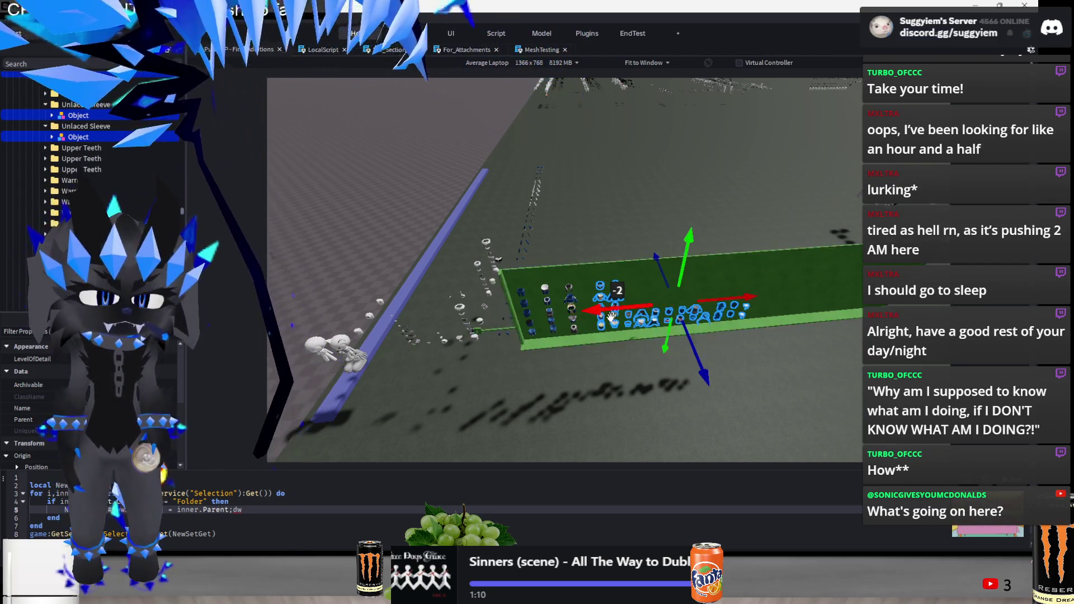
{"action": "scroll", "coordinate": [566, 335], "scroll_direction": "up", "scroll_amount": 3}
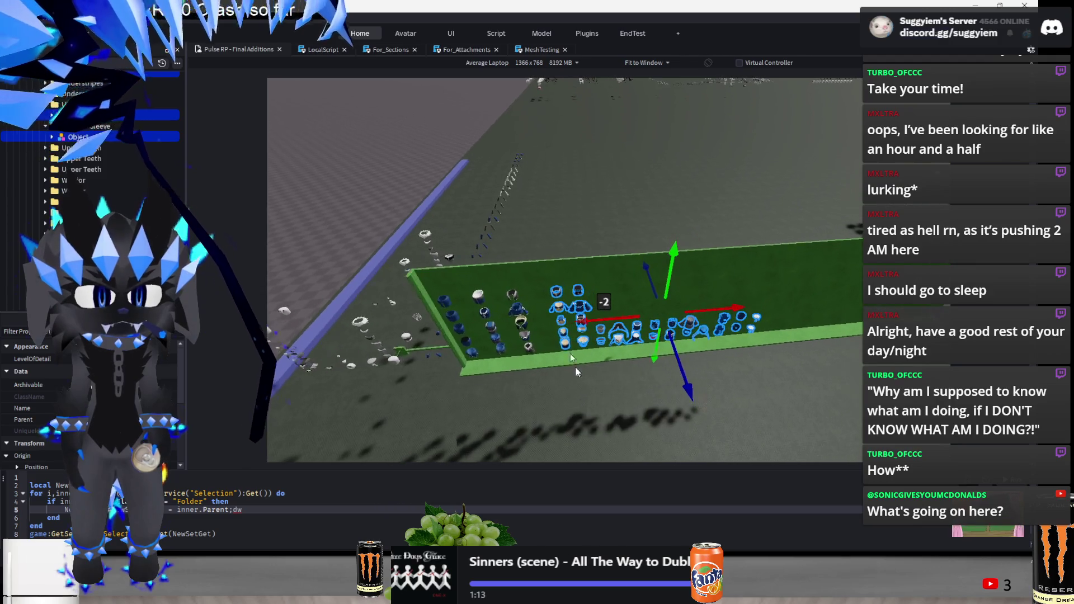
{"action": "mouse_move", "coordinate": [568, 323]}
{"action": "left_mouse_down"}
{"action": "mouse_move", "coordinate": [571, 337]}
{"action": "mouse_move", "coordinate": [552, 325]}
{"action": "mouse_move", "coordinate": [641, 318]}
{"action": "left_mouse_up"}
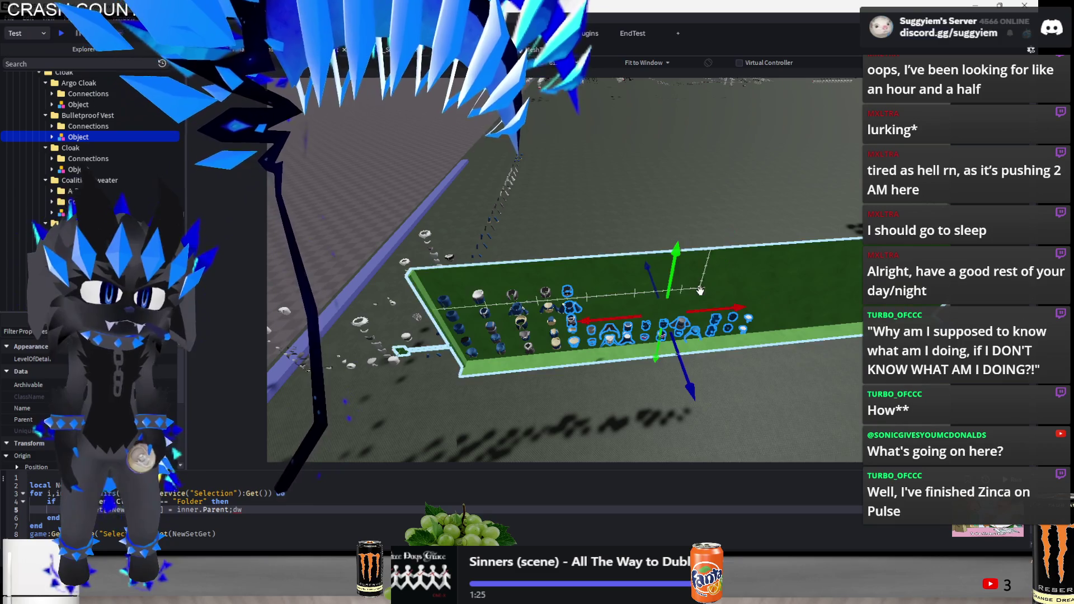
{"action": "left_click_drag", "start_coordinate": [579, 355], "coordinate": [590, 354]}
{"action": "right_click", "coordinate": [582, 396]}
{"action": "left_click", "coordinate": [800, 381]}
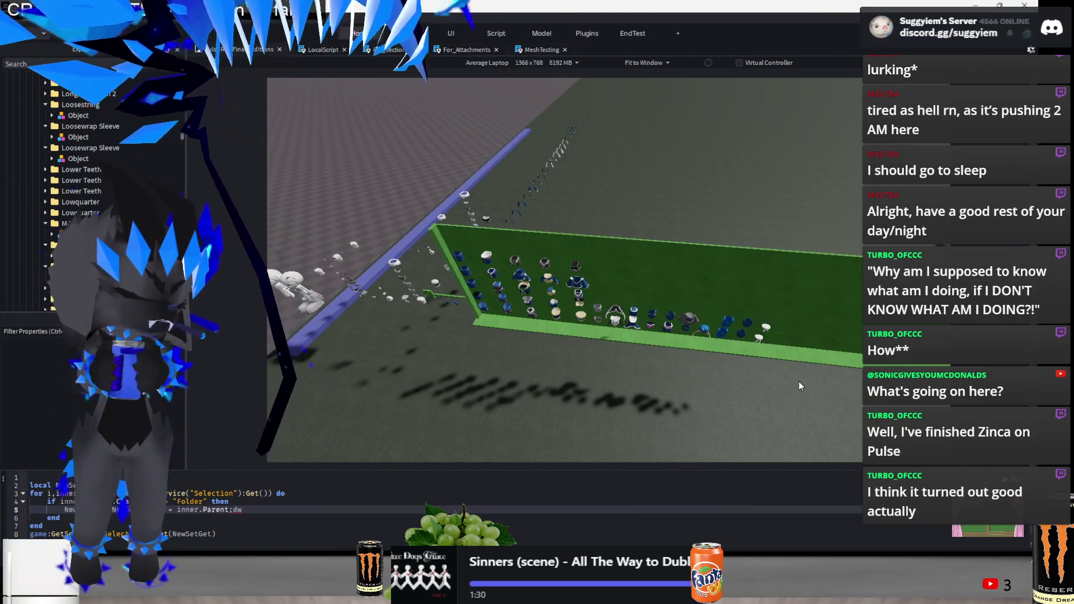
{"action": "left_click_drag", "start_coordinate": [798, 380], "coordinate": [613, 300]}
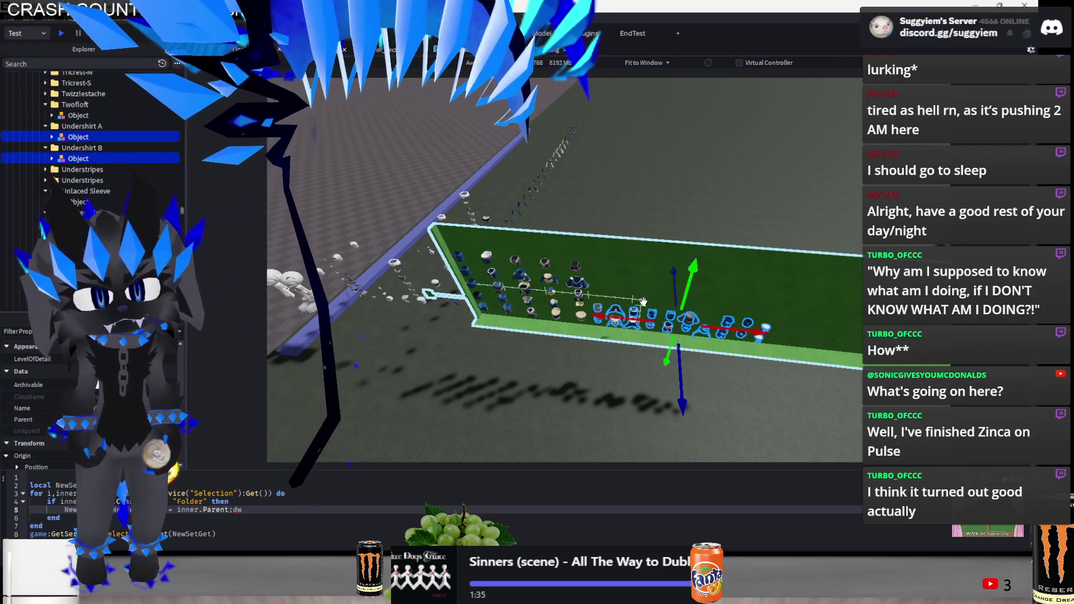
Slide the selected meshes along the wall and shift a row of clothing slightly right.
{"action": "left_click_drag", "start_coordinate": [638, 300], "coordinate": [593, 361]}
{"action": "left_click", "coordinate": [593, 352]}
{"action": "mouse_move", "coordinate": [774, 384]}
{"action": "left_mouse_down"}
{"action": "mouse_move", "coordinate": [640, 300]}
{"action": "mouse_move", "coordinate": [596, 297]}
{"action": "left_mouse_up"}
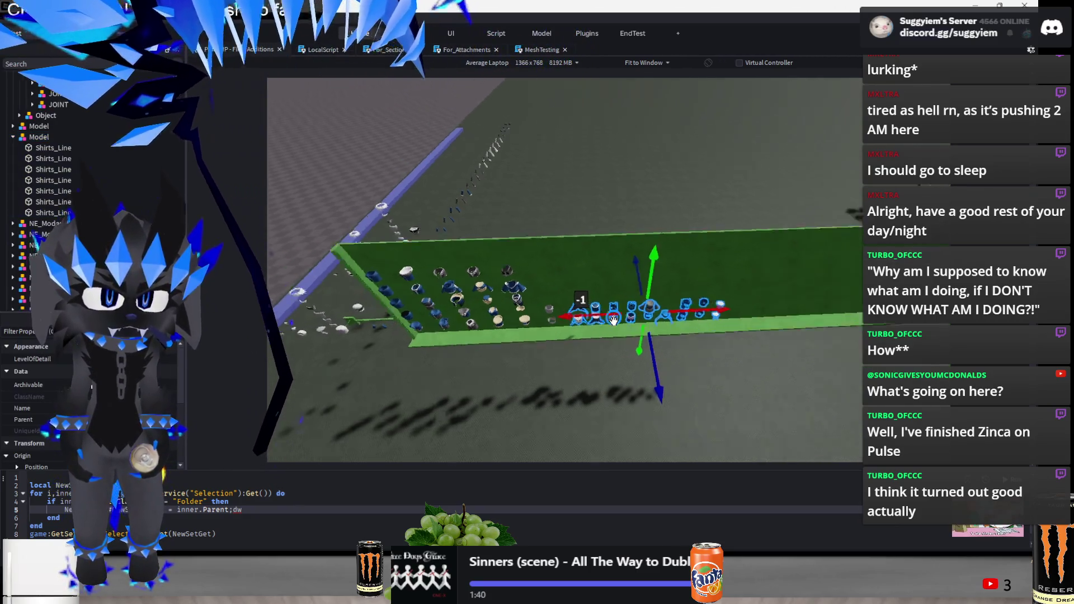
{"action": "left_click", "coordinate": [770, 358]}
{"action": "mouse_move", "coordinate": [663, 331]}
{"action": "left_mouse_down"}
{"action": "mouse_move", "coordinate": [584, 301]}
{"action": "mouse_move", "coordinate": [592, 313]}
{"action": "left_mouse_up"}
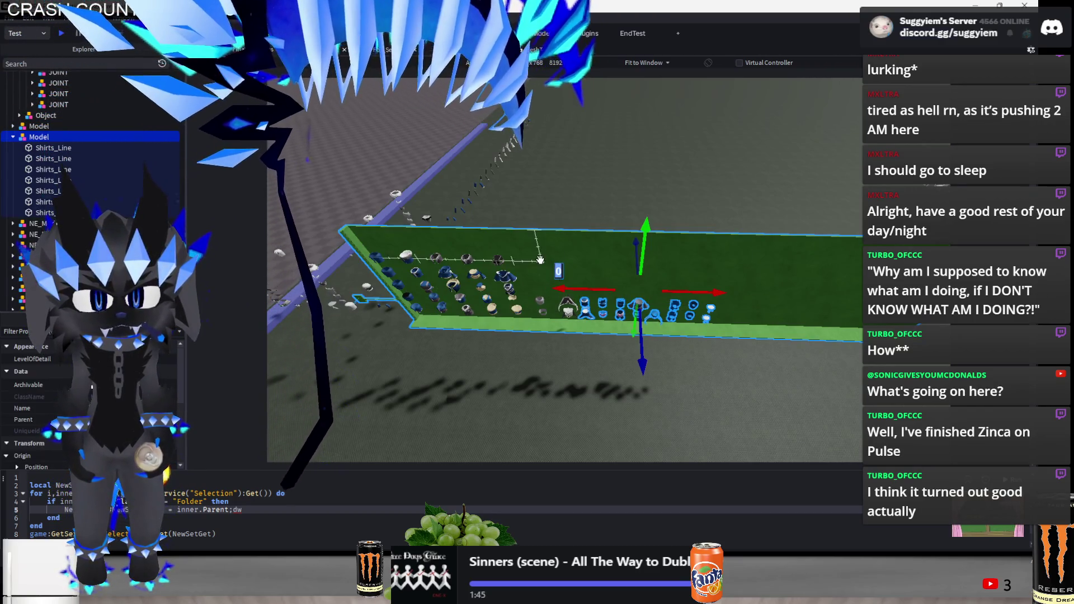
{"action": "left_click_drag", "start_coordinate": [574, 309], "coordinate": [582, 312]}
Box-select the right-hand blue clothing meshes in several groups.
{"action": "left_click_drag", "start_coordinate": [766, 394], "coordinate": [610, 290]}
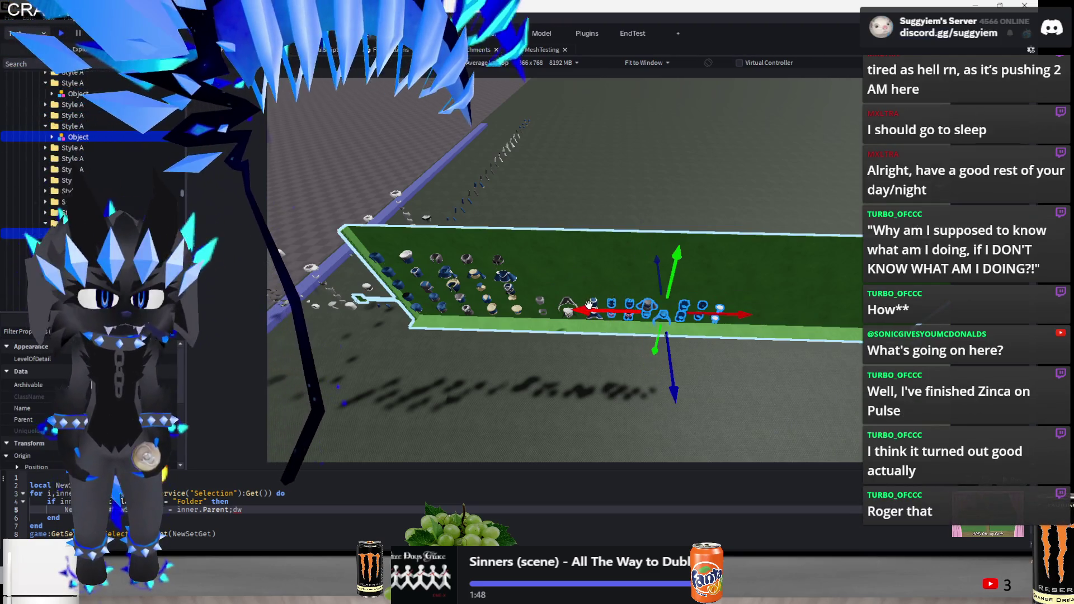
{"action": "left_click_drag", "start_coordinate": [758, 356], "coordinate": [631, 301]}
{"action": "scroll", "coordinate": [743, 385], "scroll_direction": "up", "scroll_amount": 3}
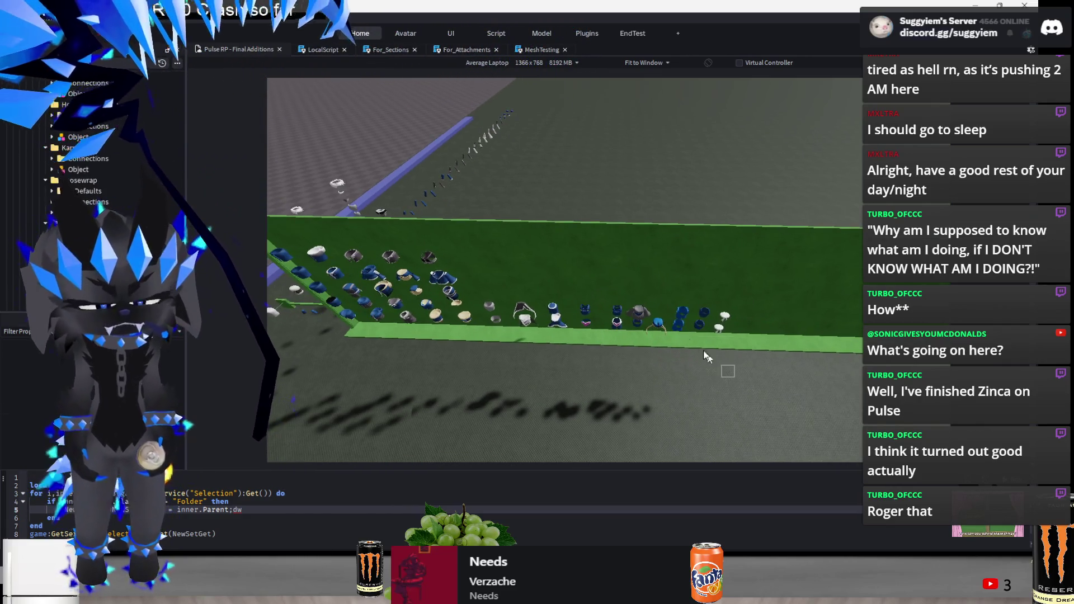
{"action": "left_click_drag", "start_coordinate": [633, 314], "coordinate": [633, 314]}
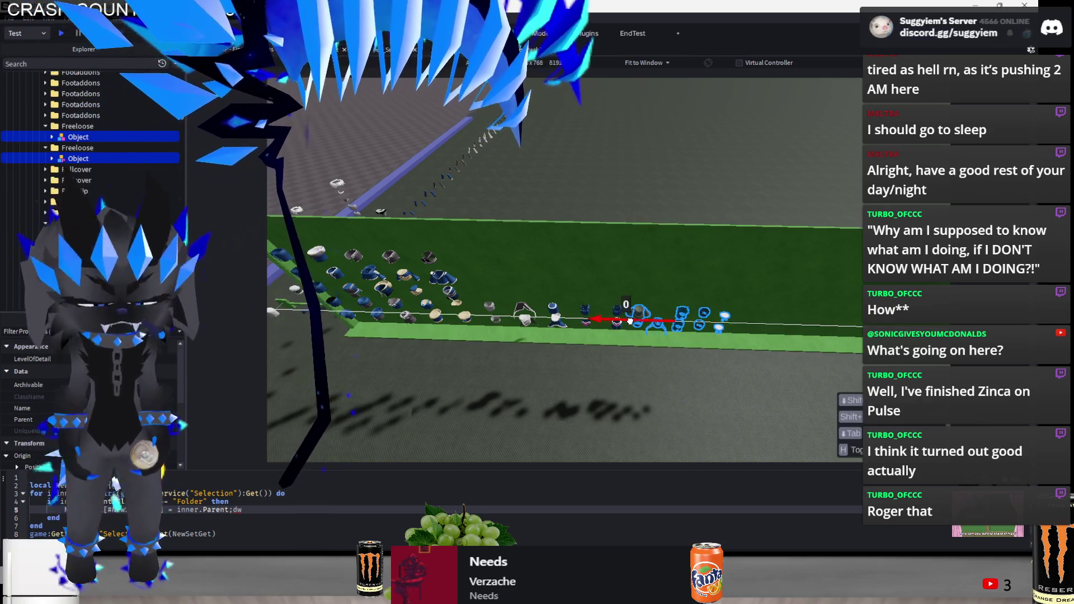
{"action": "left_click_drag", "start_coordinate": [717, 385], "coordinate": [682, 335]}
{"action": "left_click_drag", "start_coordinate": [626, 304], "coordinate": [664, 320]}
{"action": "left_click", "coordinate": [563, 405]}
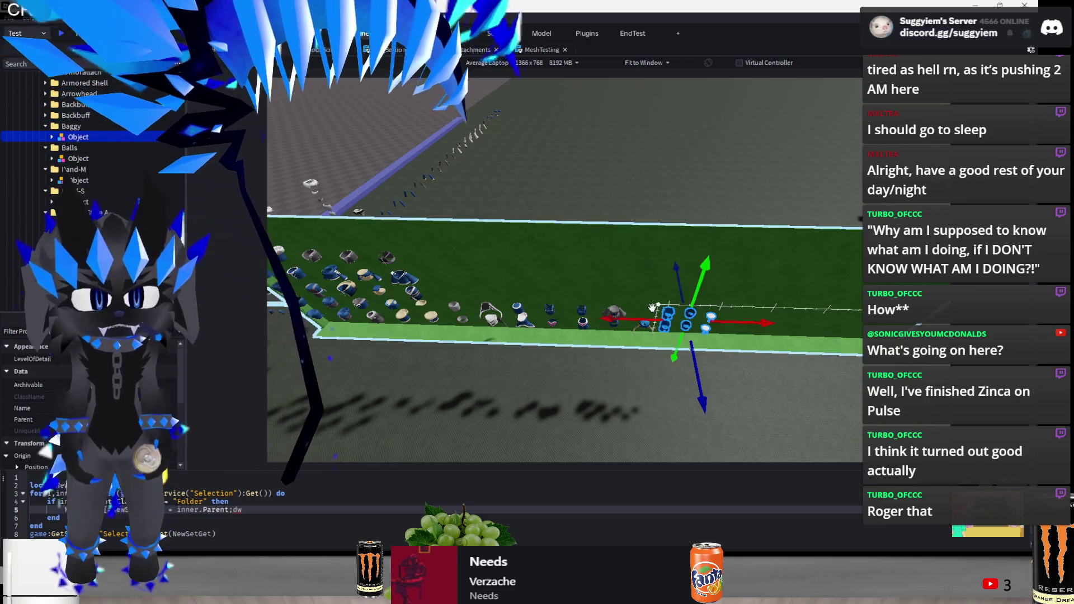
{"action": "left_click", "coordinate": [643, 394]}
Reselect the right-hand meshes, then select the wall together with its meshes.
{"action": "left_click_drag", "start_coordinate": [723, 376], "coordinate": [699, 320]}
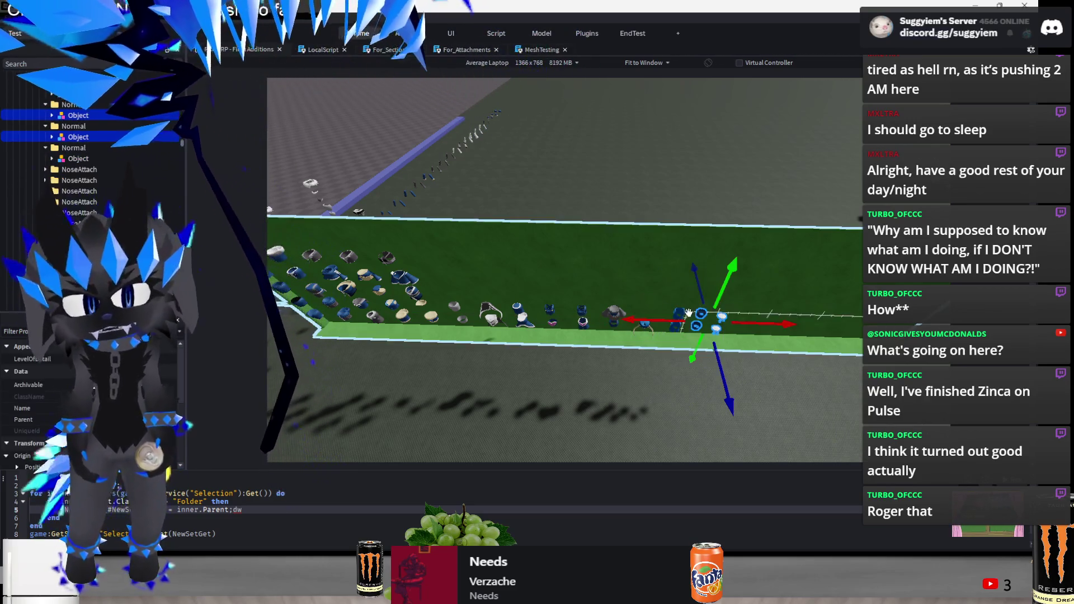
{"action": "left_click", "coordinate": [676, 361]}
{"action": "mouse_move", "coordinate": [752, 392]}
{"action": "left_mouse_down"}
{"action": "mouse_move", "coordinate": [719, 307]}
{"action": "mouse_move", "coordinate": [694, 323]}
{"action": "left_mouse_up"}
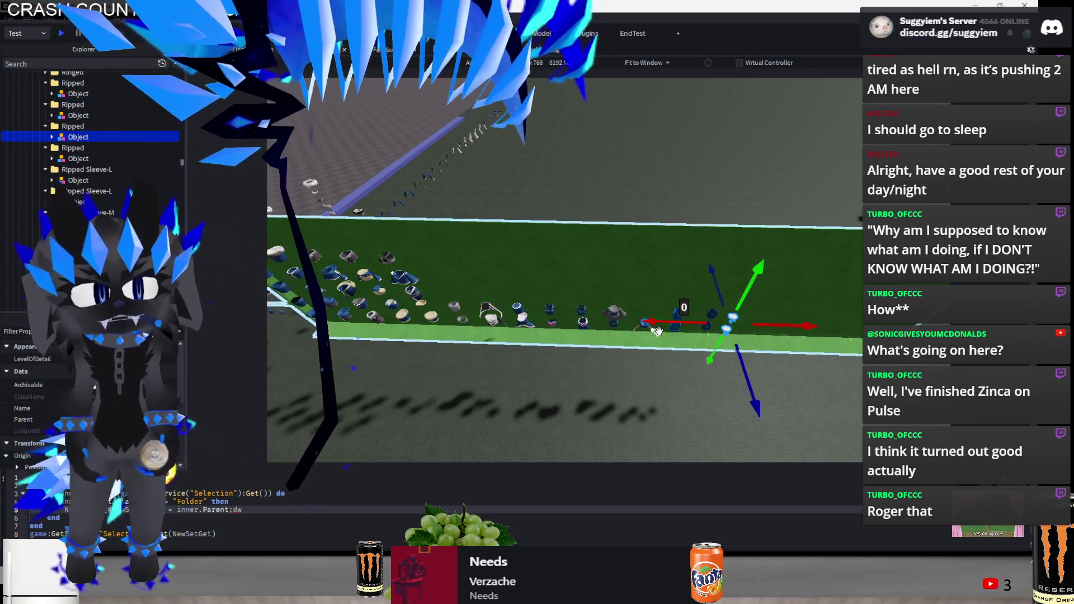
{"action": "left_click", "coordinate": [721, 369]}
{"action": "left_click", "coordinate": [753, 366]}
{"action": "left_click_drag", "start_coordinate": [726, 304], "coordinate": [696, 319]}
{"action": "scroll", "coordinate": [606, 405], "scroll_direction": "up", "scroll_amount": 3}
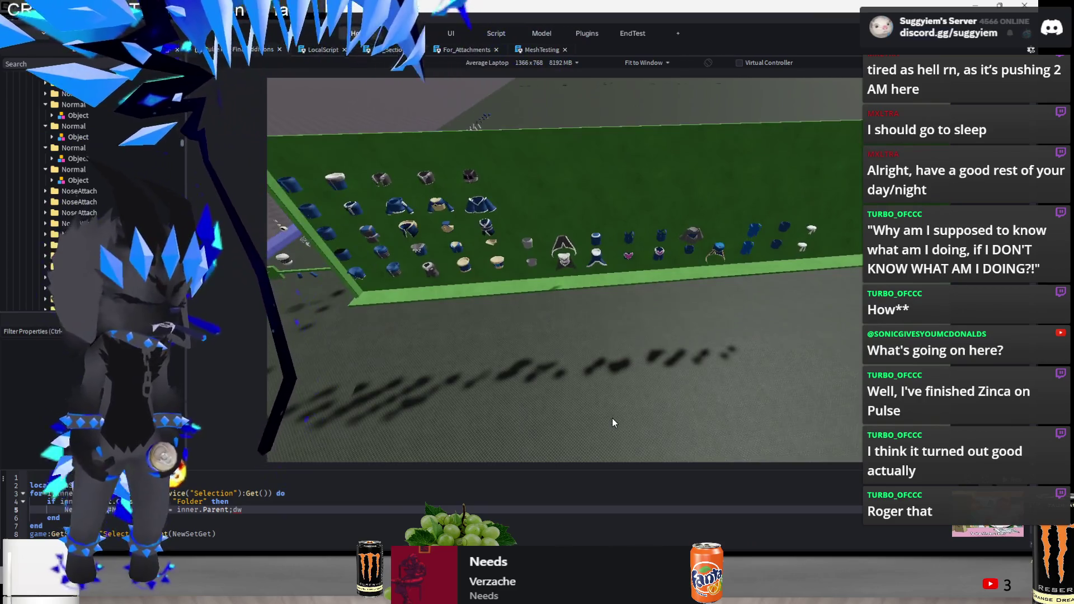
{"action": "key", "text": "a"}
{"action": "key", "text": "w"}
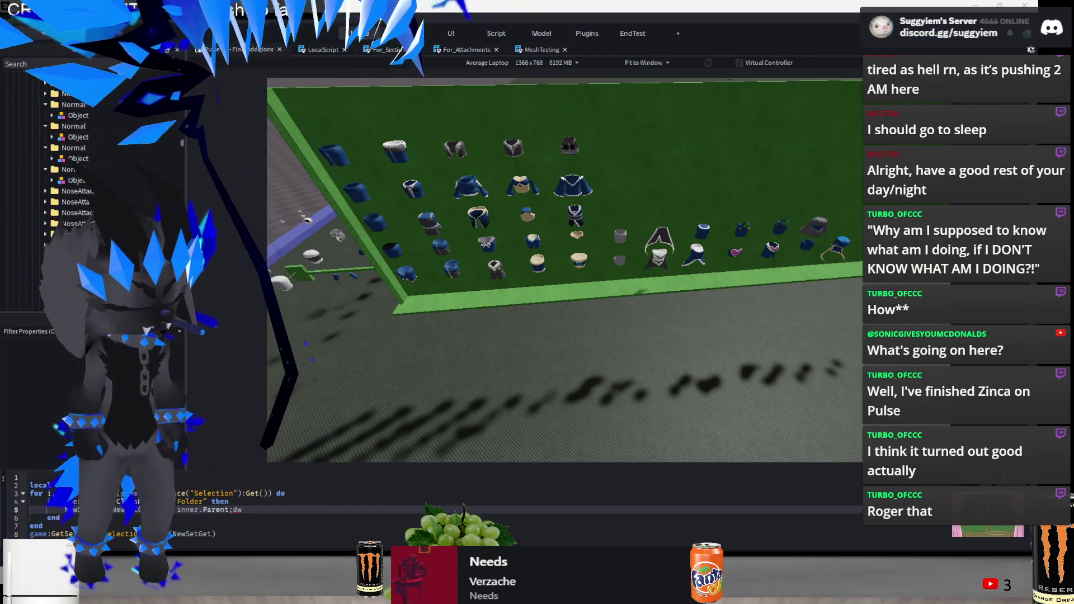
{"action": "key", "text": "a"}
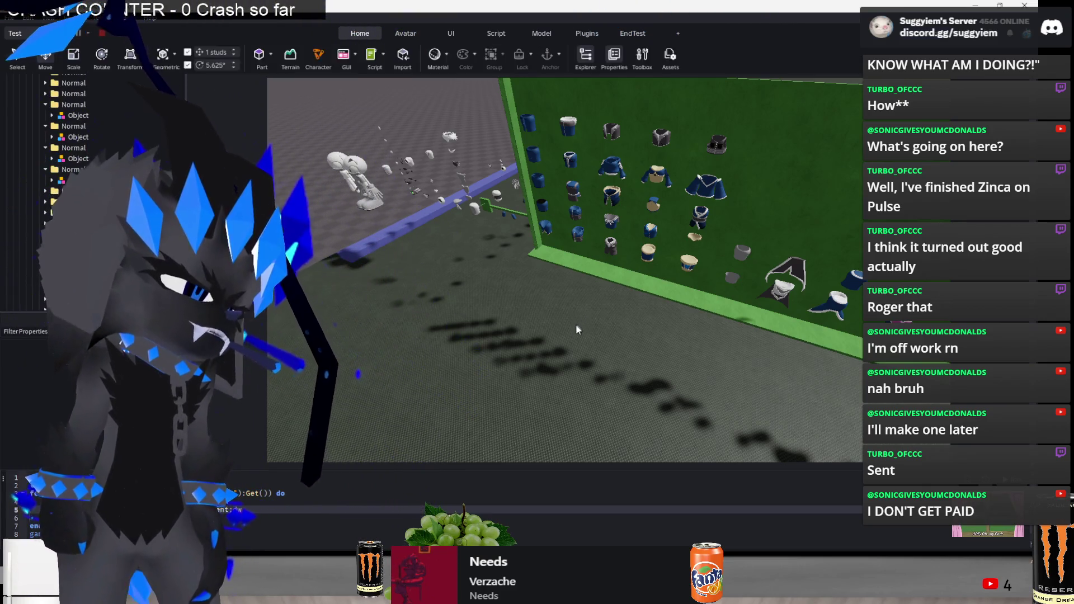
{"action": "key", "text": "d"}
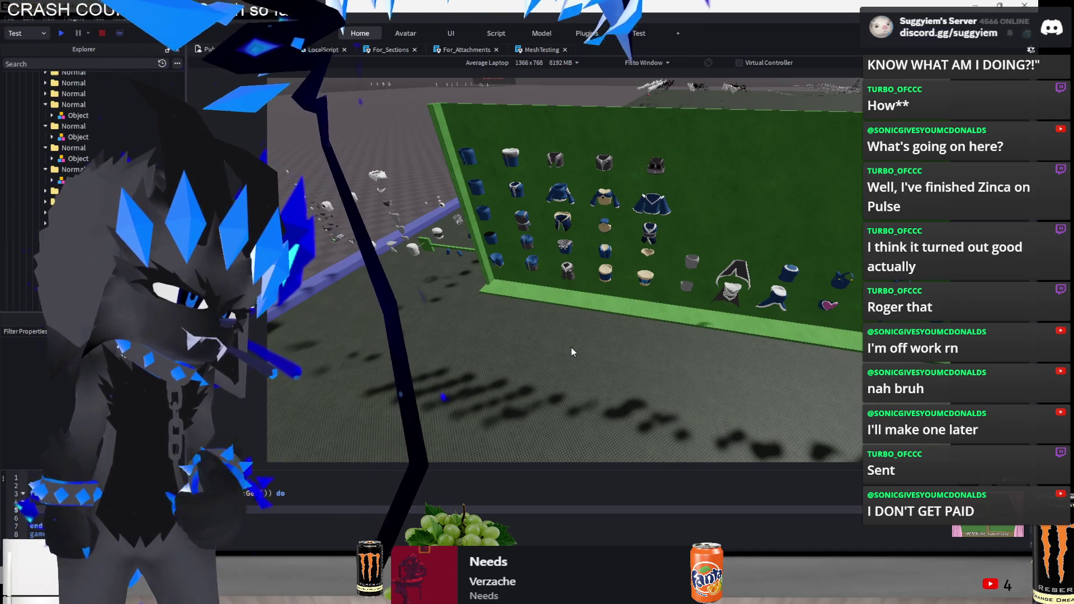
View the grey-haired character image at full size and add a fire reaction.
{"action": "key", "text": "alt+Tab"}
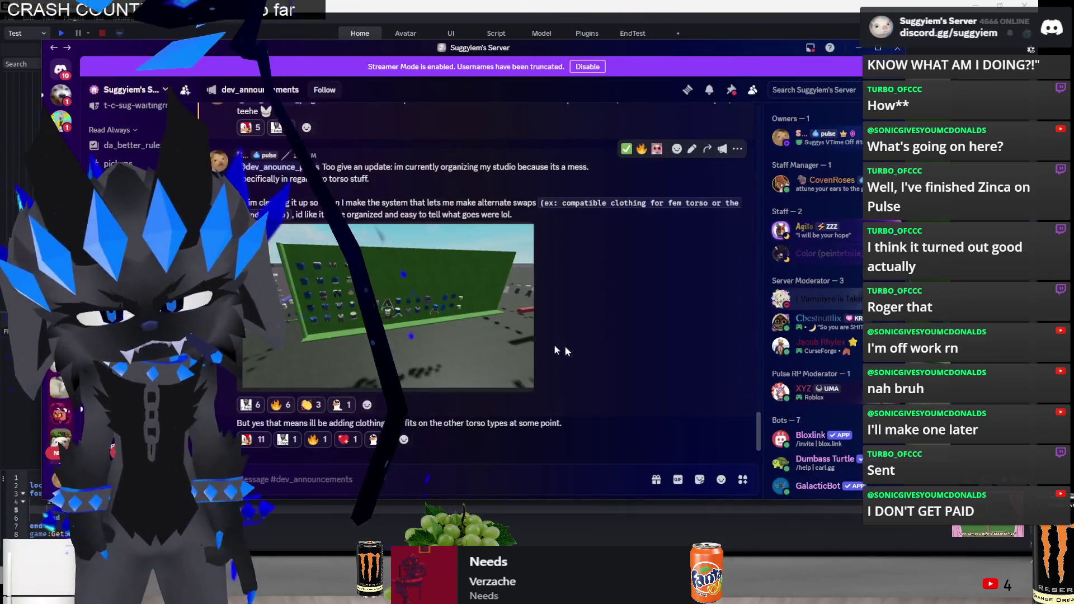
{"action": "scroll", "coordinate": [512, 356], "scroll_direction": "down", "scroll_amount": 5}
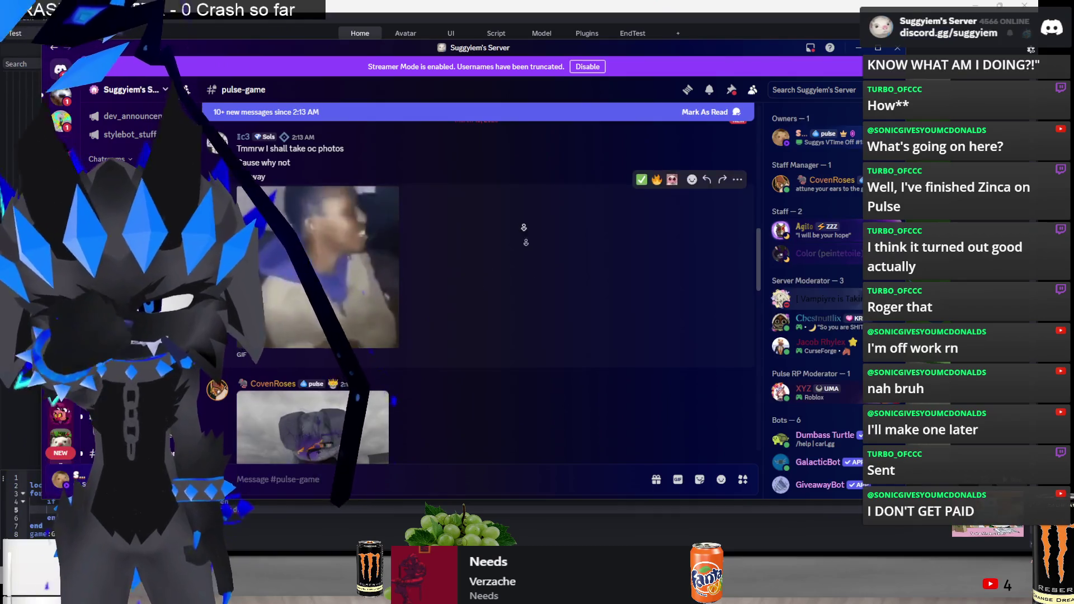
{"action": "right_click", "coordinate": [479, 265]}
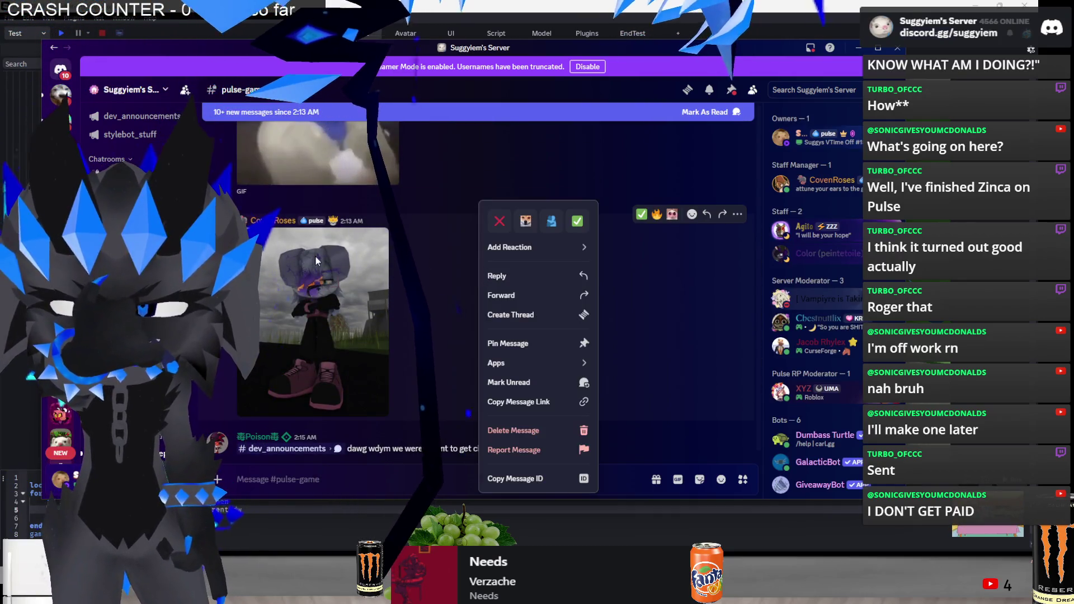
{"action": "left_click", "coordinate": [312, 259]}
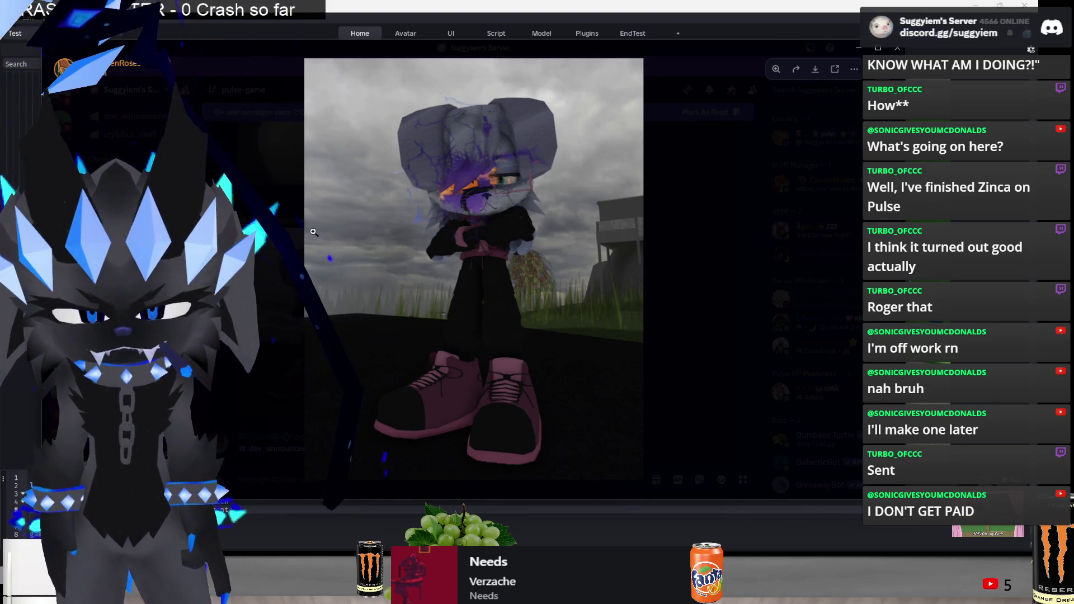
{"action": "left_click", "coordinate": [277, 232]}
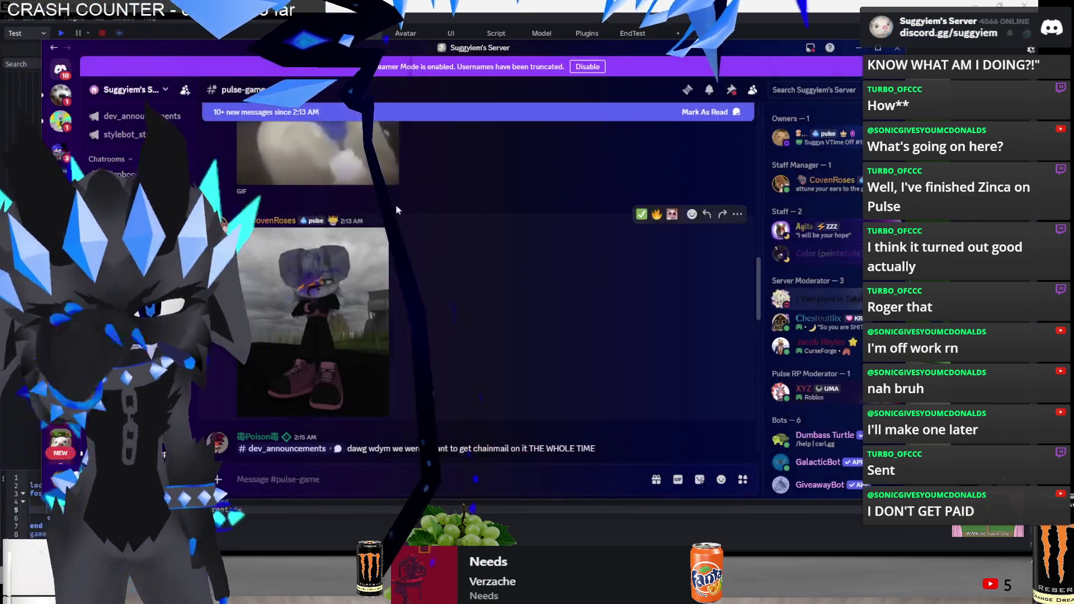
{"action": "left_click", "coordinate": [657, 214]}
{"action": "left_click", "coordinate": [672, 214]}
Reply 'wtf it looks like that ingame?? this is so cool??' to the character image.
{"action": "right_click", "coordinate": [519, 302]}
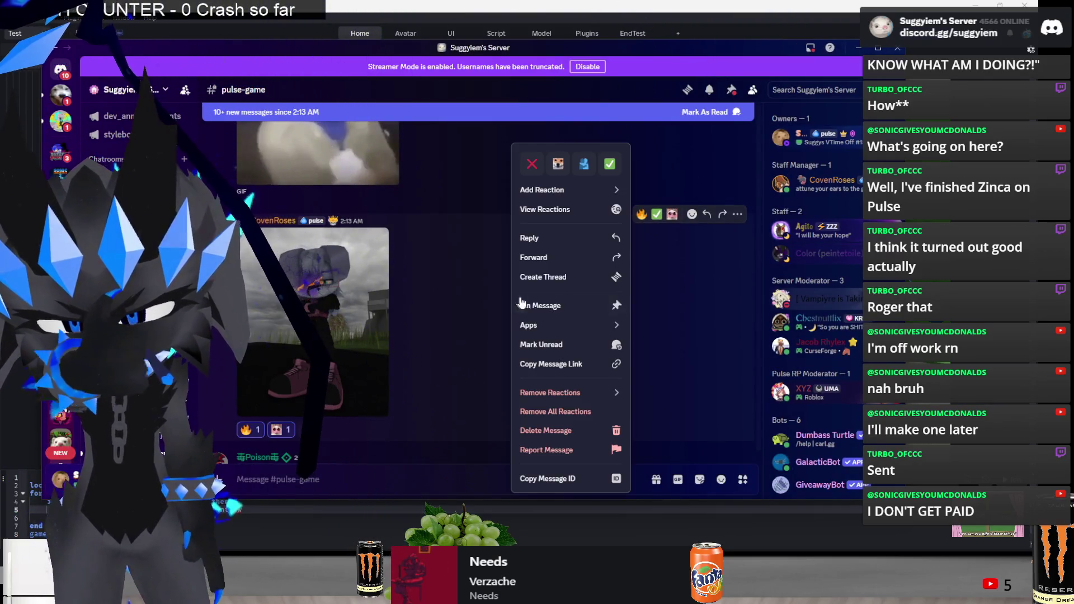
{"action": "left_click", "coordinate": [546, 240]}
{"action": "type", "text": "wtf it looks li"}
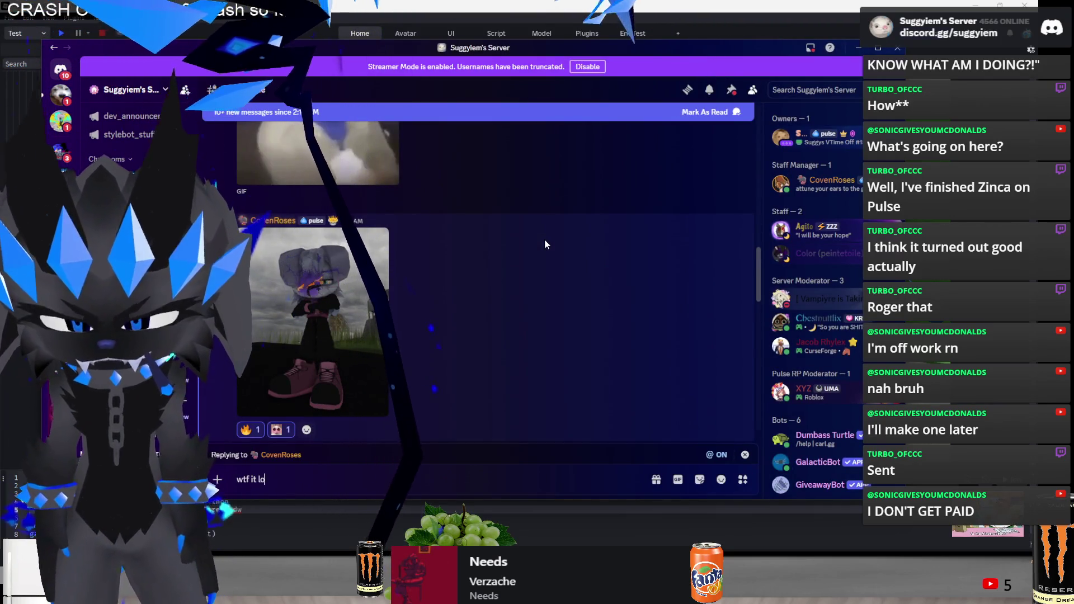
{"action": "type", "text": "ke the ingame?? this is so coo"}
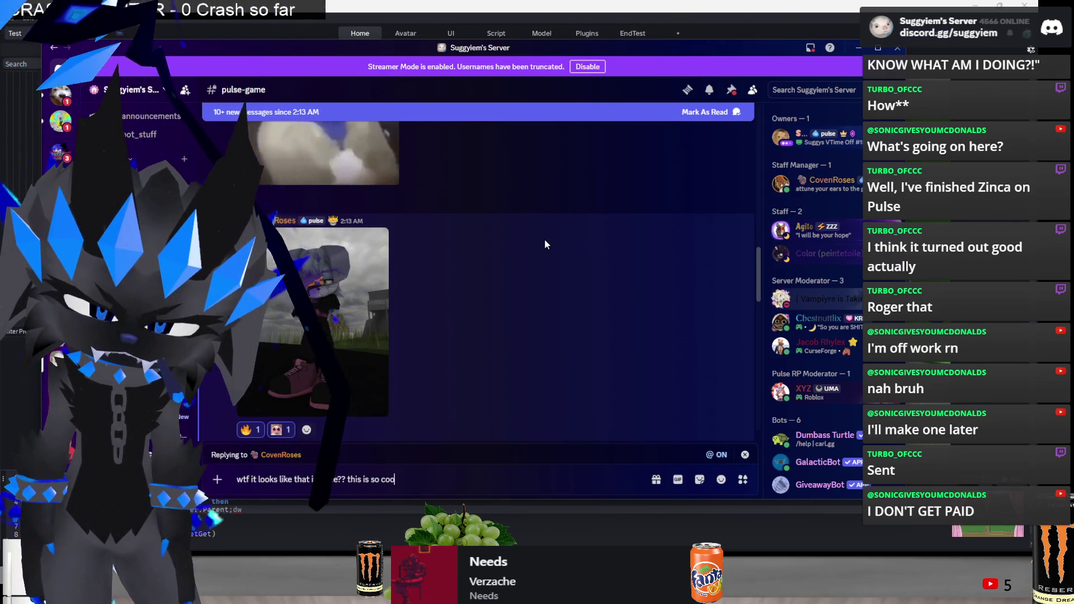
{"action": "type", "text": "l??"}
{"action": "key", "text": "Return"}
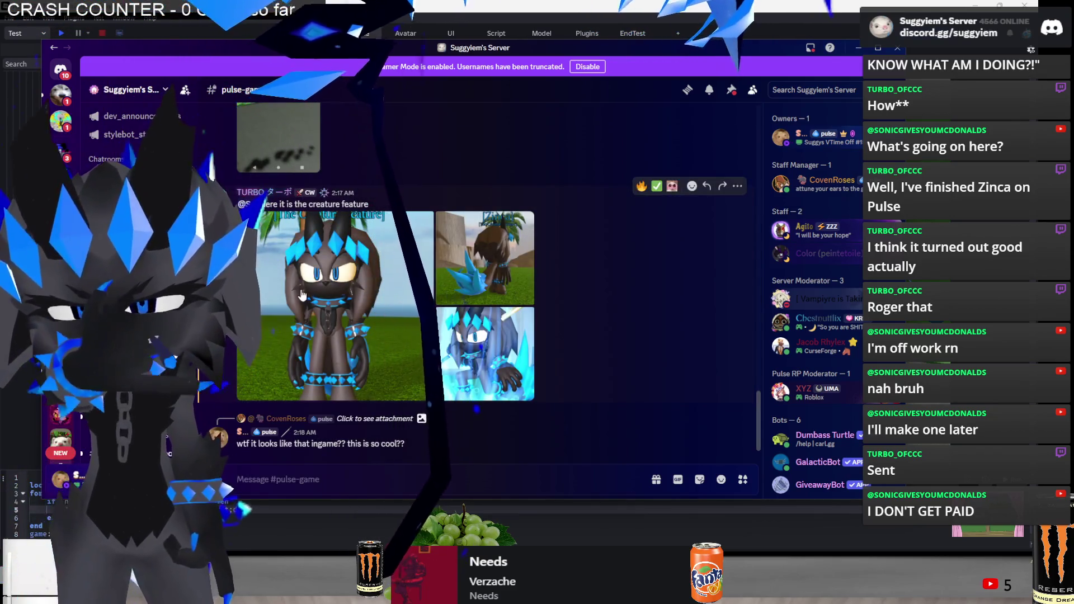
{"action": "left_click", "coordinate": [302, 295]}
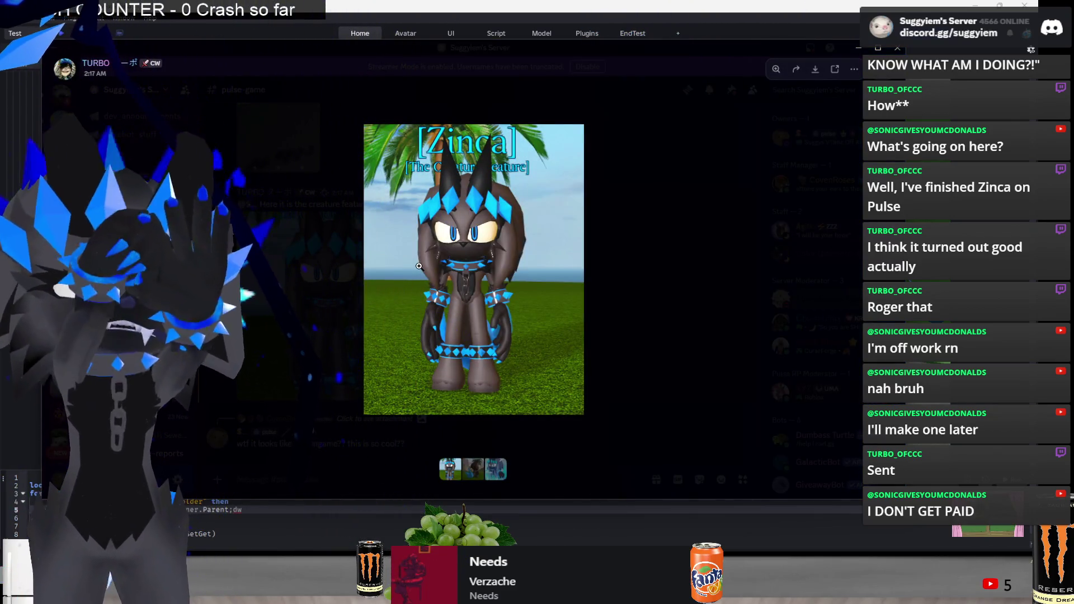
{"action": "key", "text": "Right"}
{"action": "key", "text": "Right"}
{"action": "key", "text": "Right"}
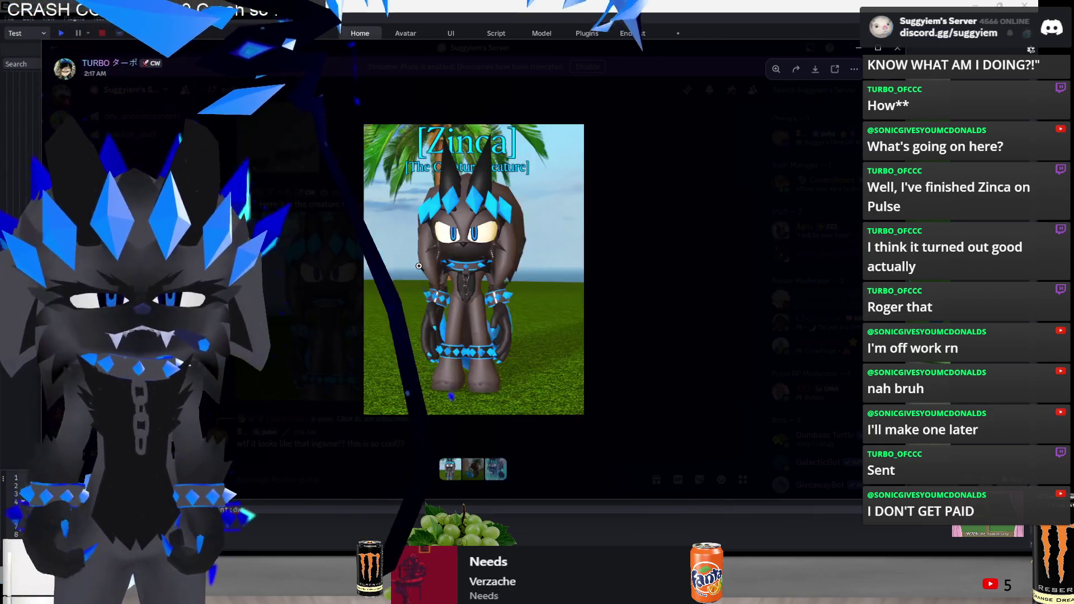
{"action": "key", "text": "Right"}
{"action": "key", "text": "Right"}
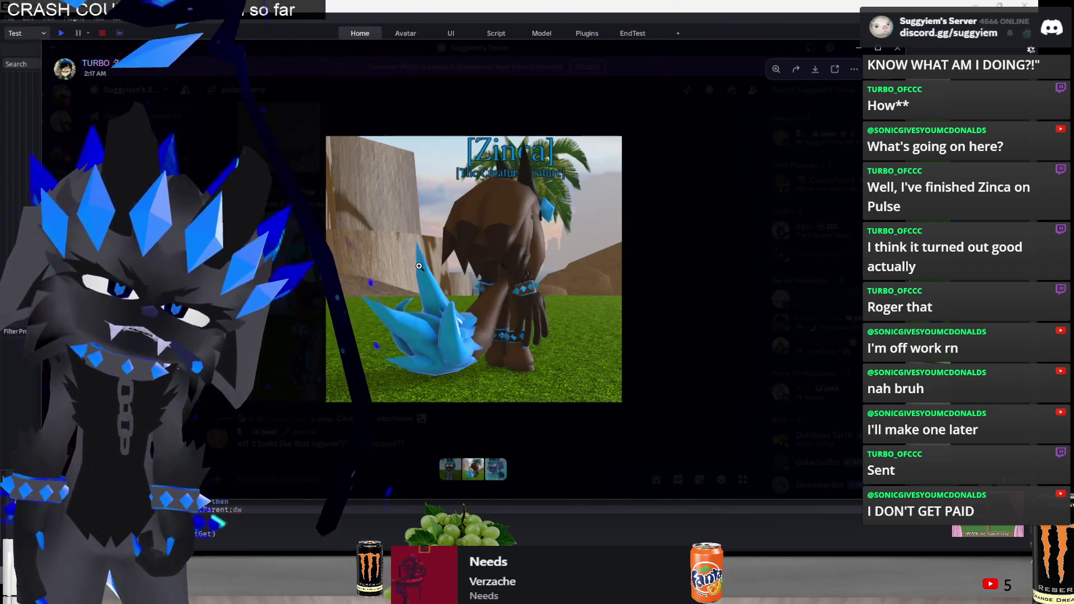
{"action": "key", "text": "Left"}
{"action": "key", "text": "Left"}
{"action": "key", "text": "Right"}
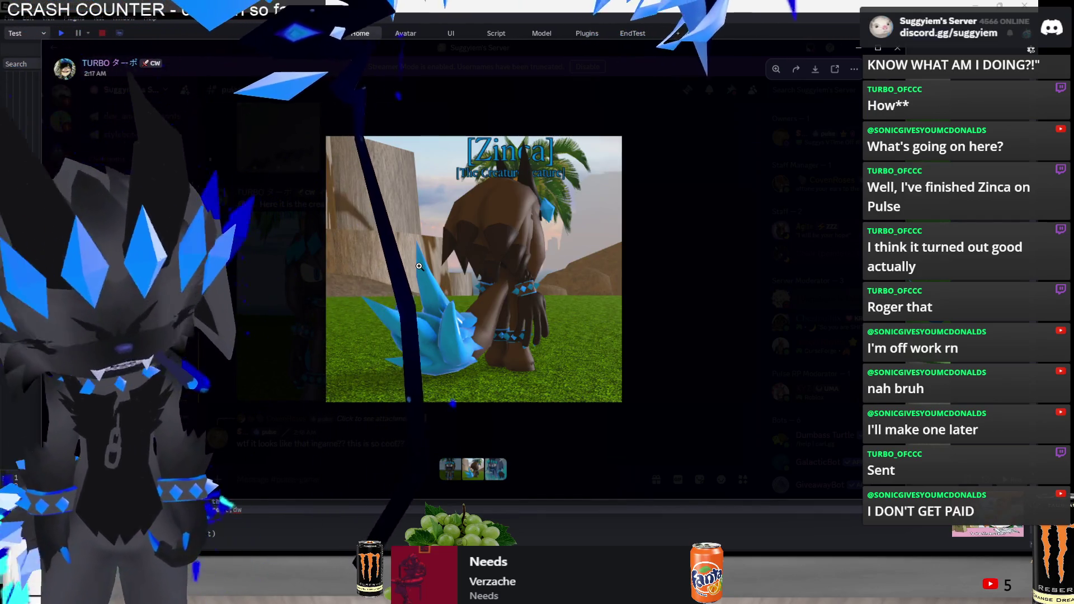
{"action": "key", "text": "Left"}
{"action": "key", "text": "Escape"}
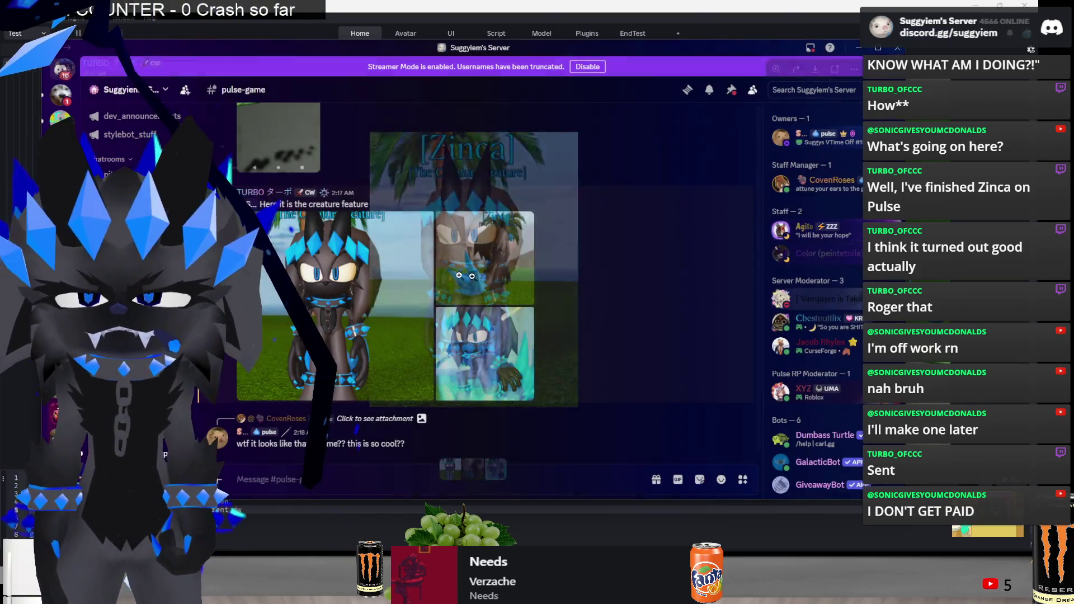
{"action": "left_click", "coordinate": [657, 187]}
{"action": "left_click", "coordinate": [642, 185]}
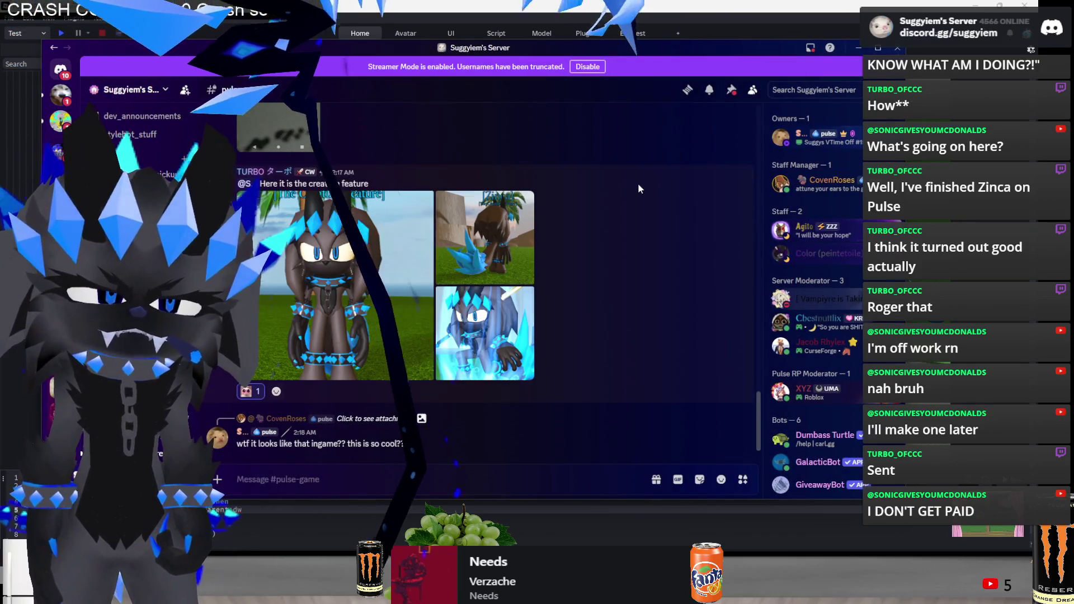
Reply 'Hes not balod seee??' to the post and follow up with 'bolood'.
{"action": "right_click", "coordinate": [582, 243]}
{"action": "left_click", "coordinate": [595, 198]}
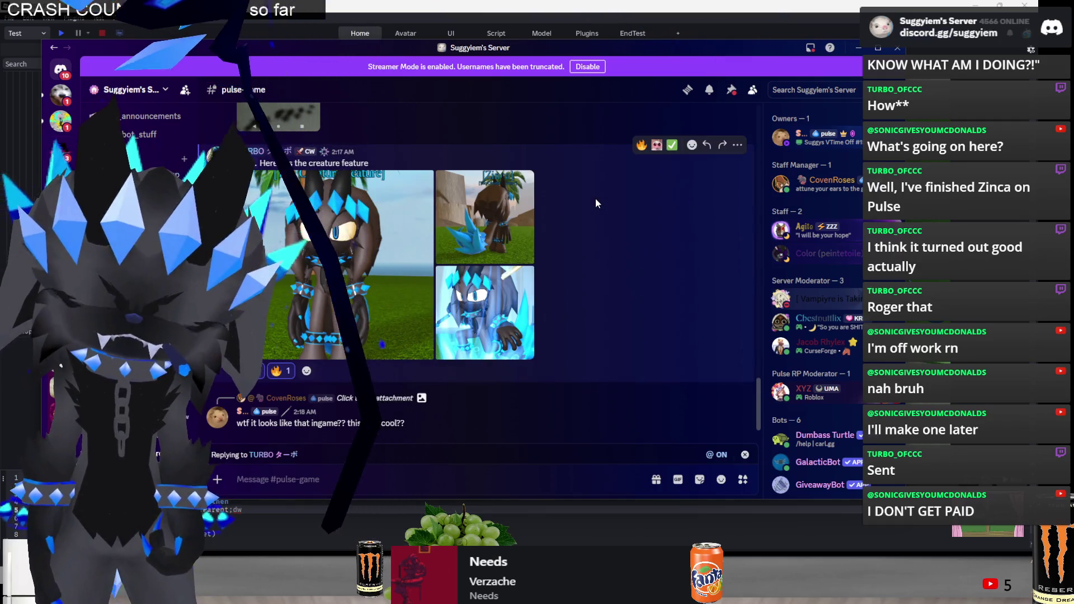
{"action": "type", "text": "Hes not"}
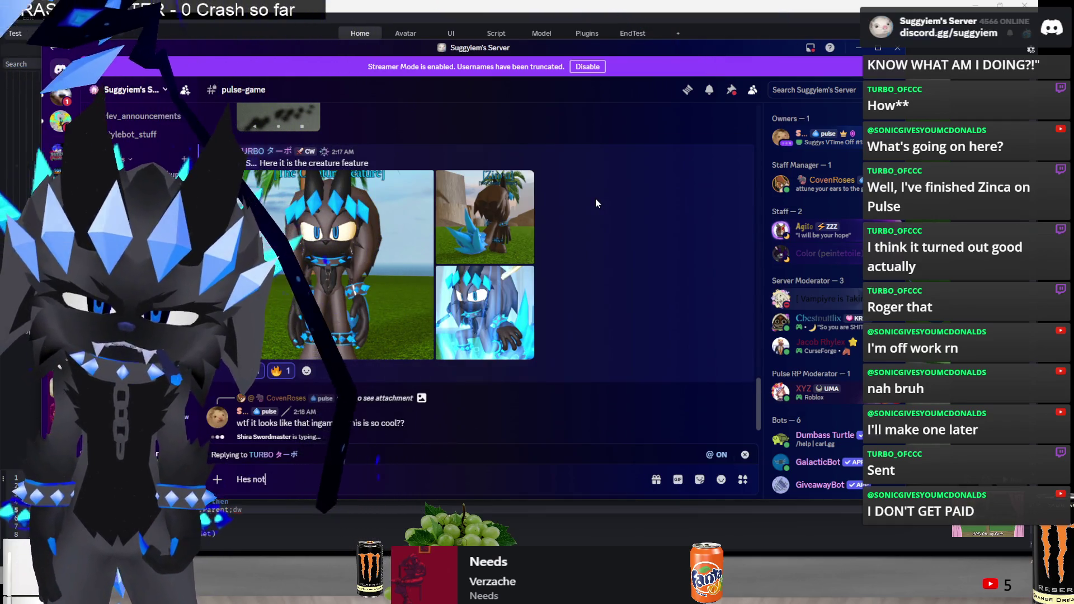
{"action": "type", "text": " balod seee??"}
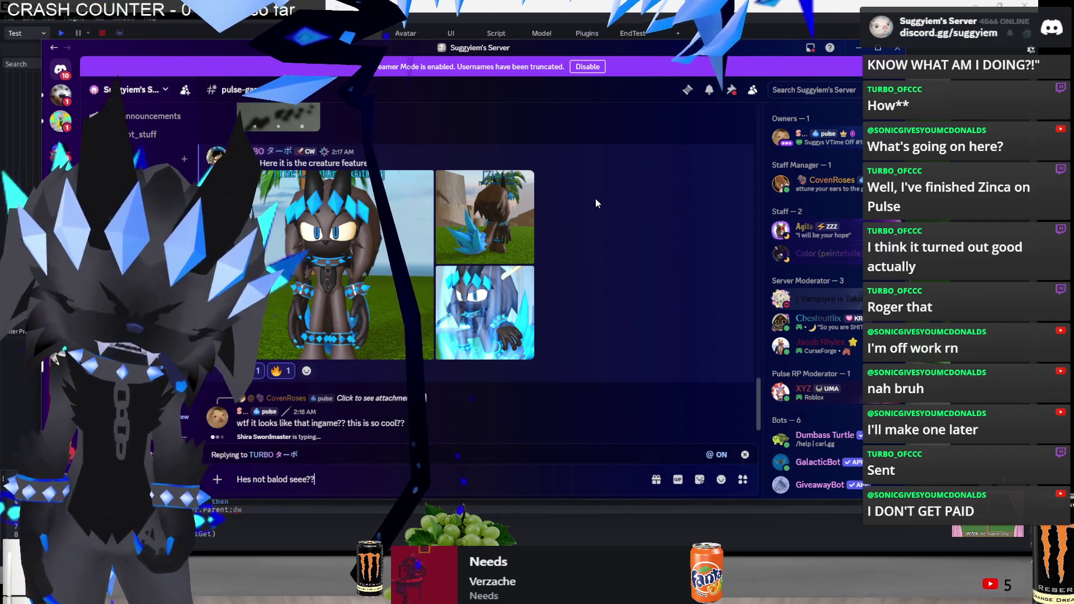
{"action": "key", "text": "Return"}
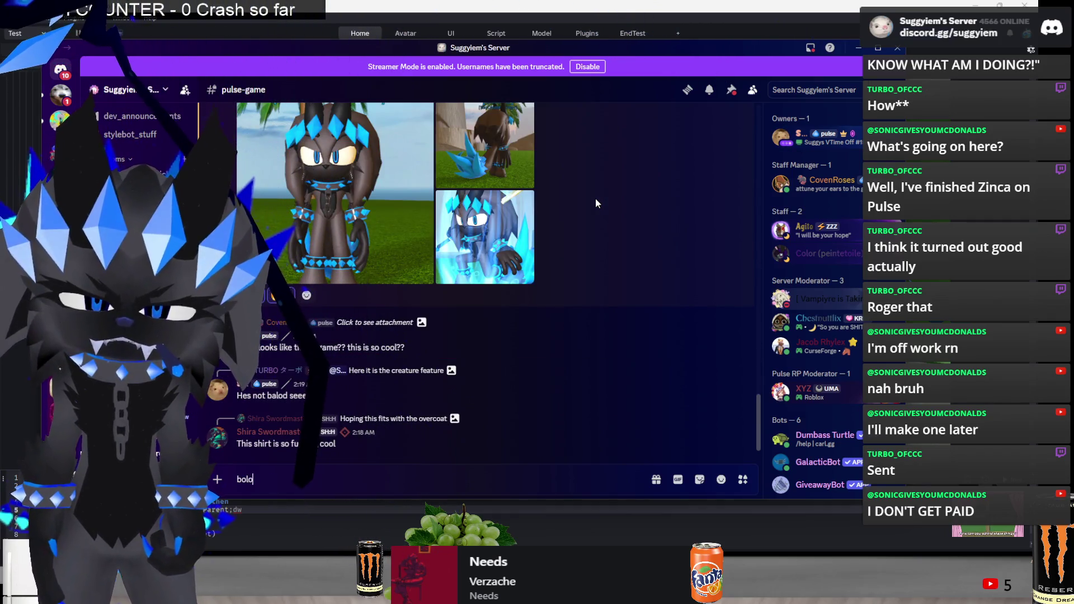
{"action": "type", "text": "od"}
{"action": "key", "text": "Return"}
Reply 'maybe idk' to the original overcoat shirt message.
{"action": "left_click", "coordinate": [412, 385]}
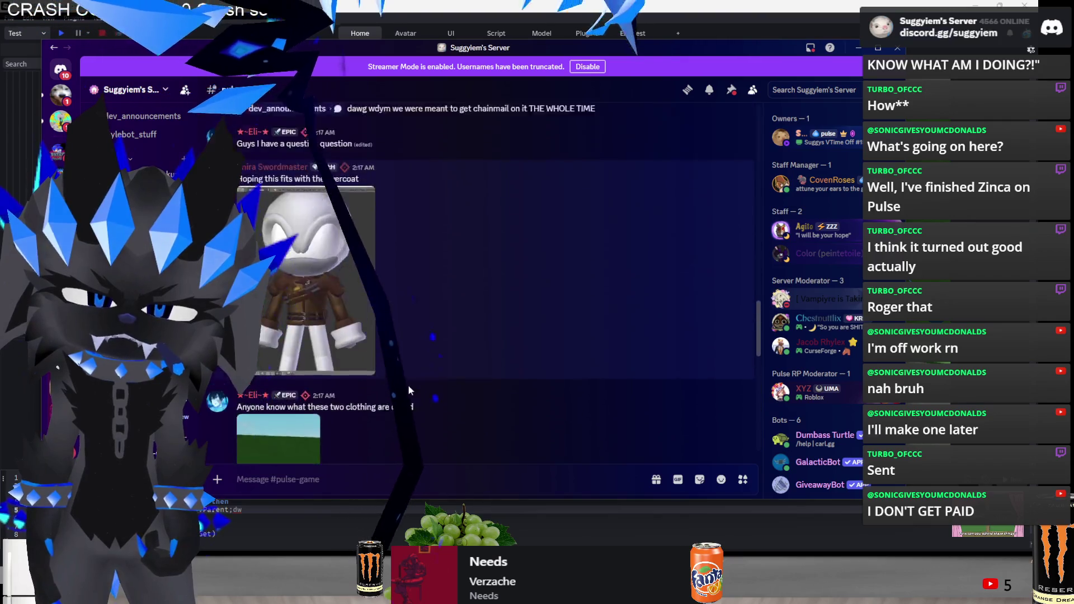
{"action": "right_click", "coordinate": [491, 265]}
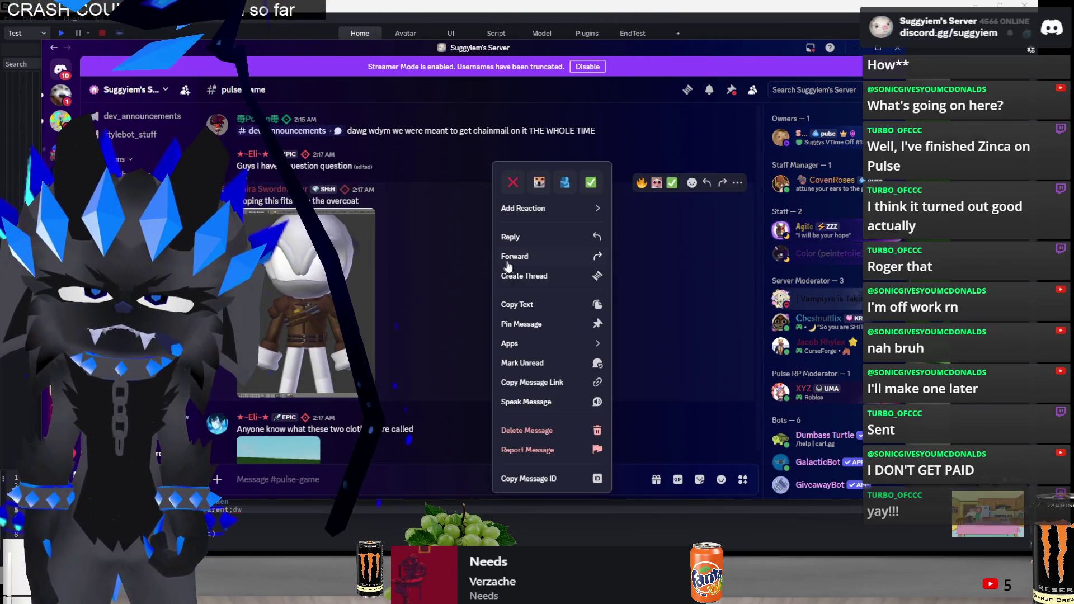
{"action": "left_click", "coordinate": [512, 235]}
{"action": "type", "text": "maybe idk"}
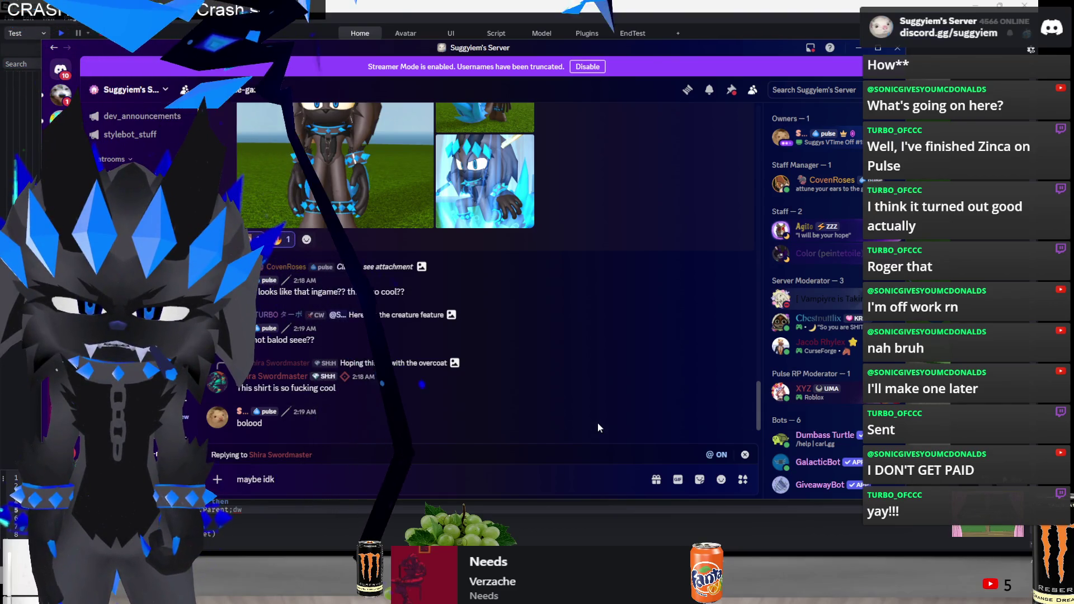
{"action": "key", "text": "Return"}
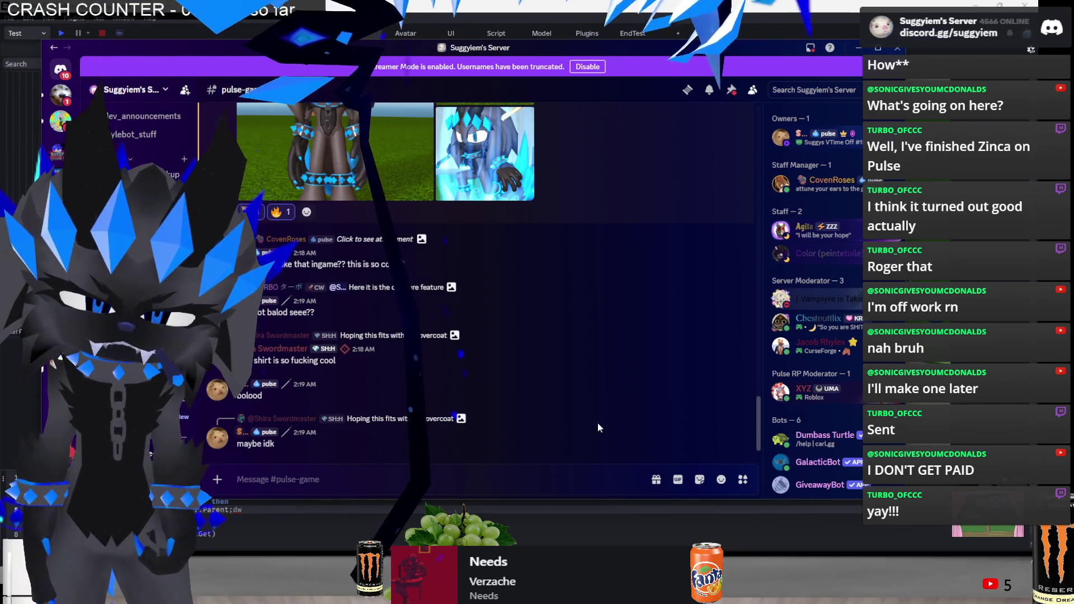
{"action": "left_click", "coordinate": [400, 4]}
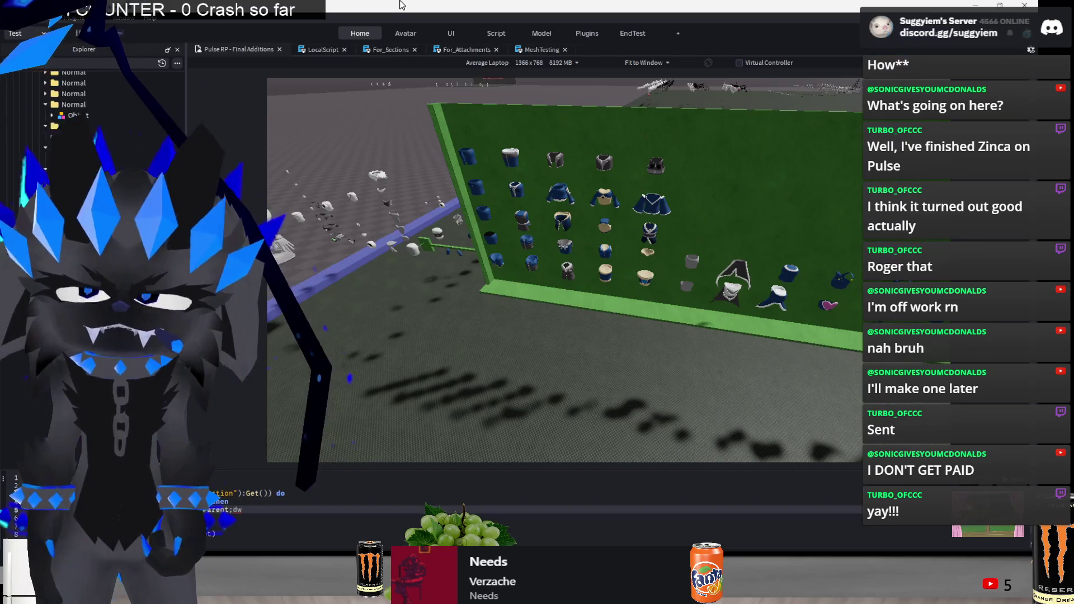
{"action": "key", "text": "w"}
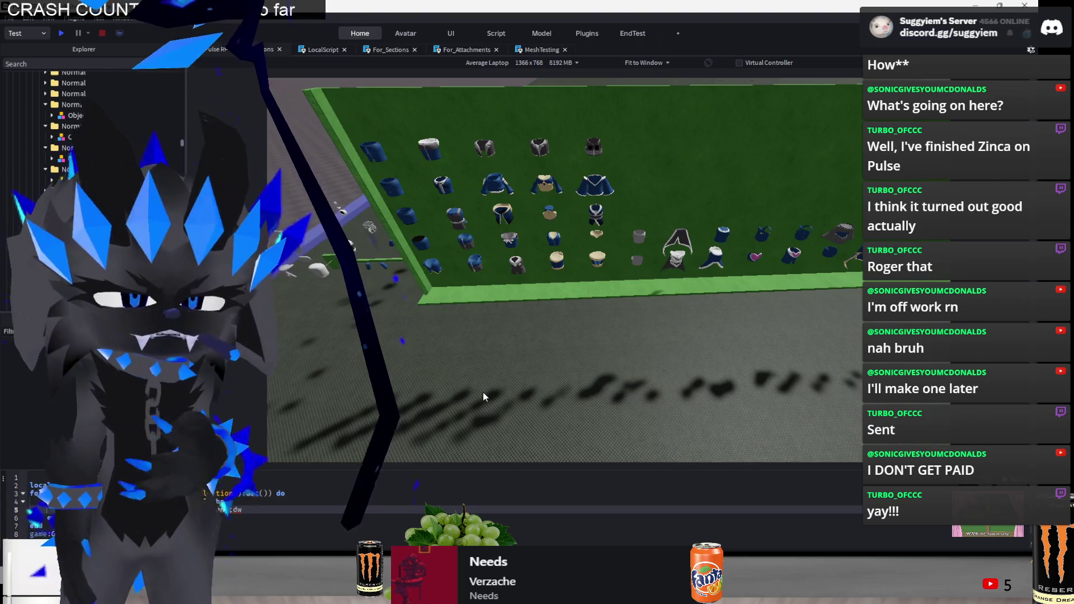
{"action": "key", "text": "a"}
{"action": "key", "text": "alt+Tab"}
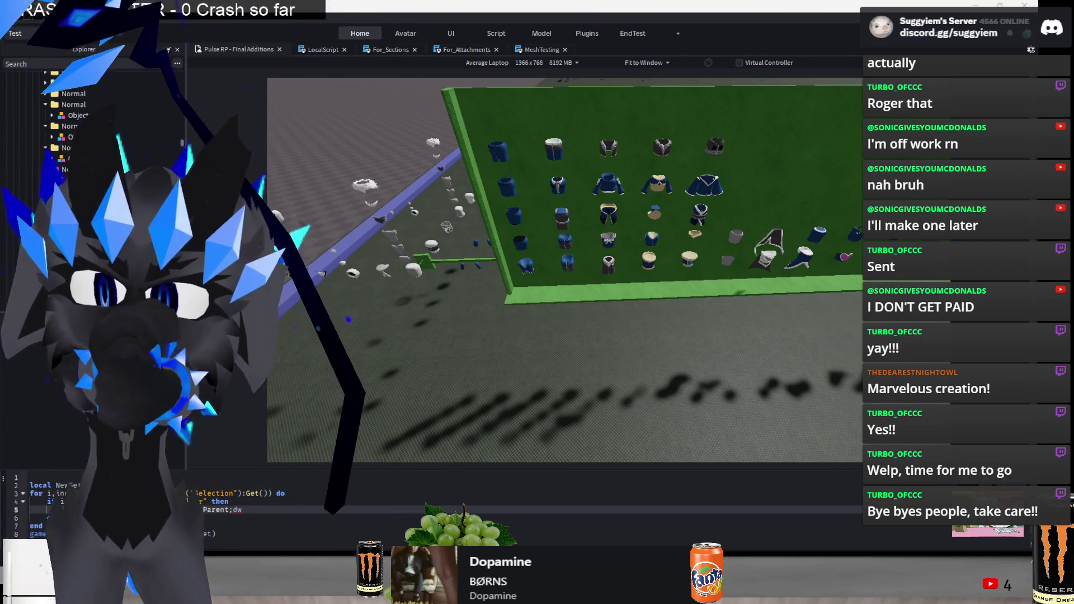
{"action": "key", "text": "alt+Tab"}
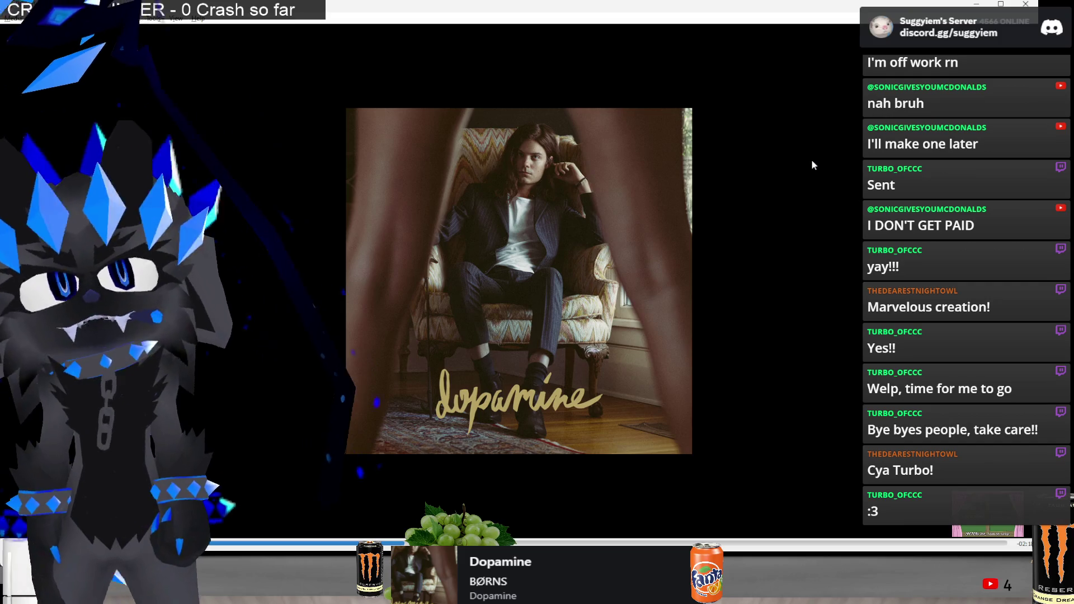
{"action": "key", "text": "alt+Tab"}
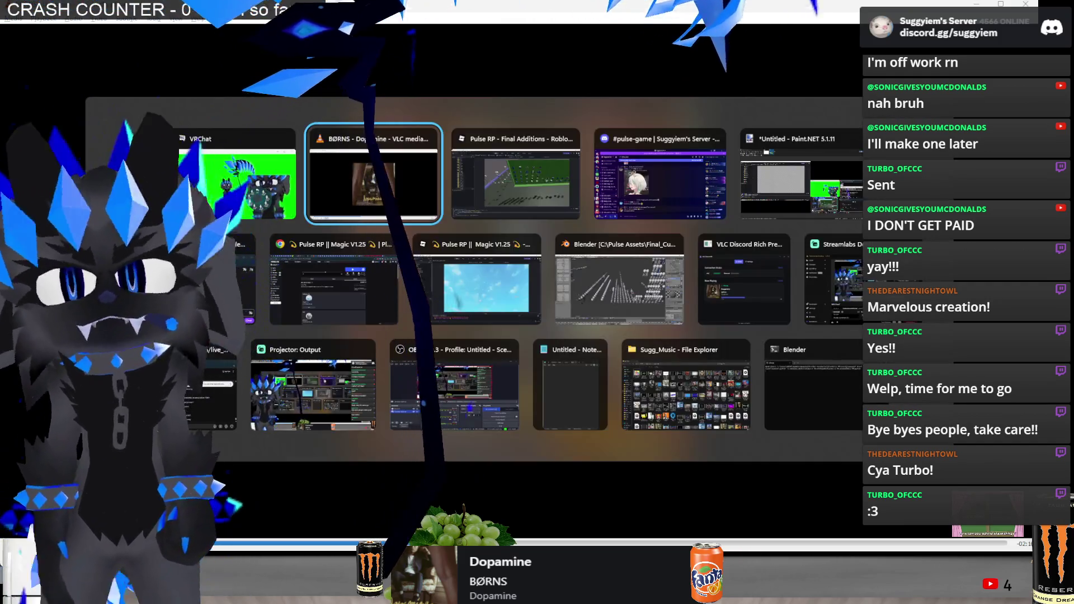
{"action": "scroll", "coordinate": [730, 364], "scroll_direction": "up", "scroll_amount": 5}
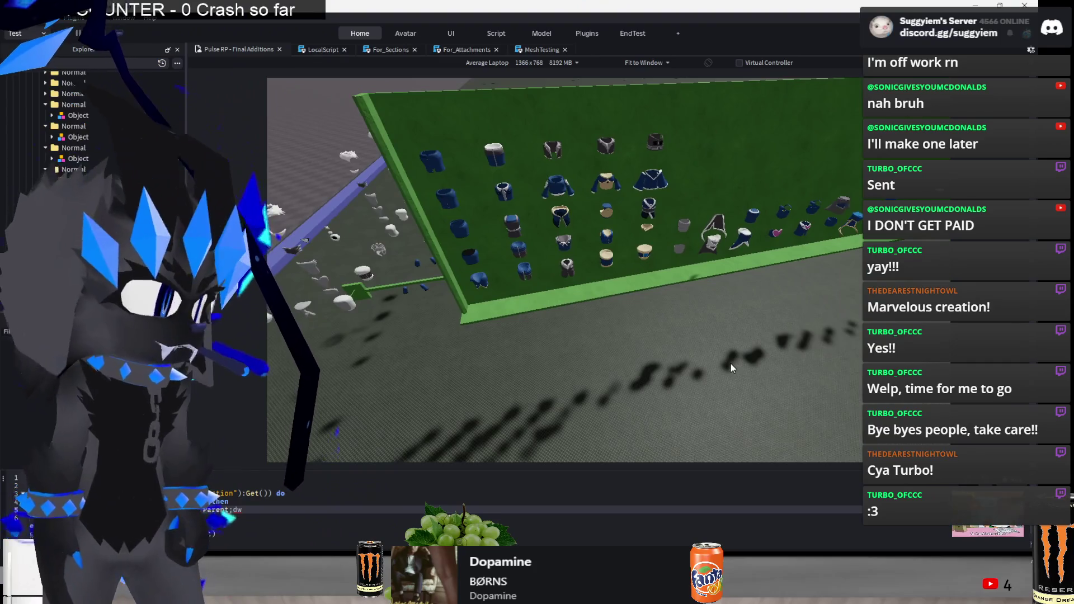
{"action": "key", "text": "a"}
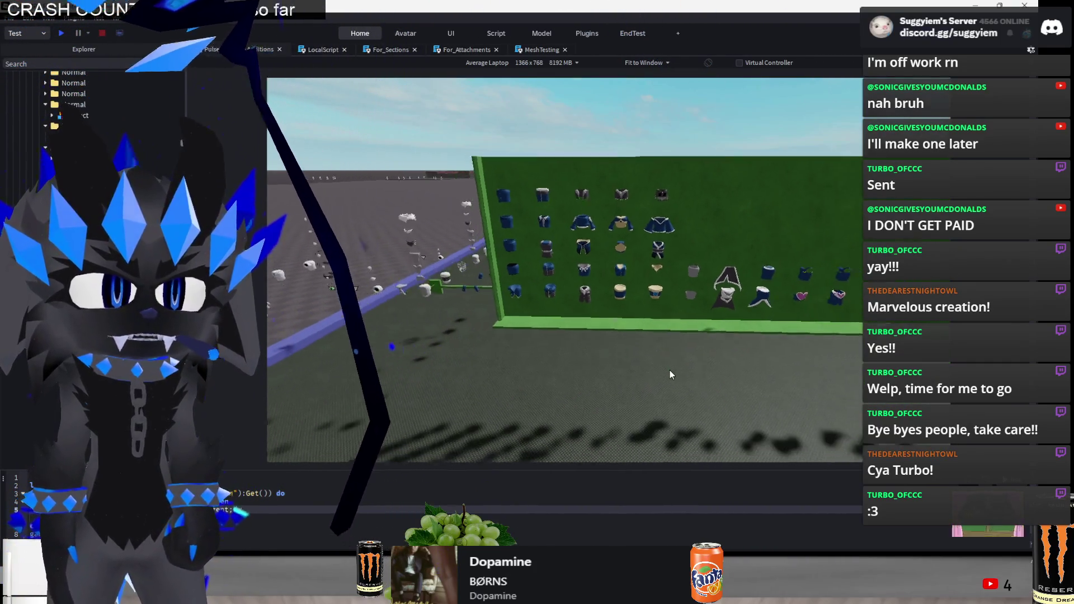
{"action": "key", "text": "s"}
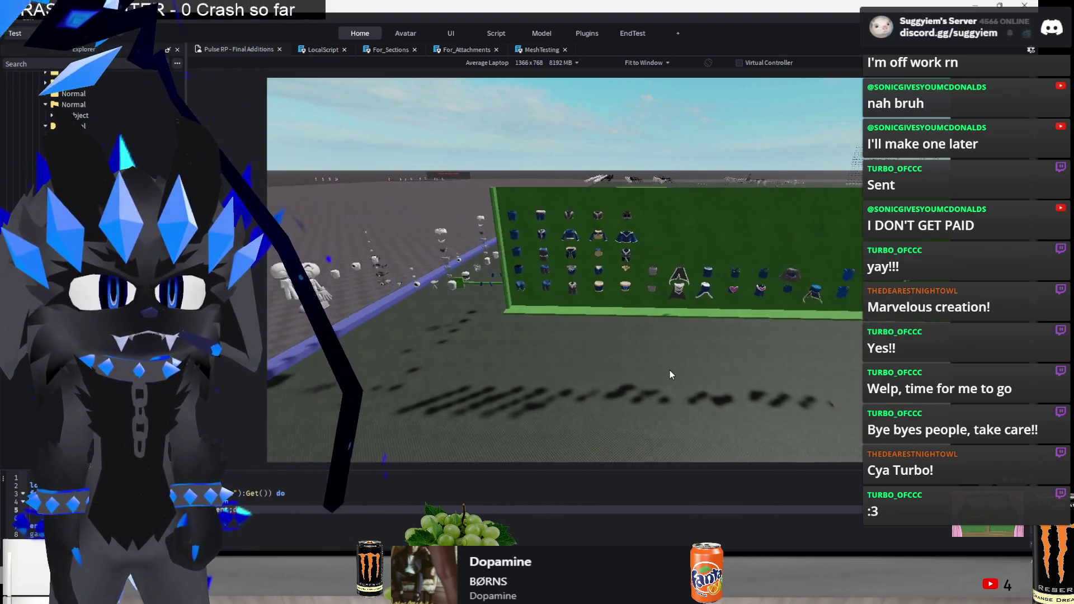
{"action": "key", "text": "d"}
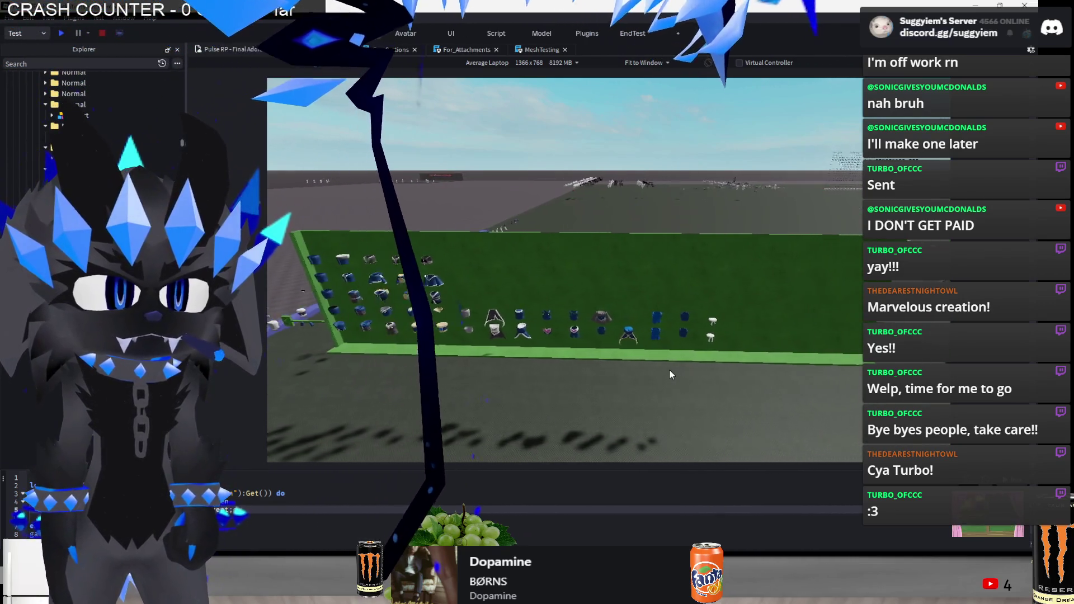
{"action": "right_click", "coordinate": [670, 370]}
{"action": "left_click", "coordinate": [606, 394]}
{"action": "key", "text": "f"}
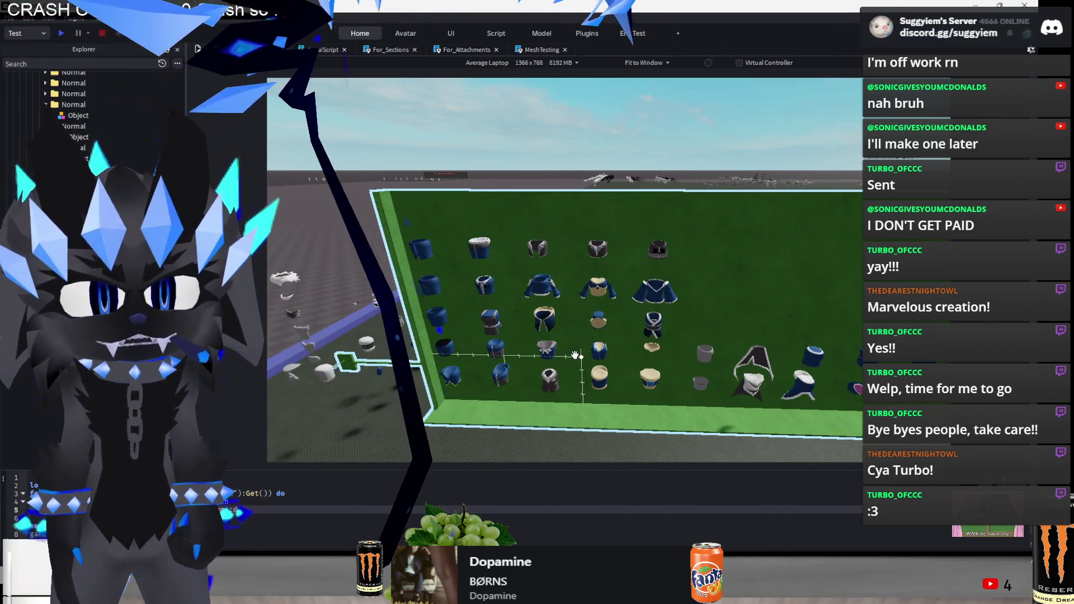
{"action": "scroll", "coordinate": [591, 389], "scroll_direction": "down", "scroll_amount": 5}
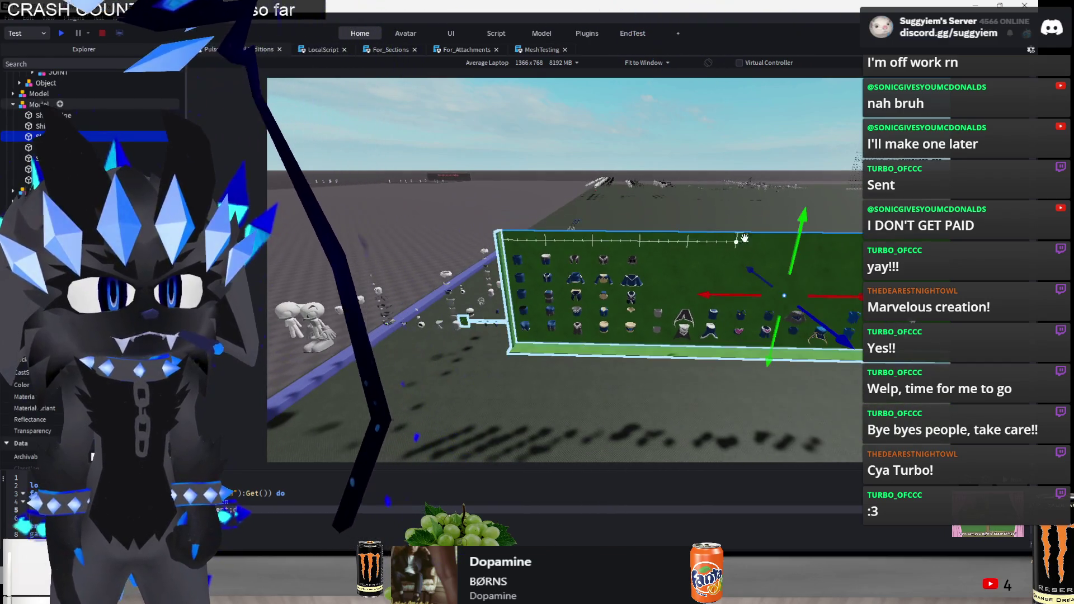
{"action": "left_click_drag", "start_coordinate": [804, 216], "coordinate": [816, 122]}
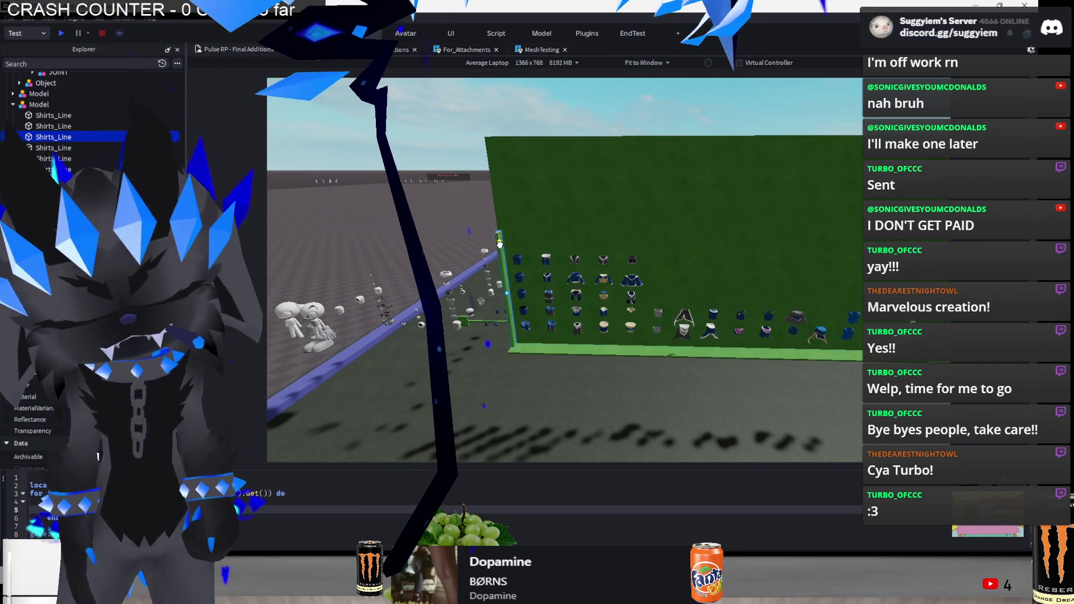
{"action": "left_click", "coordinate": [499, 245]}
{"action": "left_click_drag", "start_coordinate": [492, 208], "coordinate": [476, 116]}
{"action": "left_click", "coordinate": [586, 411]}
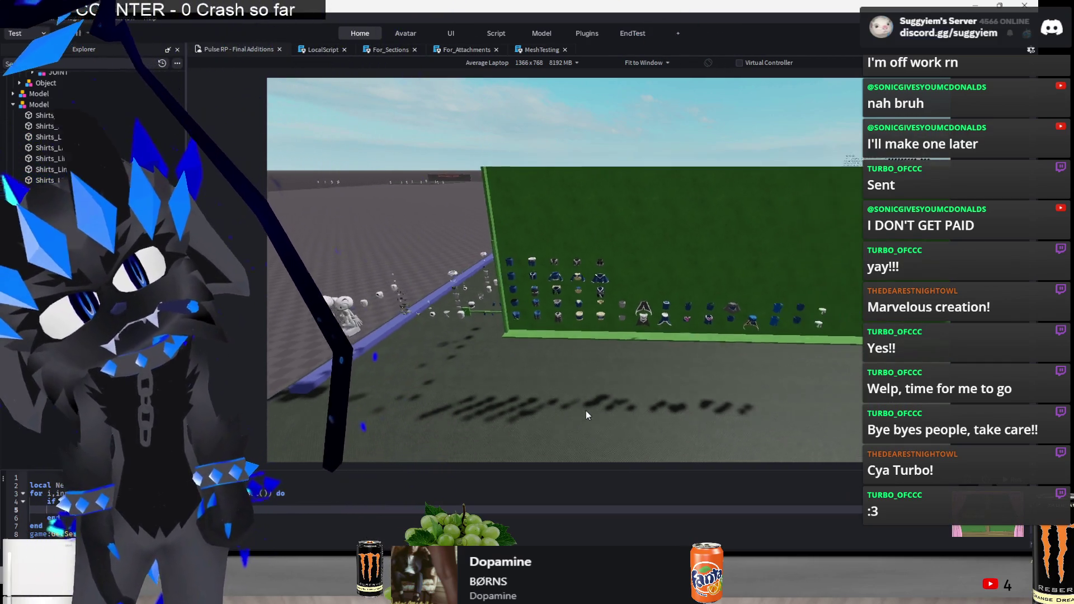
{"action": "key", "text": "w"}
{"action": "key", "text": "s"}
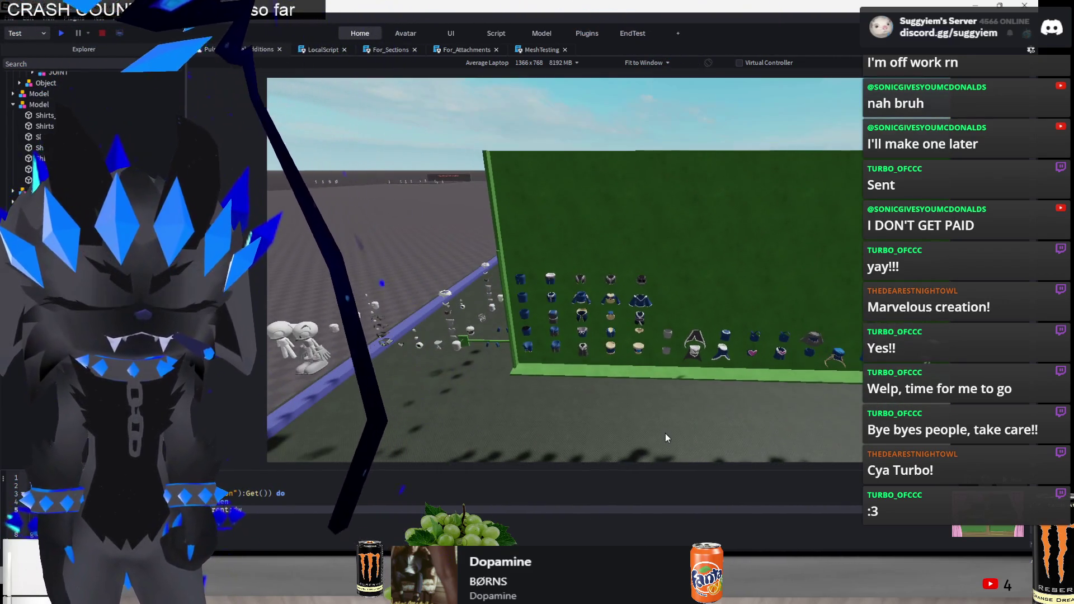
{"action": "key", "text": "w"}
{"action": "key", "text": "w"}
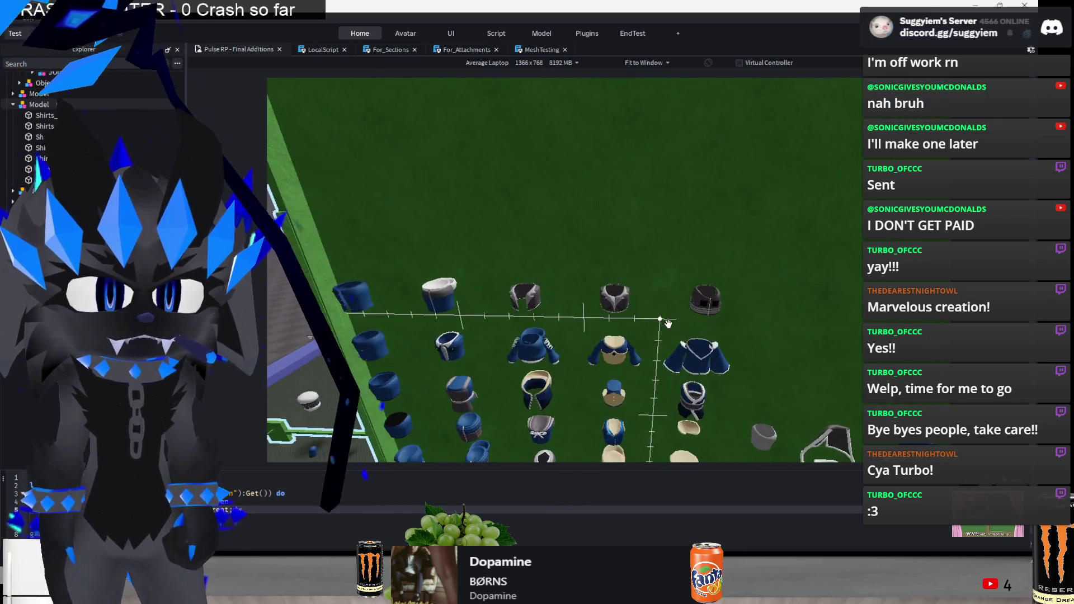
Lift the two blue jackets into the top row and slide them beside the other top items.
{"action": "left_click", "coordinate": [618, 234], "text": "shift"}
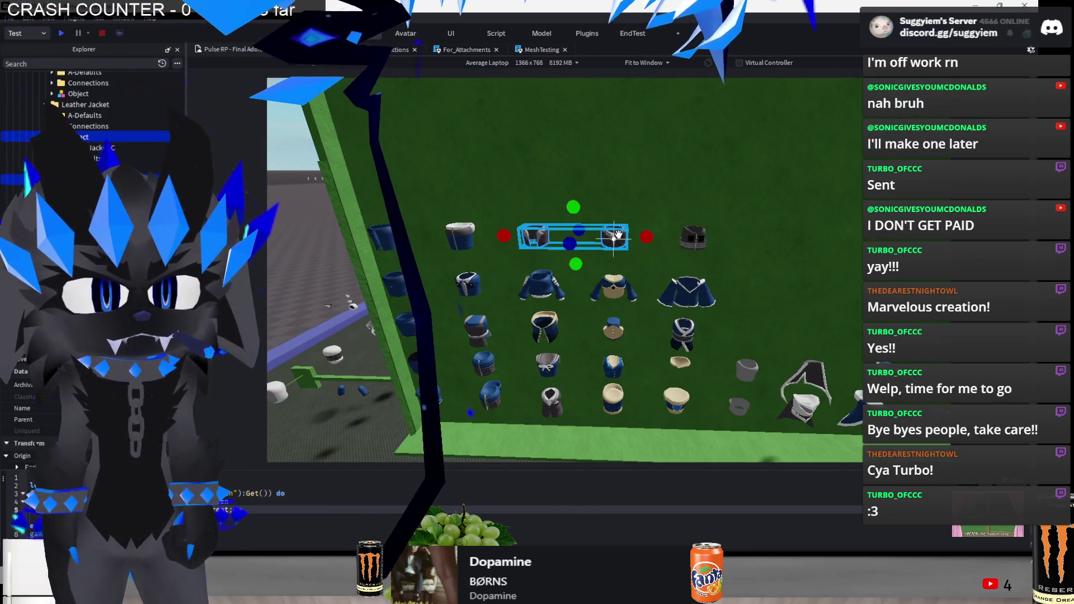
{"action": "left_click", "coordinate": [688, 231], "text": "shift"}
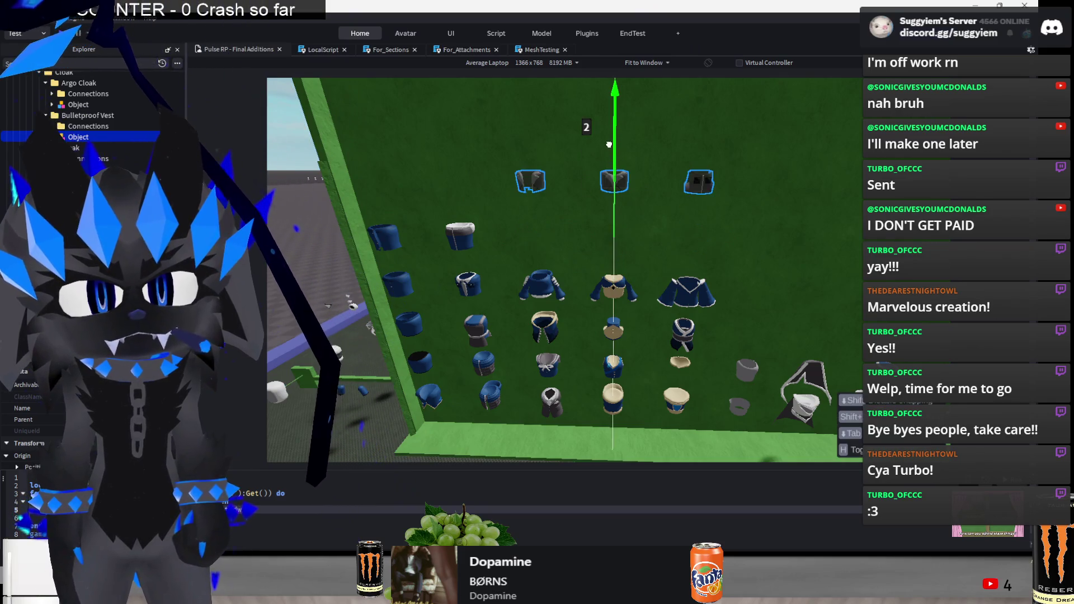
{"action": "key", "text": "s"}
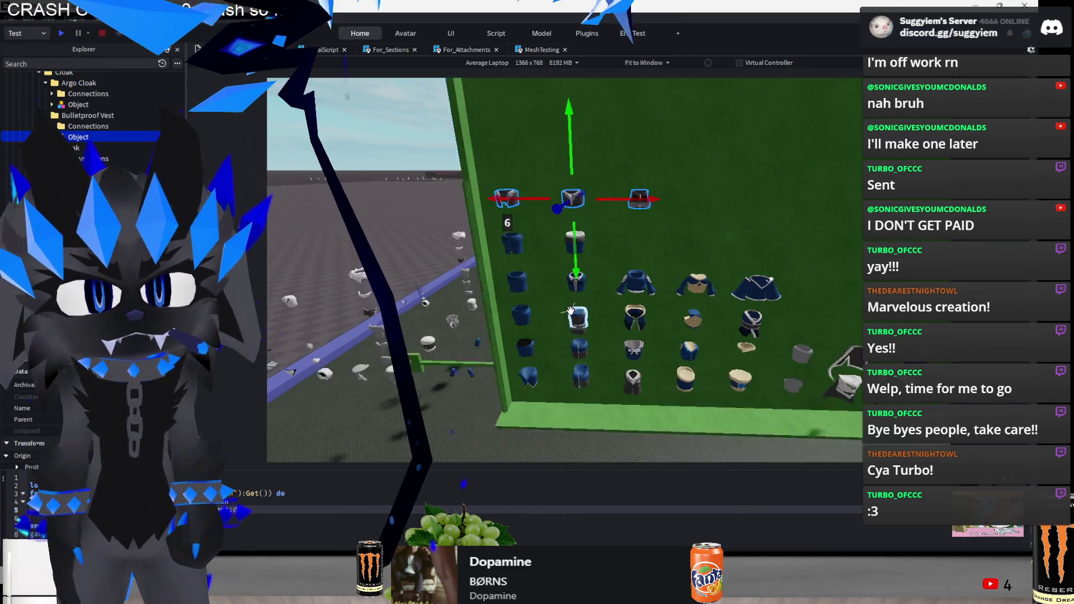
{"action": "key", "text": "w"}
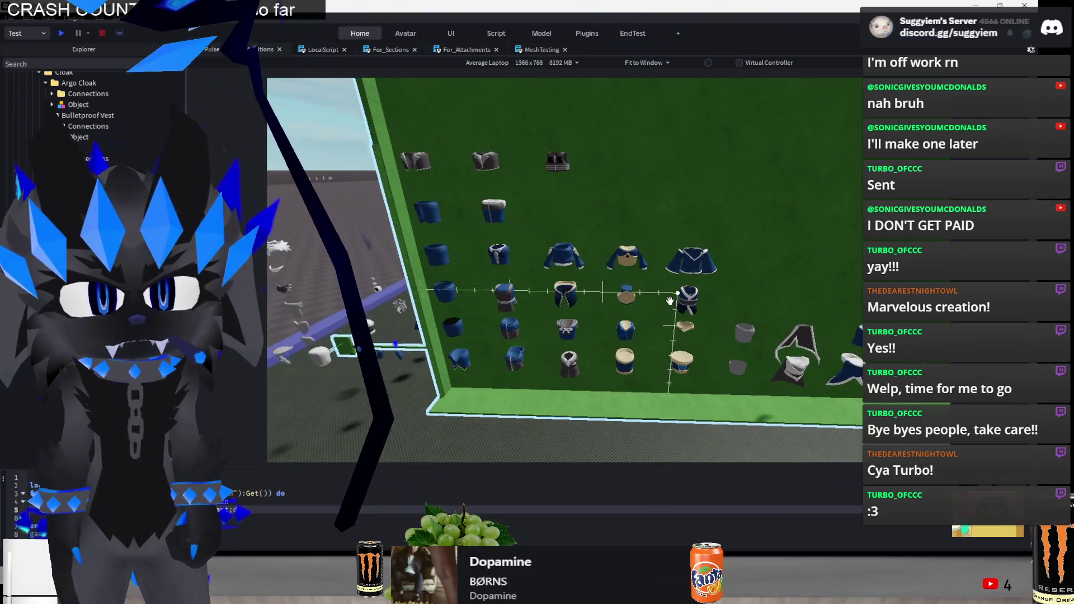
{"action": "left_click_drag", "start_coordinate": [646, 311], "coordinate": [647, 315]}
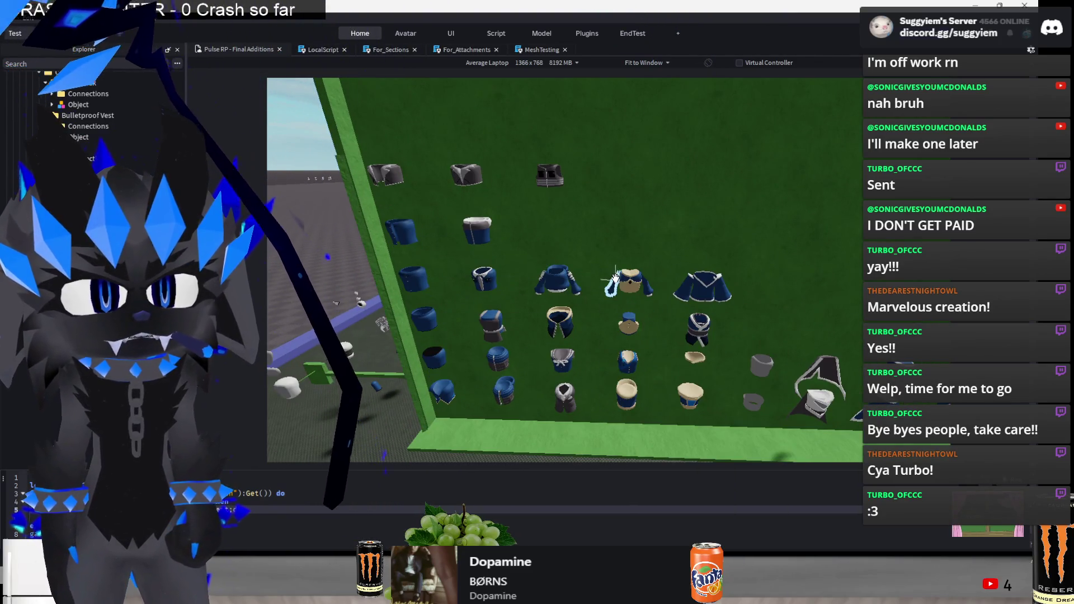
{"action": "left_click", "coordinate": [556, 274]}
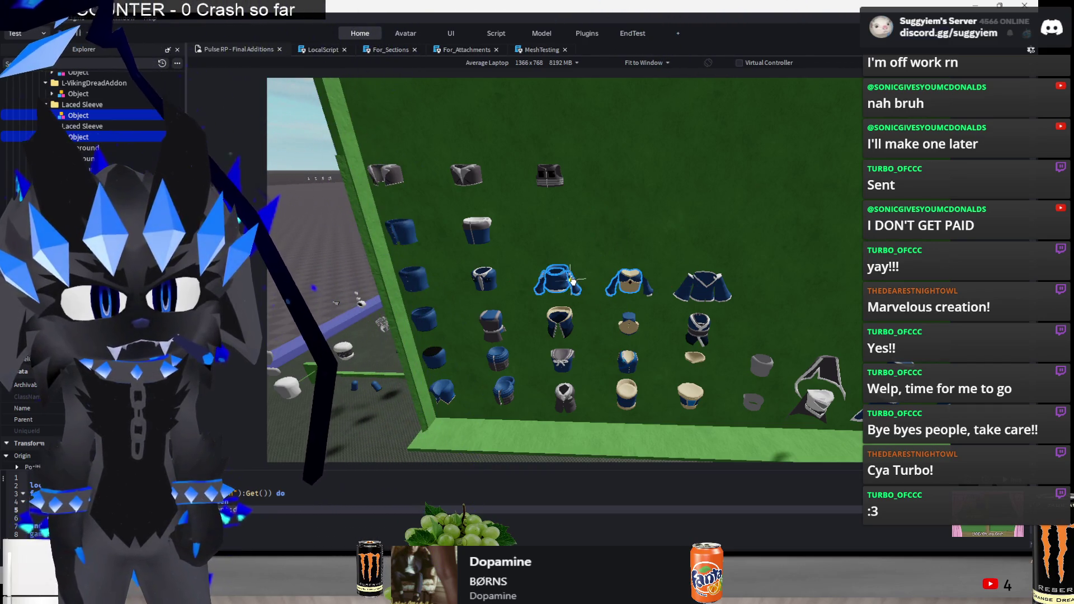
{"action": "mouse_move", "coordinate": [601, 243]}
{"action": "left_mouse_down"}
{"action": "mouse_move", "coordinate": [581, 142]}
{"action": "mouse_move", "coordinate": [648, 293]}
{"action": "left_mouse_up"}
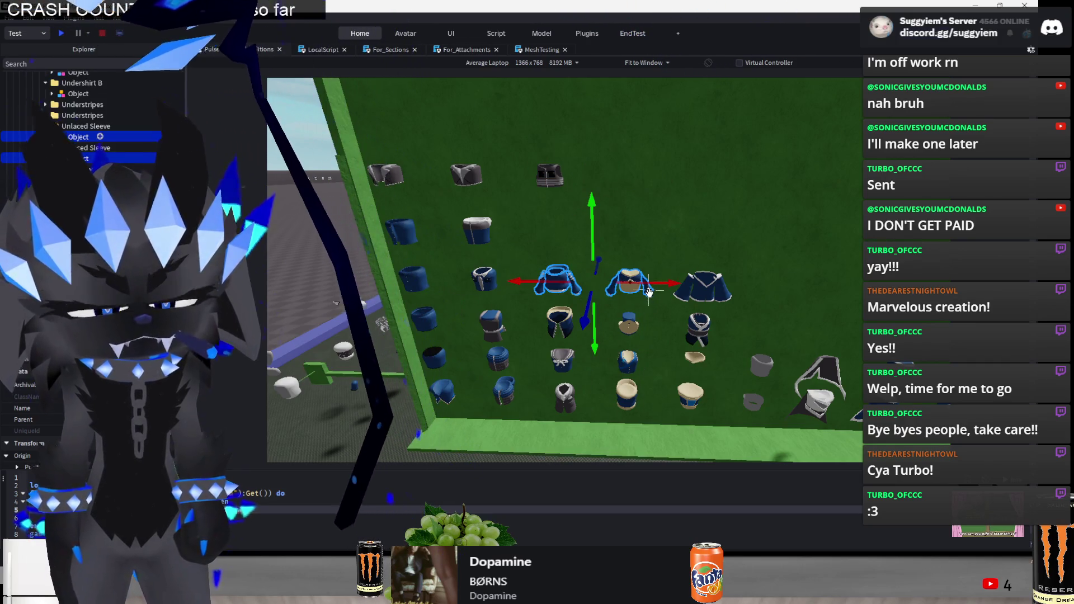
{"action": "left_click_drag", "start_coordinate": [593, 233], "coordinate": [589, 140]}
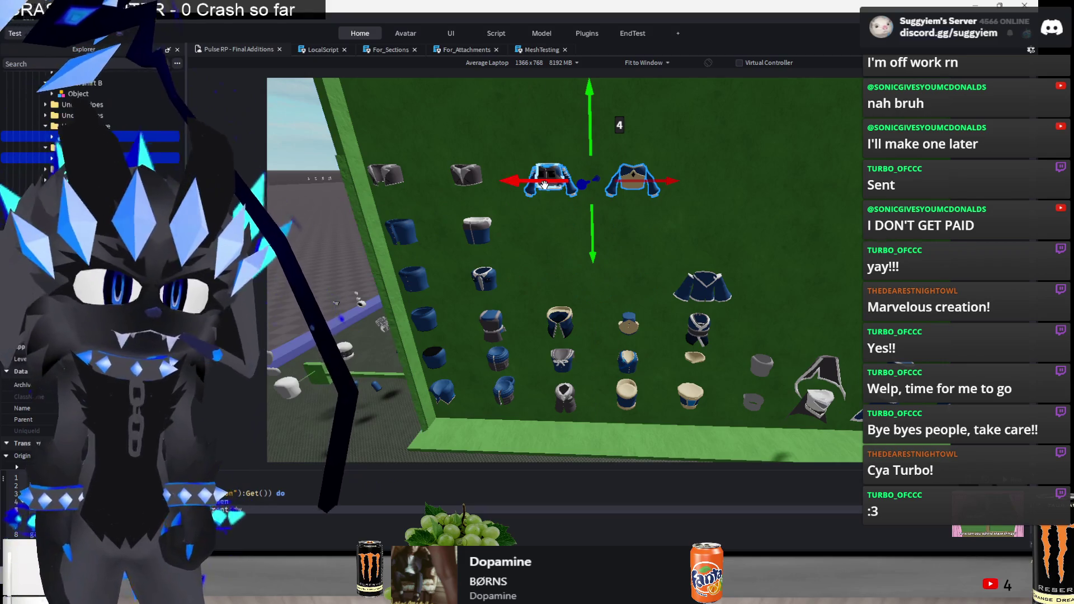
{"action": "left_click_drag", "start_coordinate": [546, 184], "coordinate": [713, 183]}
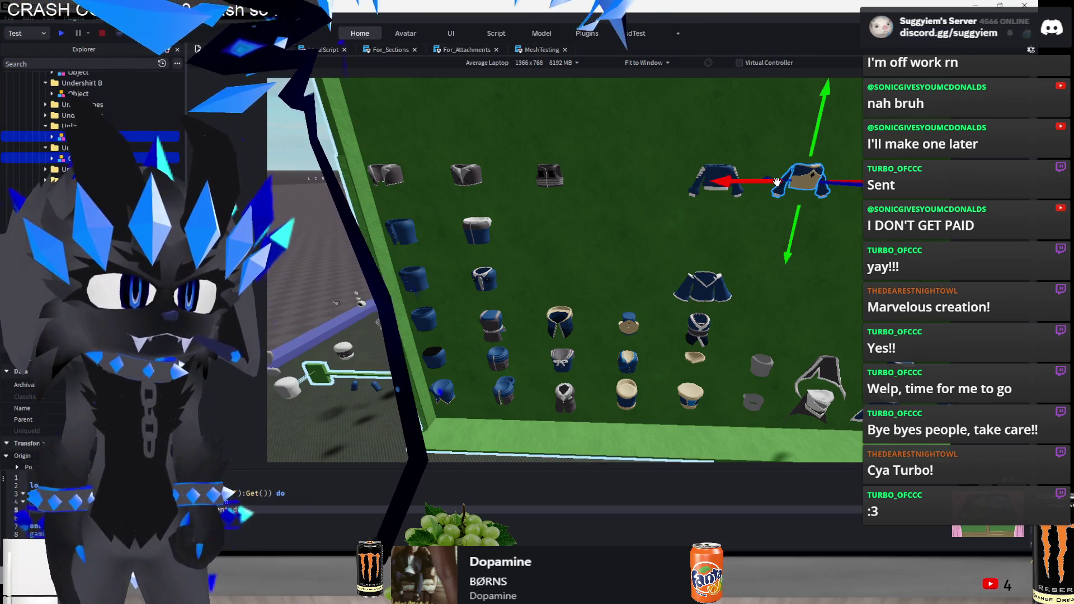
{"action": "left_click_drag", "start_coordinate": [776, 181], "coordinate": [606, 181]}
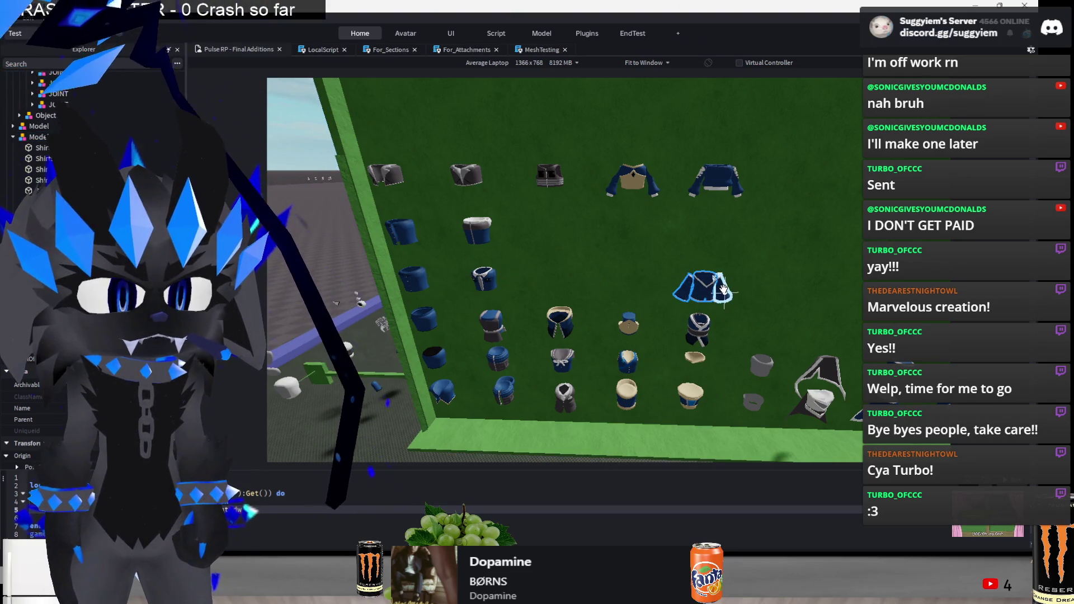
Move the skirt left, raise the small vest, and slot the small blue item into the grid.
{"action": "mouse_move", "coordinate": [751, 284]}
{"action": "left_mouse_down"}
{"action": "mouse_move", "coordinate": [621, 289]}
{"action": "mouse_move", "coordinate": [655, 285]}
{"action": "left_mouse_up"}
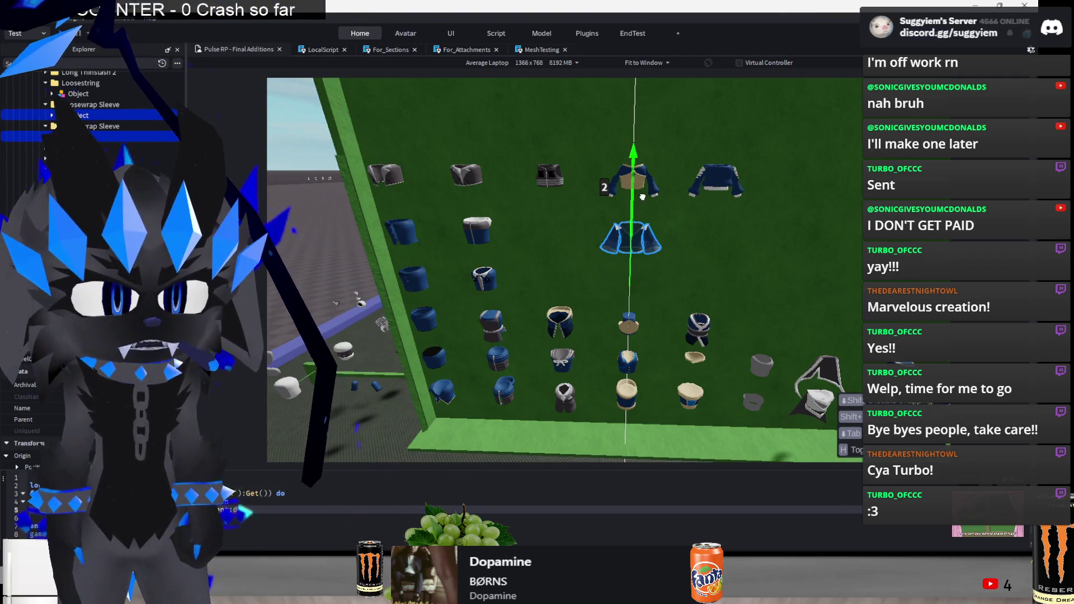
{"action": "scroll", "coordinate": [642, 197], "scroll_direction": "down", "scroll_amount": 3}
{"action": "left_click", "coordinate": [644, 344]}
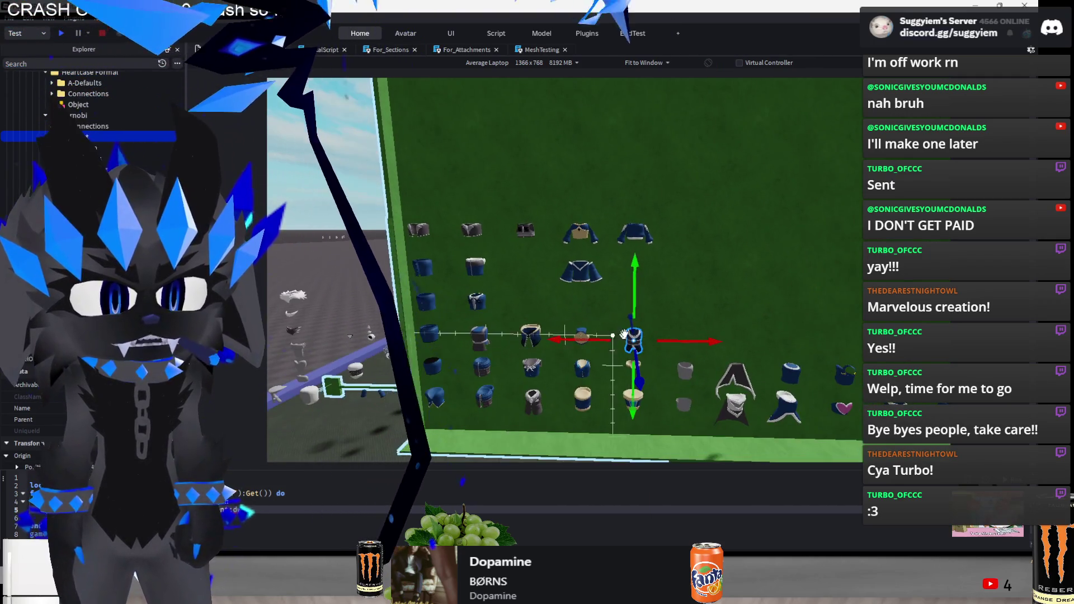
{"action": "mouse_move", "coordinate": [637, 407]}
{"action": "left_mouse_down"}
{"action": "mouse_move", "coordinate": [636, 308]}
{"action": "mouse_move", "coordinate": [636, 339]}
{"action": "left_mouse_up"}
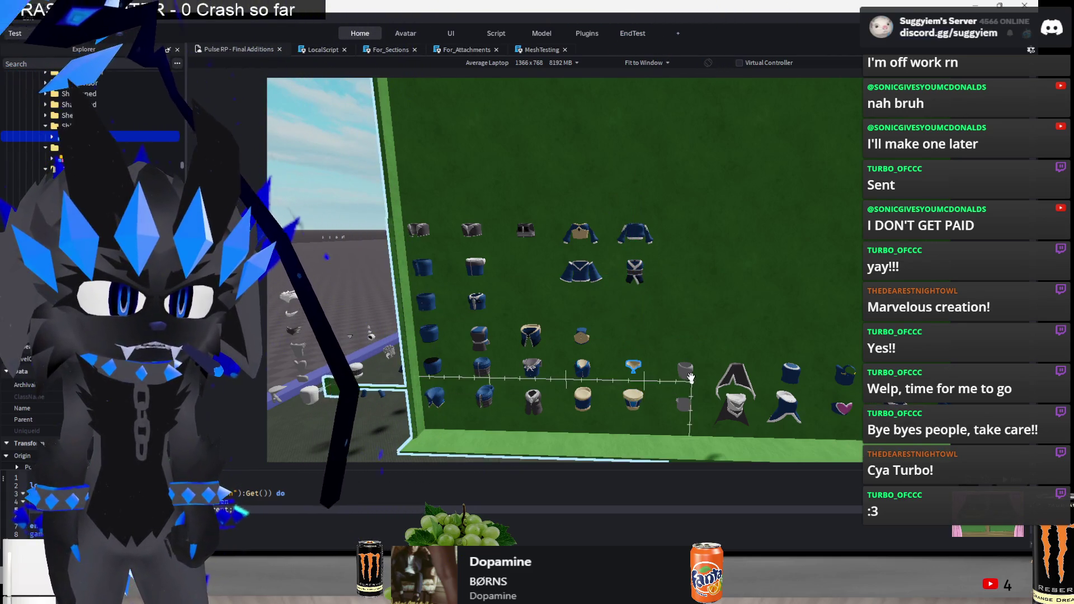
{"action": "left_click", "coordinate": [682, 409]}
{"action": "mouse_move", "coordinate": [682, 409]}
{"action": "left_mouse_down"}
{"action": "mouse_move", "coordinate": [513, 407]}
{"action": "mouse_move", "coordinate": [517, 358]}
{"action": "left_mouse_up"}
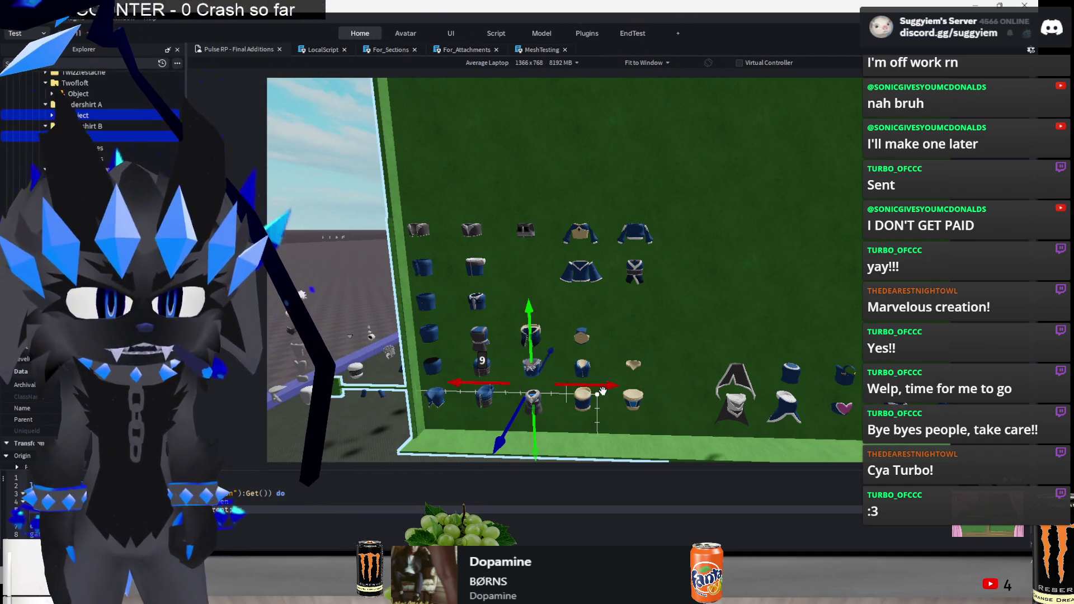
{"action": "left_click_drag", "start_coordinate": [700, 388], "coordinate": [773, 368]}
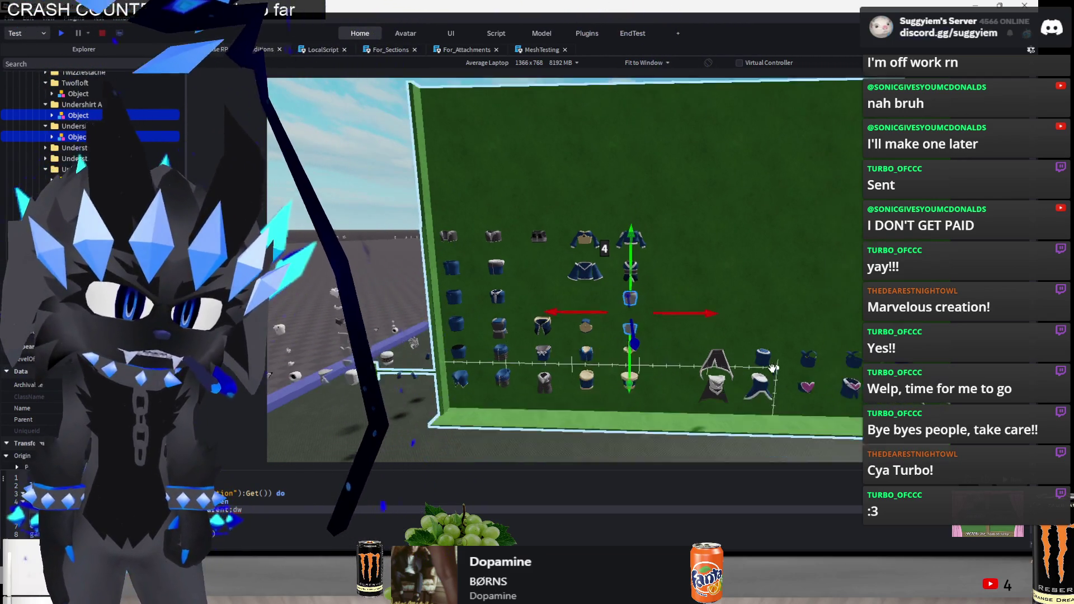
{"action": "left_click", "coordinate": [685, 441]}
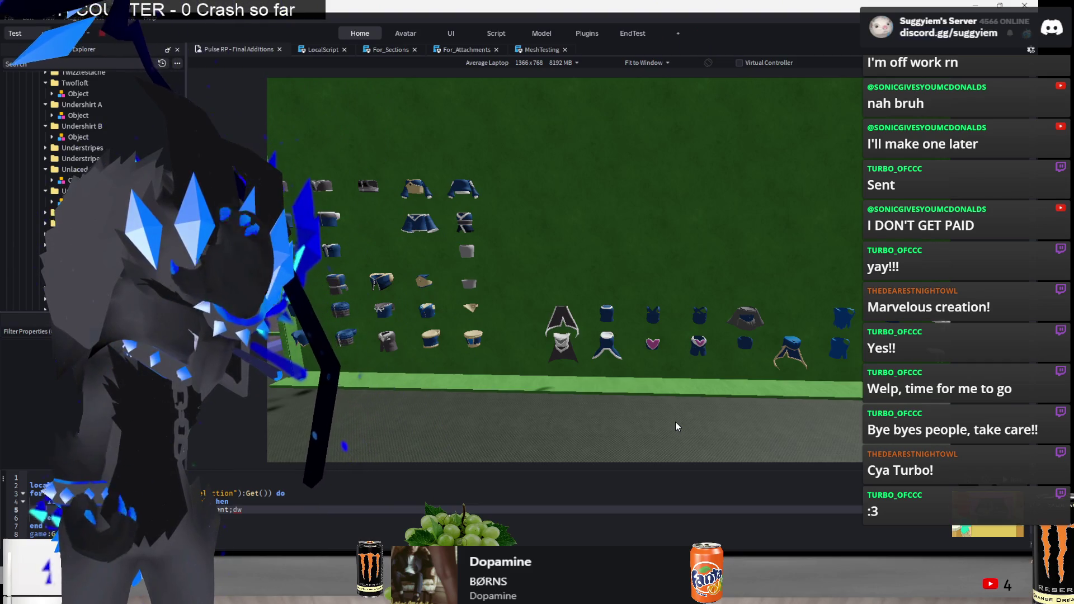
{"action": "scroll", "coordinate": [576, 439], "scroll_direction": "down", "scroll_amount": 10}
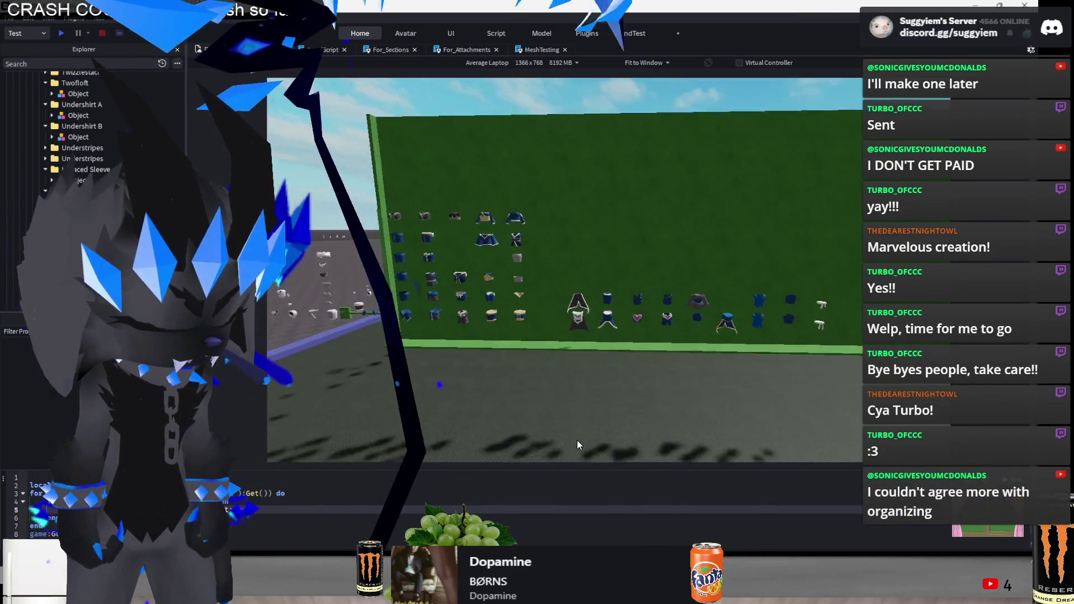
{"action": "key", "text": "a"}
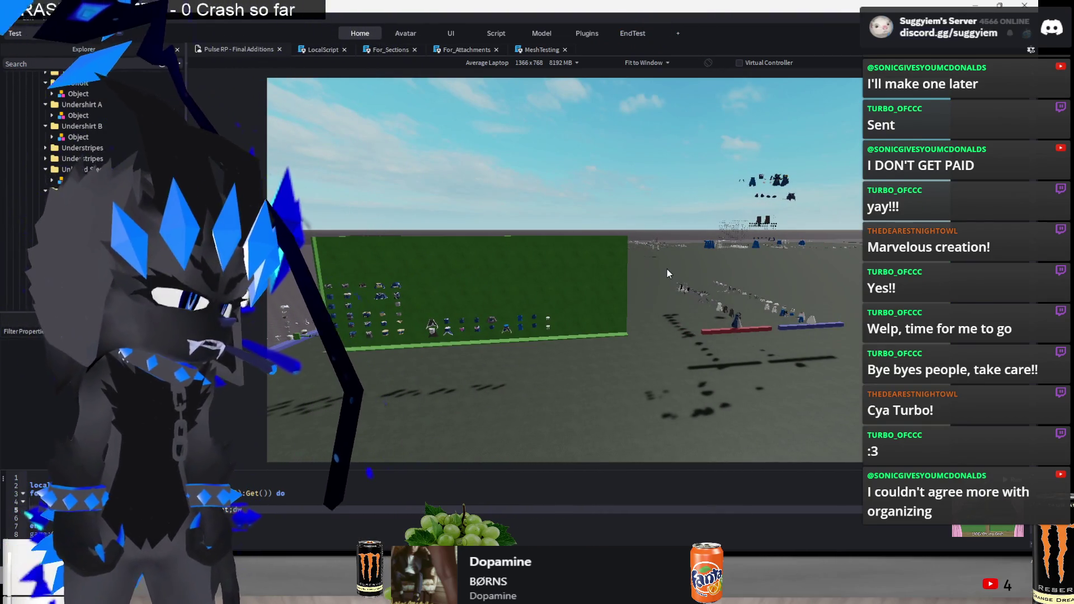
{"action": "scroll", "coordinate": [667, 269], "scroll_direction": "up", "scroll_amount": 5}
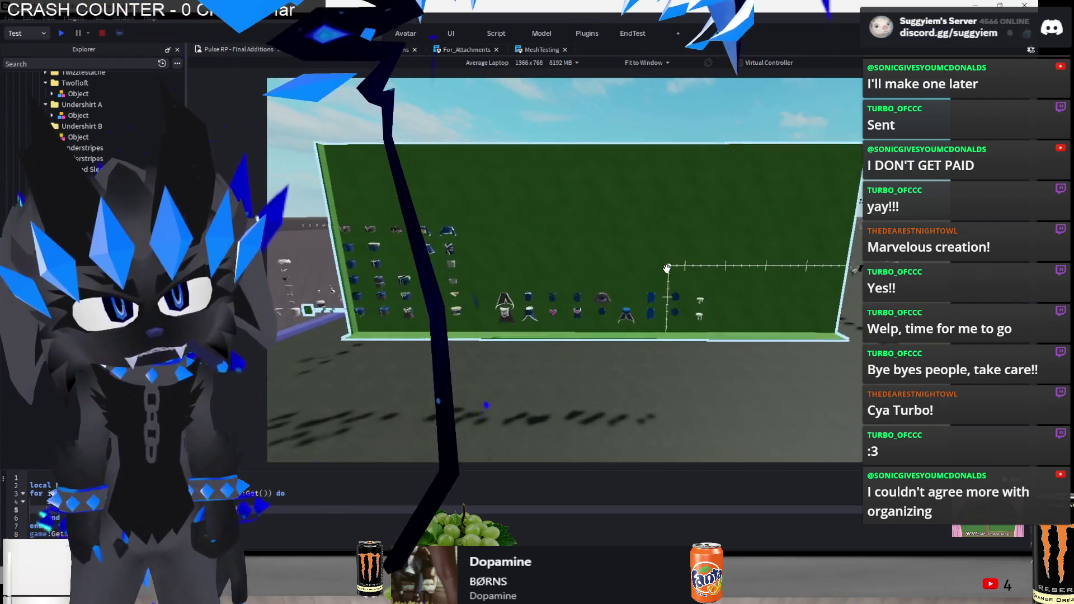
{"action": "scroll", "coordinate": [667, 268], "scroll_direction": "up", "scroll_amount": 3}
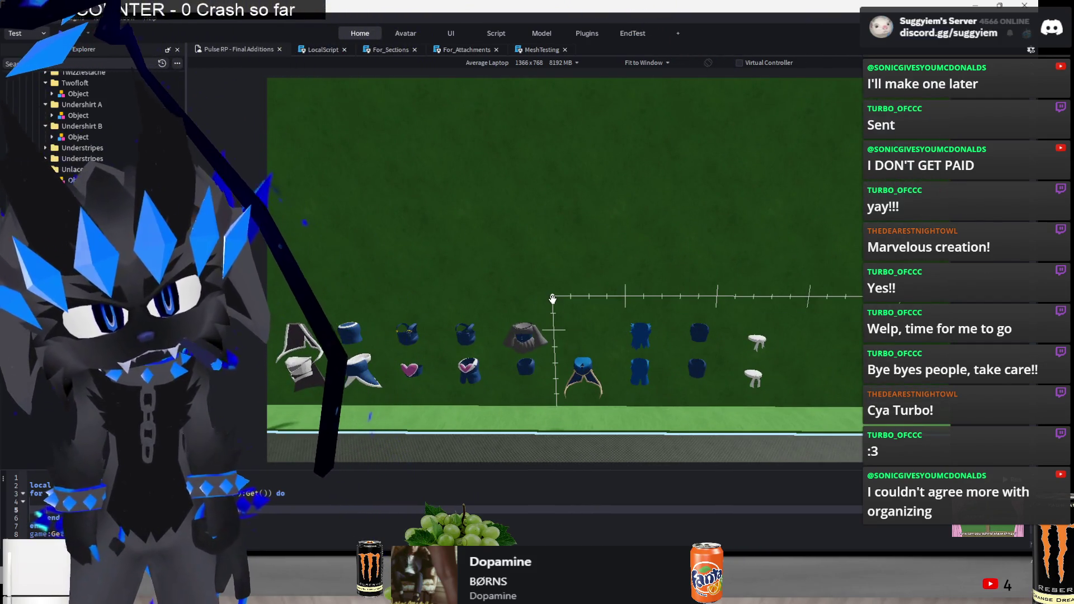
{"action": "key", "text": "a"}
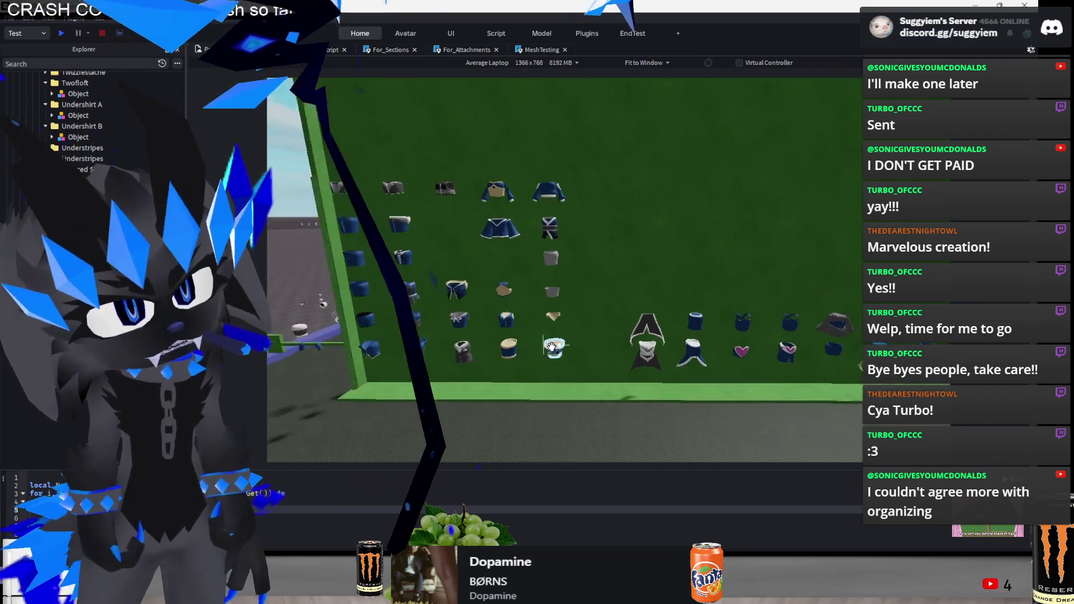
{"action": "scroll", "coordinate": [652, 409], "scroll_direction": "up", "scroll_amount": 5}
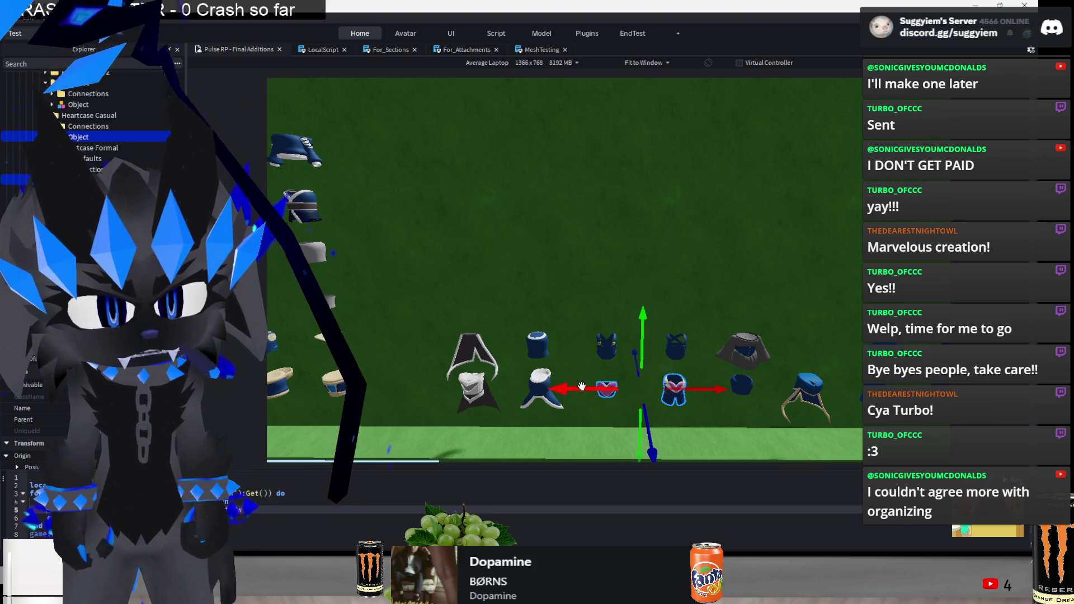
Move the heart-trimmed jacket up to row 3 and adjust its column position.
{"action": "scroll", "coordinate": [581, 386], "scroll_direction": "down", "scroll_amount": 5}
{"action": "scroll", "coordinate": [581, 386], "scroll_direction": "up", "scroll_amount": 5}
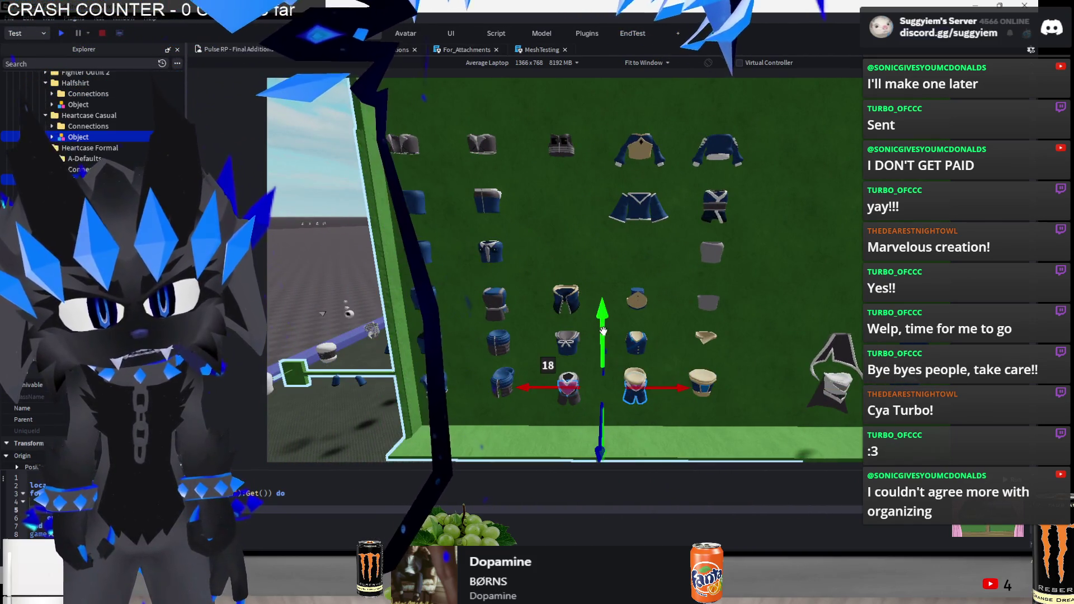
{"action": "left_click_drag", "start_coordinate": [603, 331], "coordinate": [601, 197]}
{"action": "left_click", "coordinate": [706, 302]}
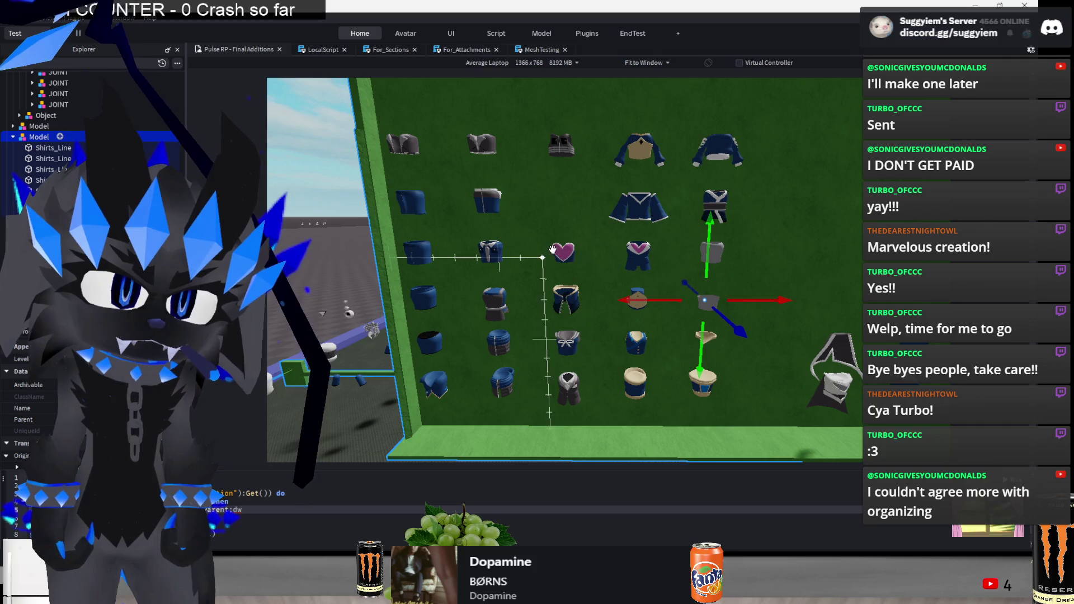
{"action": "scroll", "coordinate": [561, 171], "scroll_direction": "down", "scroll_amount": 3}
{"action": "left_click", "coordinate": [636, 254]}
{"action": "mouse_move", "coordinate": [636, 254]}
{"action": "left_mouse_down"}
{"action": "mouse_move", "coordinate": [565, 255]}
{"action": "mouse_move", "coordinate": [585, 256]}
{"action": "left_mouse_up"}
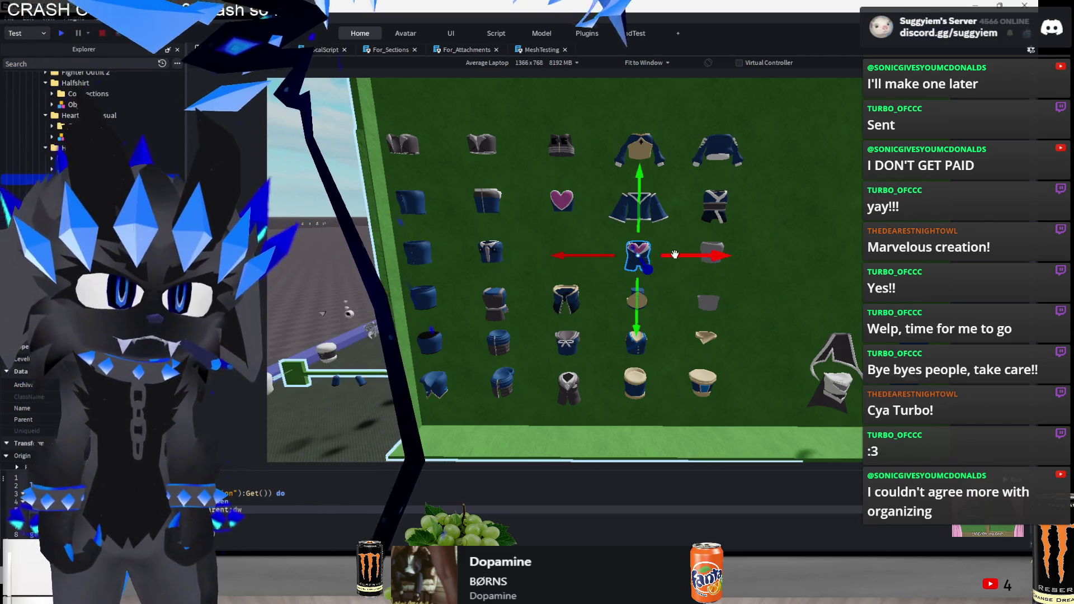
{"action": "scroll", "coordinate": [599, 161], "scroll_direction": "down", "scroll_amount": 2}
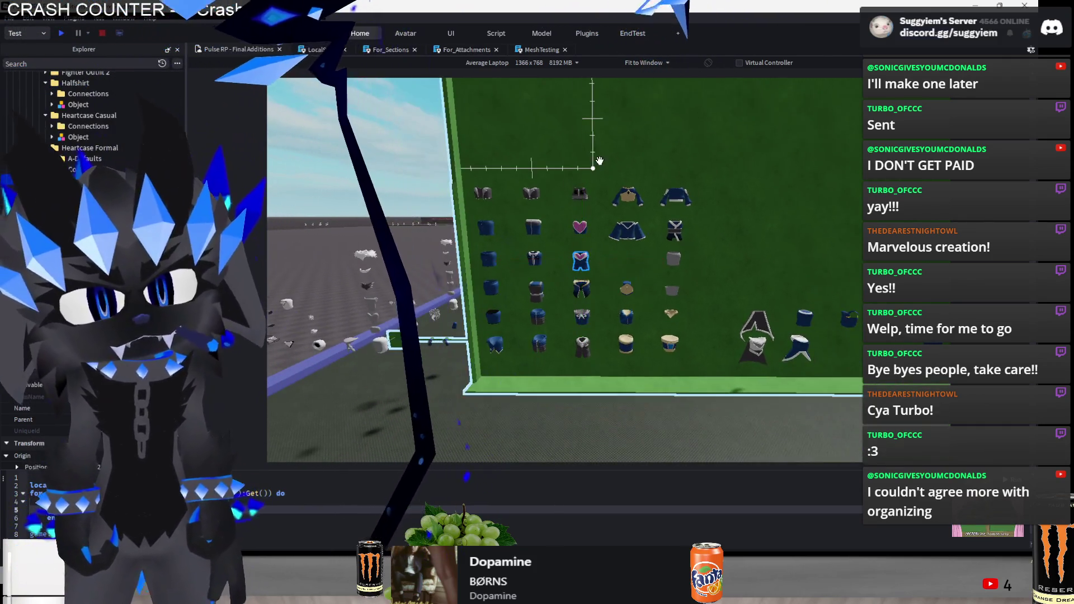
{"action": "left_click", "coordinate": [580, 193]}
{"action": "key", "text": "Escape"}
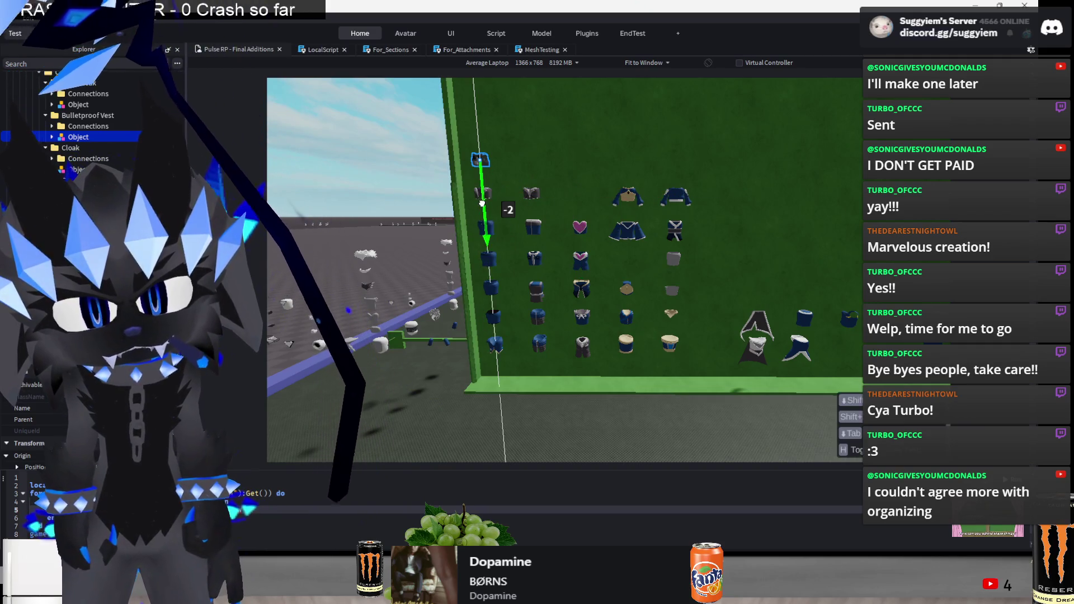
{"action": "scroll", "coordinate": [568, 280], "scroll_direction": "up", "scroll_amount": 3}
{"action": "left_click", "coordinate": [568, 280]}
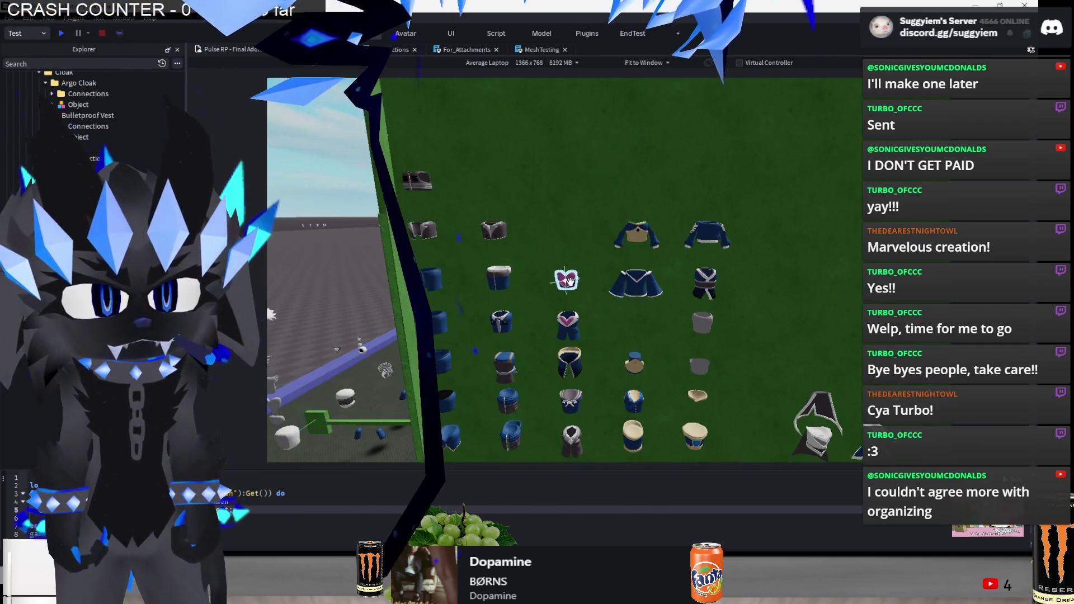
{"action": "left_click", "coordinate": [568, 281]}
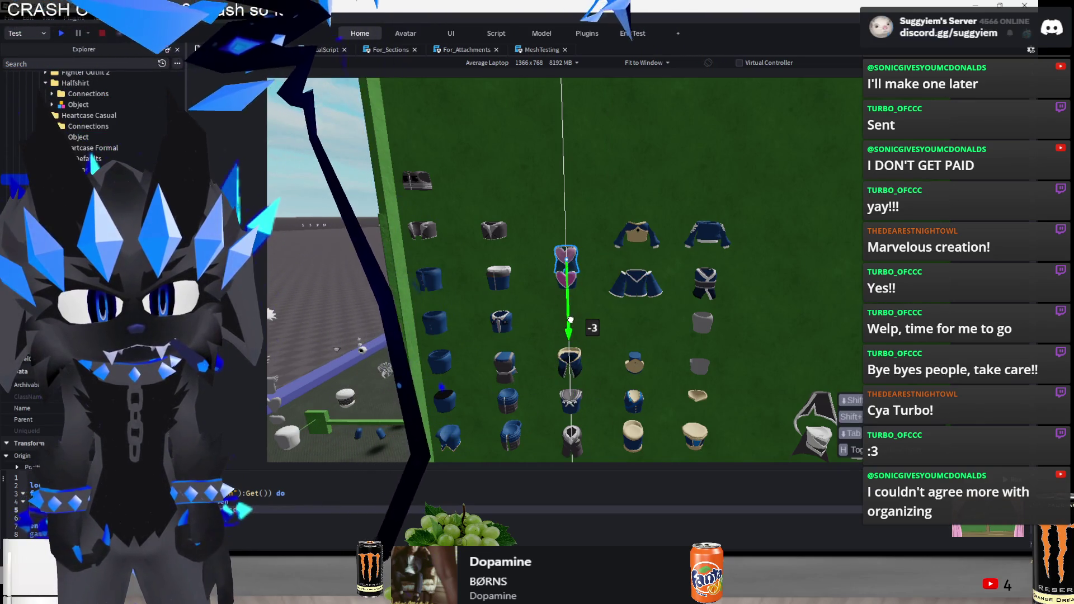
{"action": "left_click_drag", "start_coordinate": [571, 320], "coordinate": [568, 223]}
Move the column-4 shirt up its column.
{"action": "left_click", "coordinate": [570, 362]}
{"action": "left_click", "coordinate": [633, 363]}
{"action": "left_click_drag", "start_coordinate": [635, 358], "coordinate": [635, 335]}
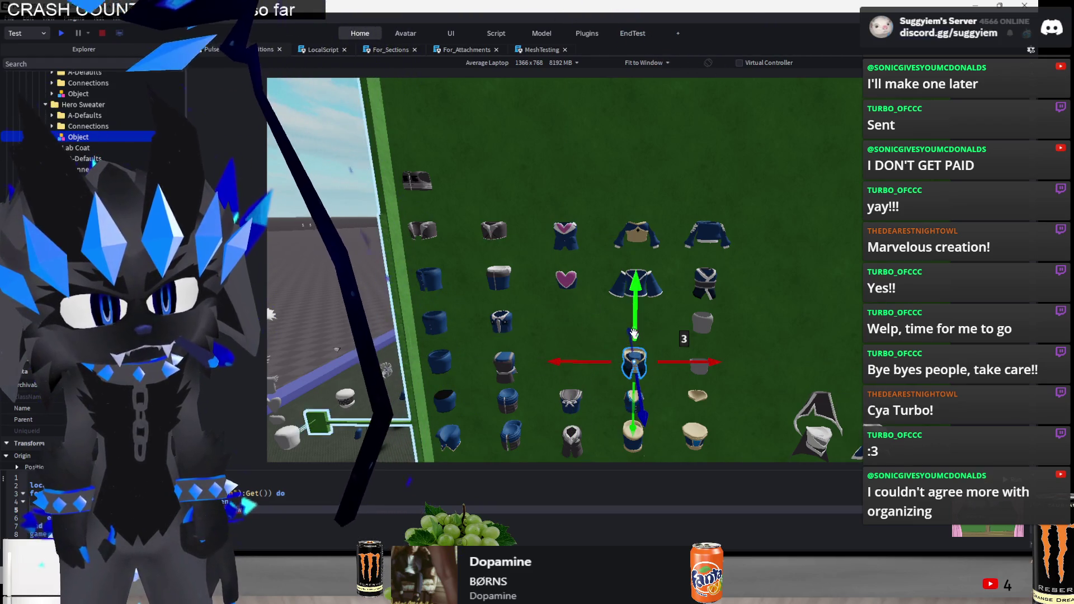
{"action": "scroll", "coordinate": [660, 358], "scroll_direction": "down", "scroll_amount": 3}
{"action": "scroll", "coordinate": [671, 370], "scroll_direction": "up", "scroll_amount": 4}
Raise the bow shirt to the top of its column, then move it and the heart down two rows.
{"action": "left_click", "coordinate": [702, 408]}
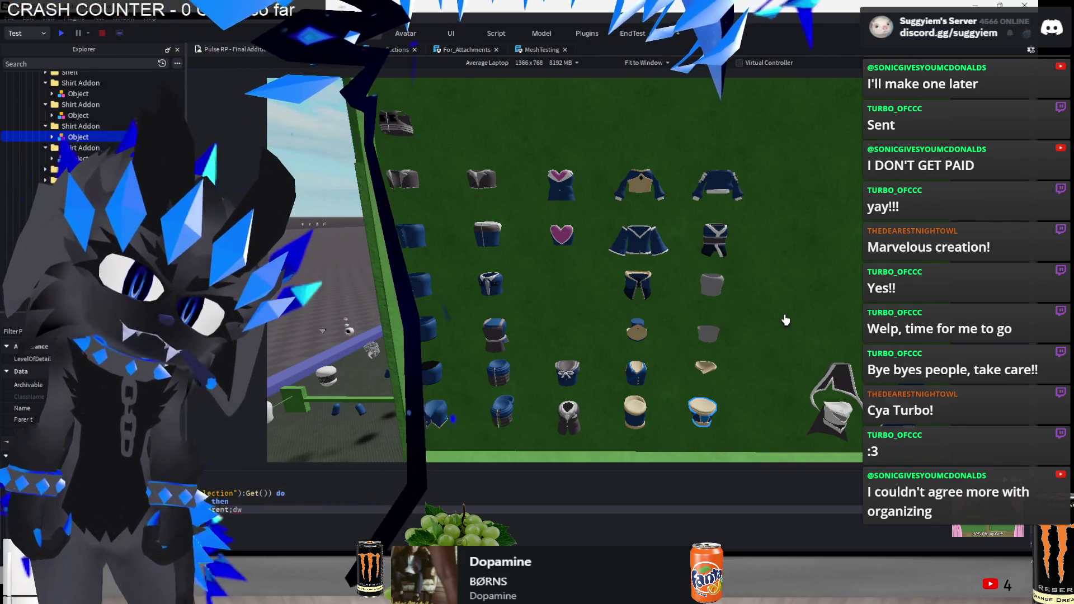
{"action": "left_click", "coordinate": [569, 372]}
{"action": "left_click_drag", "start_coordinate": [574, 374], "coordinate": [570, 340]}
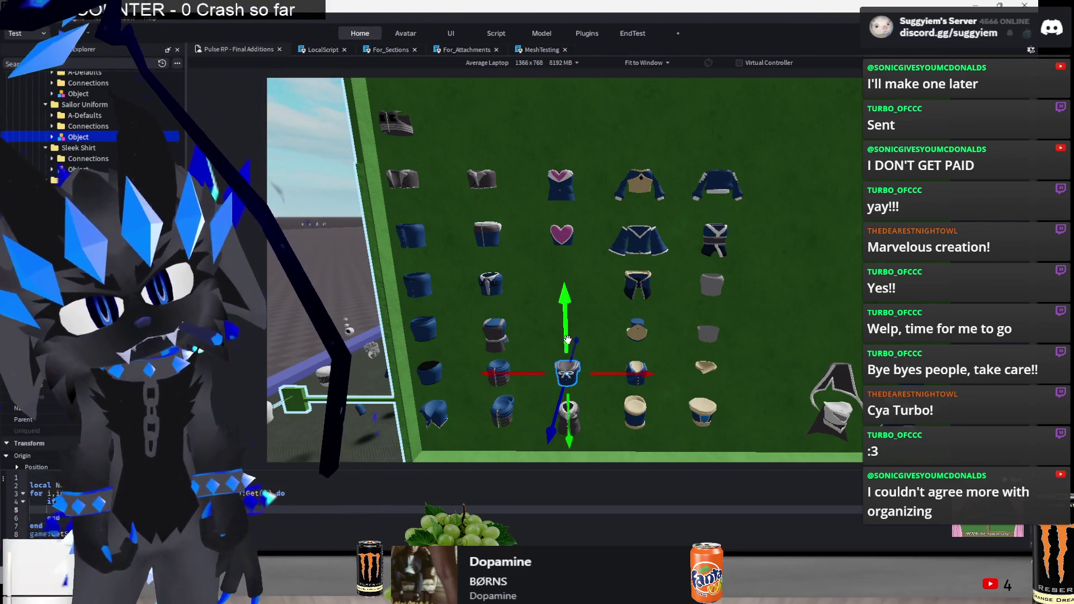
{"action": "left_click_drag", "start_coordinate": [575, 246], "coordinate": [570, 208]}
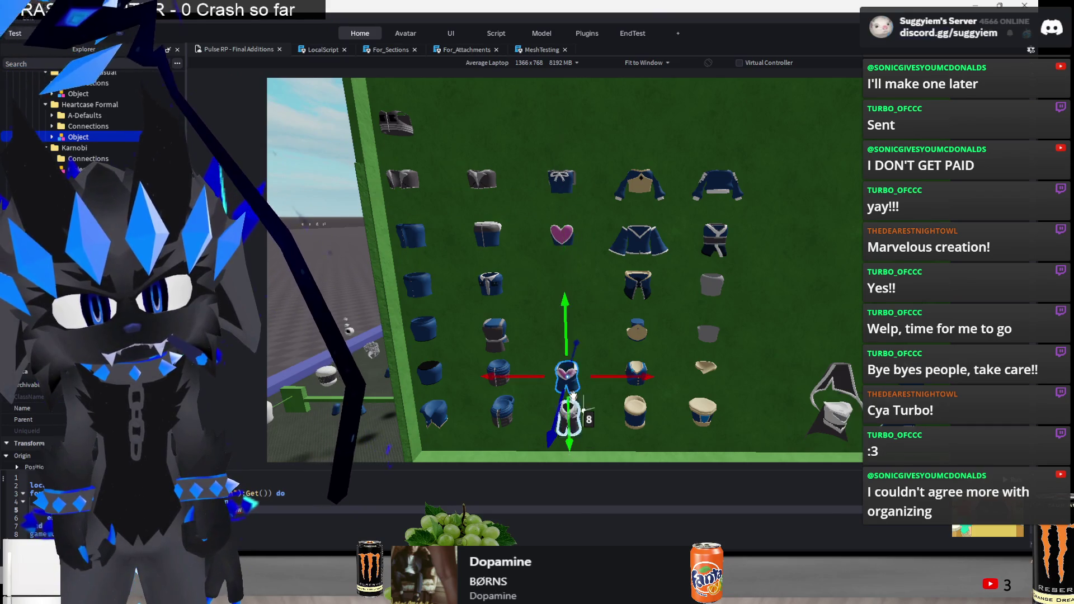
{"action": "scroll", "coordinate": [562, 246], "scroll_direction": "up", "scroll_amount": 3}
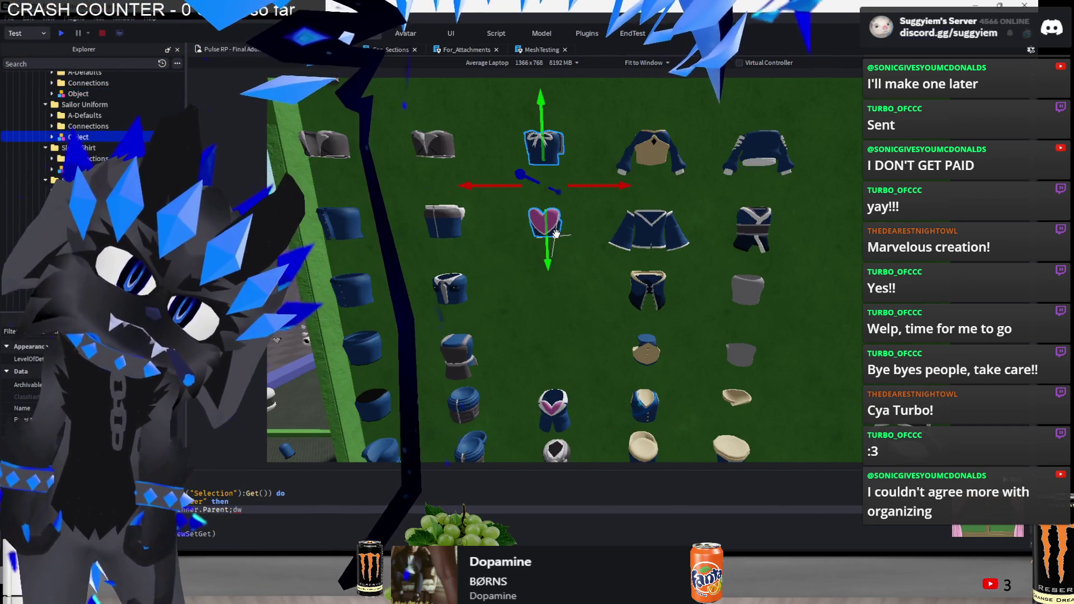
{"action": "left_click_drag", "start_coordinate": [546, 177], "coordinate": [558, 373]}
{"action": "scroll", "coordinate": [559, 413], "scroll_direction": "down", "scroll_amount": 5}
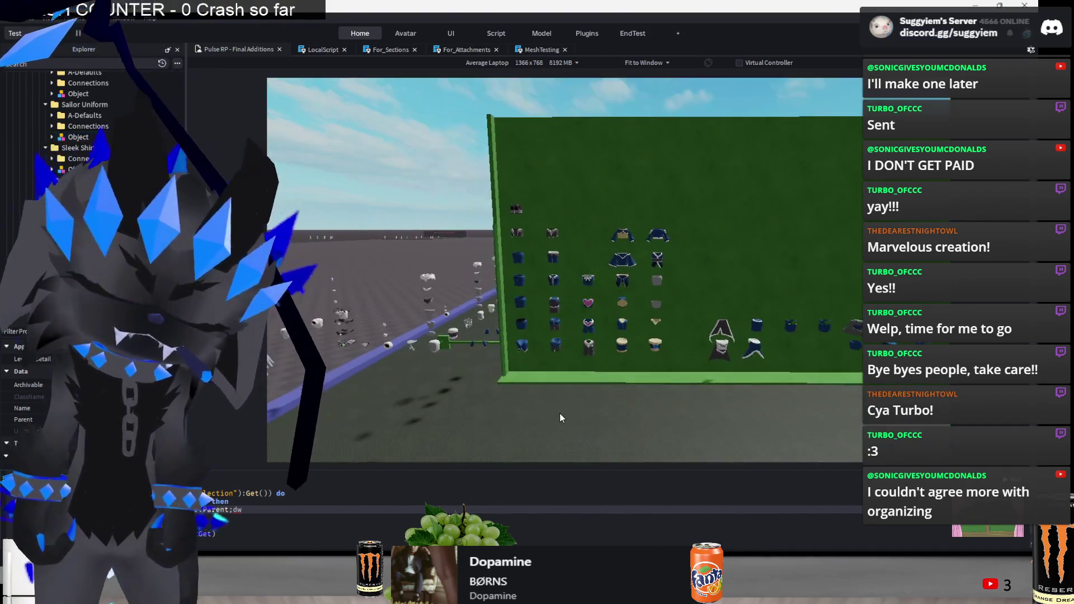
{"action": "scroll", "coordinate": [559, 412], "scroll_direction": "up", "scroll_amount": 4}
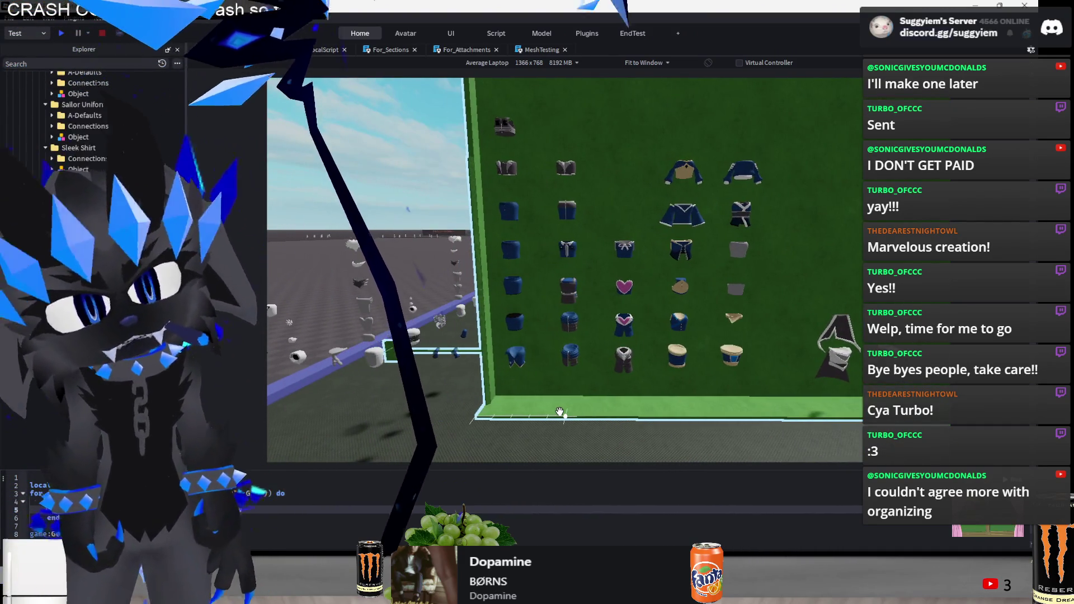
Shift the blue shirt pieces 6 studs left along the X axis.
{"action": "key", "text": "d"}
{"action": "scroll", "coordinate": [599, 395], "scroll_direction": "down", "scroll_amount": 1}
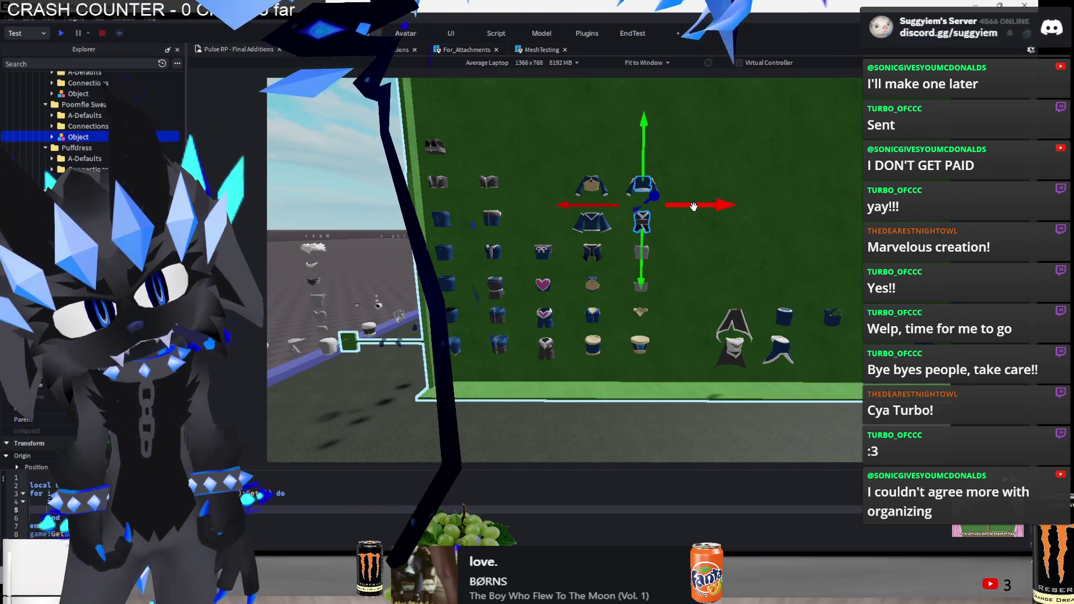
{"action": "left_click_drag", "start_coordinate": [690, 205], "coordinate": [613, 205]}
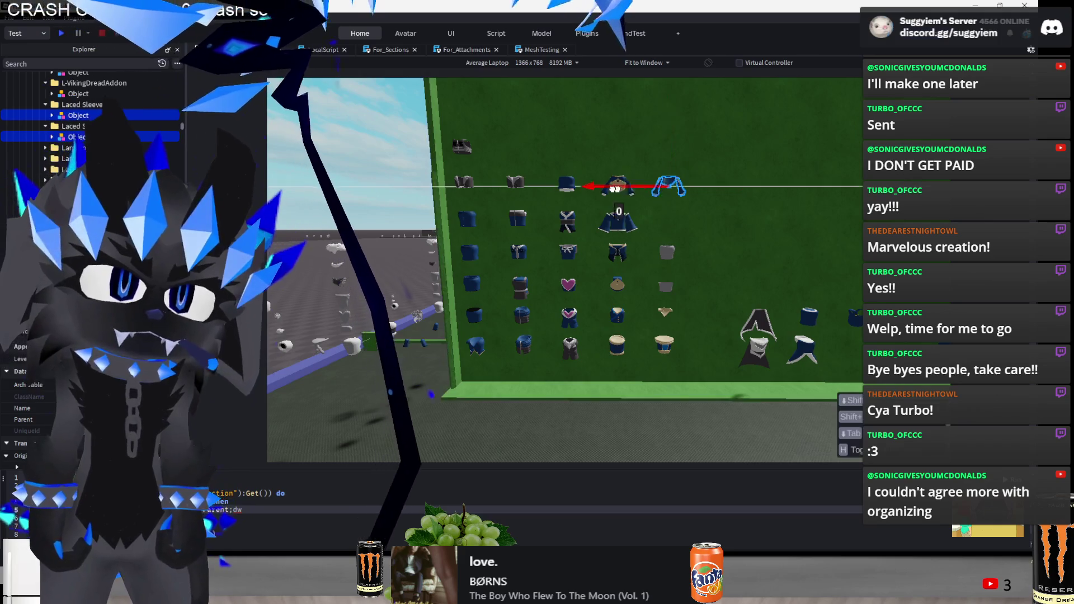
{"action": "left_click", "coordinate": [619, 408]}
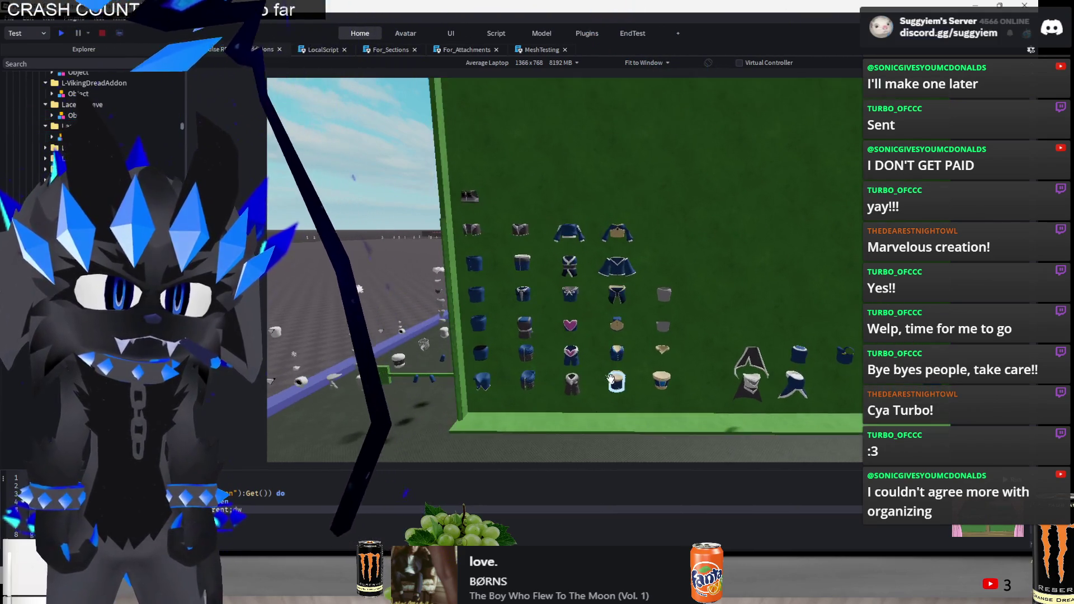
{"action": "scroll", "coordinate": [611, 380], "scroll_direction": "up", "scroll_amount": 1}
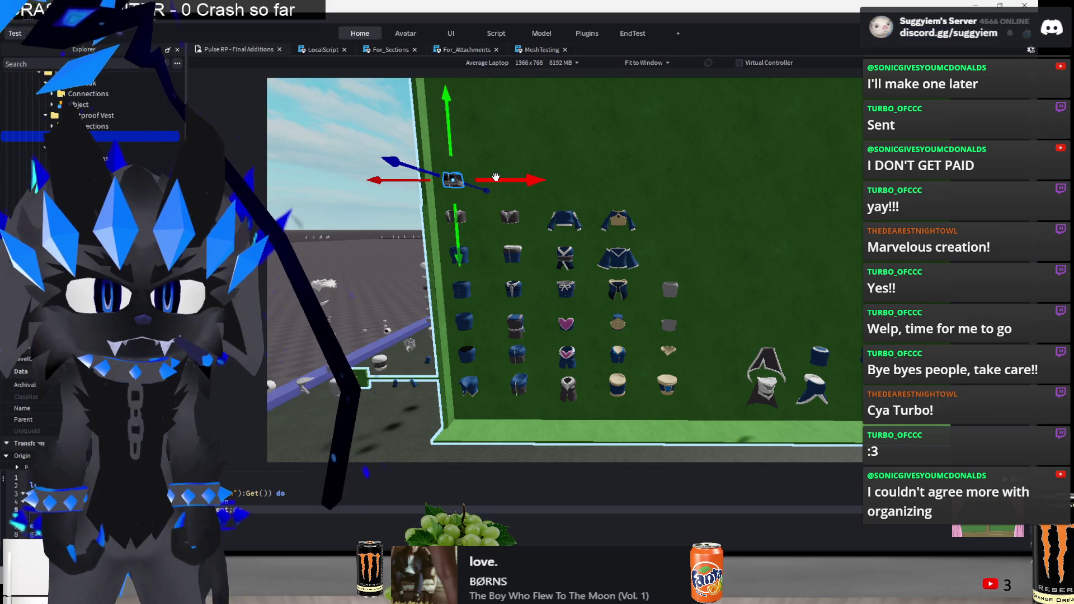
{"action": "key", "text": "d"}
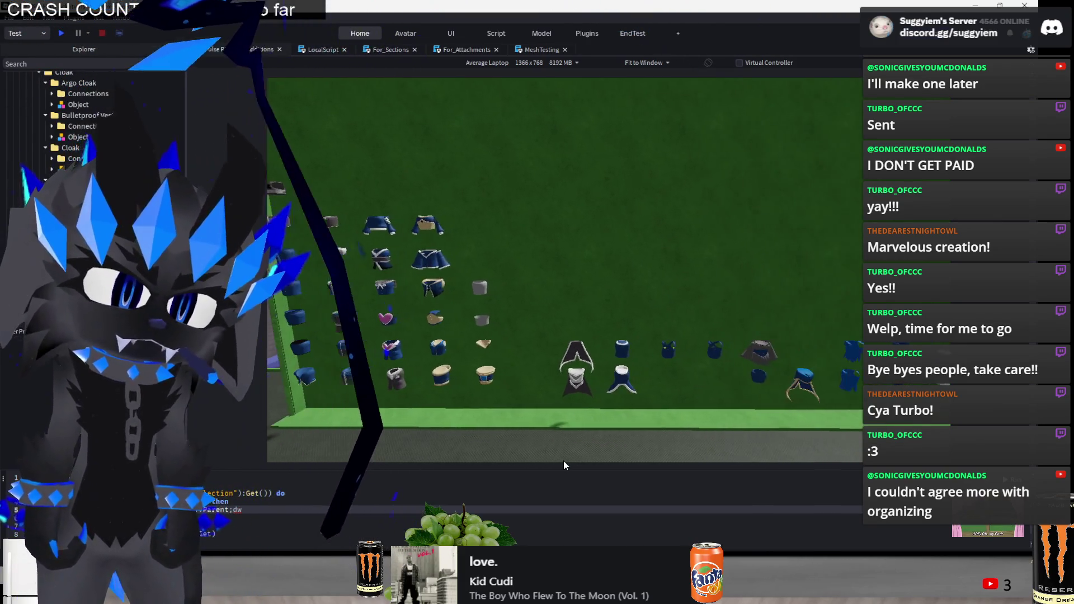
{"action": "key", "text": "a"}
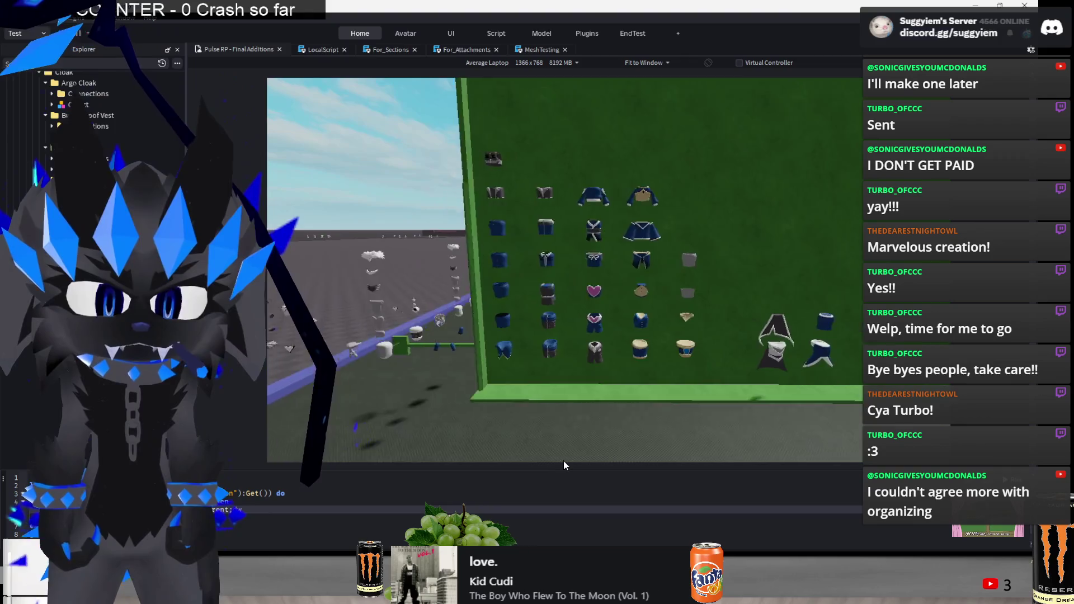
Select the small item and the vest near the wall's top-left corner.
{"action": "left_click", "coordinate": [528, 183]}
{"action": "key", "text": "w"}
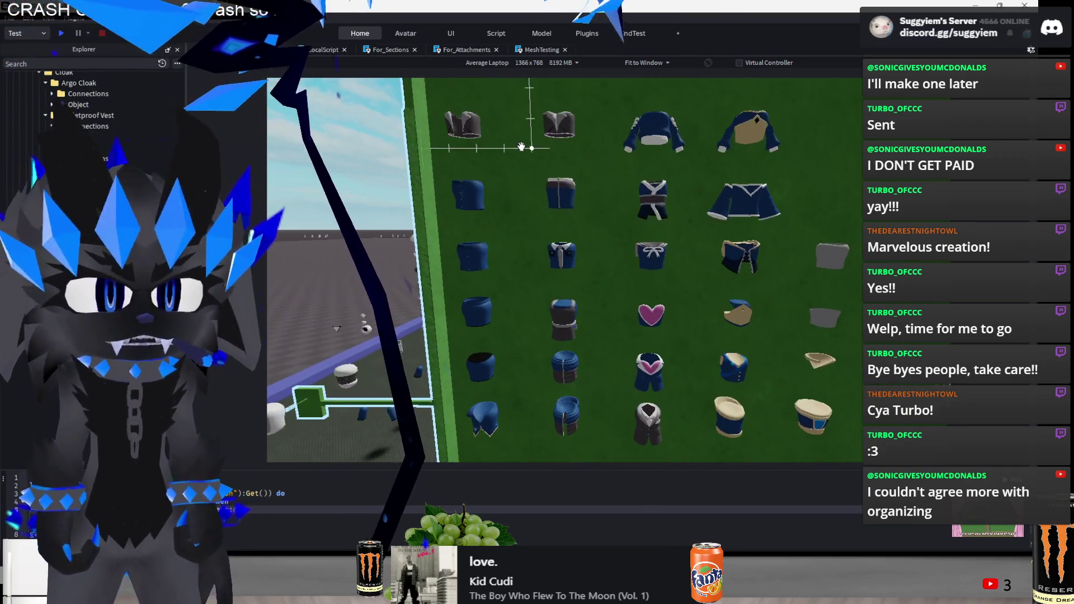
{"action": "left_click", "coordinate": [520, 147]}
{"action": "key", "text": "s"}
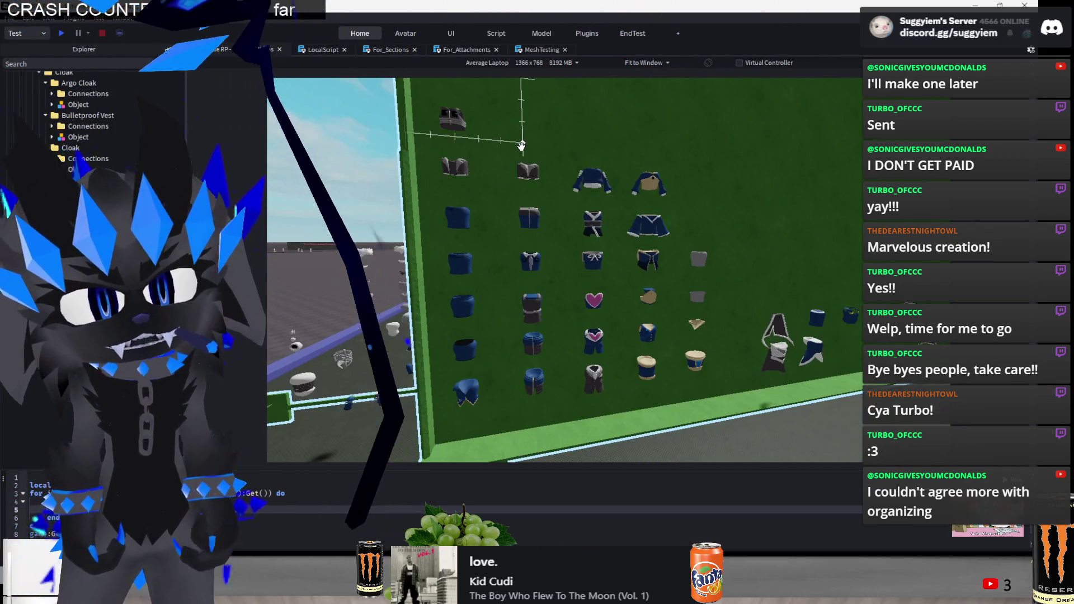
{"action": "key", "text": "w"}
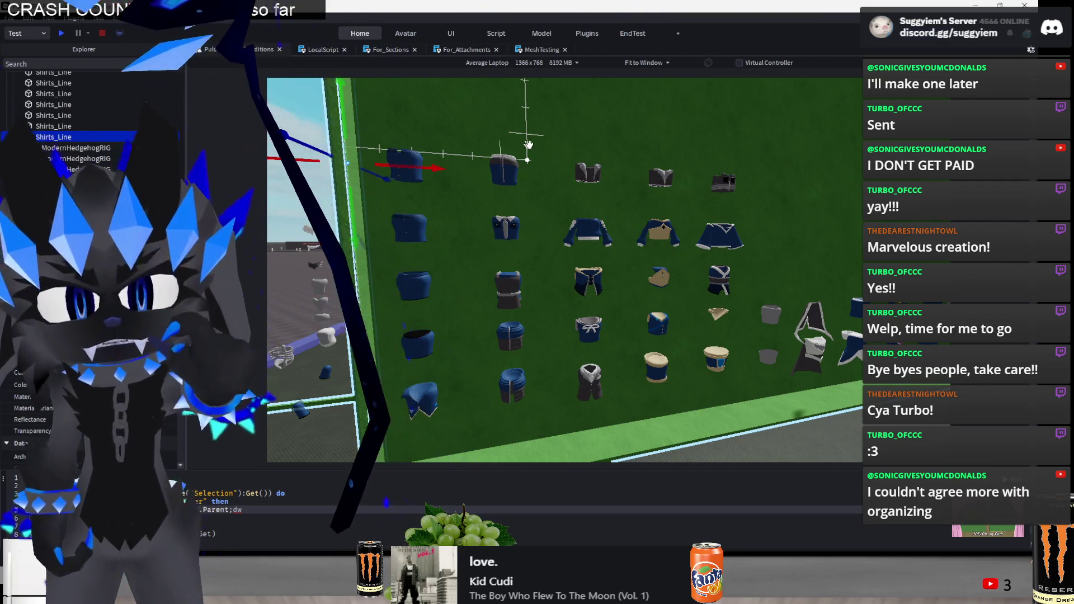
Resize the green display board from its top edge.
{"action": "scroll", "coordinate": [770, 388], "scroll_direction": "up", "scroll_amount": 5}
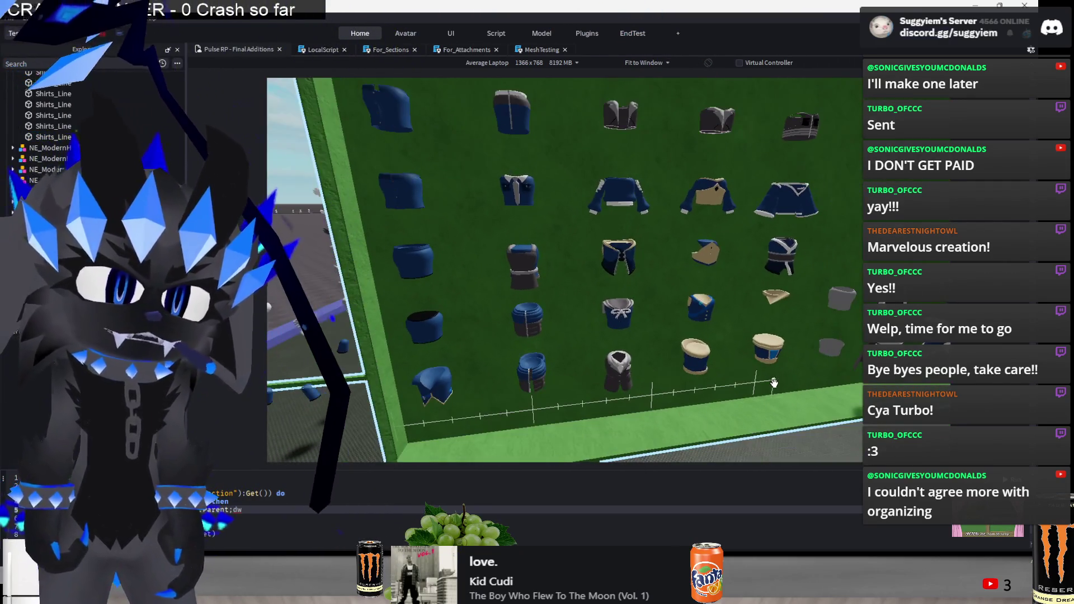
{"action": "key", "text": "a"}
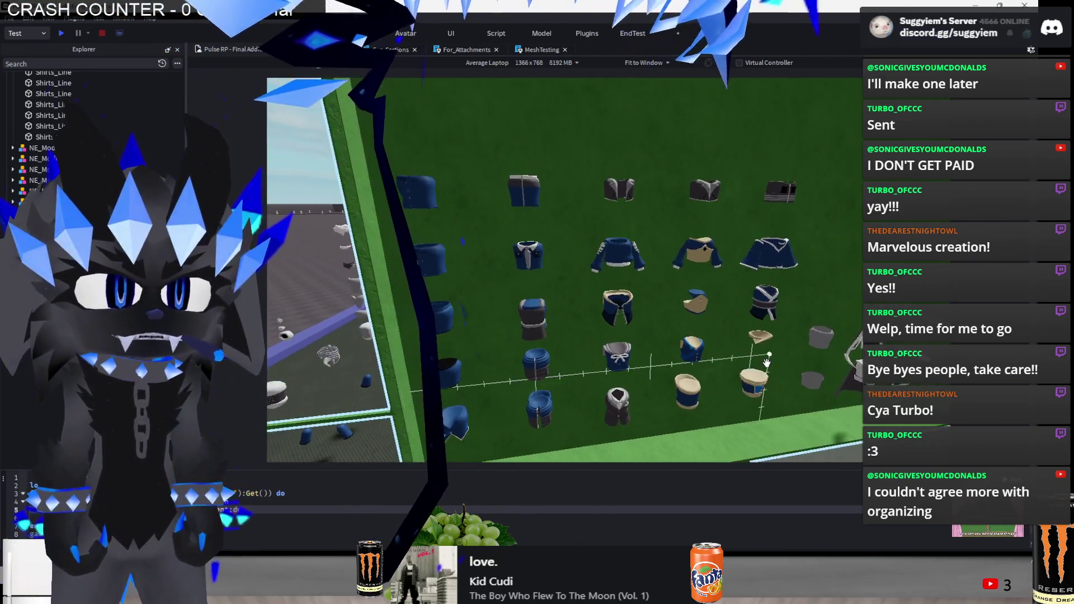
{"action": "scroll", "coordinate": [766, 363], "scroll_direction": "down", "scroll_amount": 10}
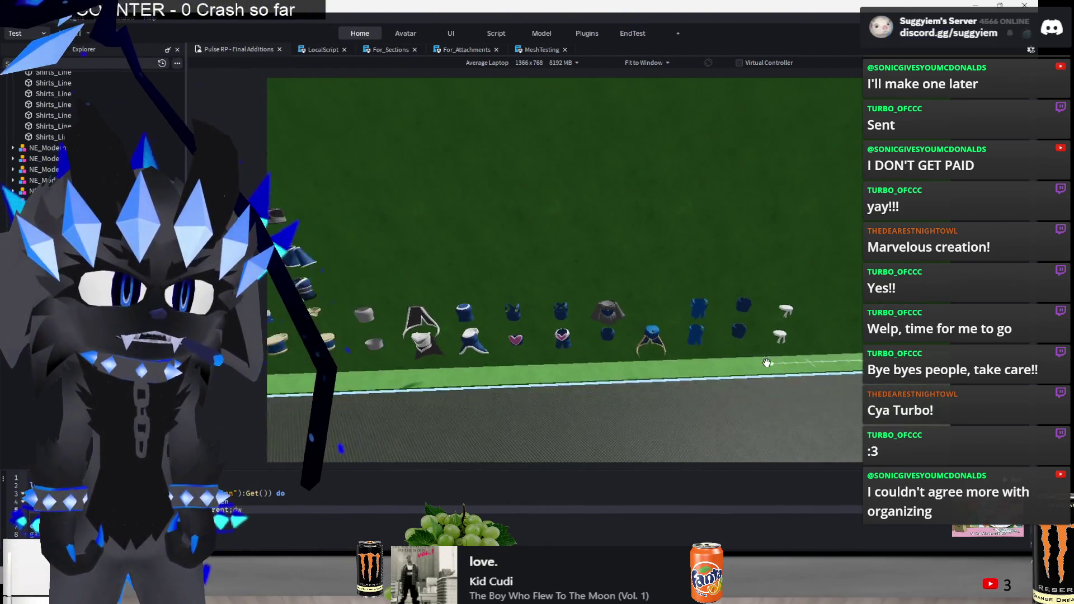
{"action": "mouse_move", "coordinate": [607, 130]}
{"action": "left_mouse_down"}
{"action": "mouse_move", "coordinate": [599, 252]}
{"action": "mouse_move", "coordinate": [400, 144]}
{"action": "left_mouse_up"}
{"action": "left_click", "coordinate": [378, 155]}
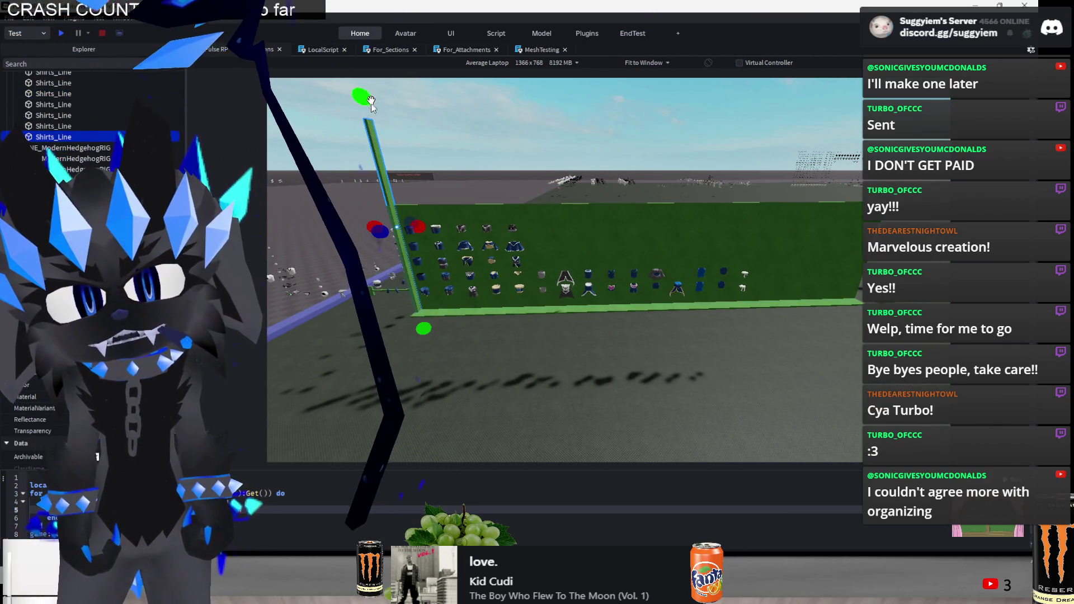
{"action": "left_click", "coordinate": [605, 367]}
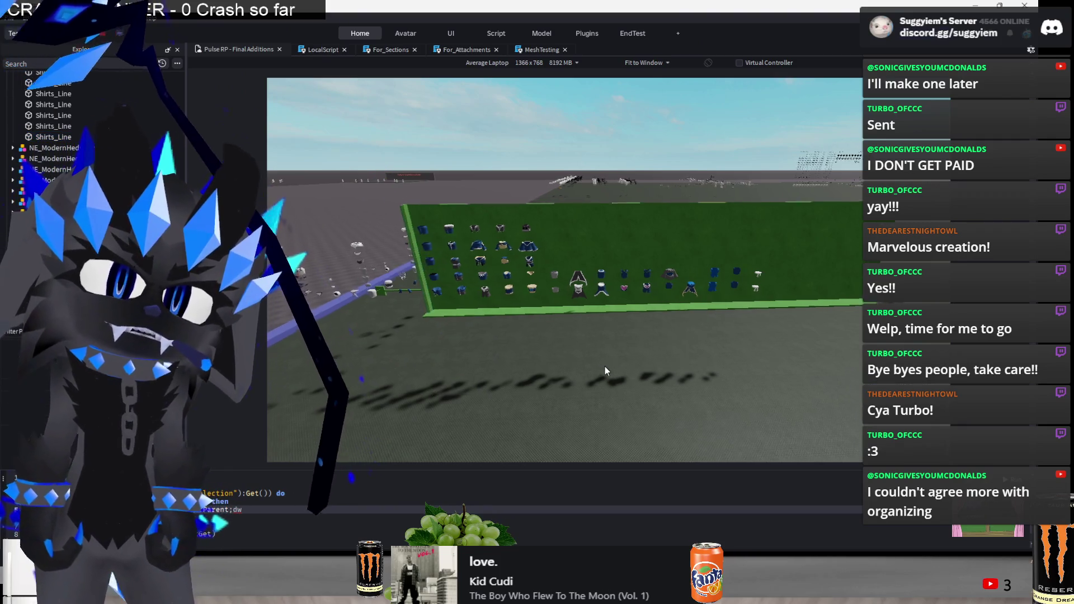
Move the cape to the middle of the board, in the bottom row.
{"action": "scroll", "coordinate": [598, 362], "scroll_direction": "up", "scroll_amount": 5}
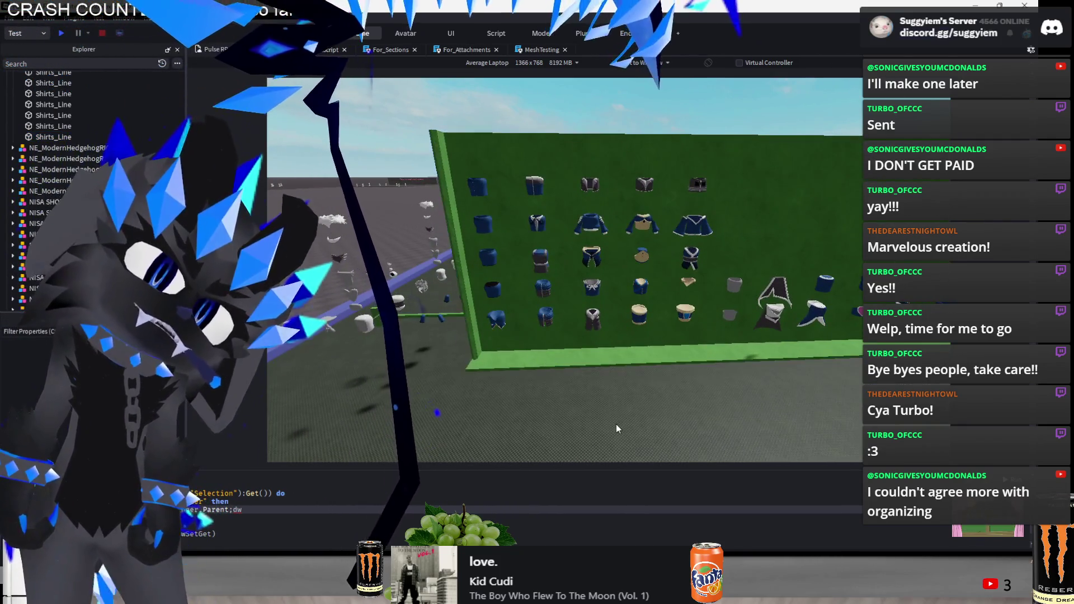
{"action": "scroll", "coordinate": [616, 424], "scroll_direction": "up", "scroll_amount": 8}
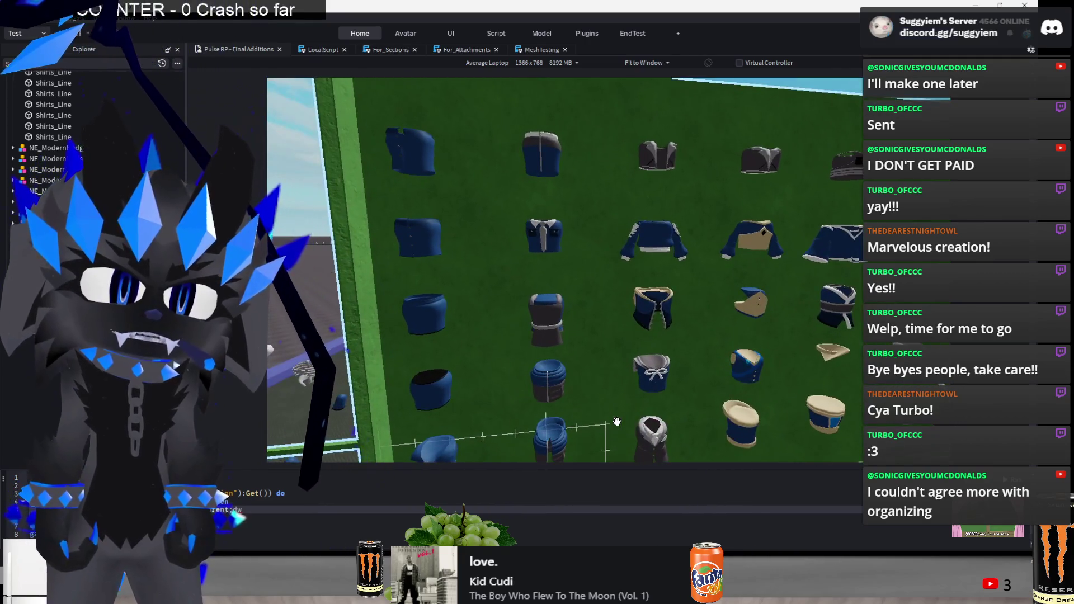
{"action": "scroll", "coordinate": [616, 421], "scroll_direction": "down", "scroll_amount": 3}
{"action": "scroll", "coordinate": [617, 421], "scroll_direction": "up", "scroll_amount": 3}
{"action": "key", "text": "d"}
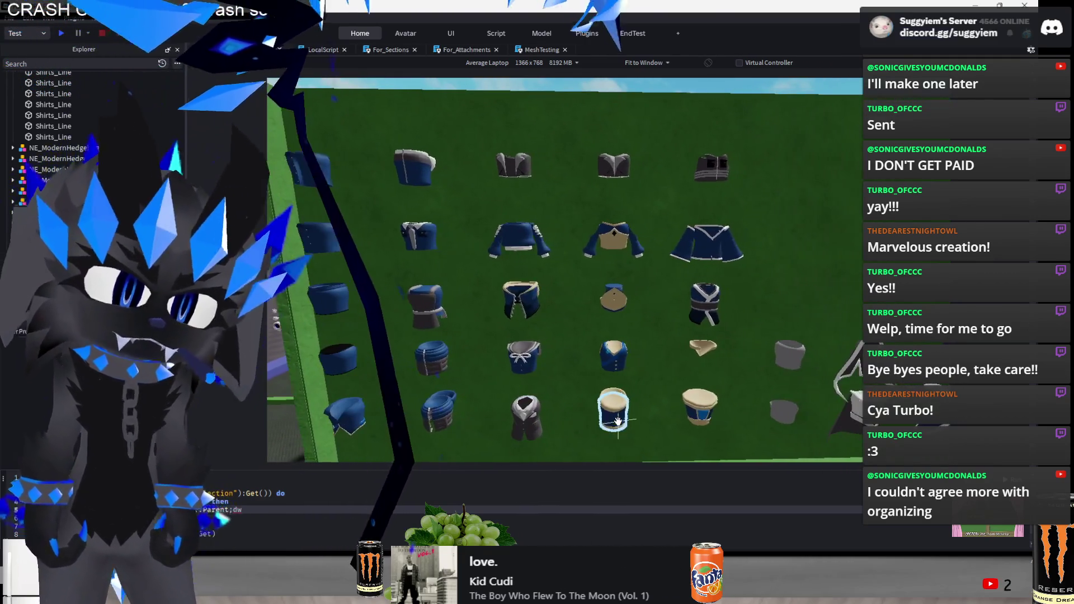
{"action": "mouse_move", "coordinate": [528, 188]}
{"action": "left_mouse_down"}
{"action": "mouse_move", "coordinate": [649, 174]}
{"action": "mouse_move", "coordinate": [647, 190]}
{"action": "left_mouse_up"}
{"action": "key", "text": "d"}
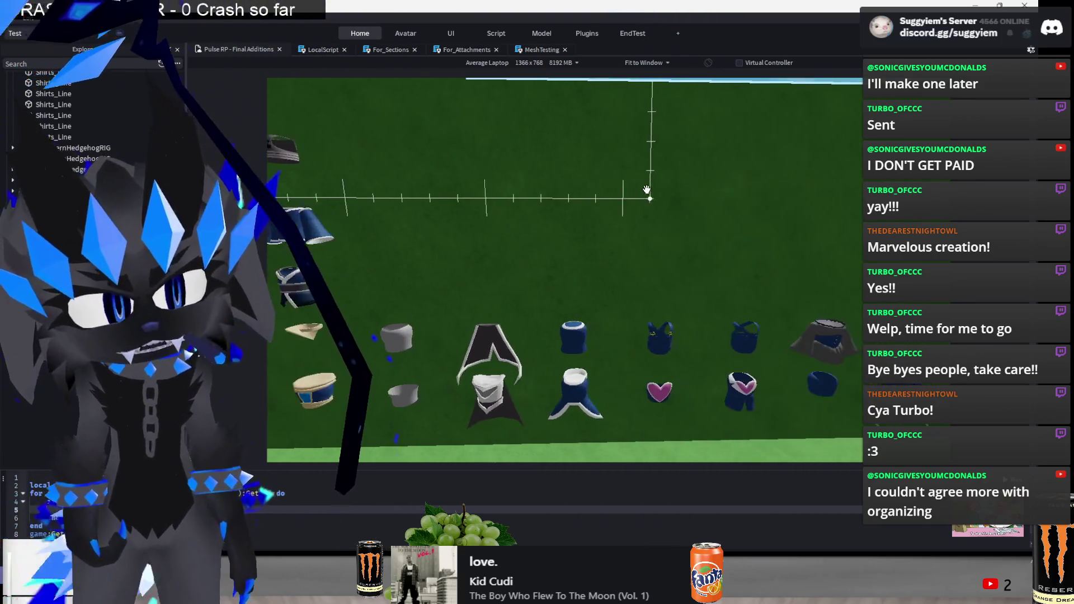
{"action": "mouse_move", "coordinate": [590, 387]}
{"action": "left_mouse_down"}
{"action": "mouse_move", "coordinate": [604, 358]}
{"action": "mouse_move", "coordinate": [516, 241]}
{"action": "left_mouse_up"}
Slide the heart shirt left along its row and lift its pieces into the upper rows.
{"action": "key", "text": "d"}
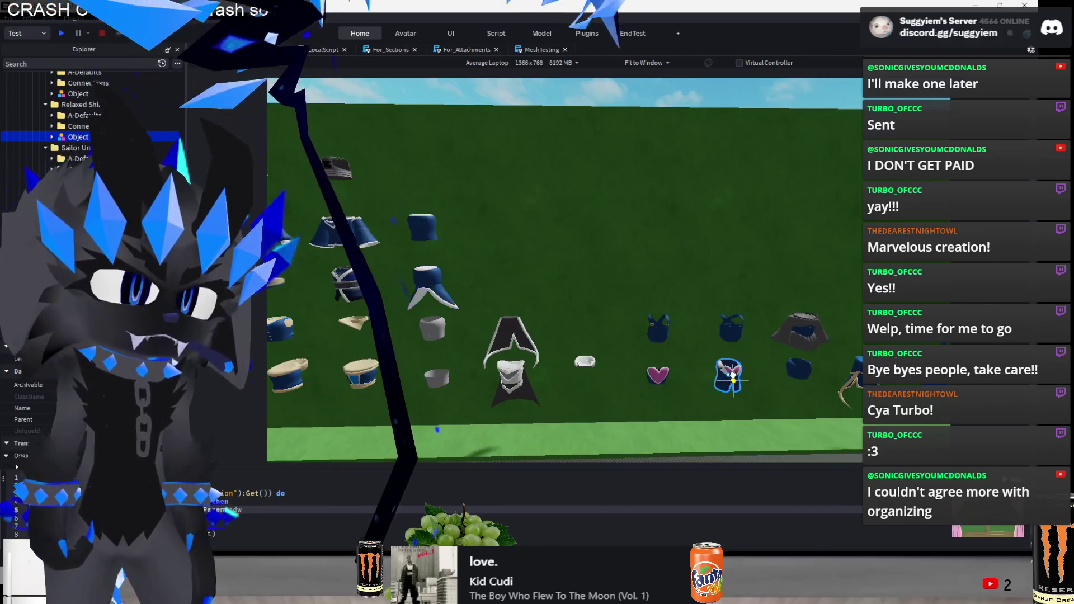
{"action": "mouse_move", "coordinate": [697, 371]}
{"action": "left_mouse_down"}
{"action": "mouse_move", "coordinate": [635, 379]}
{"action": "mouse_move", "coordinate": [652, 378]}
{"action": "mouse_move", "coordinate": [655, 328]}
{"action": "mouse_move", "coordinate": [668, 370]}
{"action": "mouse_move", "coordinate": [652, 358]}
{"action": "mouse_move", "coordinate": [582, 353]}
{"action": "mouse_move", "coordinate": [470, 358]}
{"action": "left_mouse_up"}
{"action": "mouse_move", "coordinate": [503, 314]}
{"action": "left_mouse_down"}
{"action": "mouse_move", "coordinate": [503, 229]}
{"action": "mouse_move", "coordinate": [504, 278]}
{"action": "left_mouse_up"}
Move the small white item onto the blue hood, then slide the selected part onto the bag.
{"action": "left_click", "coordinate": [585, 362]}
{"action": "left_click_drag", "start_coordinate": [639, 381], "coordinate": [559, 400]}
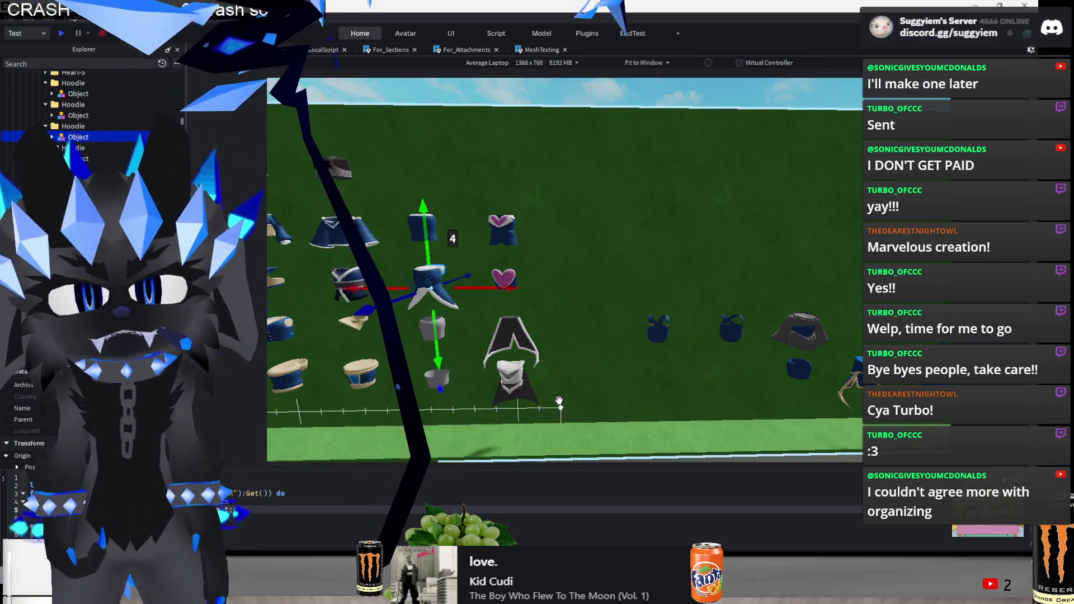
{"action": "left_click_drag", "start_coordinate": [605, 428], "coordinate": [412, 304]}
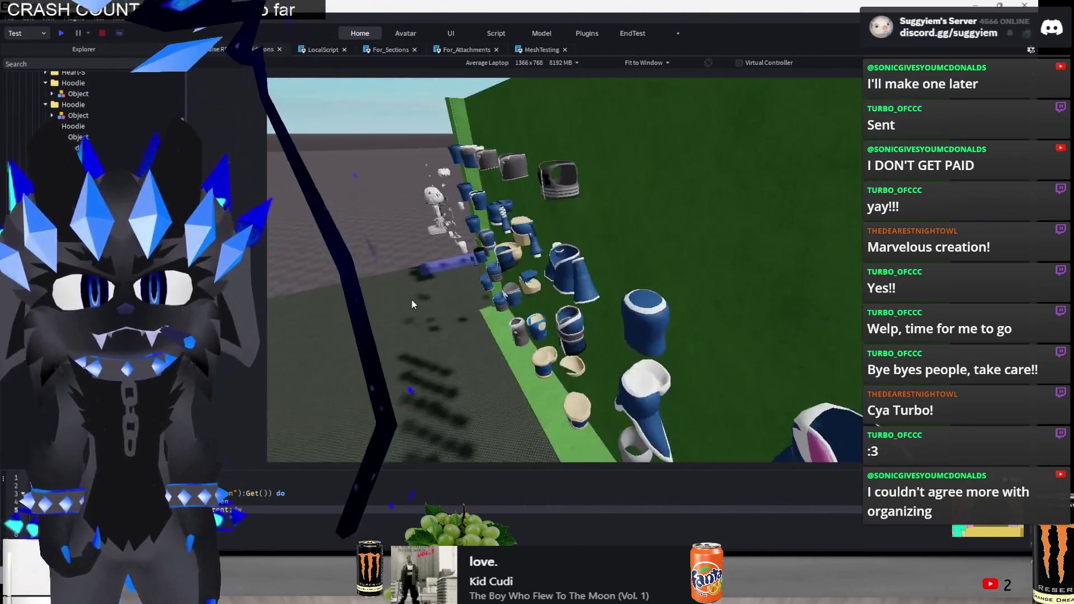
{"action": "key", "text": "w"}
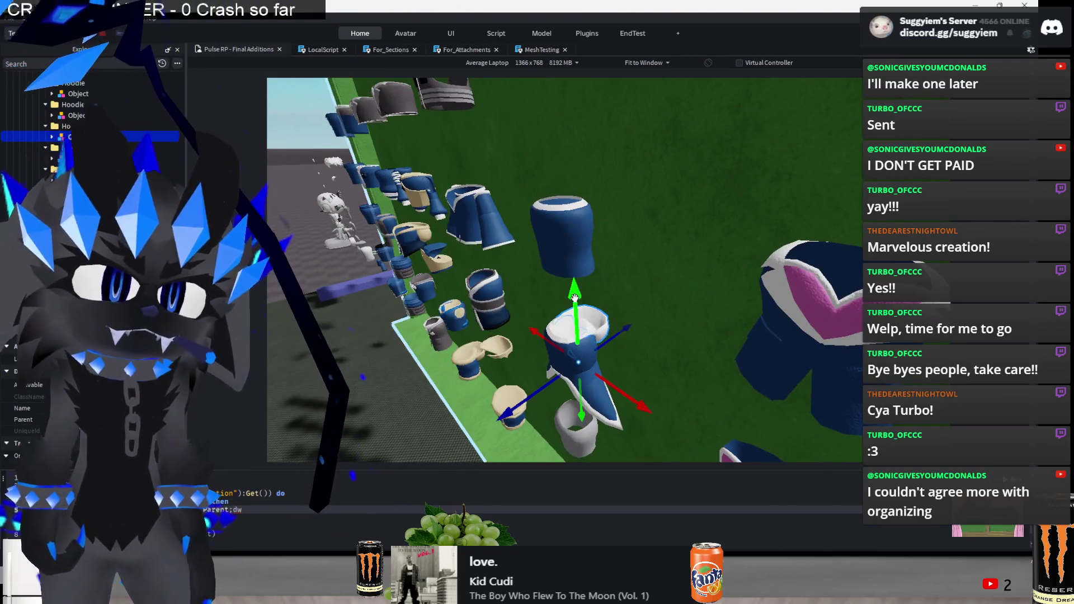
{"action": "mouse_move", "coordinate": [568, 215]}
{"action": "left_mouse_down"}
{"action": "mouse_move", "coordinate": [632, 428]}
{"action": "mouse_move", "coordinate": [662, 351]}
{"action": "left_mouse_up"}
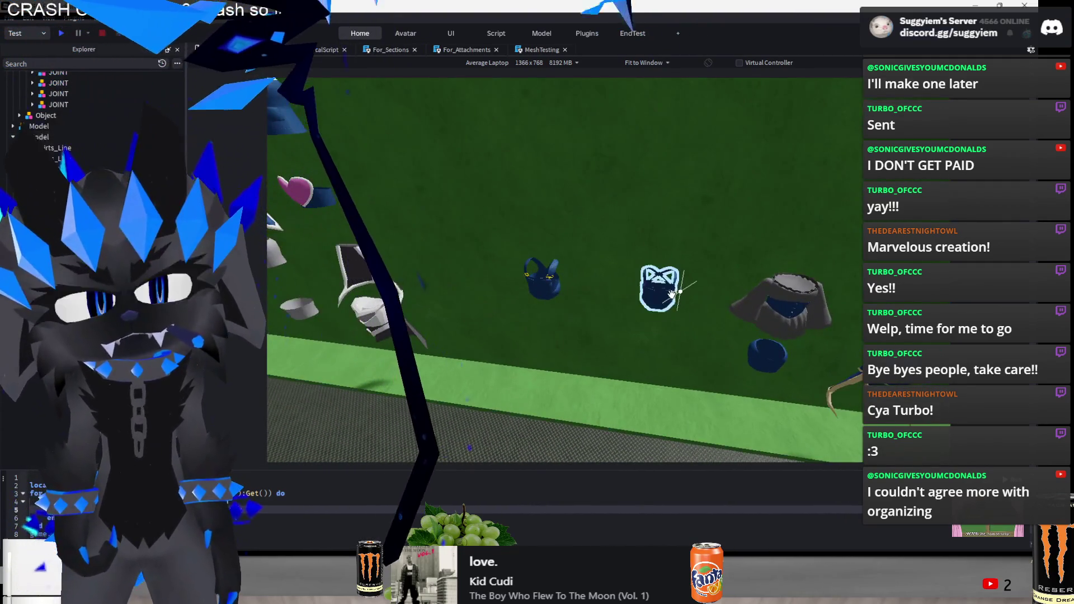
{"action": "mouse_move", "coordinate": [614, 289]}
{"action": "left_mouse_down"}
{"action": "mouse_move", "coordinate": [553, 269]}
{"action": "mouse_move", "coordinate": [523, 242]}
{"action": "mouse_move", "coordinate": [586, 299]}
{"action": "left_mouse_up"}
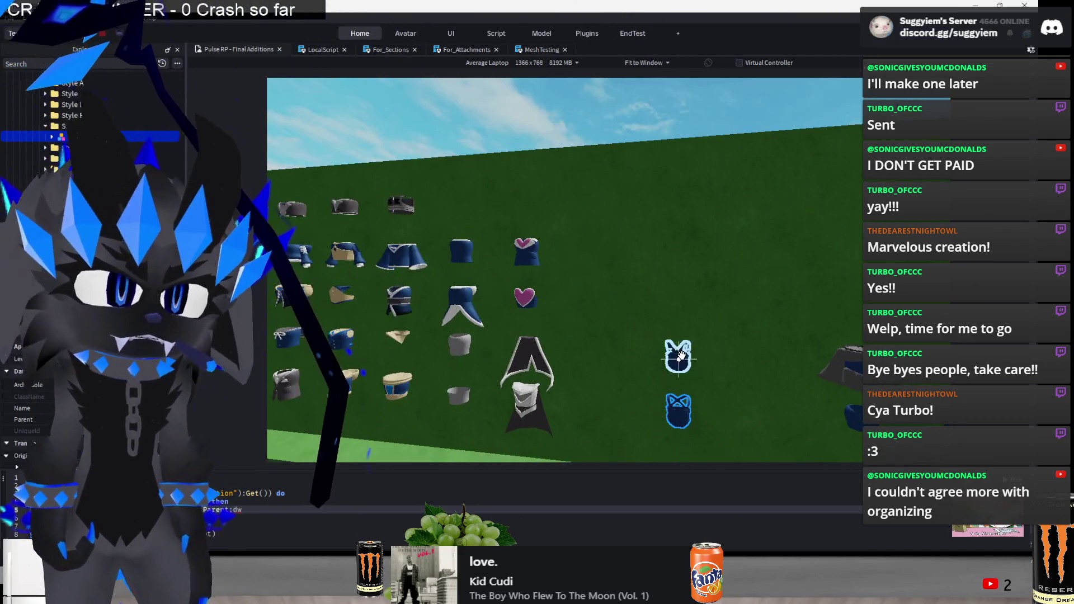
Slide the two blue bags three studs left, then further left onto the white piece.
{"action": "scroll", "coordinate": [688, 356], "scroll_direction": "up", "scroll_amount": 3}
{"action": "mouse_move", "coordinate": [678, 307]}
{"action": "left_mouse_down"}
{"action": "mouse_move", "coordinate": [566, 290]}
{"action": "mouse_move", "coordinate": [597, 272]}
{"action": "left_mouse_up"}
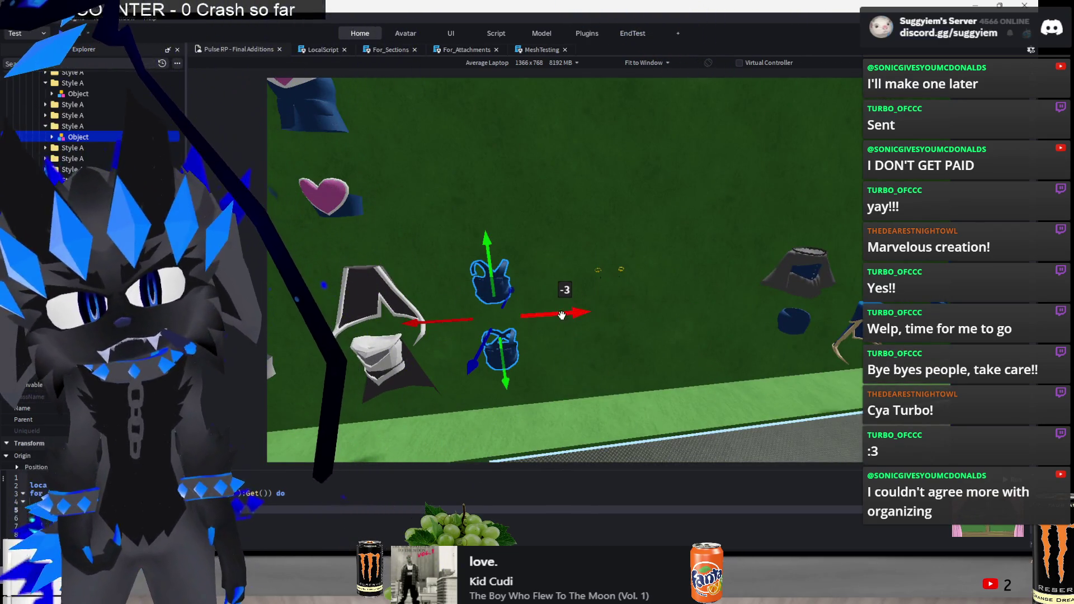
{"action": "left_click_drag", "start_coordinate": [561, 315], "coordinate": [451, 331]}
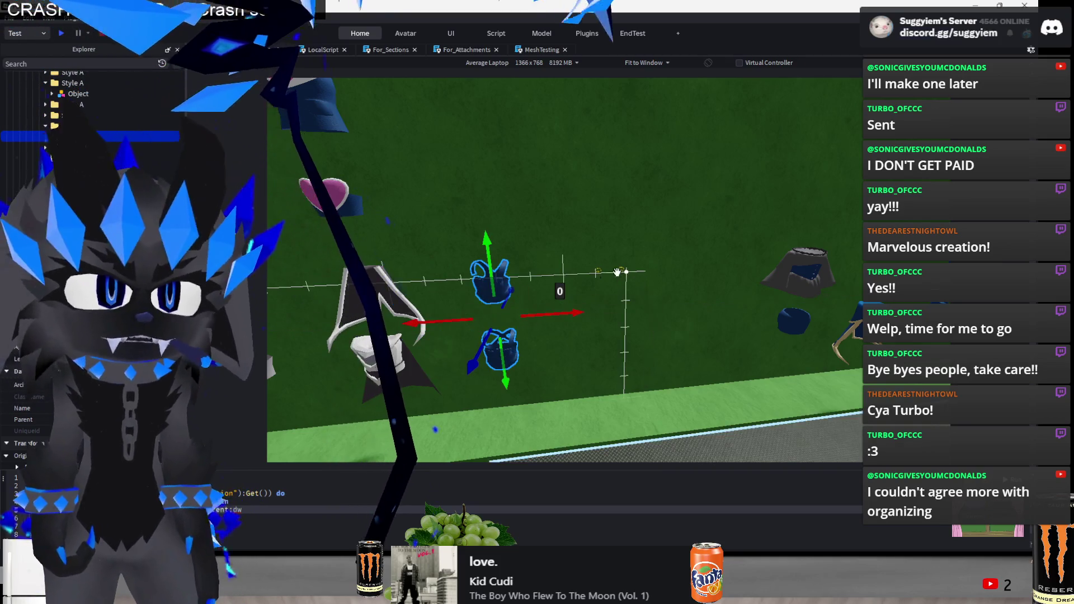
{"action": "left_click", "coordinate": [610, 275]}
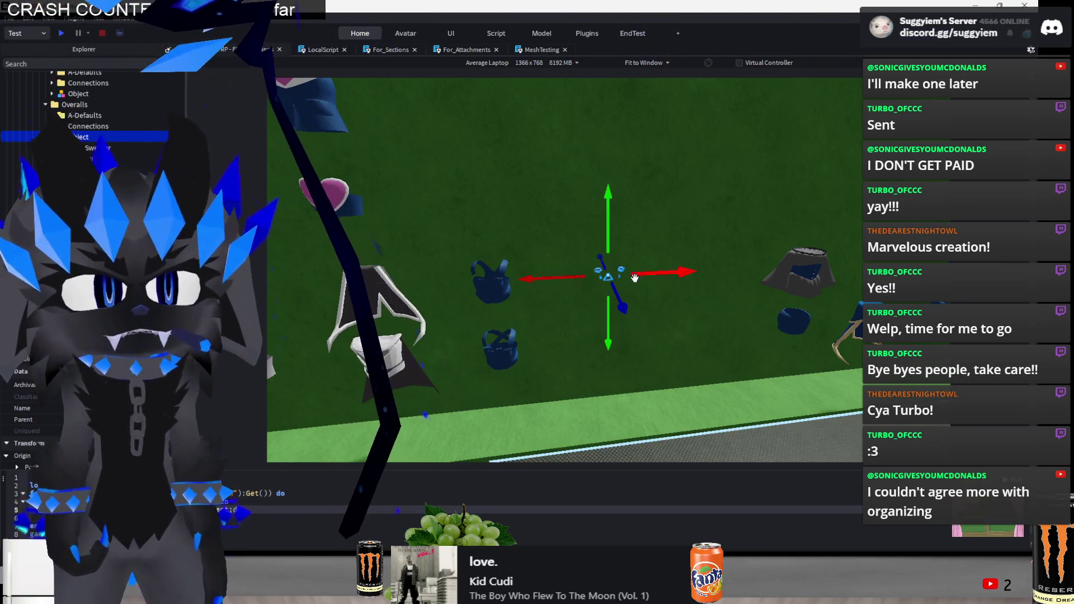
Slide the corseted dress piece left along the wall and raise it.
{"action": "scroll", "coordinate": [545, 283], "scroll_direction": "down", "scroll_amount": 3}
{"action": "scroll", "coordinate": [613, 260], "scroll_direction": "up", "scroll_amount": 3}
{"action": "left_click", "coordinate": [613, 261]}
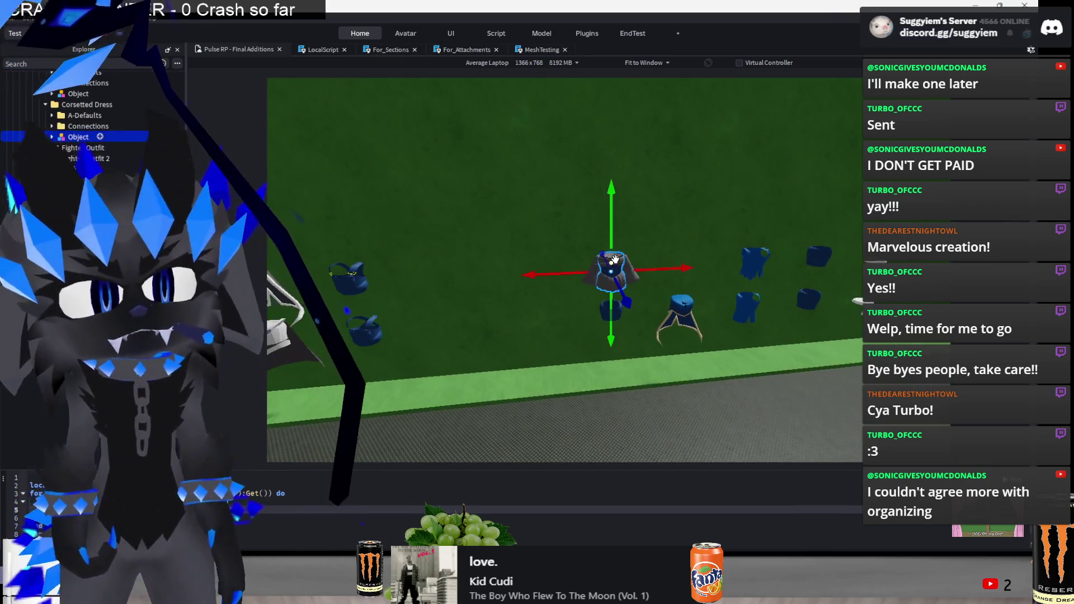
{"action": "left_click", "coordinate": [608, 311]}
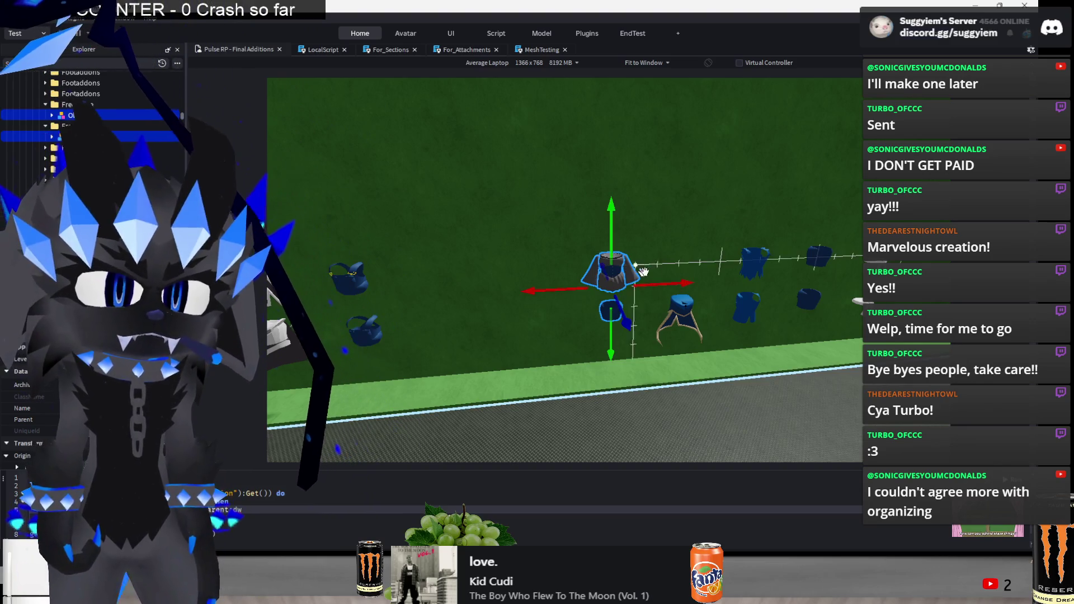
{"action": "left_click_drag", "start_coordinate": [658, 287], "coordinate": [581, 291]}
{"action": "scroll", "coordinate": [582, 291], "scroll_direction": "down", "scroll_amount": 5}
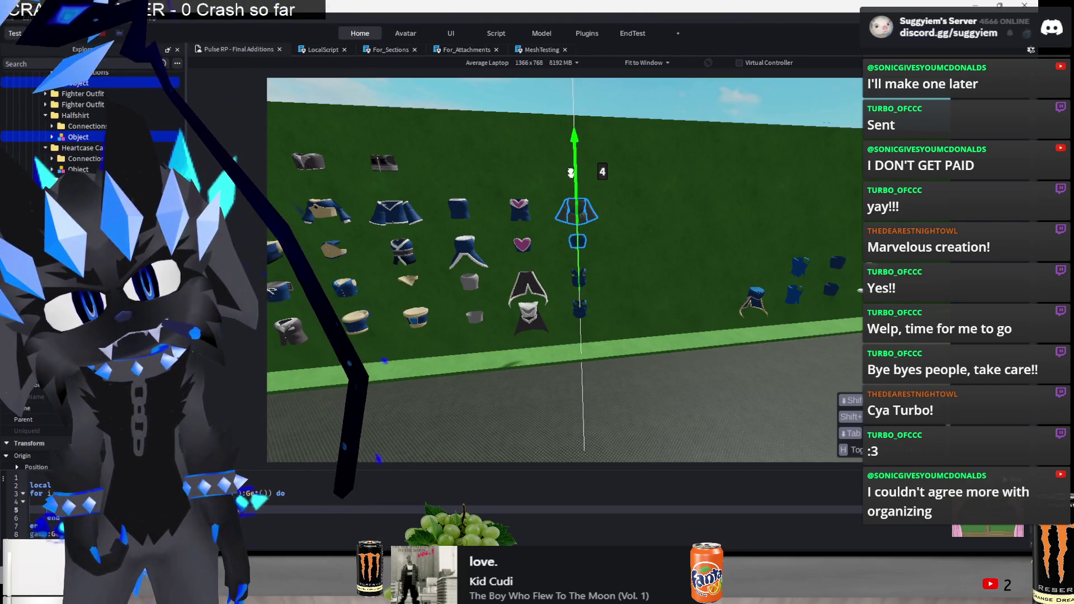
{"action": "left_click_drag", "start_coordinate": [557, 127], "coordinate": [559, 131]}
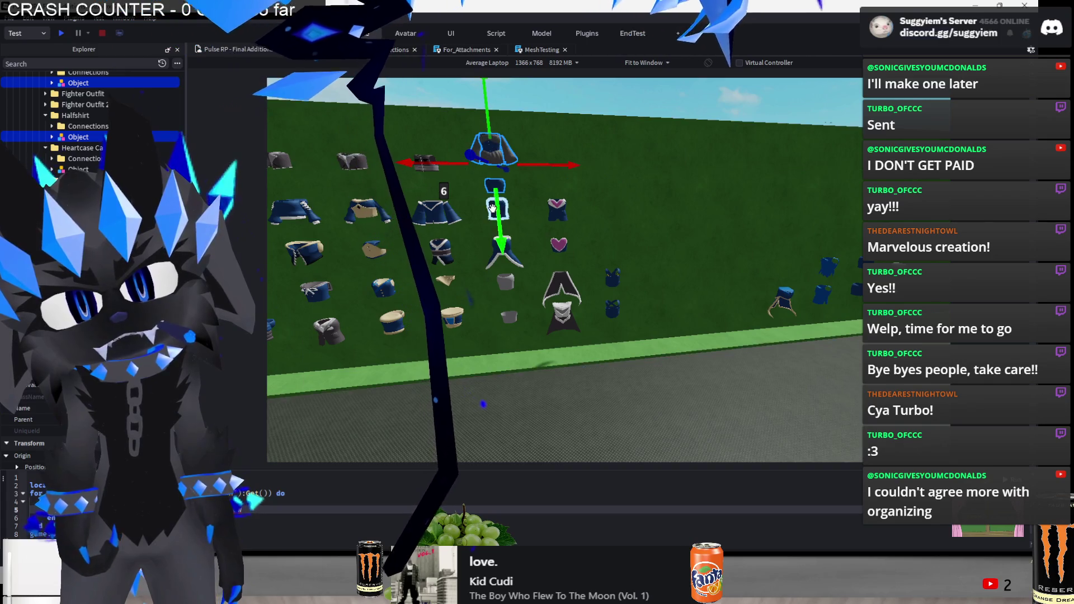
Move the skirt up toward the top row and slide the jacket right along it.
{"action": "left_click_drag", "start_coordinate": [500, 235], "coordinate": [502, 232]}
{"action": "left_click_drag", "start_coordinate": [532, 189], "coordinate": [548, 198]}
{"action": "left_click_drag", "start_coordinate": [554, 158], "coordinate": [733, 159]}
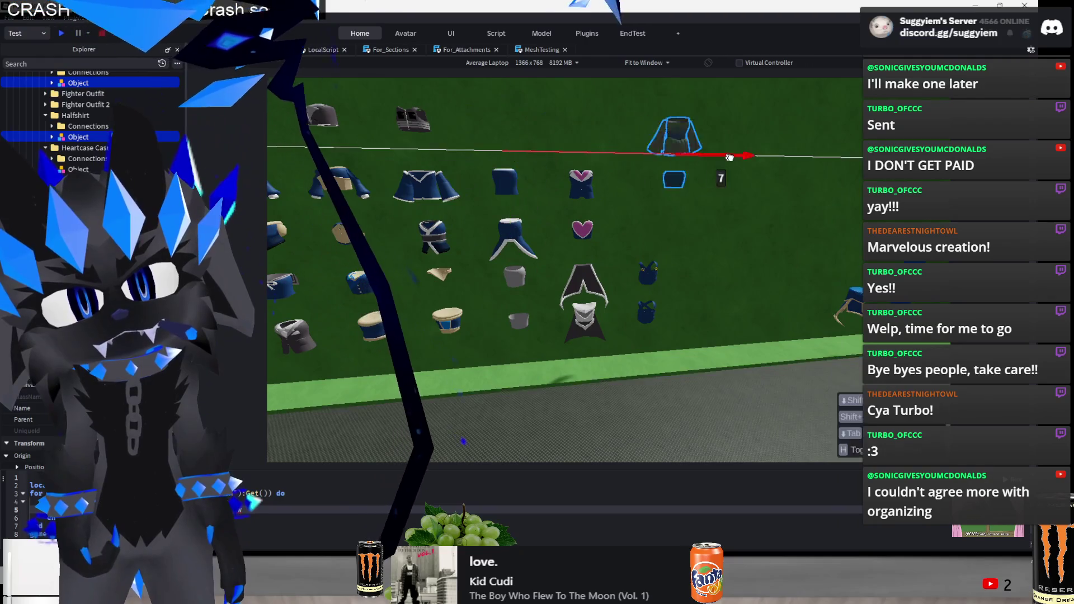
{"action": "left_click", "coordinate": [505, 180]}
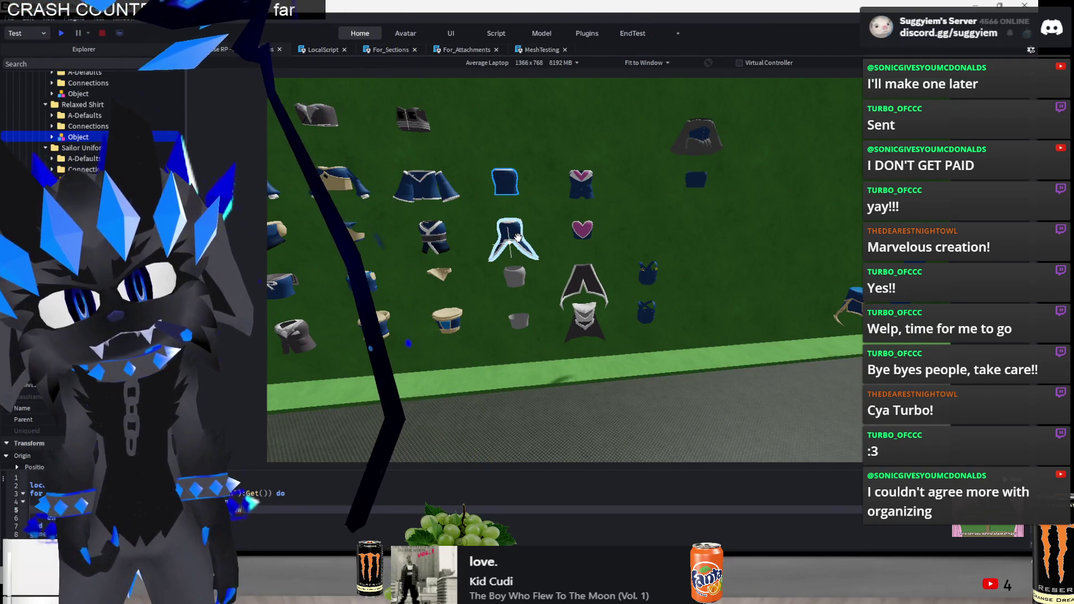
{"action": "left_click_drag", "start_coordinate": [560, 217], "coordinate": [638, 224]}
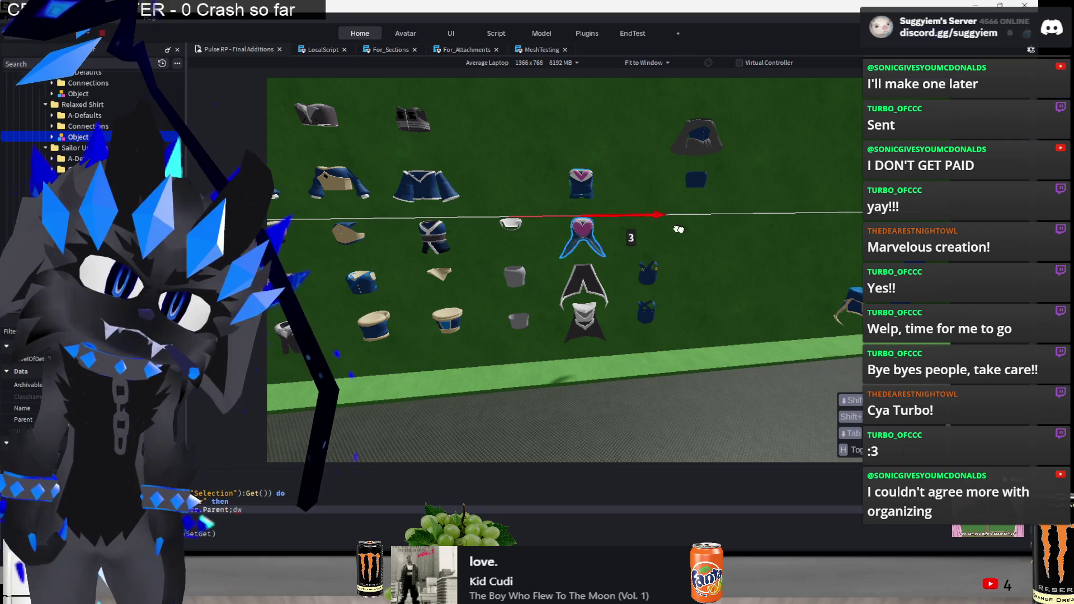
Move the skirt and a blue piece right, past the heart top.
{"action": "left_click_drag", "start_coordinate": [745, 236], "coordinate": [746, 235]}
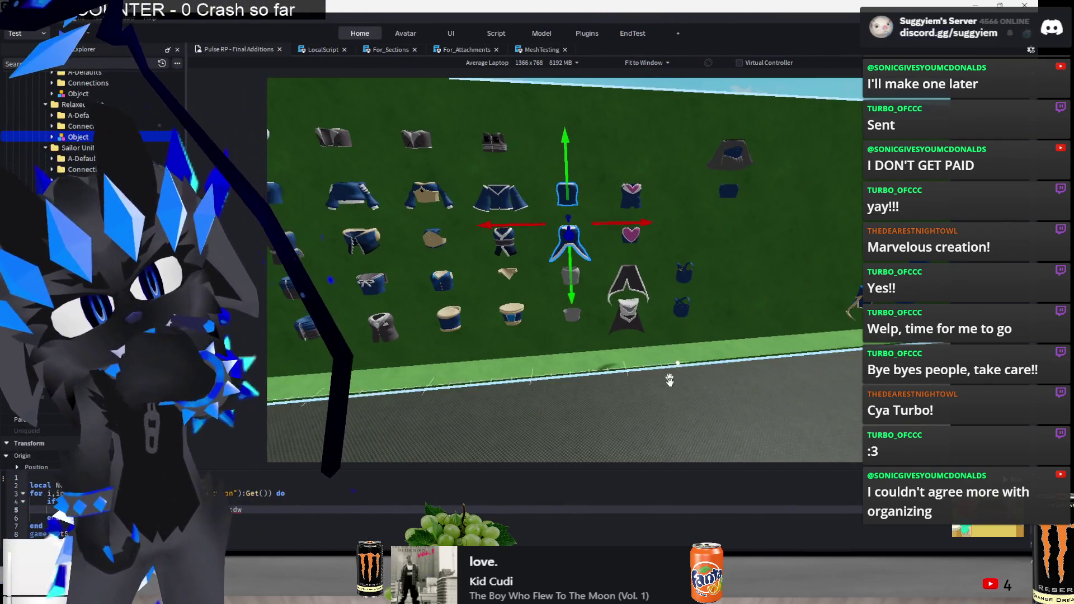
{"action": "scroll", "coordinate": [616, 207], "scroll_direction": "up", "scroll_amount": 3}
{"action": "scroll", "coordinate": [617, 207], "scroll_direction": "up", "scroll_amount": 2}
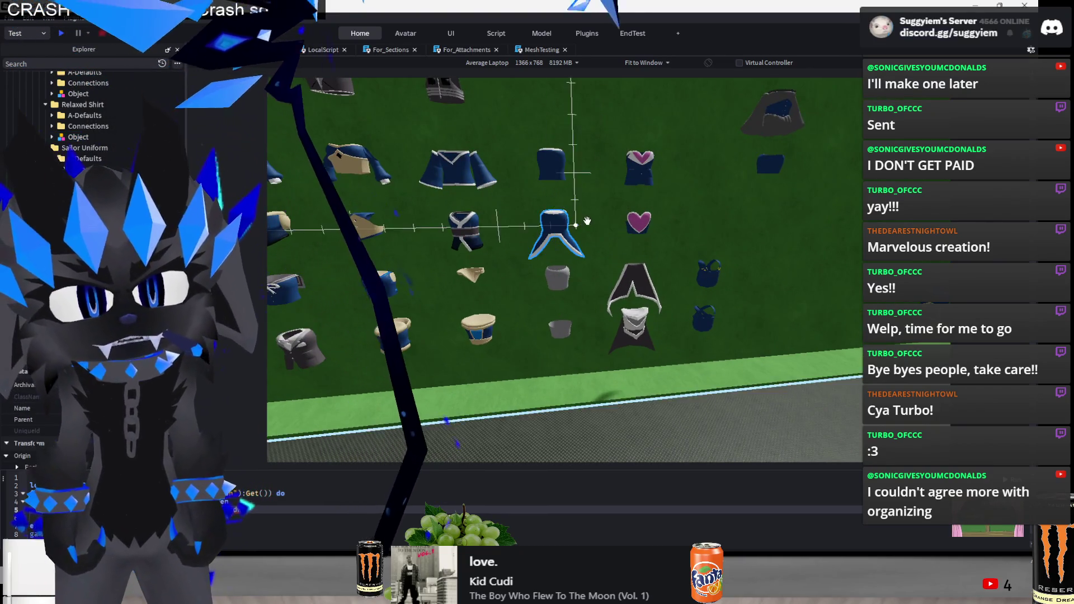
{"action": "mouse_move", "coordinate": [587, 221]}
{"action": "left_mouse_down"}
{"action": "mouse_move", "coordinate": [602, 243]}
{"action": "mouse_move", "coordinate": [805, 237]}
{"action": "left_mouse_up"}
{"action": "scroll", "coordinate": [606, 217], "scroll_direction": "down", "scroll_amount": 2}
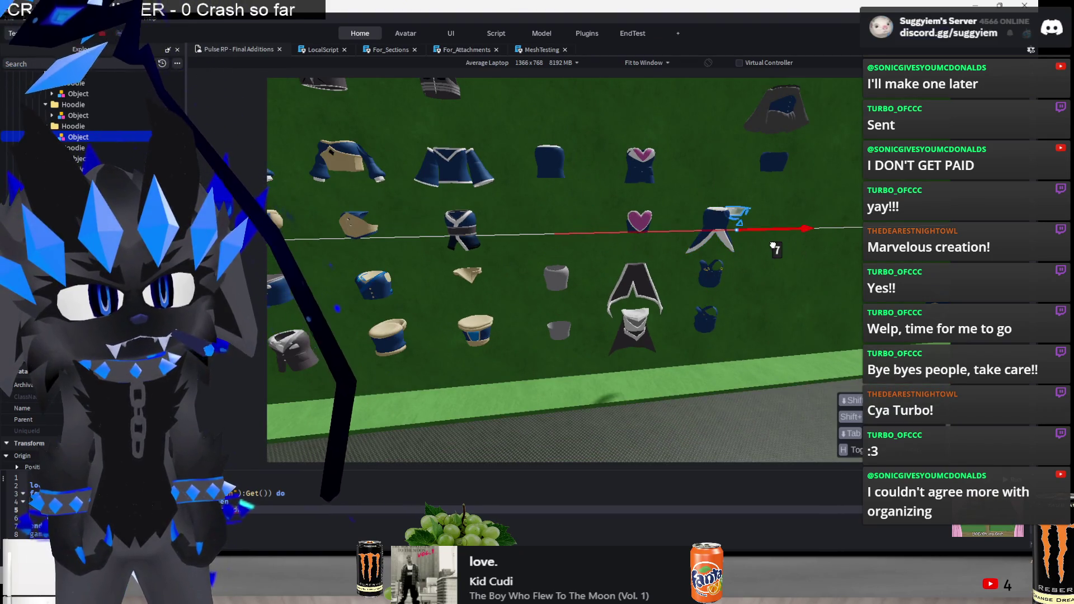
{"action": "mouse_move", "coordinate": [574, 157]}
{"action": "left_mouse_down"}
{"action": "mouse_move", "coordinate": [772, 161]}
{"action": "mouse_move", "coordinate": [691, 162]}
{"action": "mouse_move", "coordinate": [634, 225]}
{"action": "left_mouse_up"}
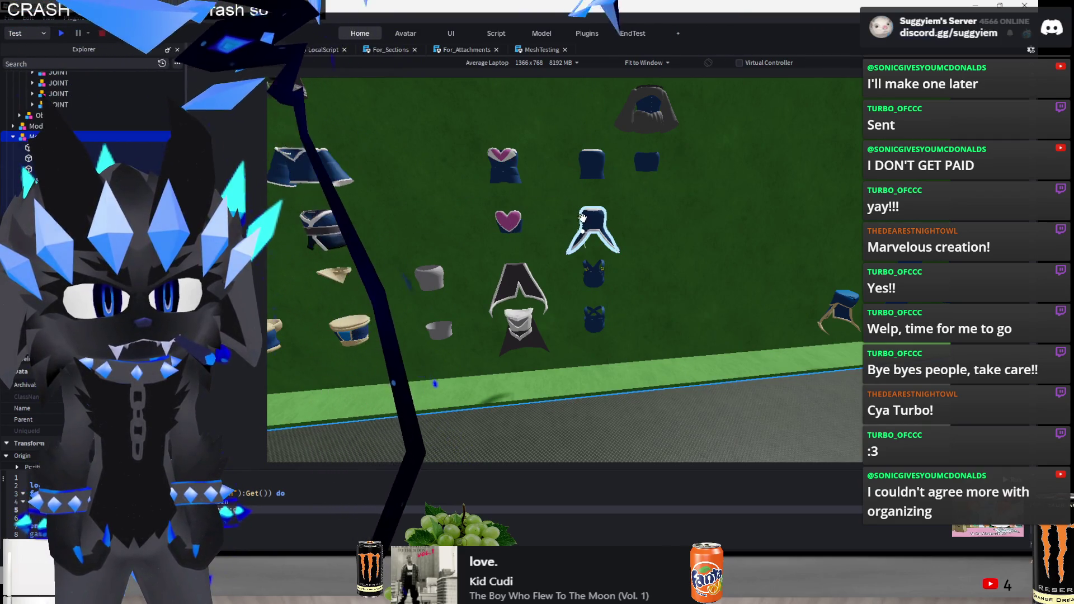
Fit the split dress skirt into its row, shifting it up, left and back down.
{"action": "left_click", "coordinate": [582, 218]}
{"action": "scroll", "coordinate": [521, 288], "scroll_direction": "up", "scroll_amount": 3}
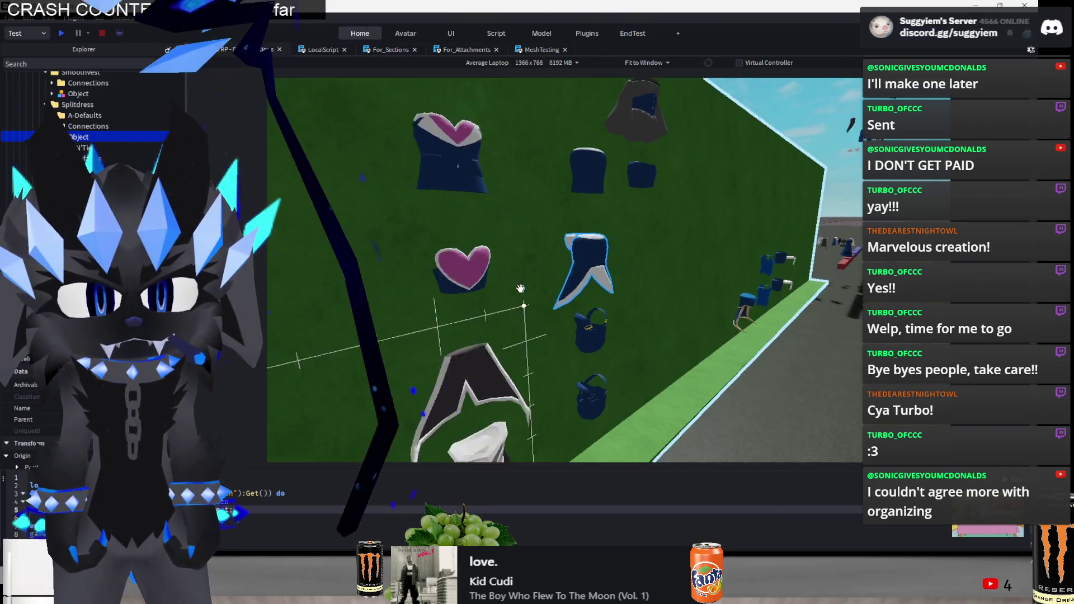
{"action": "scroll", "coordinate": [520, 289], "scroll_direction": "down", "scroll_amount": 3}
{"action": "left_click_drag", "start_coordinate": [588, 201], "coordinate": [584, 72]}
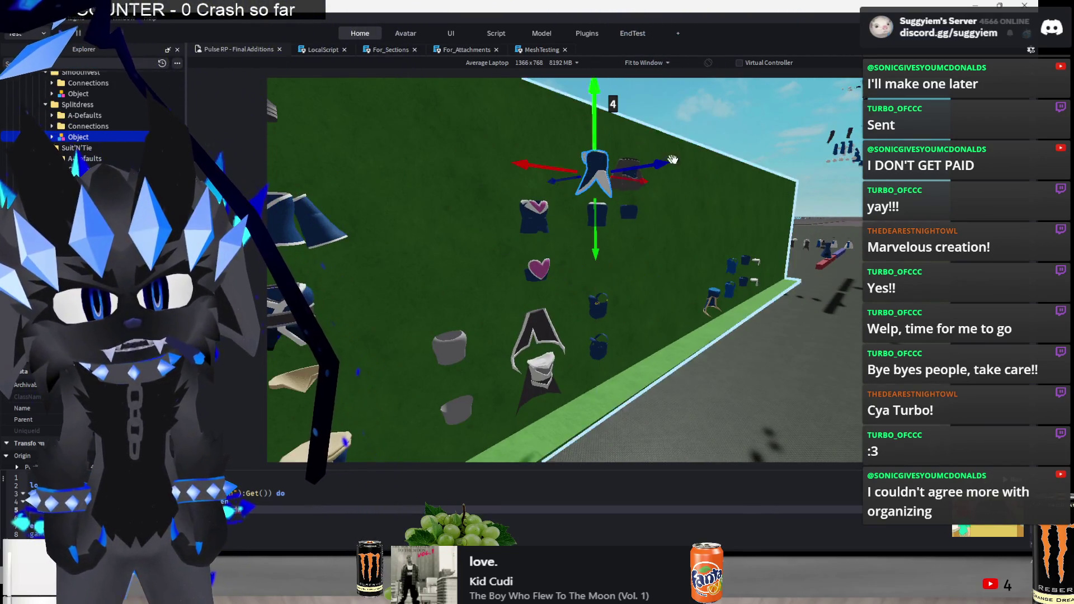
{"action": "mouse_move", "coordinate": [673, 159]}
{"action": "left_mouse_down"}
{"action": "mouse_move", "coordinate": [697, 236]}
{"action": "mouse_move", "coordinate": [557, 209]}
{"action": "mouse_move", "coordinate": [621, 241]}
{"action": "mouse_move", "coordinate": [627, 306]}
{"action": "left_mouse_up"}
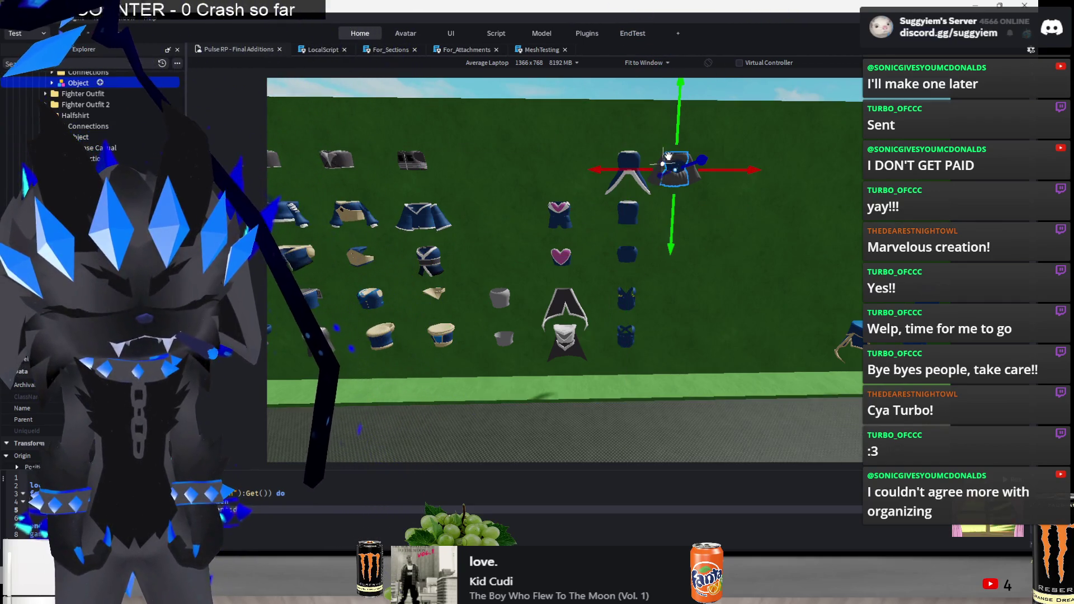
{"action": "left_click_drag", "start_coordinate": [579, 172], "coordinate": [447, 170]}
{"action": "key", "text": "a"}
{"action": "left_click_drag", "start_coordinate": [605, 210], "coordinate": [605, 260]}
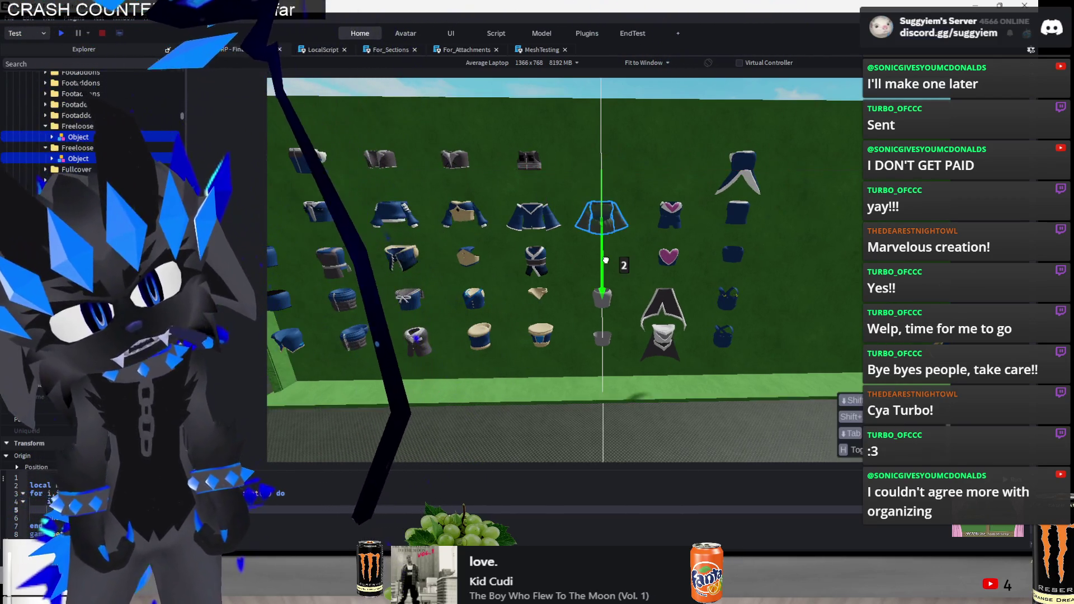
{"action": "scroll", "coordinate": [660, 421], "scroll_direction": "down", "scroll_amount": 3}
{"action": "scroll", "coordinate": [655, 420], "scroll_direction": "up", "scroll_amount": 8}
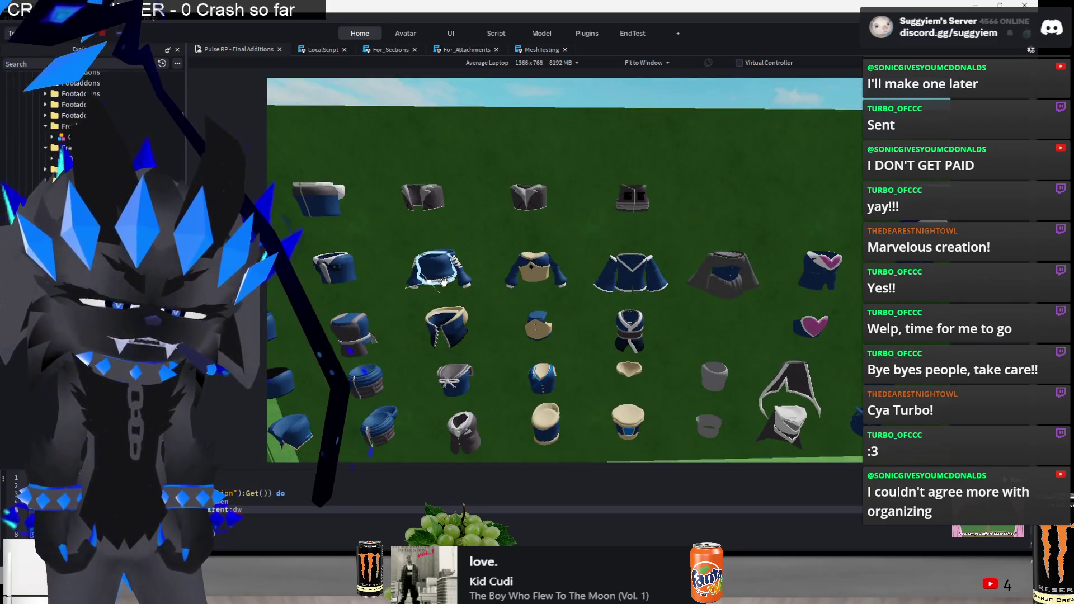
{"action": "scroll", "coordinate": [748, 291], "scroll_direction": "down", "scroll_amount": 3}
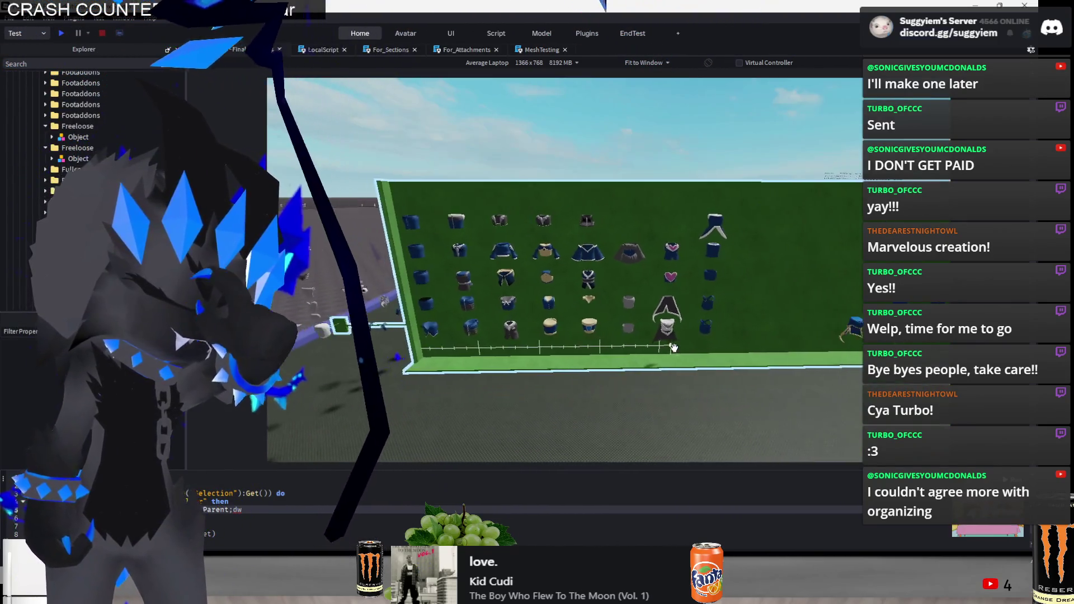
{"action": "scroll", "coordinate": [673, 348], "scroll_direction": "up", "scroll_amount": 10}
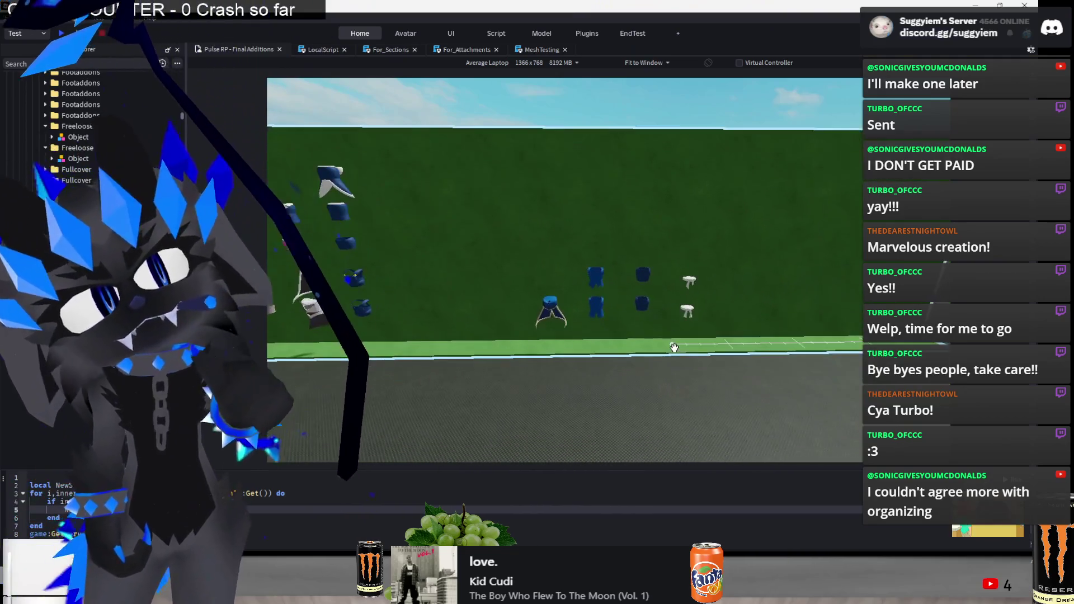
Put the blue hat in its column, then place the four blue items together in the grid.
{"action": "left_click", "coordinate": [484, 331]}
{"action": "mouse_move", "coordinate": [517, 369]}
{"action": "left_mouse_down"}
{"action": "mouse_move", "coordinate": [554, 352]}
{"action": "mouse_move", "coordinate": [552, 334]}
{"action": "mouse_move", "coordinate": [665, 332]}
{"action": "mouse_move", "coordinate": [693, 311]}
{"action": "left_mouse_up"}
{"action": "scroll", "coordinate": [551, 333], "scroll_direction": "down", "scroll_amount": 3}
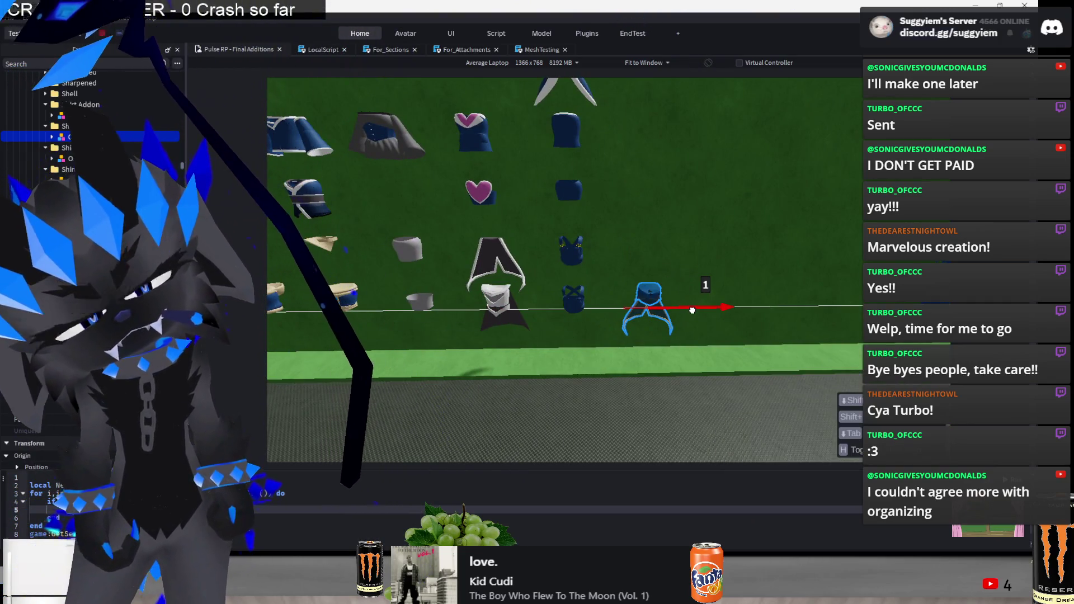
{"action": "left_click_drag", "start_coordinate": [690, 320], "coordinate": [696, 320]}
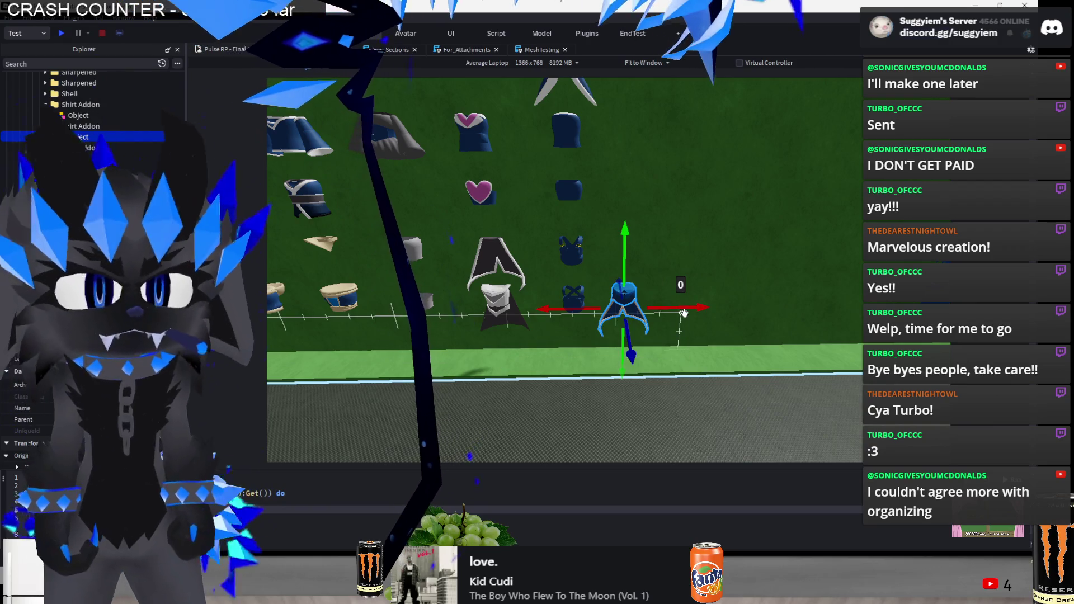
{"action": "scroll", "coordinate": [709, 372], "scroll_direction": "down", "scroll_amount": 3}
{"action": "mouse_move", "coordinate": [677, 297]}
{"action": "left_mouse_down"}
{"action": "mouse_move", "coordinate": [609, 295]}
{"action": "mouse_move", "coordinate": [544, 260]}
{"action": "left_mouse_up"}
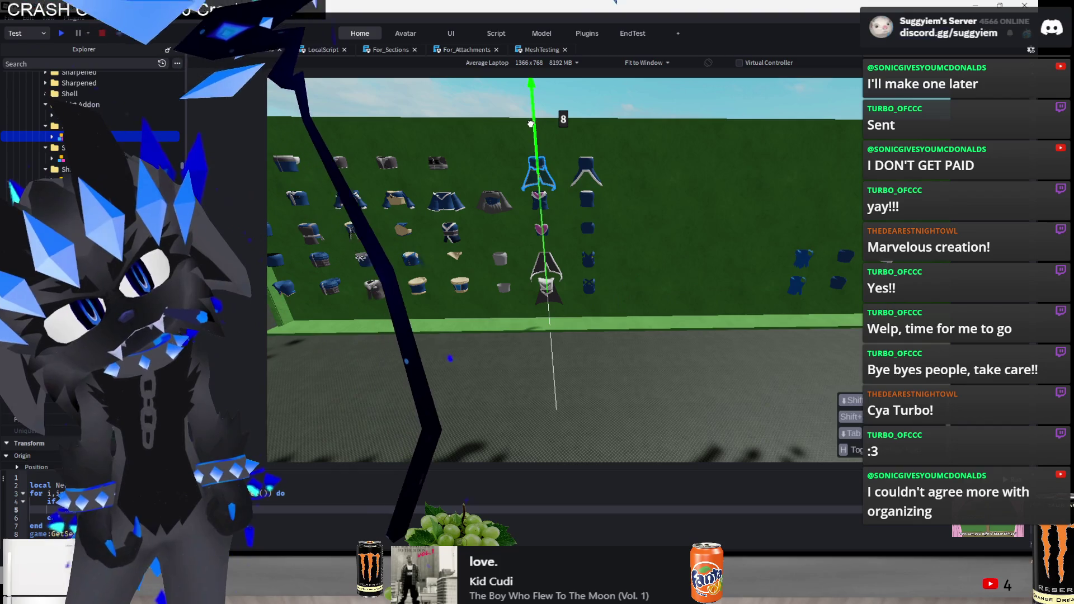
{"action": "left_click_drag", "start_coordinate": [530, 123], "coordinate": [531, 117]}
{"action": "scroll", "coordinate": [624, 316], "scroll_direction": "up", "scroll_amount": 3}
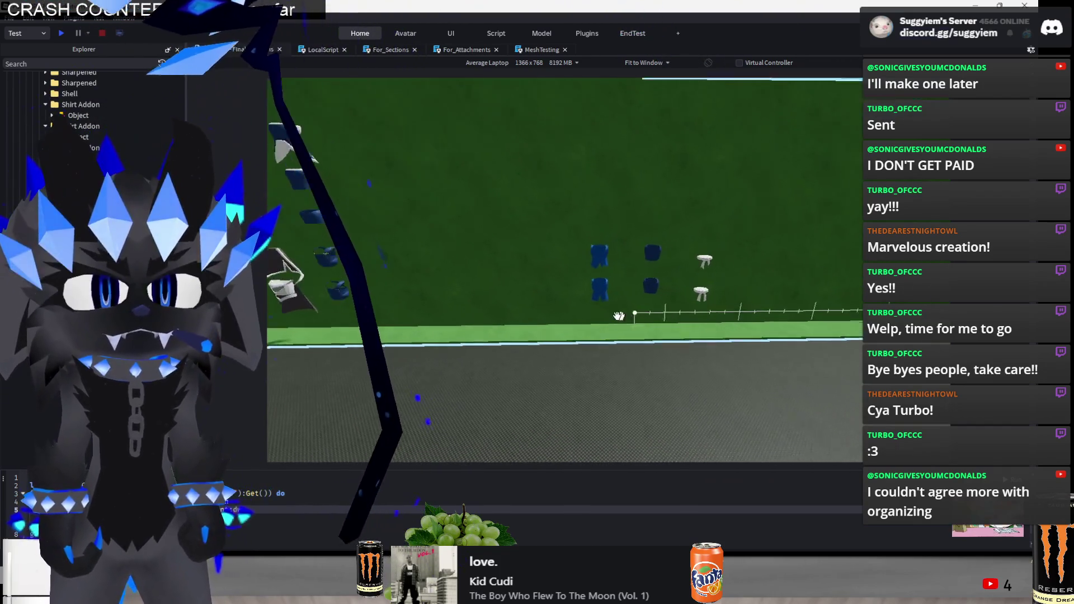
{"action": "mouse_move", "coordinate": [582, 404]}
{"action": "left_mouse_down"}
{"action": "mouse_move", "coordinate": [750, 257]}
{"action": "mouse_move", "coordinate": [657, 283]}
{"action": "mouse_move", "coordinate": [701, 284]}
{"action": "left_mouse_up"}
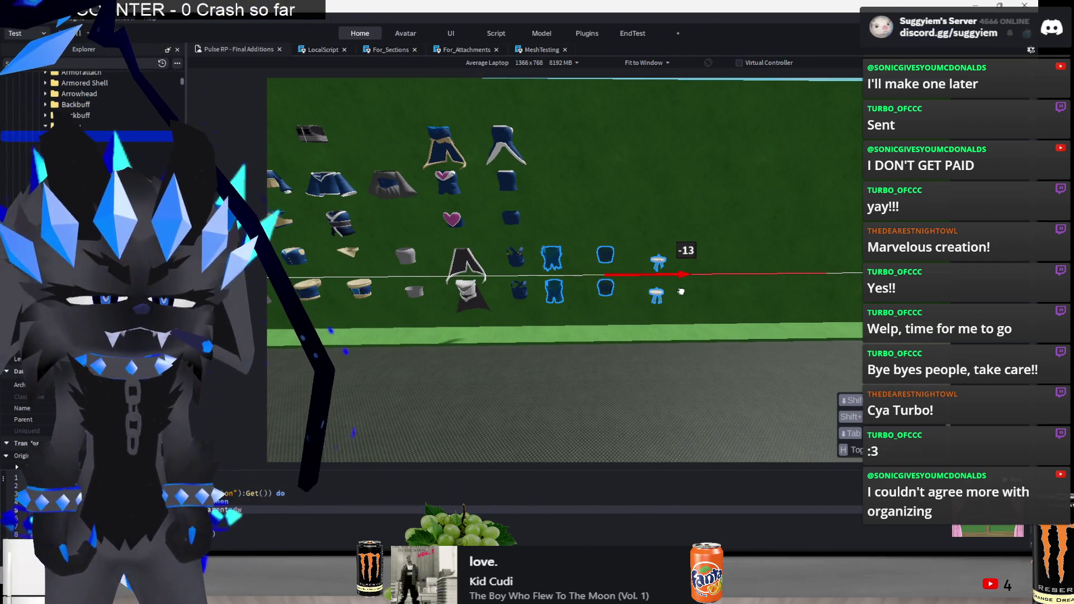
{"action": "left_click", "coordinate": [609, 391]}
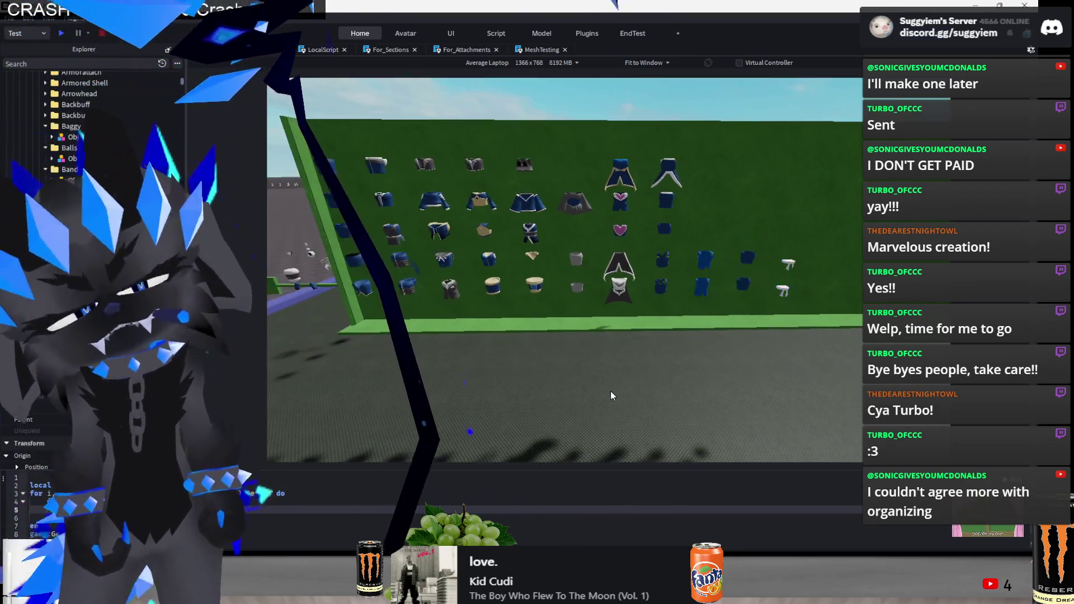
Pan along the green item wall and frame it in the view.
{"action": "key", "text": "a"}
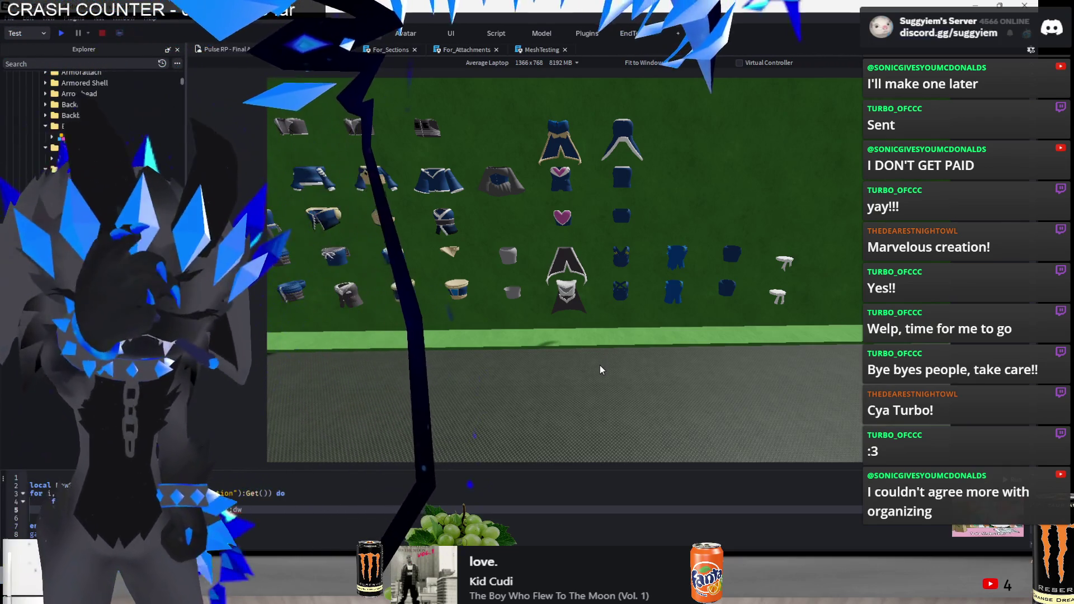
{"action": "scroll", "coordinate": [561, 363], "scroll_direction": "down", "scroll_amount": 3}
{"action": "scroll", "coordinate": [561, 362], "scroll_direction": "up", "scroll_amount": 4}
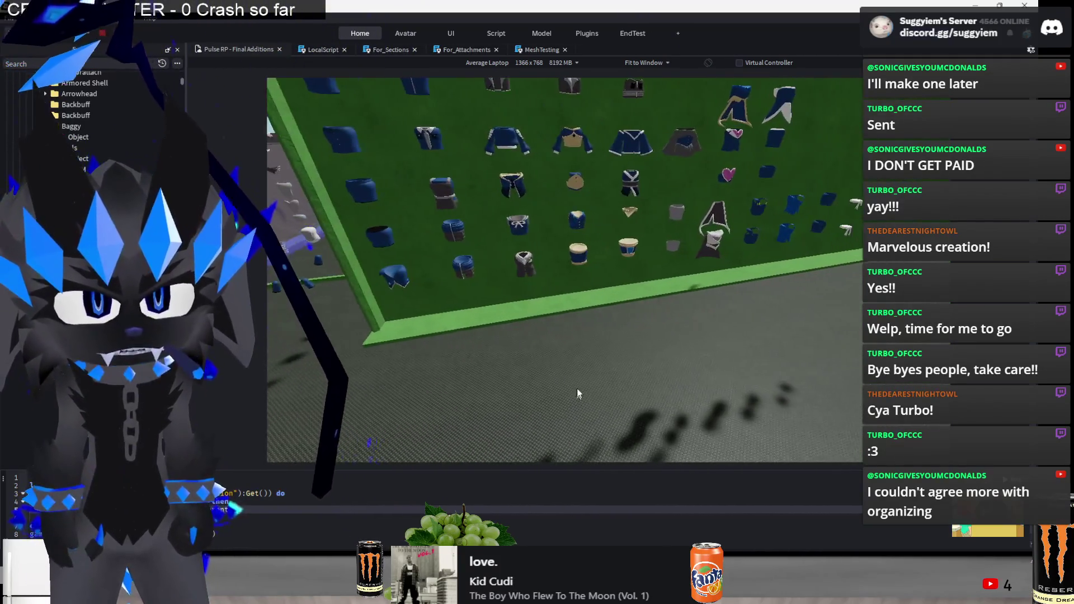
{"action": "scroll", "coordinate": [584, 380], "scroll_direction": "down", "scroll_amount": 5}
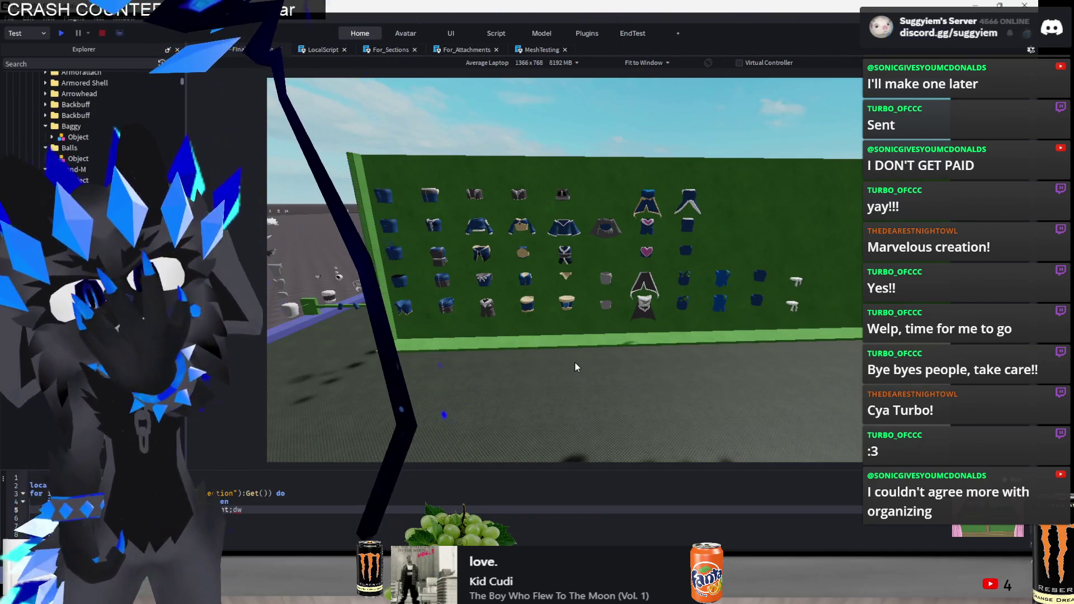
{"action": "key", "text": "d"}
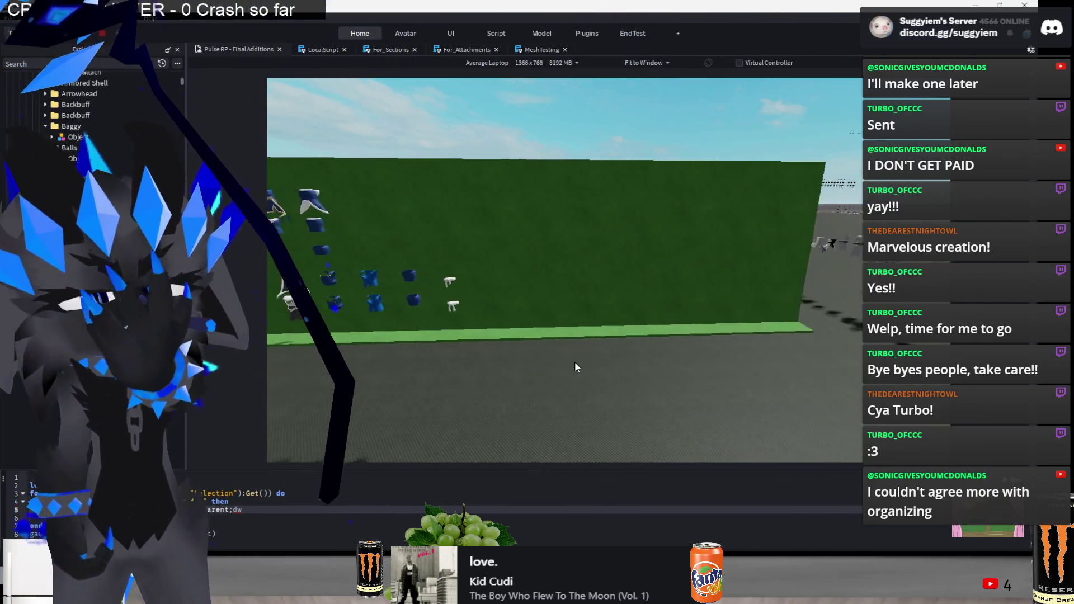
{"action": "key", "text": "d"}
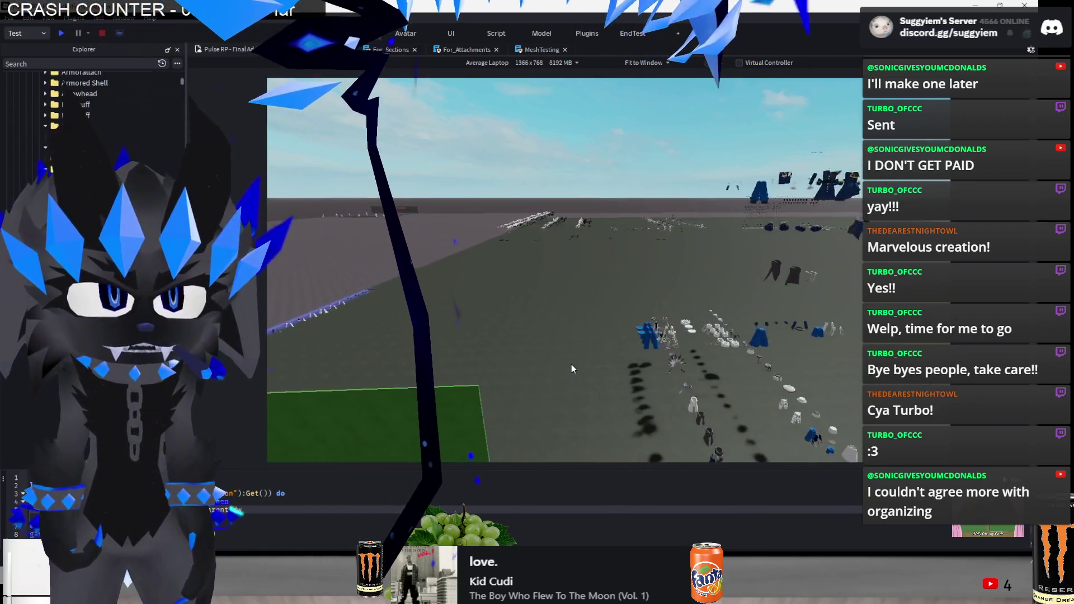
{"action": "key", "text": "f"}
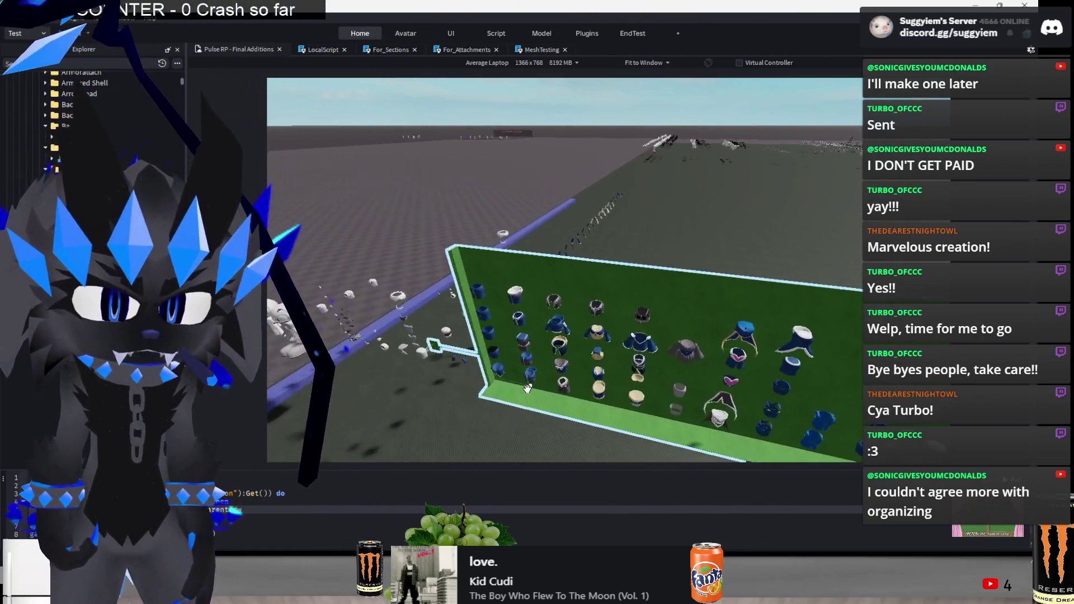
Fly past the wall and down over the rows of loose blue clothing on the floor.
{"action": "key", "text": "s"}
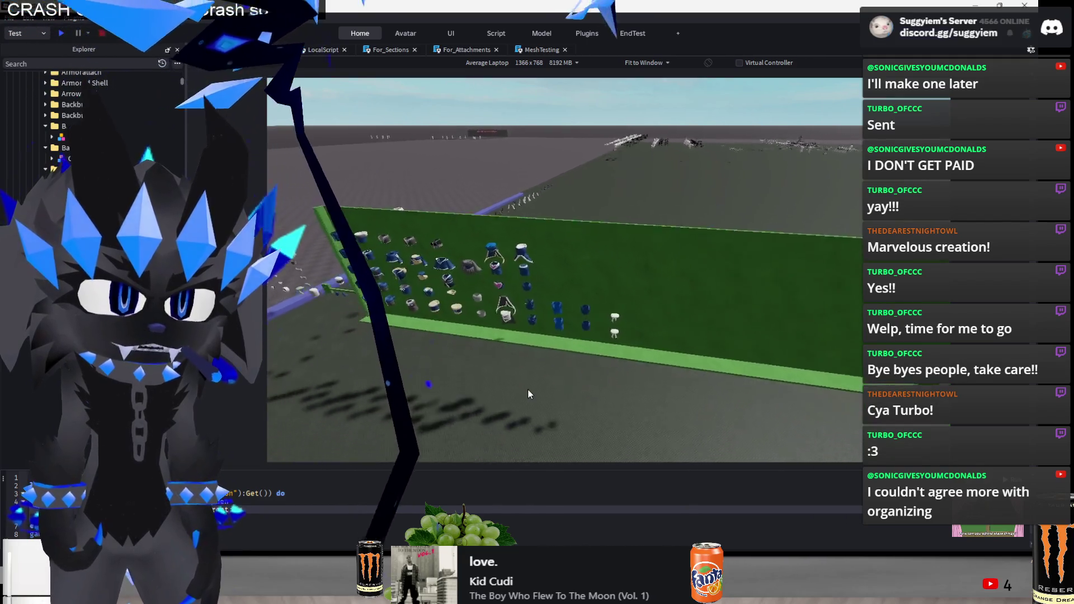
{"action": "key", "text": "d"}
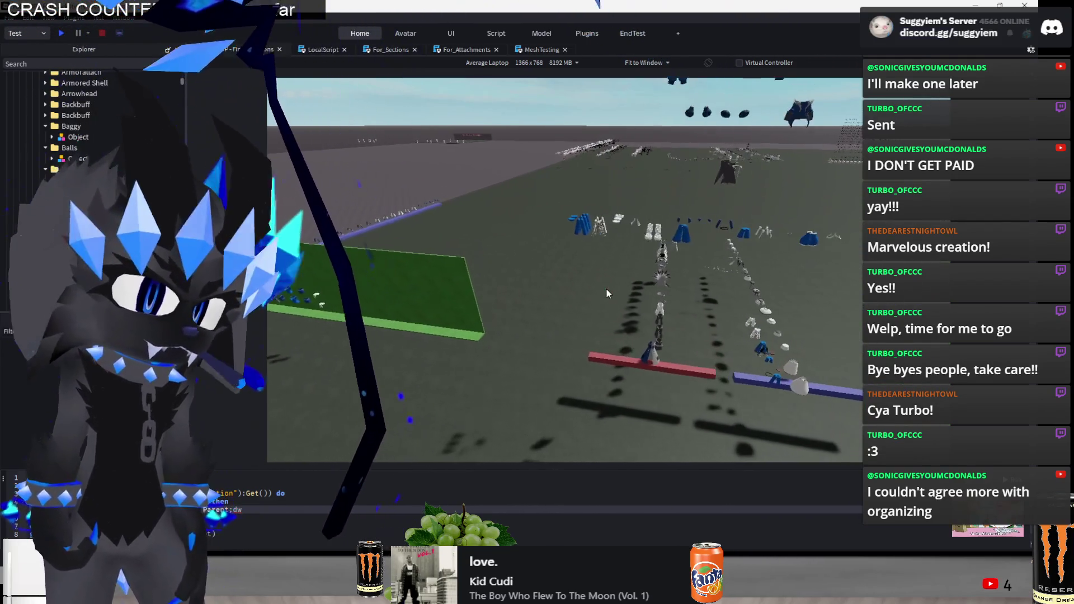
{"action": "key", "text": "w"}
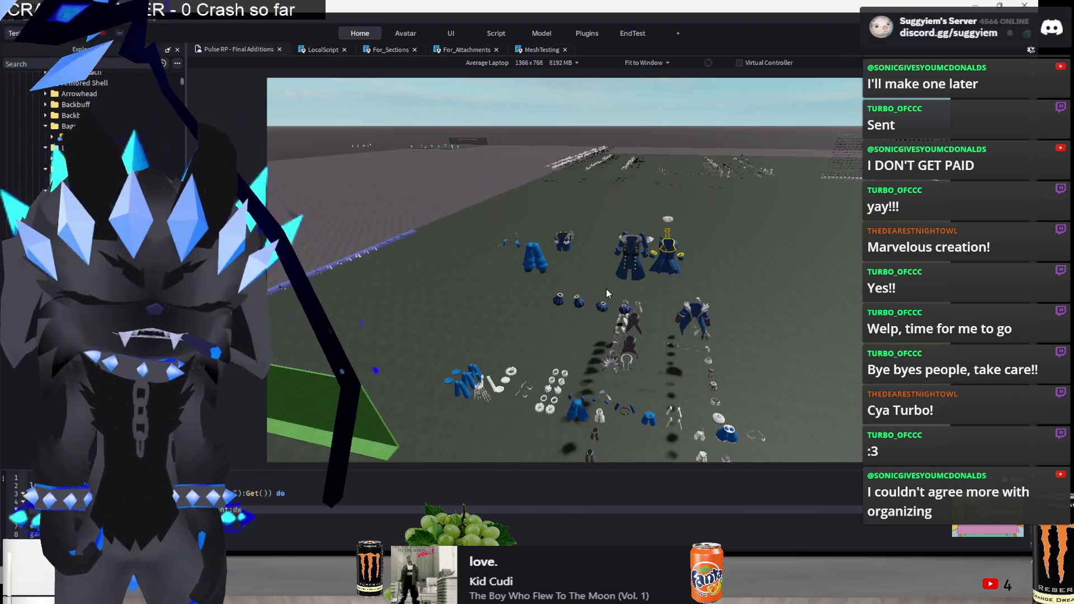
{"action": "key", "text": "q"}
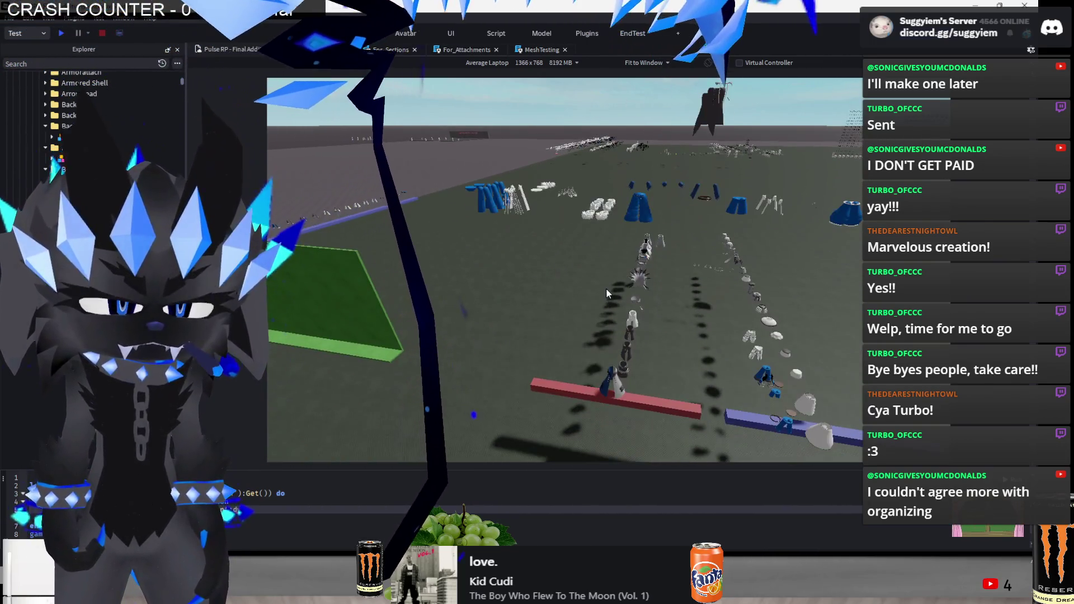
{"action": "key", "text": "w"}
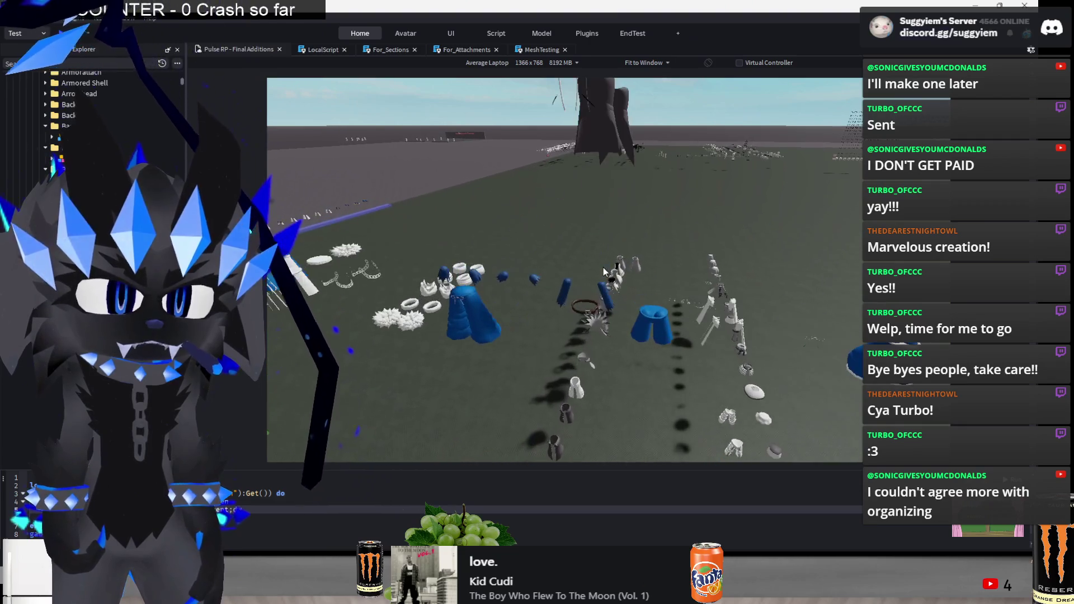
{"action": "key", "text": "s"}
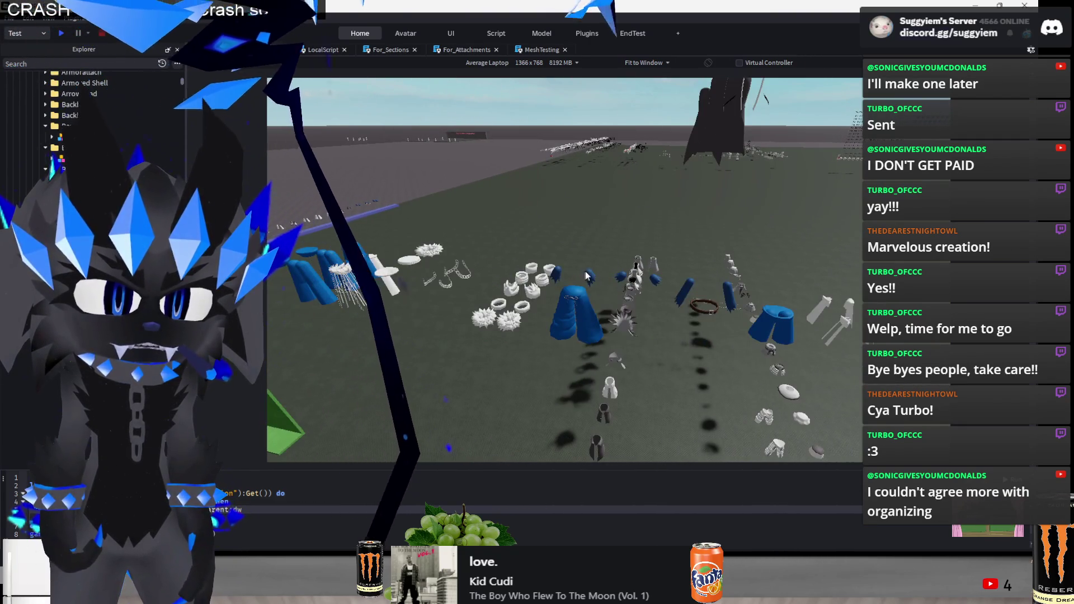
Carry the blue accessories onto the wall: 80 studs across, 6 studs in, 4 studs up.
{"action": "left_click", "coordinate": [656, 279]}
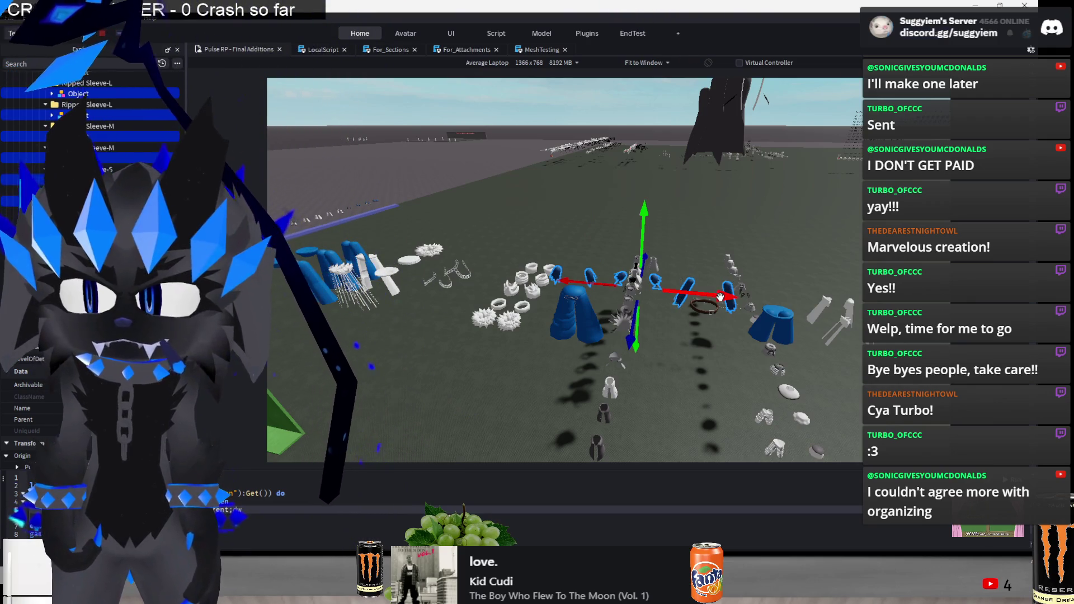
{"action": "mouse_move", "coordinate": [719, 296]}
{"action": "left_mouse_down"}
{"action": "mouse_move", "coordinate": [527, 281]}
{"action": "mouse_move", "coordinate": [477, 255]}
{"action": "left_mouse_up"}
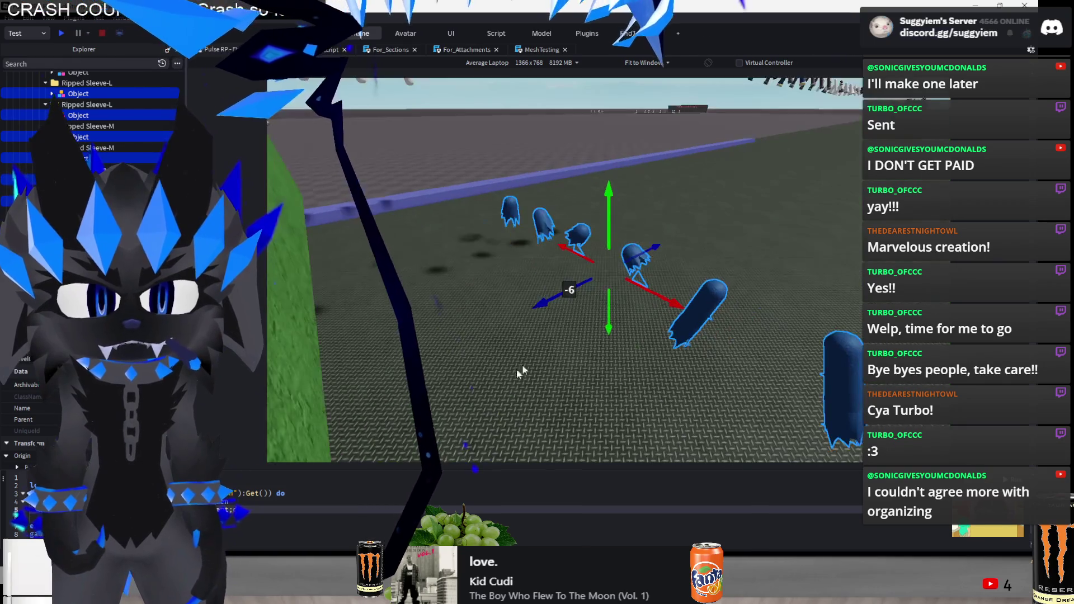
{"action": "mouse_move", "coordinate": [560, 313]}
{"action": "left_mouse_down"}
{"action": "mouse_move", "coordinate": [545, 304]}
{"action": "mouse_move", "coordinate": [624, 439]}
{"action": "left_mouse_up"}
{"action": "mouse_move", "coordinate": [684, 358]}
{"action": "left_mouse_down"}
{"action": "mouse_move", "coordinate": [679, 319]}
{"action": "mouse_move", "coordinate": [732, 188]}
{"action": "left_mouse_up"}
{"action": "key", "text": "f"}
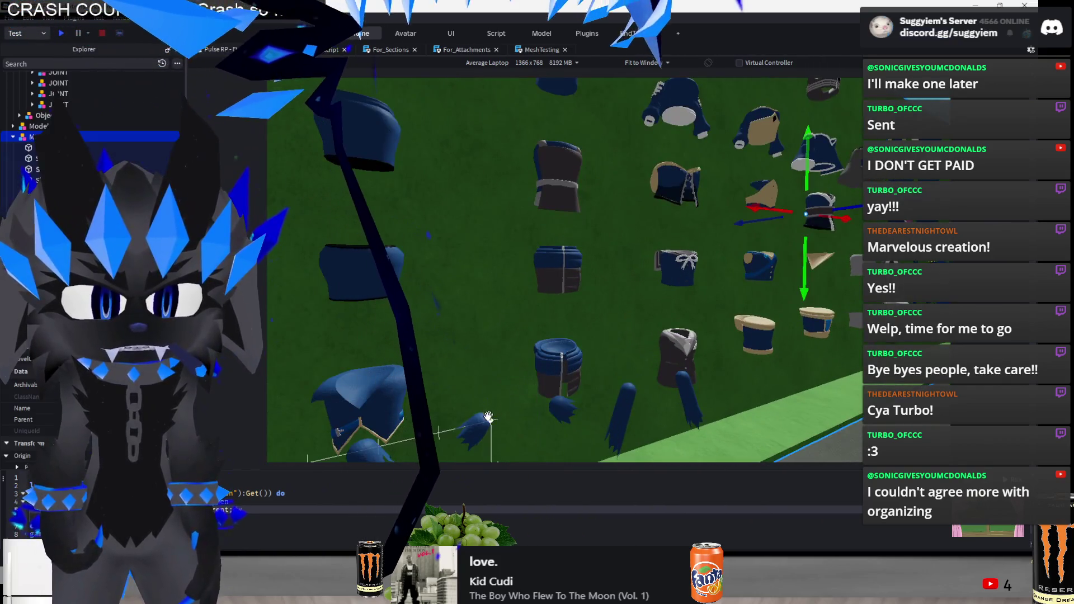
Select the small ripped sleeve parts and view them at an angle in the lower row.
{"action": "left_click", "coordinate": [560, 408]}
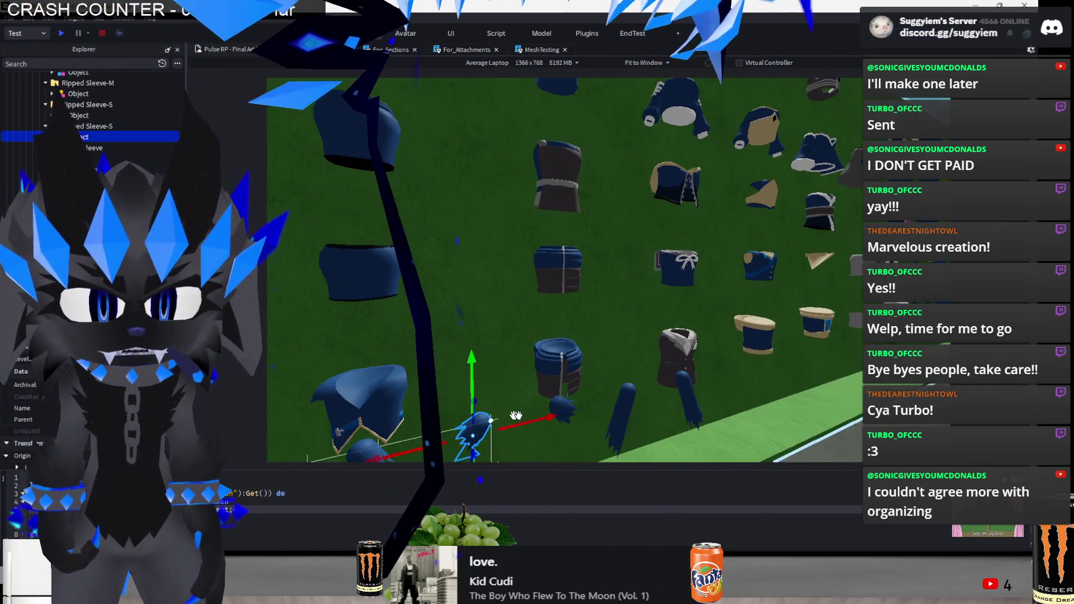
{"action": "key", "text": "f"}
{"action": "left_click", "coordinate": [645, 367]}
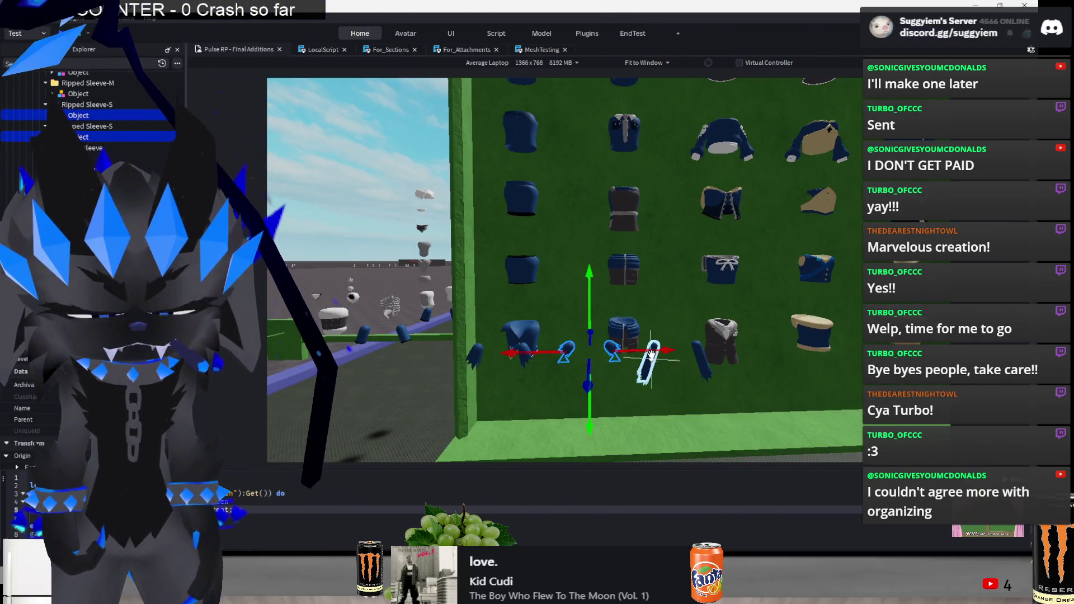
{"action": "mouse_move", "coordinate": [569, 353]}
{"action": "left_mouse_down"}
{"action": "mouse_move", "coordinate": [553, 305]}
{"action": "mouse_move", "coordinate": [582, 302]}
{"action": "mouse_move", "coordinate": [593, 282]}
{"action": "mouse_move", "coordinate": [635, 288]}
{"action": "mouse_move", "coordinate": [679, 344]}
{"action": "mouse_move", "coordinate": [672, 358]}
{"action": "mouse_move", "coordinate": [576, 313]}
{"action": "mouse_move", "coordinate": [459, 322]}
{"action": "mouse_move", "coordinate": [502, 326]}
{"action": "mouse_move", "coordinate": [534, 292]}
{"action": "mouse_move", "coordinate": [573, 292]}
{"action": "mouse_move", "coordinate": [610, 255]}
{"action": "mouse_move", "coordinate": [585, 116]}
{"action": "mouse_move", "coordinate": [604, 307]}
{"action": "left_mouse_up"}
{"action": "scroll", "coordinate": [537, 292], "scroll_direction": "up", "scroll_amount": 5}
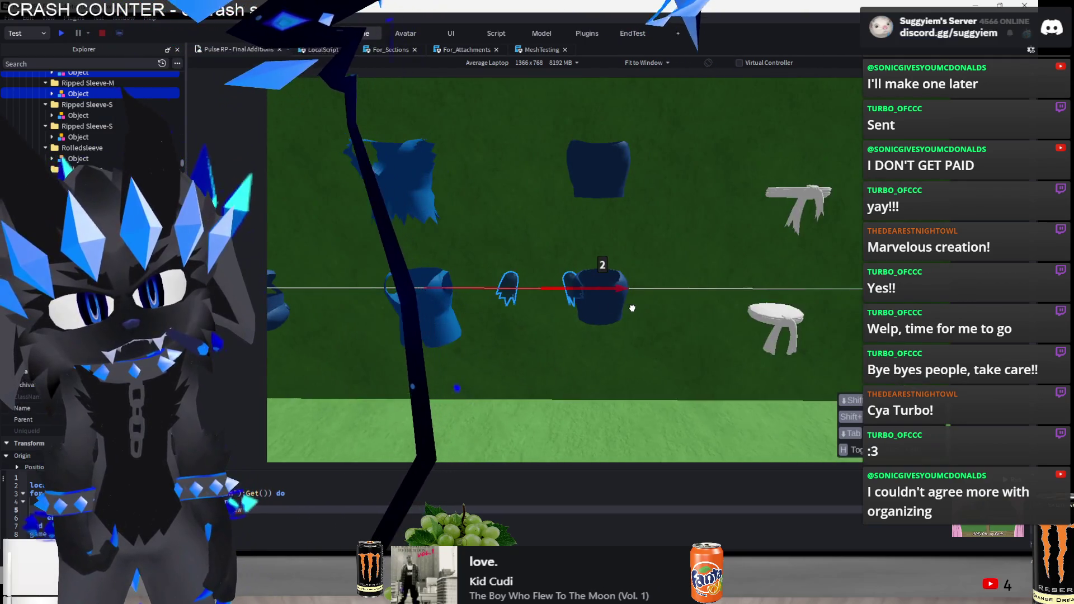
{"action": "scroll", "coordinate": [633, 308], "scroll_direction": "up", "scroll_amount": 3}
{"action": "scroll", "coordinate": [615, 311], "scroll_direction": "down", "scroll_amount": 10}
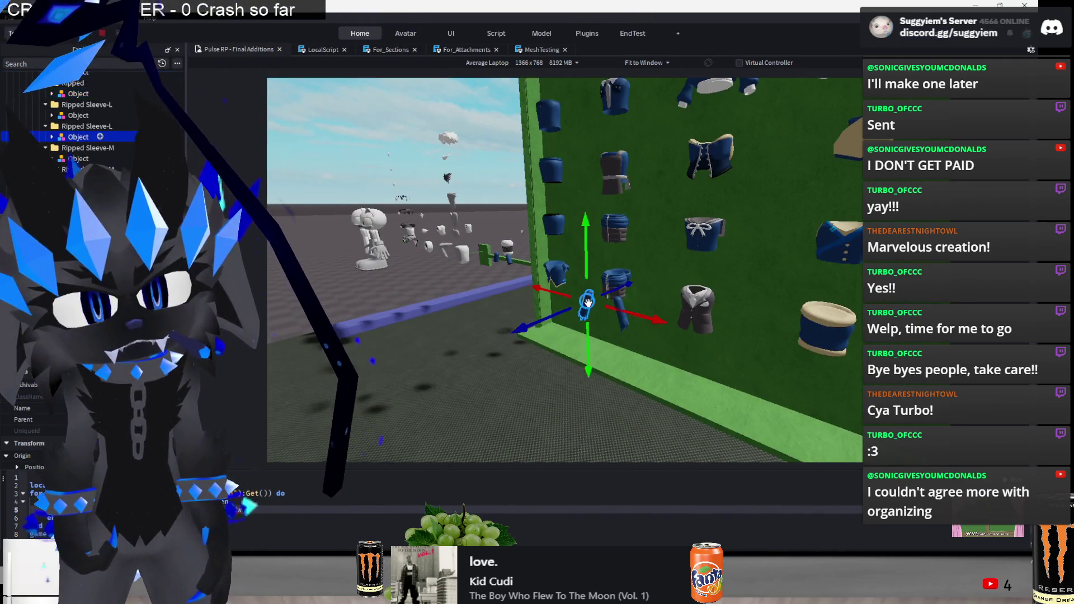
{"action": "scroll", "coordinate": [639, 318], "scroll_direction": "up", "scroll_amount": 5}
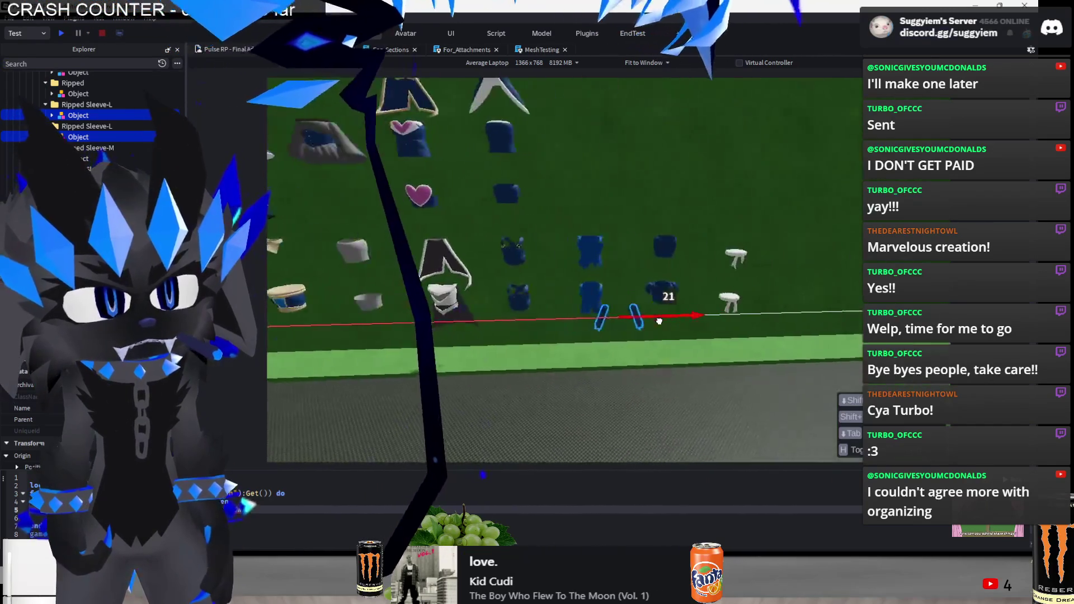
Shift a small blue shirt part on the wall 6 studs along its row.
{"action": "right_click", "coordinate": [641, 326]}
{"action": "left_click_drag", "start_coordinate": [640, 326], "coordinate": [520, 328]}
{"action": "scroll", "coordinate": [516, 326], "scroll_direction": "up", "scroll_amount": 3}
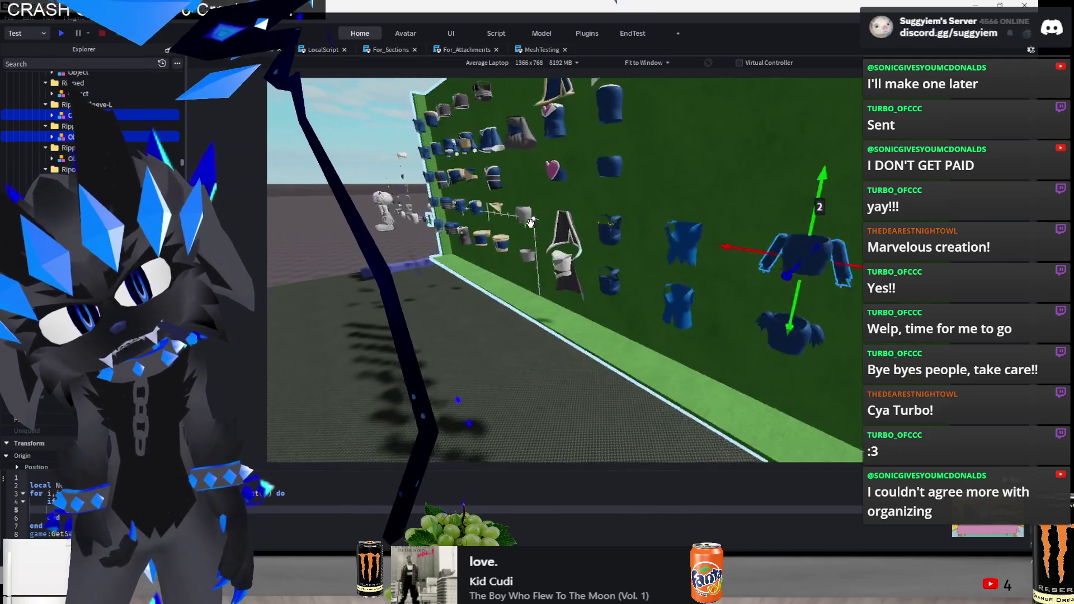
{"action": "scroll", "coordinate": [516, 353], "scroll_direction": "down", "scroll_amount": 5}
{"action": "scroll", "coordinate": [516, 354], "scroll_direction": "up", "scroll_amount": 10}
{"action": "scroll", "coordinate": [517, 353], "scroll_direction": "down", "scroll_amount": 5}
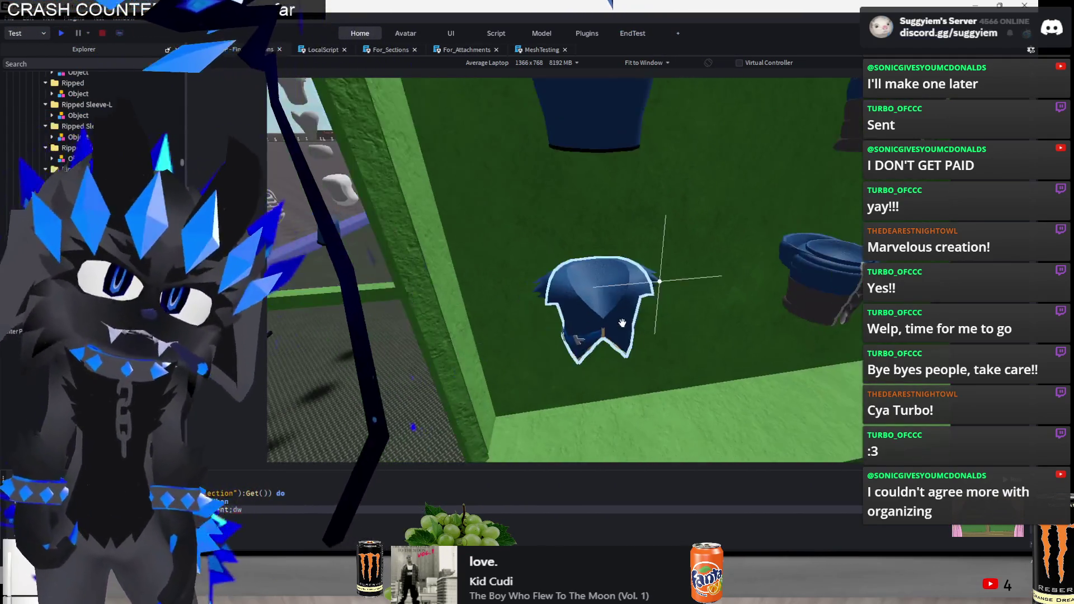
{"action": "scroll", "coordinate": [622, 317], "scroll_direction": "up", "scroll_amount": 2}
{"action": "scroll", "coordinate": [621, 318], "scroll_direction": "down", "scroll_amount": 3}
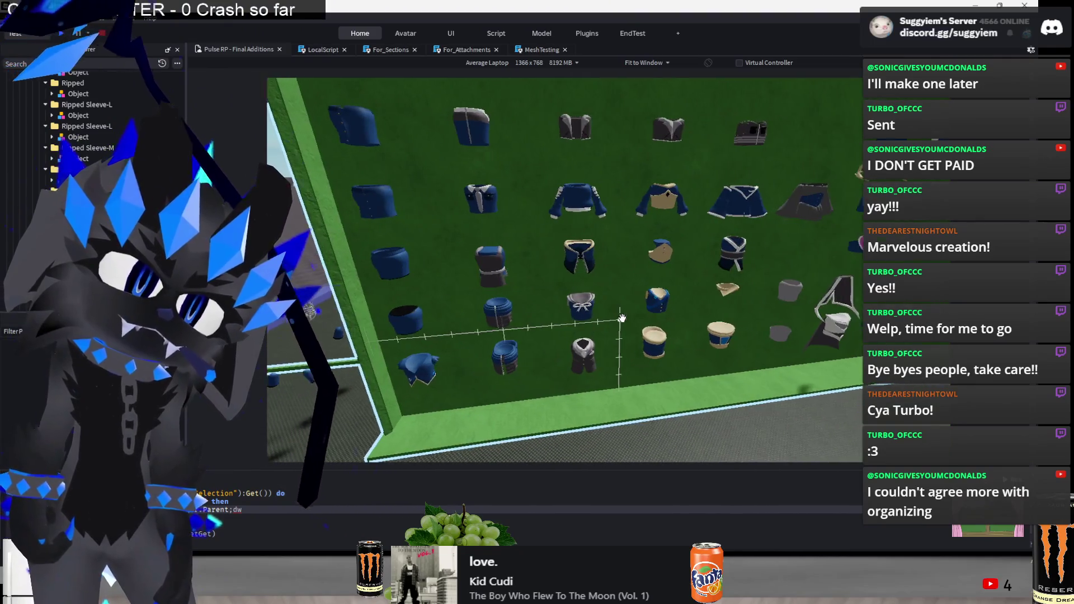
{"action": "scroll", "coordinate": [621, 318], "scroll_direction": "up", "scroll_amount": 4}
{"action": "scroll", "coordinate": [621, 317], "scroll_direction": "up", "scroll_amount": 2}
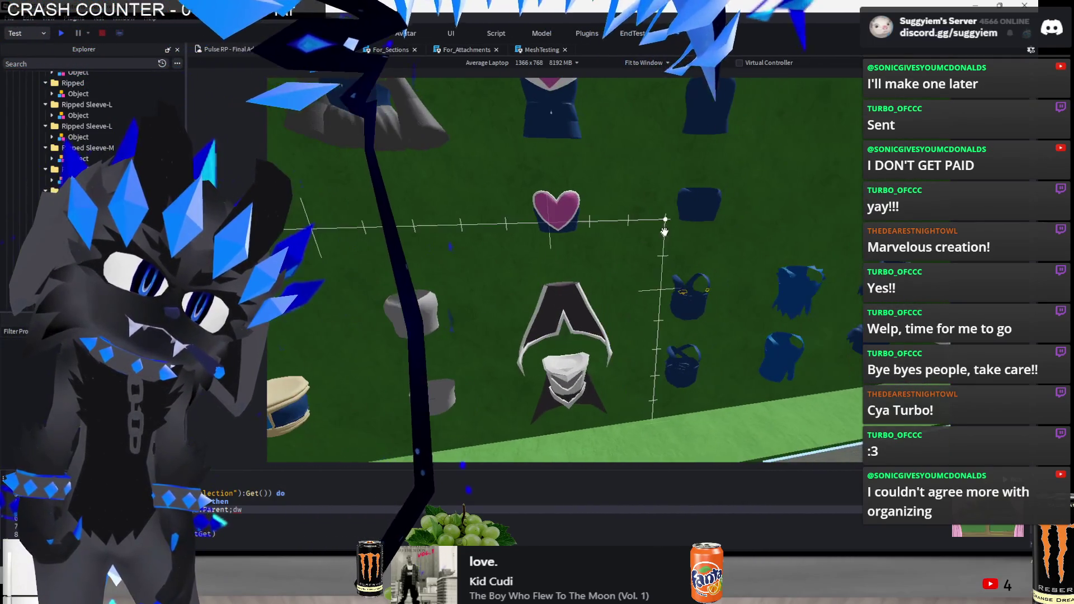
{"action": "left_click", "coordinate": [682, 208]}
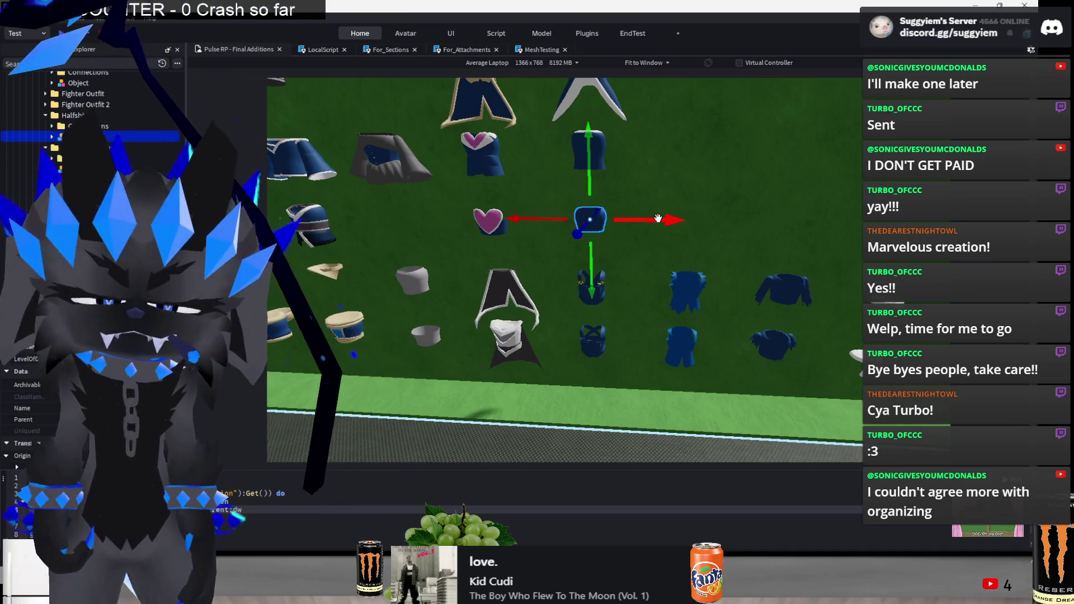
{"action": "mouse_move", "coordinate": [658, 218]}
{"action": "left_mouse_down"}
{"action": "mouse_move", "coordinate": [704, 242]}
{"action": "mouse_move", "coordinate": [671, 241]}
{"action": "left_mouse_up"}
Slide the blue item at the wall's lower corner 27 studs into an empty row slot.
{"action": "scroll", "coordinate": [511, 449], "scroll_direction": "down", "scroll_amount": 3}
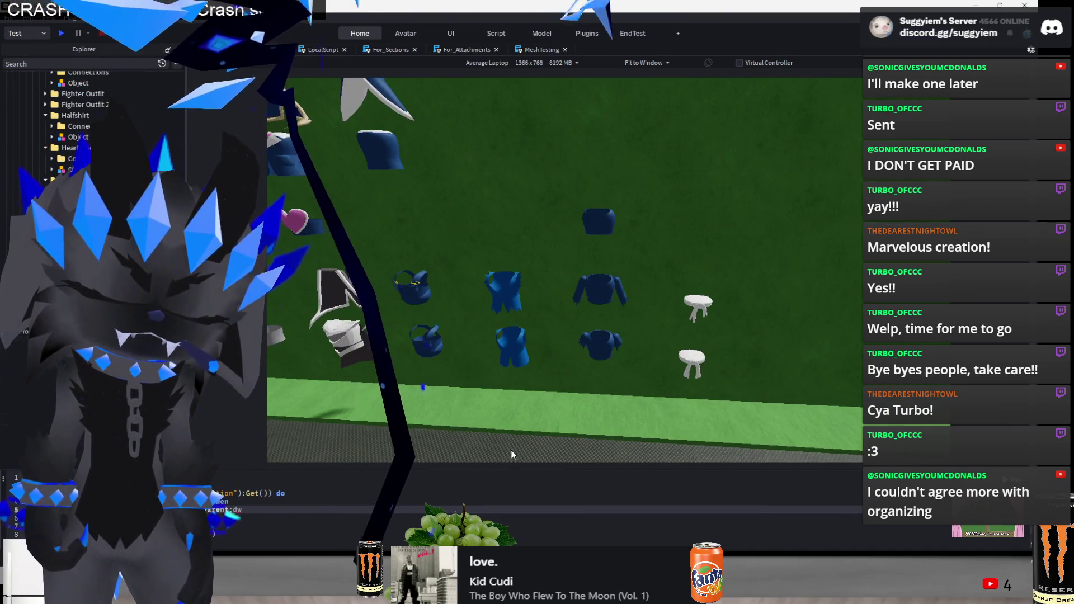
{"action": "key", "text": "a"}
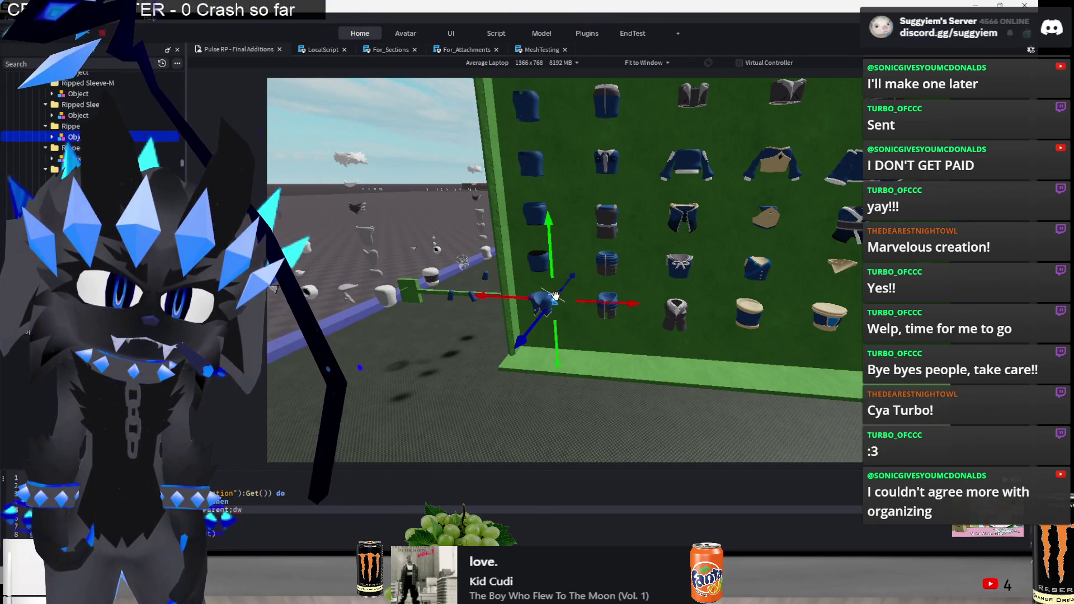
{"action": "scroll", "coordinate": [576, 304], "scroll_direction": "up", "scroll_amount": 3}
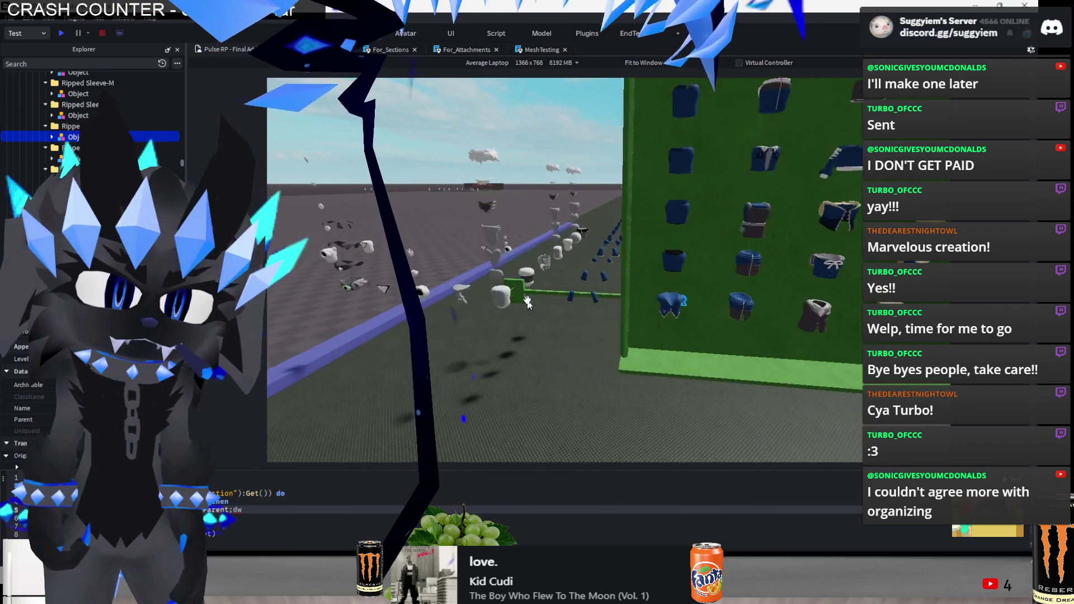
{"action": "left_click", "coordinate": [699, 308]}
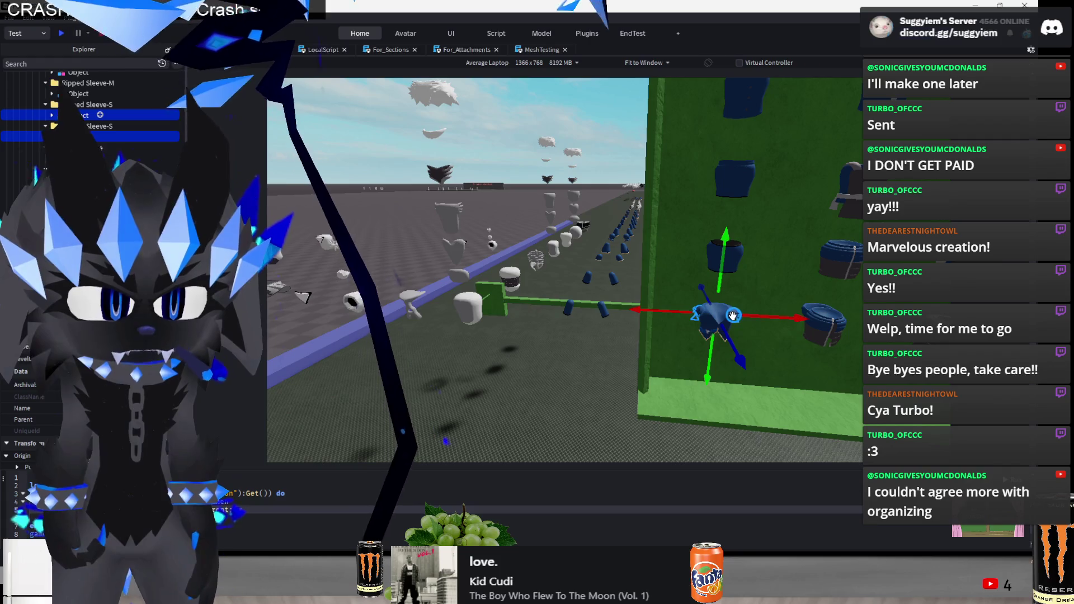
{"action": "mouse_move", "coordinate": [733, 316]}
{"action": "left_mouse_down"}
{"action": "mouse_move", "coordinate": [720, 288]}
{"action": "mouse_move", "coordinate": [720, 307]}
{"action": "mouse_move", "coordinate": [664, 291]}
{"action": "left_mouse_up"}
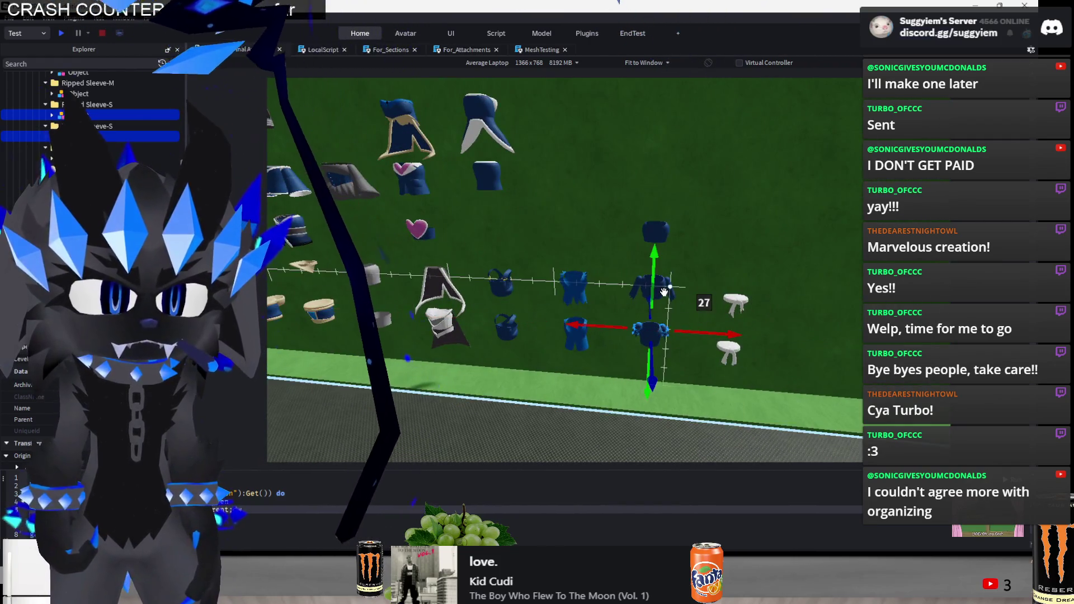
{"action": "scroll", "coordinate": [658, 208], "scroll_direction": "down", "scroll_amount": 3}
{"action": "scroll", "coordinate": [649, 232], "scroll_direction": "up", "scroll_amount": 2}
{"action": "left_click", "coordinate": [649, 233]}
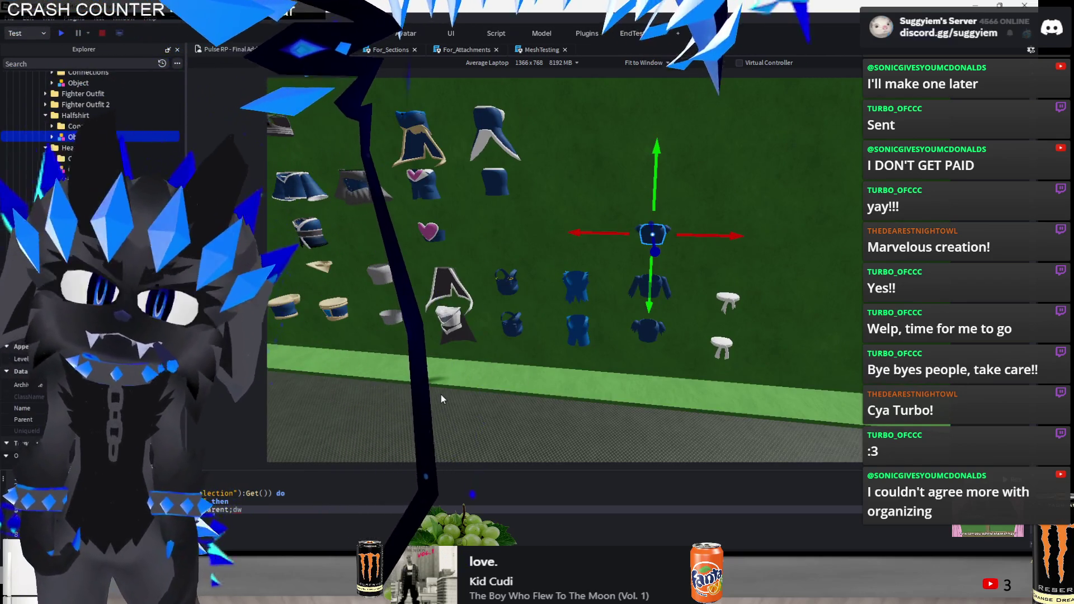
{"action": "left_click", "coordinate": [441, 393]}
{"action": "key", "text": "a"}
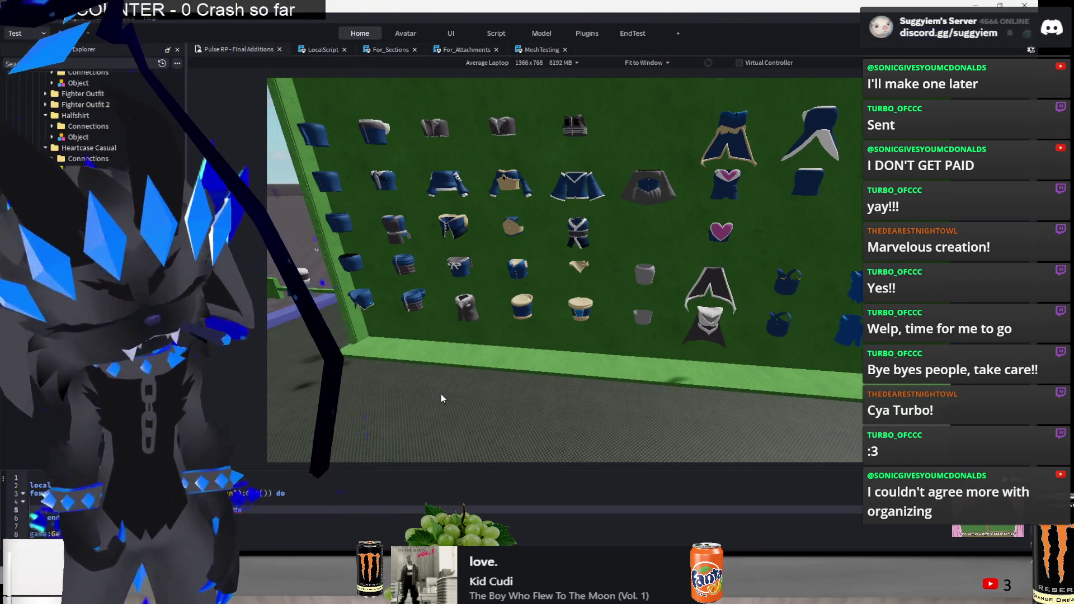
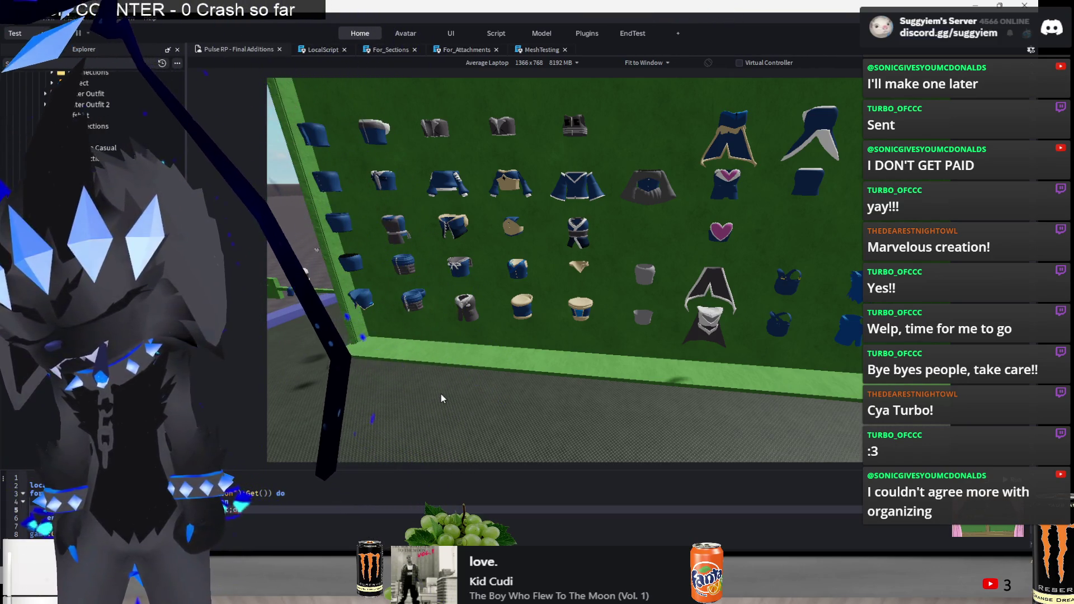
Duplicate the green clothing wall and place the copy to the right of the original.
{"action": "scroll", "coordinate": [441, 394], "scroll_direction": "down", "scroll_amount": 10}
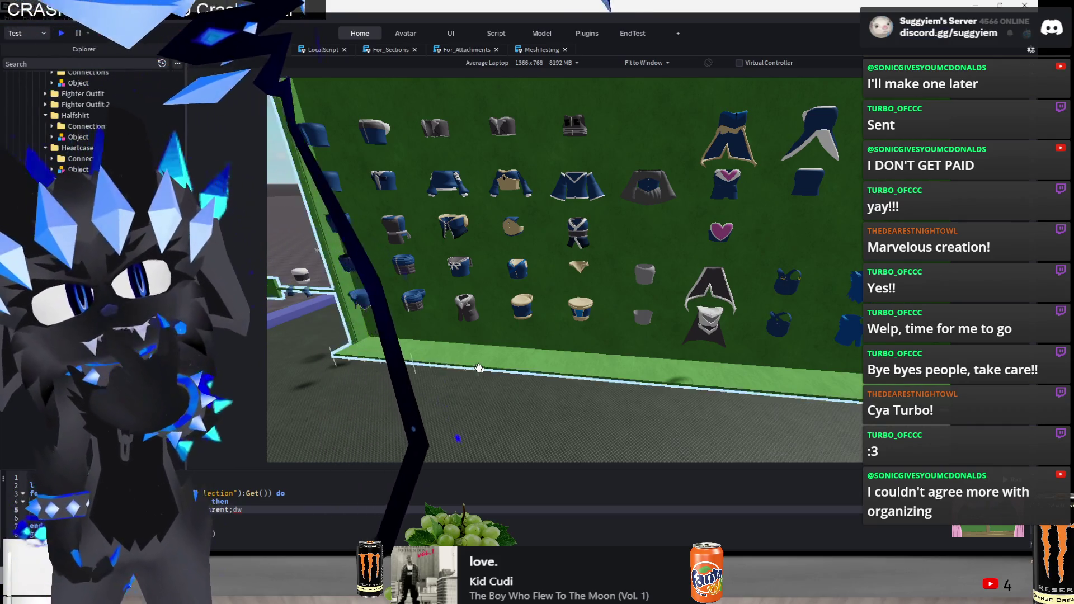
{"action": "key", "text": "d"}
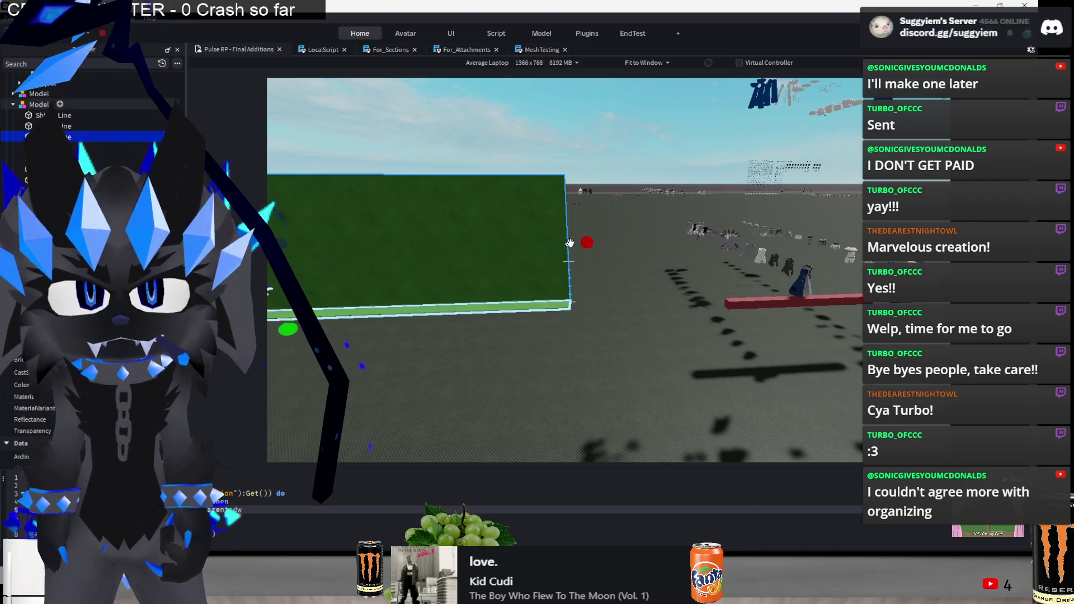
{"action": "left_click", "coordinate": [703, 304]}
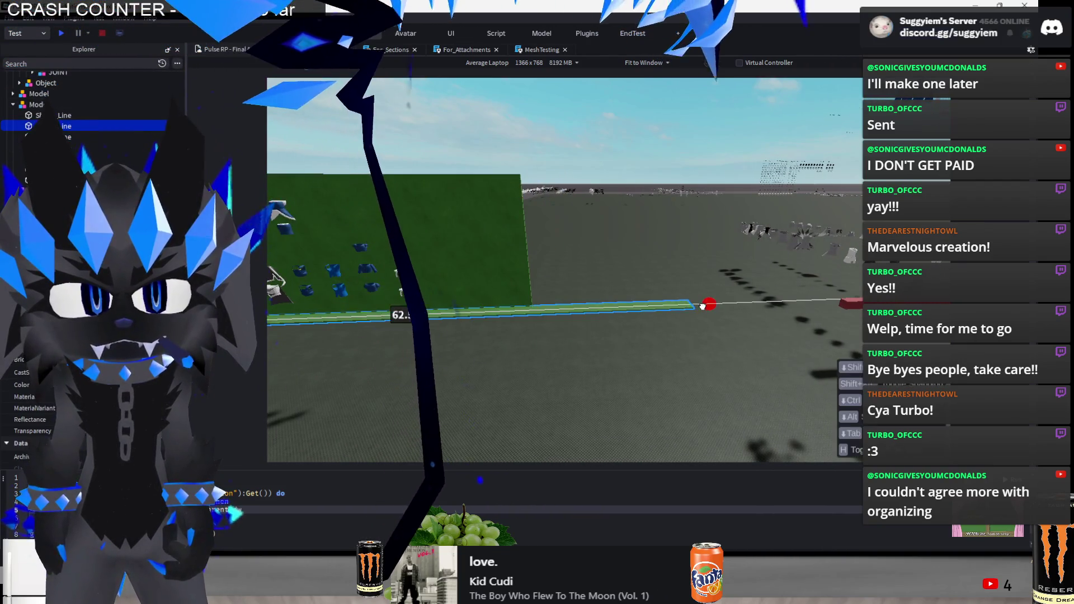
{"action": "key", "text": "s"}
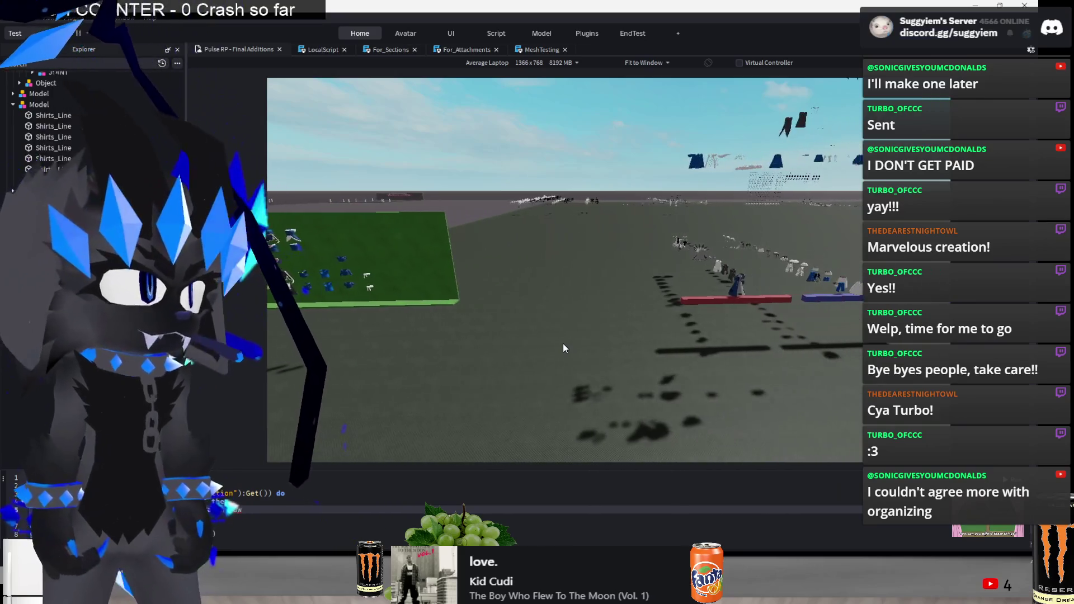
{"action": "key", "text": "a"}
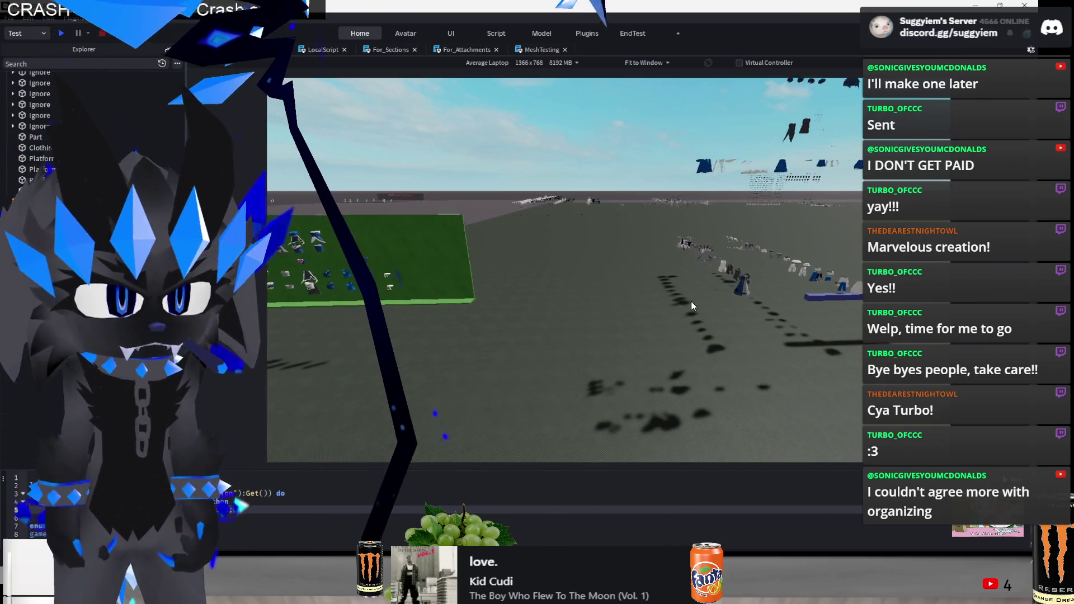
{"action": "left_click", "coordinate": [494, 261]}
{"action": "key", "text": "ctrl+d"}
{"action": "mouse_move", "coordinate": [494, 261]}
{"action": "left_mouse_down"}
{"action": "mouse_move", "coordinate": [643, 263]}
{"action": "mouse_move", "coordinate": [565, 263]}
{"action": "mouse_move", "coordinate": [596, 350]}
{"action": "left_mouse_up"}
Shorten the green connector block to narrow the gap between the two walls.
{"action": "key", "text": "w"}
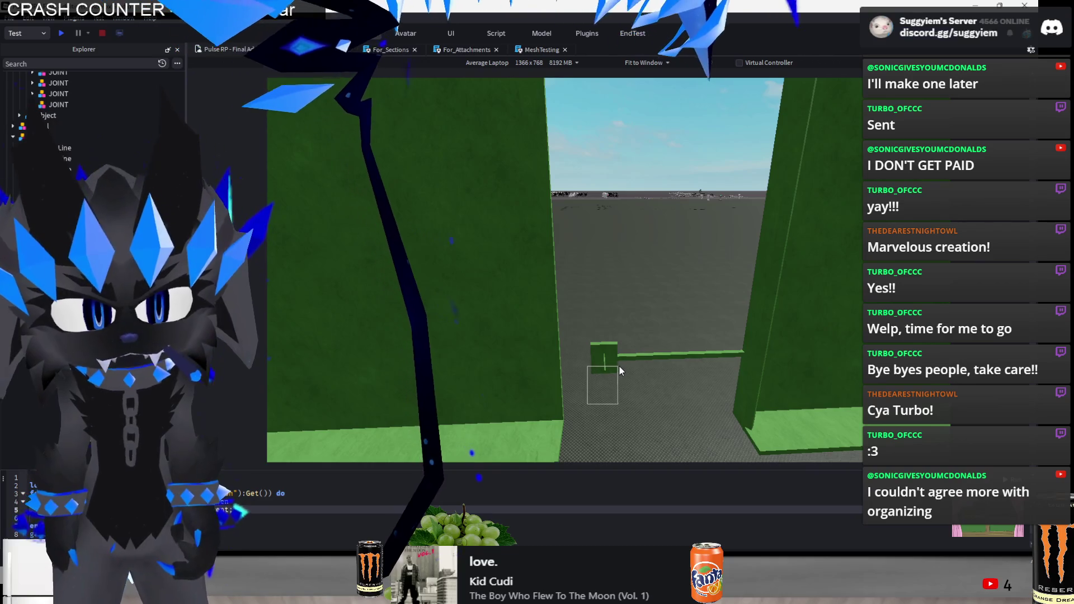
{"action": "left_click", "coordinate": [622, 359]}
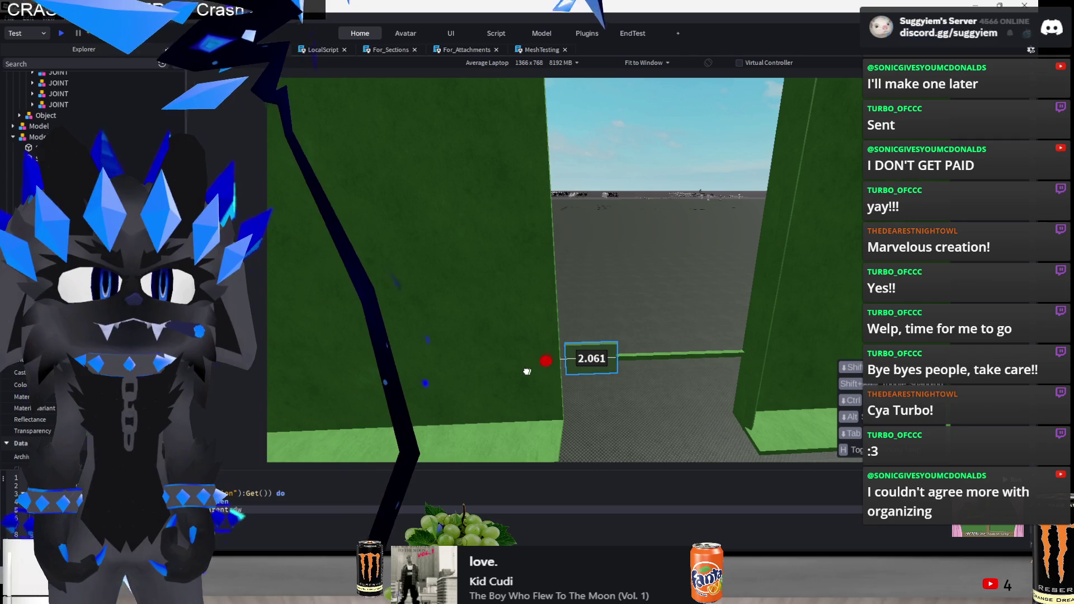
{"action": "left_click_drag", "start_coordinate": [520, 373], "coordinate": [529, 371]}
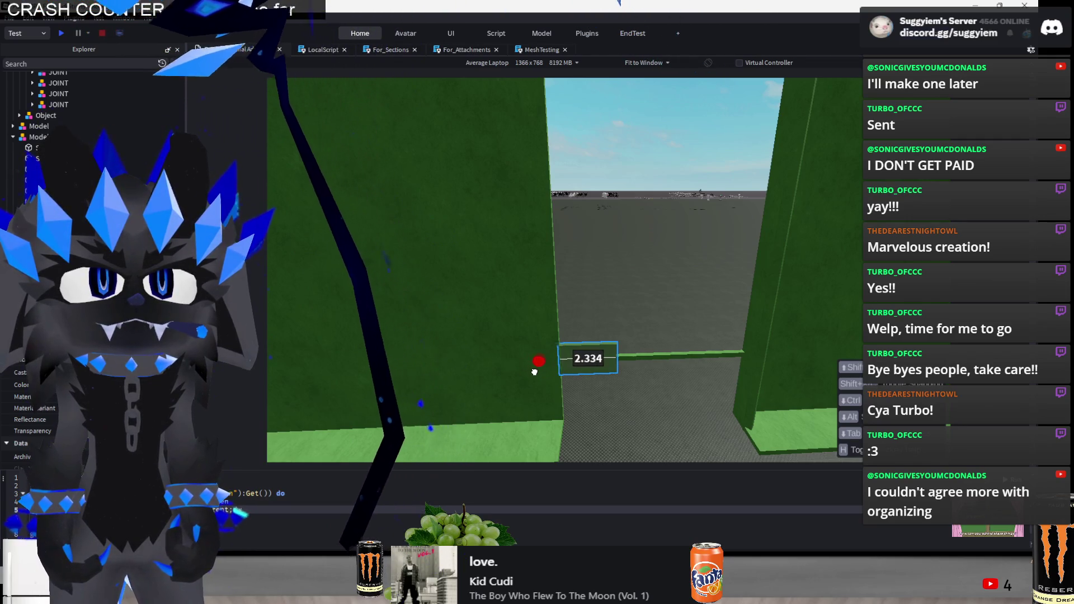
{"action": "scroll", "coordinate": [640, 420], "scroll_direction": "down", "scroll_amount": 5}
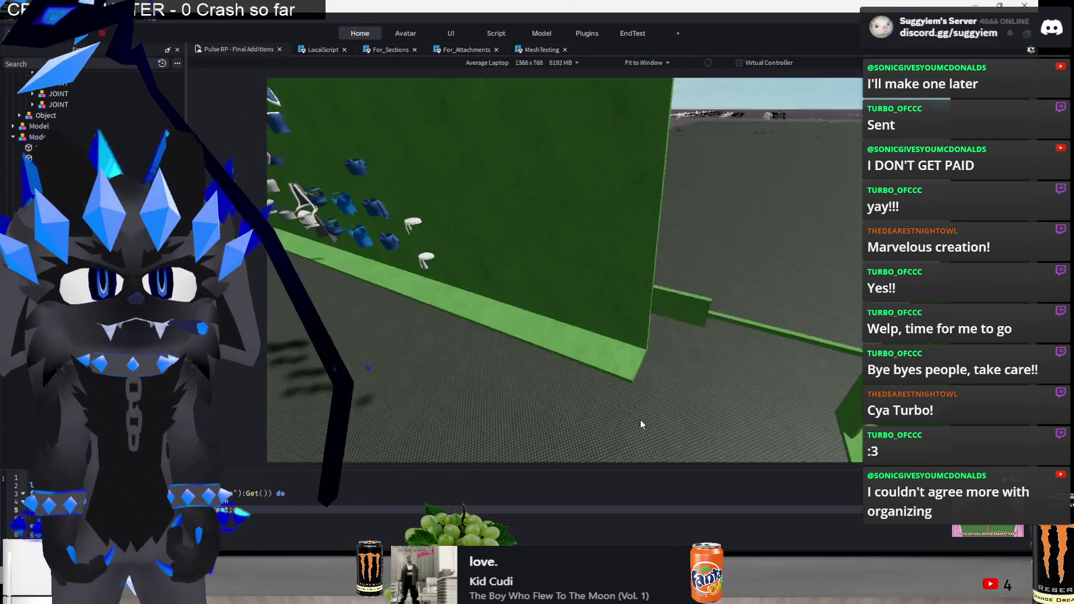
{"action": "scroll", "coordinate": [800, 394], "scroll_direction": "up", "scroll_amount": 5}
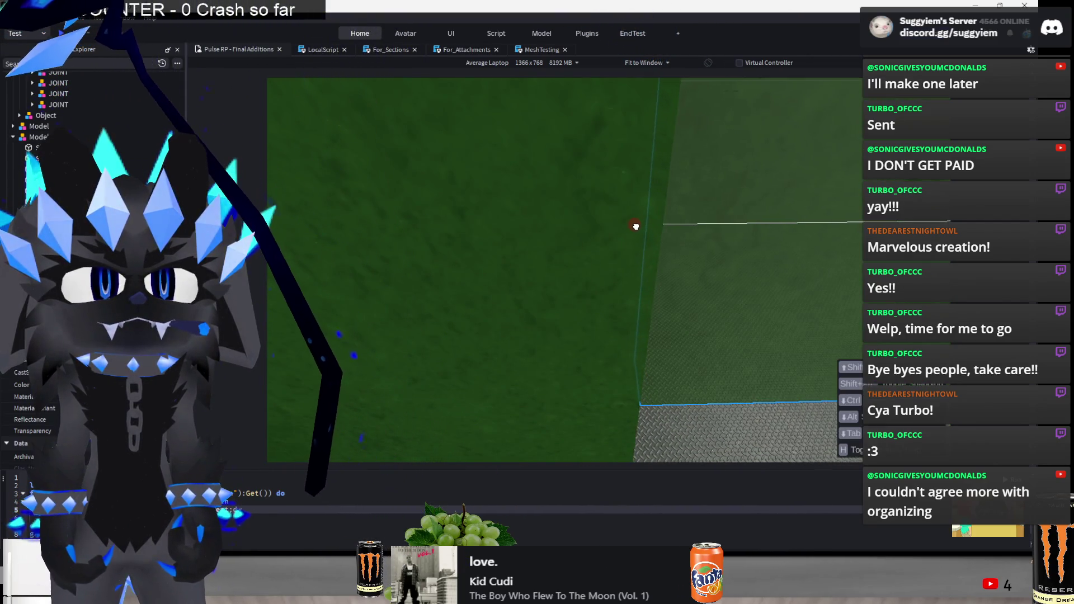
{"action": "scroll", "coordinate": [741, 448], "scroll_direction": "down", "scroll_amount": 10}
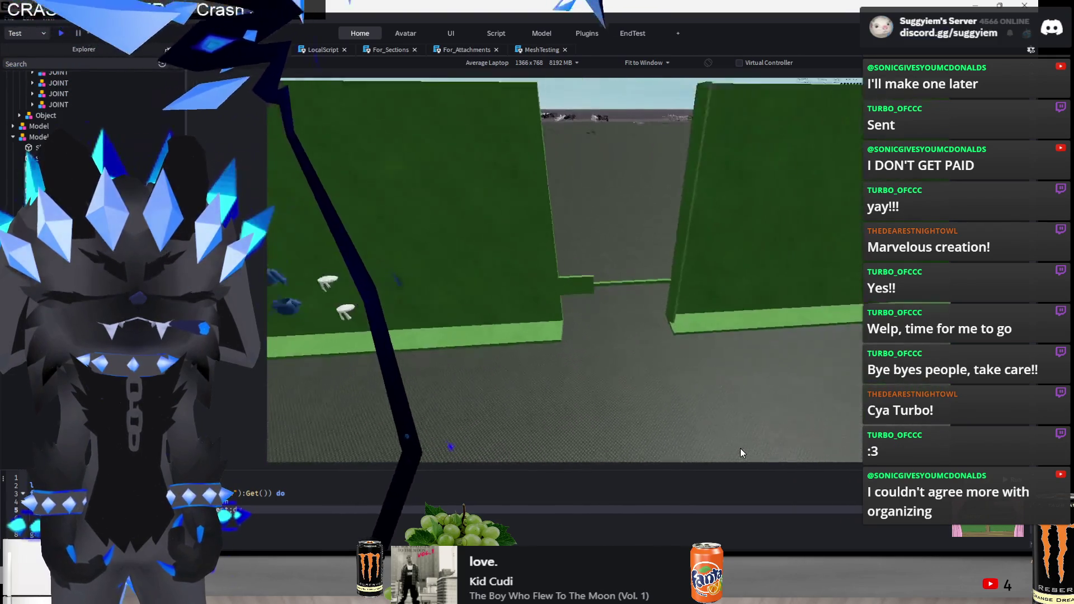
{"action": "scroll", "coordinate": [740, 452], "scroll_direction": "up", "scroll_amount": 5}
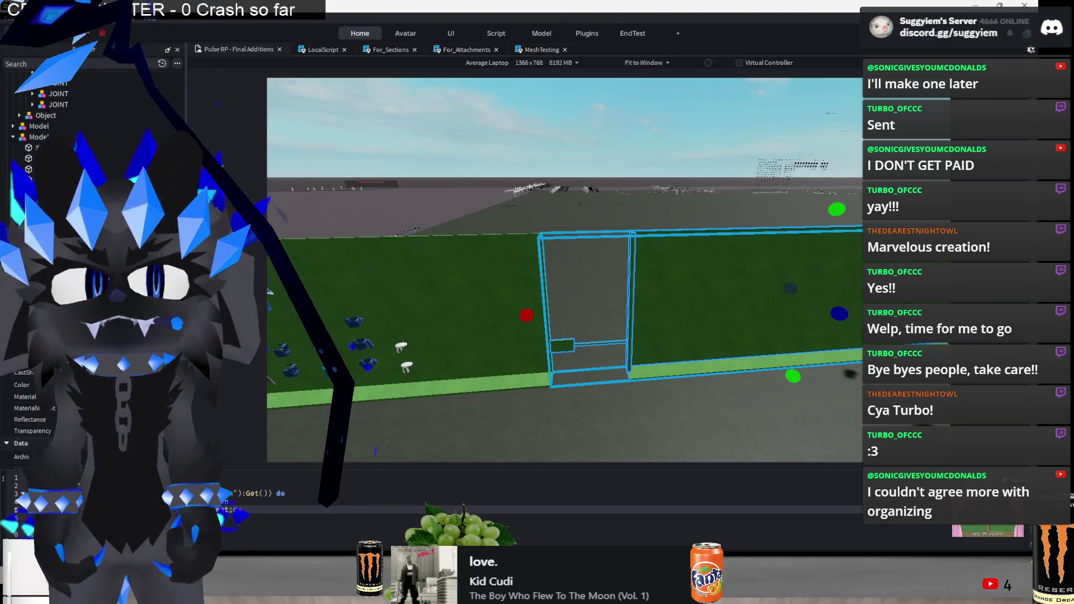
Recolour the duplicated right wall from green to red.
{"action": "left_click", "coordinate": [98, 384]}
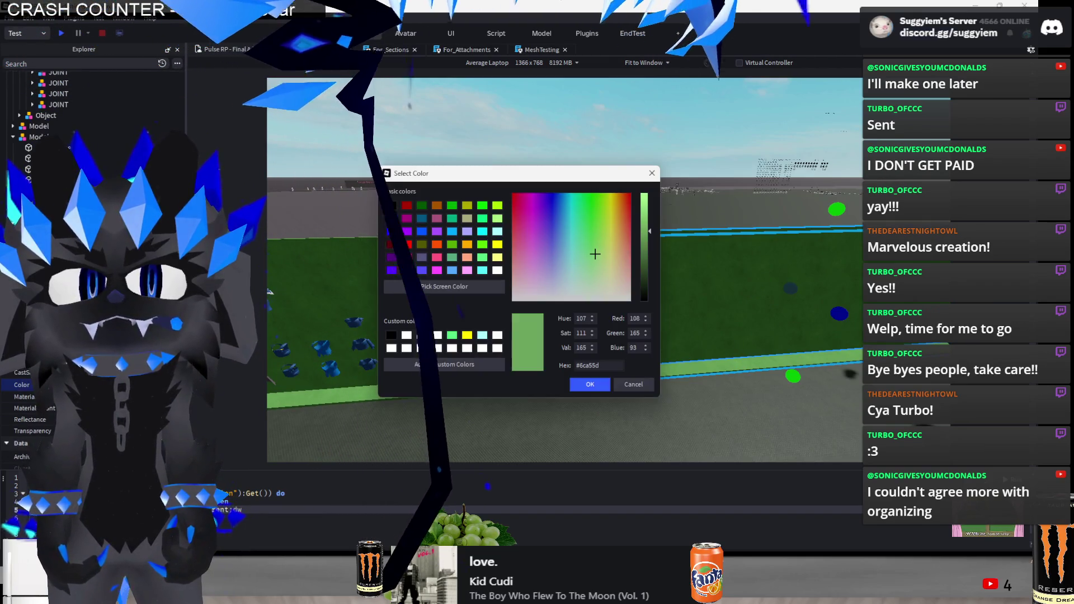
{"action": "left_click", "coordinate": [631, 251]}
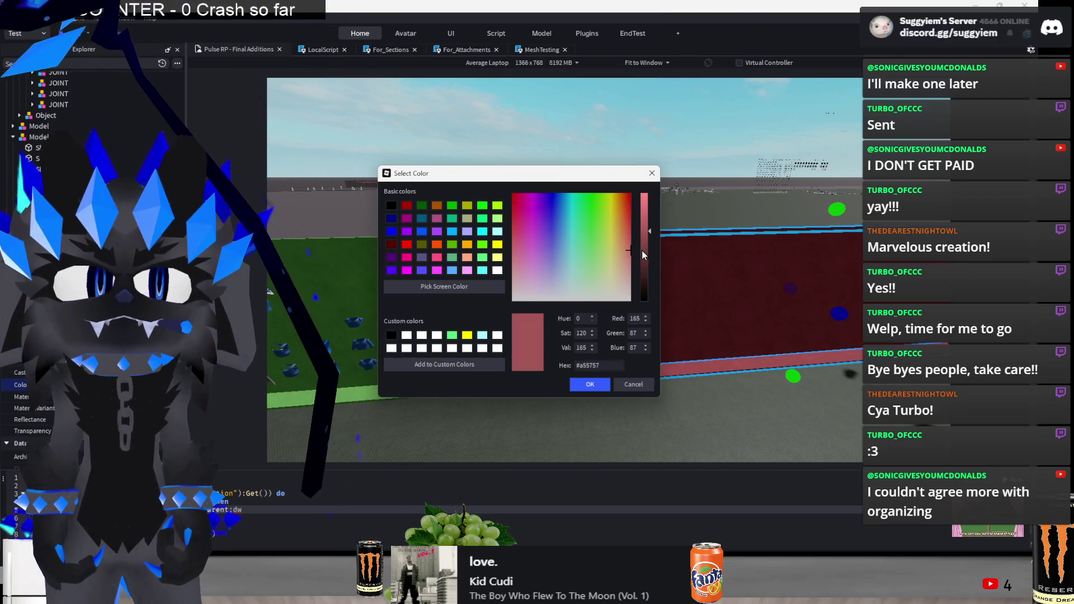
{"action": "left_click", "coordinate": [590, 384]}
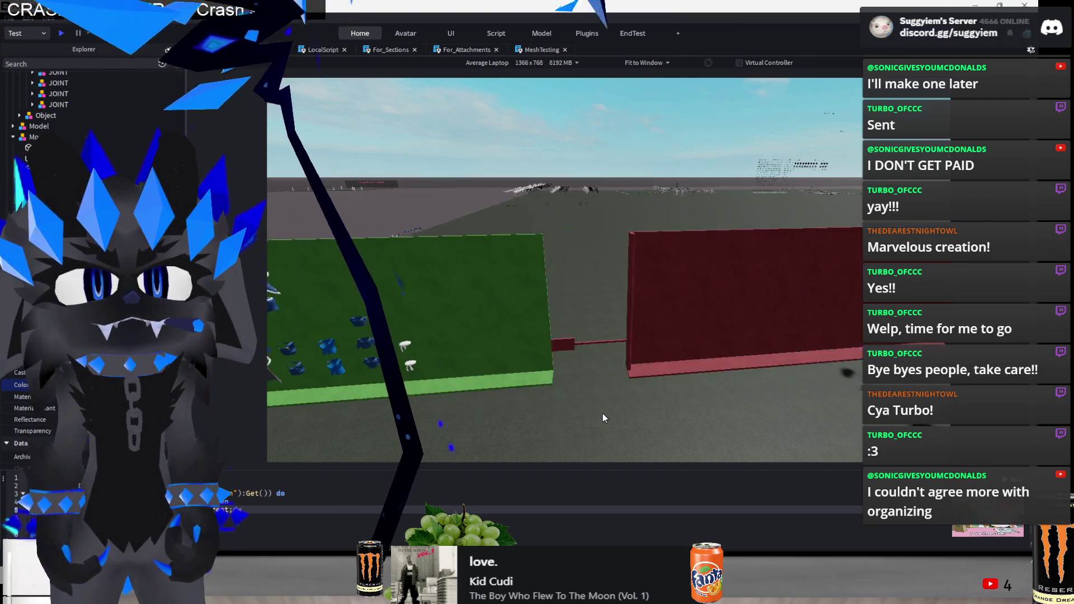
Give the thin edge trim of the red wall a pale pink colour.
{"action": "left_click", "coordinate": [607, 246]}
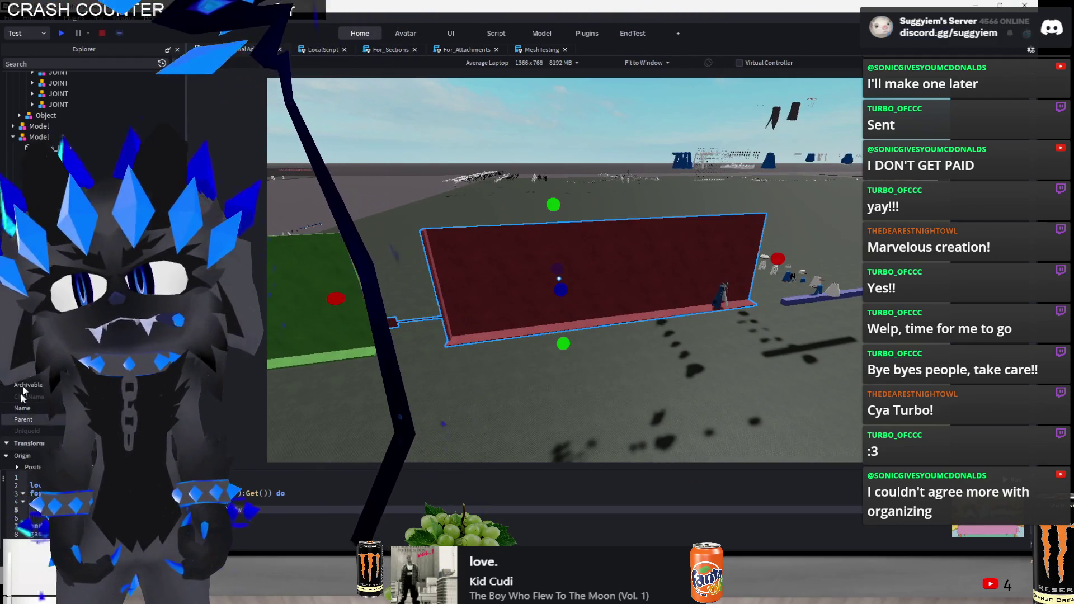
{"action": "left_click", "coordinate": [437, 290]}
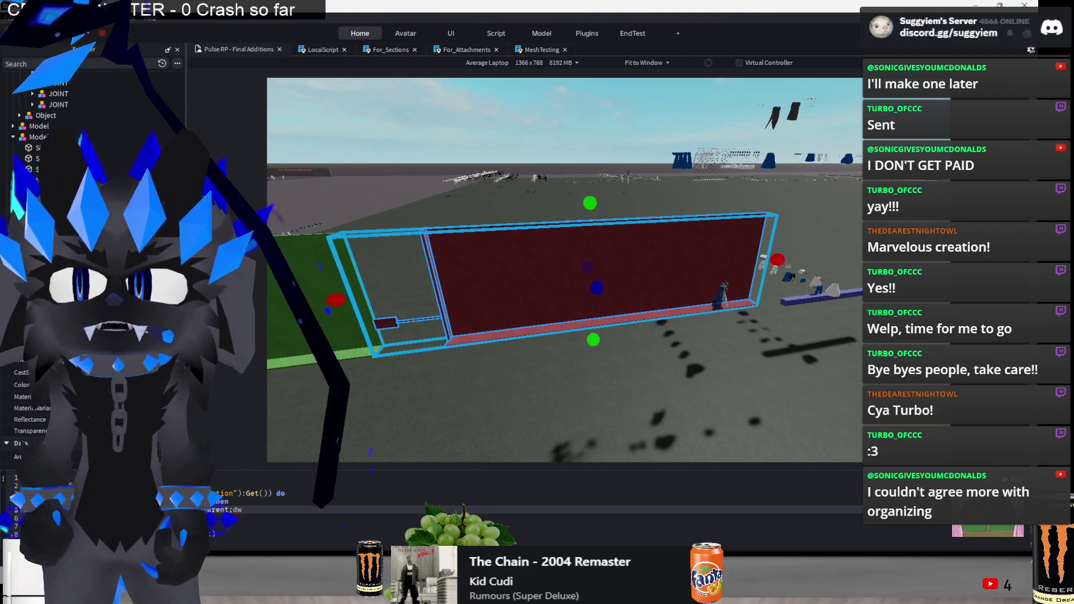
{"action": "left_click", "coordinate": [98, 385]}
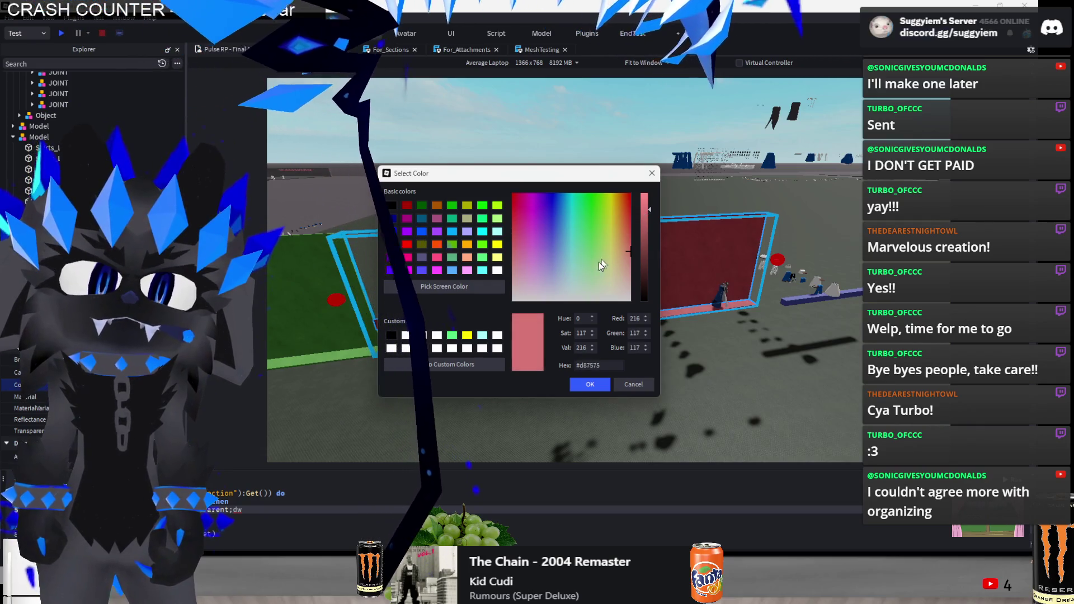
{"action": "left_click_drag", "start_coordinate": [627, 264], "coordinate": [649, 273]}
{"action": "mouse_move", "coordinate": [553, 184]}
{"action": "left_mouse_down"}
{"action": "mouse_move", "coordinate": [434, 168]}
{"action": "mouse_move", "coordinate": [287, 173]}
{"action": "left_mouse_up"}
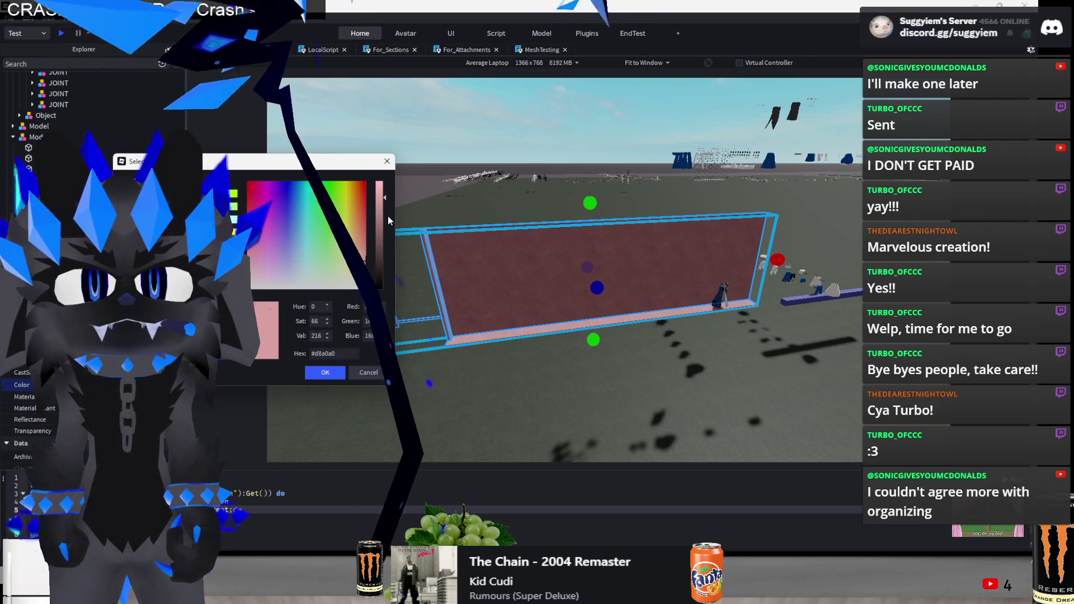
{"action": "mouse_move", "coordinate": [365, 246]}
{"action": "left_mouse_down"}
{"action": "mouse_move", "coordinate": [378, 281]}
{"action": "mouse_move", "coordinate": [389, 274]}
{"action": "left_mouse_up"}
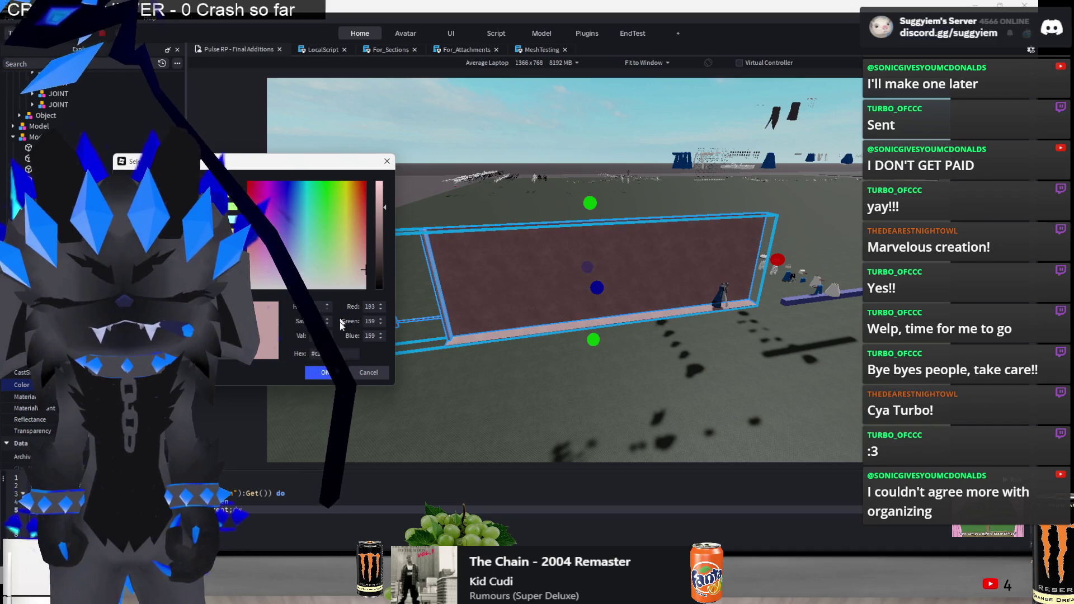
{"action": "left_click", "coordinate": [324, 372]}
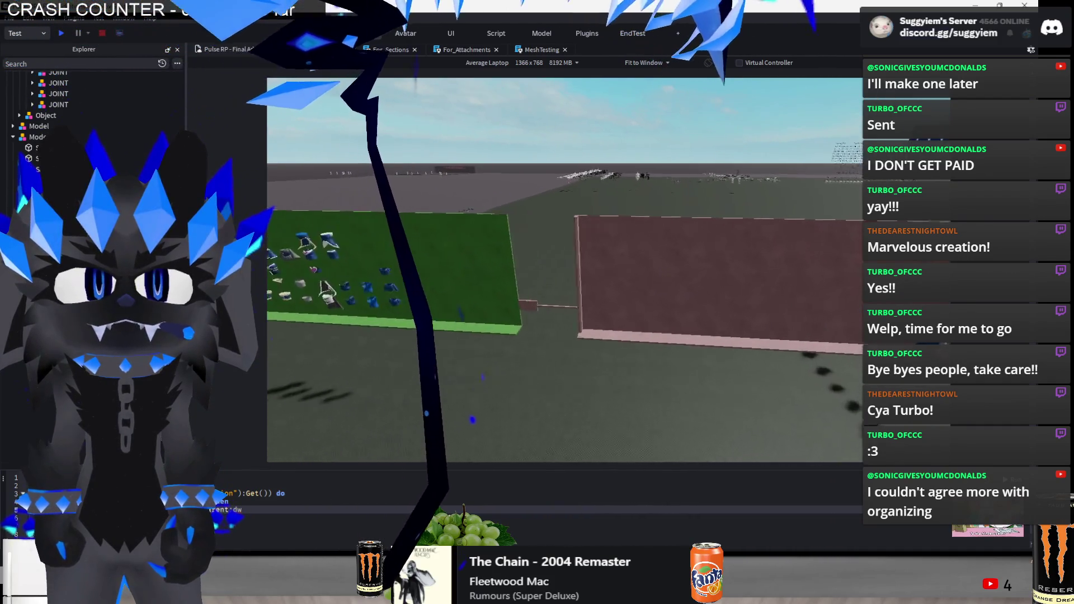
Recolour the wall model, fine-tuning the shade to grey-teal #90a7aa.
{"action": "left_click", "coordinate": [426, 378]}
{"action": "left_click", "coordinate": [98, 414]}
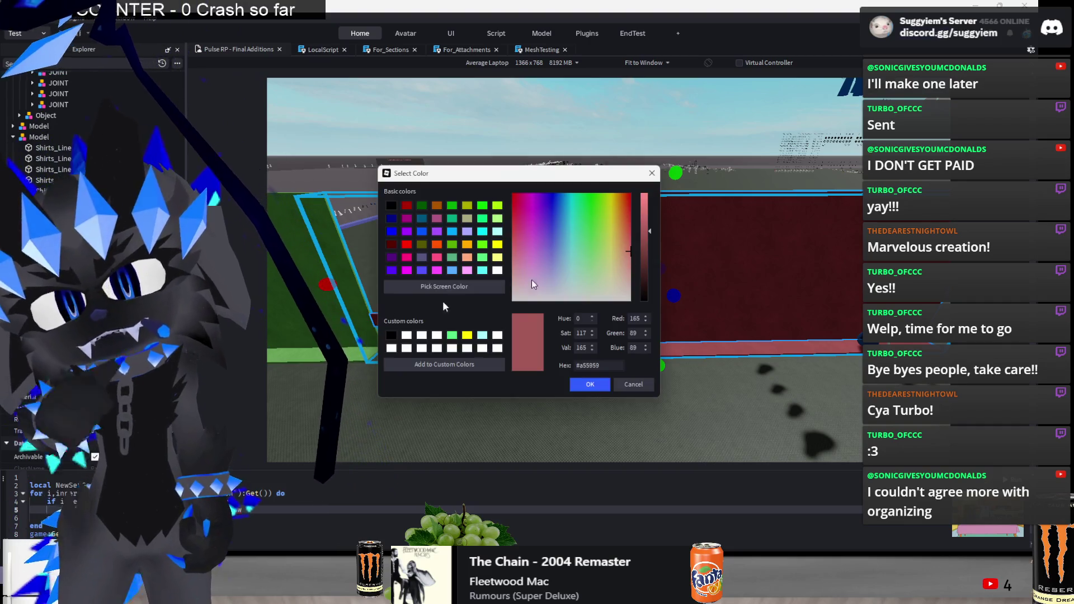
{"action": "mouse_move", "coordinate": [644, 250]}
{"action": "left_mouse_down"}
{"action": "mouse_move", "coordinate": [649, 199]}
{"action": "mouse_move", "coordinate": [642, 234]}
{"action": "mouse_move", "coordinate": [645, 221]}
{"action": "left_mouse_up"}
{"action": "left_click", "coordinate": [633, 282]}
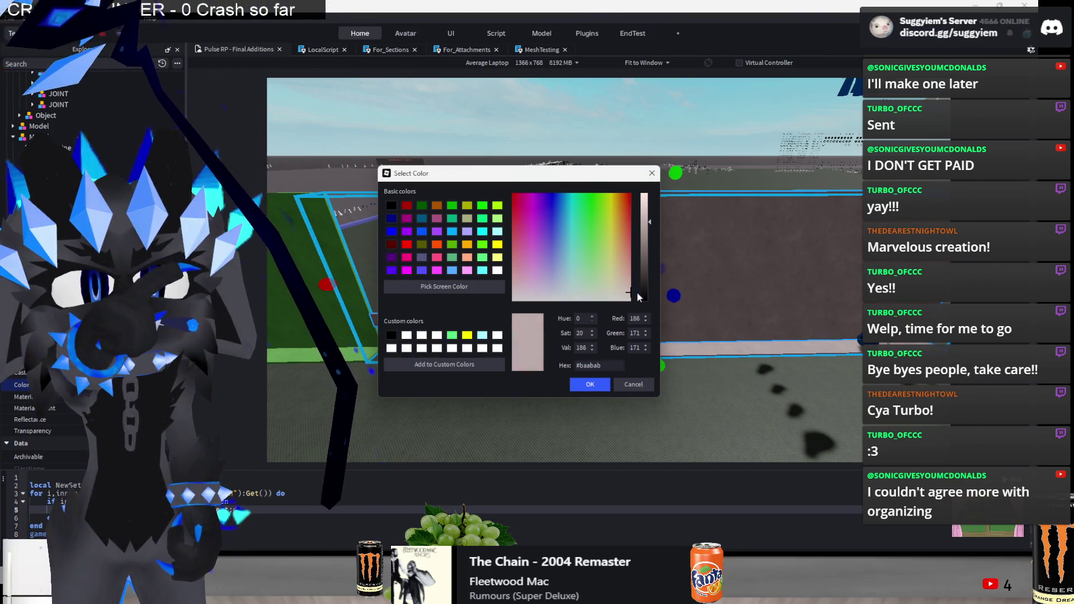
{"action": "left_click_drag", "start_coordinate": [644, 221], "coordinate": [644, 228]}
{"action": "mouse_move", "coordinate": [630, 291]}
{"action": "left_mouse_down"}
{"action": "mouse_move", "coordinate": [508, 295]}
{"action": "mouse_move", "coordinate": [569, 287]}
{"action": "left_mouse_up"}
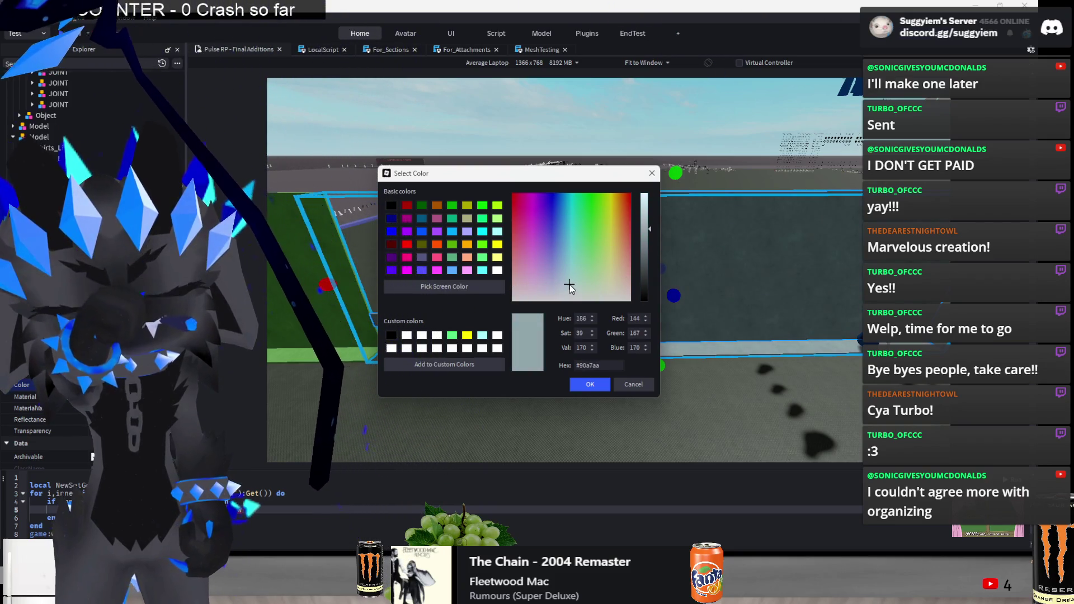
{"action": "left_click", "coordinate": [591, 384]}
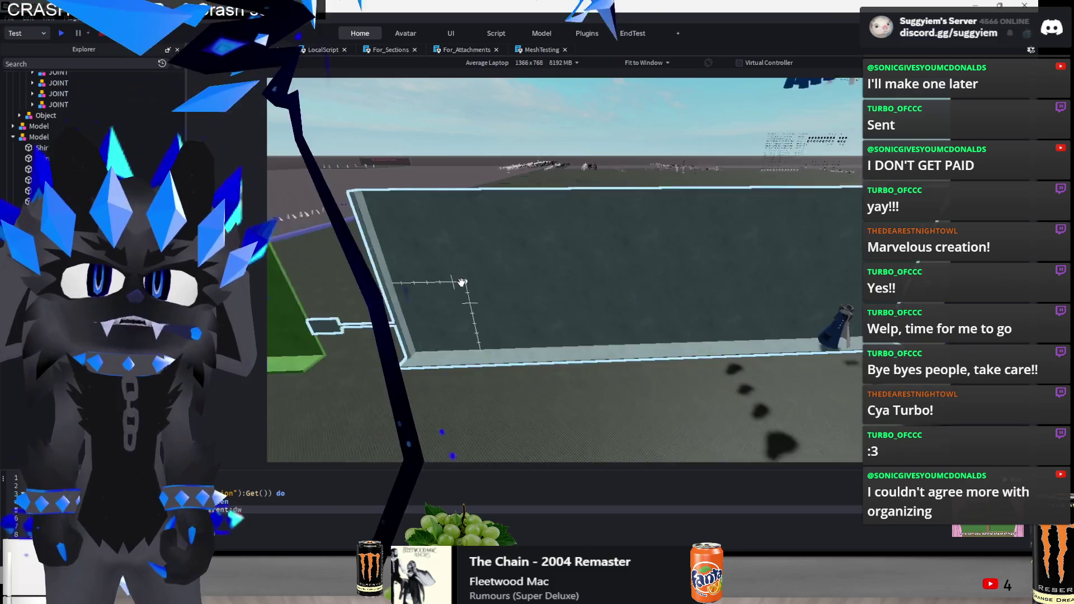
Shift the wall model sideways along its length into its new position.
{"action": "left_click_drag", "start_coordinate": [496, 281], "coordinate": [823, 305]}
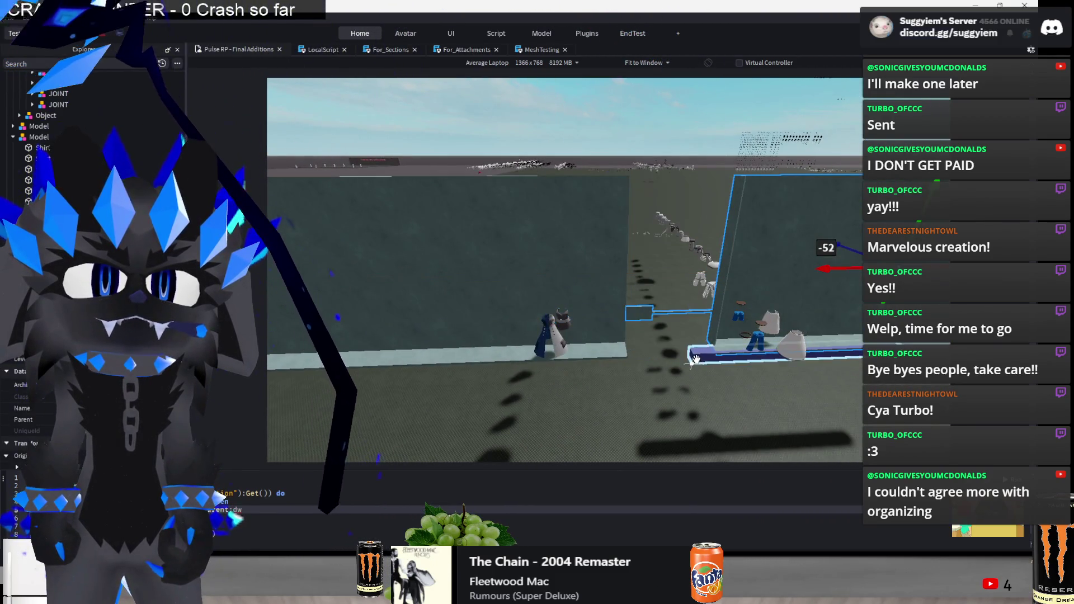
{"action": "left_click", "coordinate": [755, 314]}
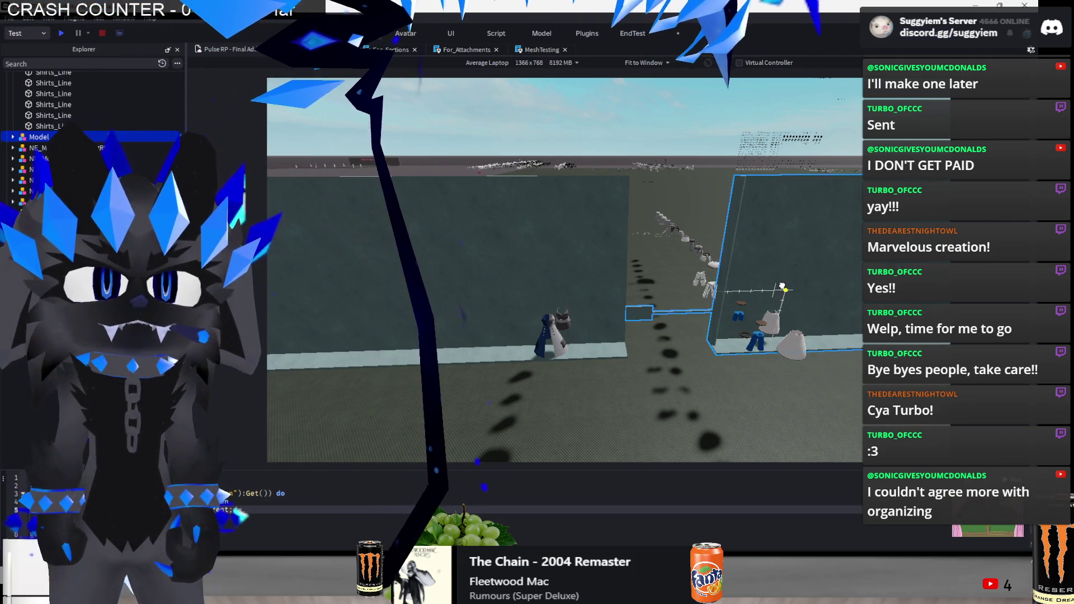
{"action": "left_click_drag", "start_coordinate": [727, 330], "coordinate": [741, 291]}
{"action": "key", "text": "w"}
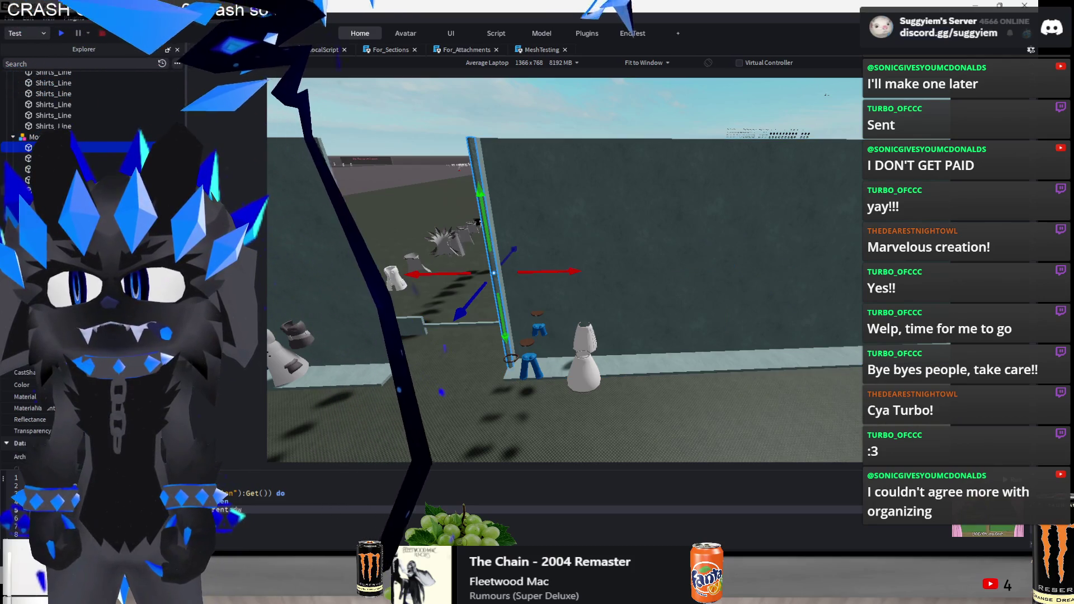
{"action": "left_click", "coordinate": [167, 385]}
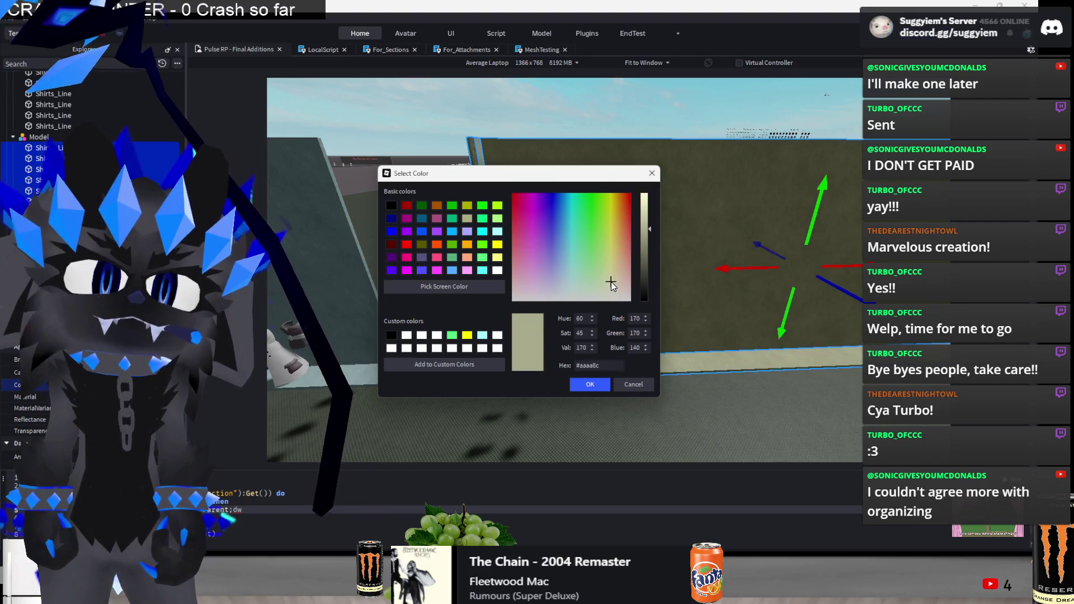
{"action": "left_click", "coordinate": [620, 385]}
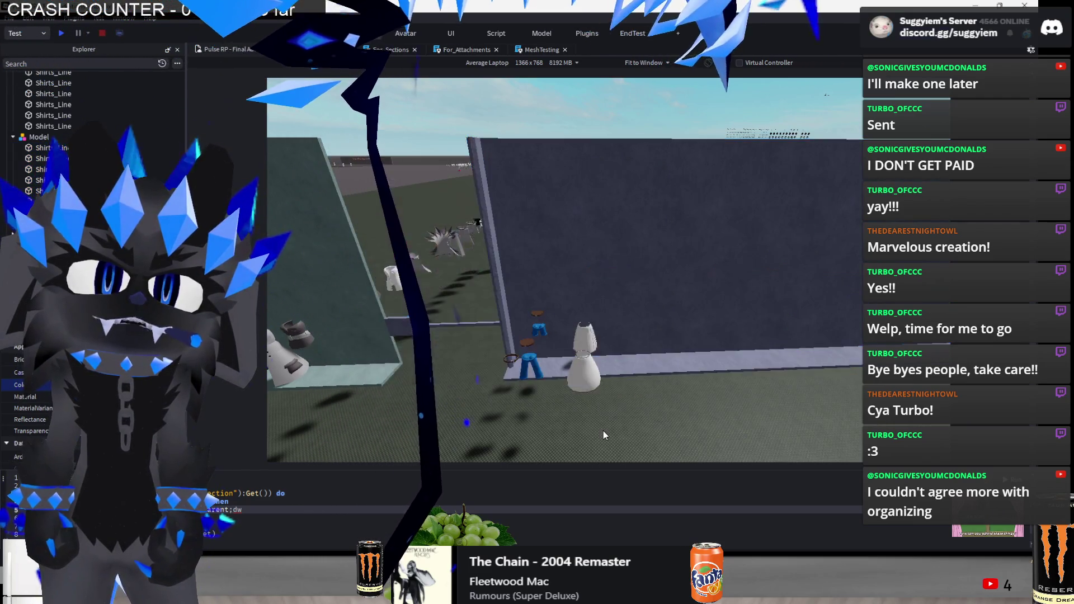
Slide the wall part further along the X axis.
{"action": "left_click", "coordinate": [604, 246]}
{"action": "scroll", "coordinate": [604, 247], "scroll_direction": "down", "scroll_amount": 3}
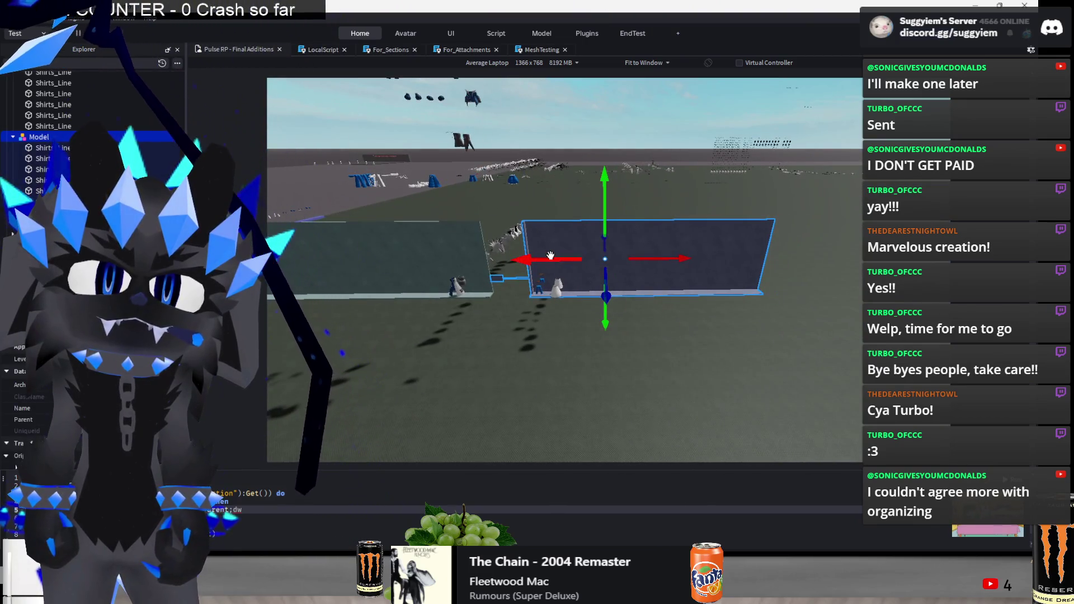
{"action": "mouse_move", "coordinate": [551, 255]}
{"action": "left_mouse_down"}
{"action": "mouse_move", "coordinate": [761, 259]}
{"action": "mouse_move", "coordinate": [778, 364]}
{"action": "left_mouse_up"}
{"action": "scroll", "coordinate": [764, 360], "scroll_direction": "down", "scroll_amount": 5}
{"action": "scroll", "coordinate": [763, 359], "scroll_direction": "up", "scroll_amount": 5}
Recolour the right-hand wall dusty pink (#aa8d96).
{"action": "left_click", "coordinate": [763, 360]}
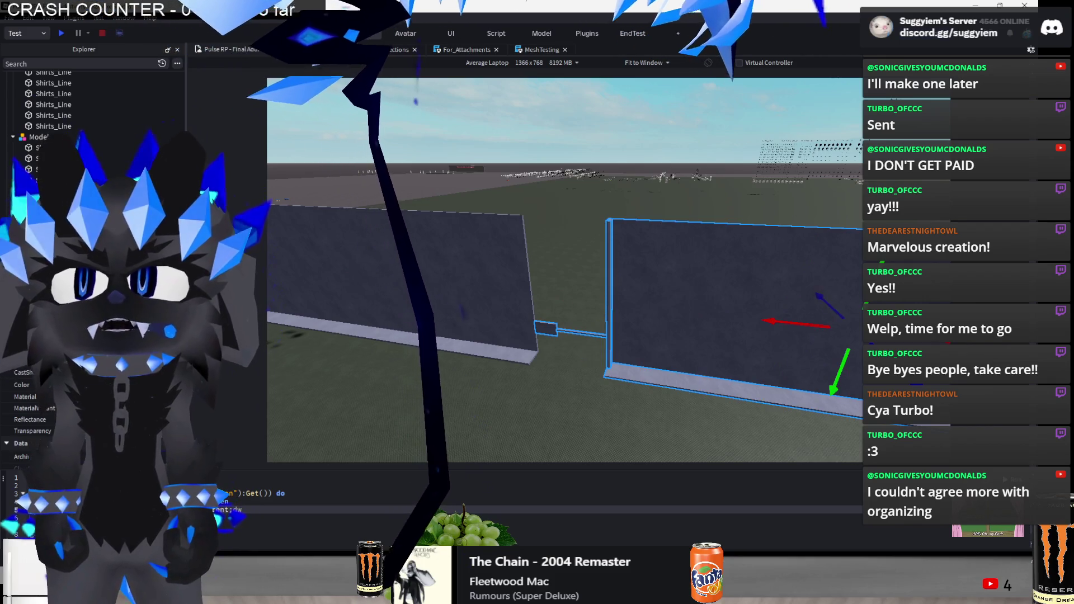
{"action": "left_click", "coordinate": [97, 385]}
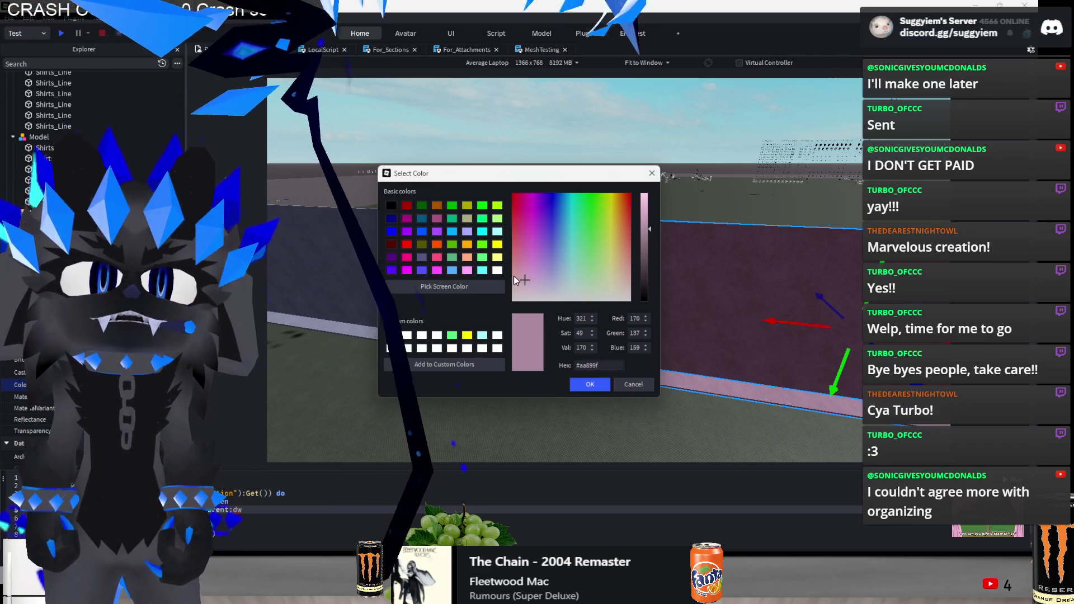
{"action": "left_click_drag", "start_coordinate": [517, 277], "coordinate": [518, 284]}
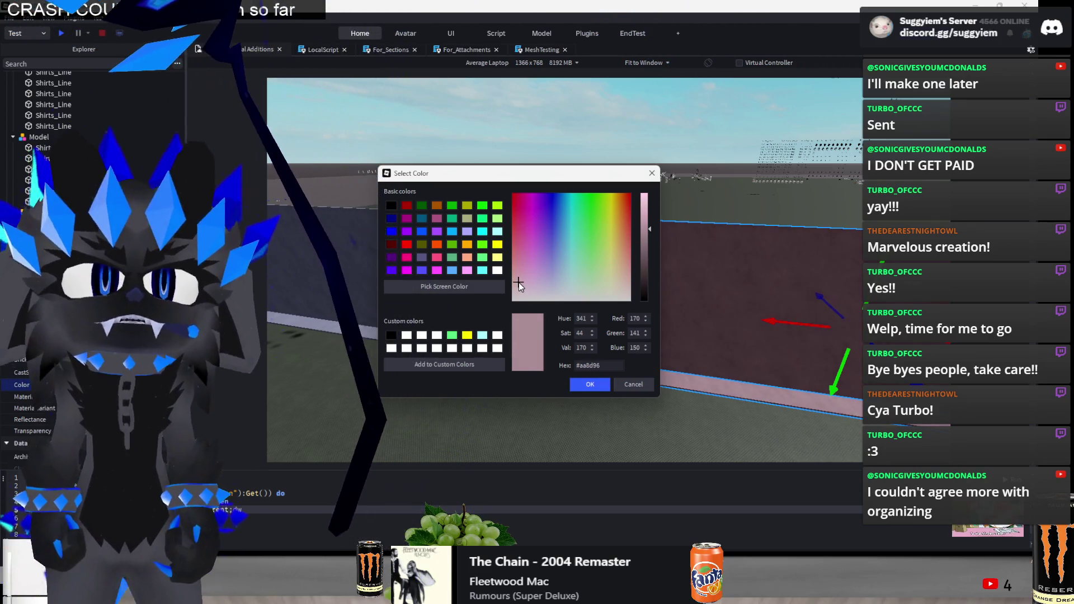
{"action": "left_click", "coordinate": [590, 384]}
{"action": "scroll", "coordinate": [597, 393], "scroll_direction": "down", "scroll_amount": 10}
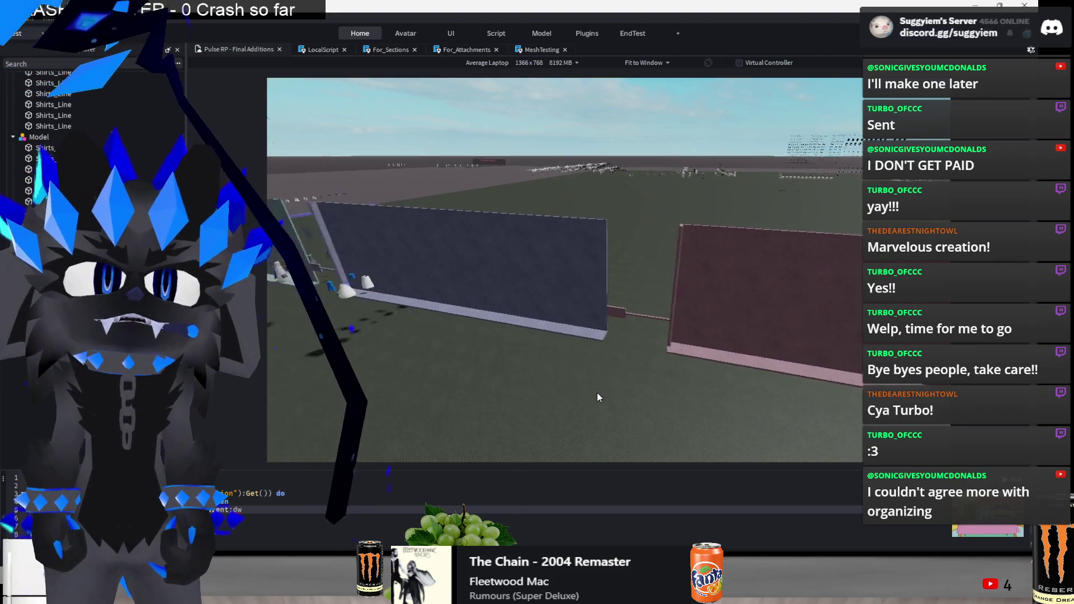
{"action": "left_click_drag", "start_coordinate": [371, 278], "coordinate": [450, 350]}
Slide the selected coat along the base of the grey-teal wall.
{"action": "key", "text": "w"}
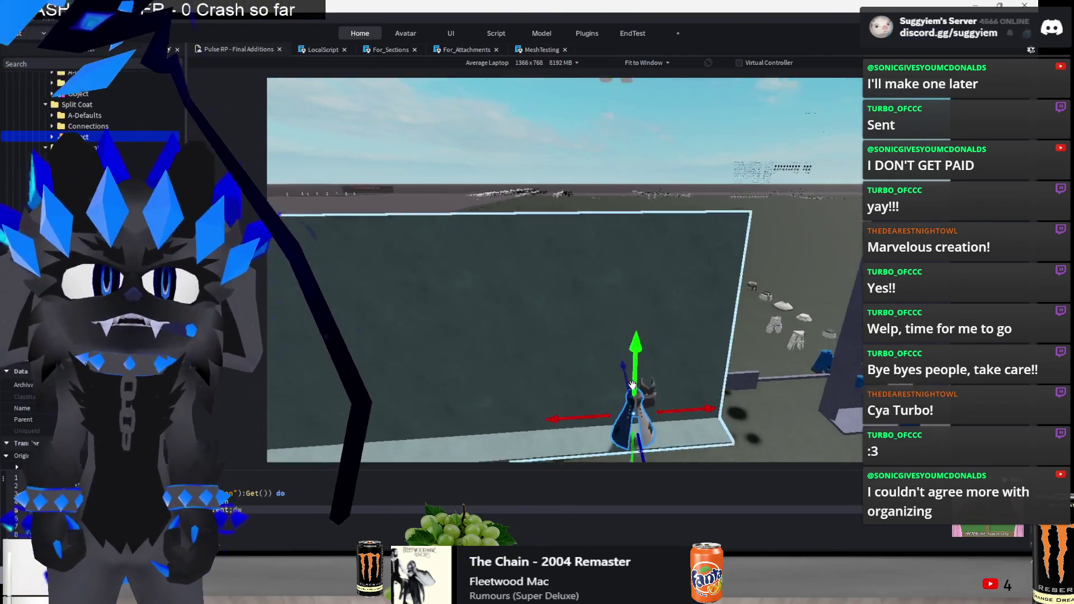
{"action": "key", "text": "f"}
{"action": "mouse_move", "coordinate": [571, 382]}
{"action": "left_mouse_down"}
{"action": "mouse_move", "coordinate": [448, 386]}
{"action": "mouse_move", "coordinate": [443, 412]}
{"action": "mouse_move", "coordinate": [489, 394]}
{"action": "left_mouse_up"}
{"action": "scroll", "coordinate": [489, 394], "scroll_direction": "down", "scroll_amount": 5}
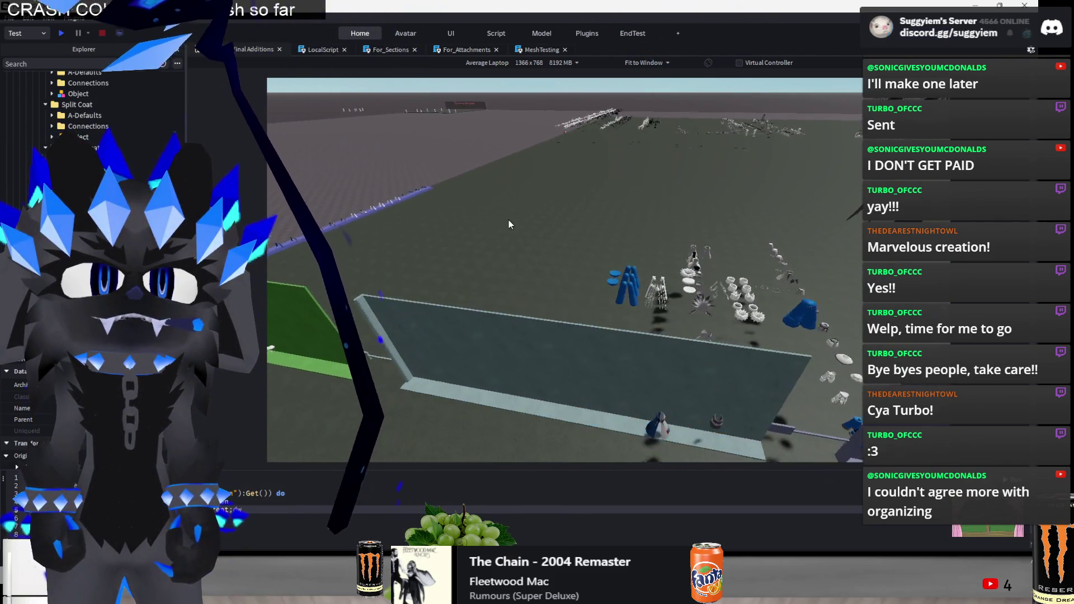
{"action": "scroll", "coordinate": [508, 219], "scroll_direction": "up", "scroll_amount": 6}
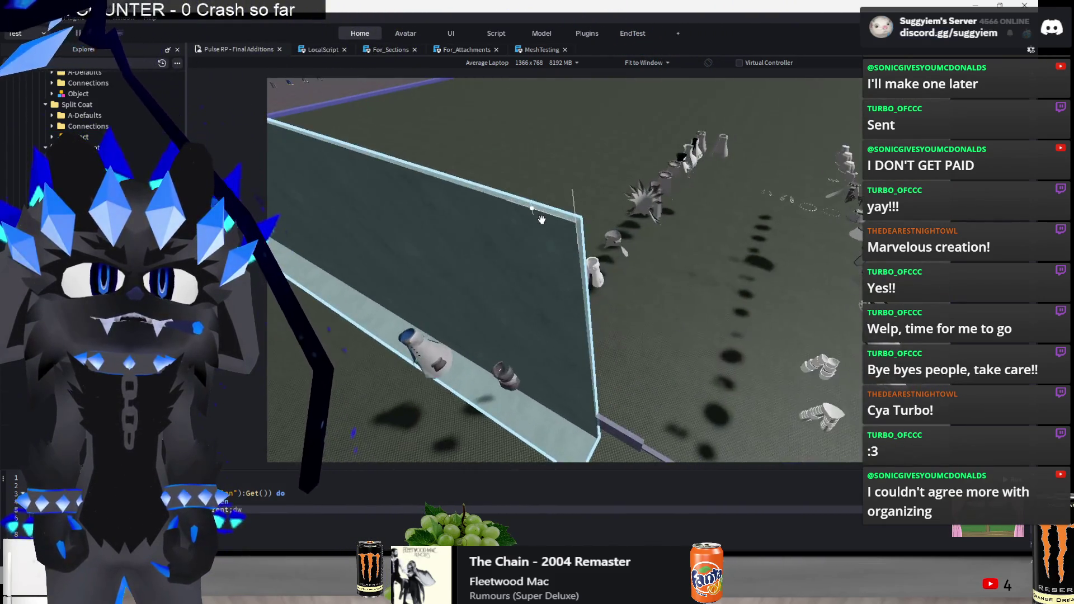
{"action": "scroll", "coordinate": [523, 219], "scroll_direction": "down", "scroll_amount": 3}
{"action": "scroll", "coordinate": [481, 275], "scroll_direction": "up", "scroll_amount": 5}
Move the small cylinder piece along the wall.
{"action": "left_click", "coordinate": [575, 303]}
{"action": "mouse_move", "coordinate": [612, 325]}
{"action": "left_mouse_down"}
{"action": "mouse_move", "coordinate": [611, 371]}
{"action": "mouse_move", "coordinate": [591, 327]}
{"action": "left_mouse_up"}
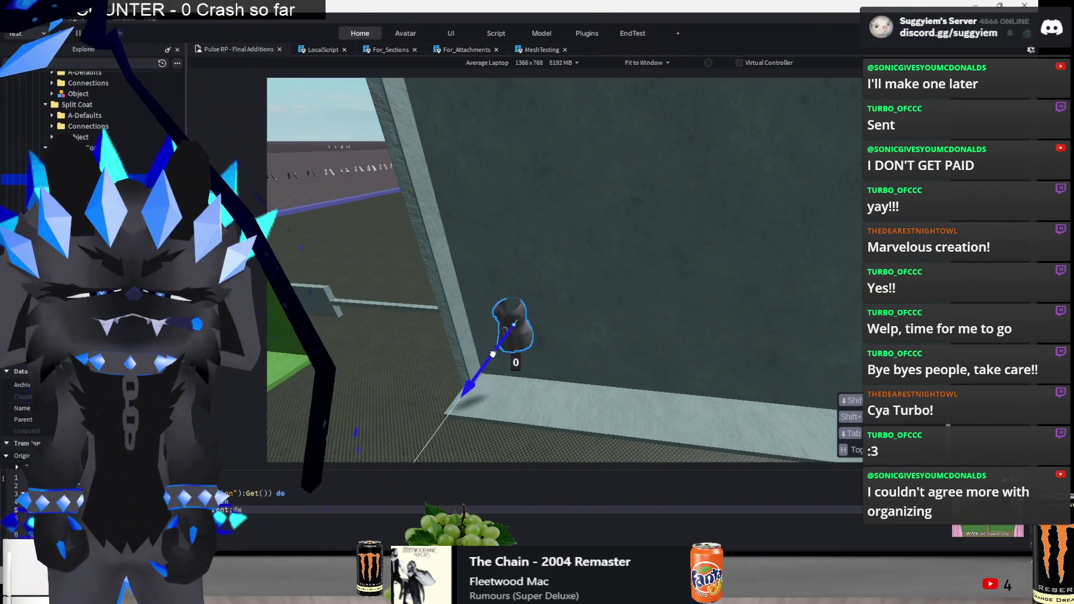
{"action": "scroll", "coordinate": [486, 361], "scroll_direction": "down", "scroll_amount": 3}
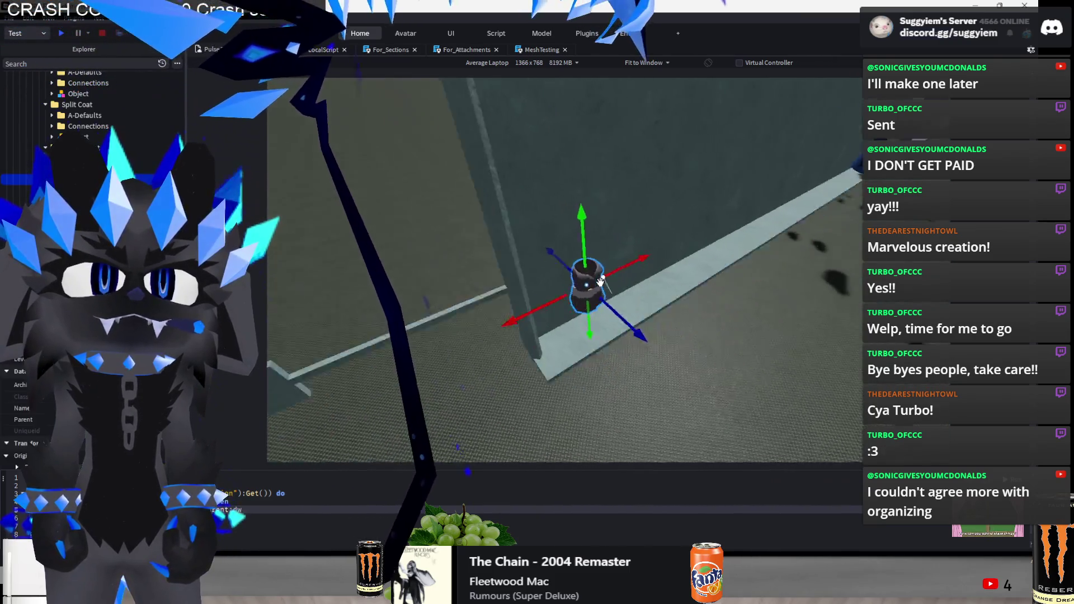
{"action": "scroll", "coordinate": [582, 353], "scroll_direction": "up", "scroll_amount": 3}
{"action": "scroll", "coordinate": [582, 352], "scroll_direction": "down", "scroll_amount": 5}
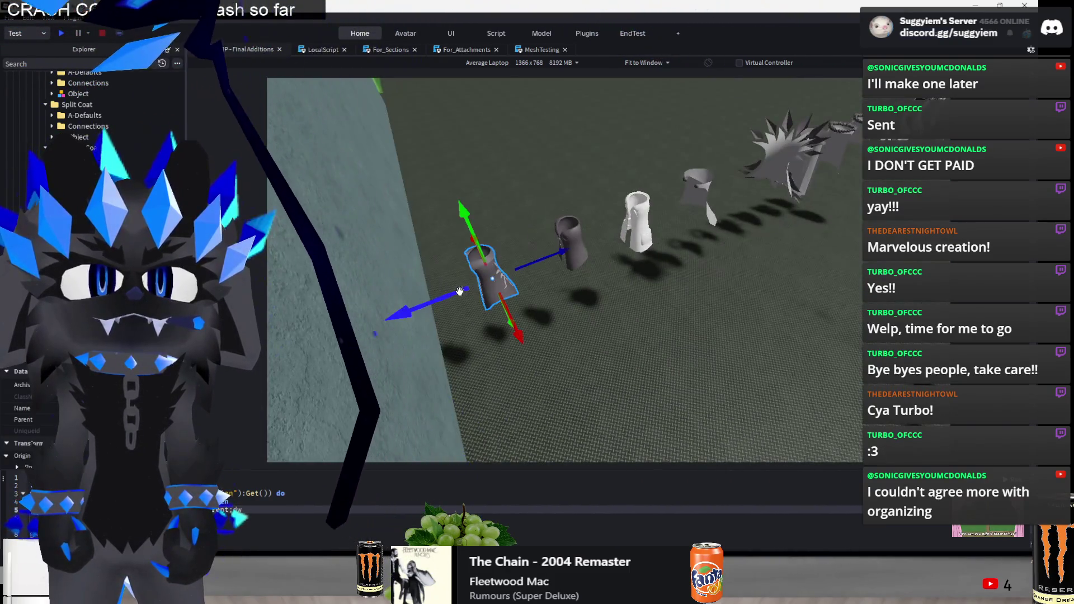
Push the coat against the wall and settle it beside the wall's corner.
{"action": "left_click_drag", "start_coordinate": [459, 292], "coordinate": [449, 305]}
{"action": "mouse_move", "coordinate": [607, 377]}
{"action": "left_mouse_down"}
{"action": "mouse_move", "coordinate": [554, 313]}
{"action": "mouse_move", "coordinate": [643, 339]}
{"action": "mouse_move", "coordinate": [609, 390]}
{"action": "mouse_move", "coordinate": [564, 382]}
{"action": "left_mouse_up"}
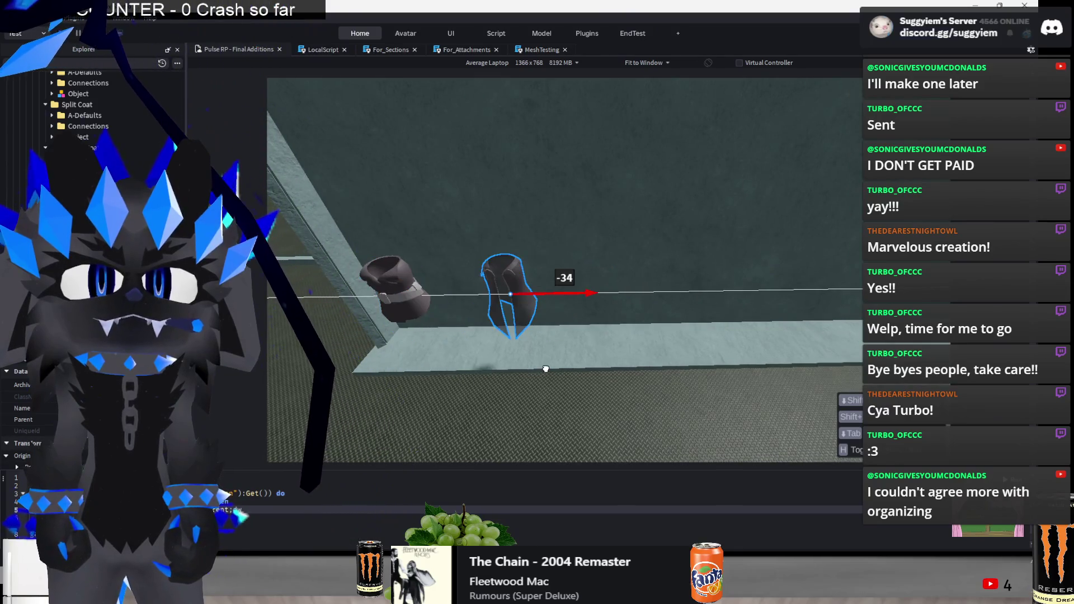
{"action": "left_click_drag", "start_coordinate": [454, 280], "coordinate": [431, 288]}
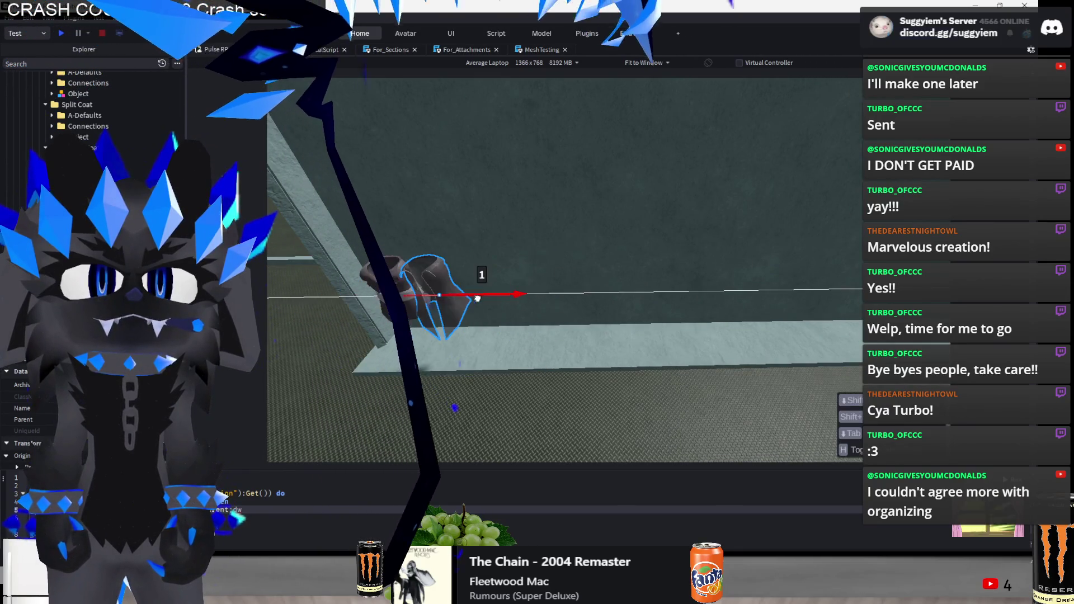
{"action": "left_click", "coordinate": [619, 392]}
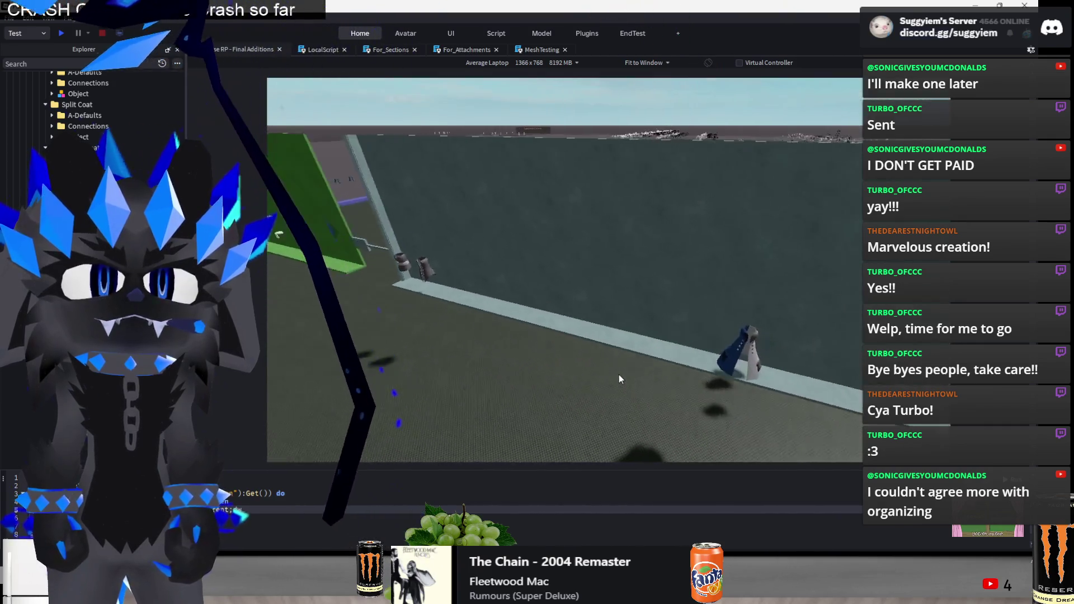
Box-select the whole row of coats.
{"action": "left_click", "coordinate": [379, 361]}
{"action": "scroll", "coordinate": [677, 373], "scroll_direction": "down", "scroll_amount": 5}
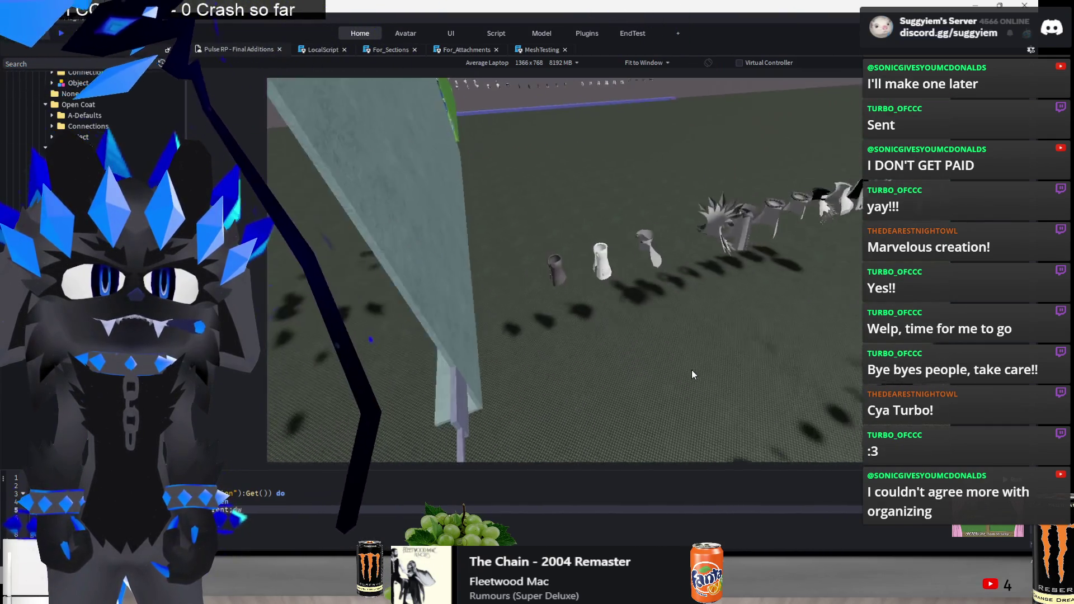
{"action": "left_click_drag", "start_coordinate": [572, 316], "coordinate": [576, 319]}
{"action": "mouse_move", "coordinate": [843, 159]}
{"action": "left_mouse_down"}
{"action": "mouse_move", "coordinate": [558, 288]}
{"action": "mouse_move", "coordinate": [559, 264]}
{"action": "mouse_move", "coordinate": [455, 285]}
{"action": "left_mouse_up"}
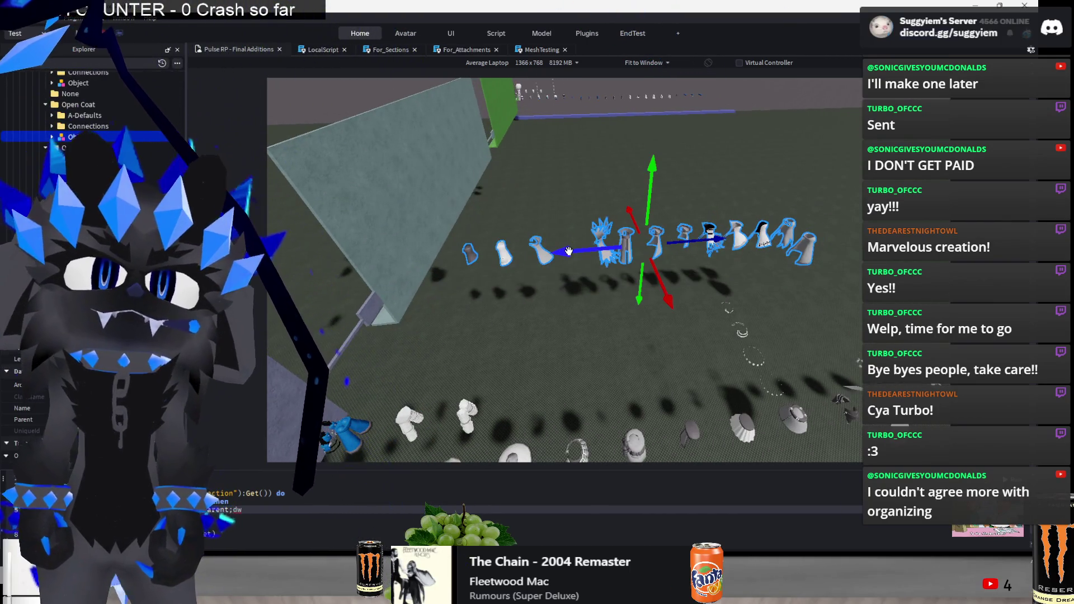